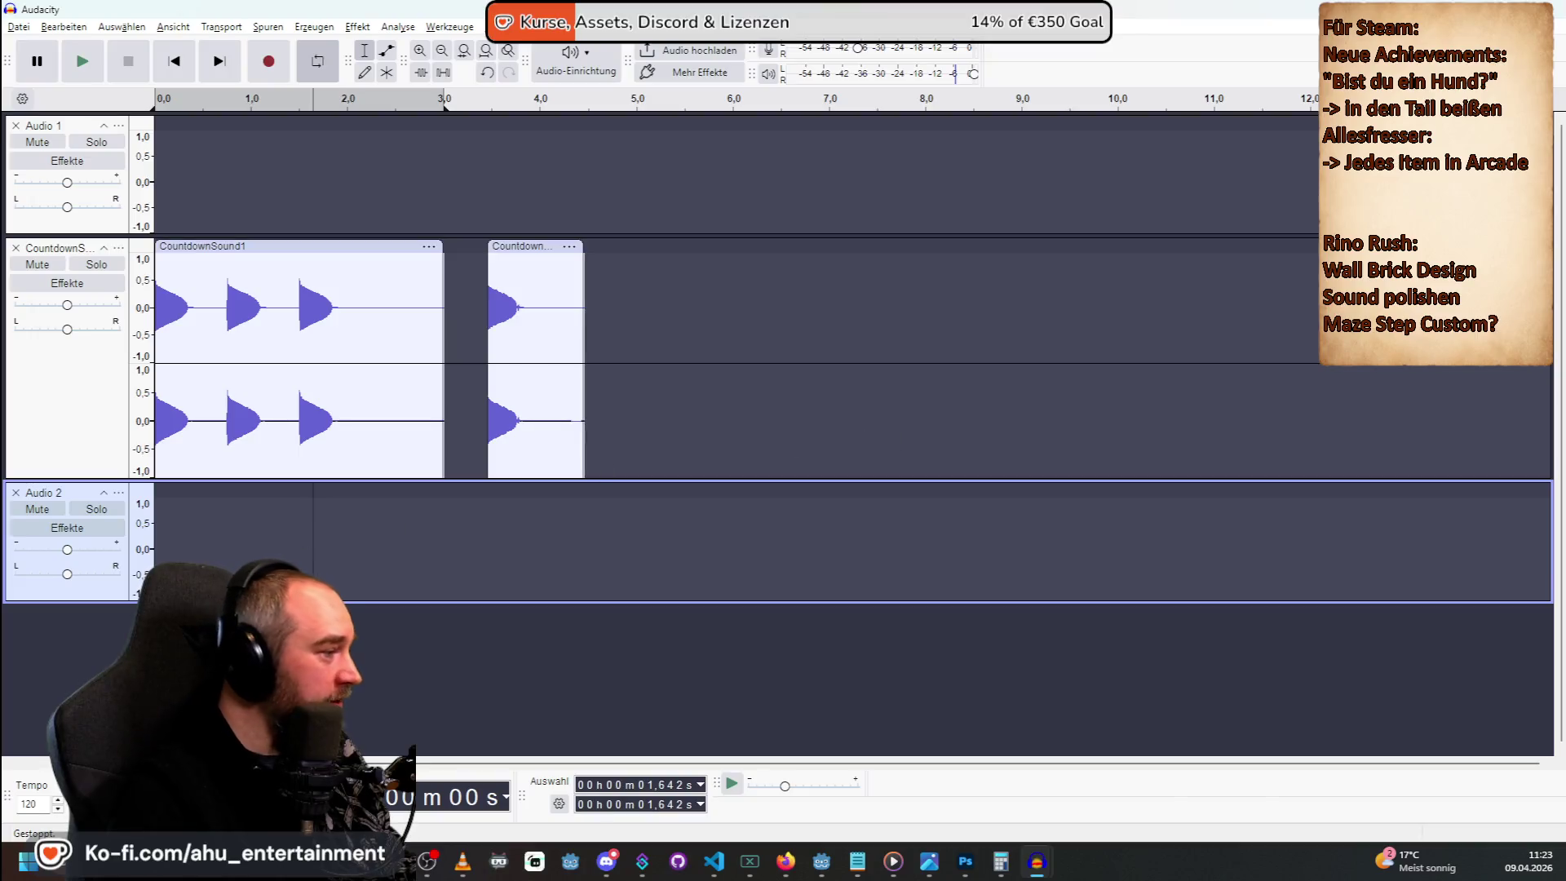
Paste the copied countdown audio into the Audio 2 track, leaving Audio 1's pan unchanged.
left_click(88, 573)
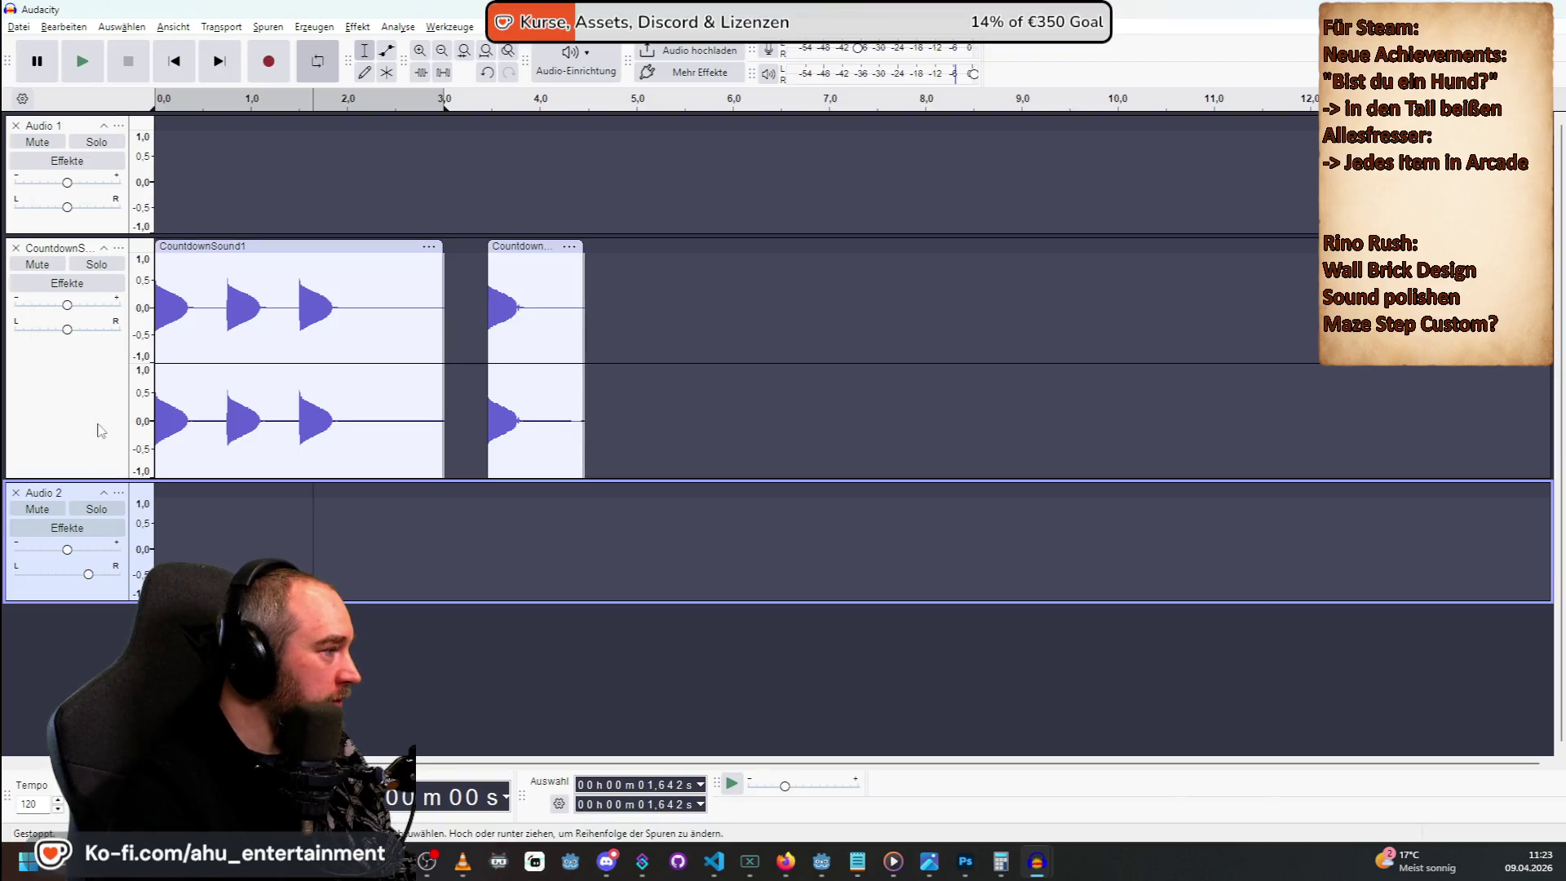
left_click(97, 437)
left_click(82, 207)
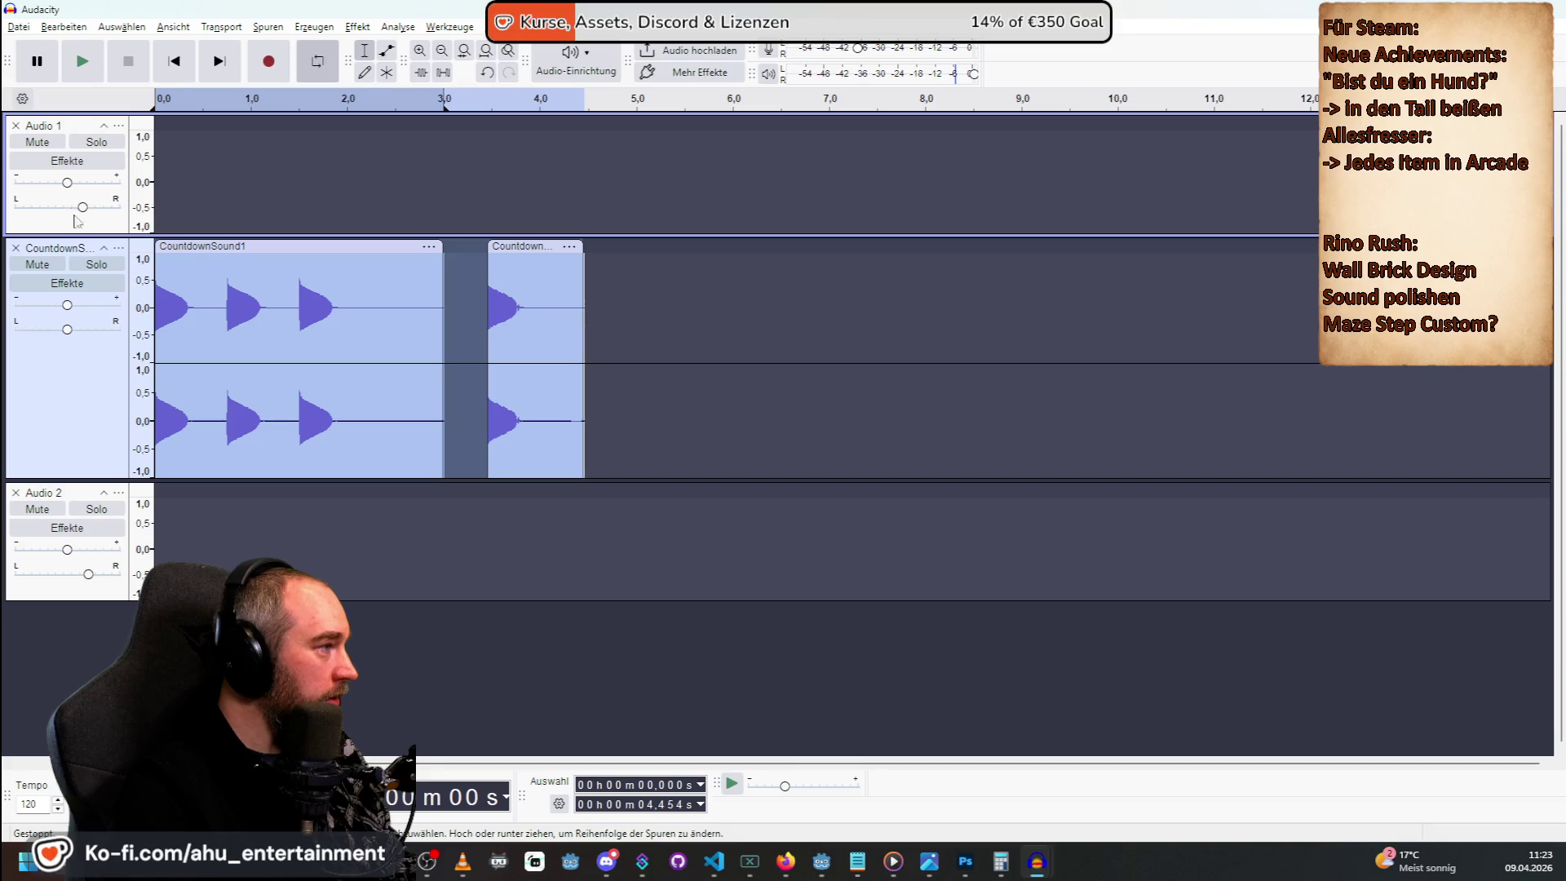
double_click(72, 206)
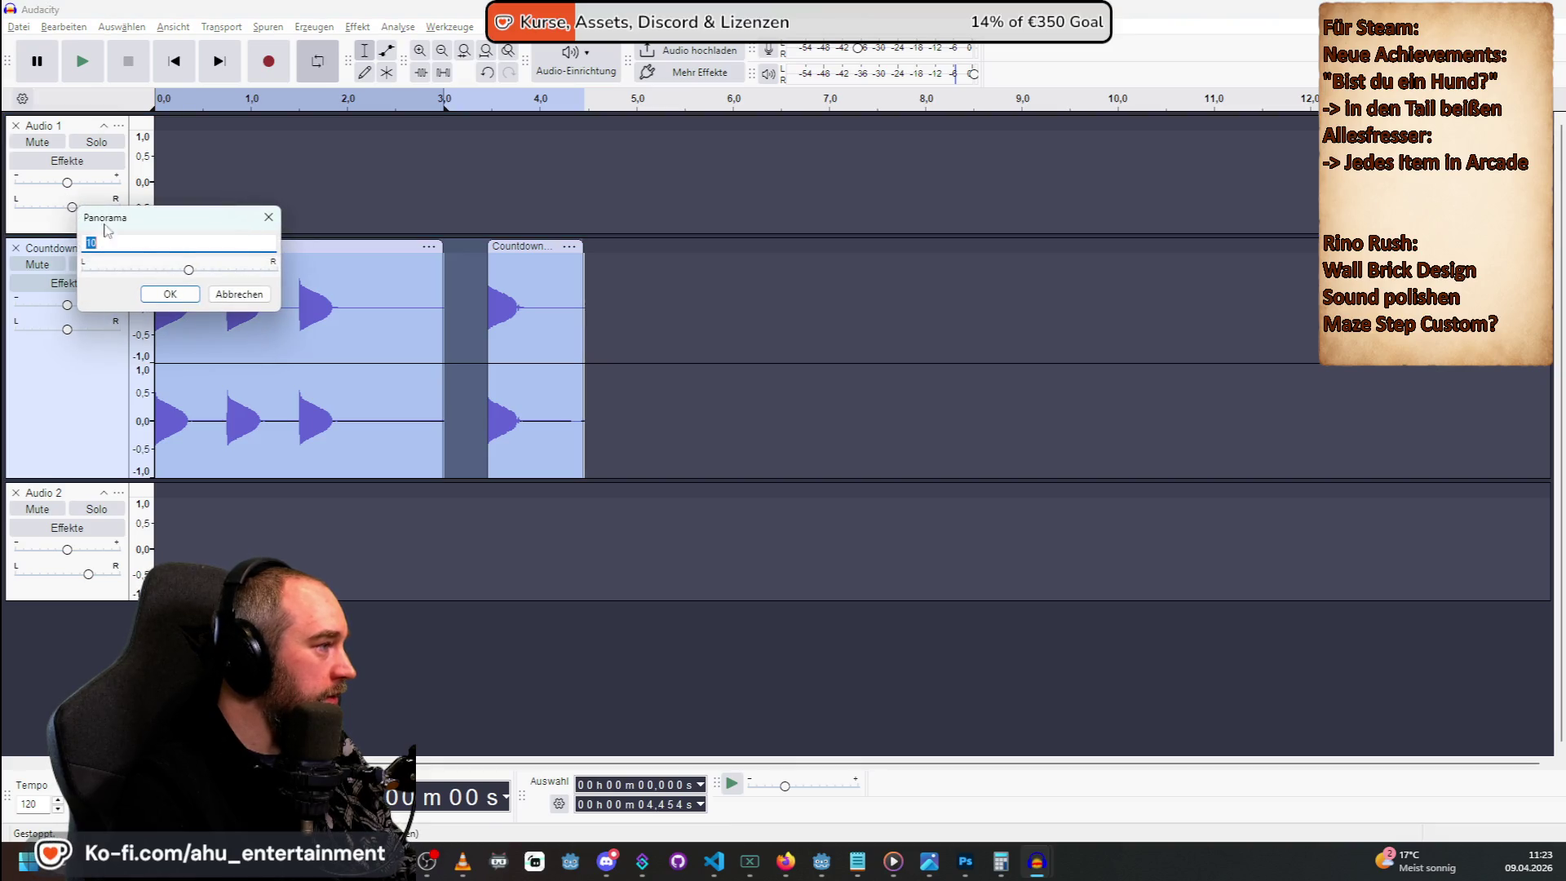
left_click(240, 294)
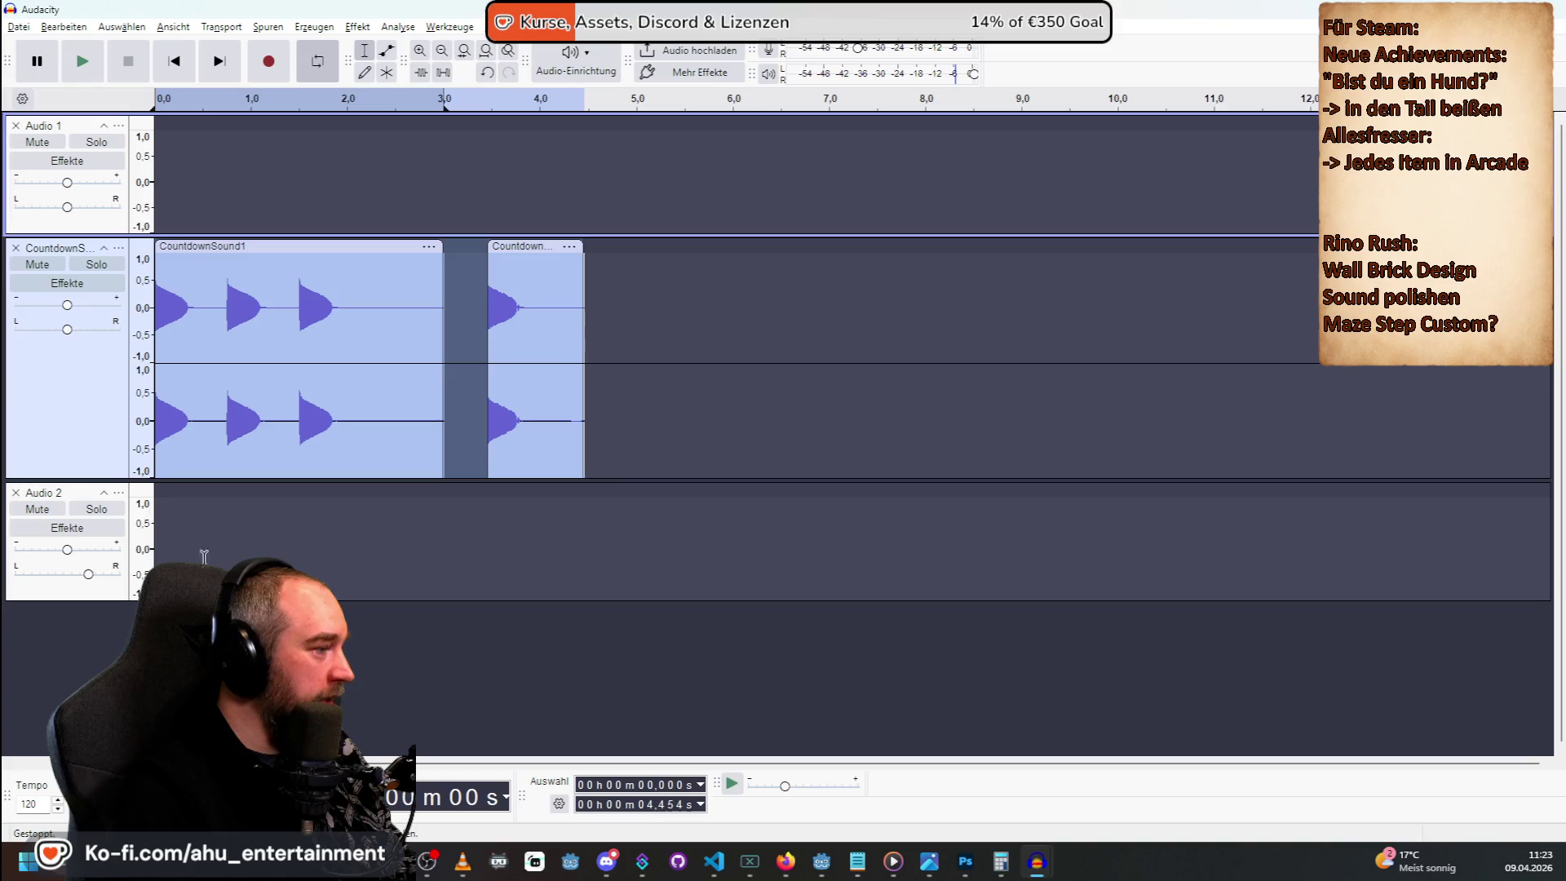
left_click(271, 562)
key("ctrl+v")
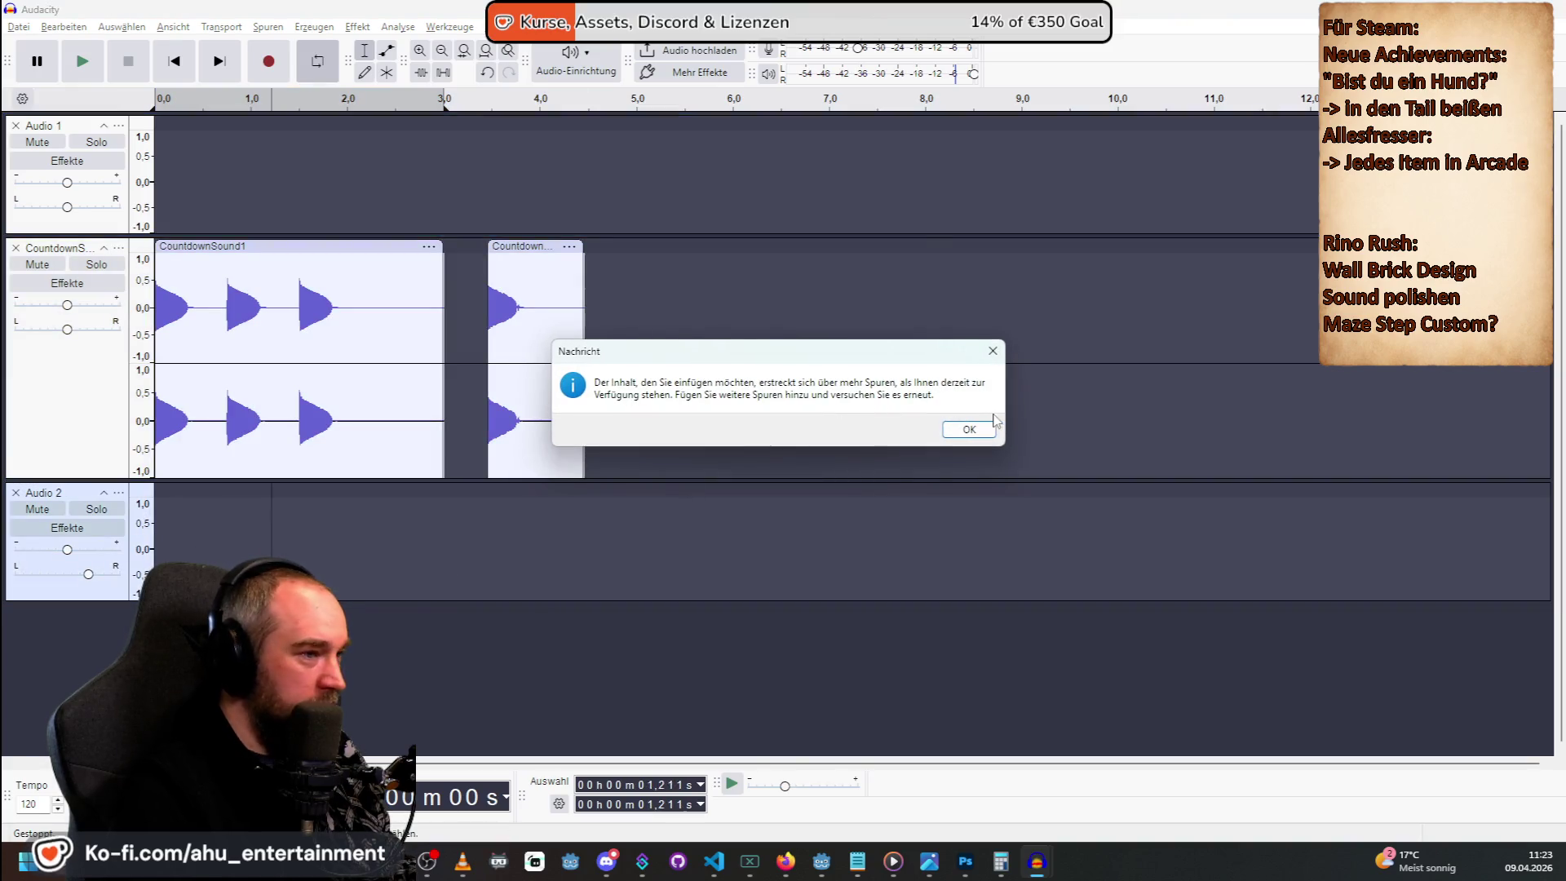
left_click(992, 424)
Select and play back the first beep of the countdown clip.
left_click(519, 280)
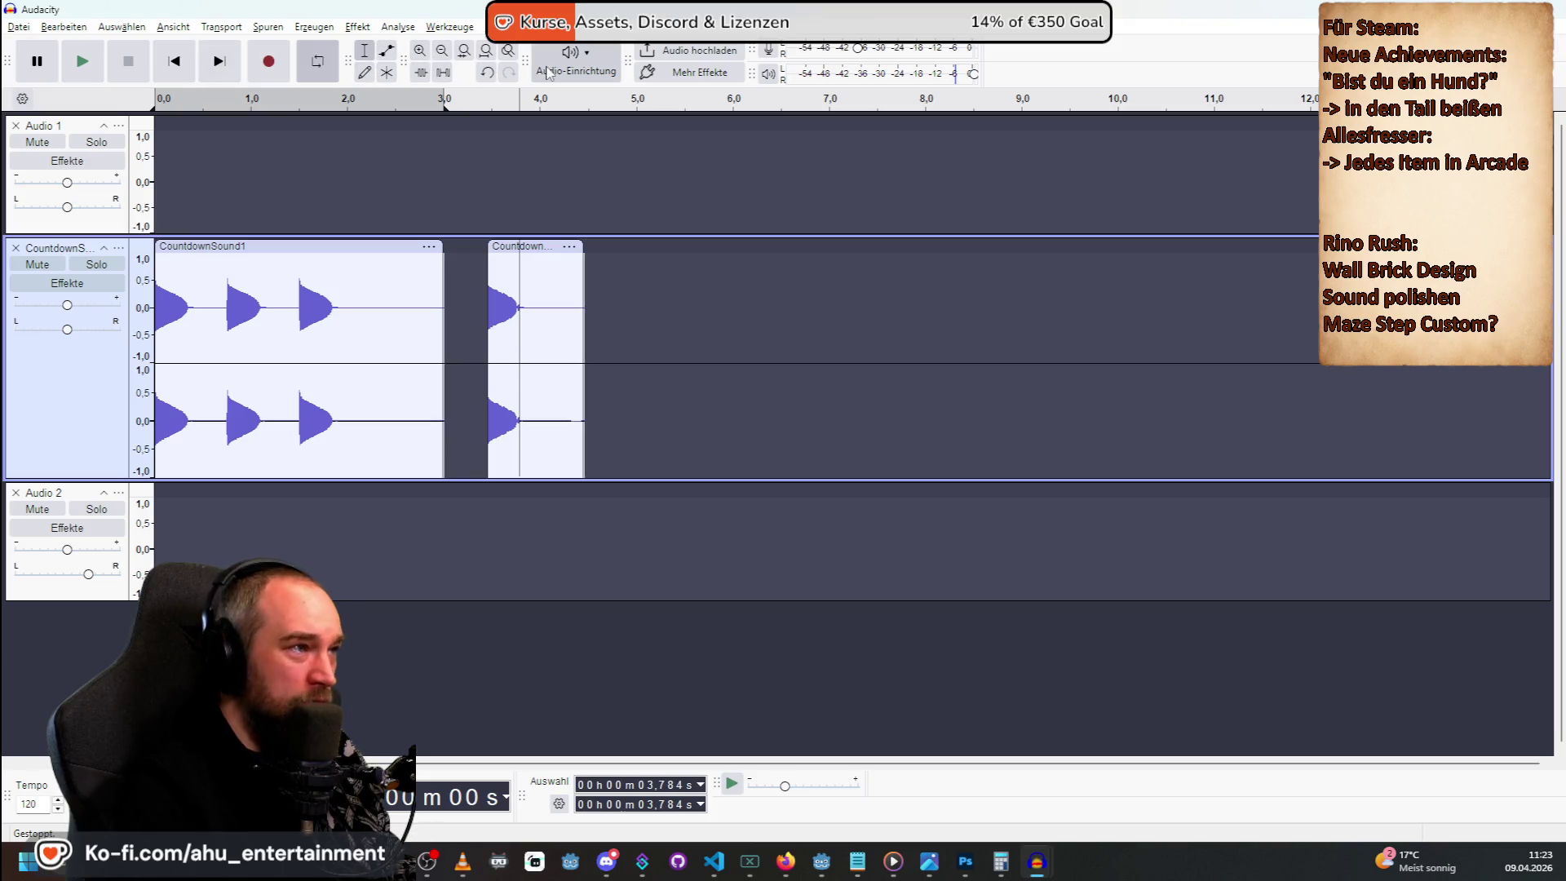
left_click(323, 74)
left_click(725, 437)
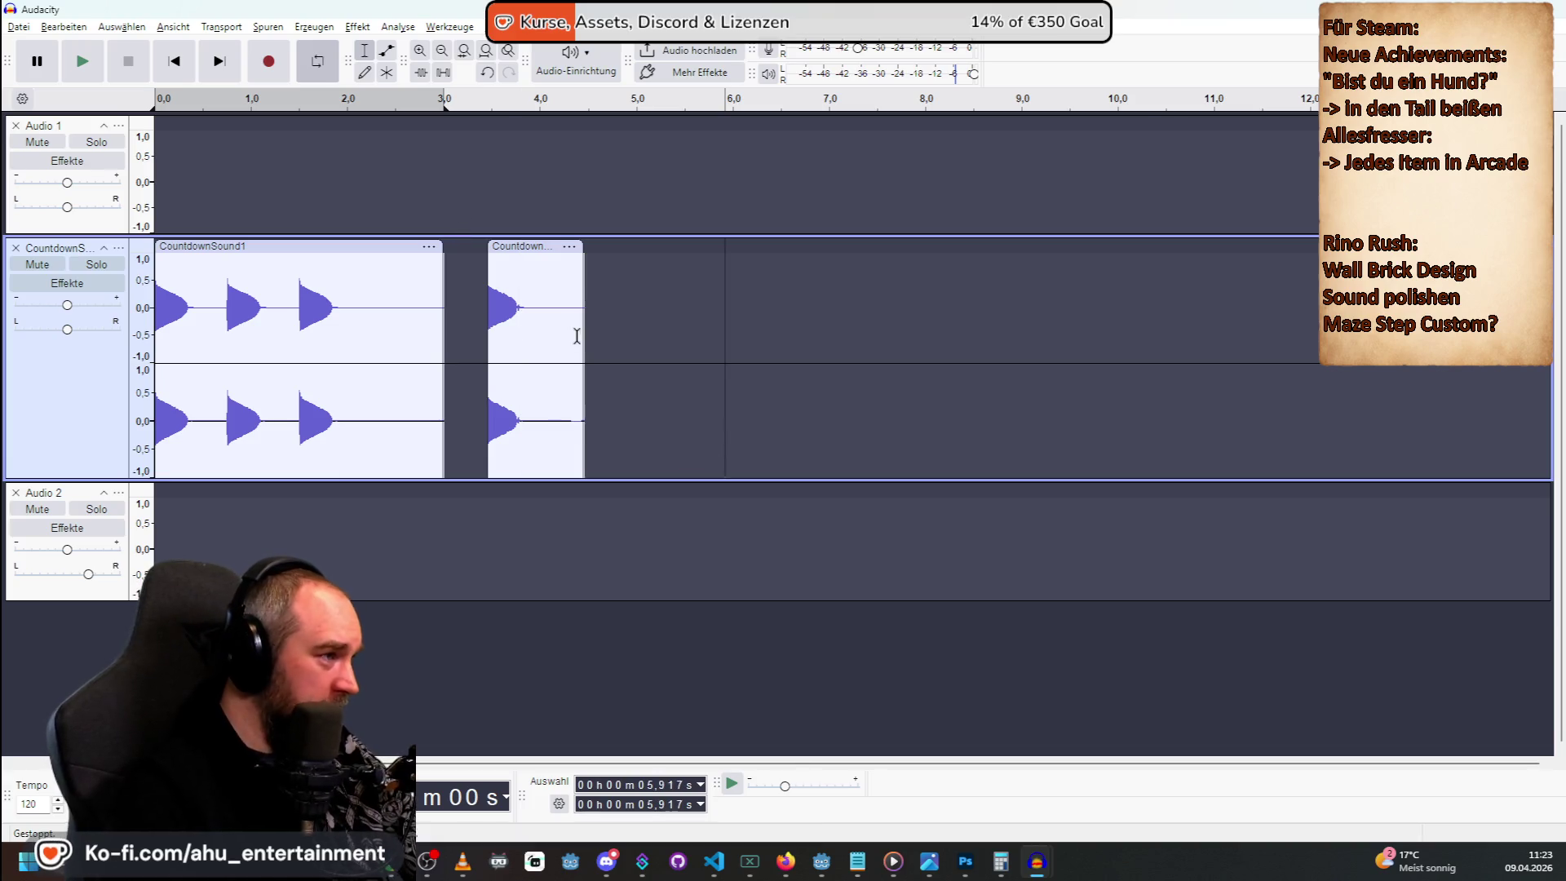
left_click_drag(502, 255, 482, 268)
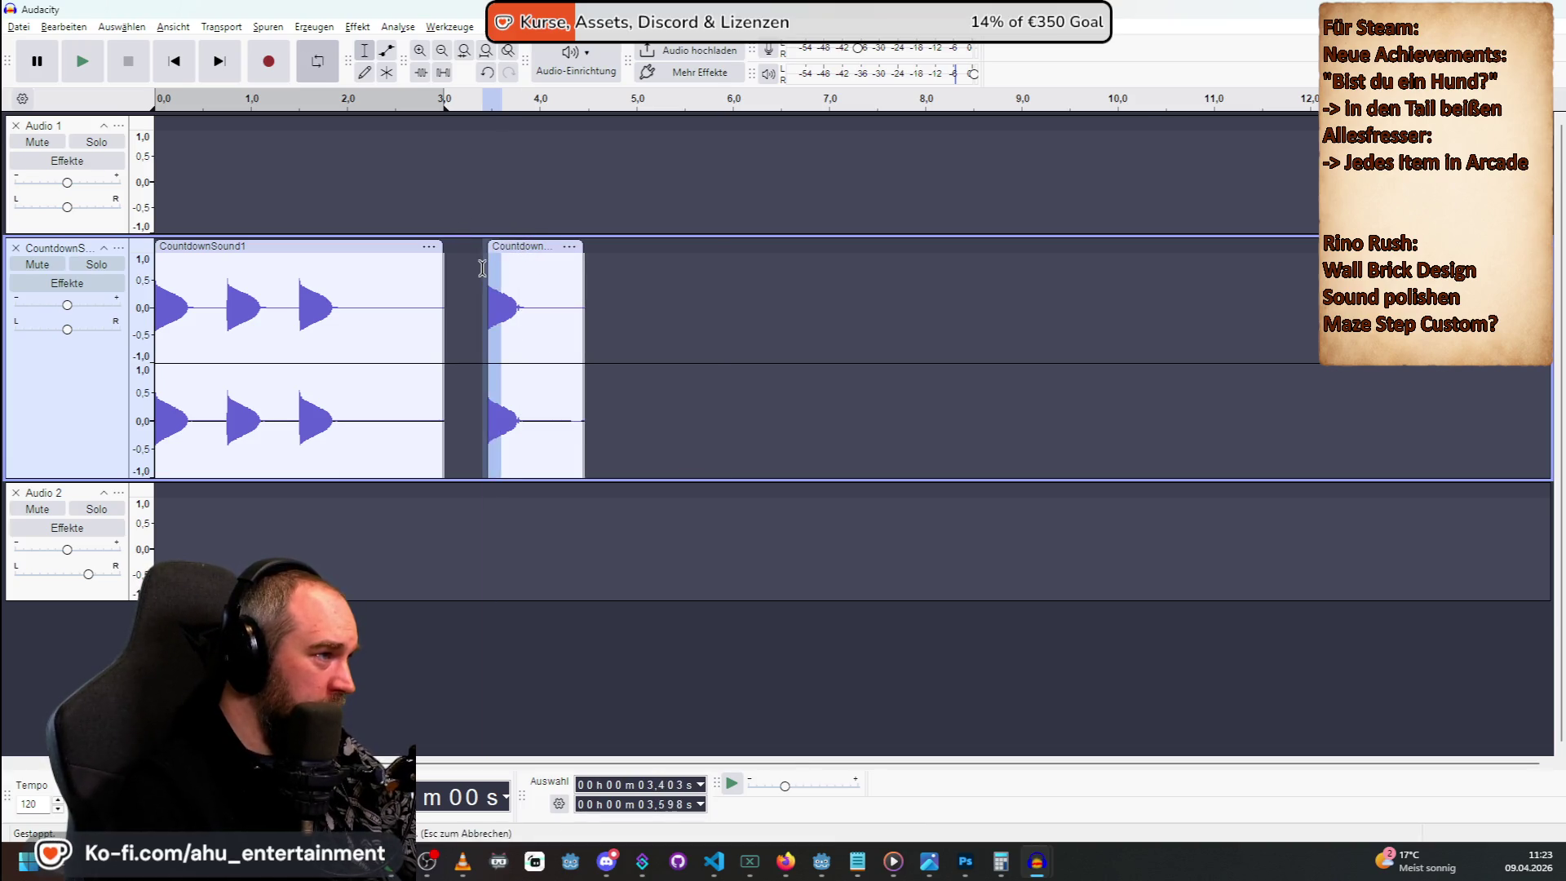
left_click(261, 284)
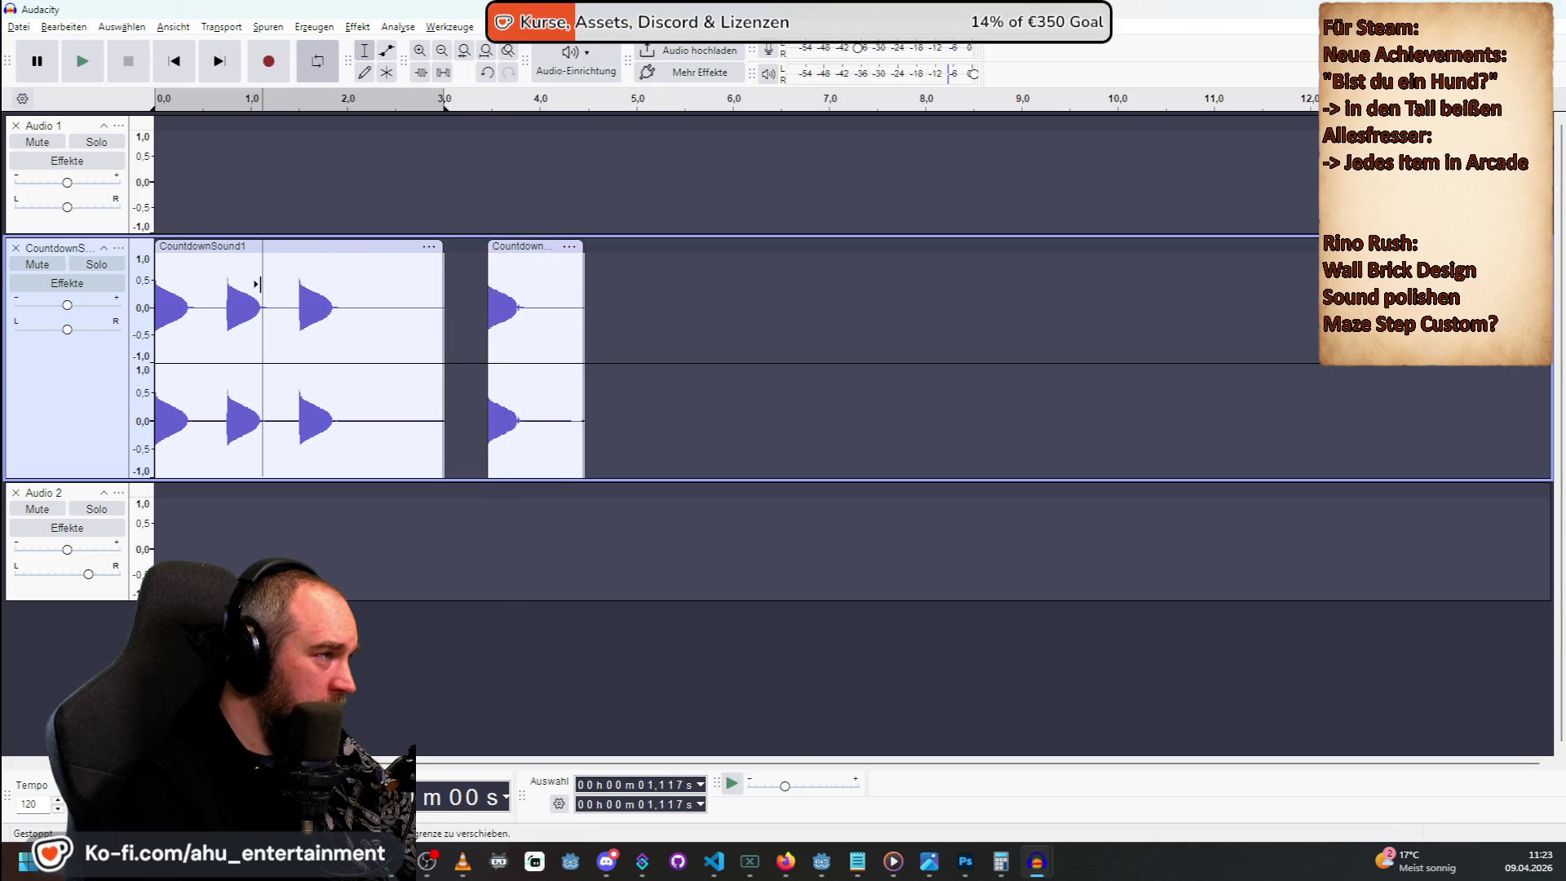
left_click_drag(157, 281, 196, 278)
key("space")
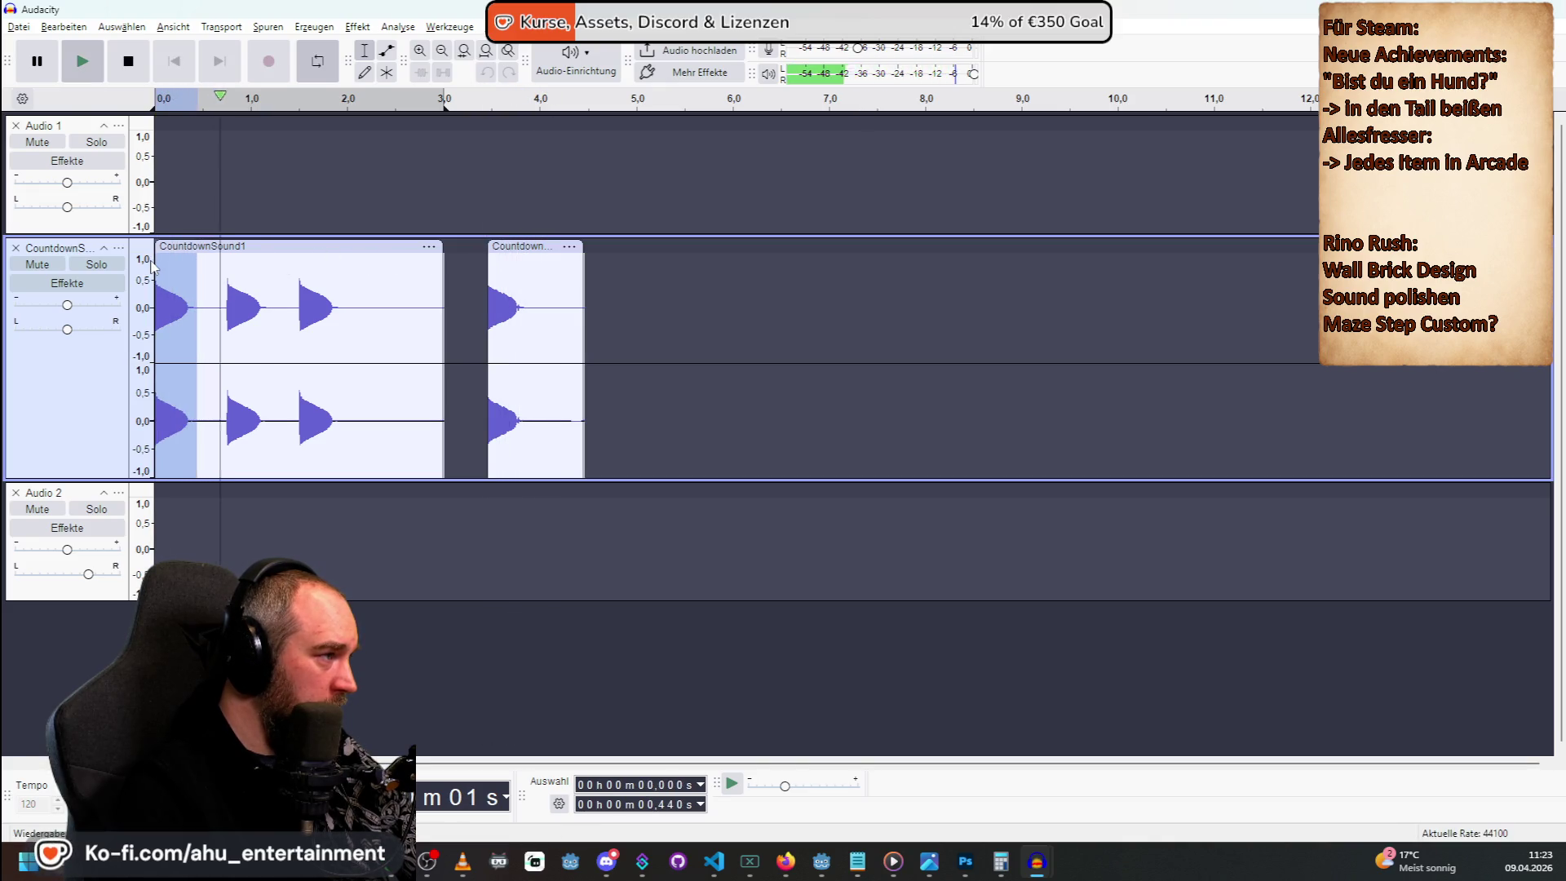
key("space")
Reposition the second countdown clip to about 4 s and recentre Audio 2's pan.
mouse_move(524, 245)
left_mouse_down()
mouse_move(343, 245)
mouse_move(478, 395)
mouse_move(462, 521)
mouse_move(483, 514)
left_mouse_up()
left_click(487, 278)
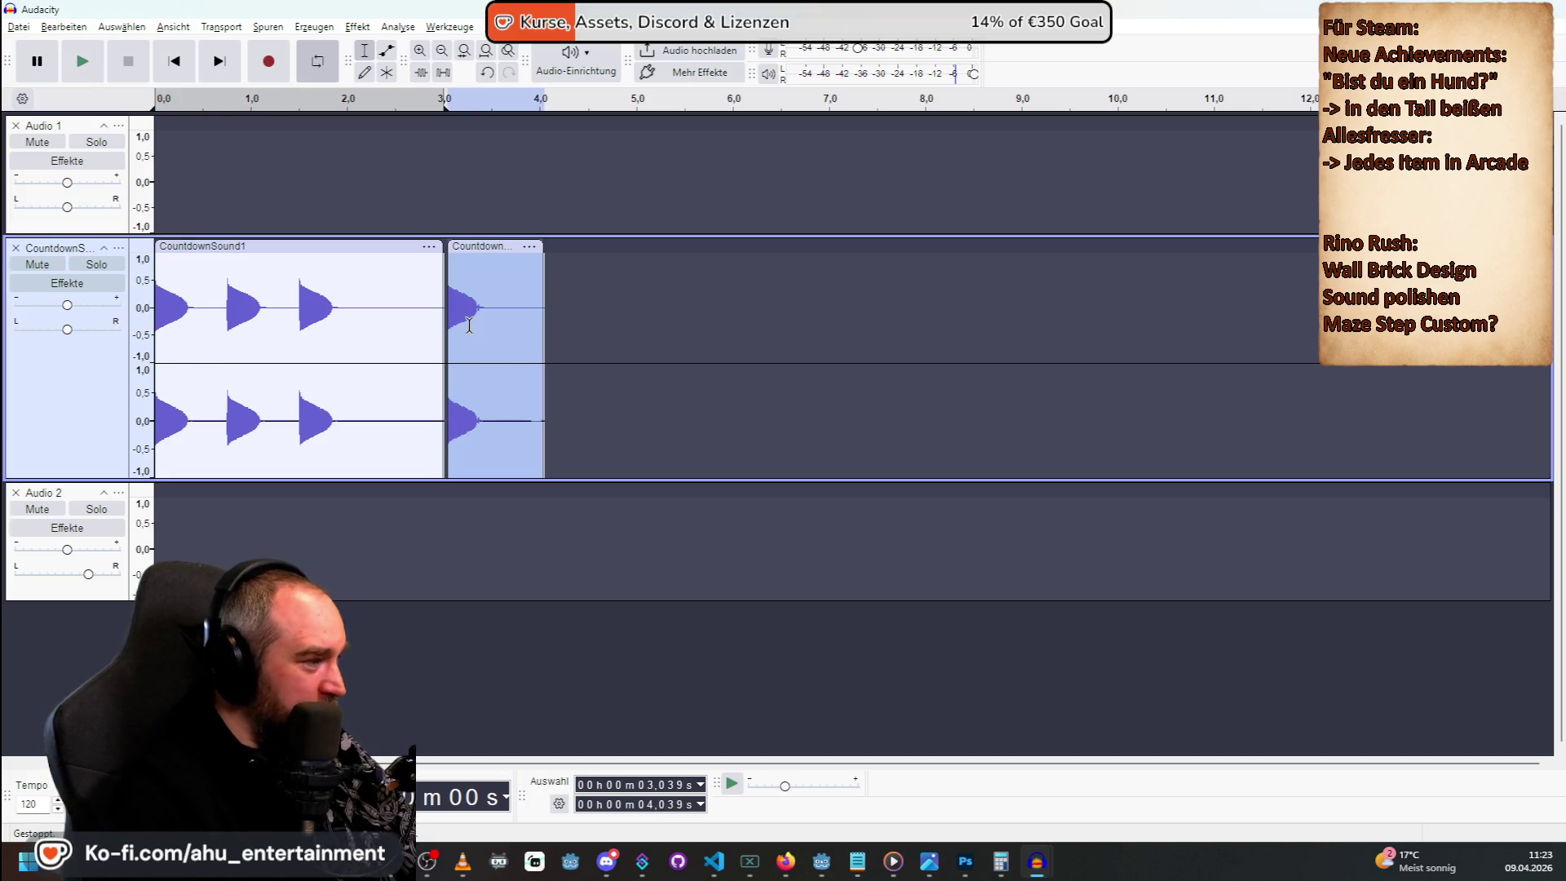
left_click_drag(74, 571, 62, 575)
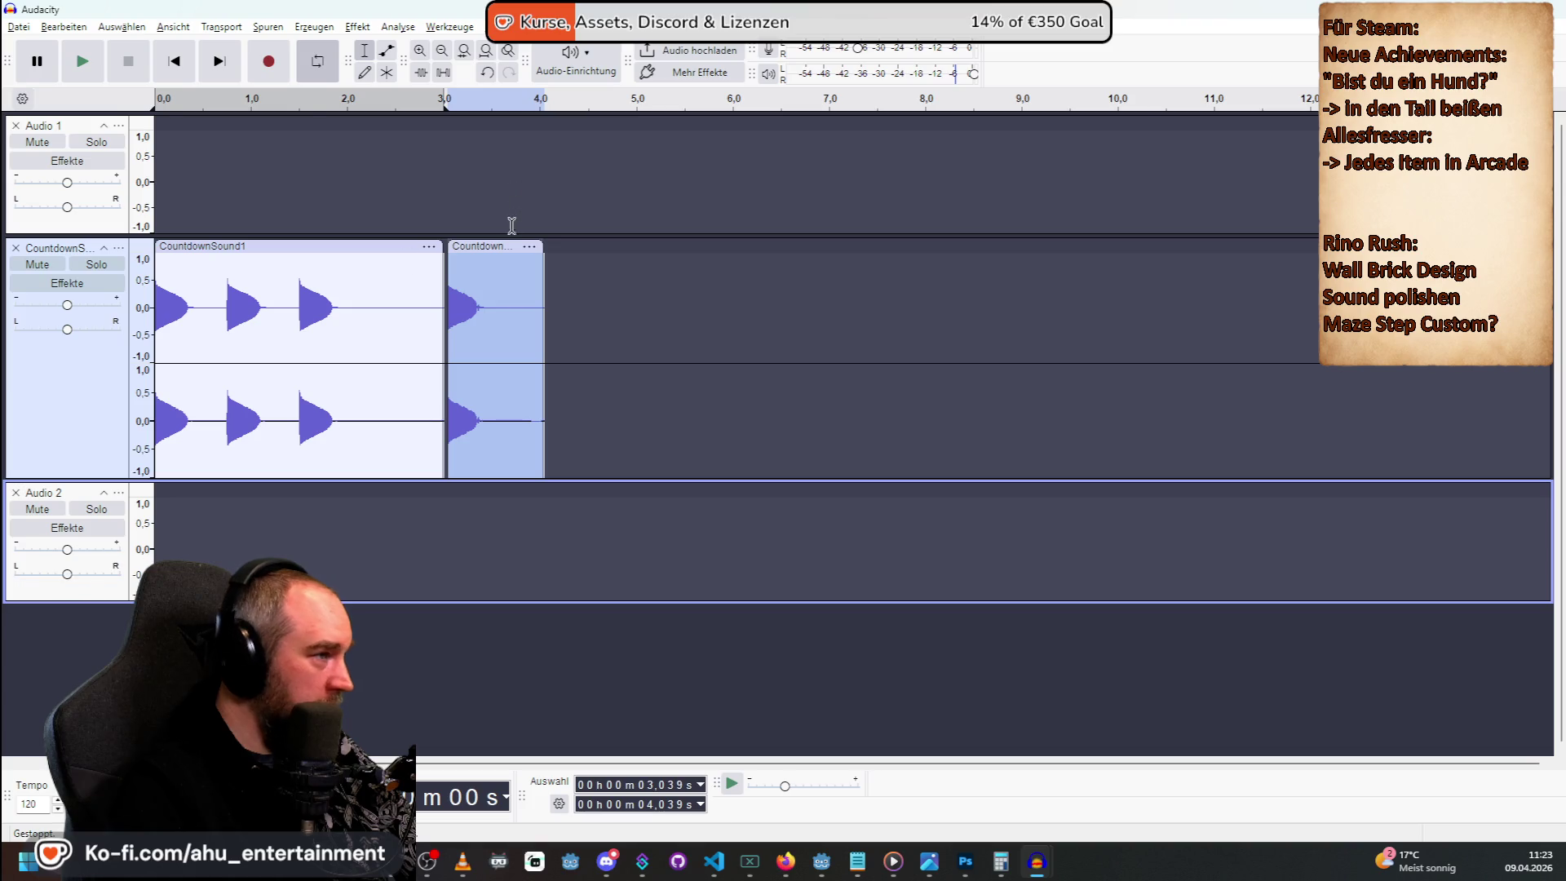
right_click(499, 251)
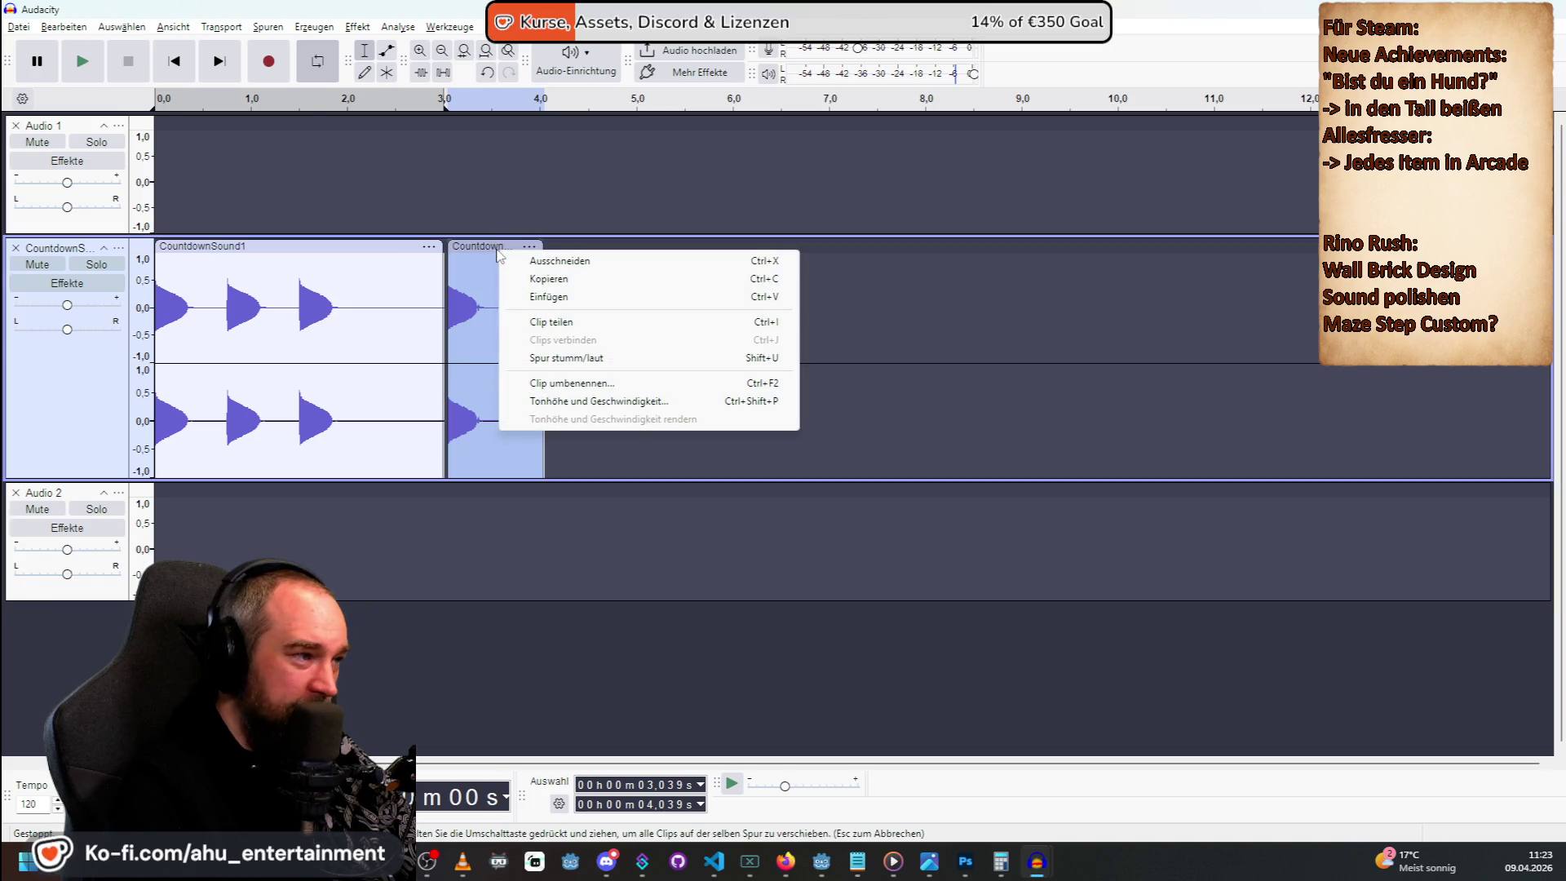
left_click(500, 251)
mouse_move(497, 246)
left_mouse_down()
mouse_move(570, 408)
mouse_move(594, 395)
mouse_move(576, 262)
left_mouse_up()
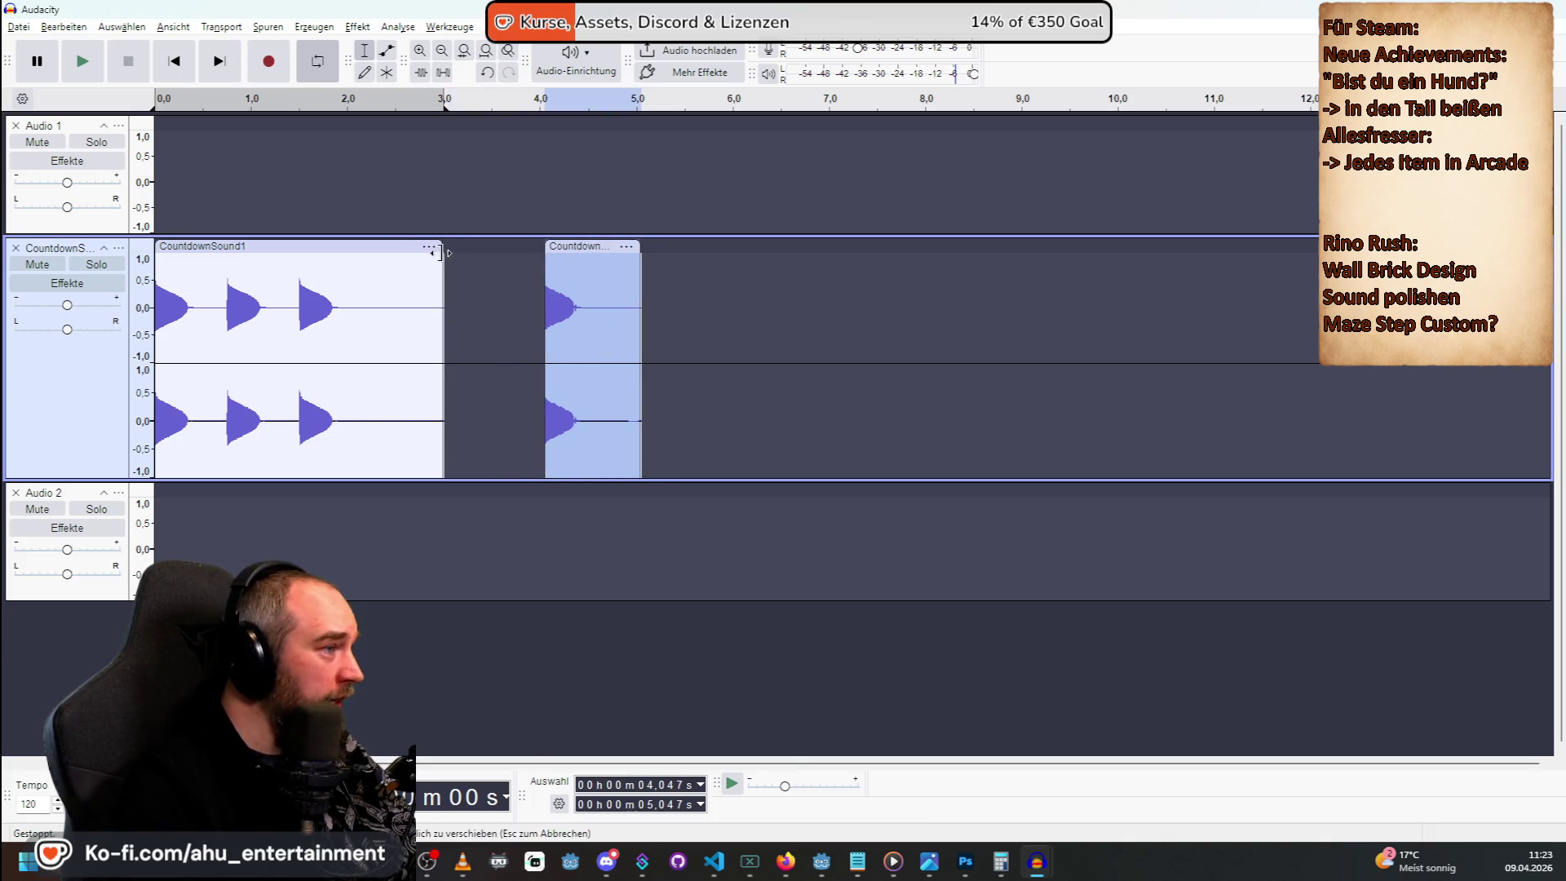
Trim the first clip's end back to about 2 s and start the second clip near 2.3 s.
left_click_drag(443, 261, 352, 256)
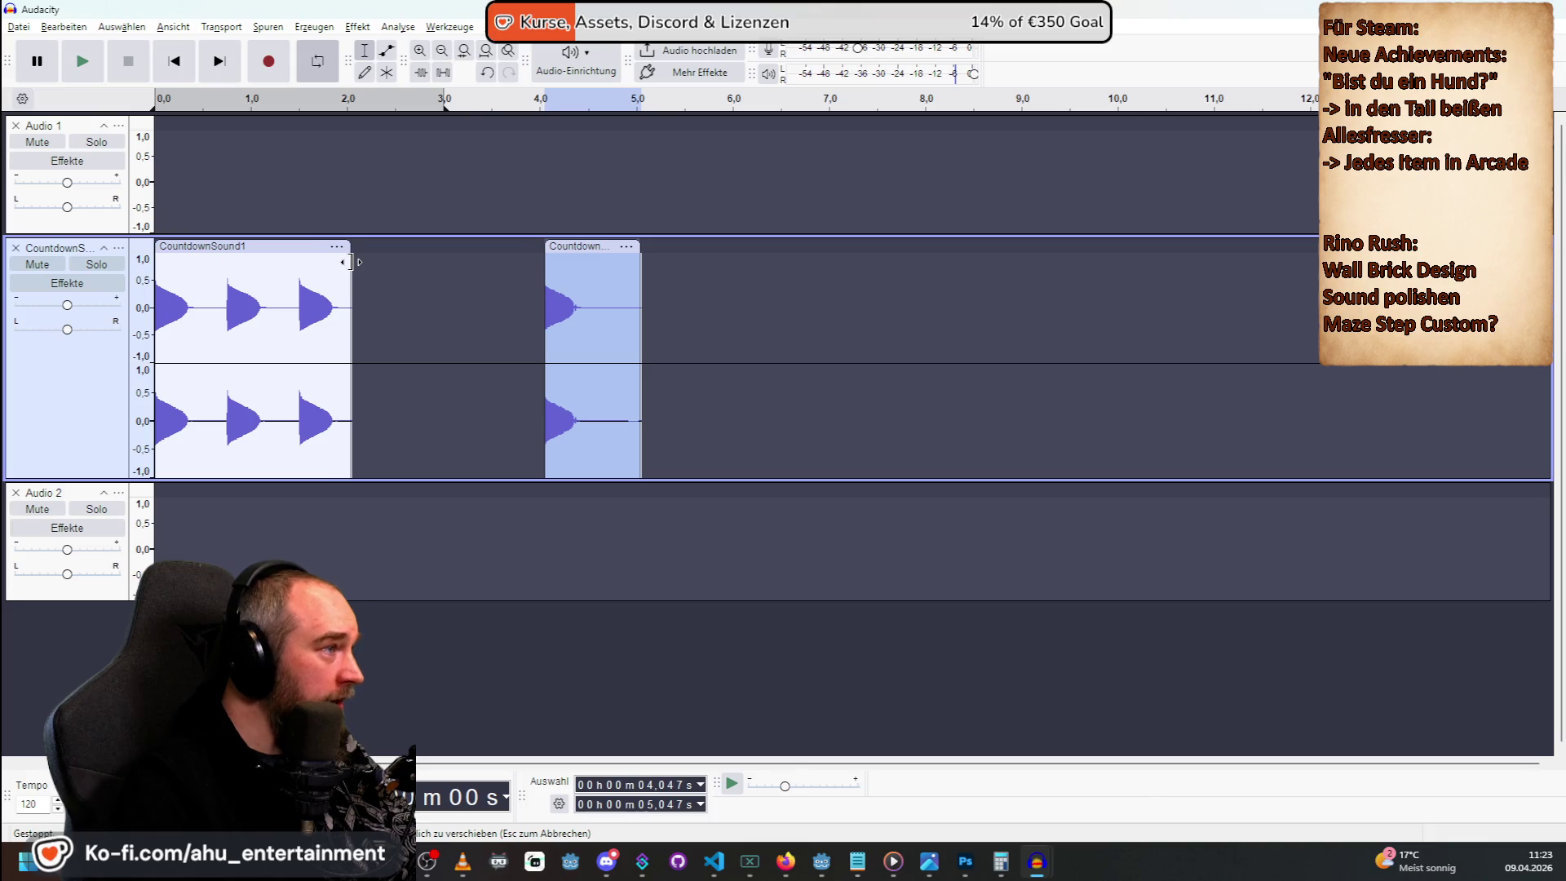
mouse_move(544, 256)
left_mouse_down()
mouse_move(364, 255)
mouse_move(373, 272)
left_mouse_up()
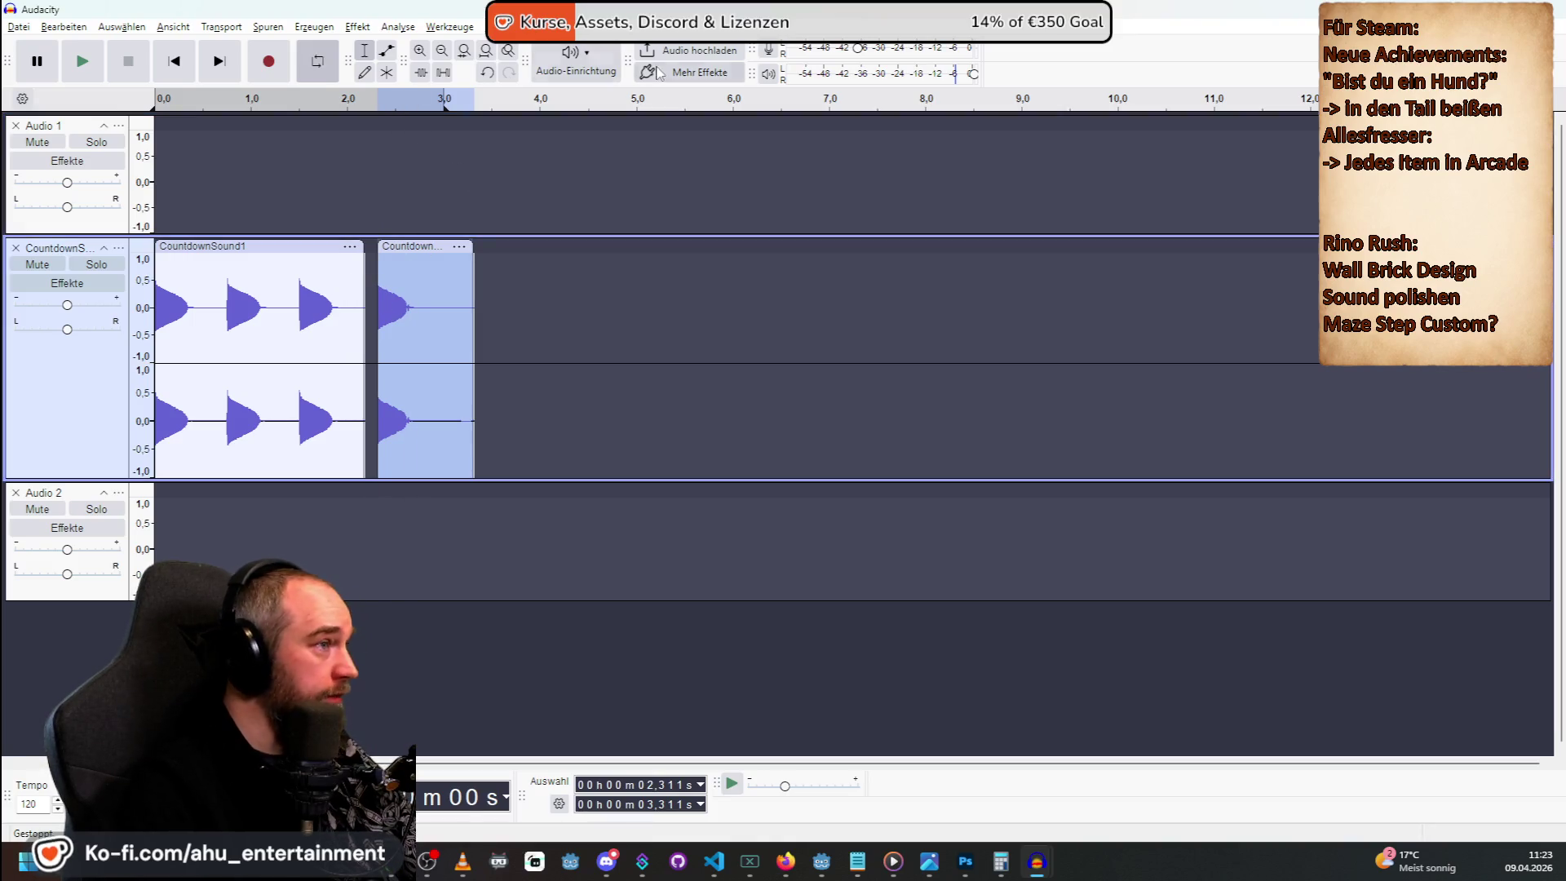
left_click(421, 51)
Audition the second clip and move it to start at 2.246 s.
left_click(421, 51)
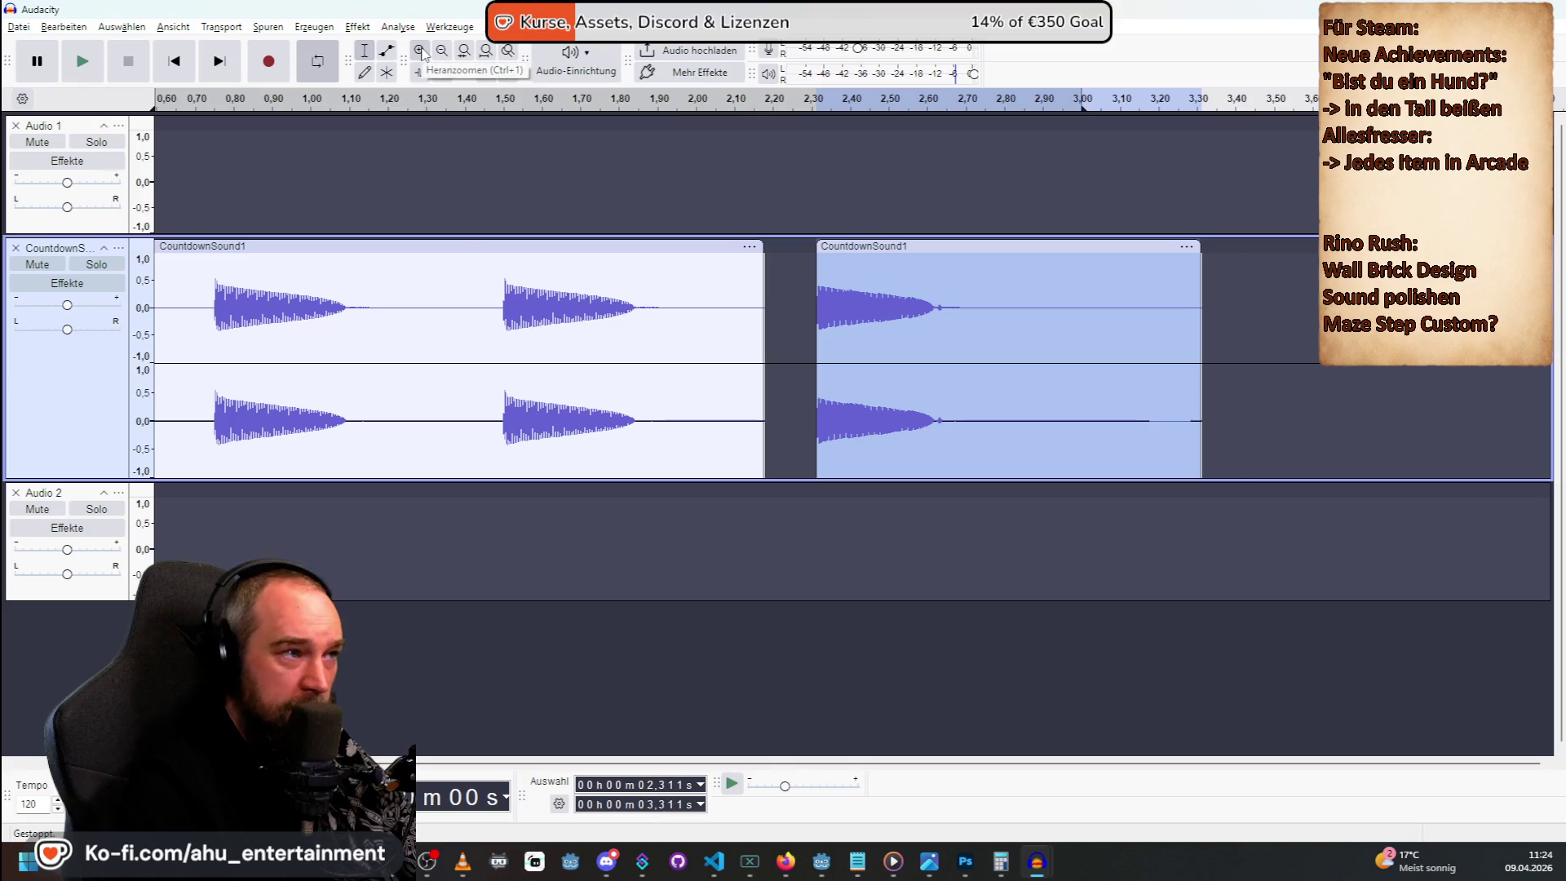
left_click(421, 51)
key("space")
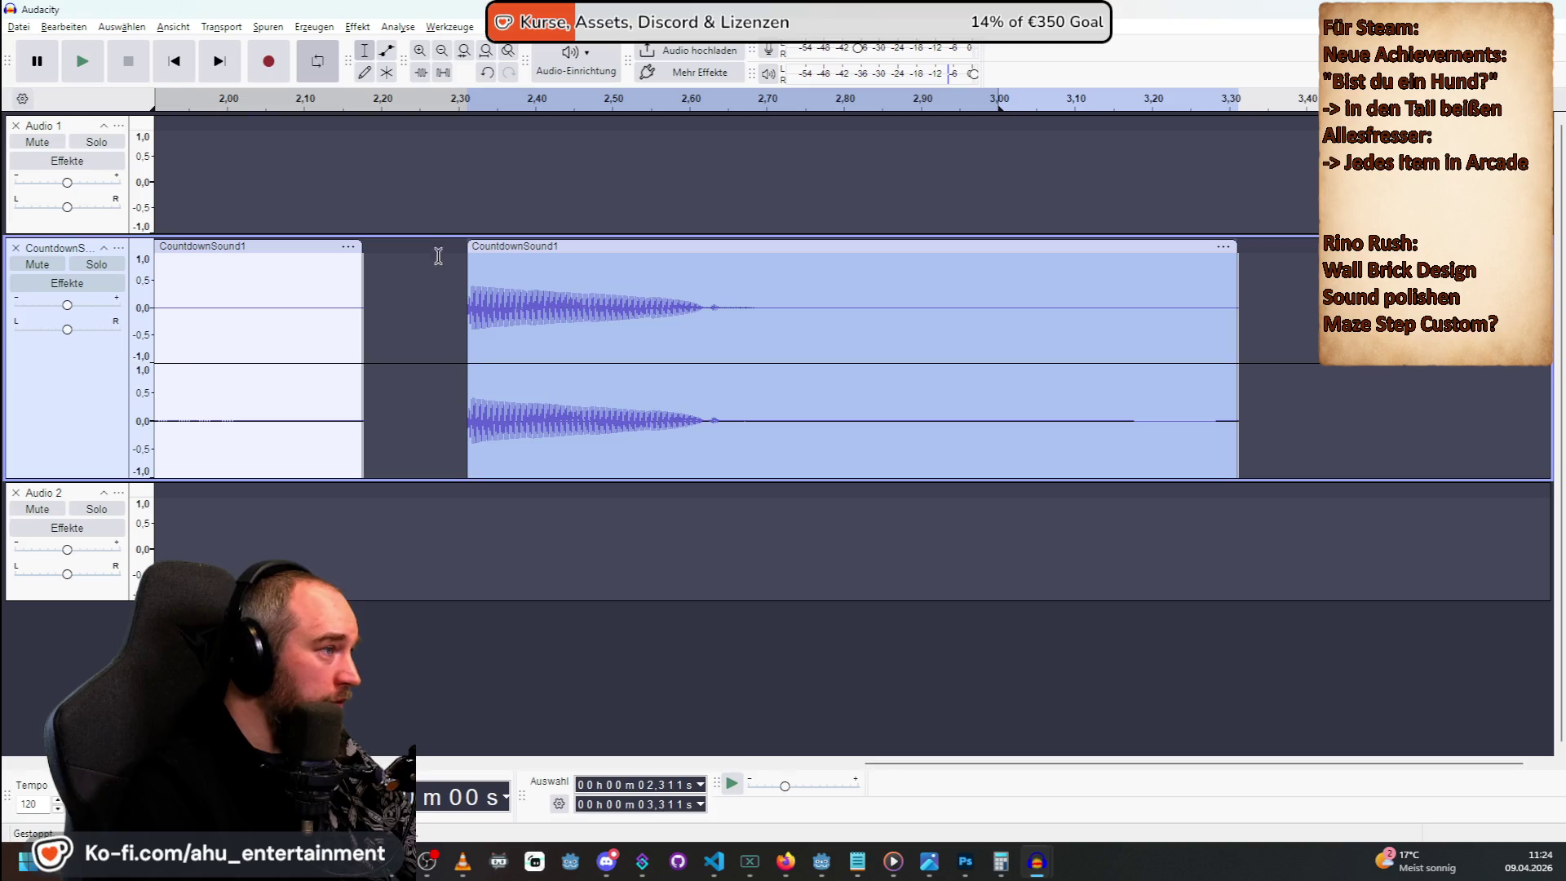
key("space")
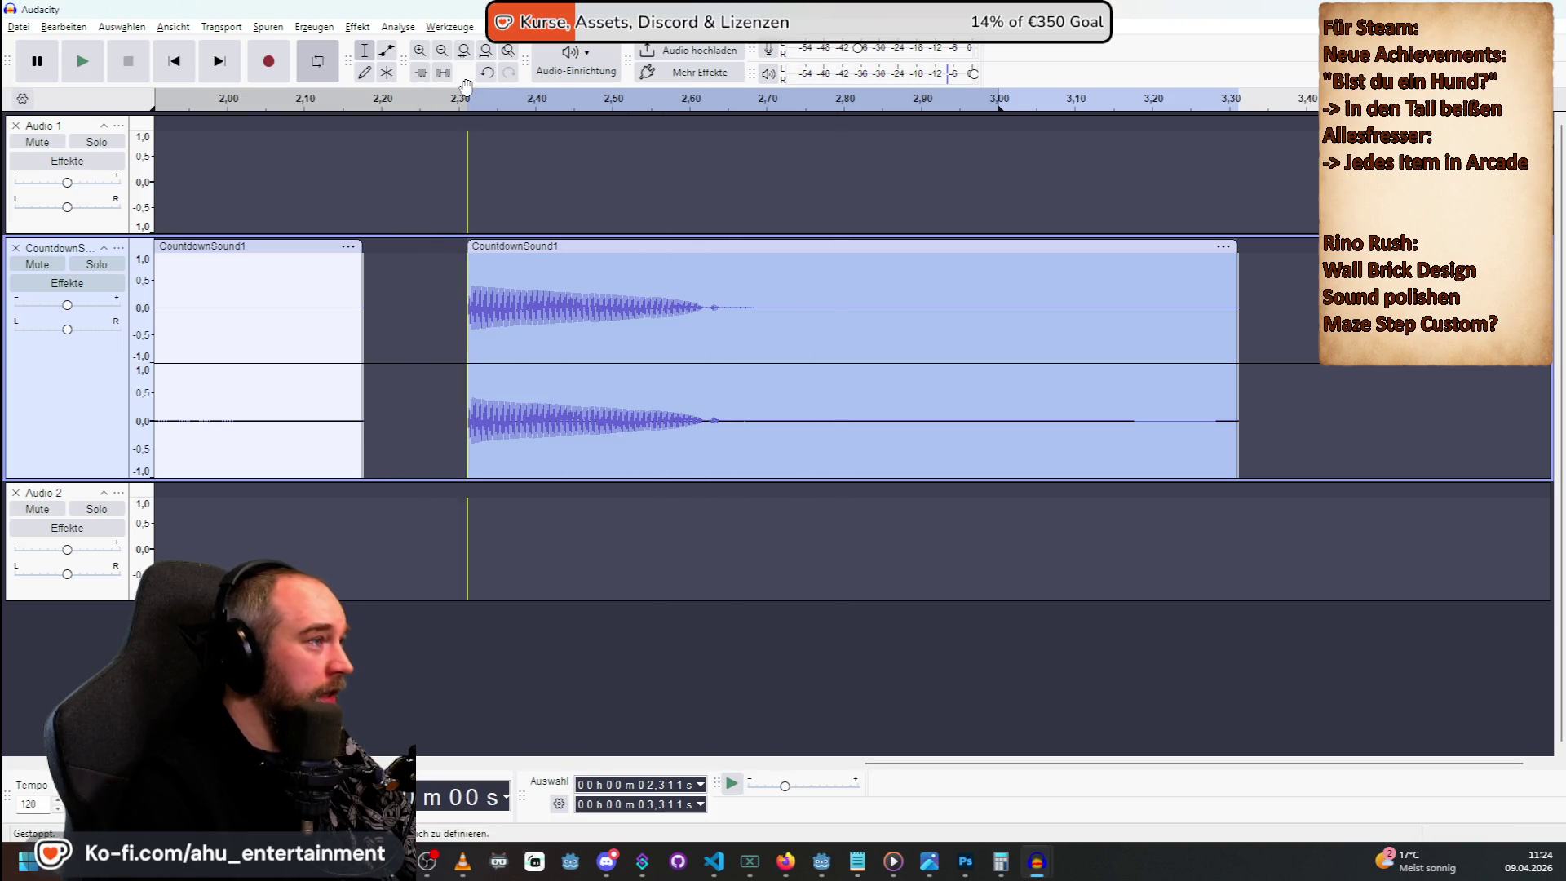
left_click(418, 288)
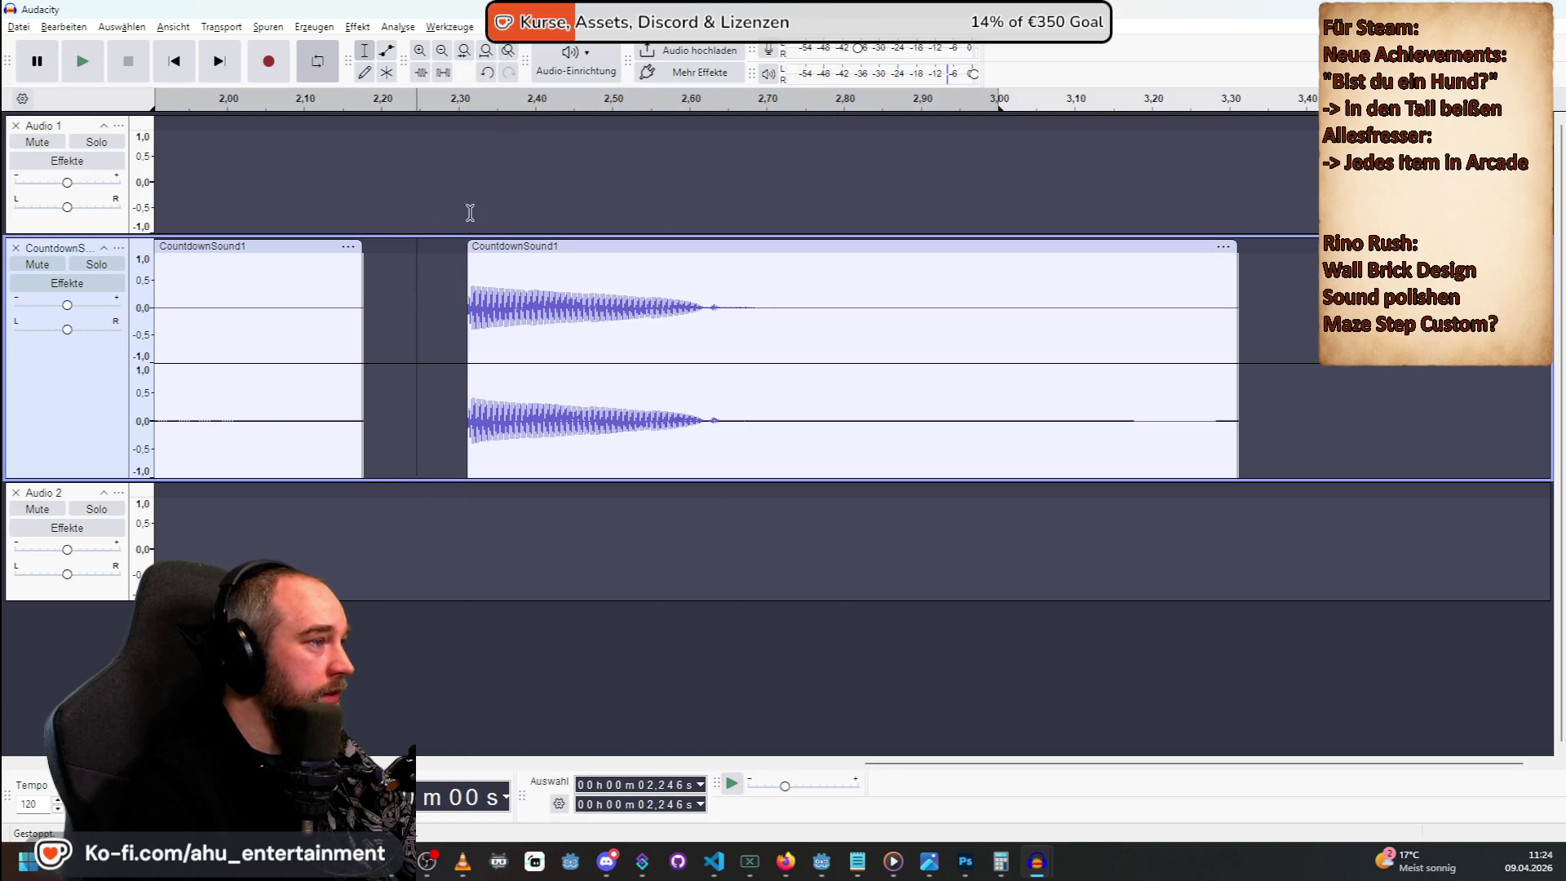
left_click_drag(513, 239, 462, 238)
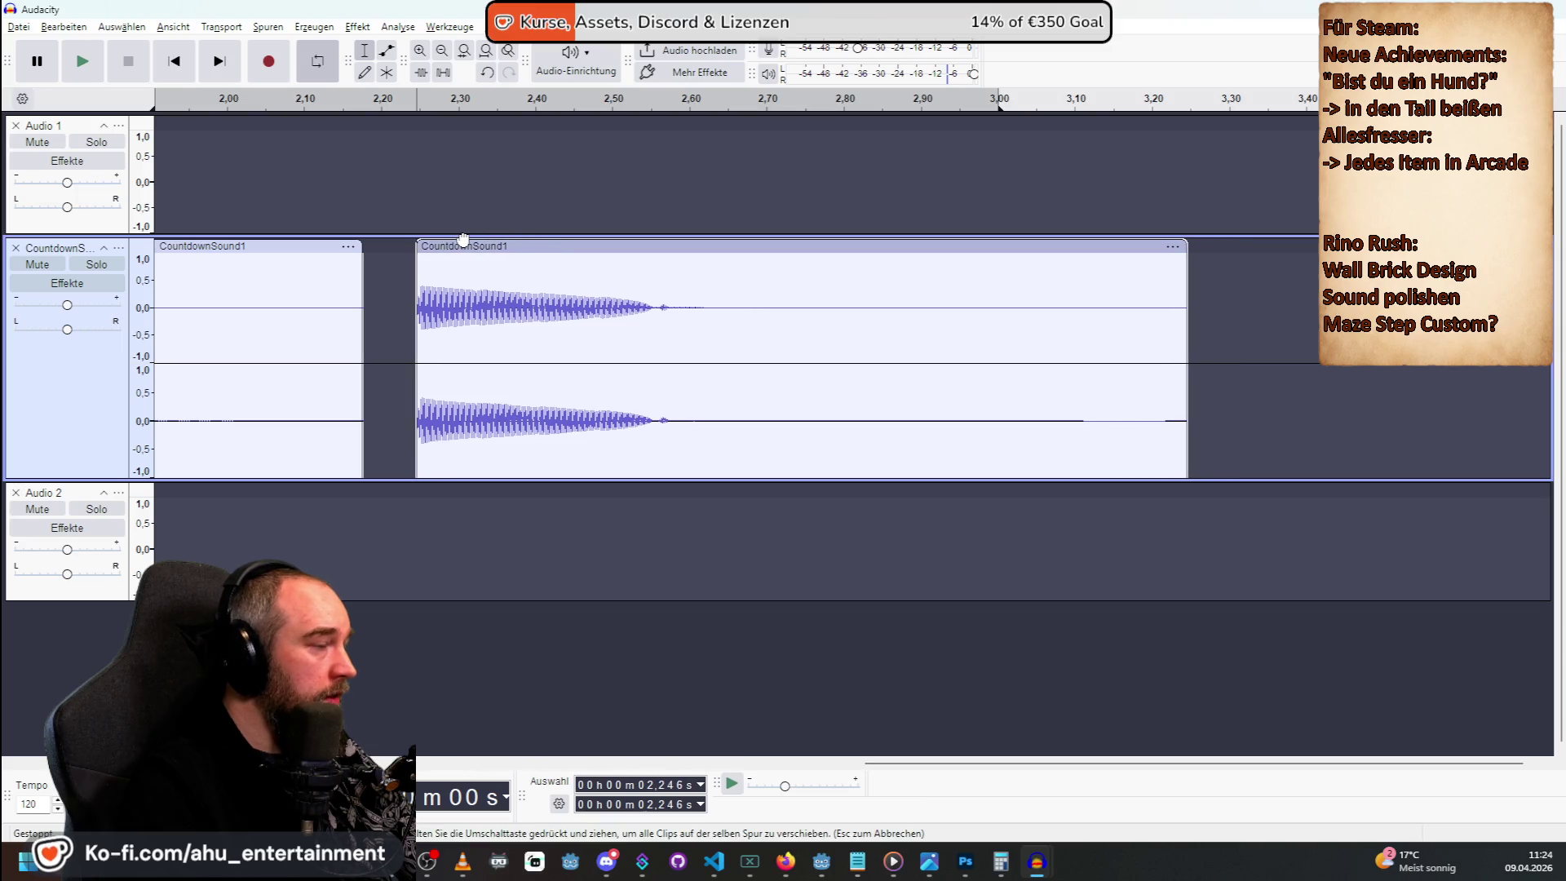
Nudge the second clip slightly later and extend the first clip's end to meet it.
left_click(420, 49)
left_click(420, 50)
left_click(420, 50)
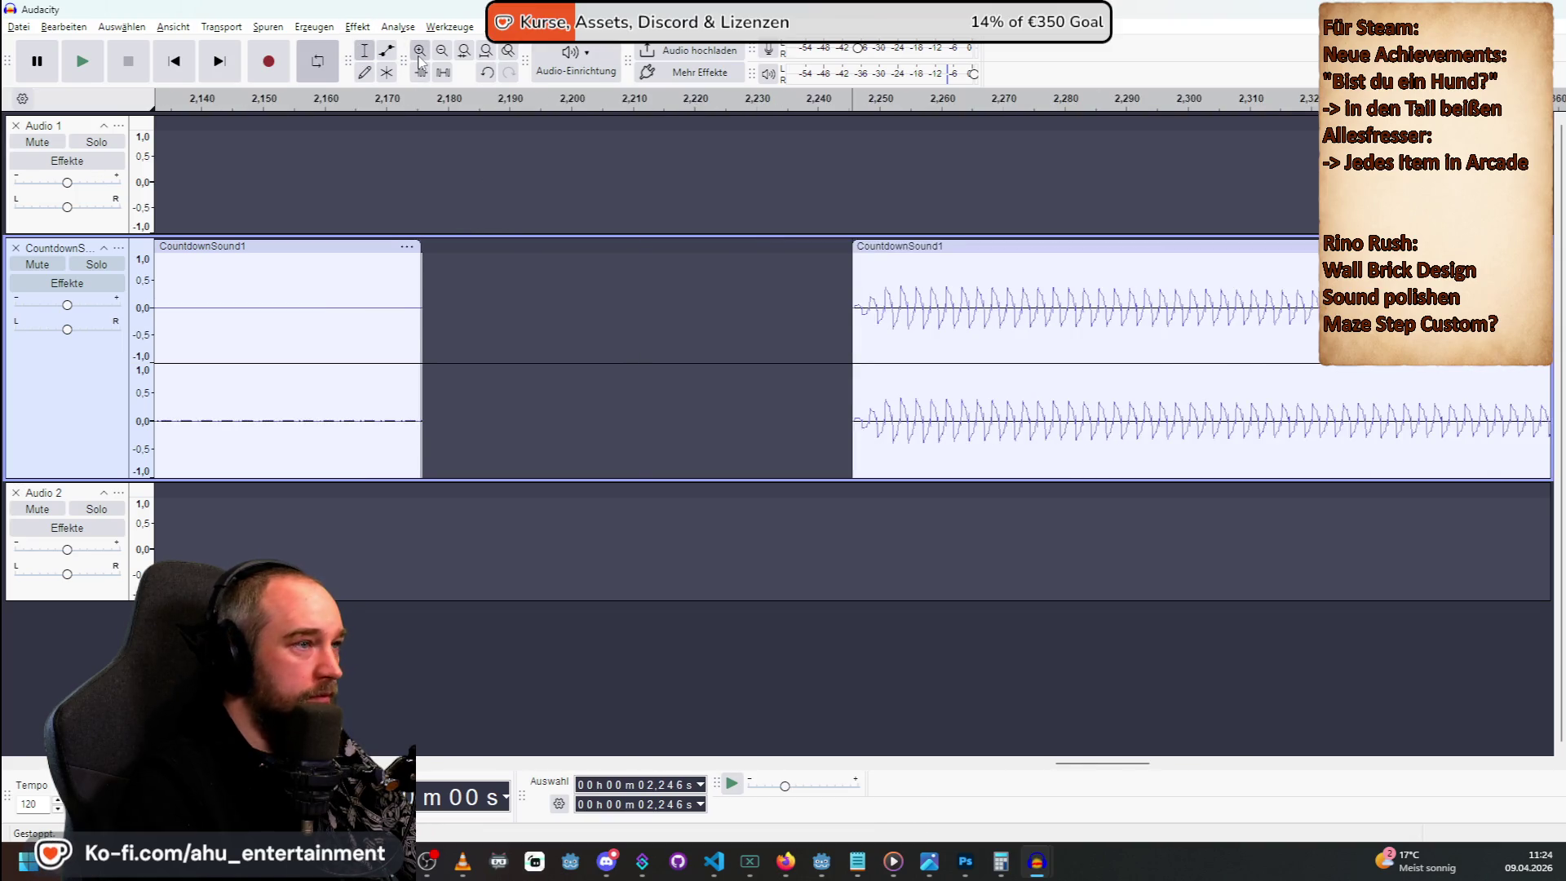
left_click(420, 50)
left_click(420, 50)
left_click_drag(926, 246, 1035, 250)
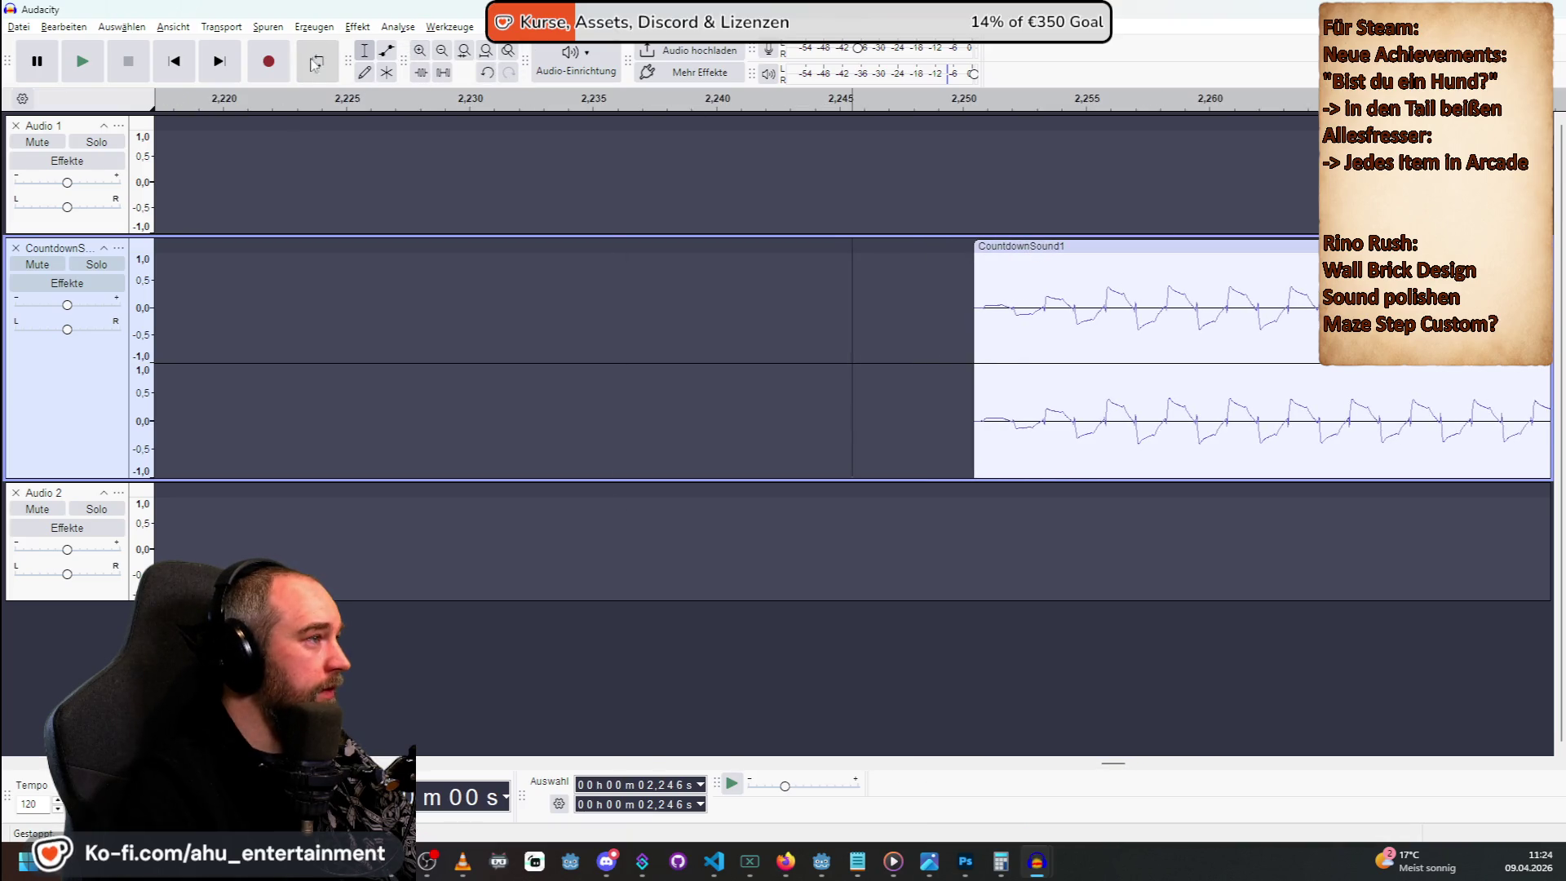
left_click(441, 50)
left_click(441, 50)
left_click(441, 49)
left_click(442, 50)
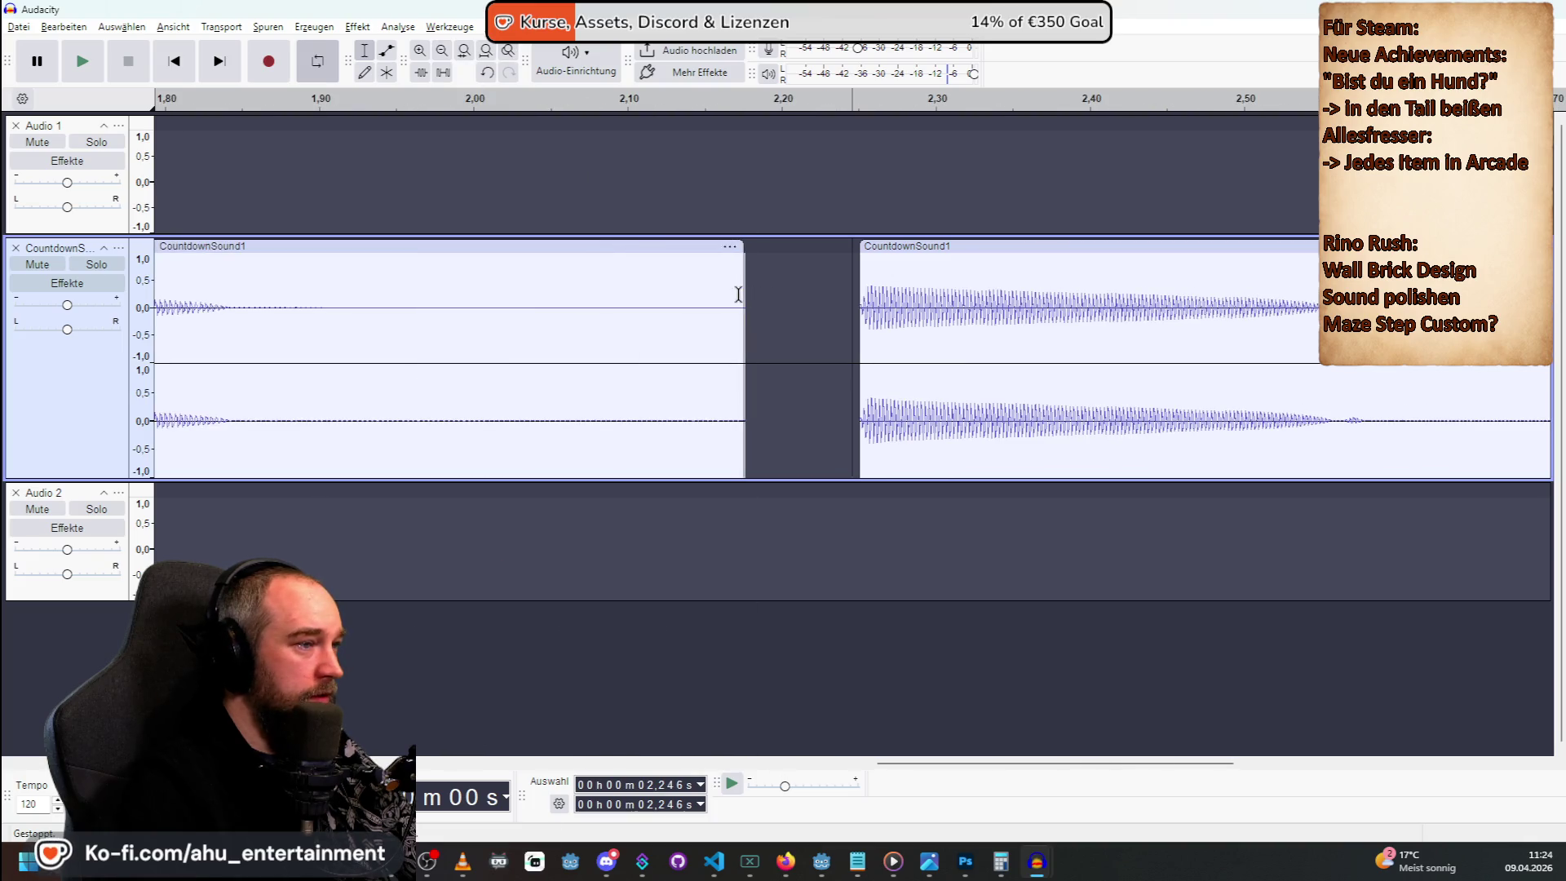
left_click_drag(742, 242, 859, 240)
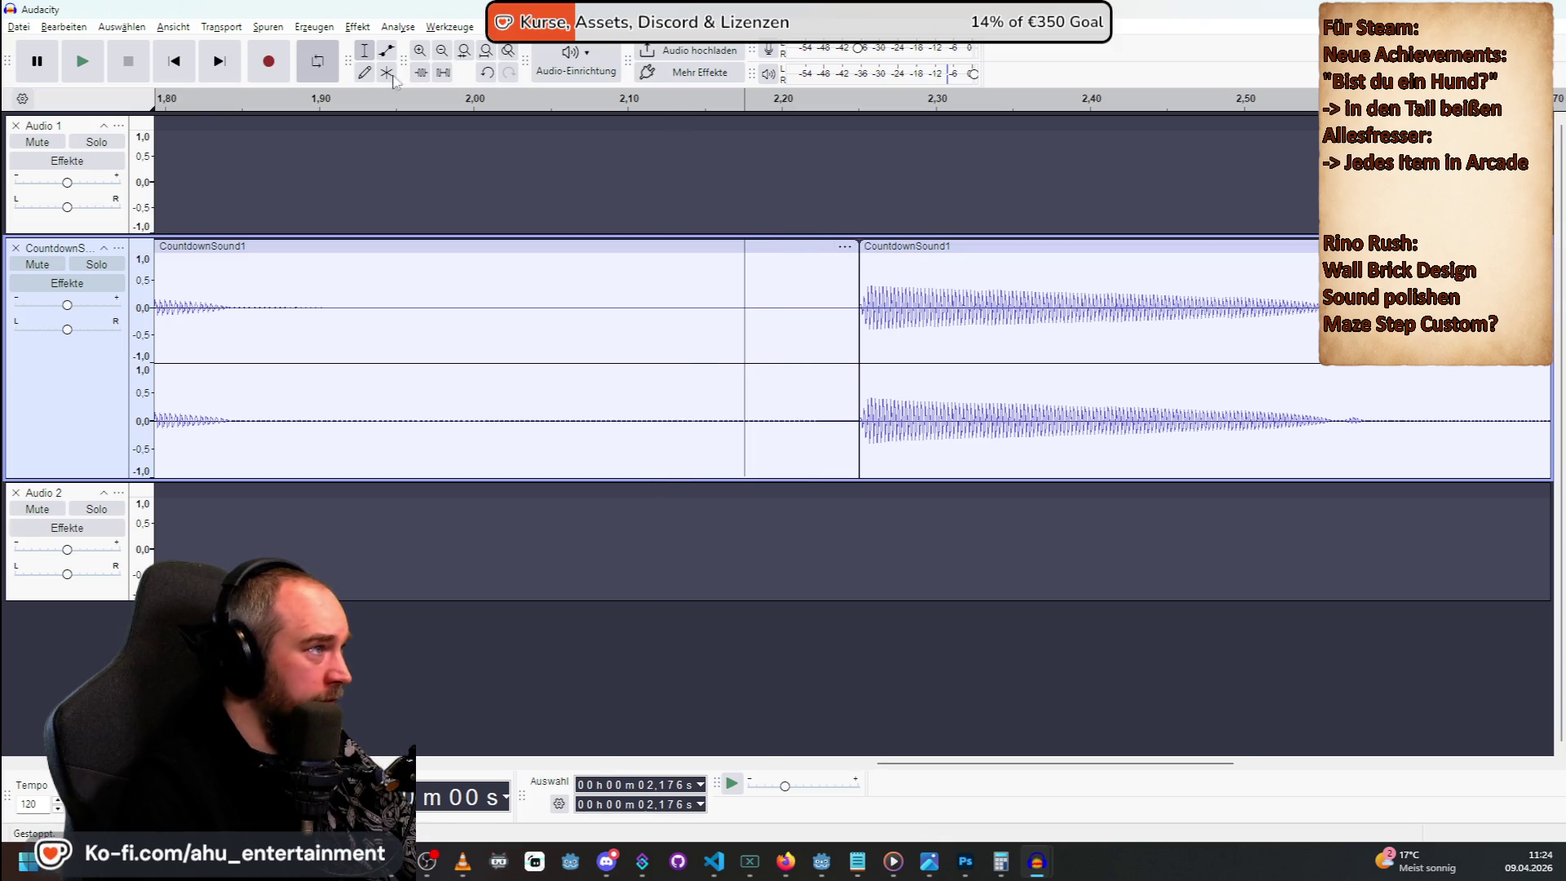
left_click(441, 51)
left_click(441, 51)
left_click(441, 51)
left_click(441, 50)
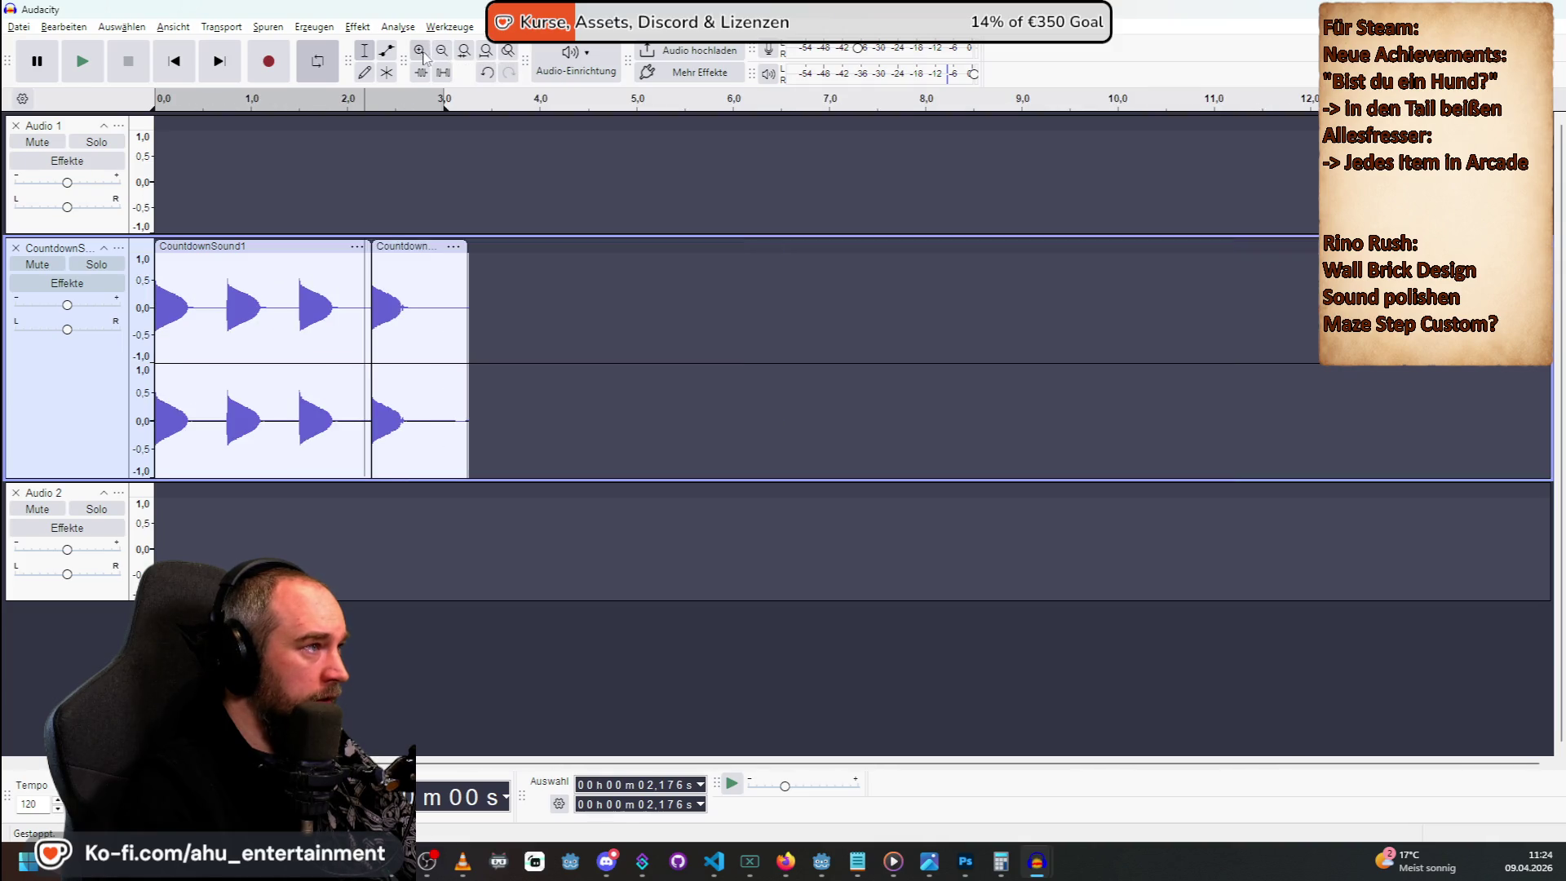
Play back the first CountdownSound1 clip and its first beep to check the beep sequence.
left_click(420, 51)
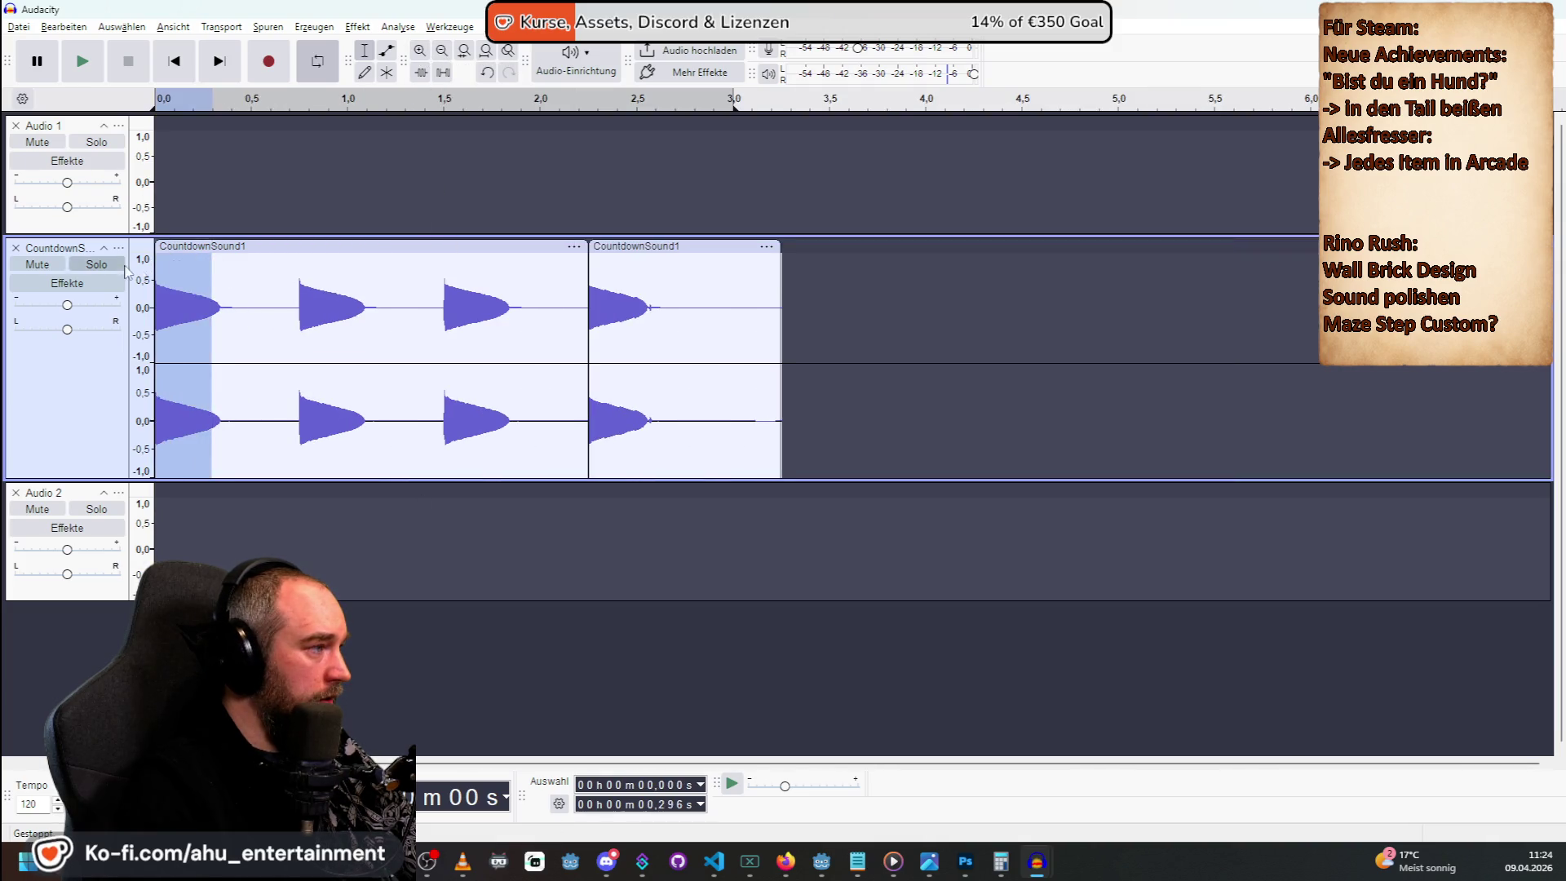
double_click(183, 267)
key("space")
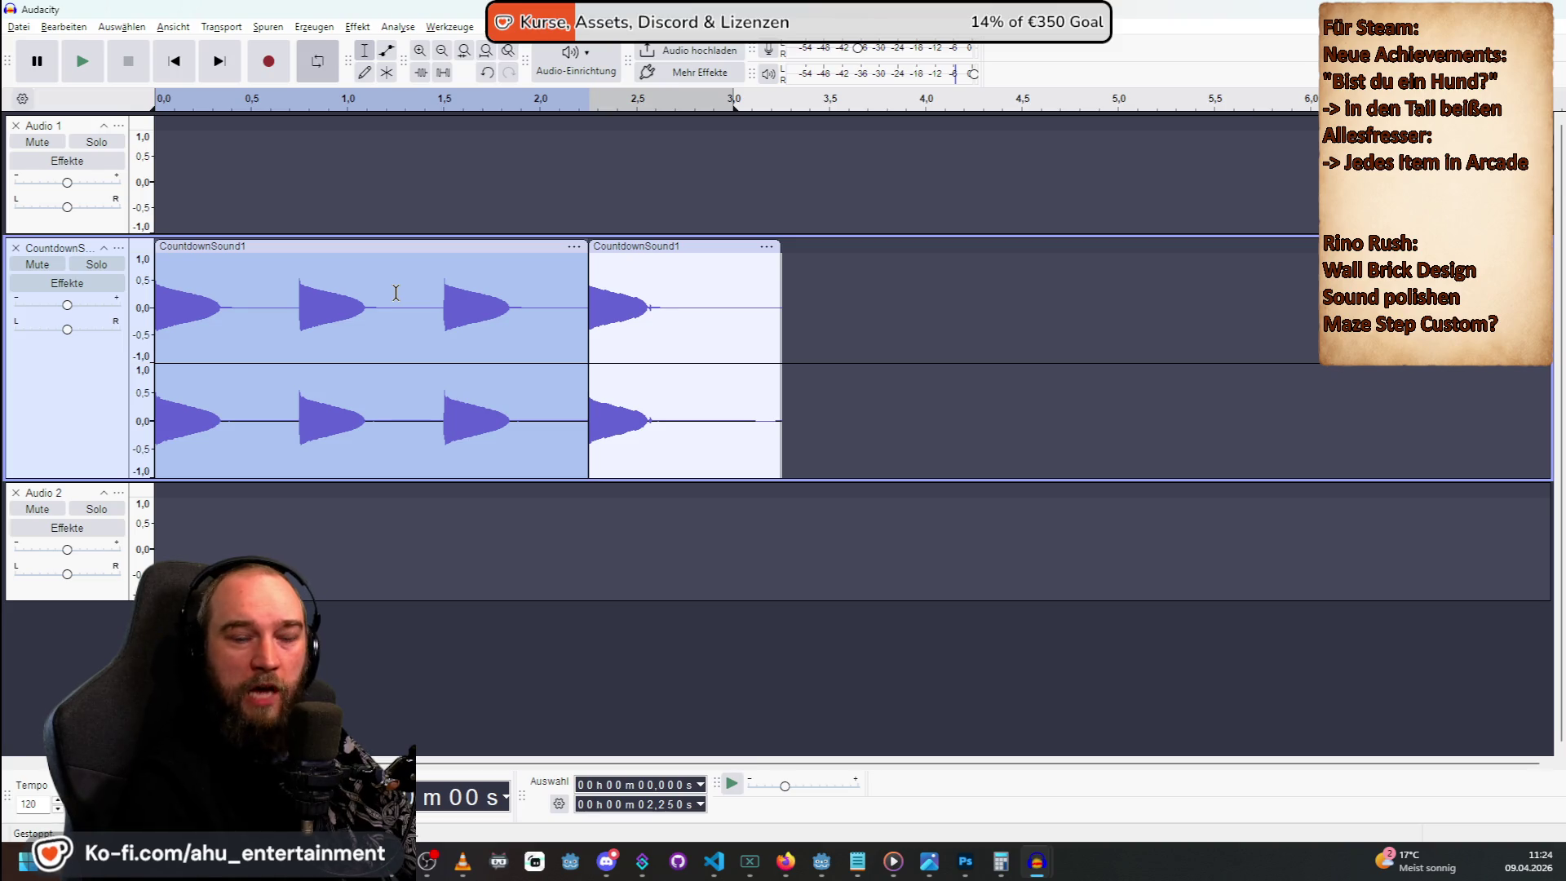
left_click(238, 275)
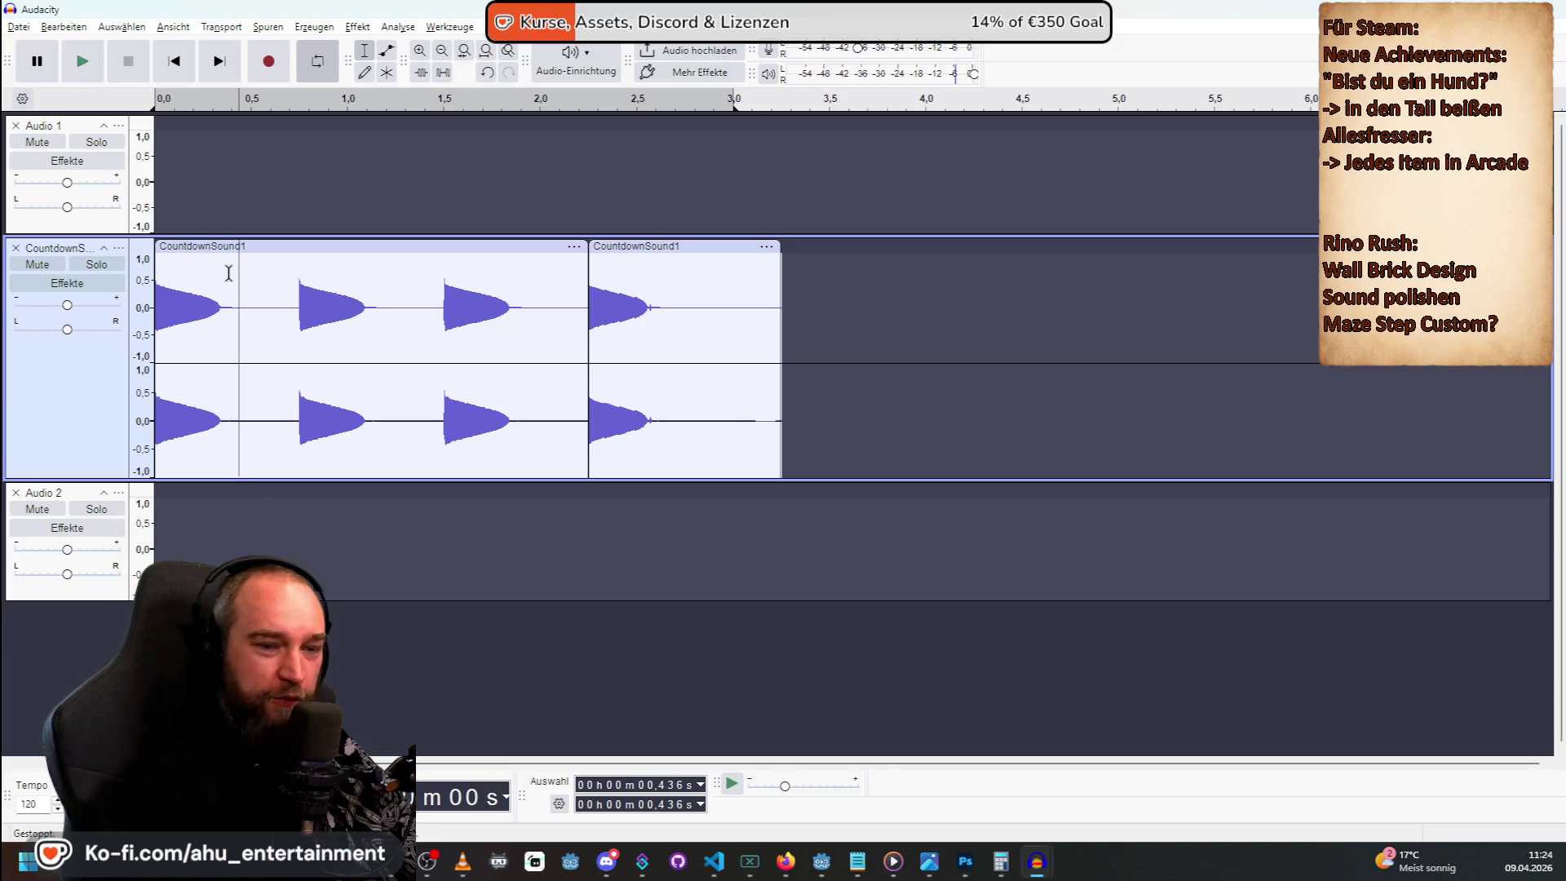
left_click_drag(230, 274, 142, 287)
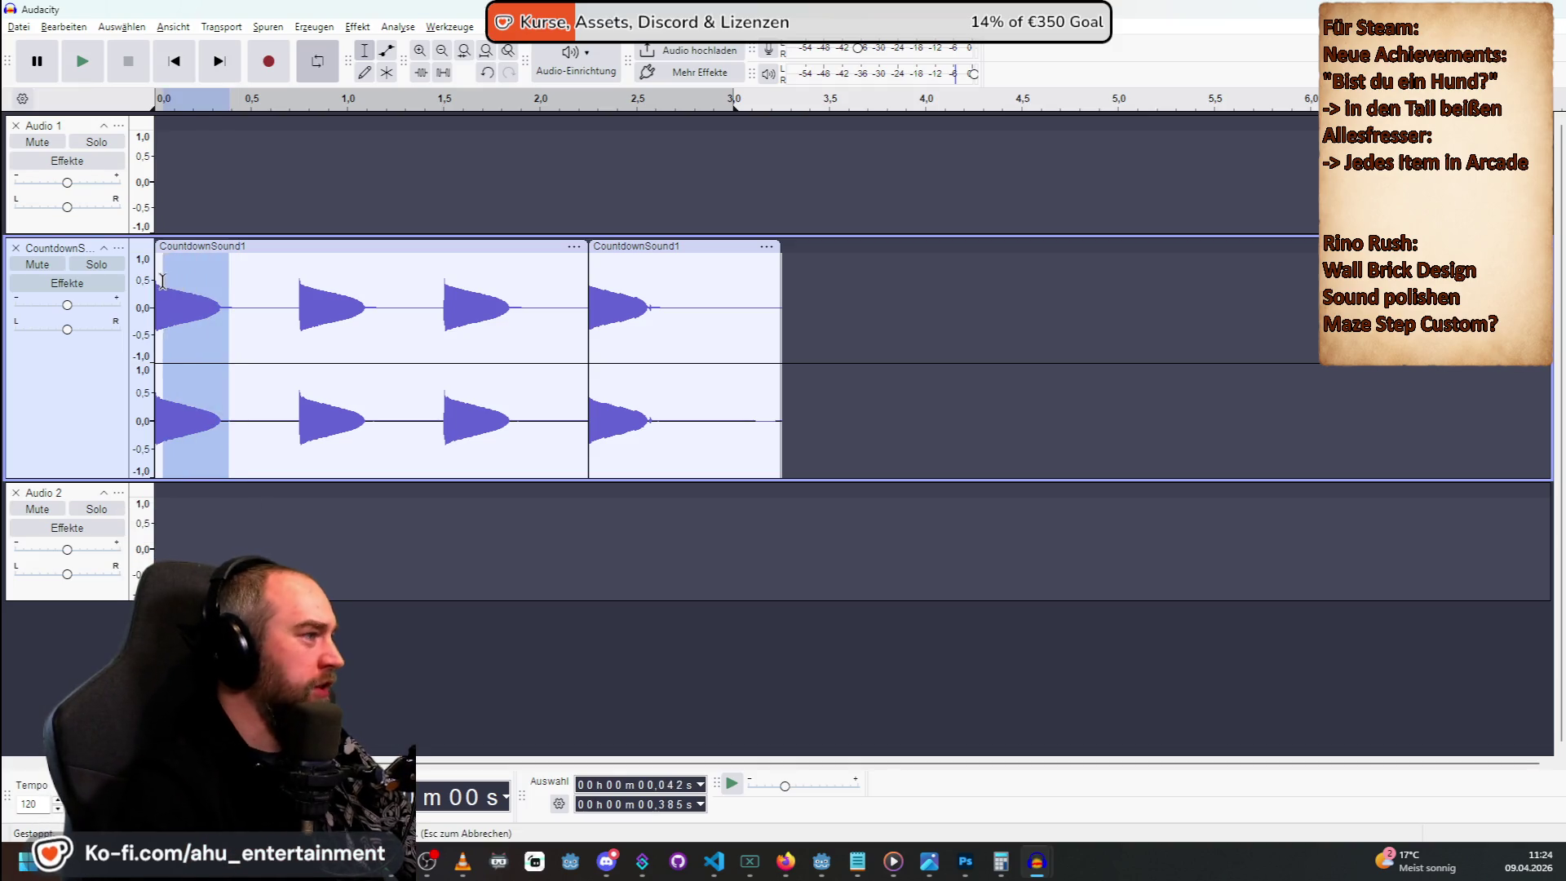
key("space")
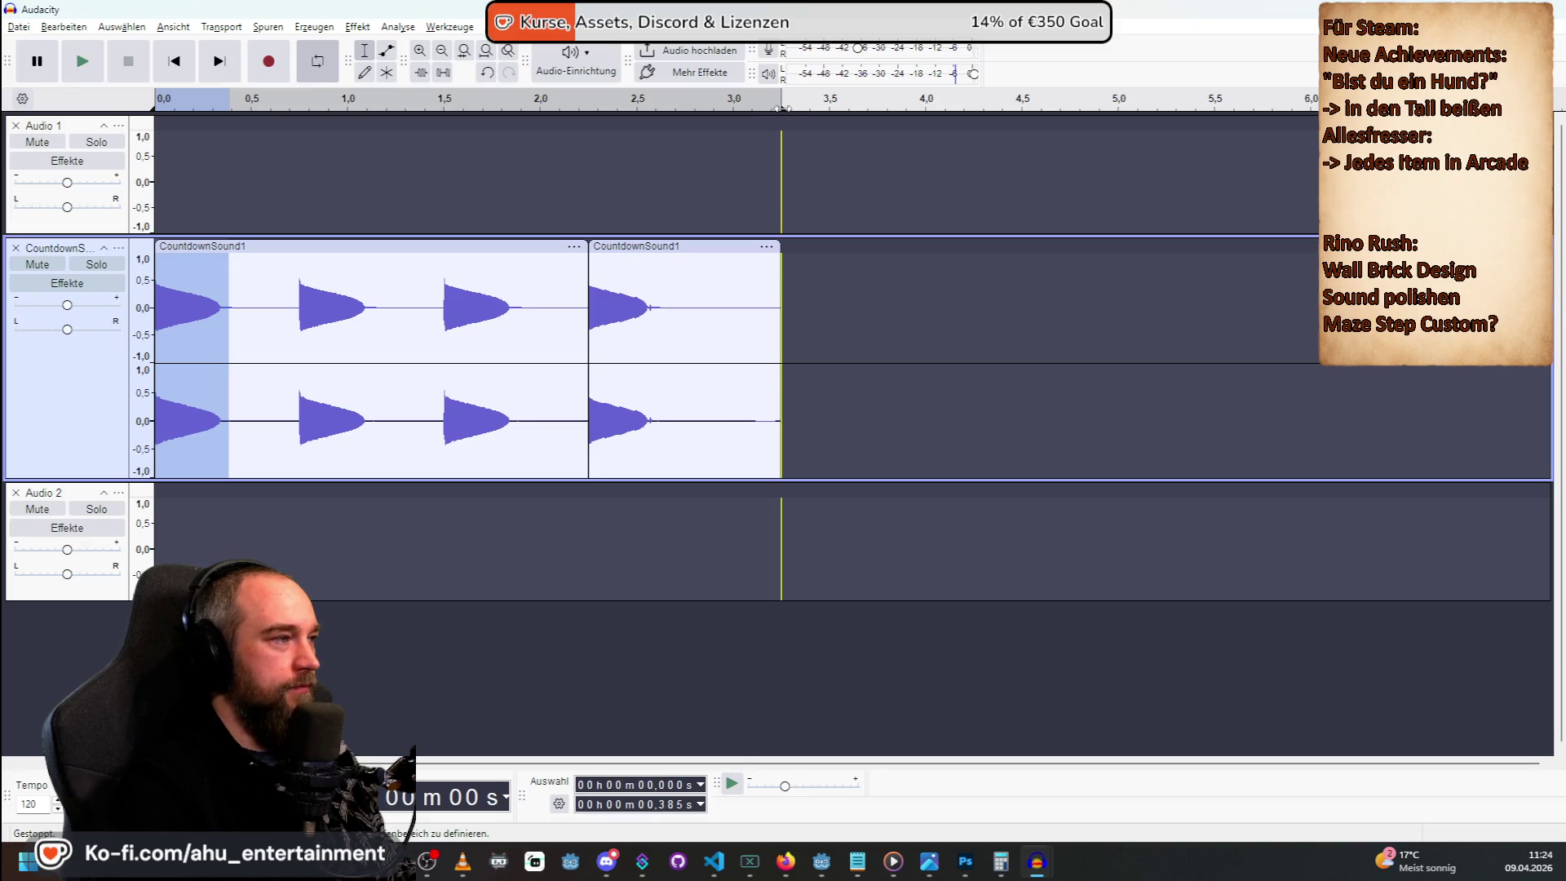
left_click(454, 152)
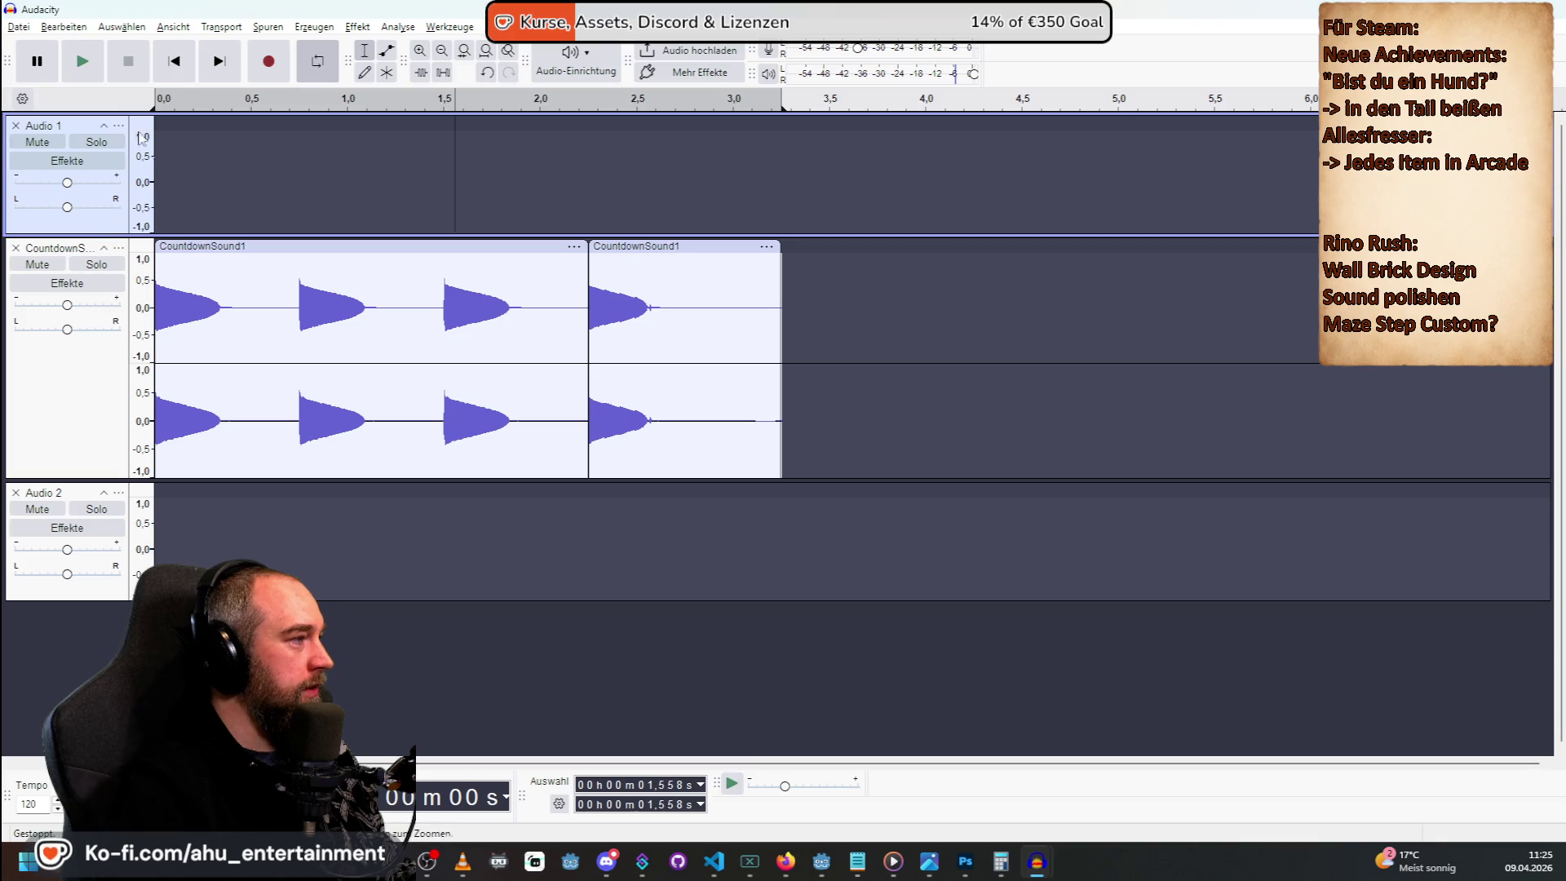
left_click(21, 29)
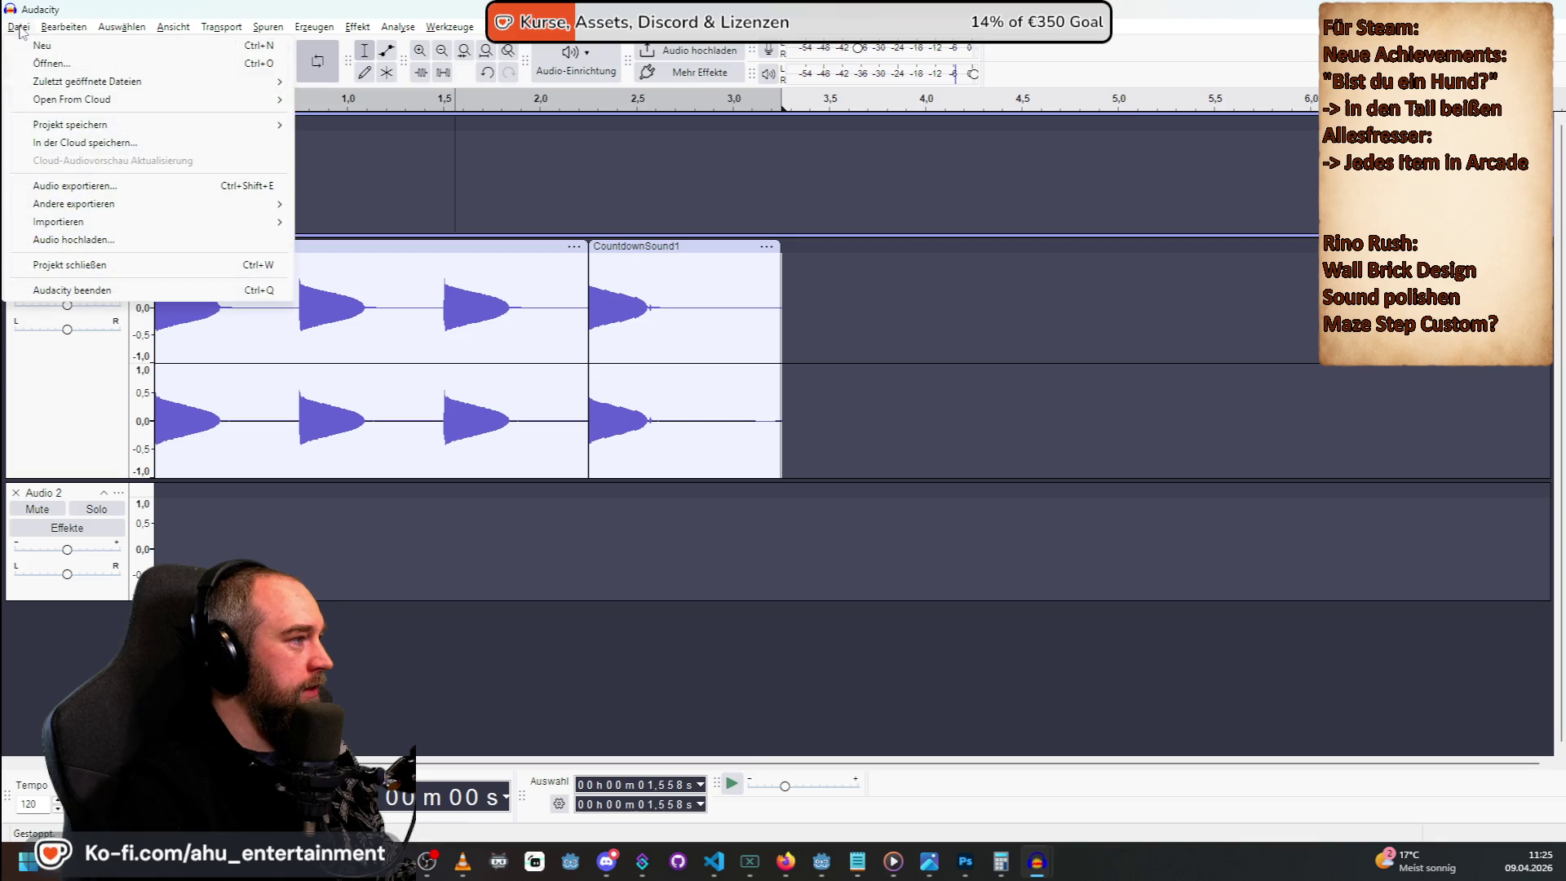
Start an audio export in Ogg Vorbis format with the file name countdown.
left_click(140, 187)
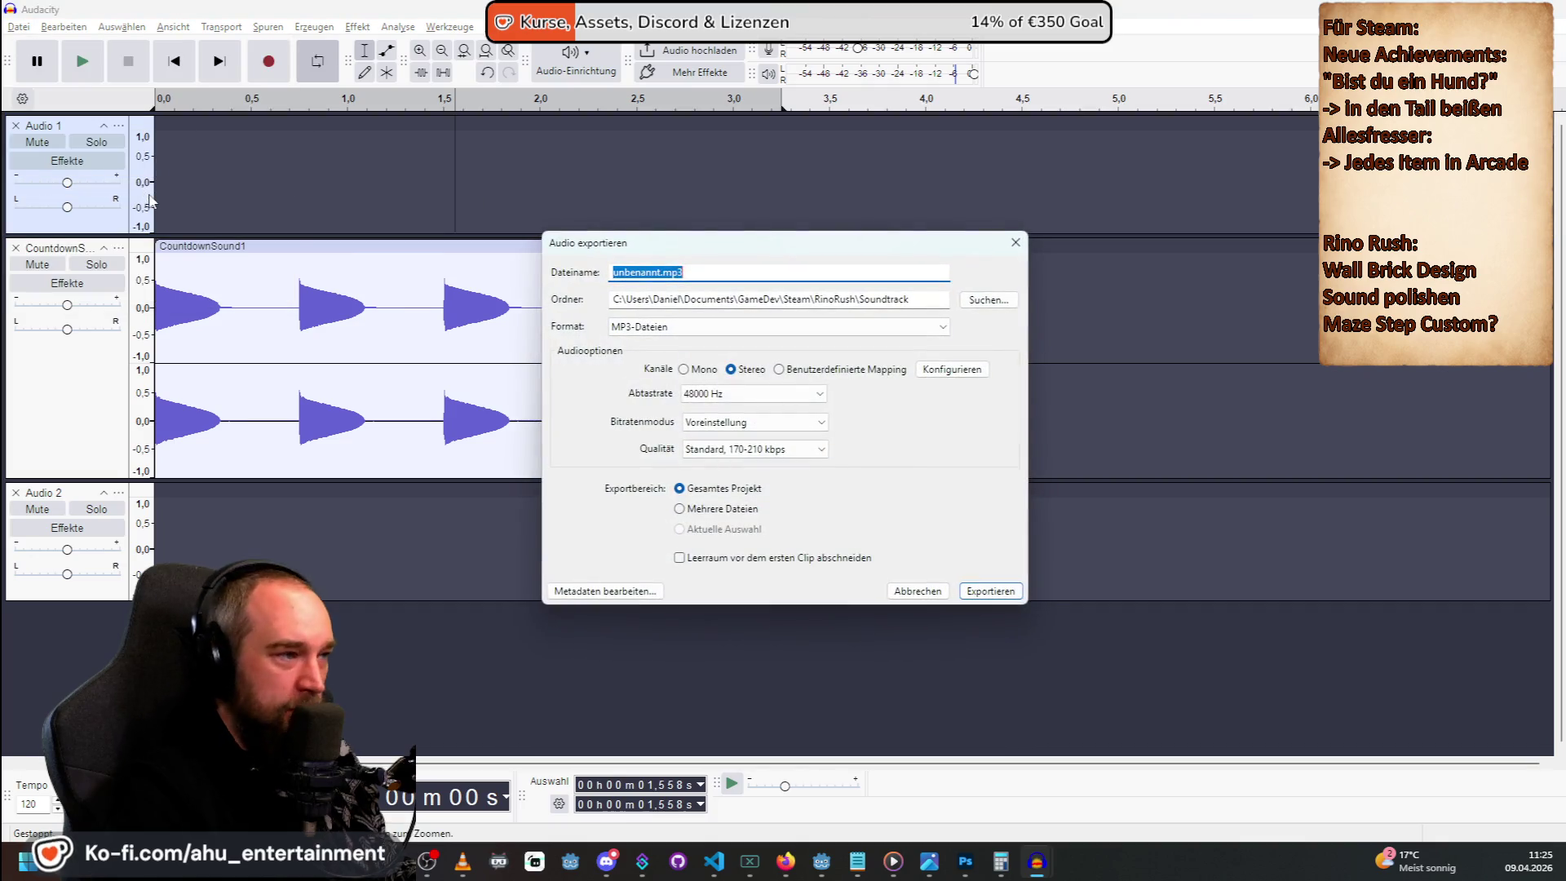
left_click(654, 329)
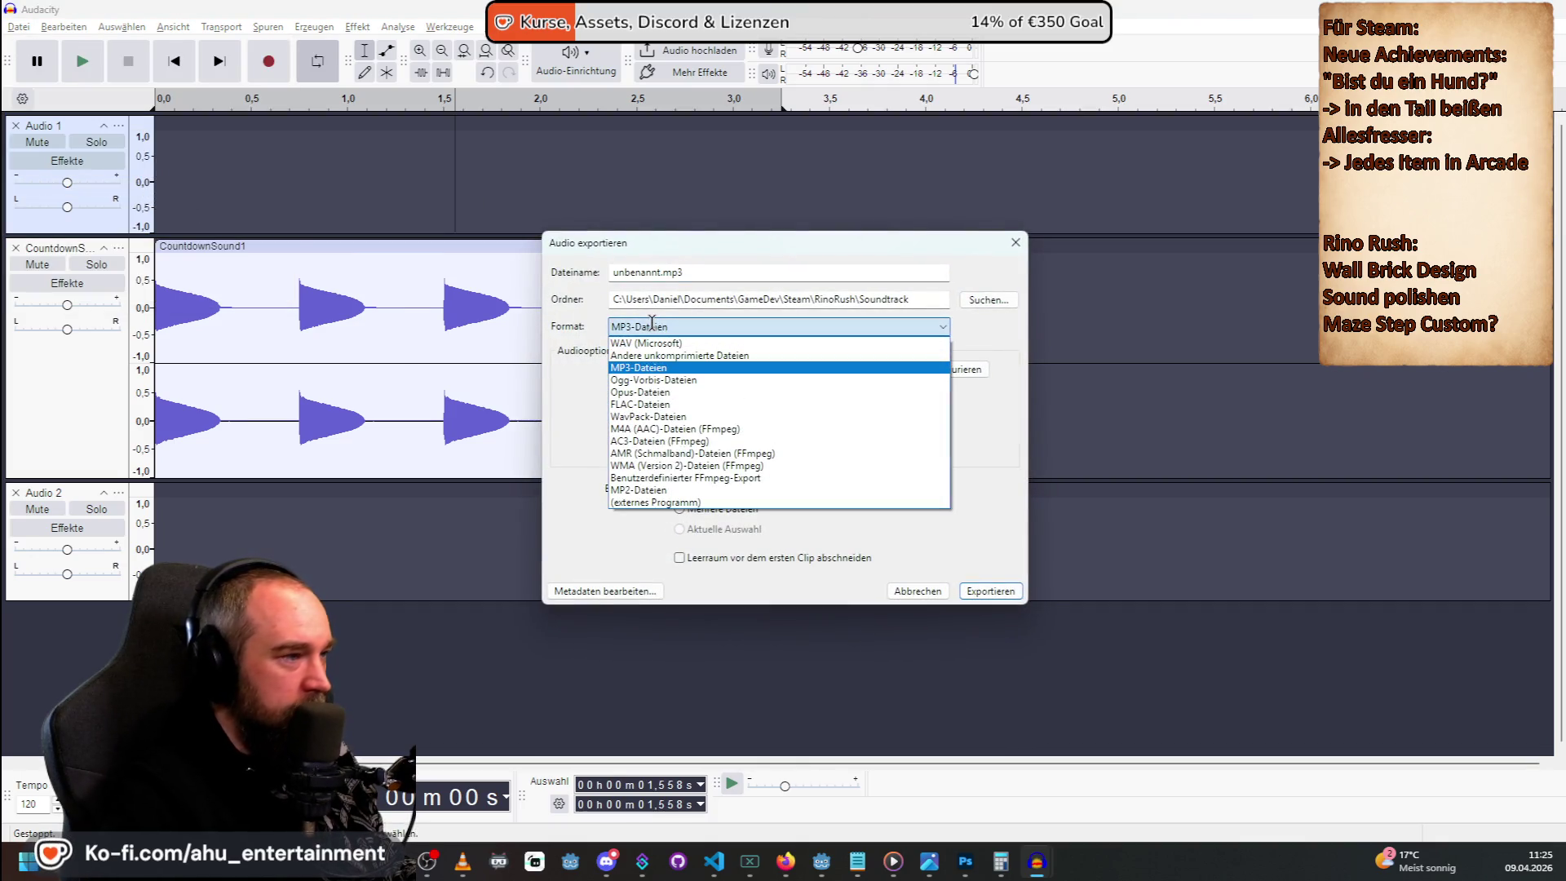
left_click(653, 377)
double_click(659, 271)
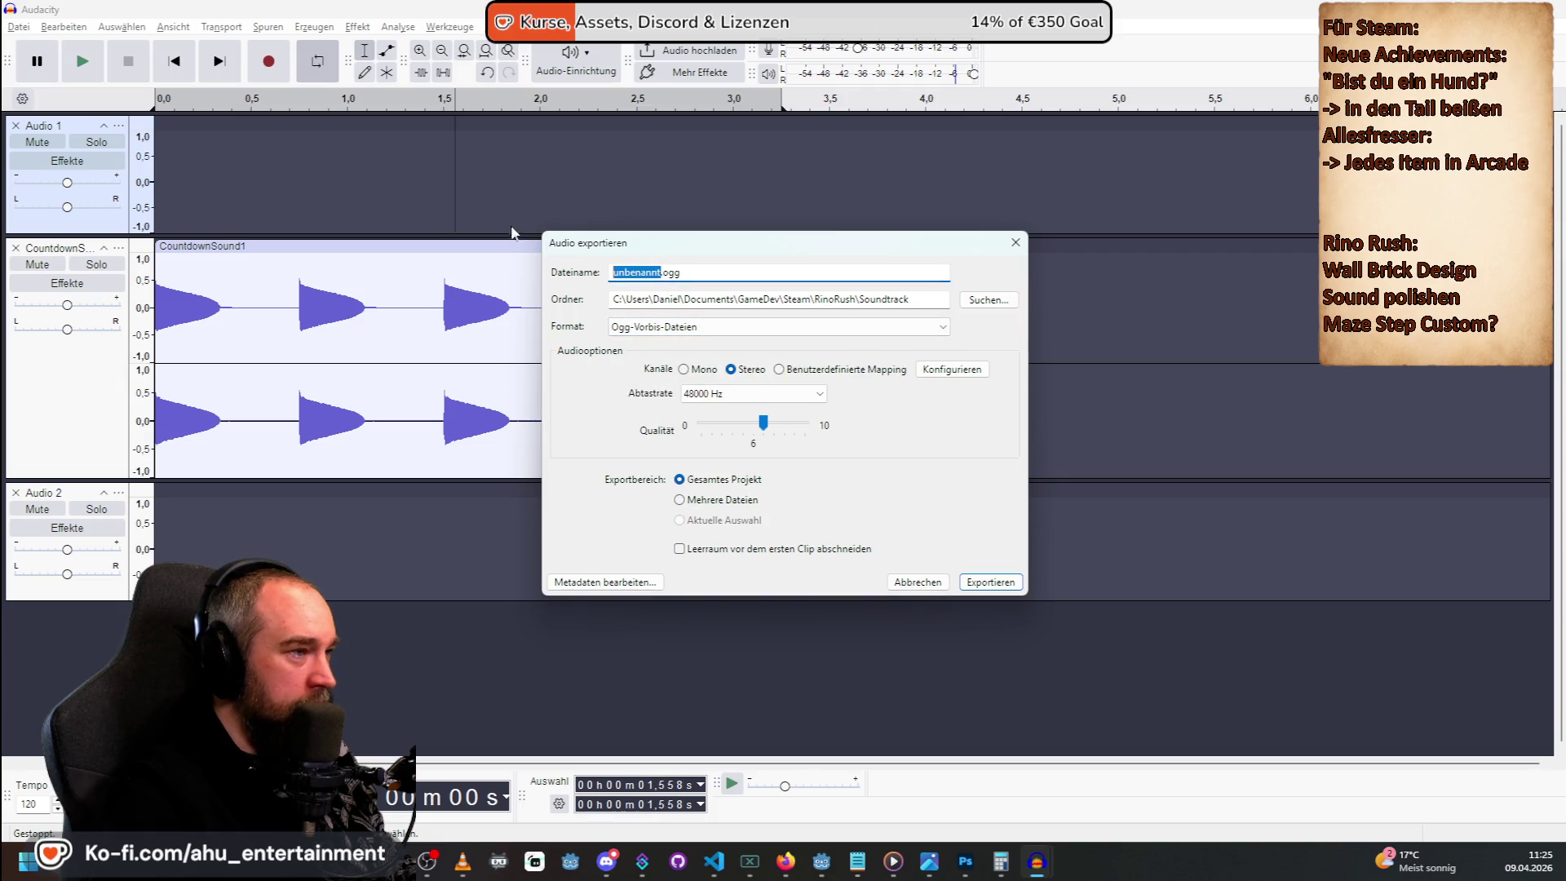
type("countdow")
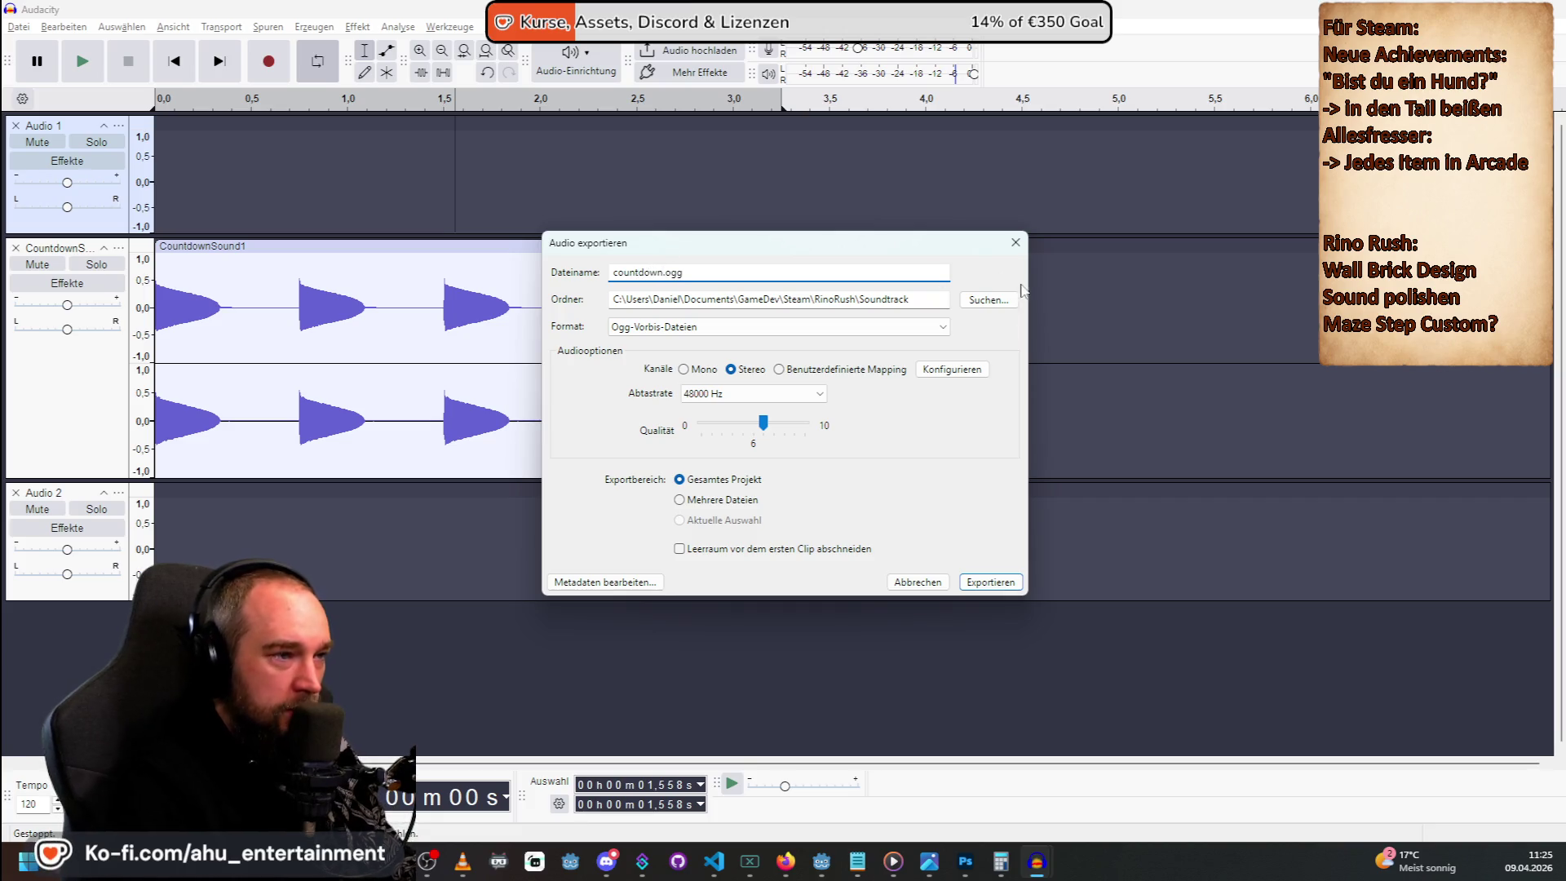
Export countdown.ogg into the GitHub/RinoRush/A-Snake-Original/Sounds folder.
left_click(988, 300)
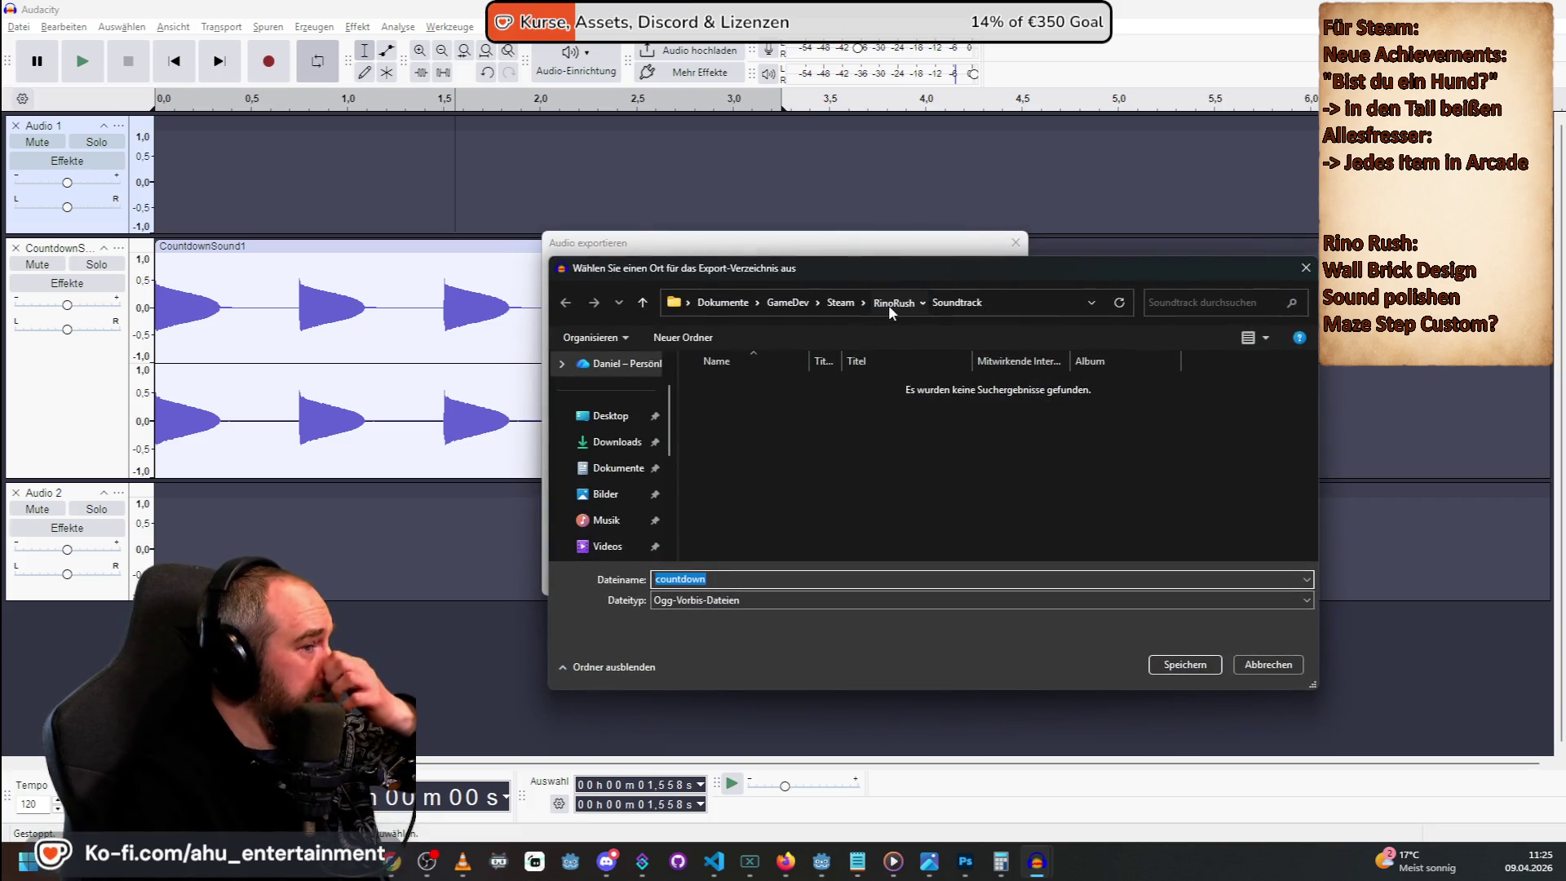
left_click(888, 303)
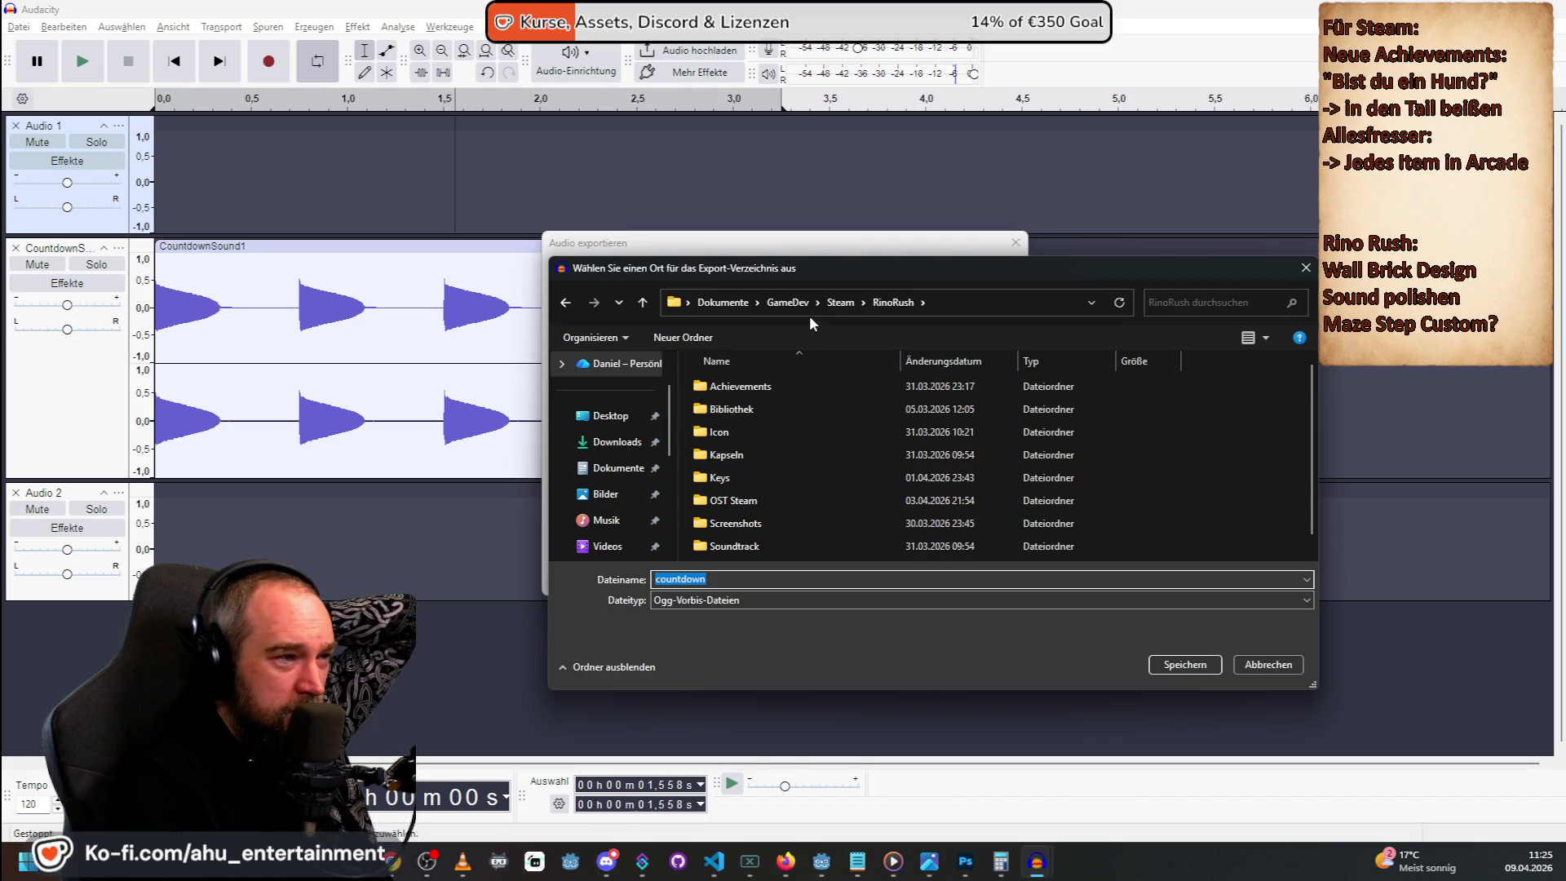
left_click(724, 304)
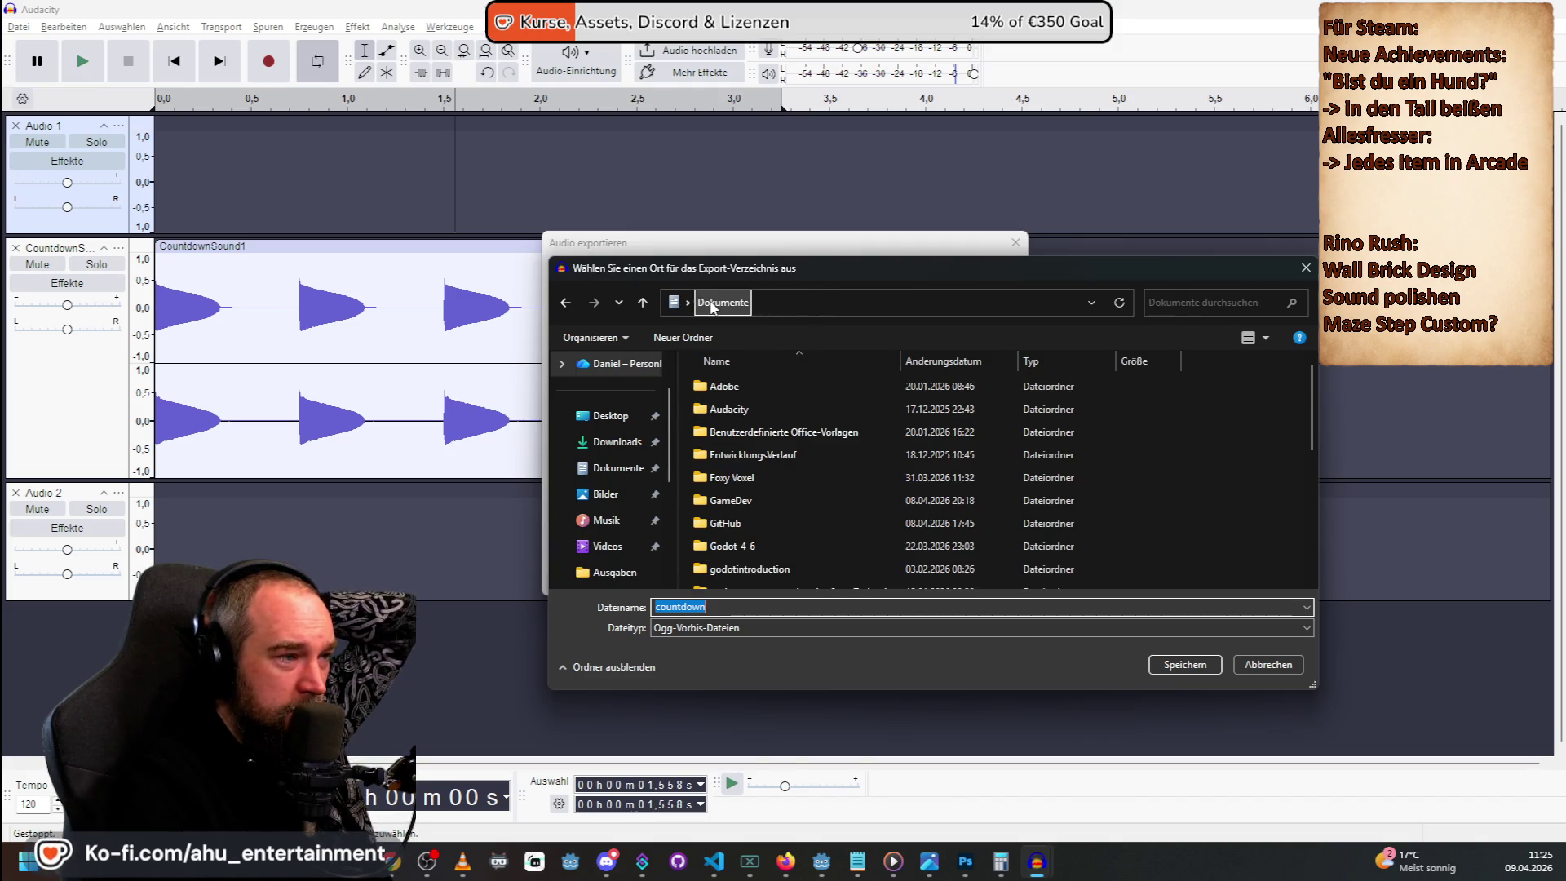
double_click(738, 522)
double_click(743, 424)
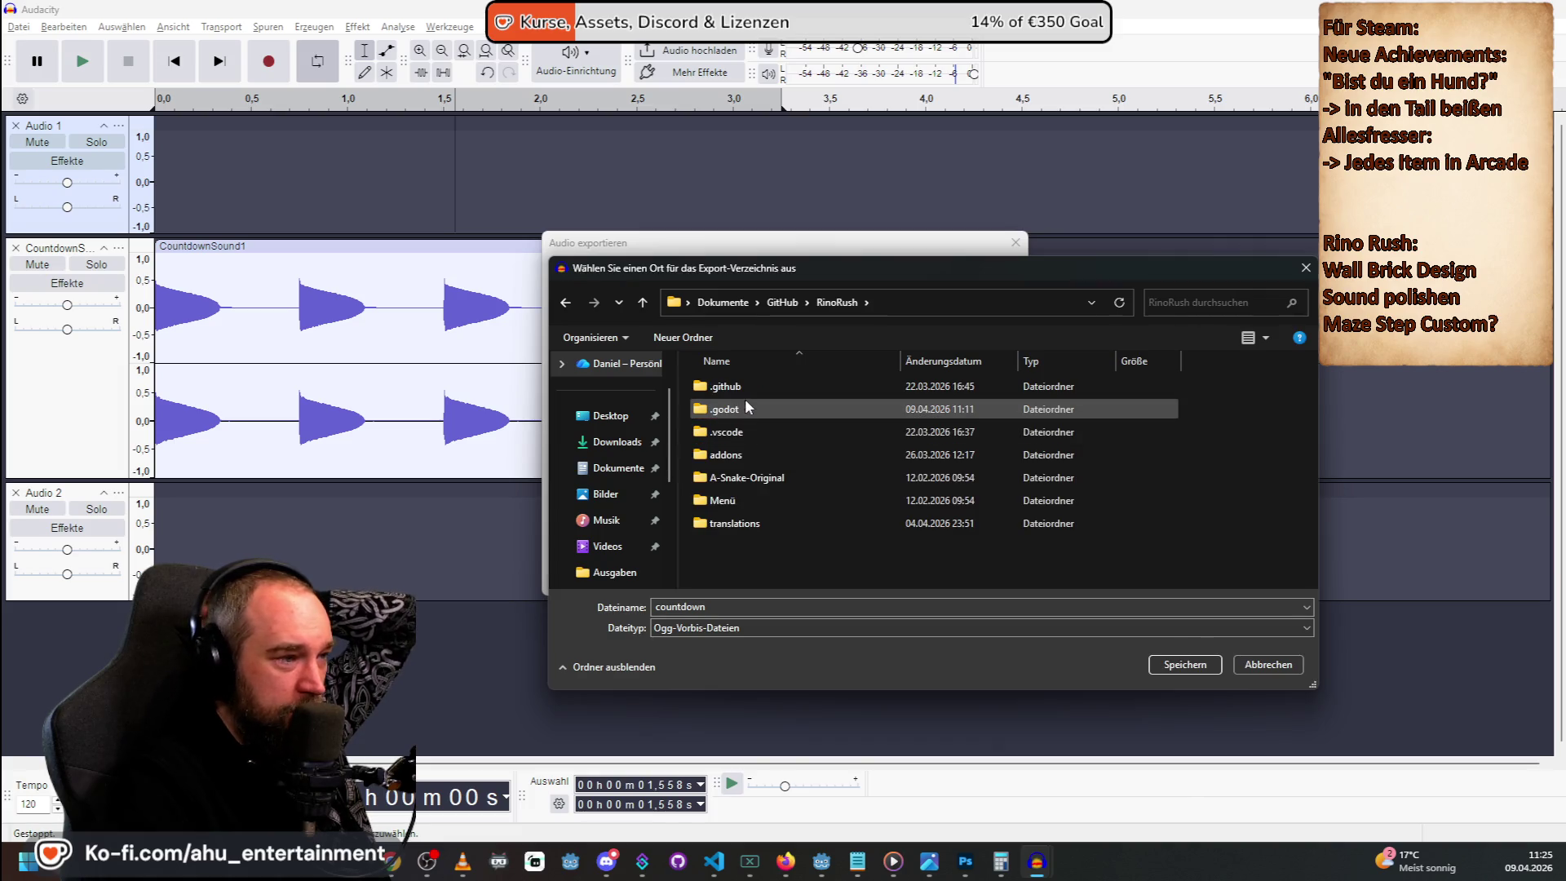
double_click(752, 474)
double_click(739, 494)
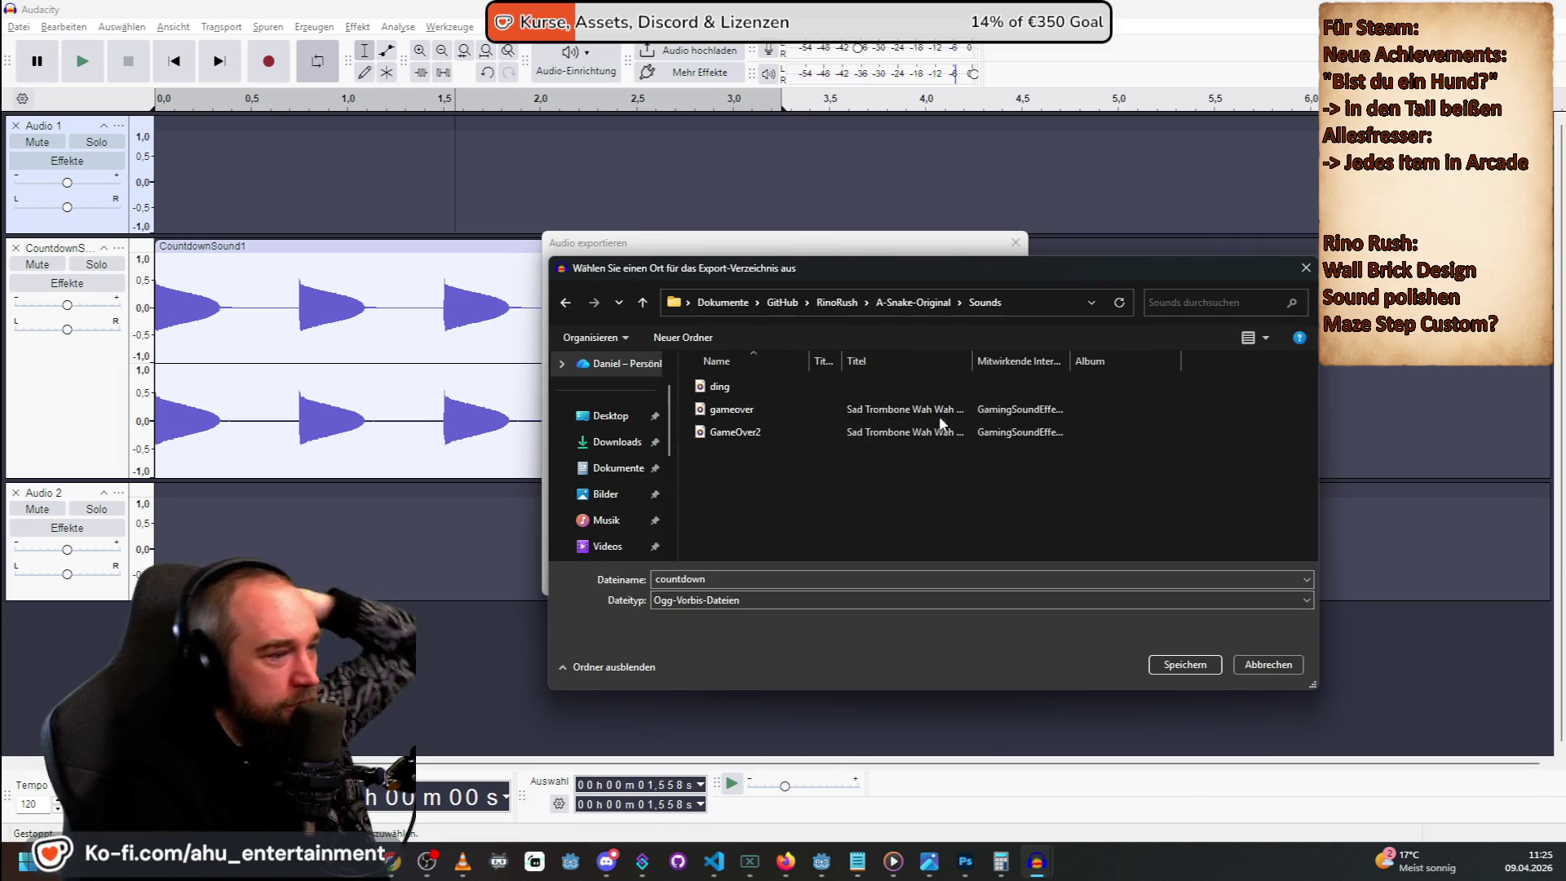
left_click(1174, 665)
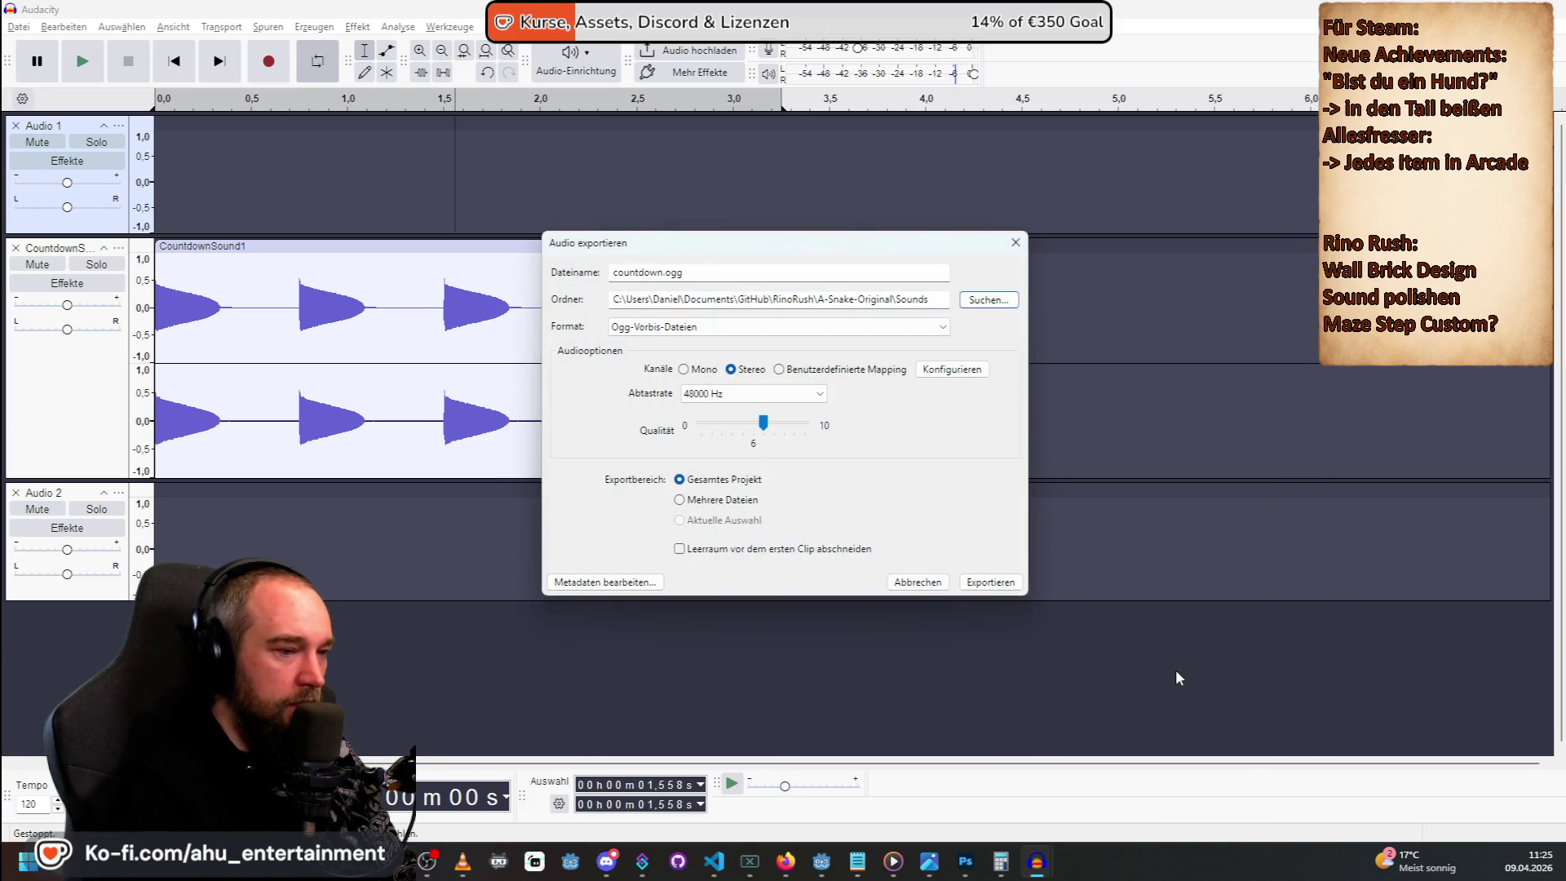
left_click(990, 582)
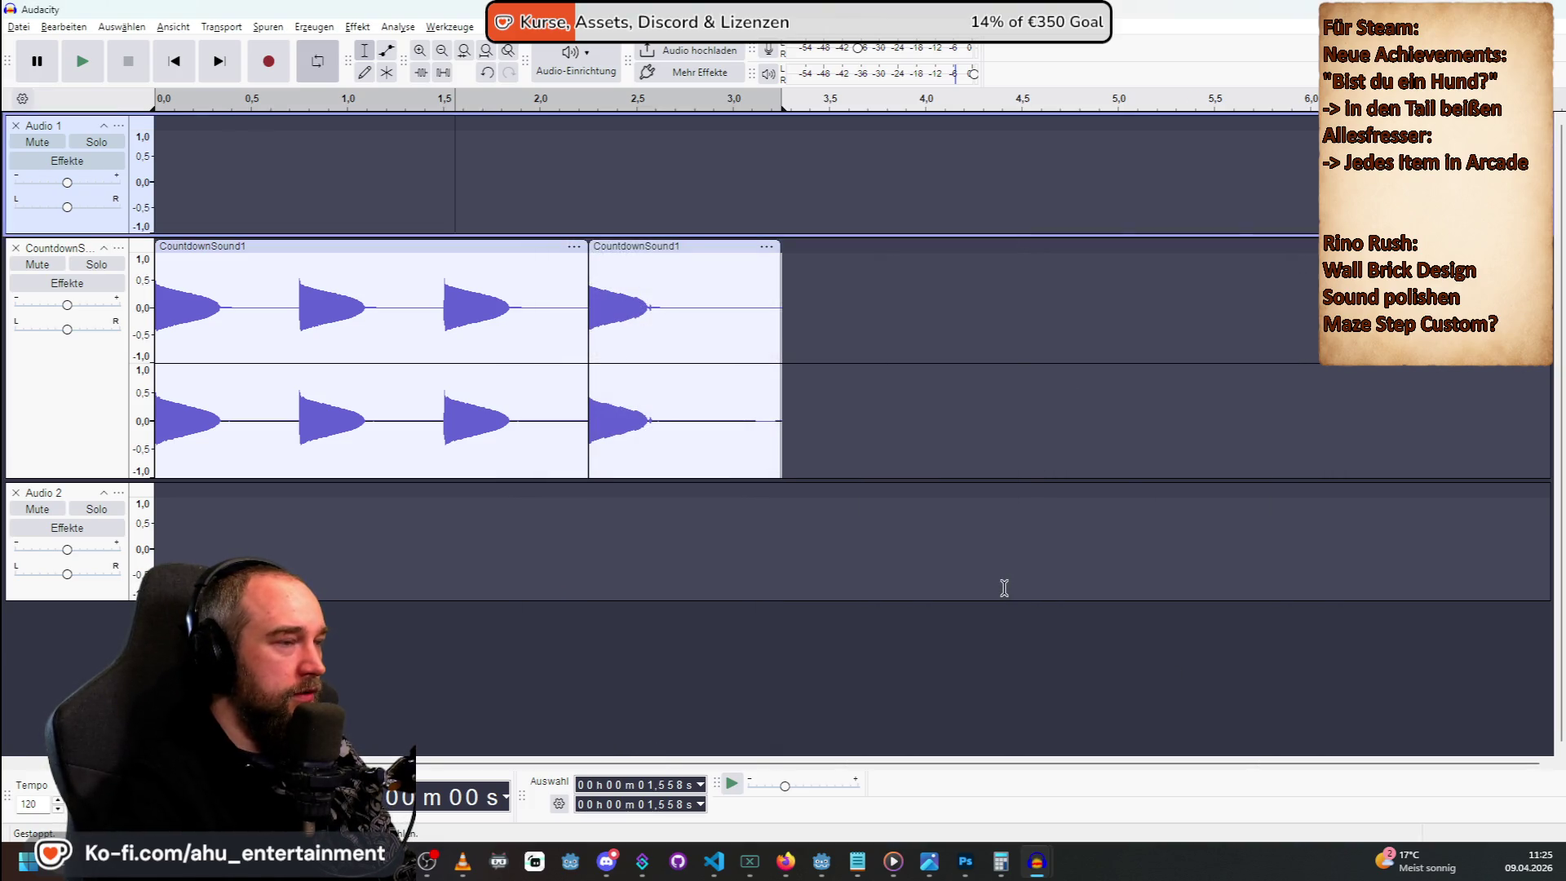
key("alt+Tab")
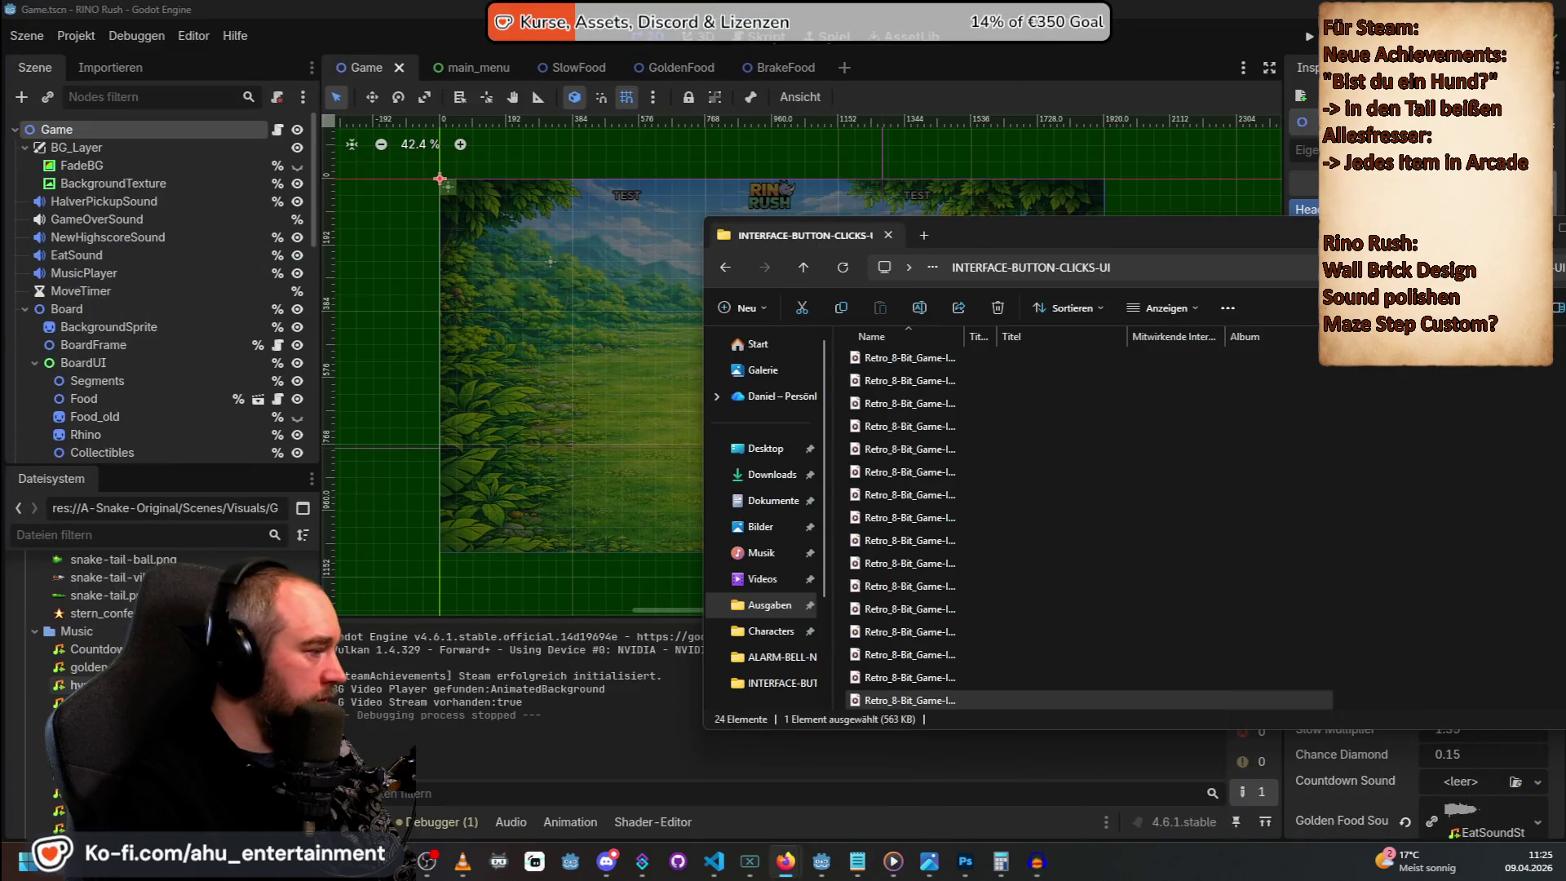
Assign countdown.ogg to the Game scene's Countdown Sound field and run the game.
key("alt+Tab")
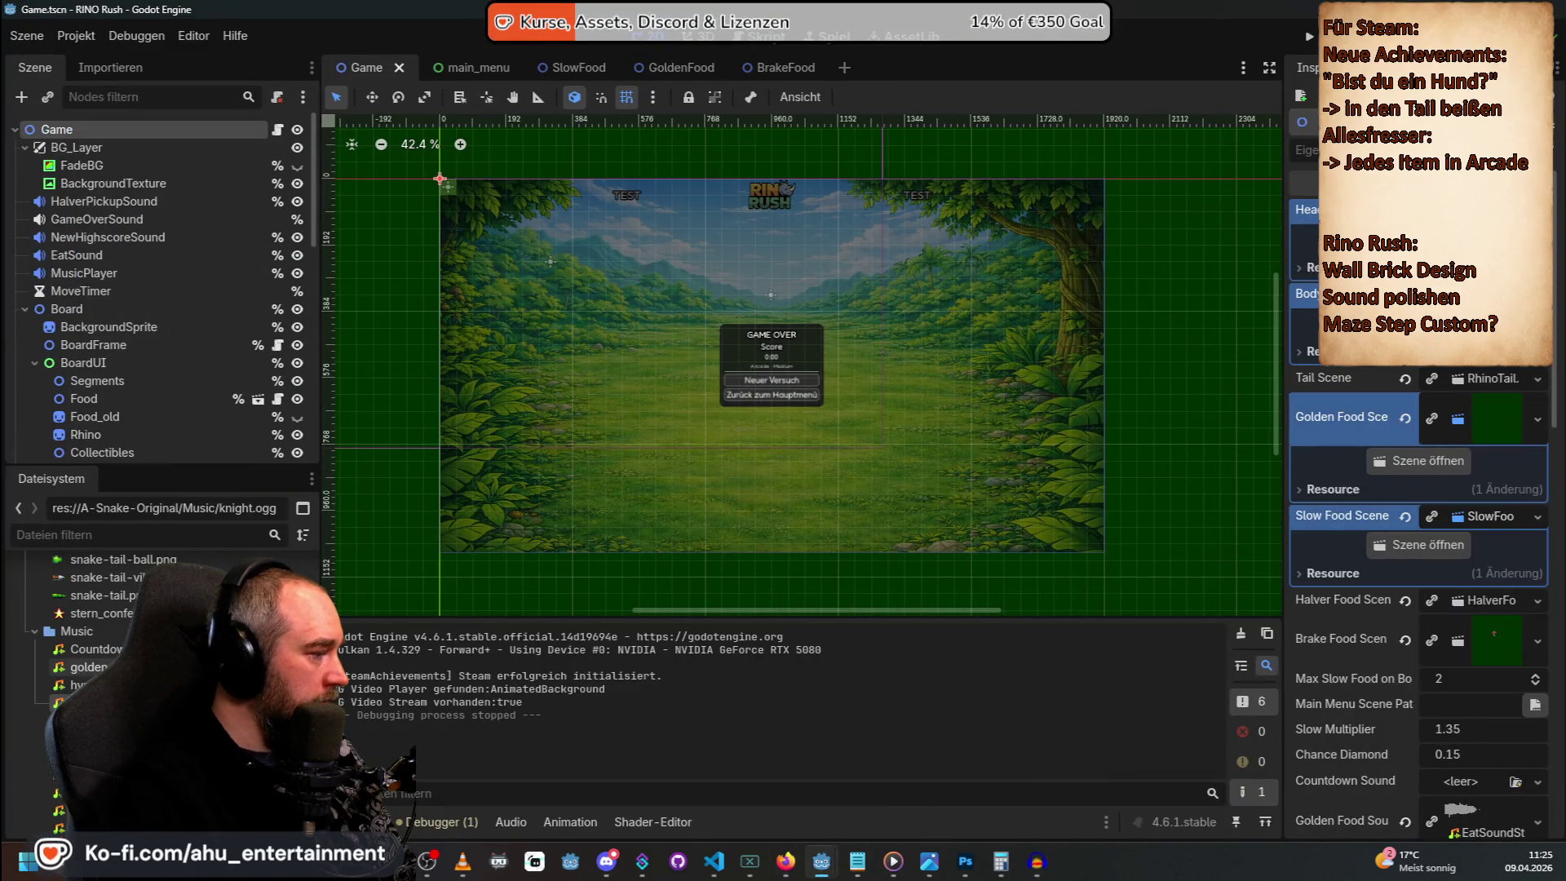
scroll(155, 652, "down", 10)
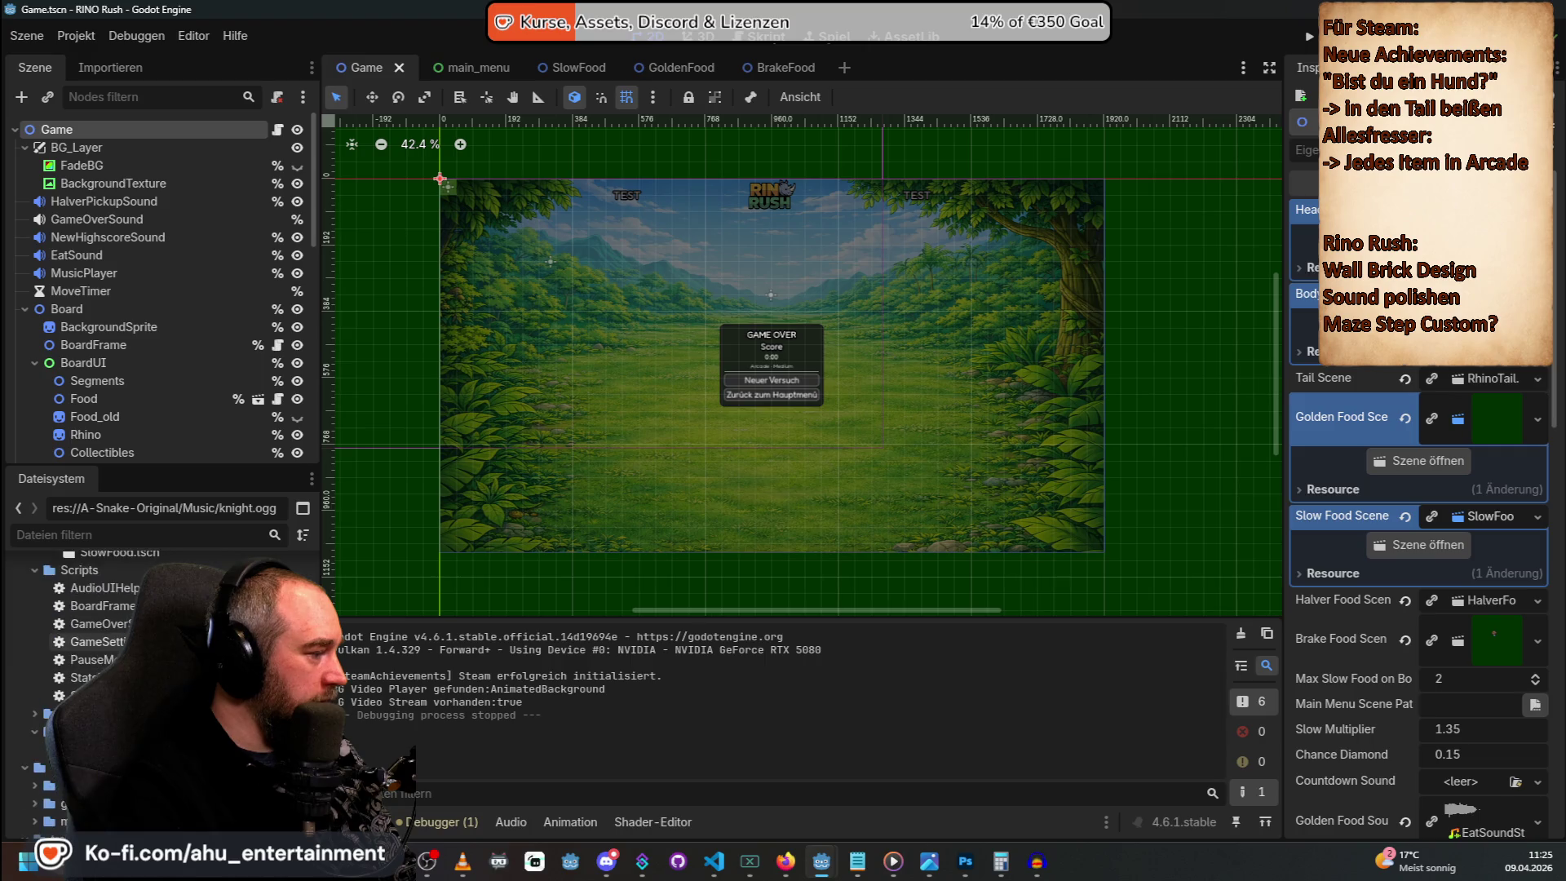
scroll(155, 653, "up", 5)
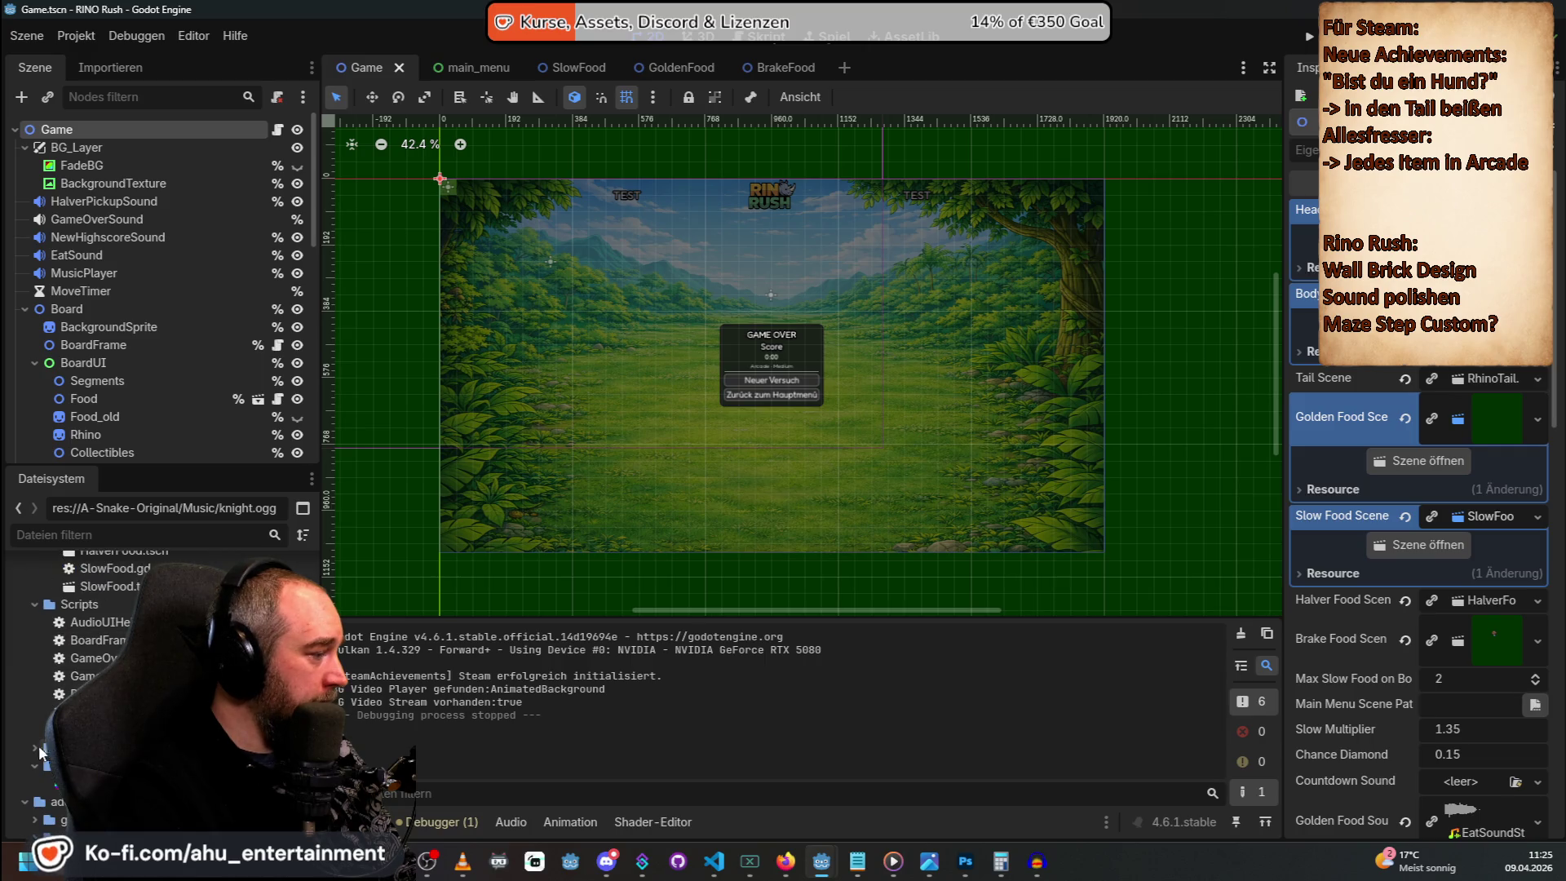
scroll(45, 752, "down", 4)
scroll(81, 669, "down", 2)
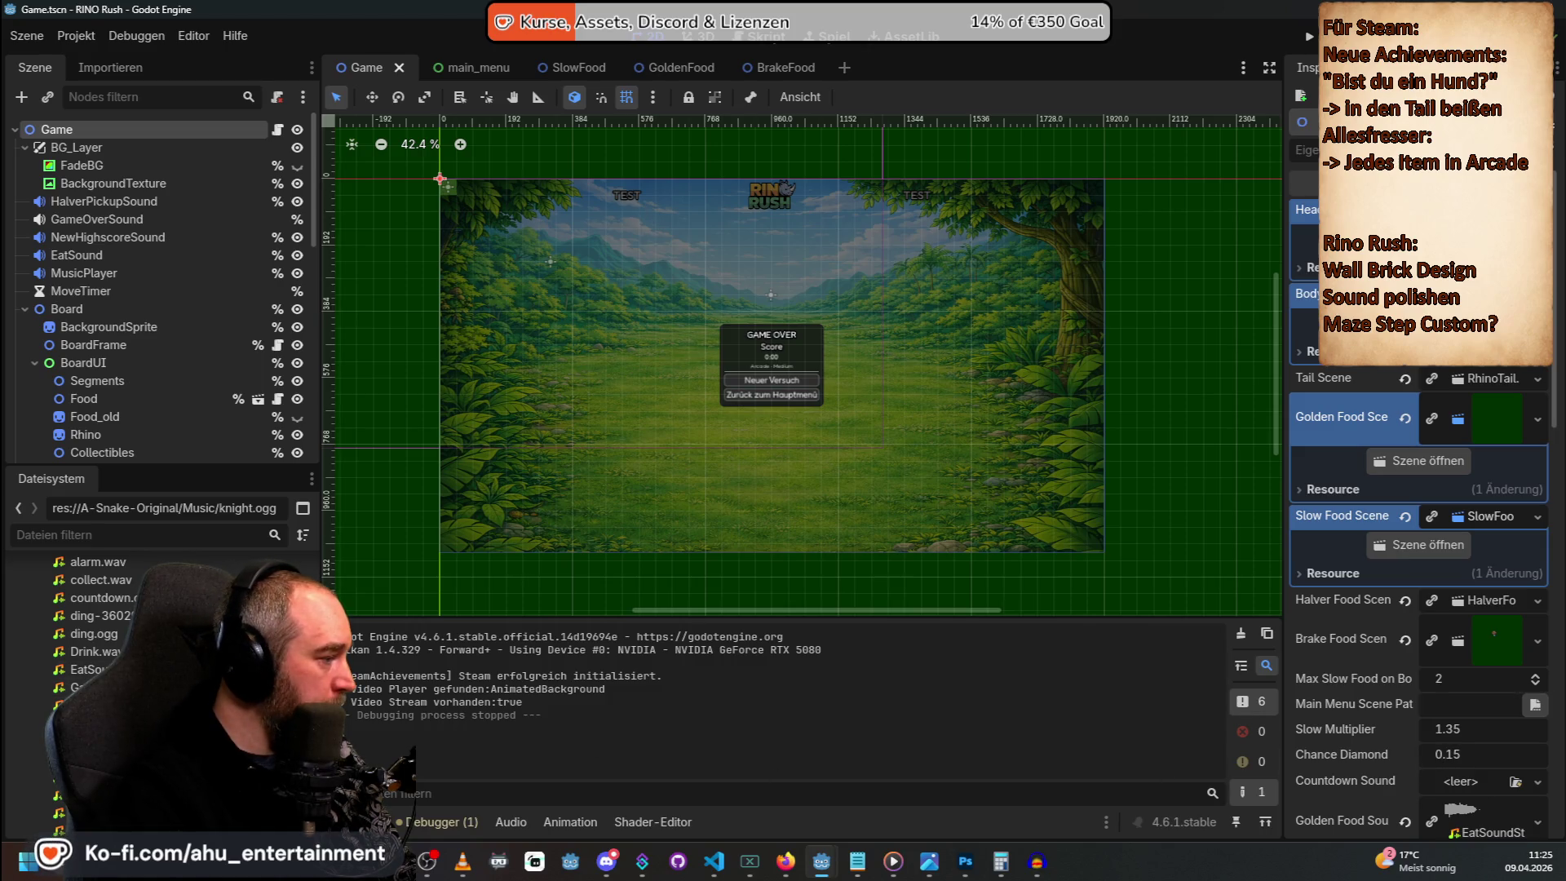
mouse_move(94, 597)
left_mouse_down()
mouse_move(1293, 767)
mouse_move(1468, 776)
left_mouse_up()
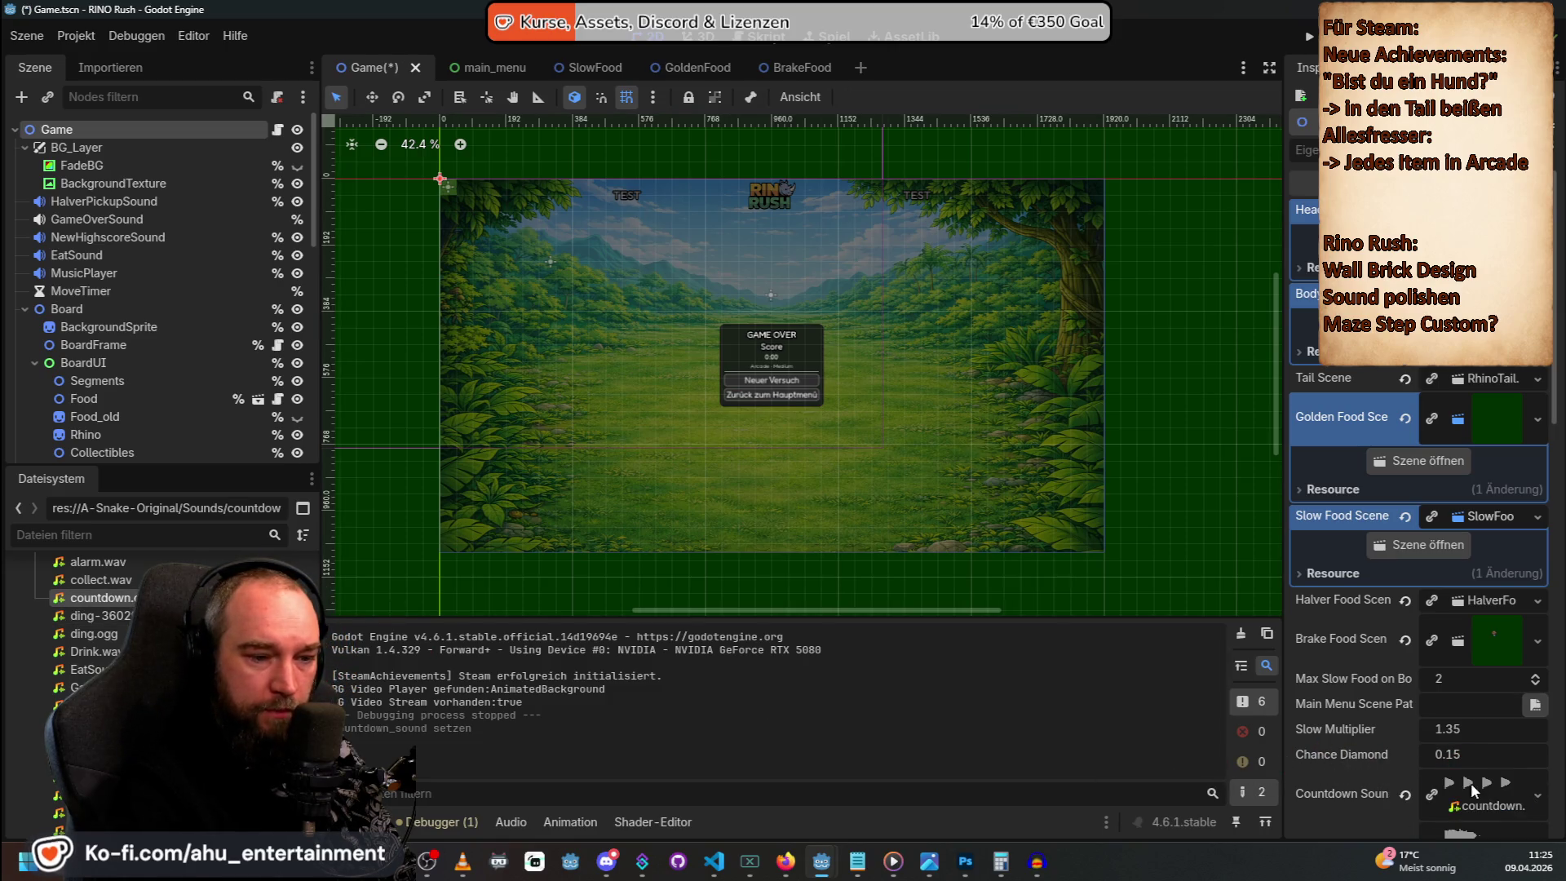
left_click(1311, 41)
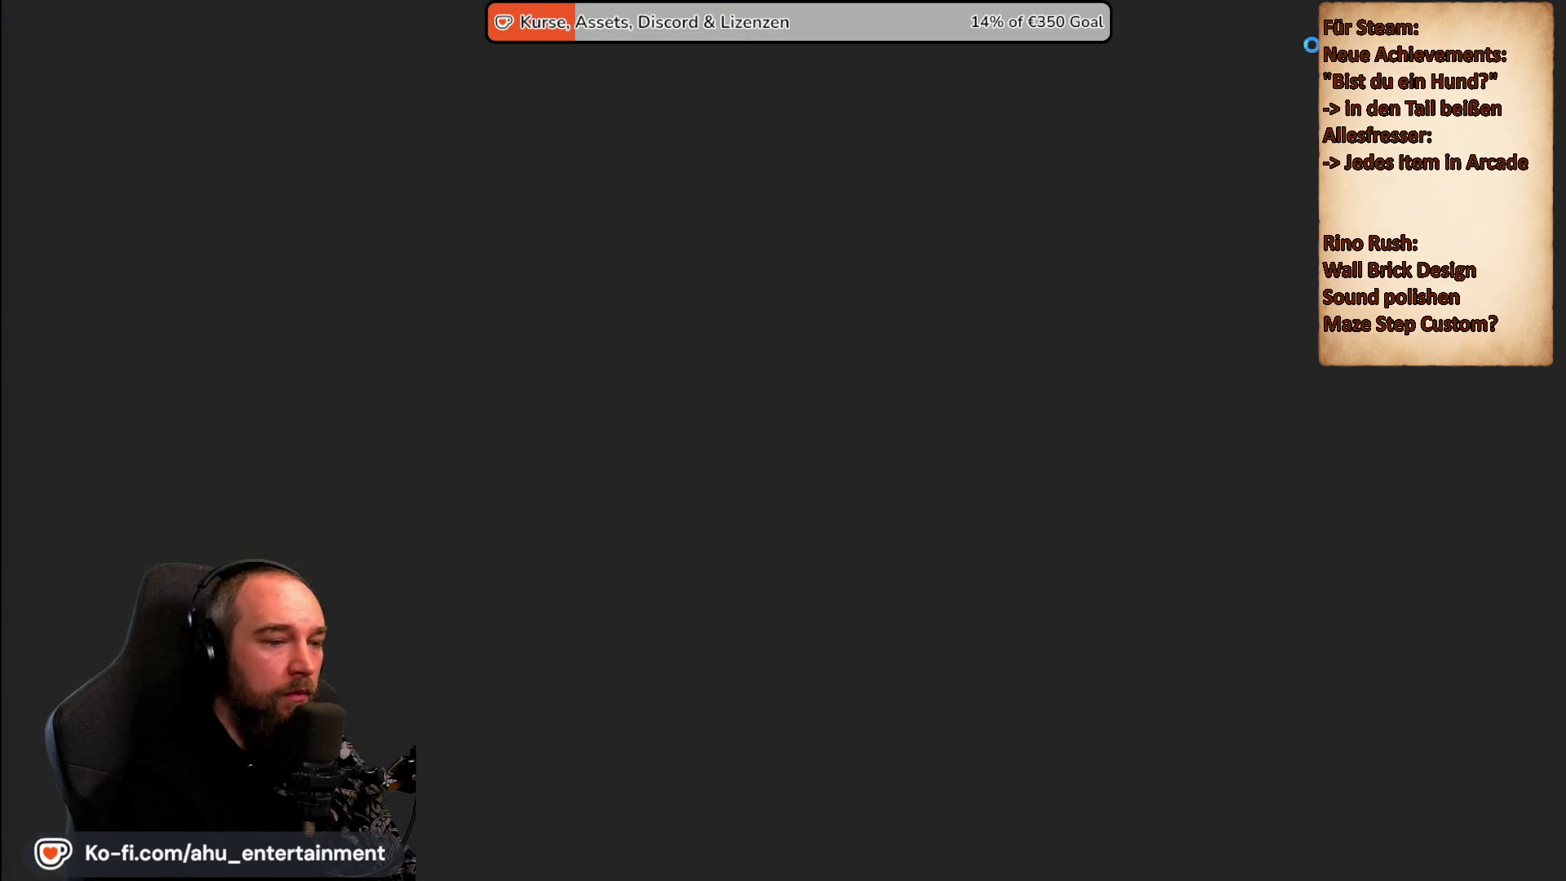
Start a new game, listen to the countdown to 'LOS!', then stop the game with F8.
key("Return")
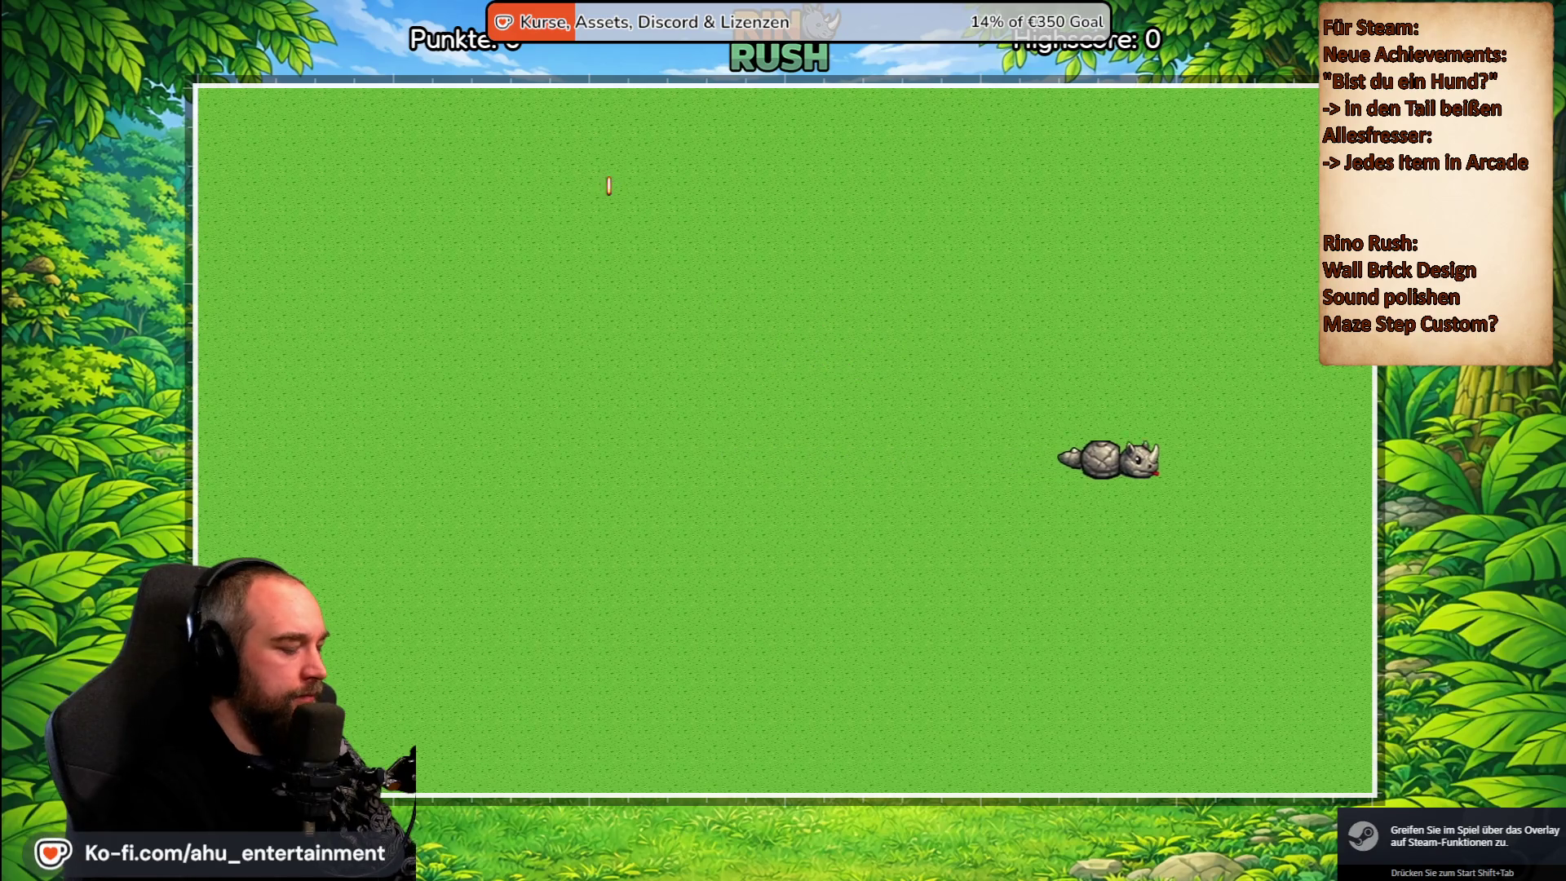
key("F8")
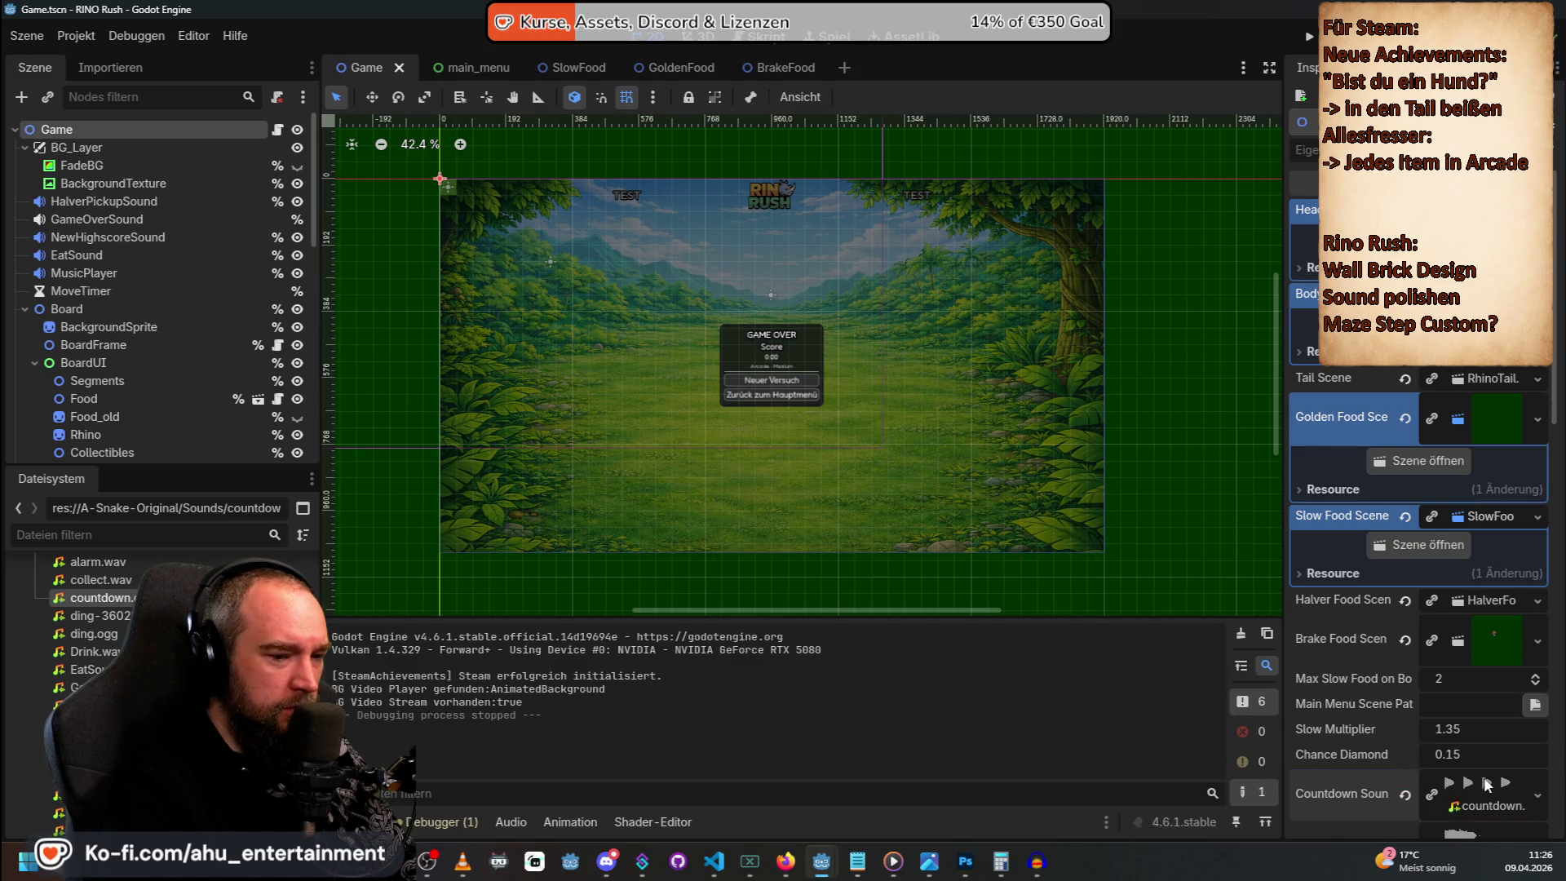
scroll(1483, 787, "down", 2)
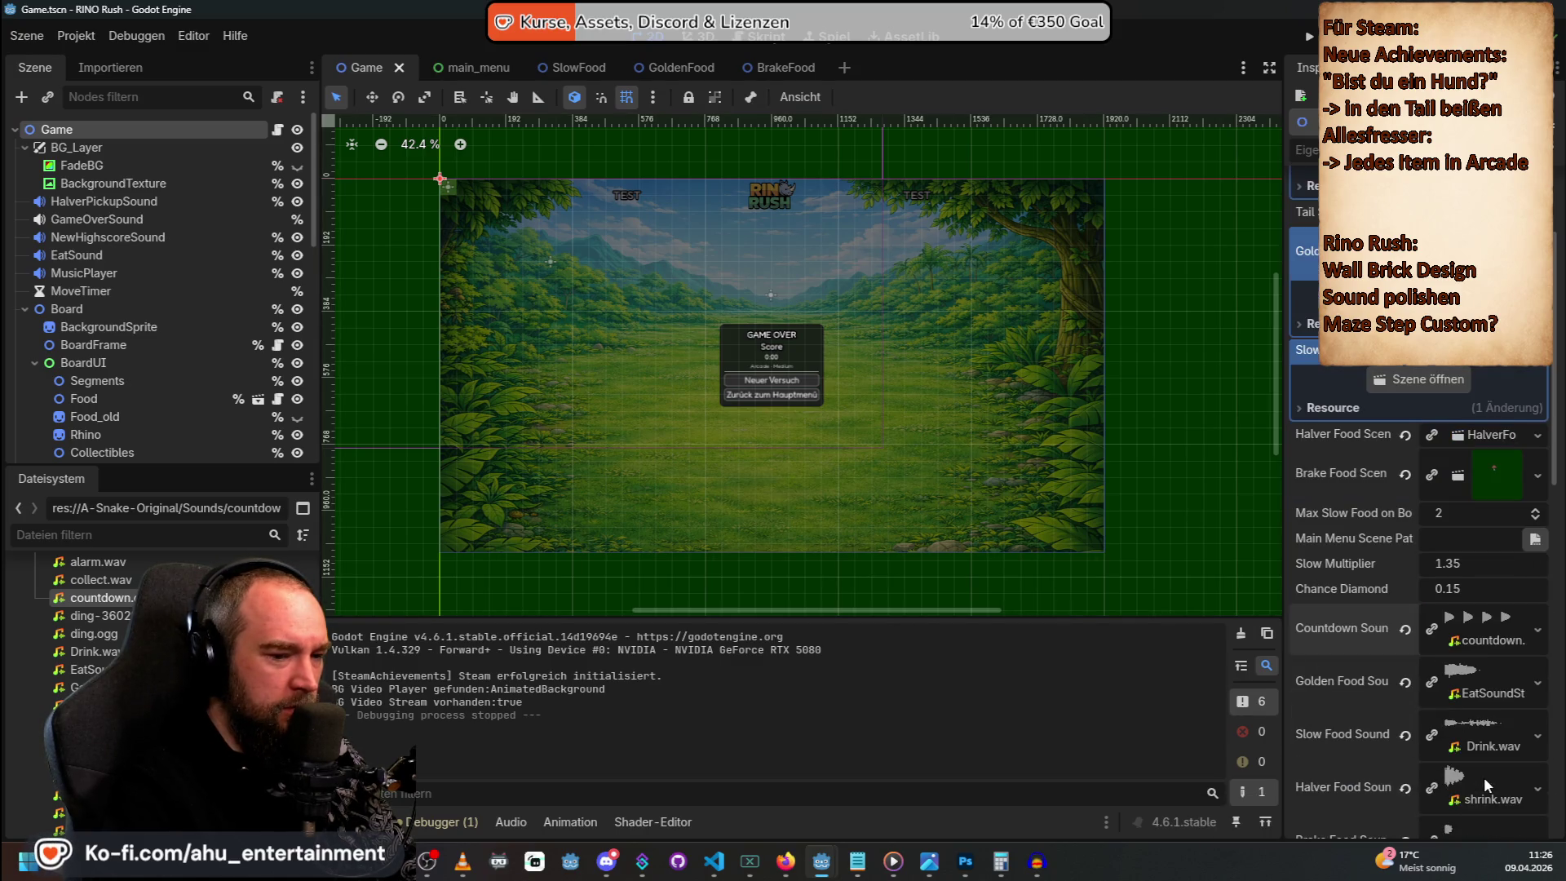
left_click(1455, 617)
left_click(1496, 636)
left_click(1484, 625)
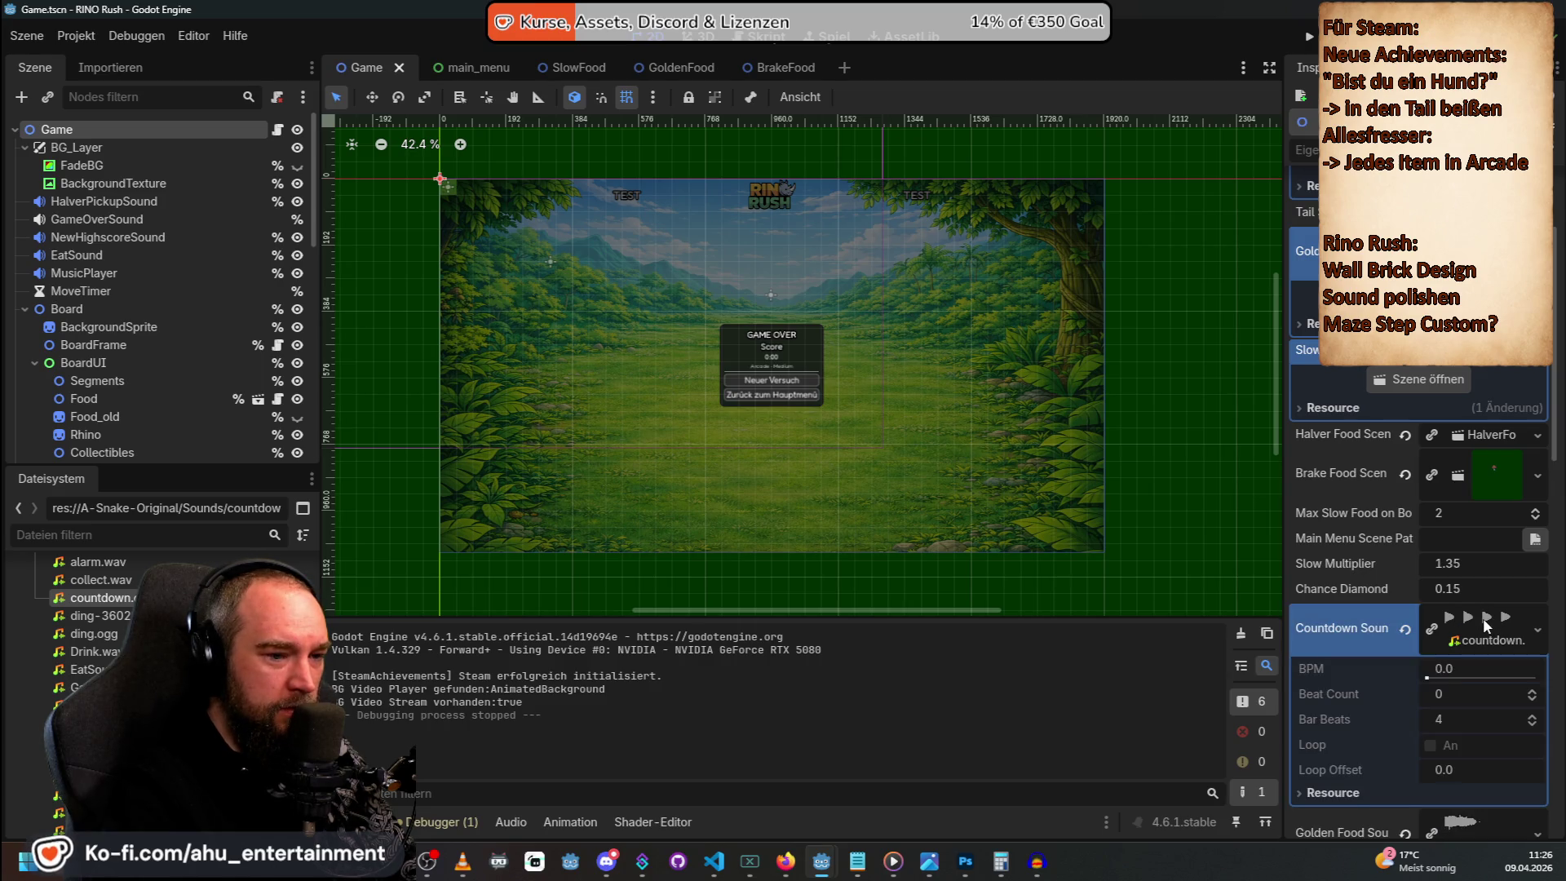
double_click(97, 604)
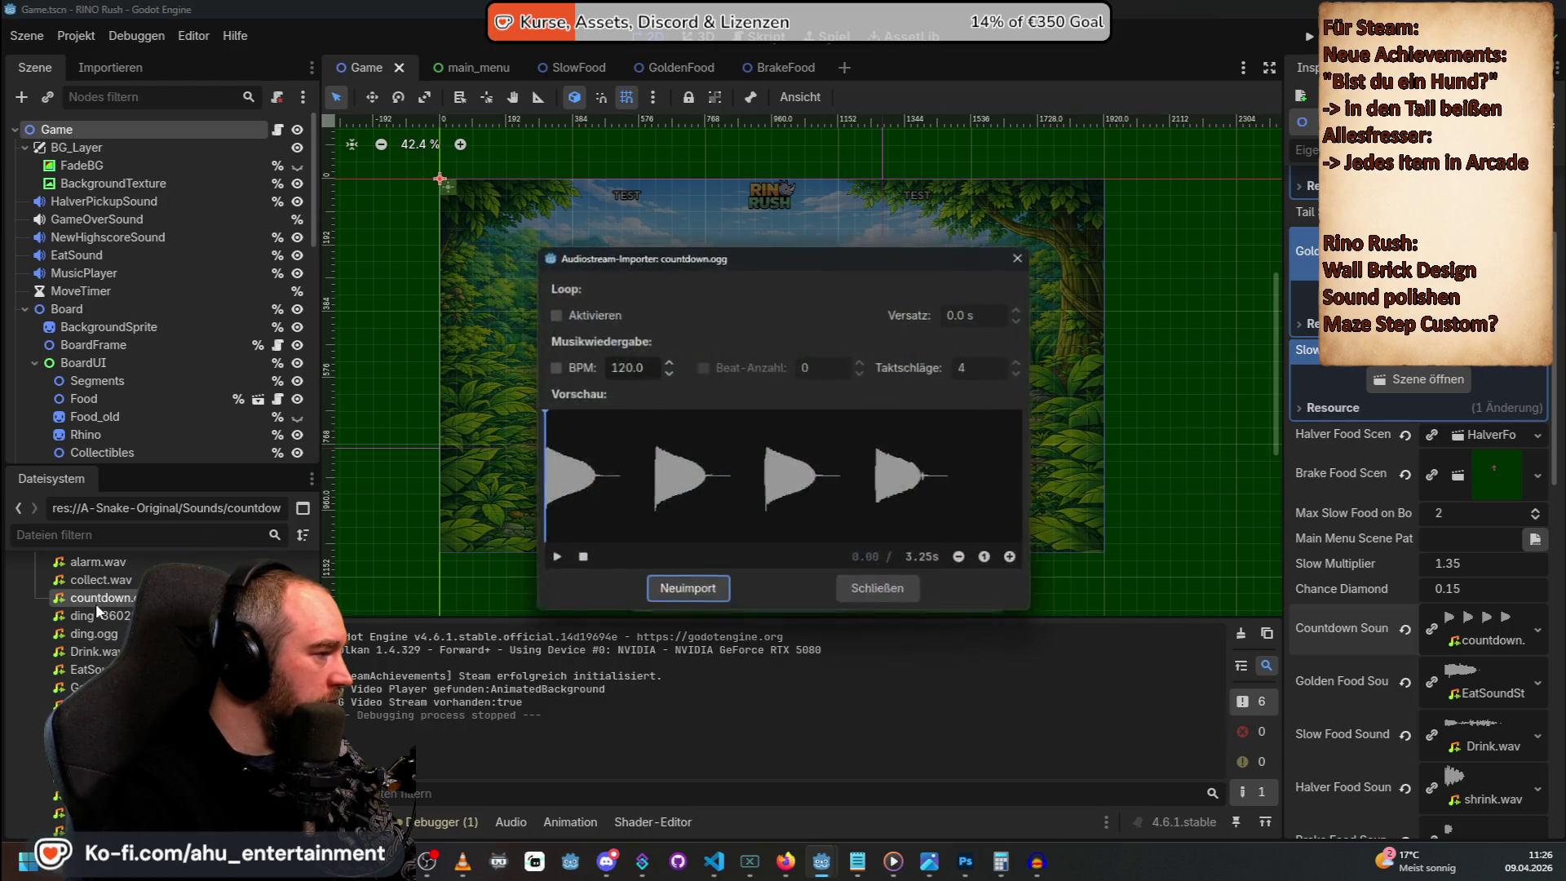
left_click(555, 560)
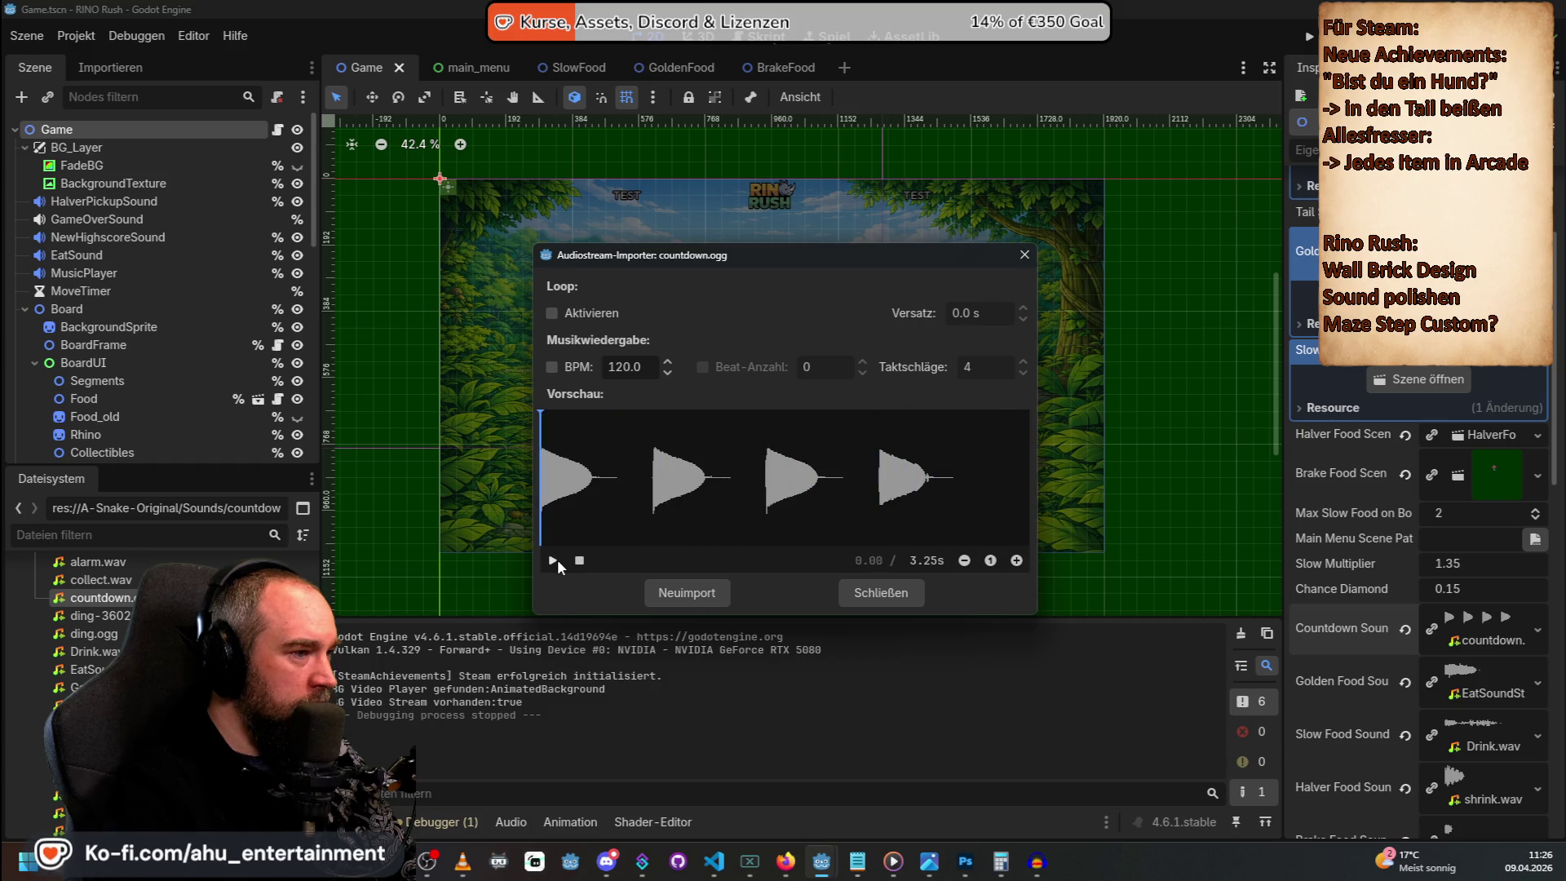
left_click(878, 583)
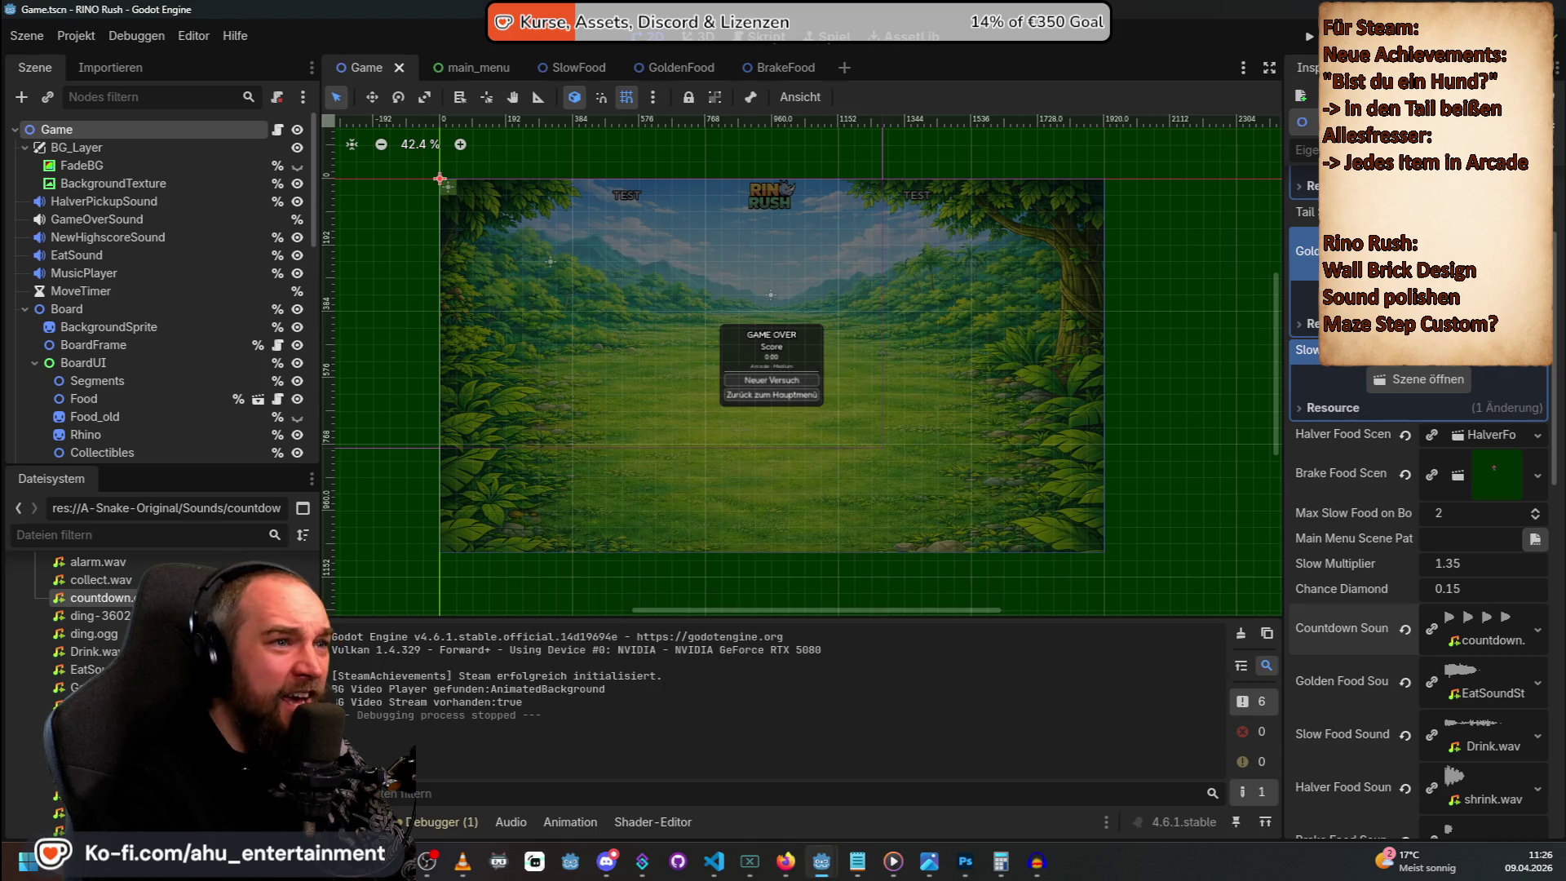
left_click(1307, 34)
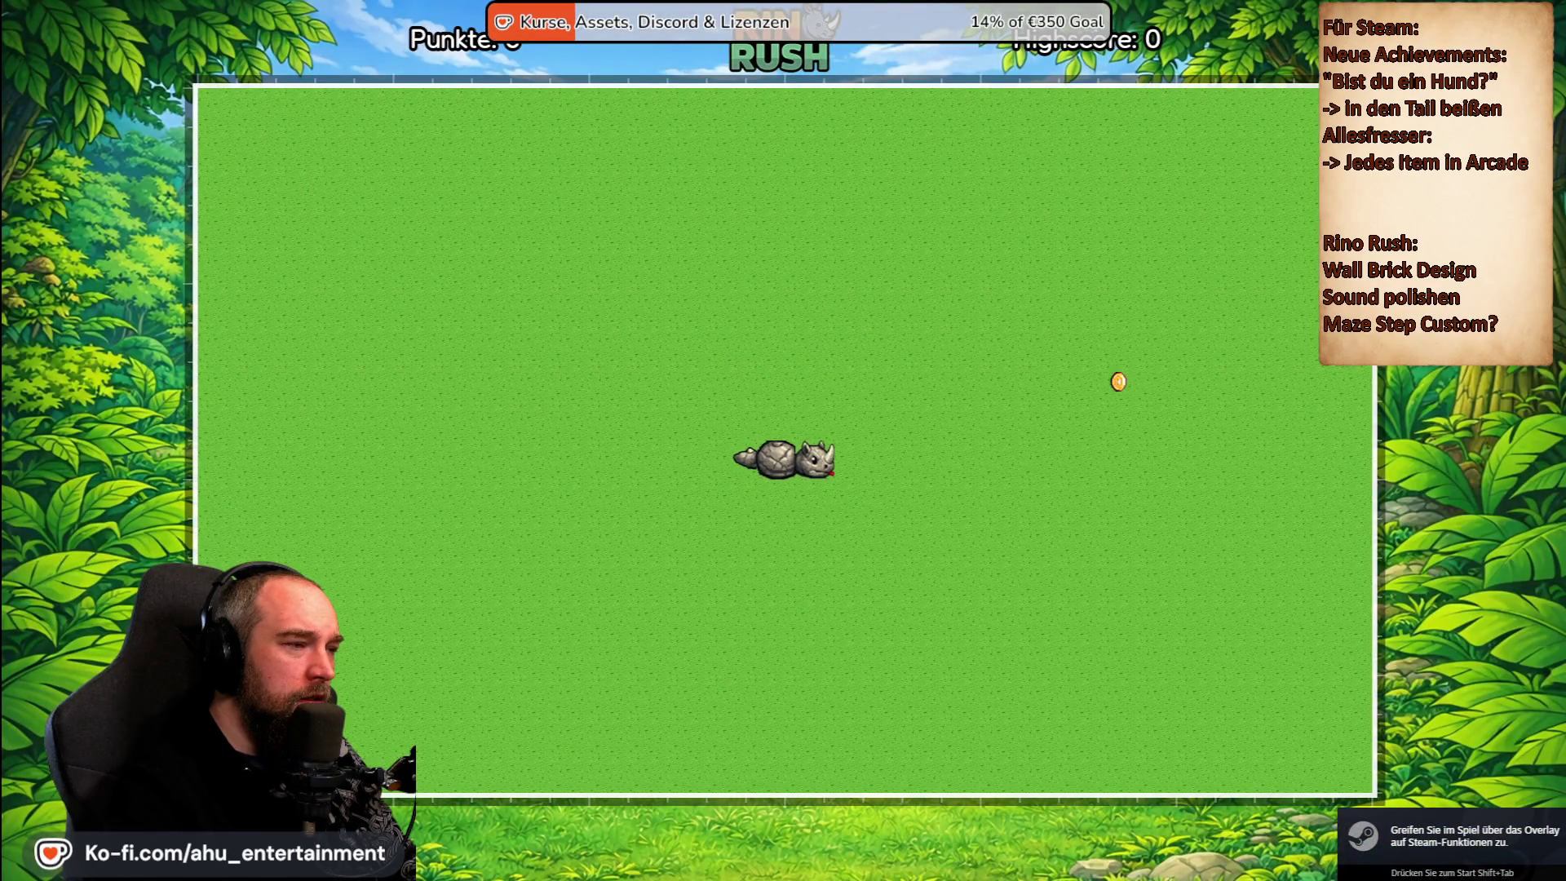
key("F8")
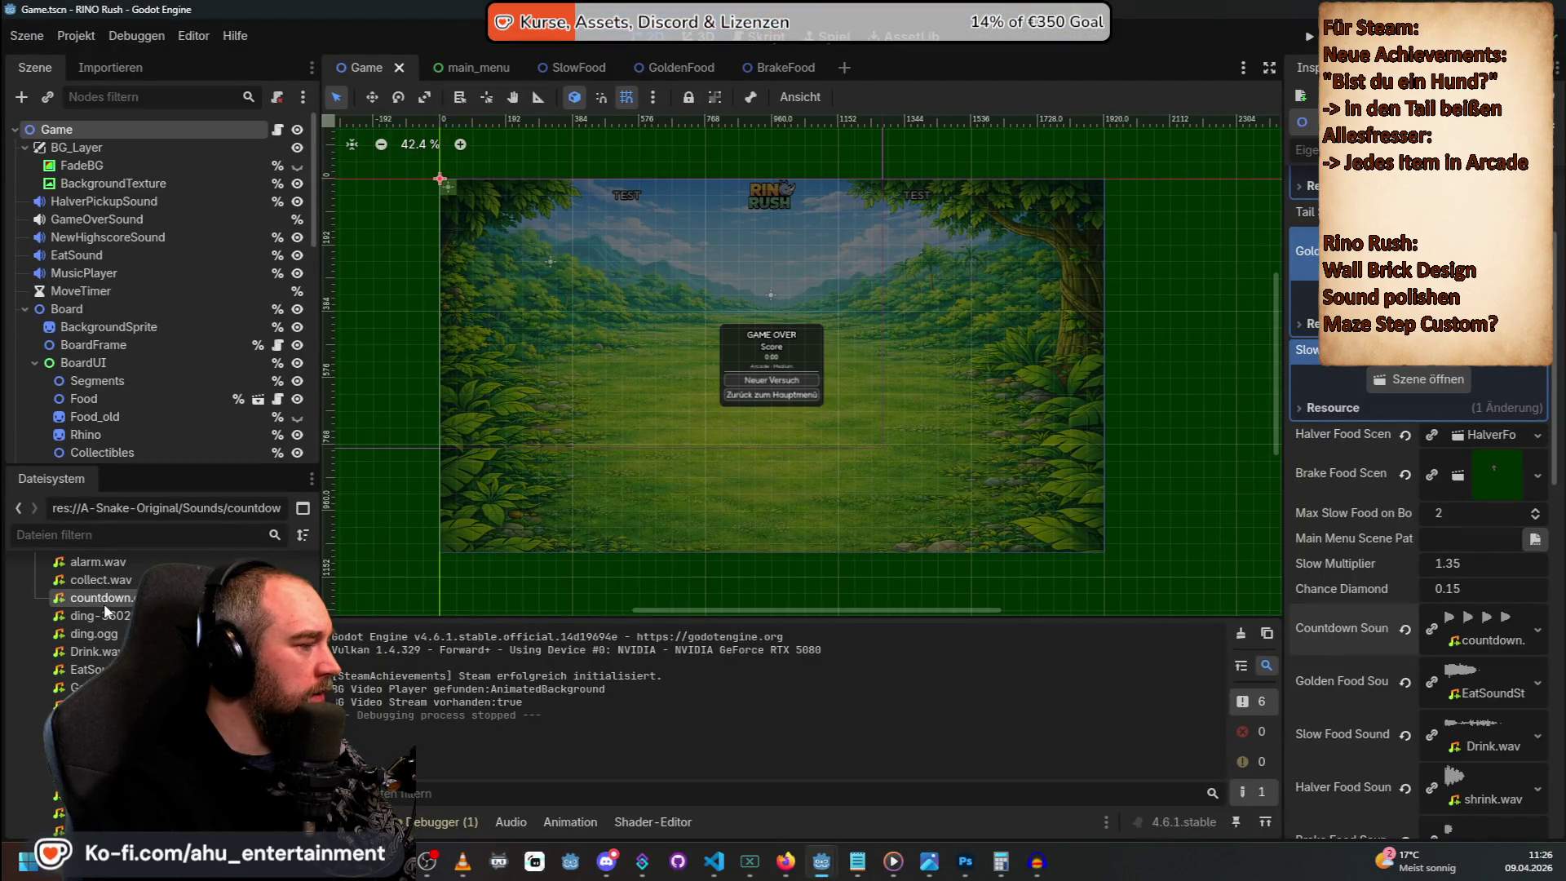
left_click(112, 68)
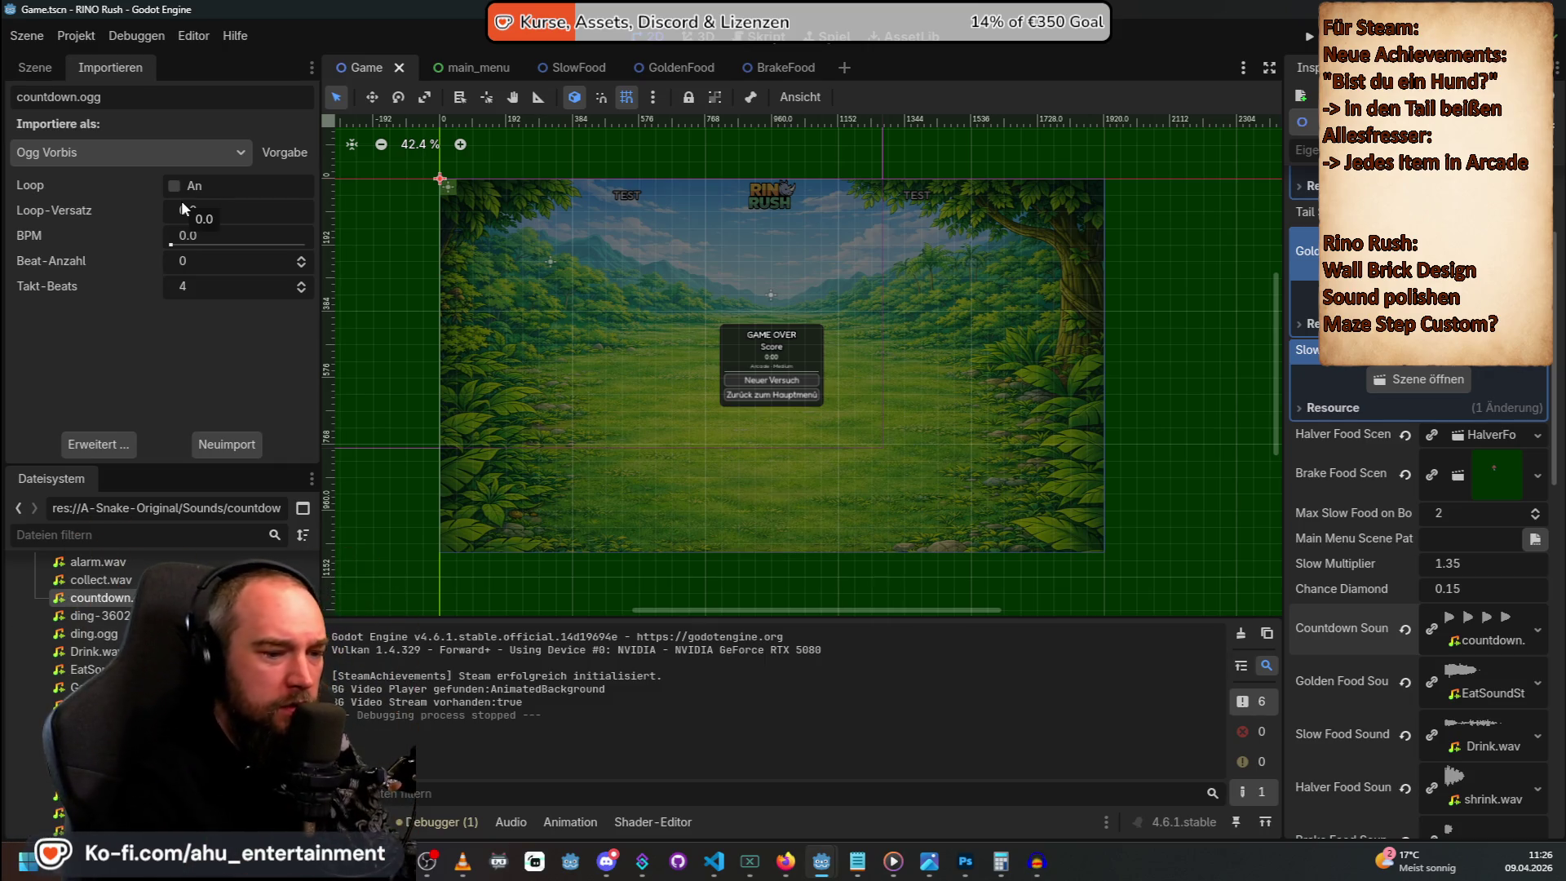
Review countdown.ogg's import settings and relaunch the game.
scroll(1435, 628, "down", 3)
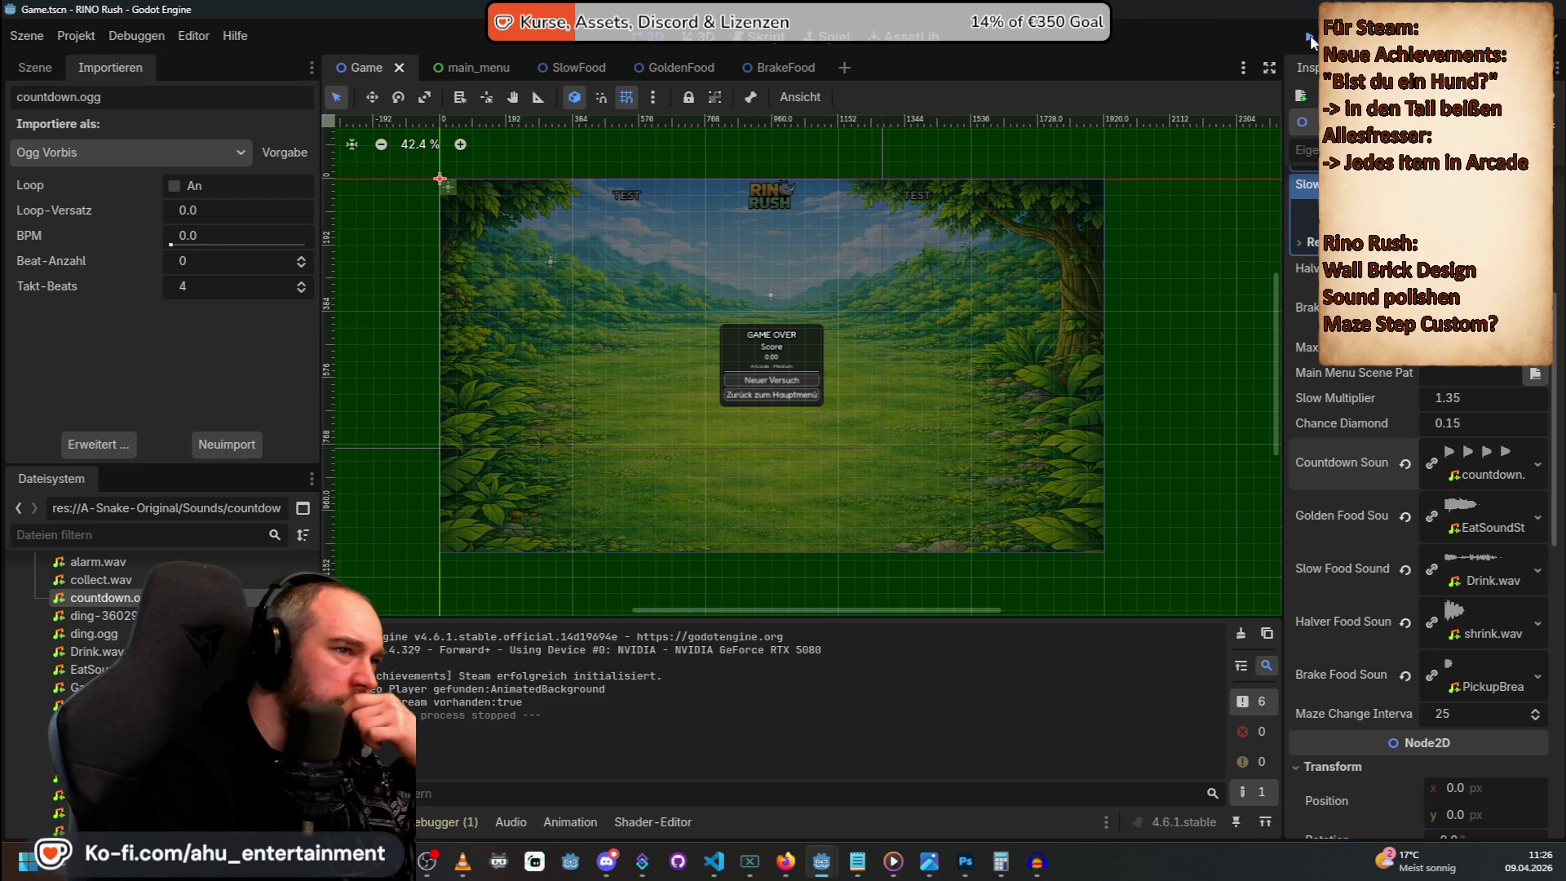
key("F6")
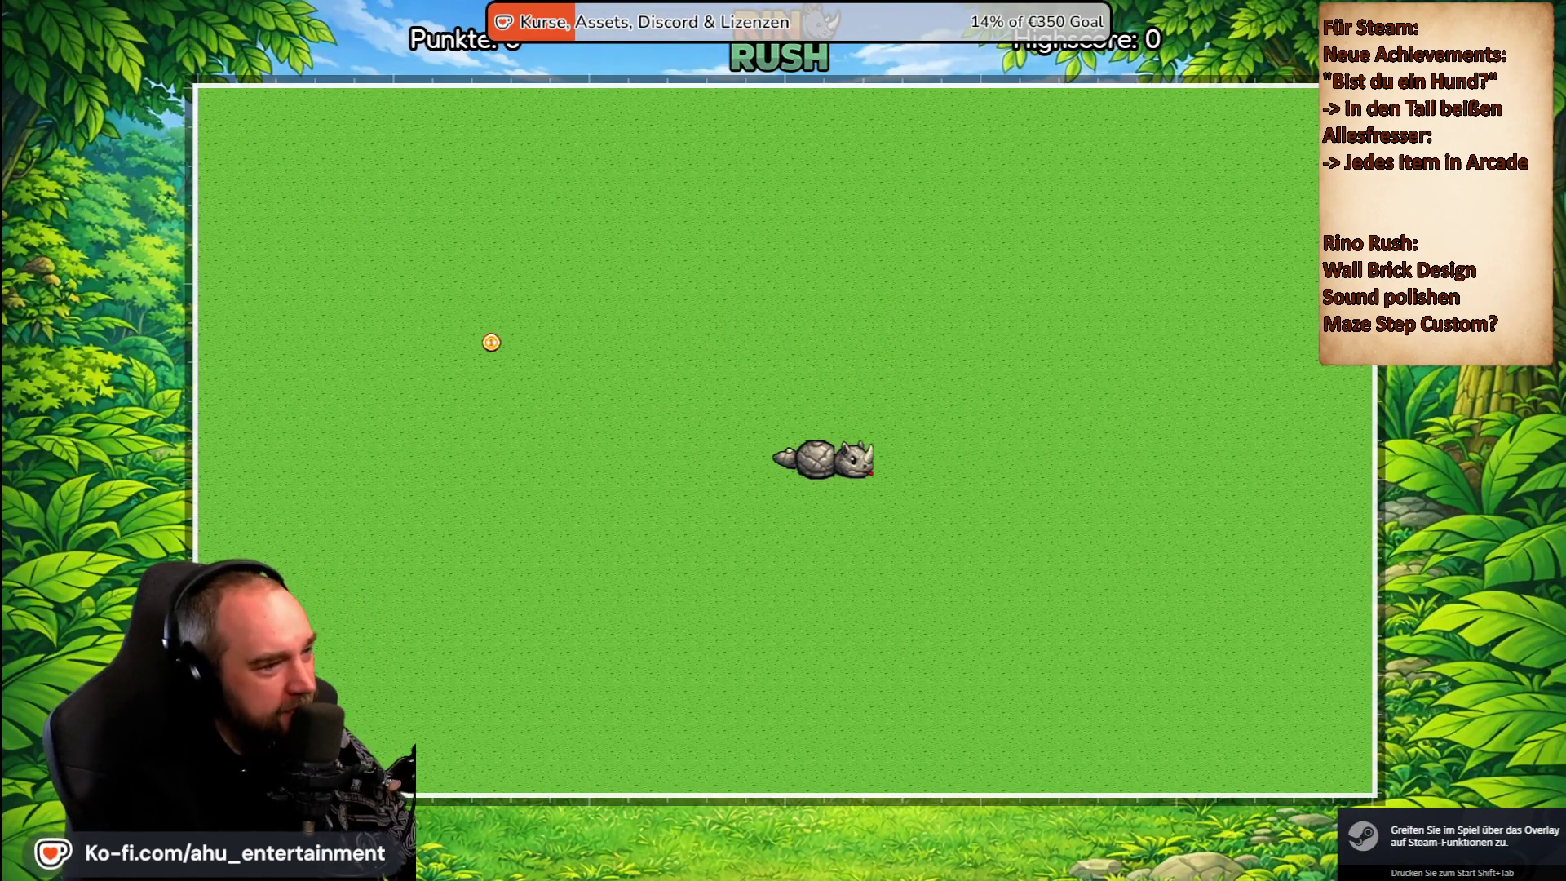
Pause the running game and return to the main menu.
key("Escape")
key("Down")
key("Down")
key("Down")
key("Return")
key("Right")
key("Return")
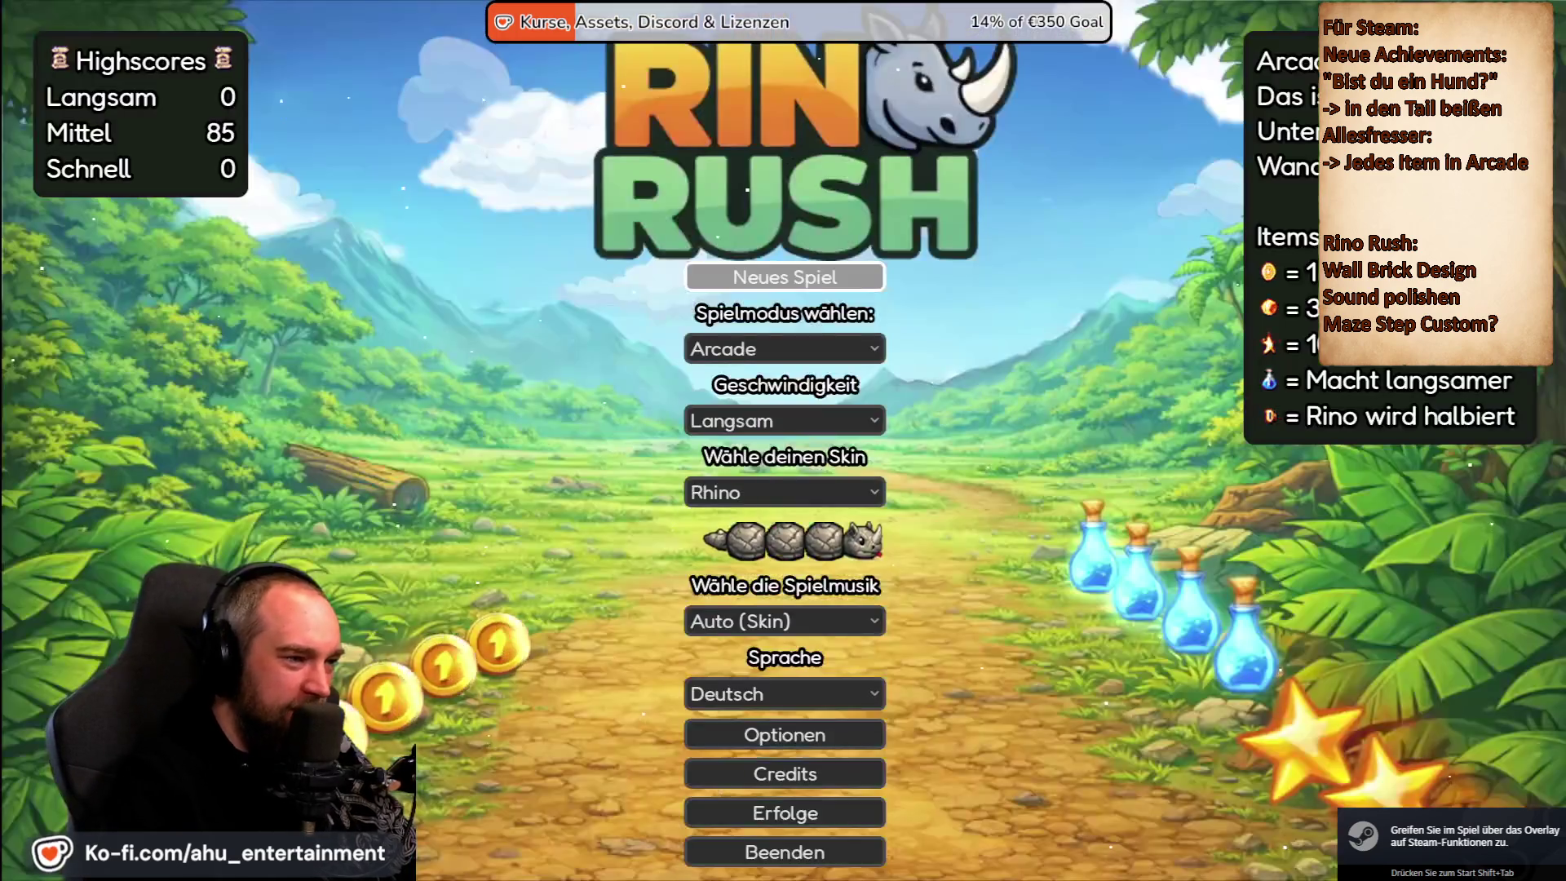
Start a new Classic-mode game to check the countdown, then close it.
key("Down")
key("Down")
key("Down")
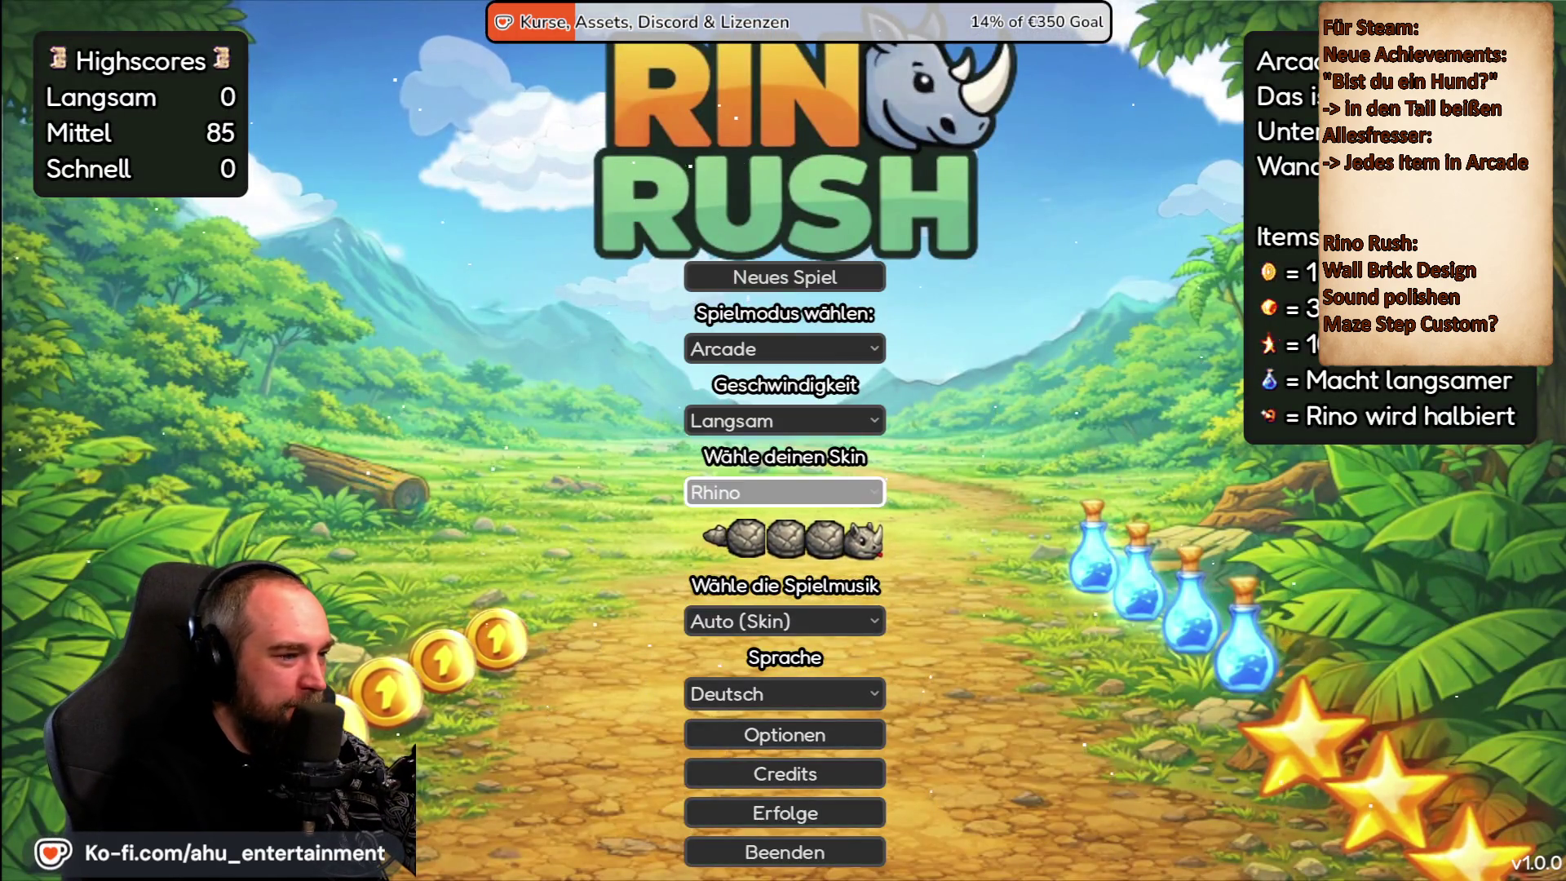
key("Up")
key("Up")
key("Return")
key("Down")
key("Return")
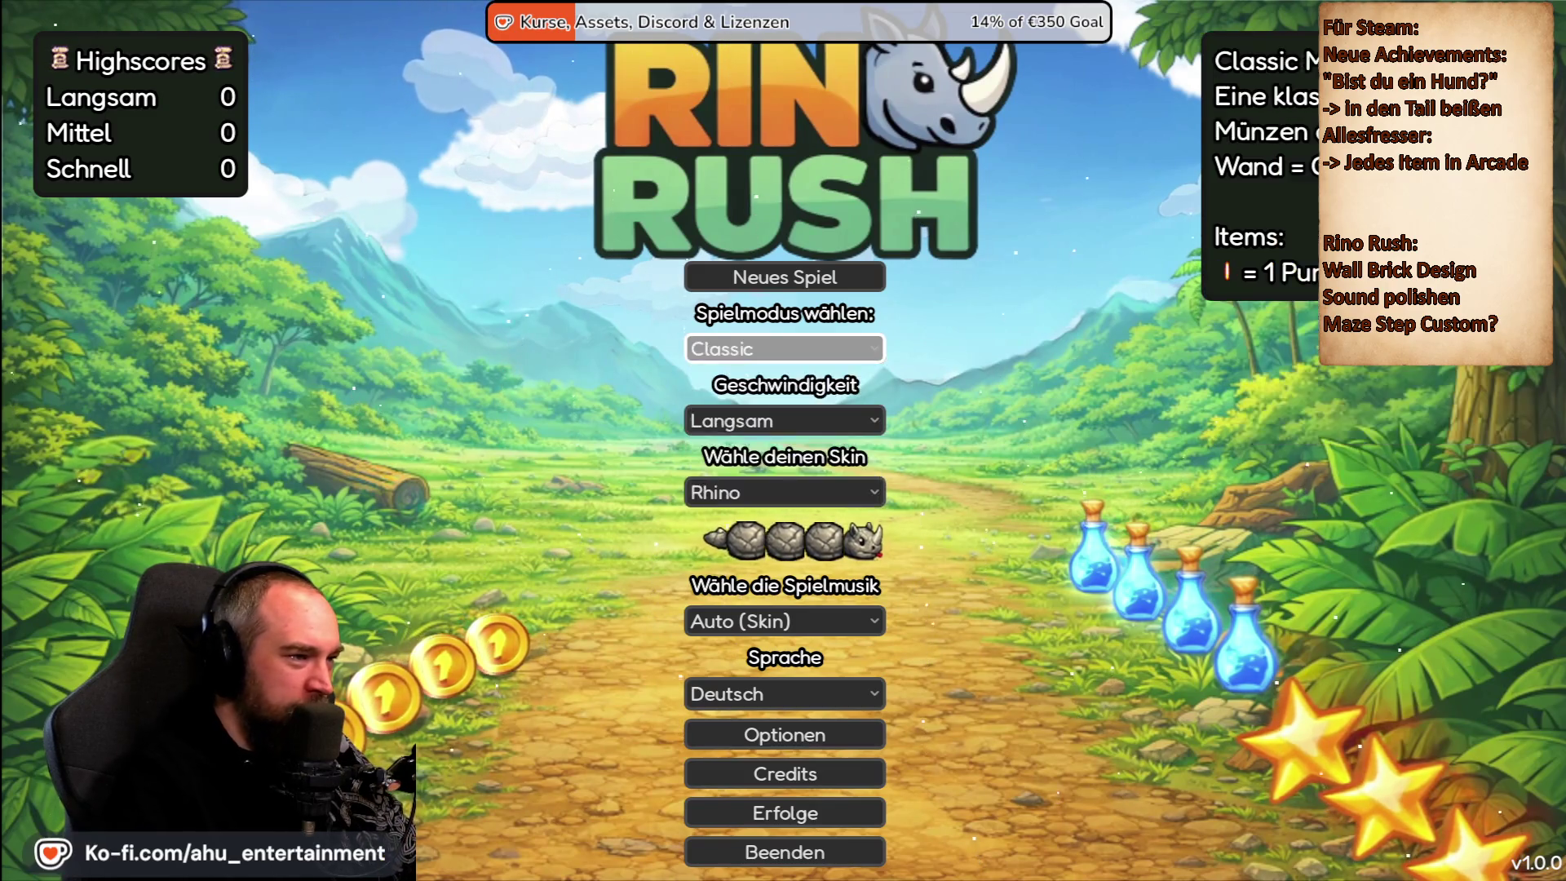
key("Up")
key("Return")
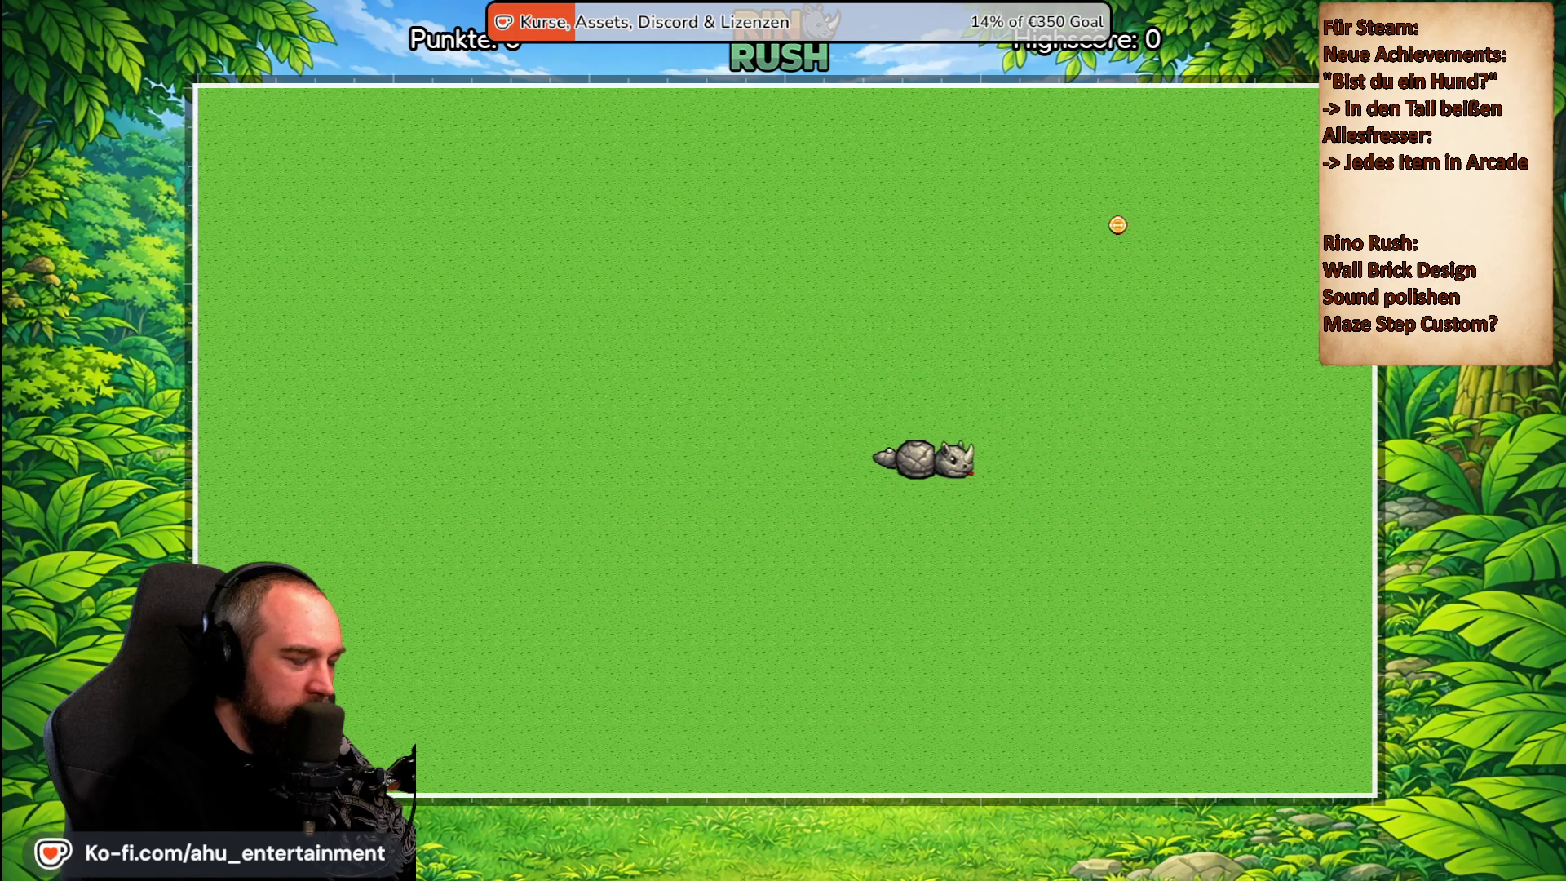
key("F8")
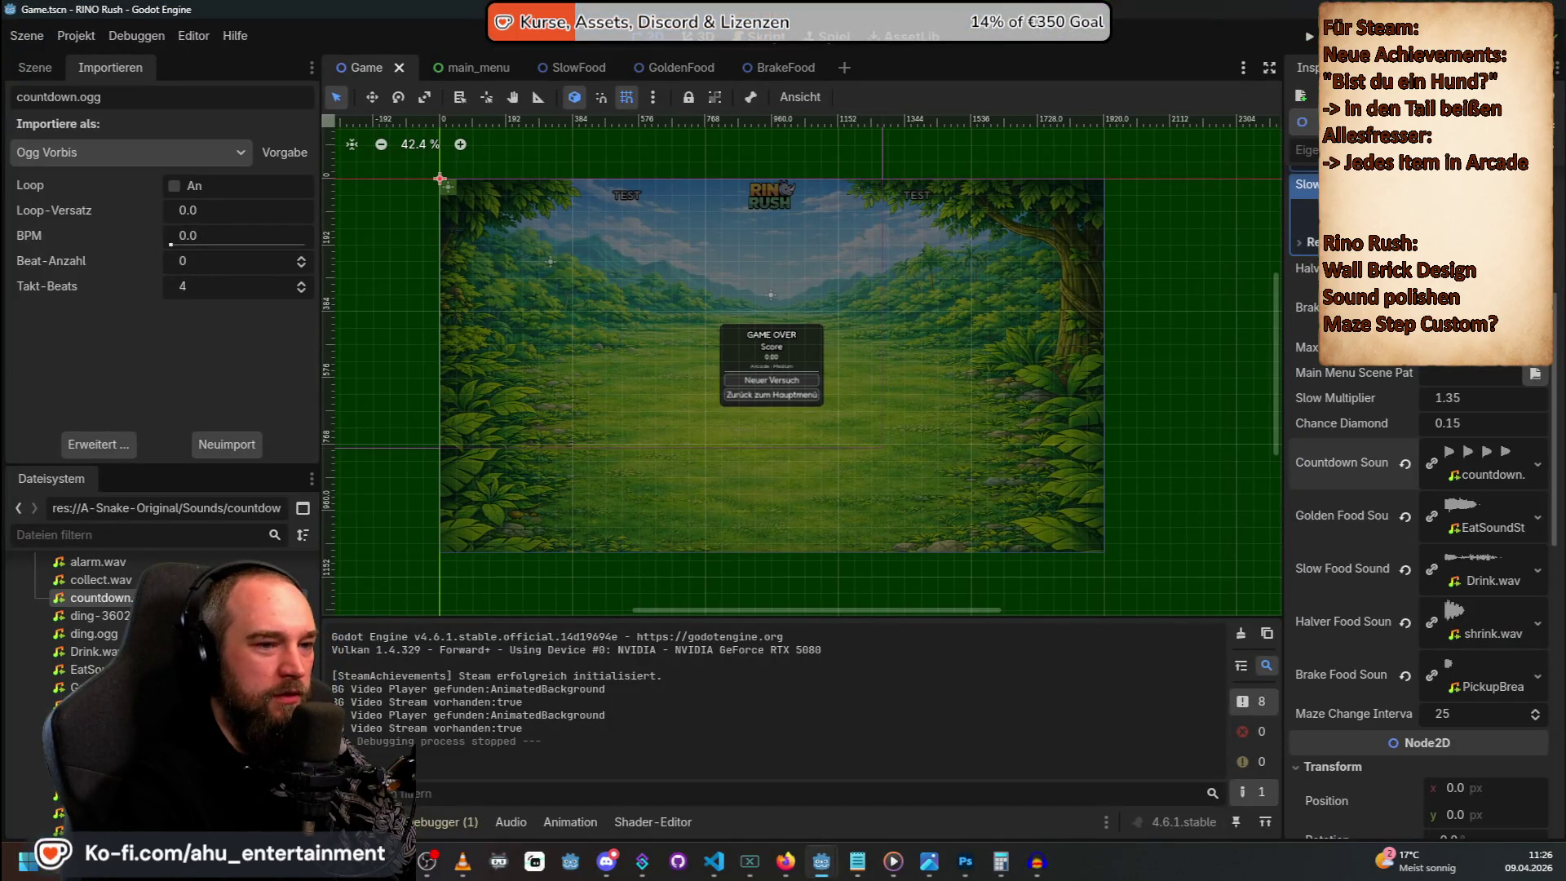
key("alt+Tab")
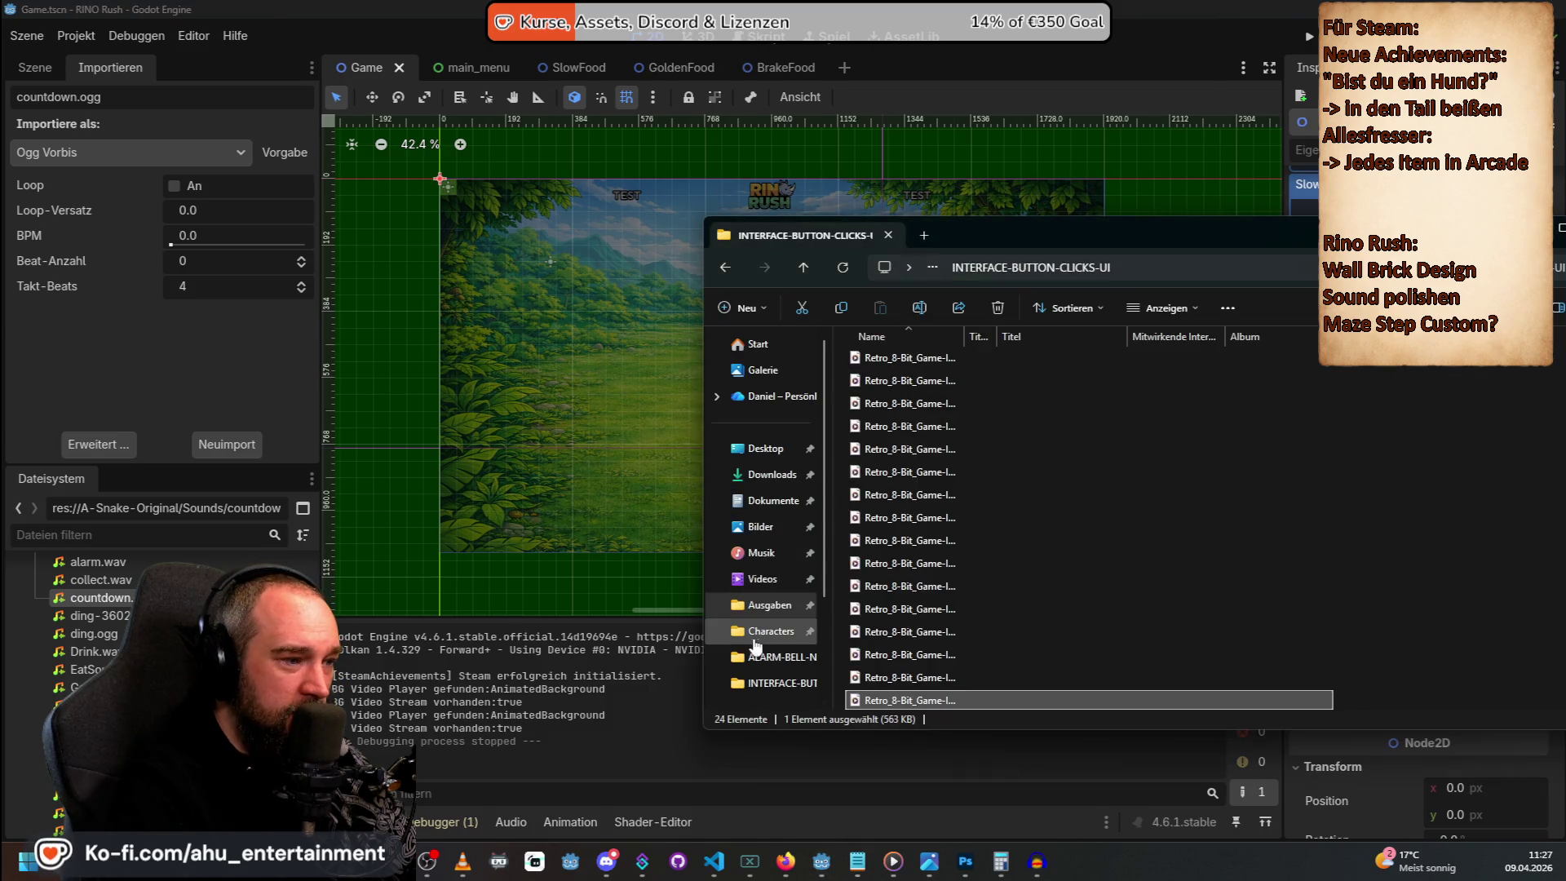
Play the countdown file from Dokumente/GitHub/RinoRush/A-Snake-Original/Sounds.
left_click(773, 500)
double_click(892, 493)
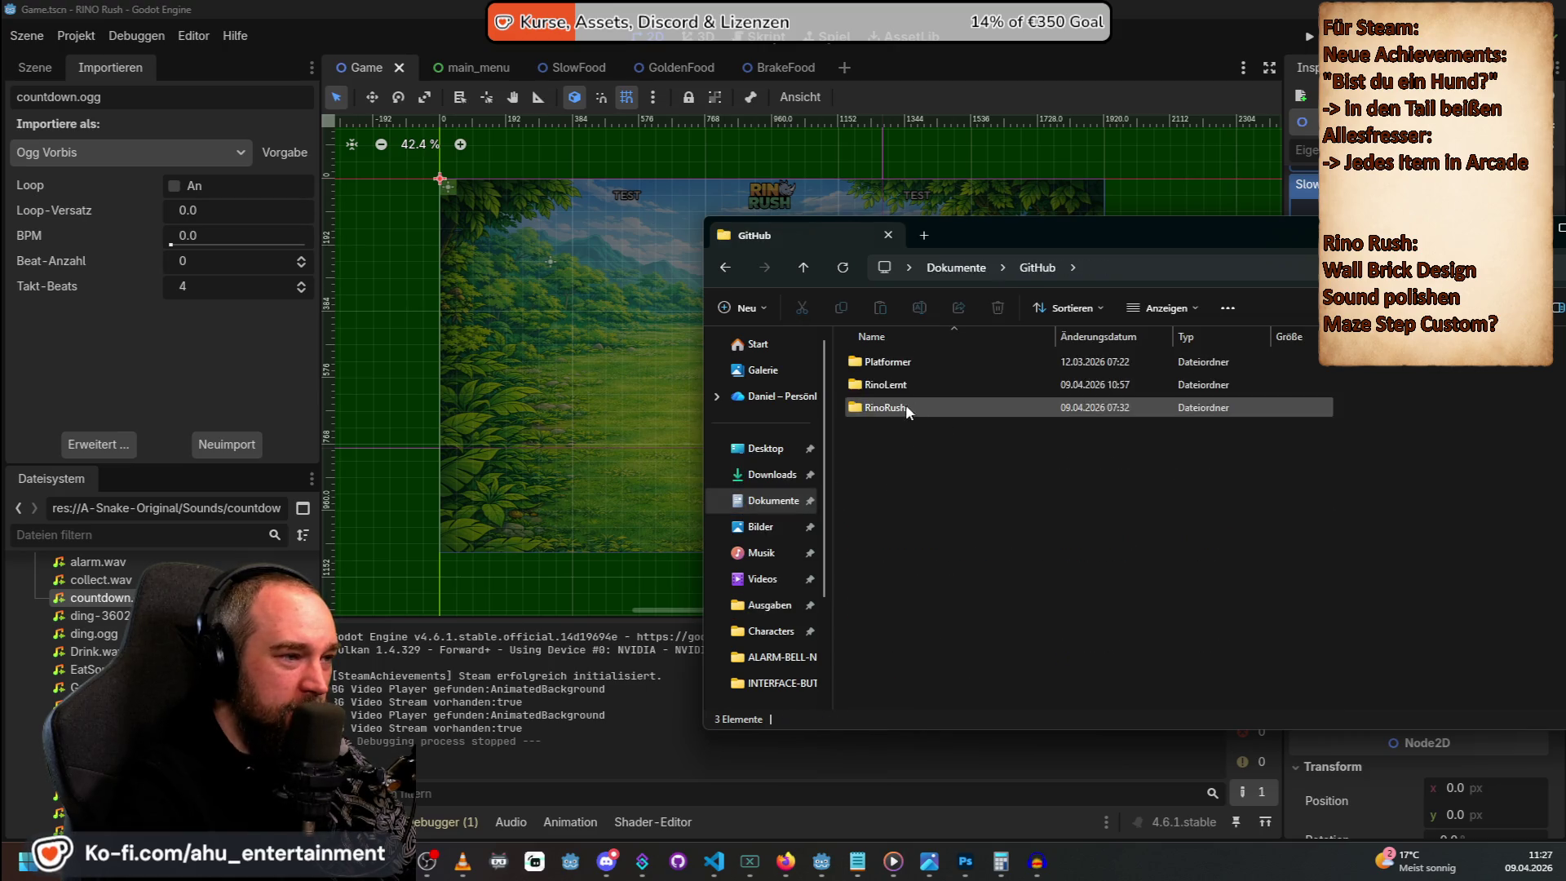
double_click(906, 401)
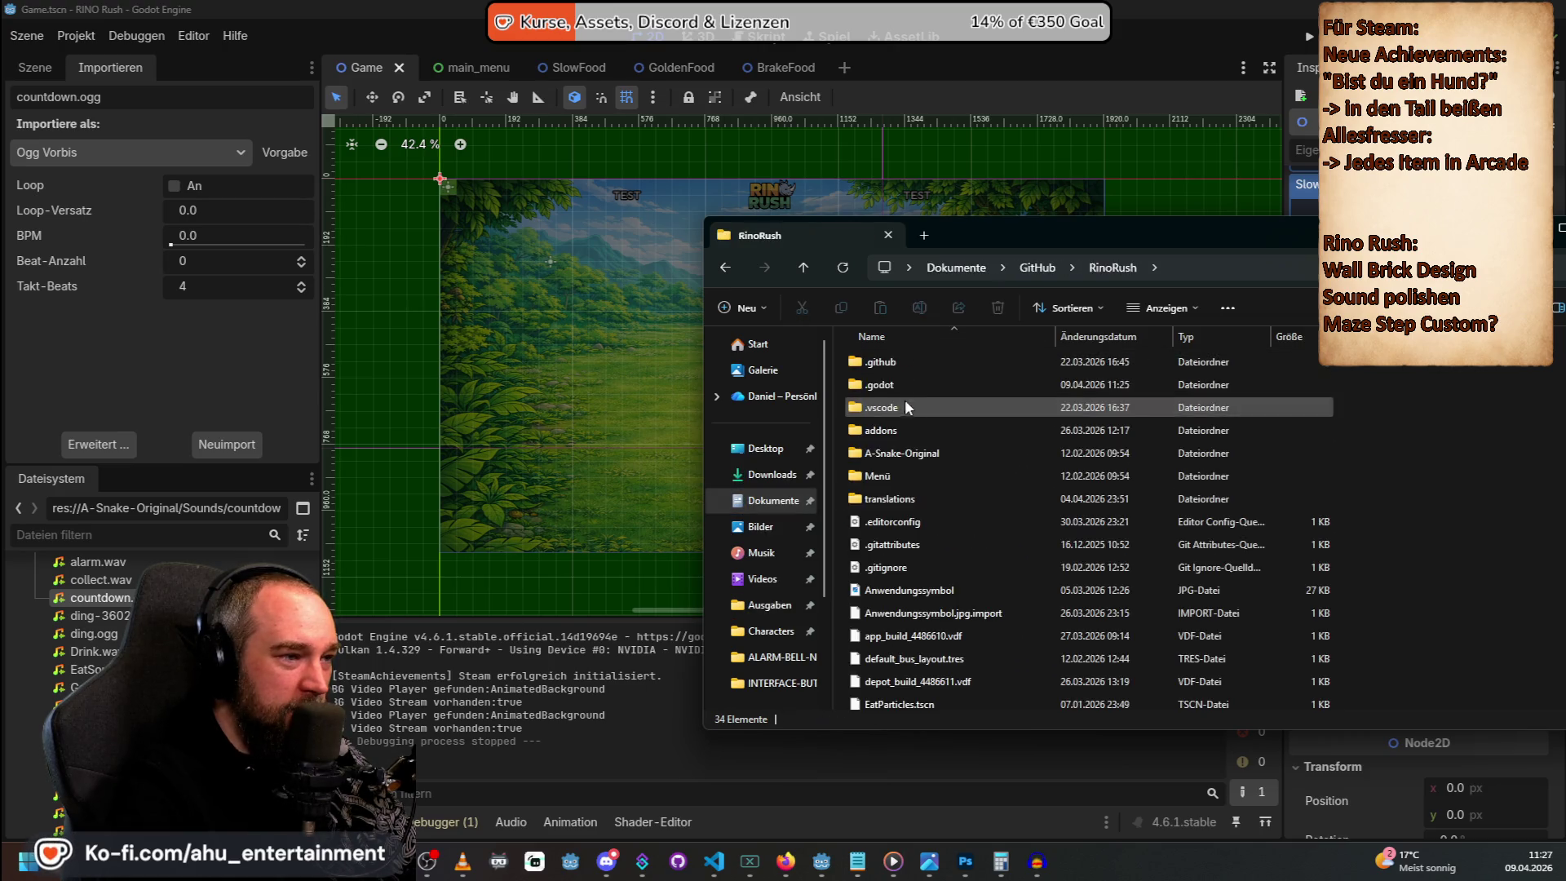
double_click(908, 446)
double_click(884, 477)
left_click(905, 455)
double_click(905, 455)
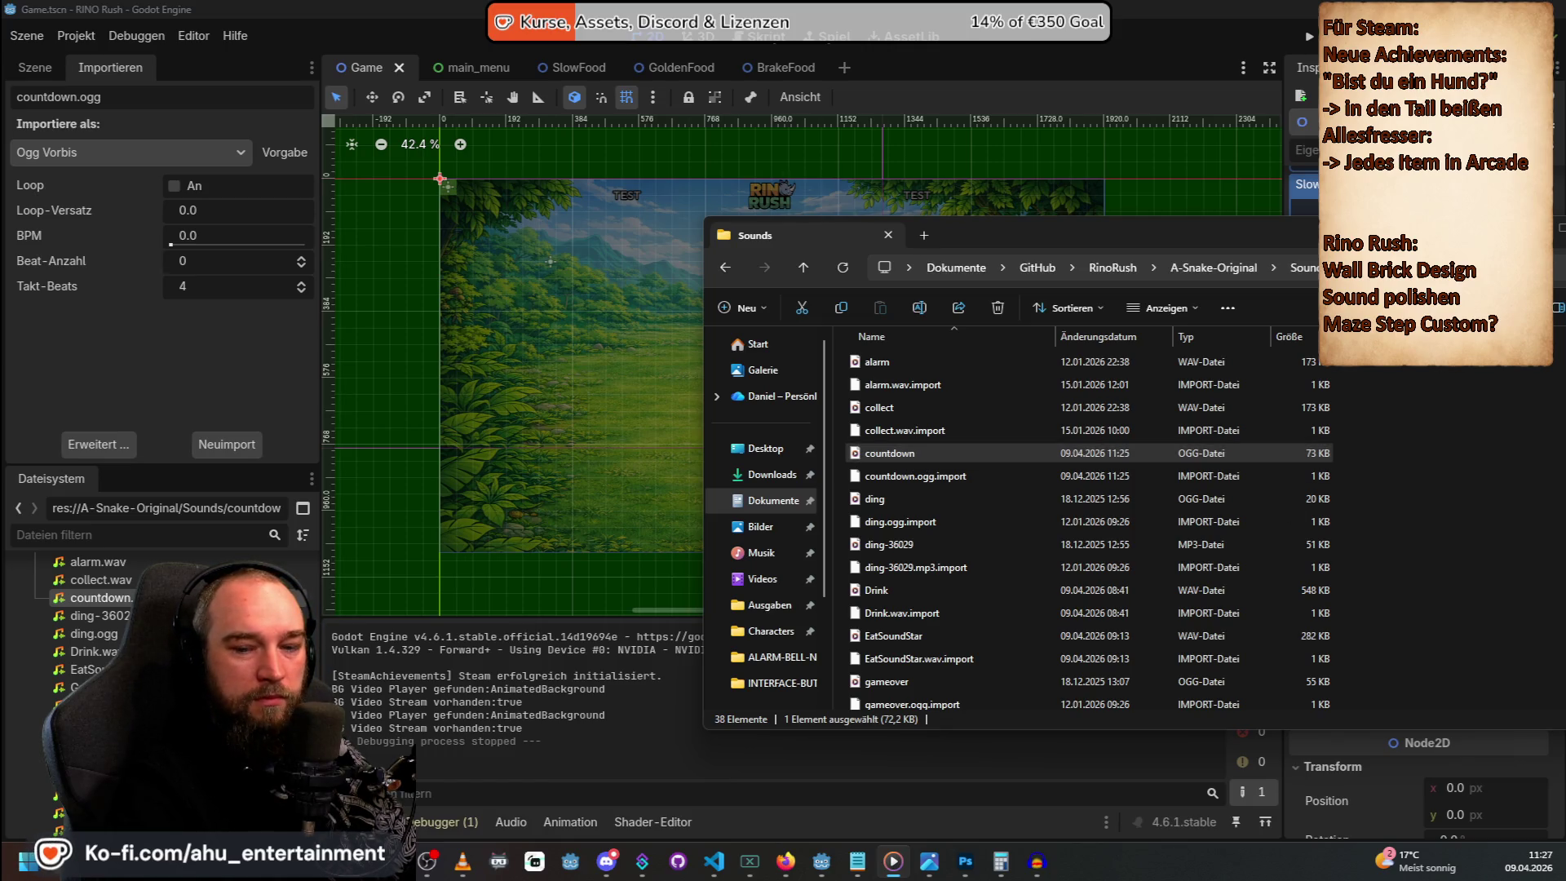
key("alt+F4")
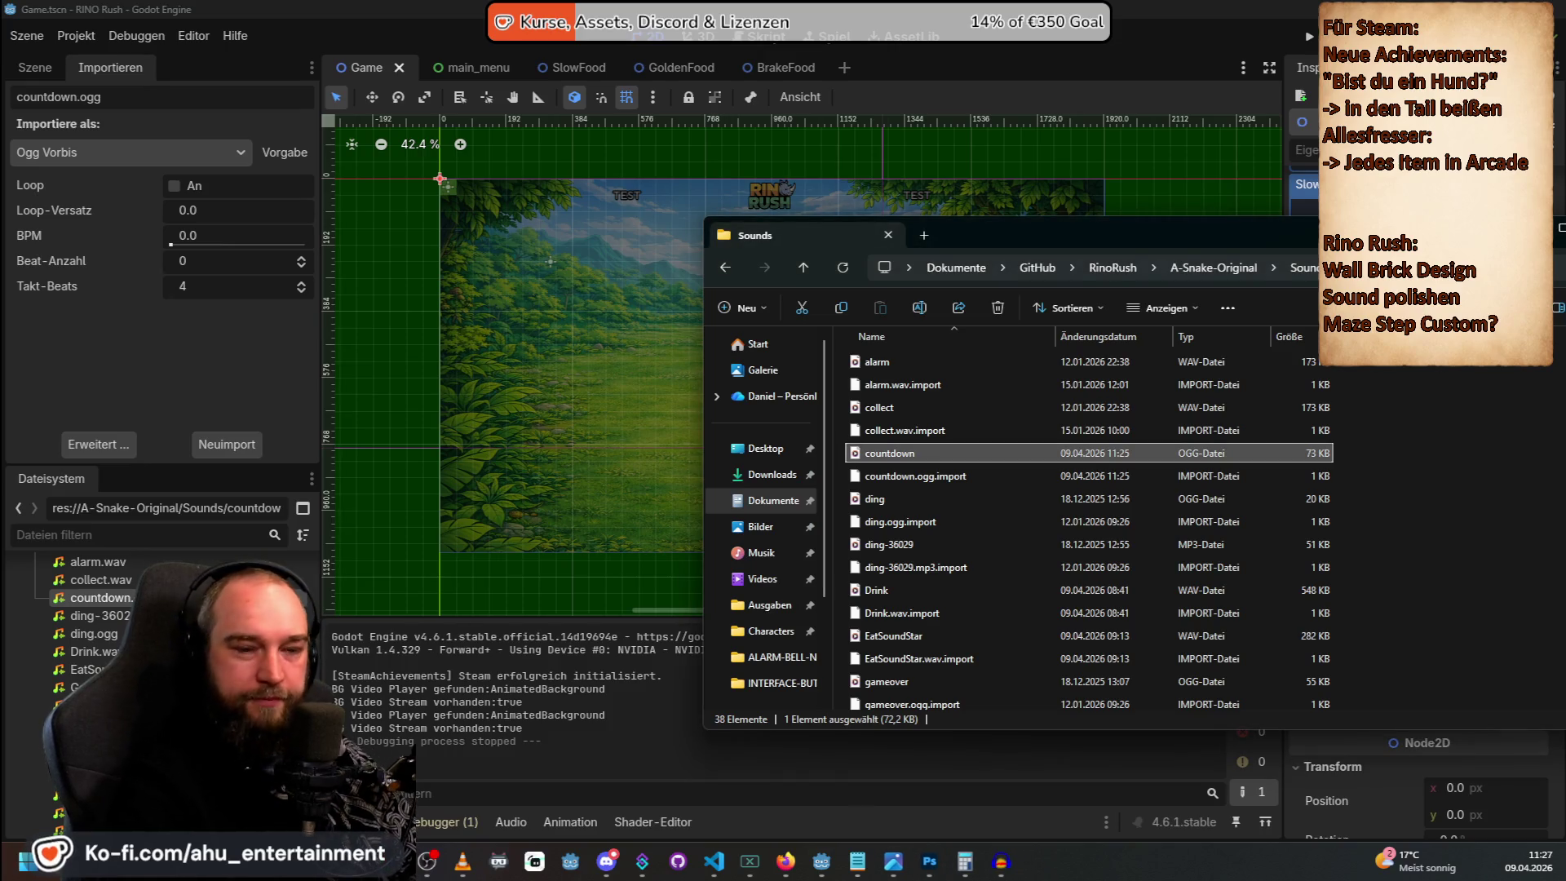
Return to the Godot editor's script view.
key("alt+Tab")
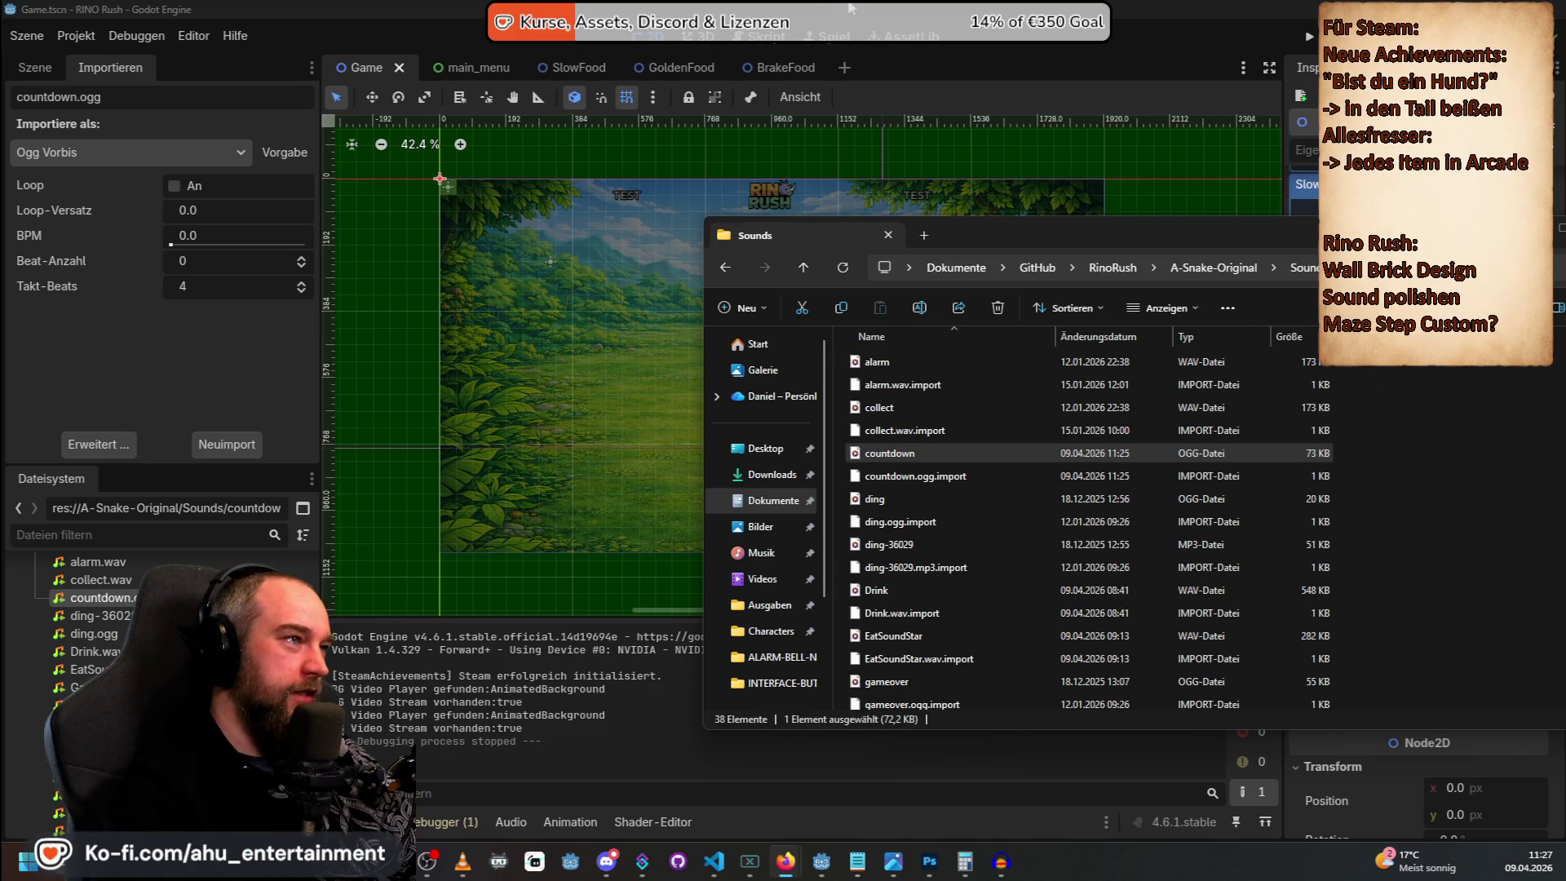
left_click(851, 8)
left_click(814, 72)
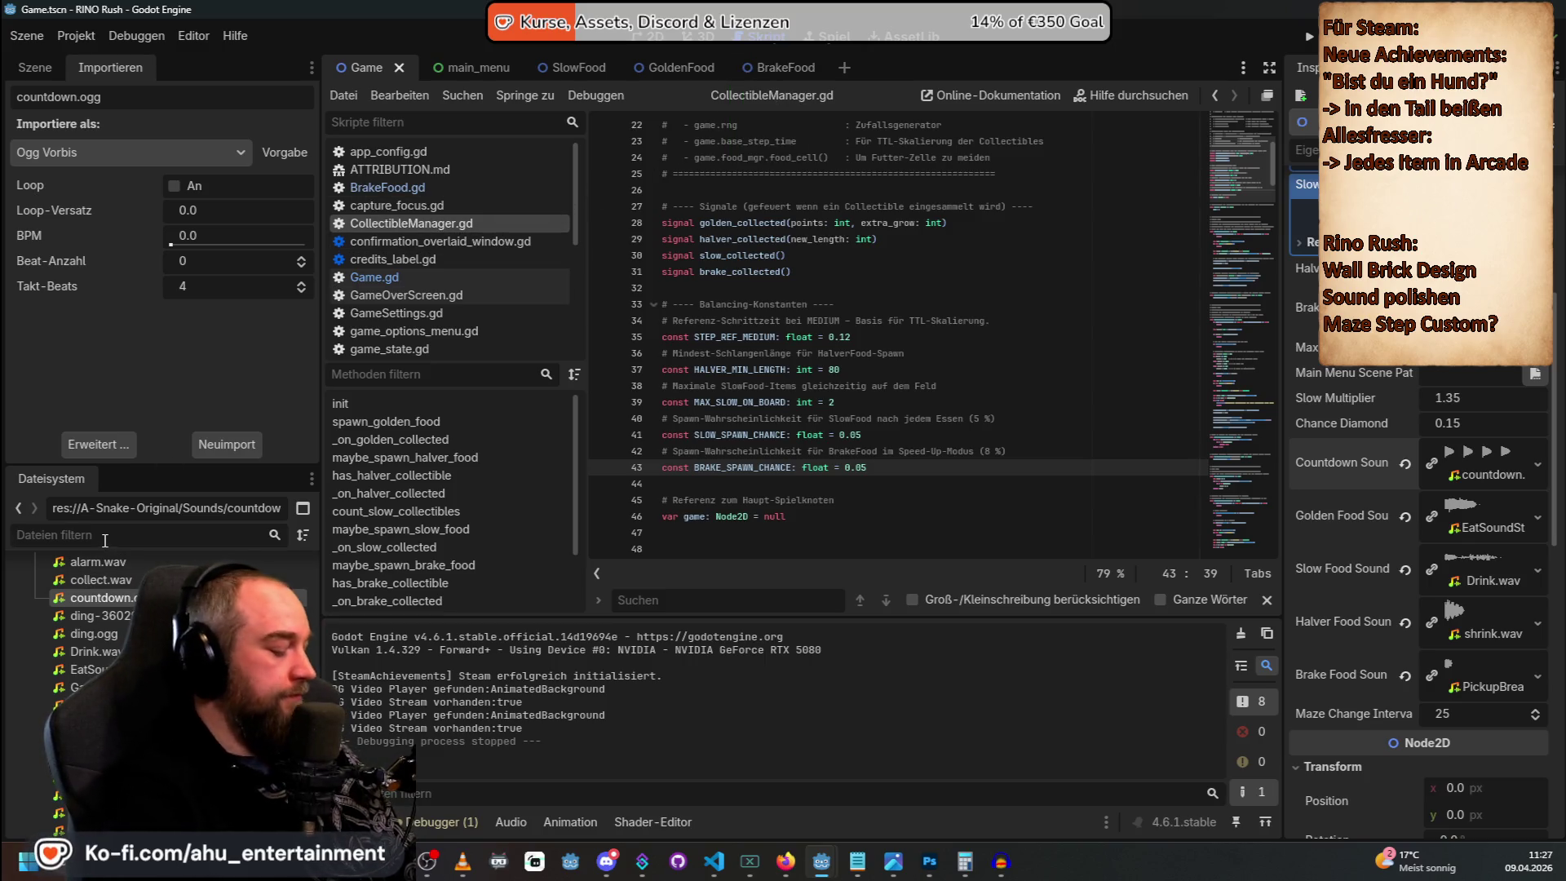
Clear the FileSystem filter and open Game.gd, scrolling up to its top.
type("cout")
key("BackSpace")
key("BackSpace")
key("BackSpace")
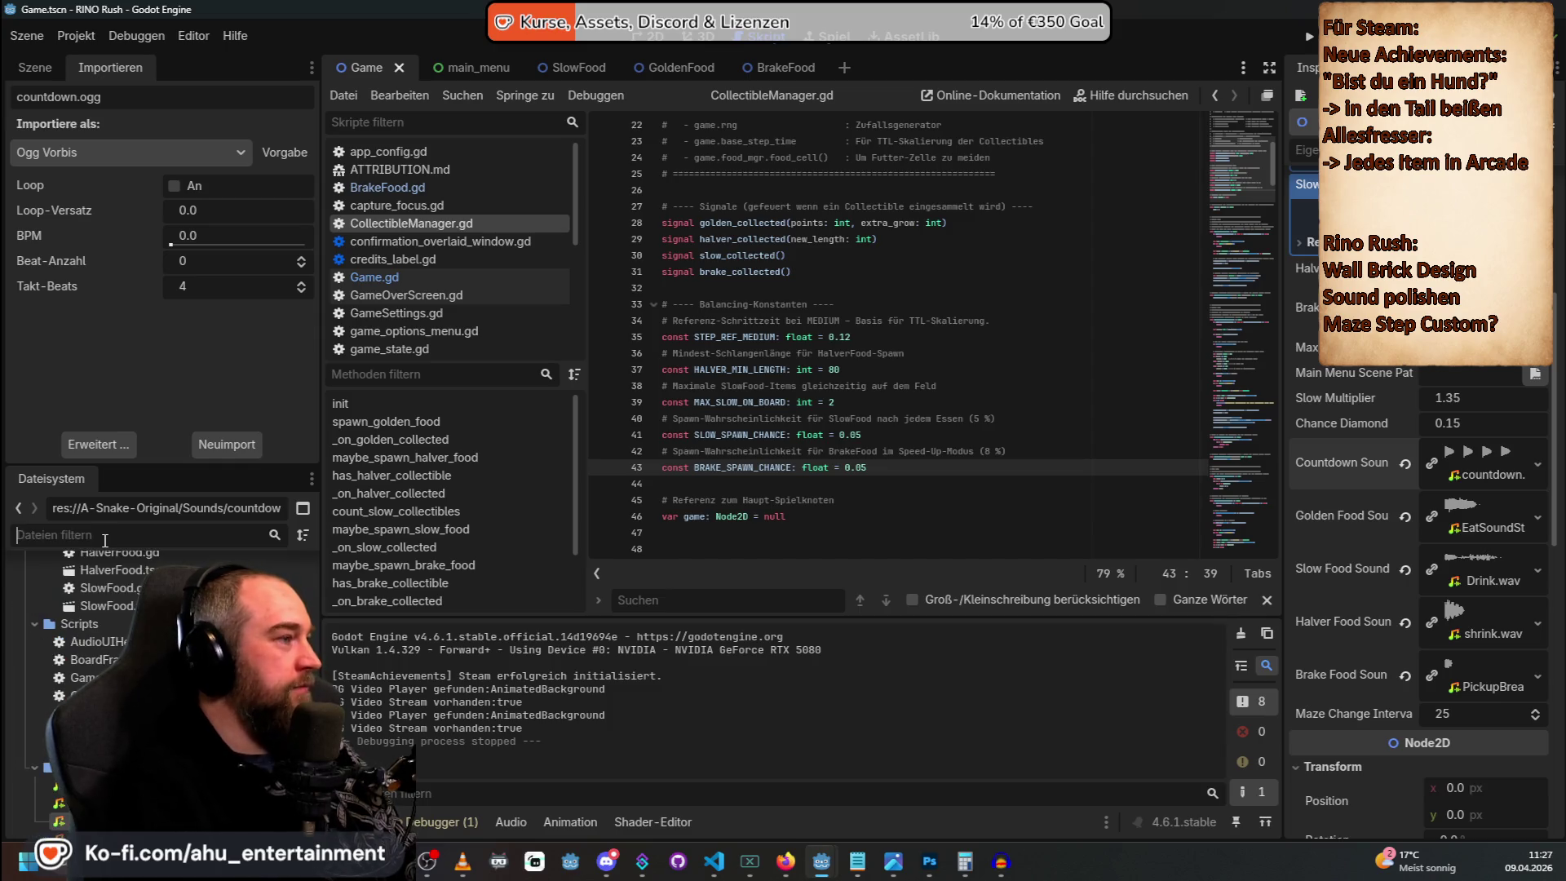
left_click(394, 271)
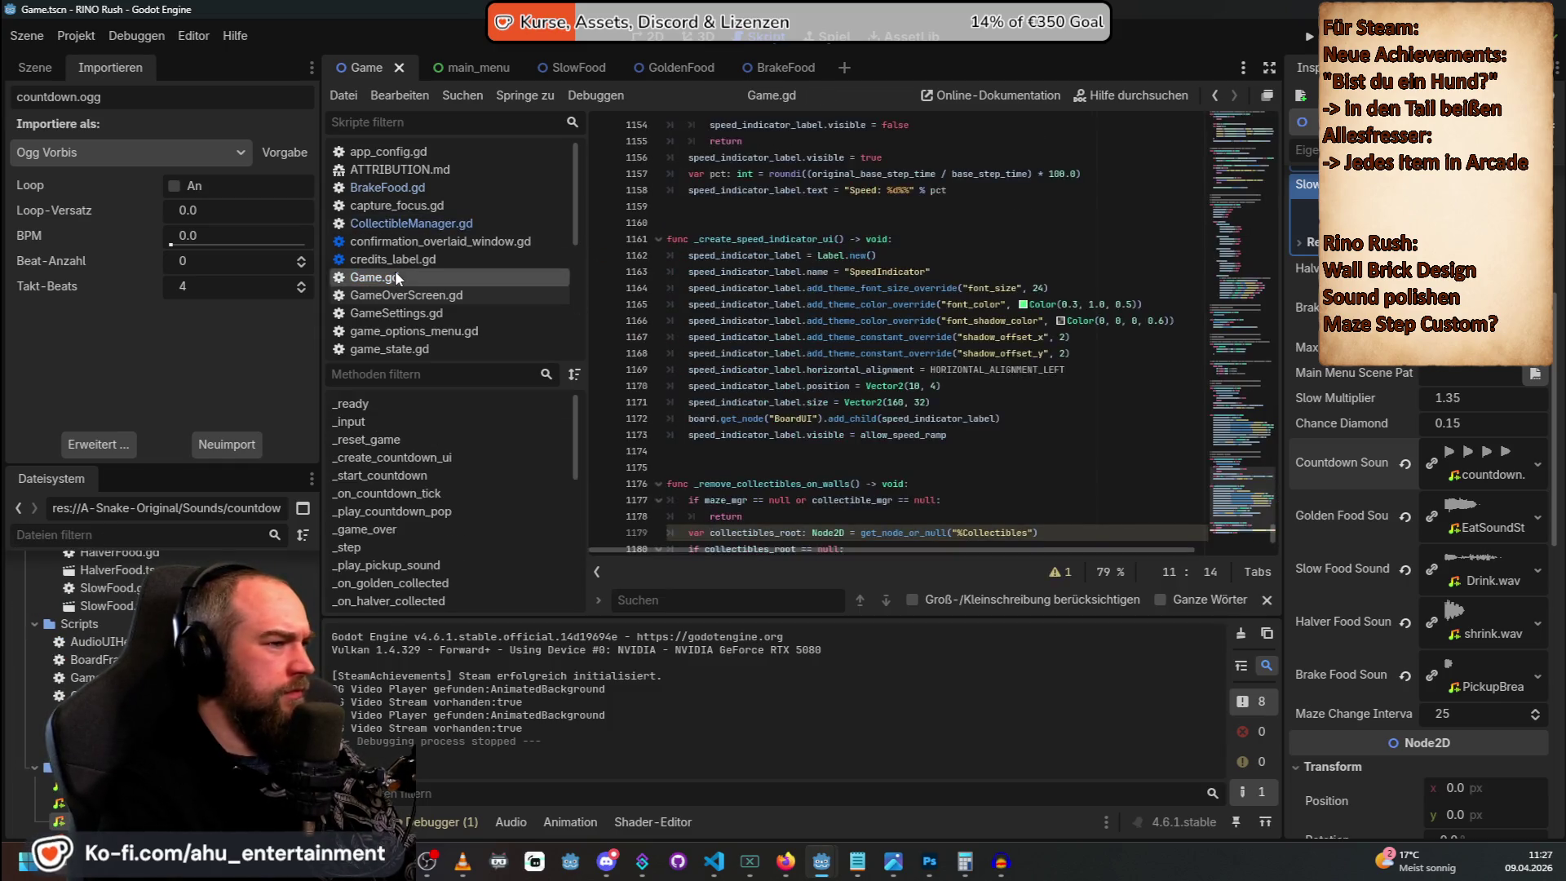
scroll(887, 444, "up", 2)
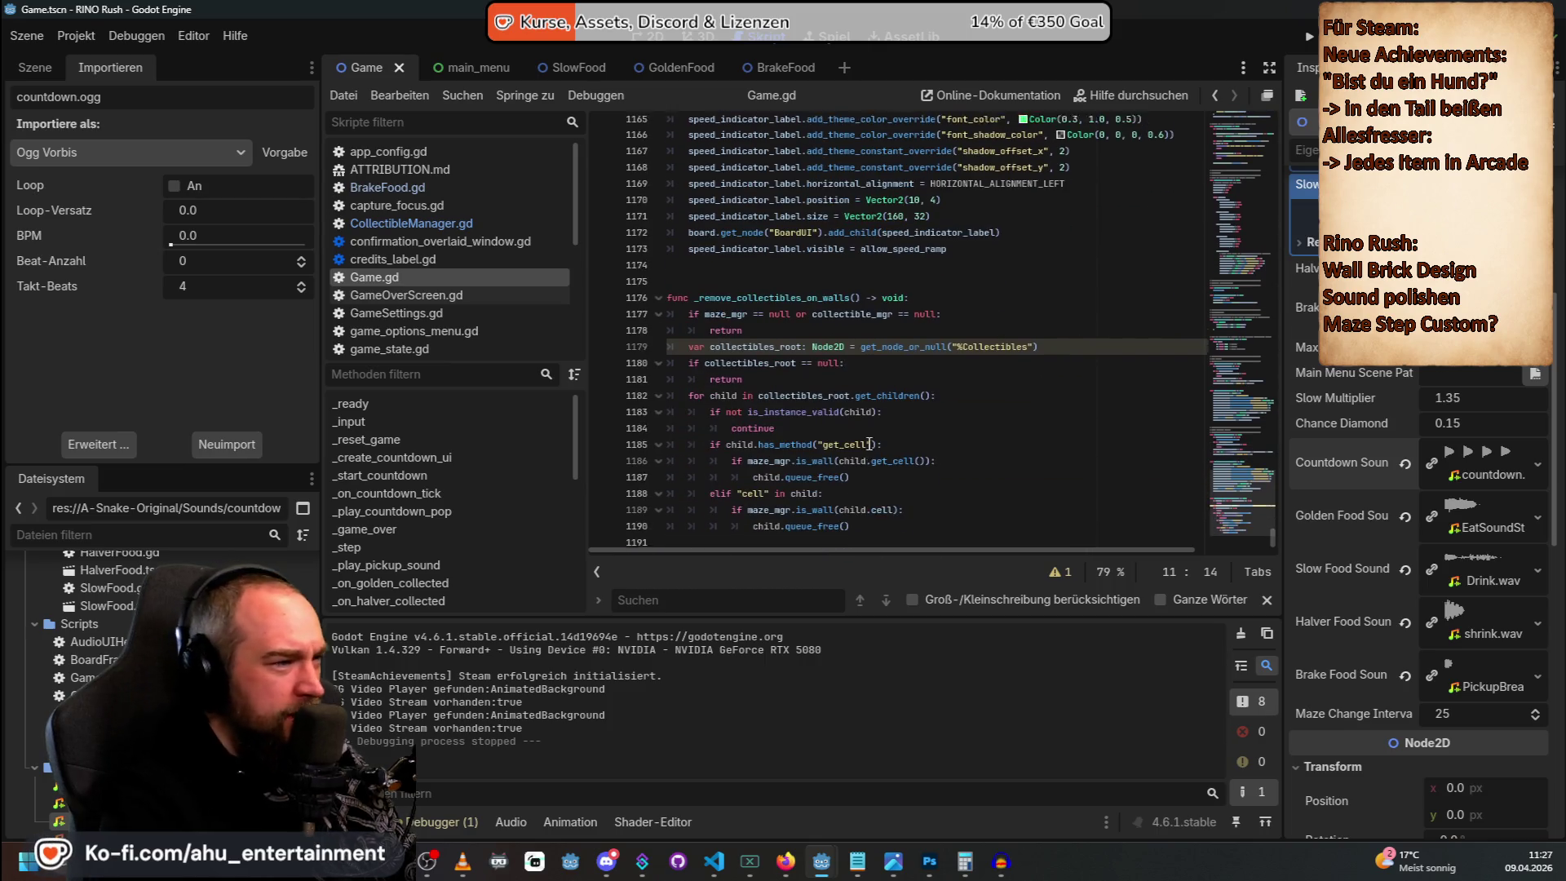
scroll(831, 410, "up", 5)
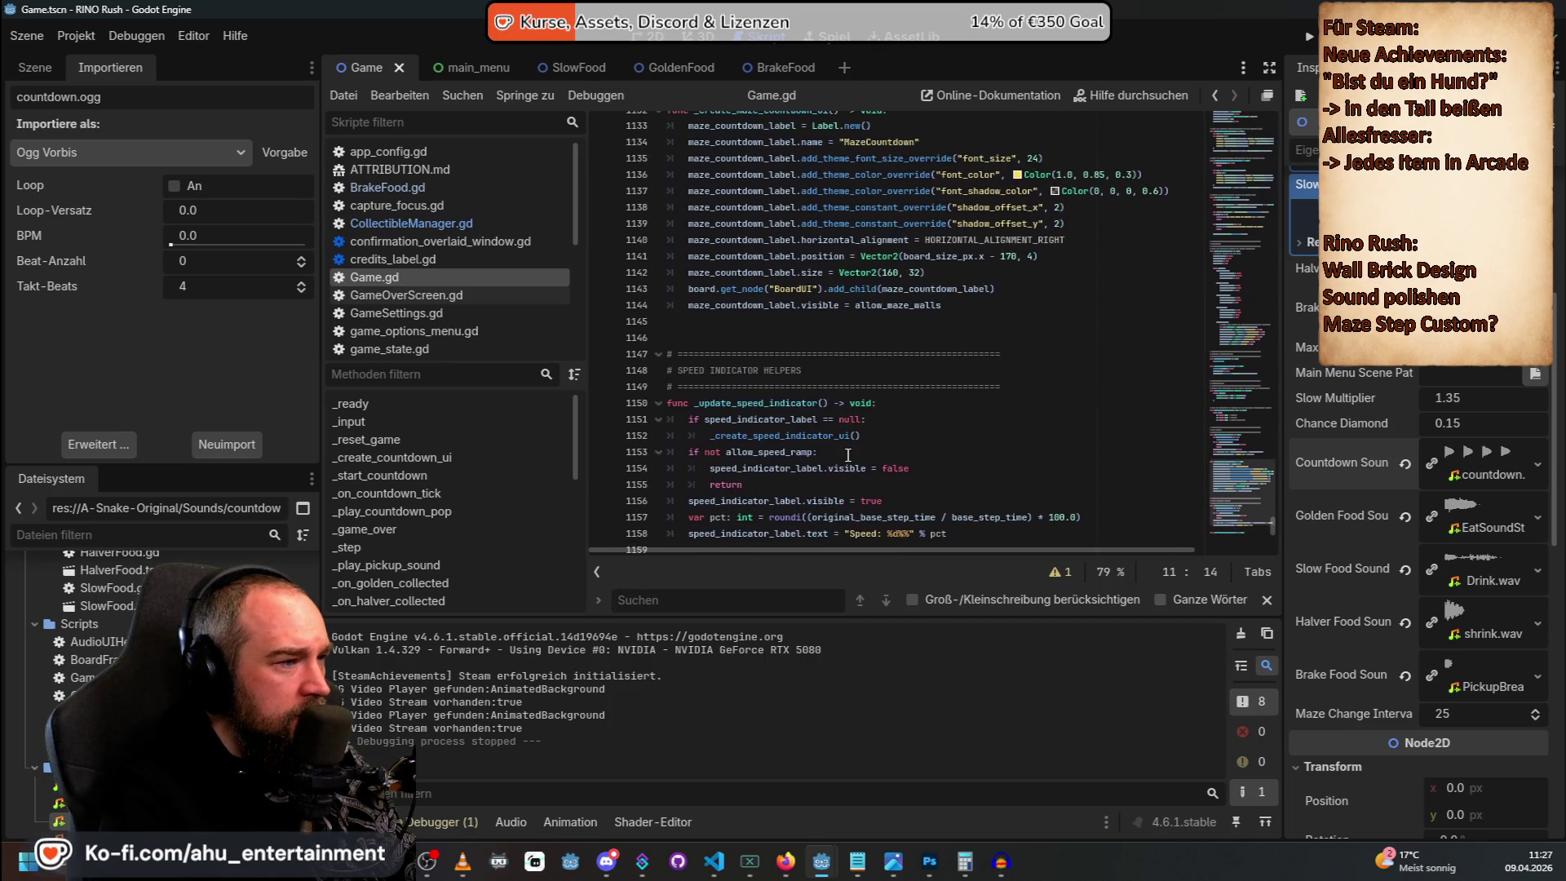
scroll(848, 454, "up", 7)
scroll(804, 268, "up", 6)
scroll(804, 391, "up", 6)
scroll(800, 372, "up", 14)
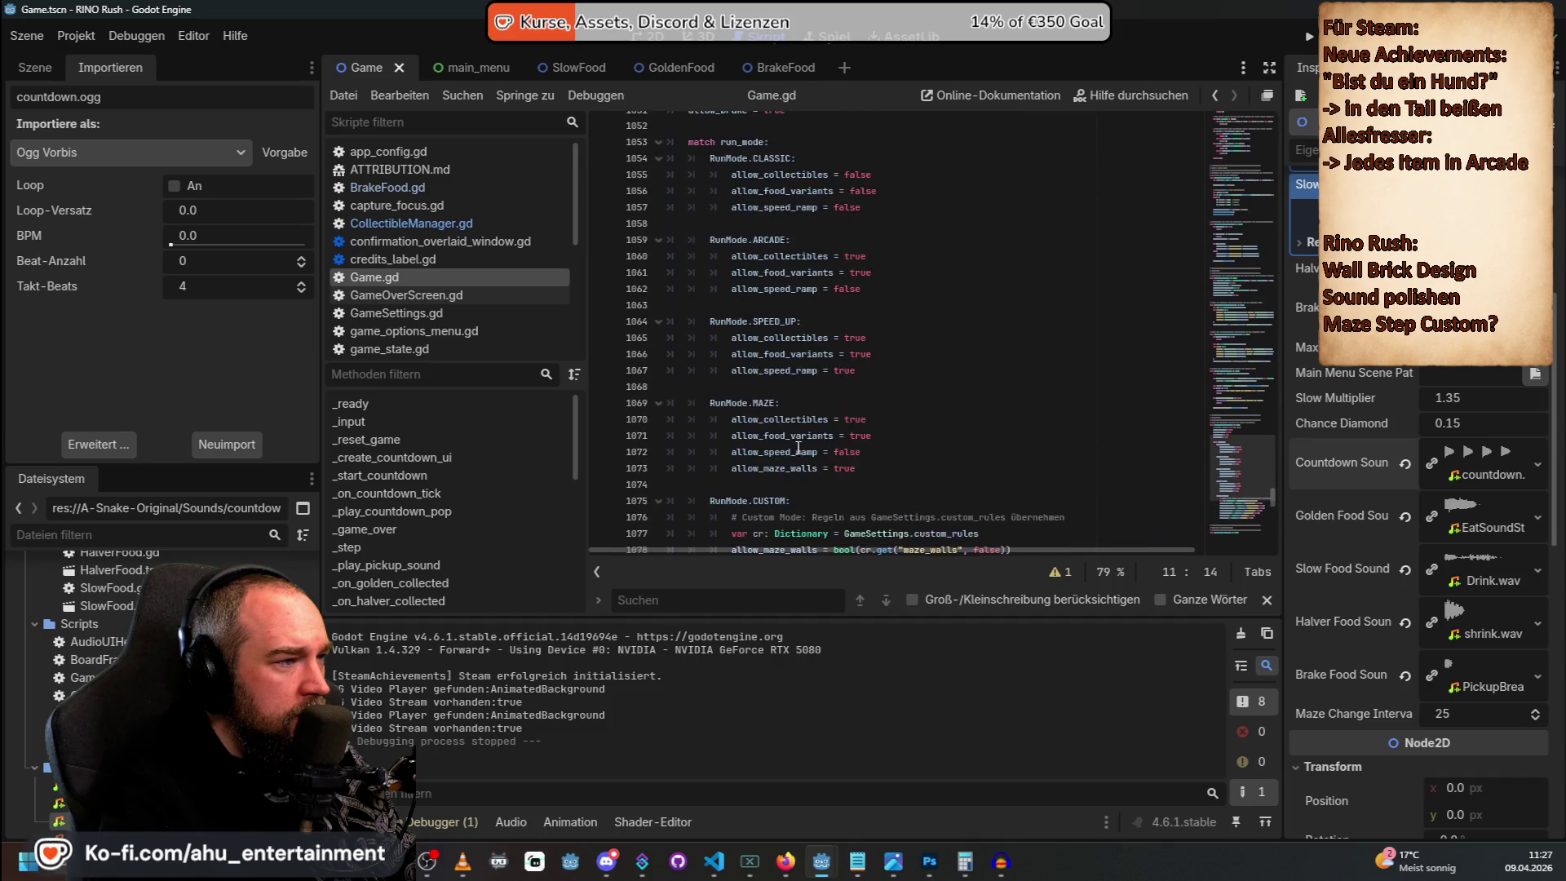
scroll(807, 419, "up", 20)
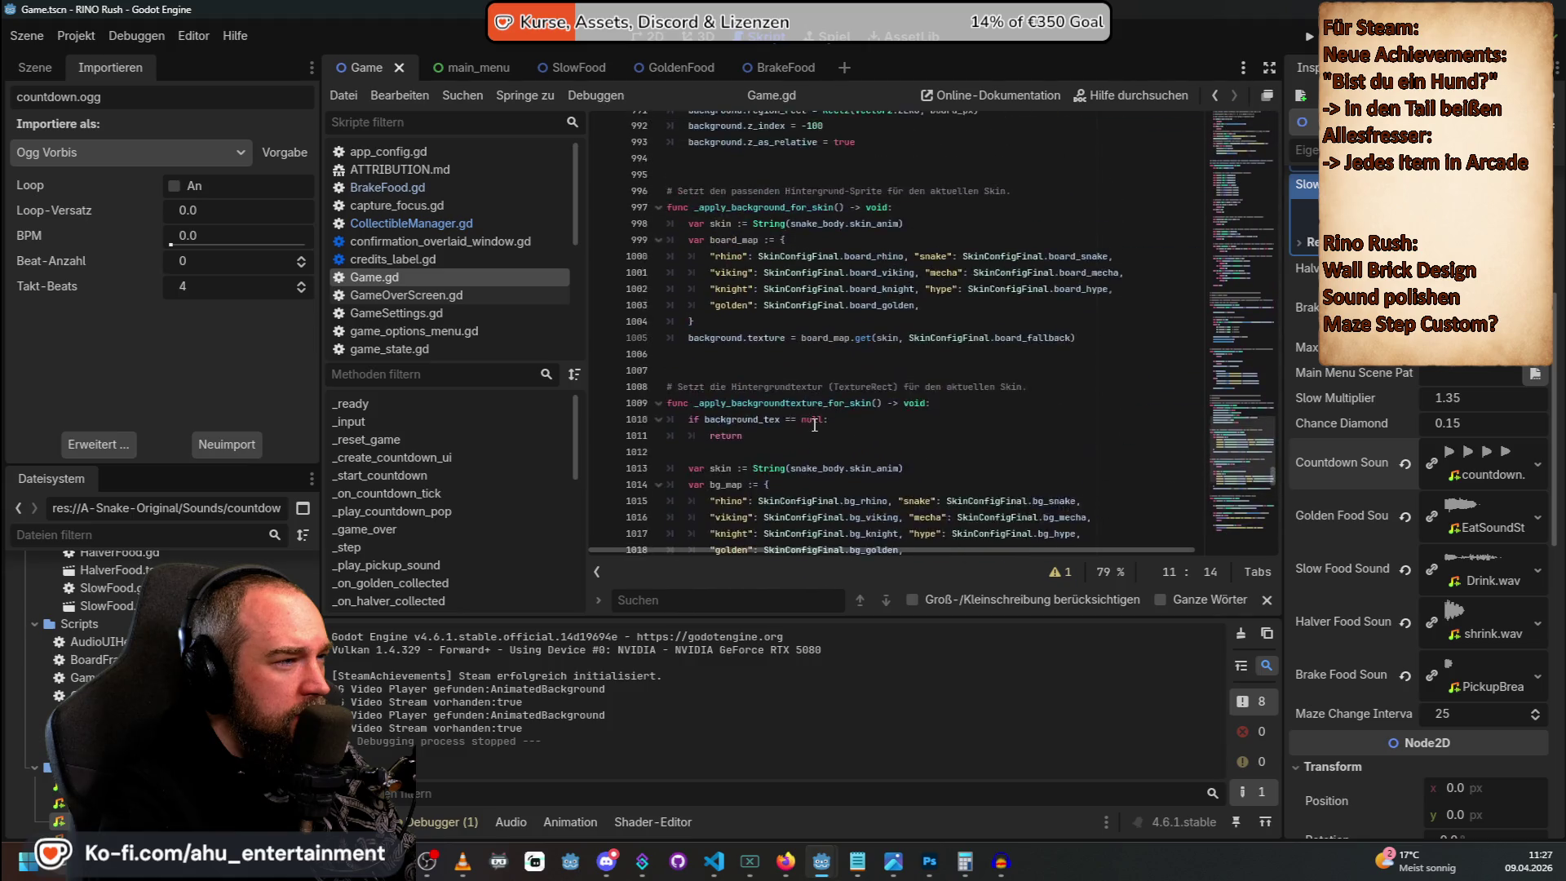
scroll(813, 425, "up", 15)
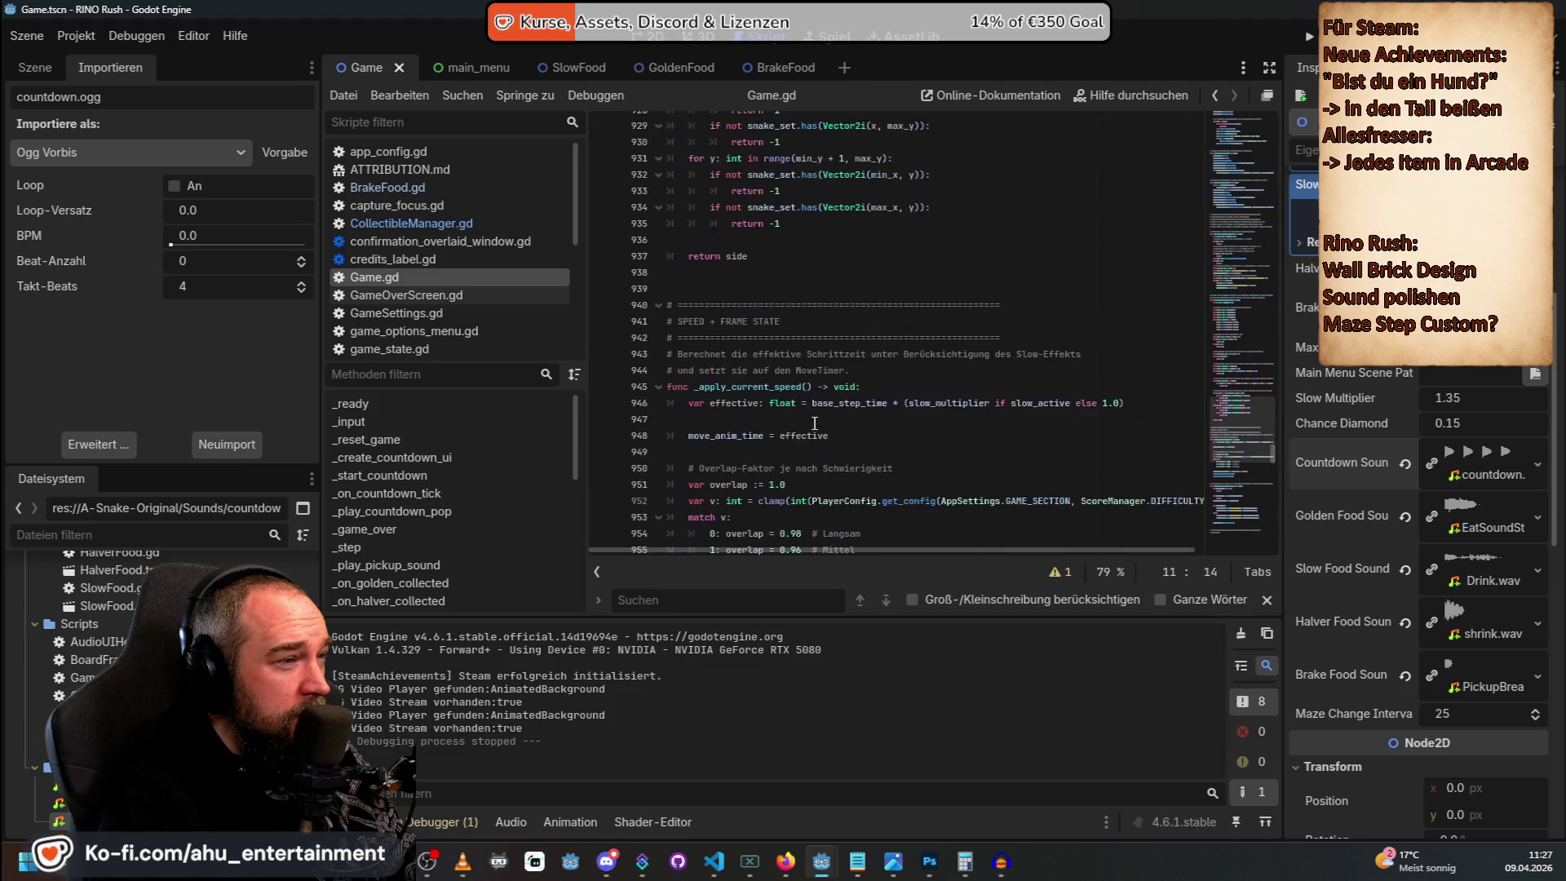
scroll(815, 424, "up", 17)
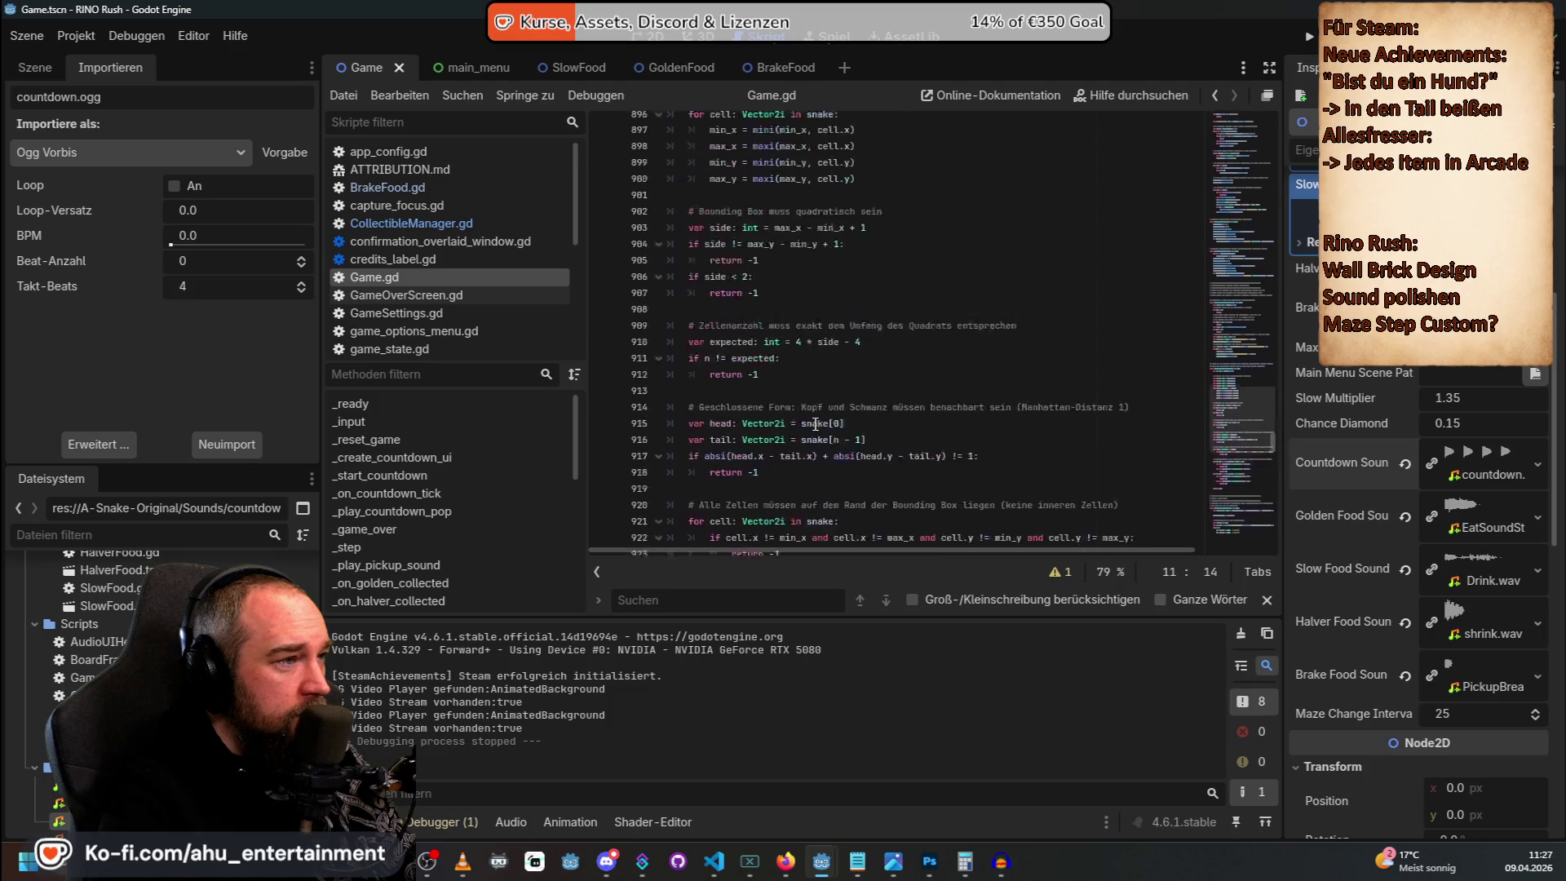
Search Game.gd for 'countdown' and step back to _play_countdown_pop at line 551.
left_click(870, 429)
key("ctrl+f")
type("co")
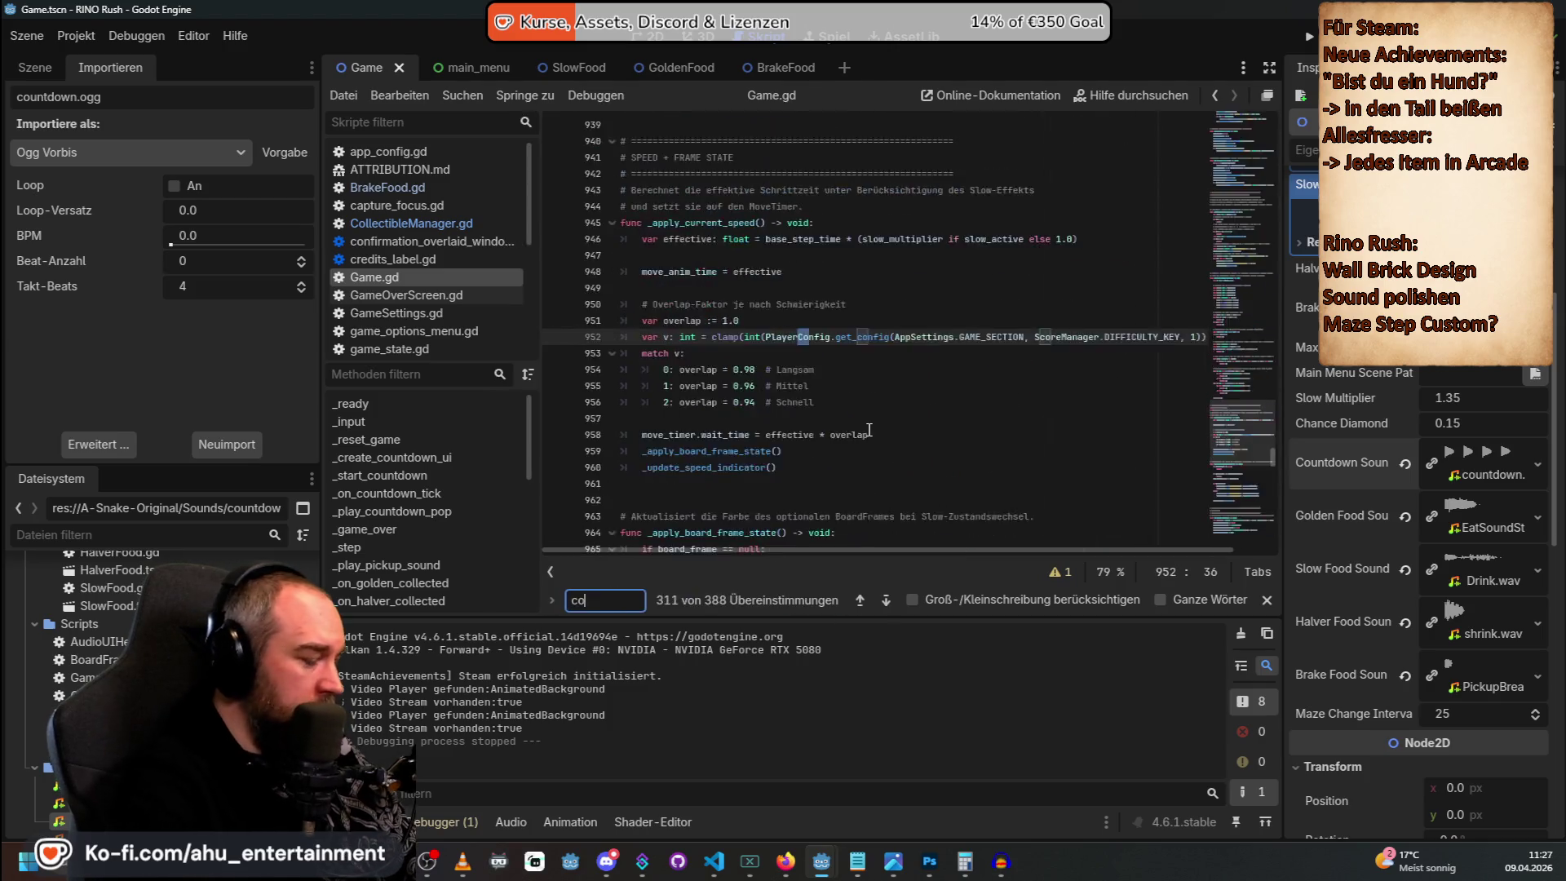
type("untdown")
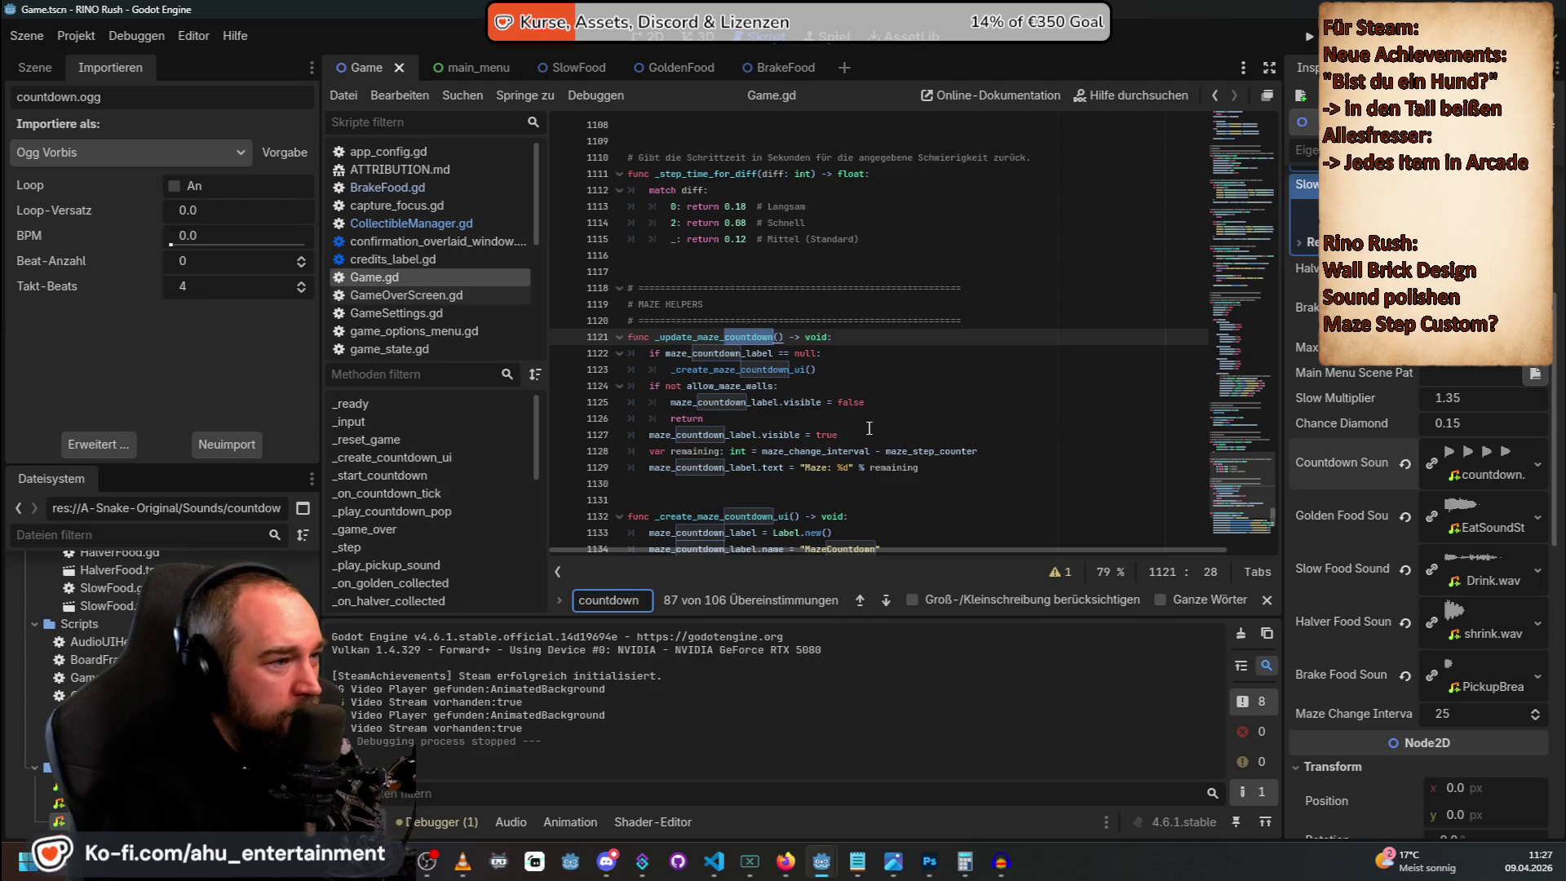
scroll(765, 341, "down", 8)
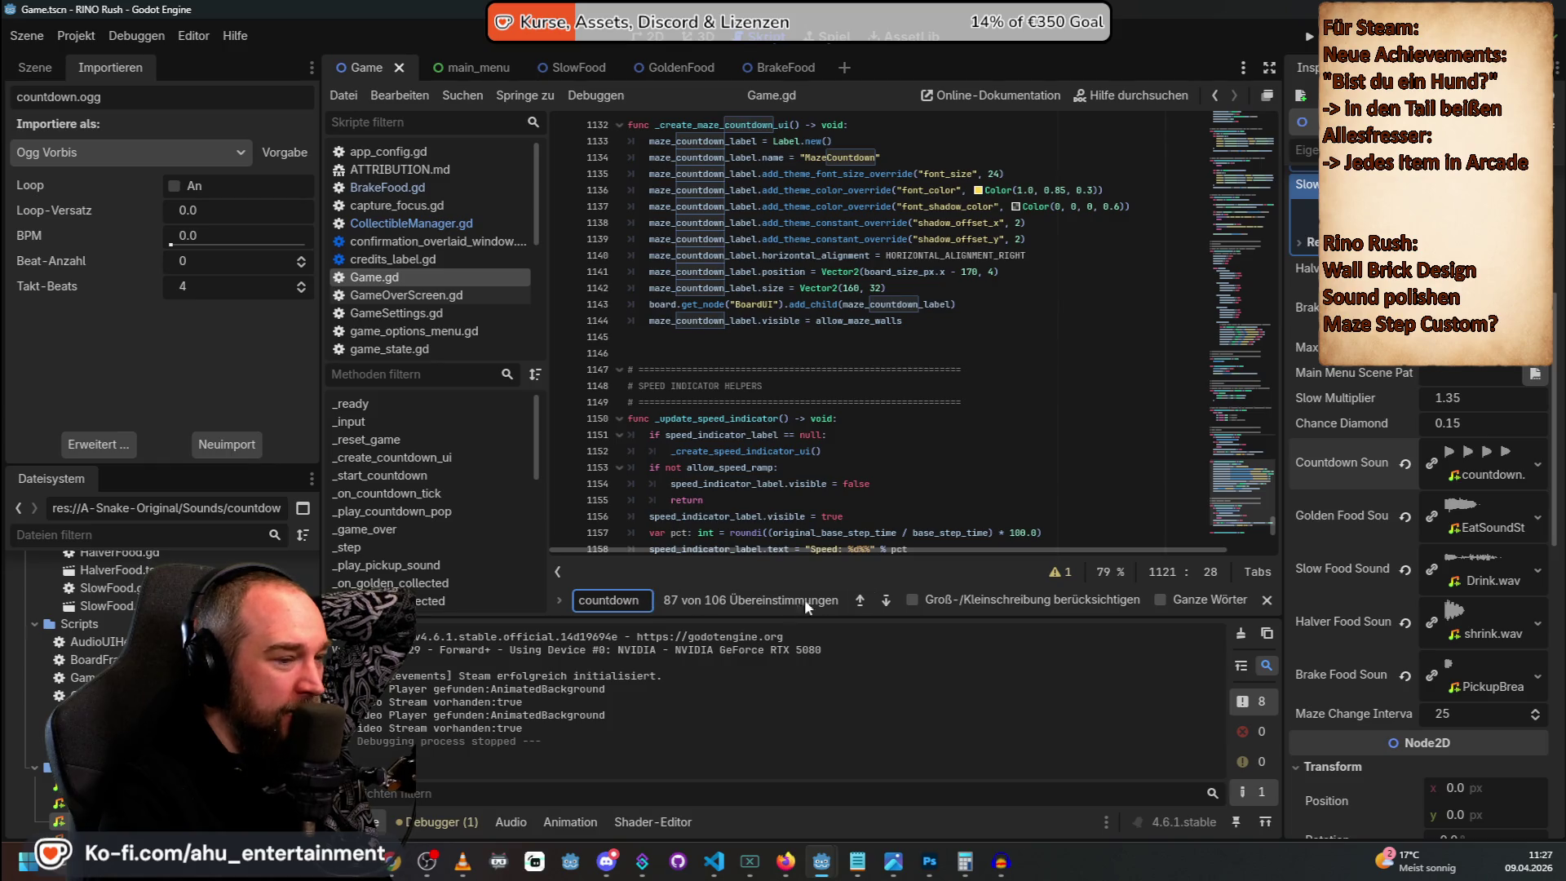
scroll(937, 416, "down", 11)
scroll(936, 415, "up", 14)
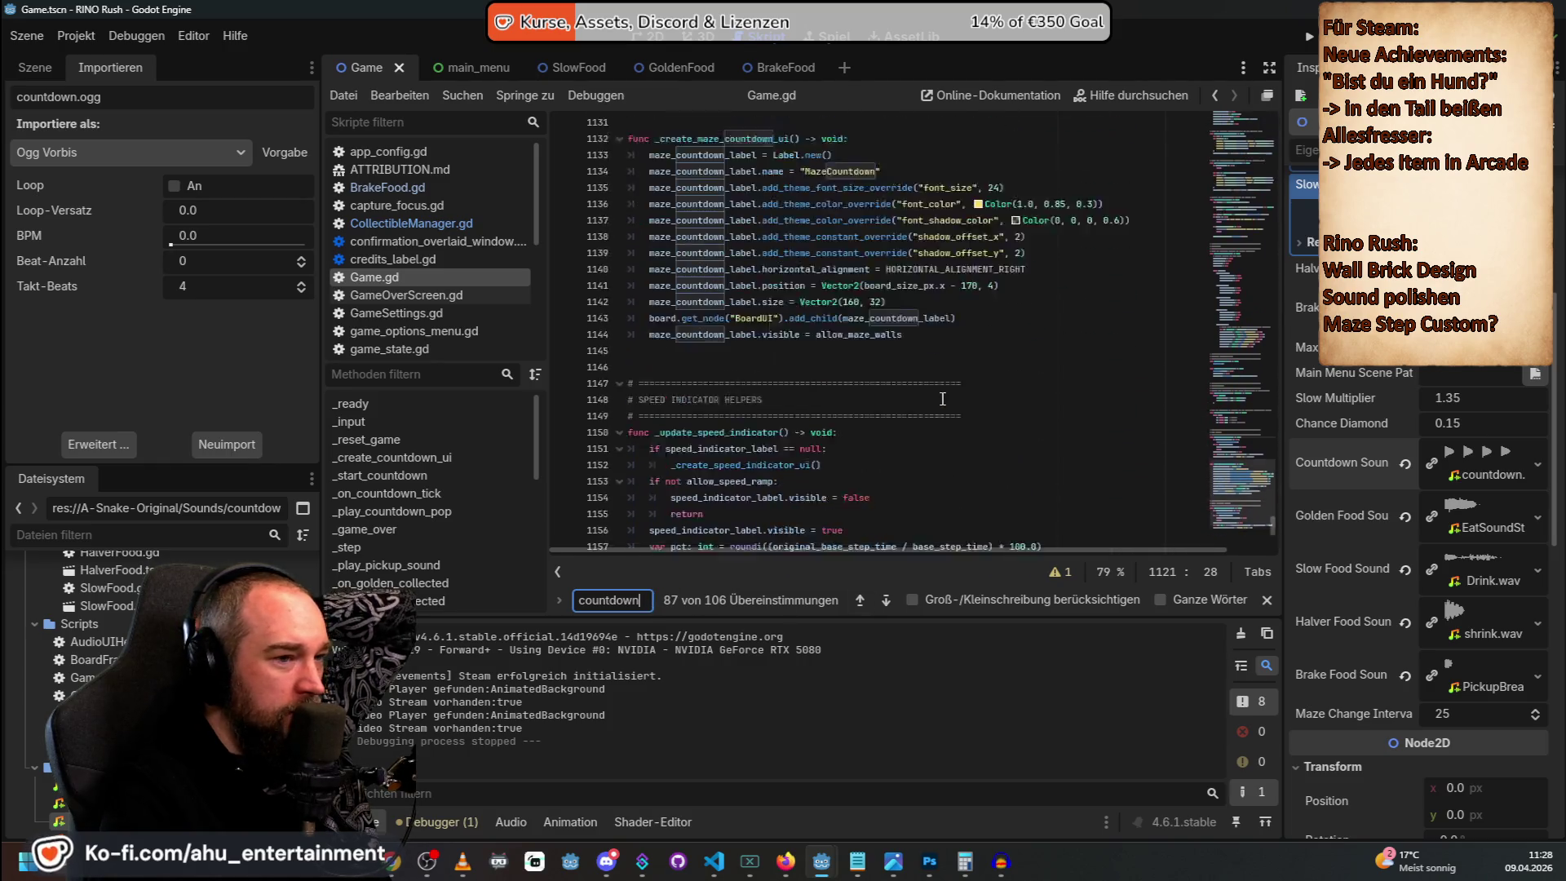
left_click(860, 601)
left_click(859, 601)
left_click(860, 601)
left_click(859, 601)
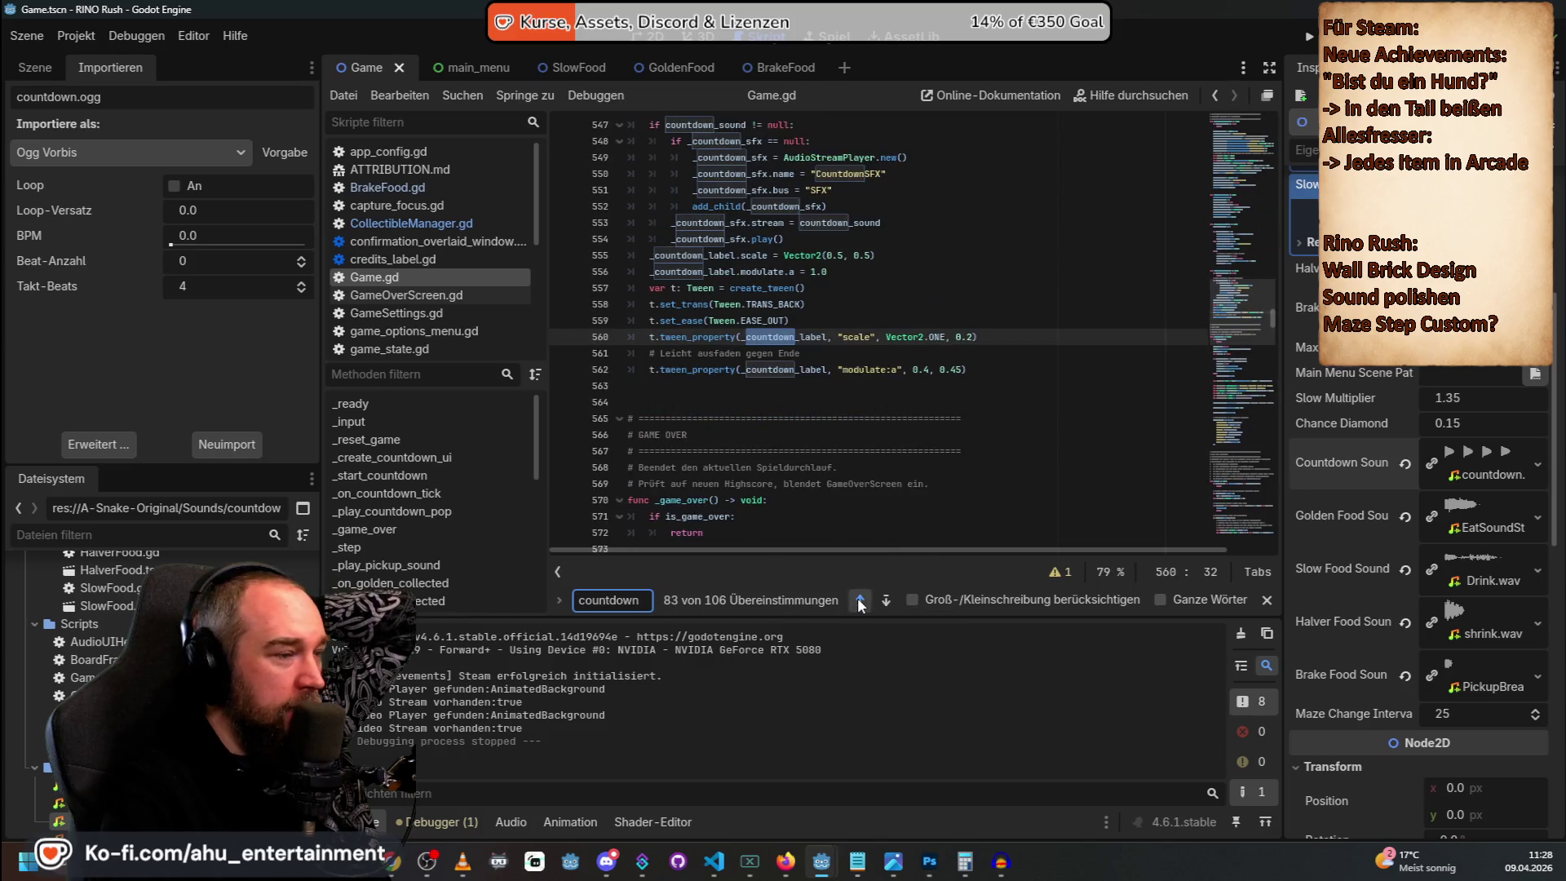
left_click(859, 601)
left_click(860, 601)
left_click(859, 601)
left_click(860, 601)
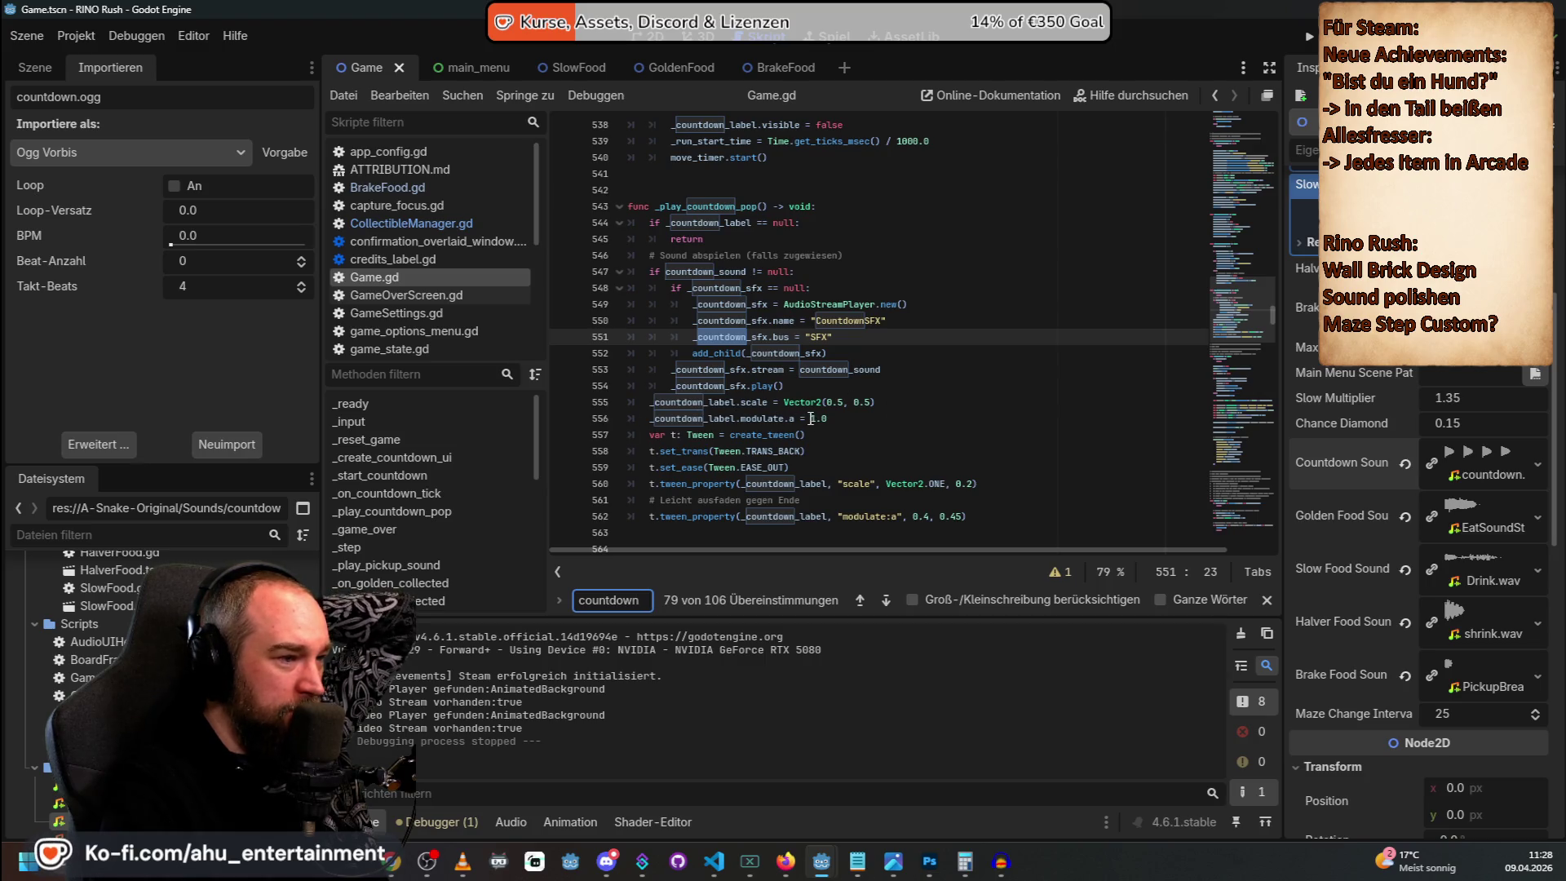
scroll(811, 412, "down", 1)
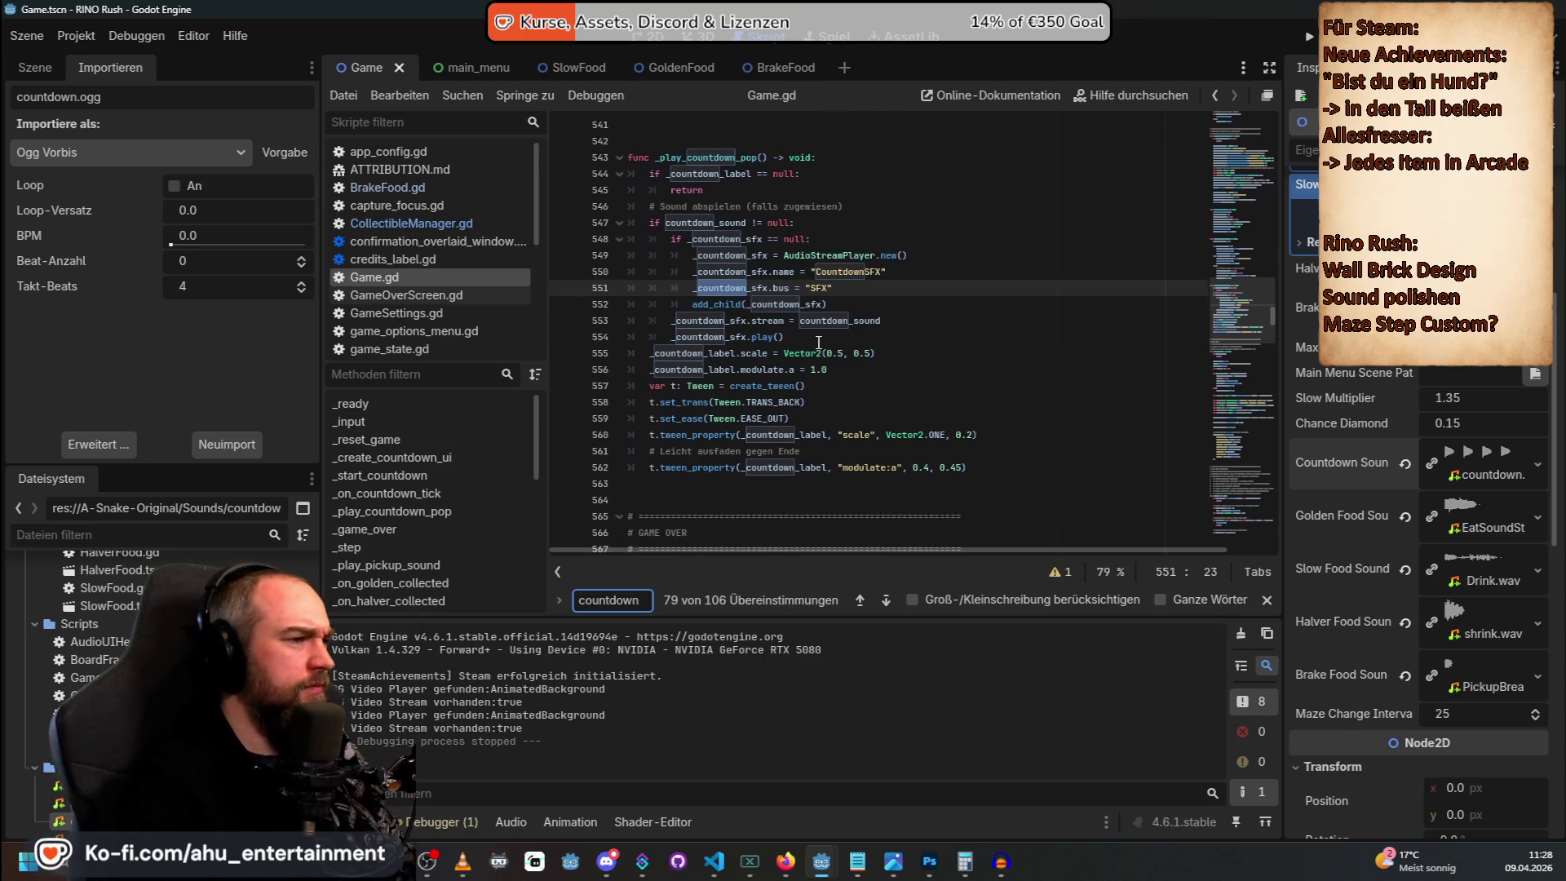
scroll(819, 341, "up", 1)
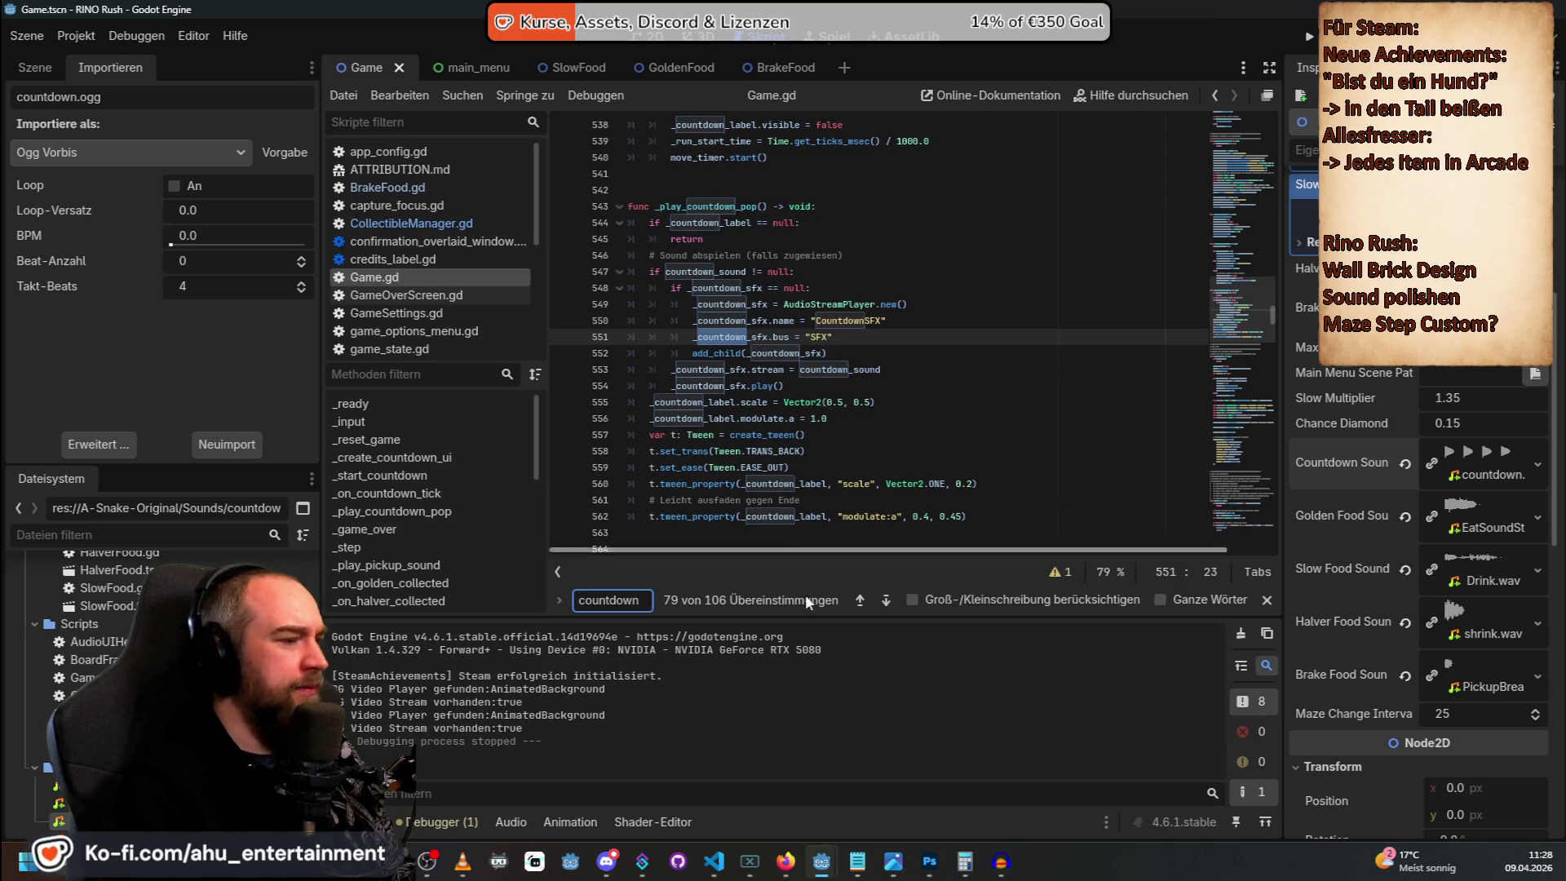
In Copilot Chat, start a message saying the countdown's first three tones repeat at wrong lengths.
mouse_move(824, 859)
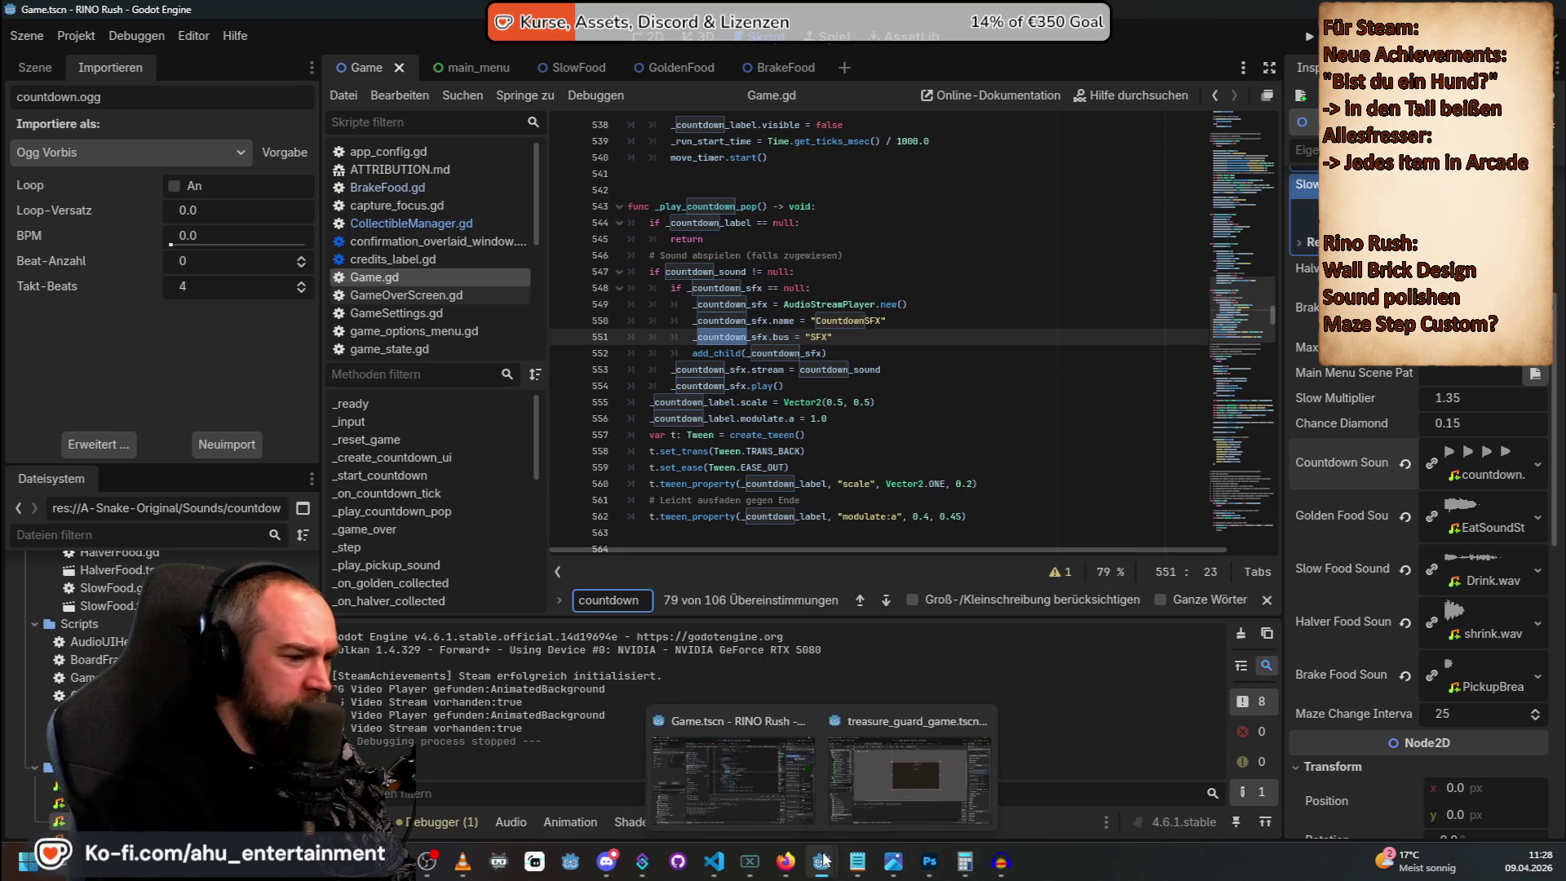
left_click(714, 860)
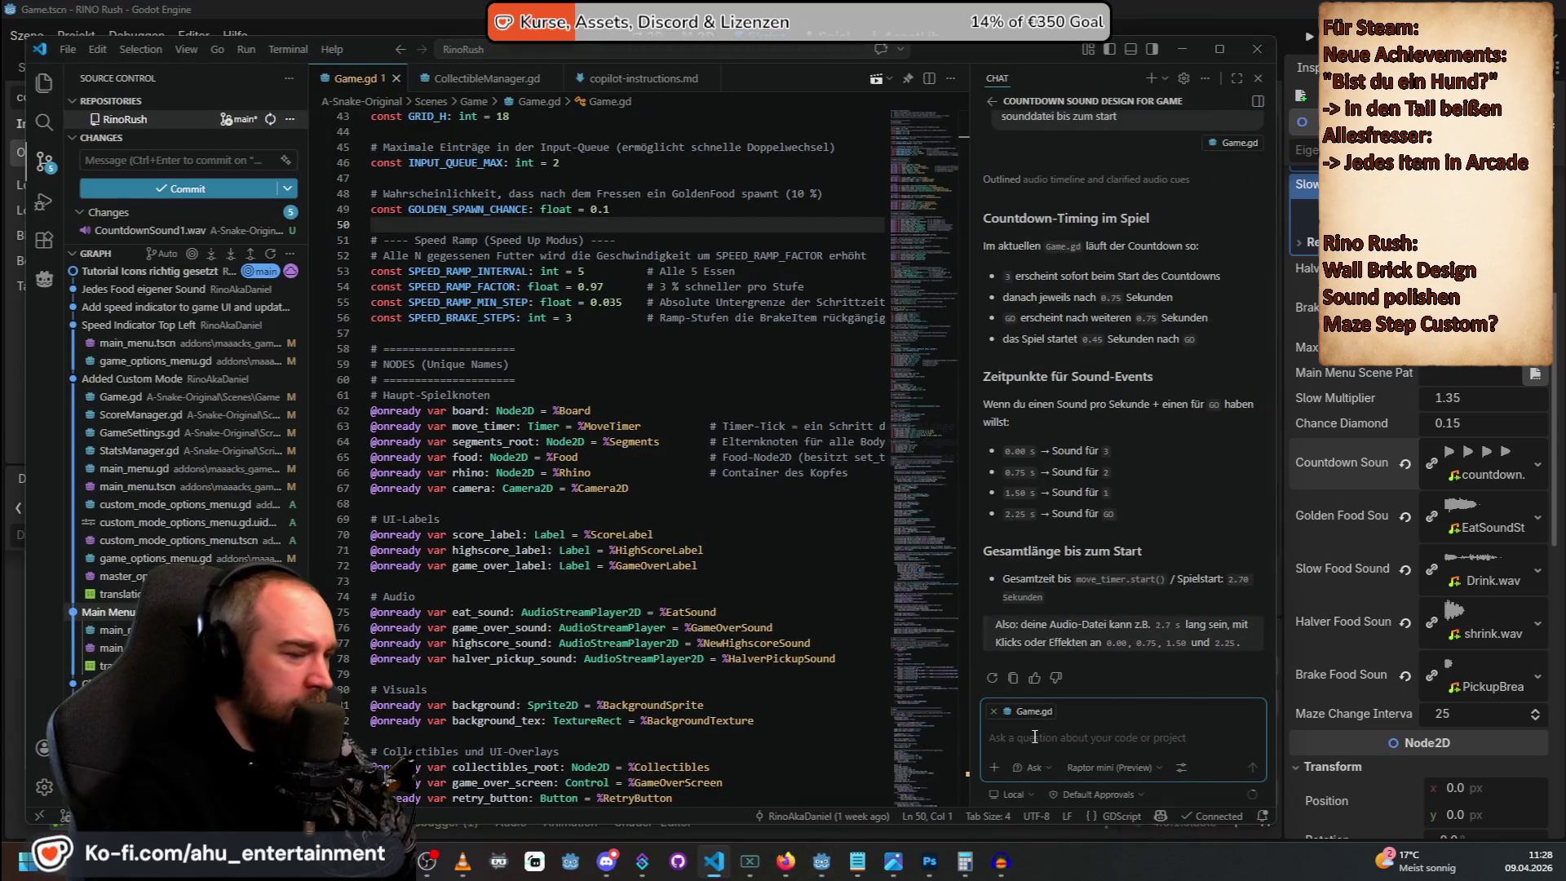
type("Ich habe nun eine")
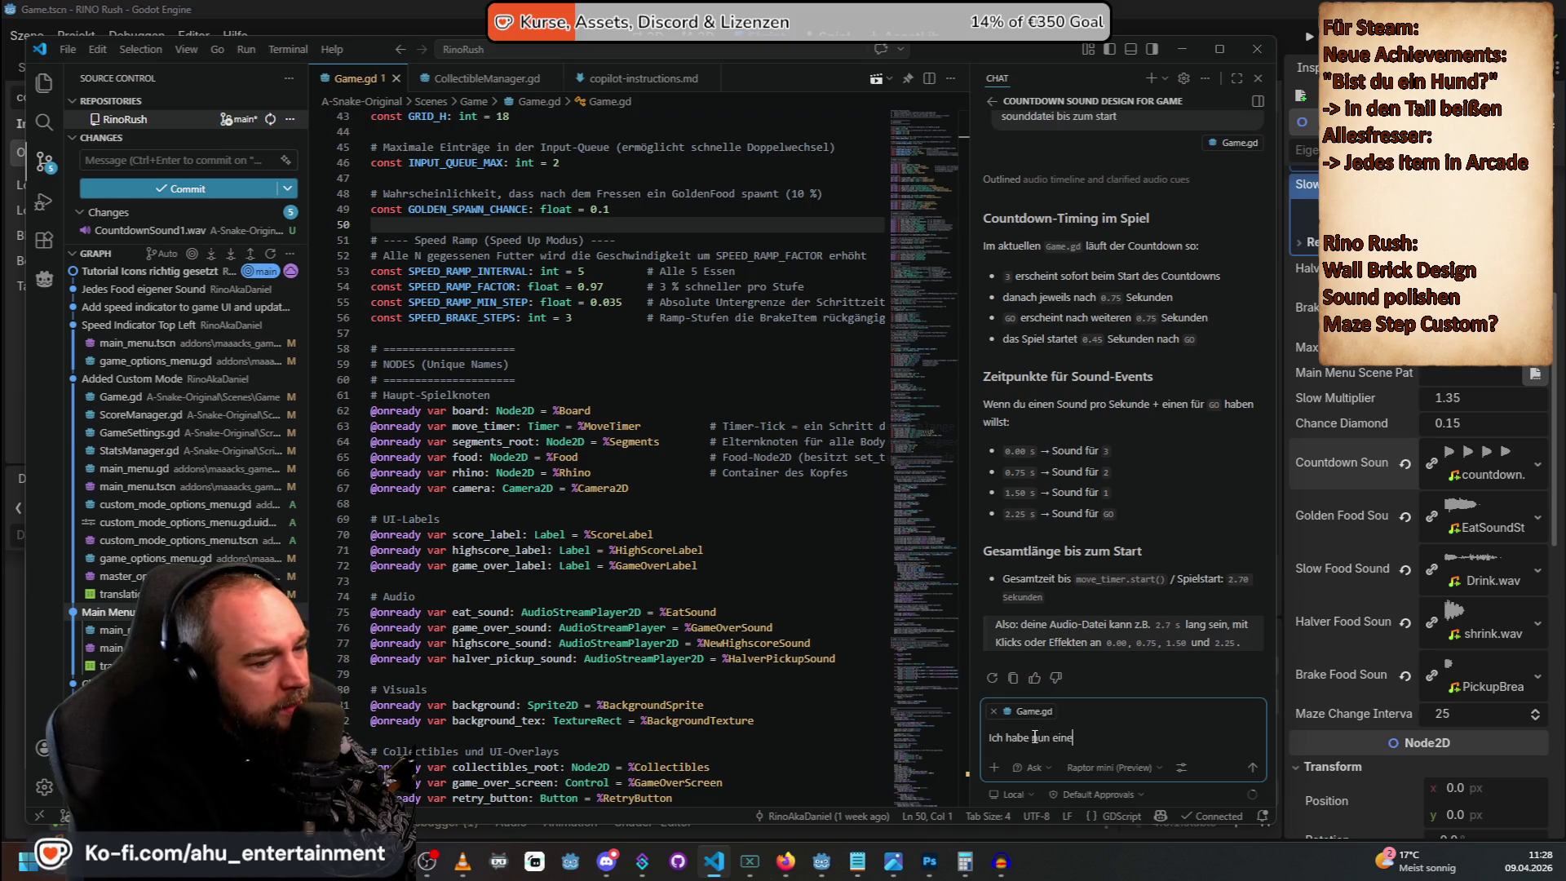
type("ichtigen Lä")
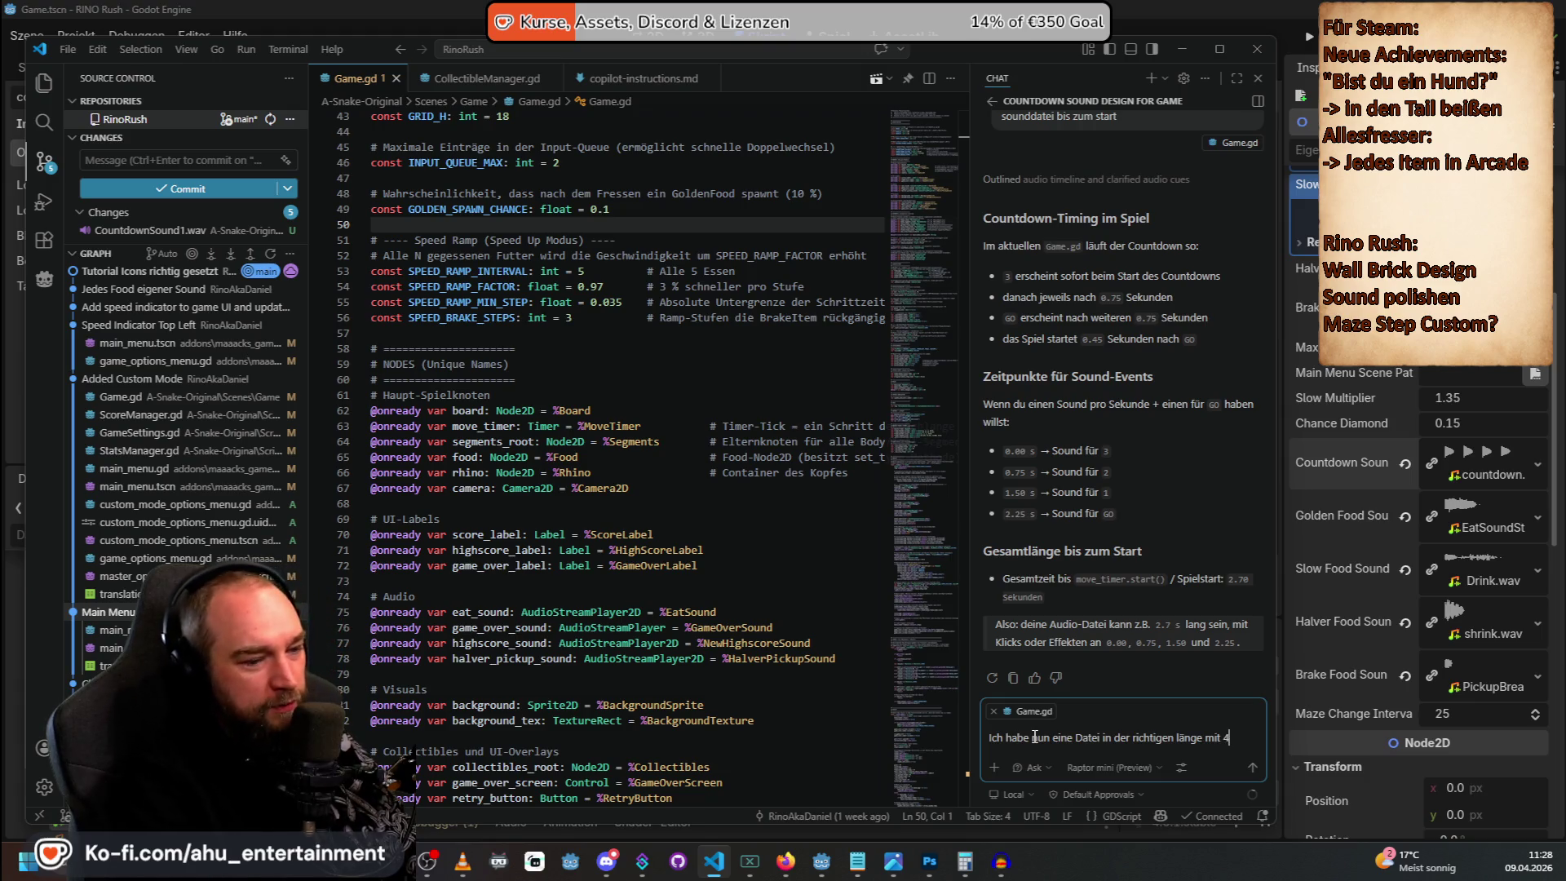
type("nen. die")
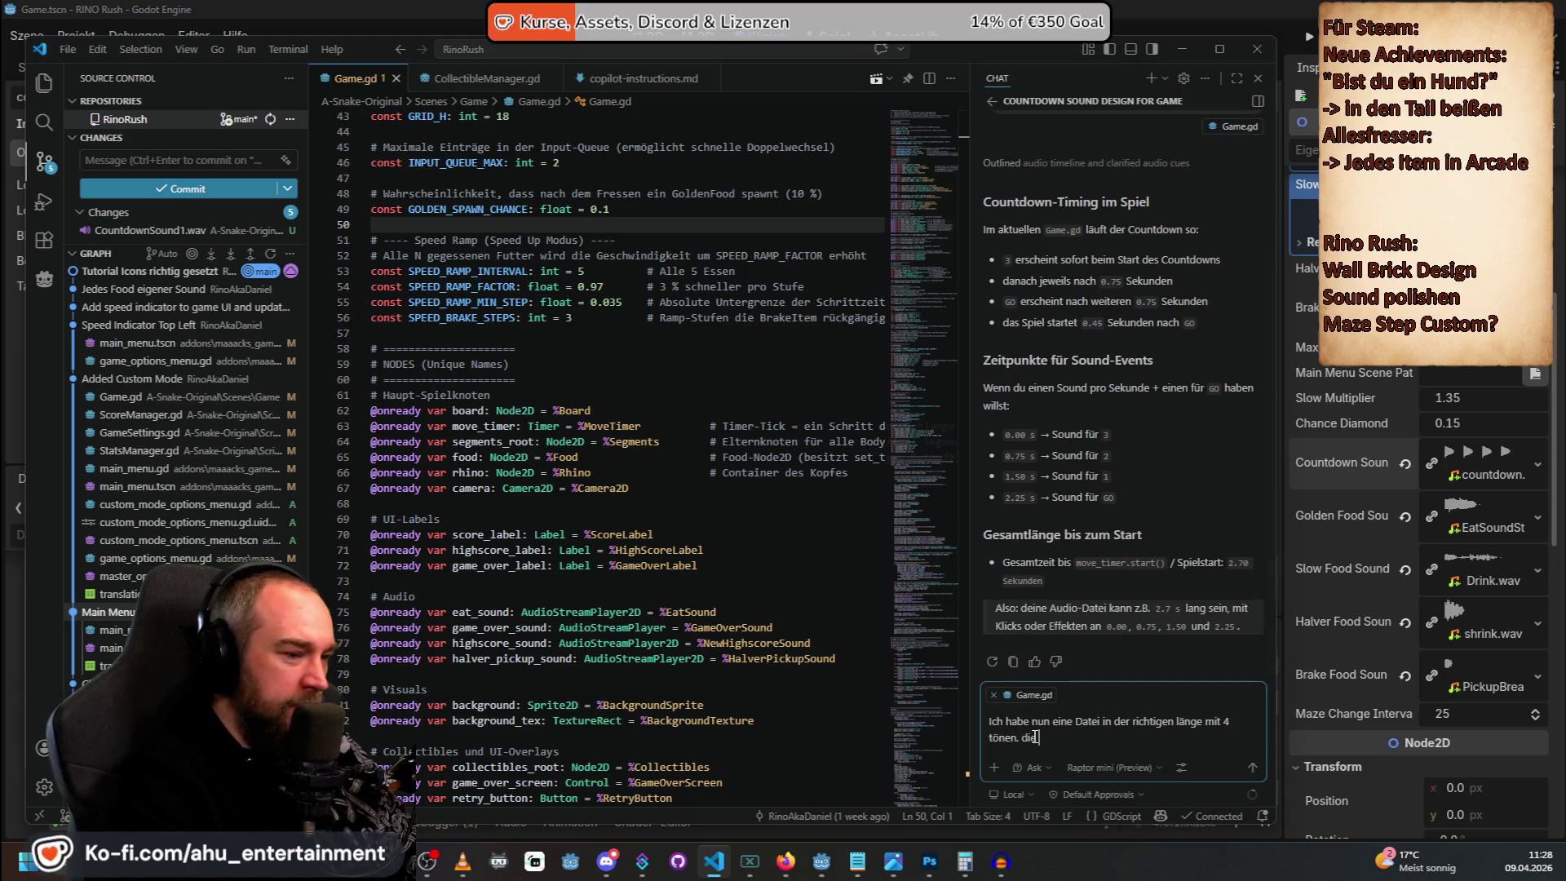
type(" ersten drei sind gl")
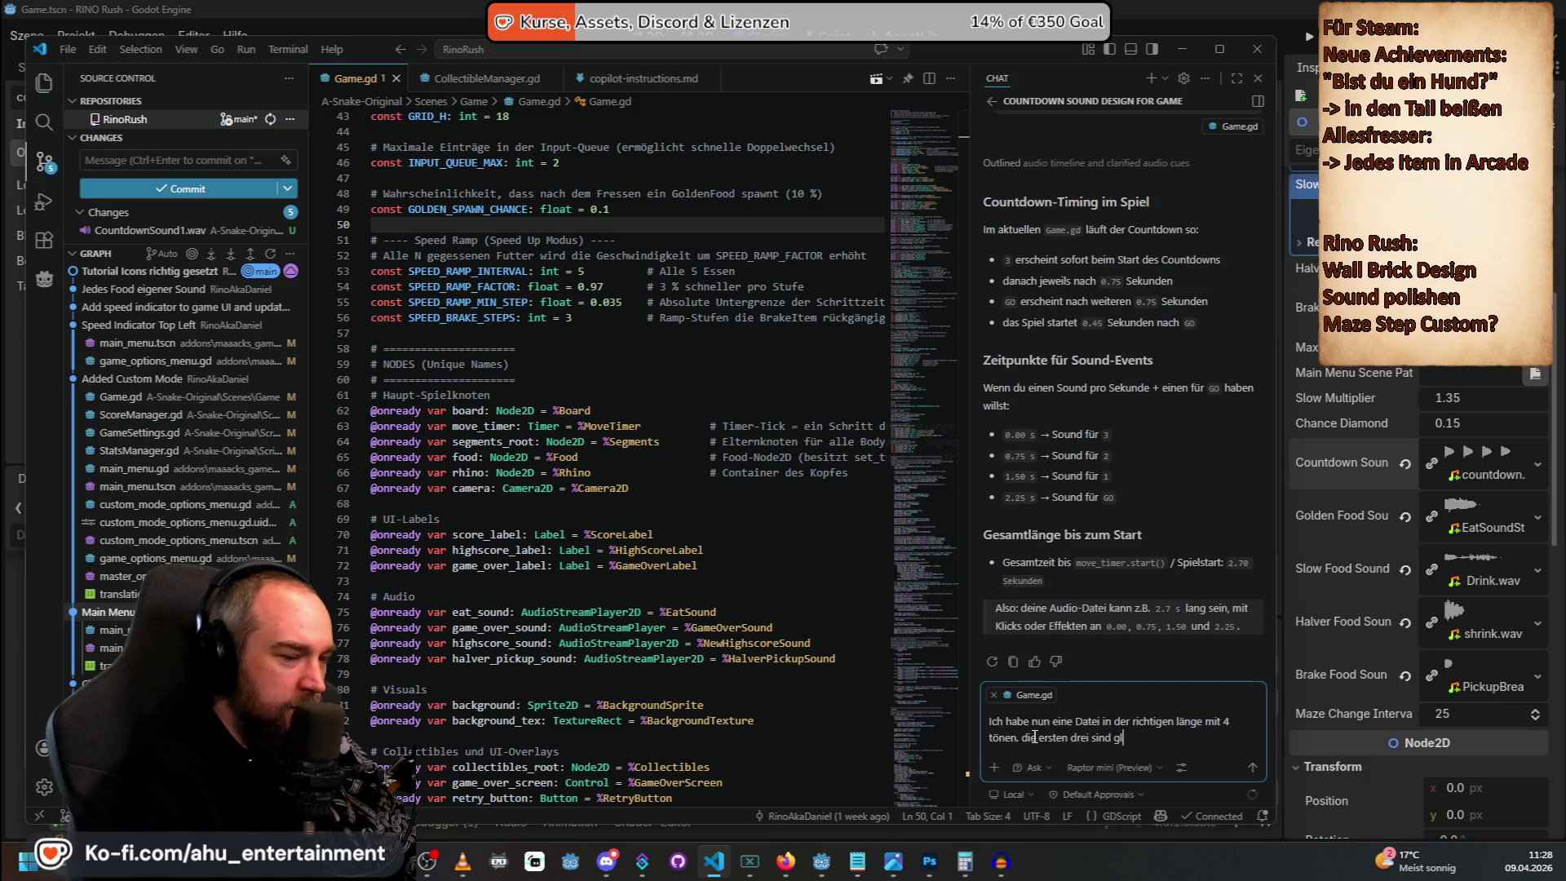
type("rer.")
key("shift+Return")
key("shift+Return")
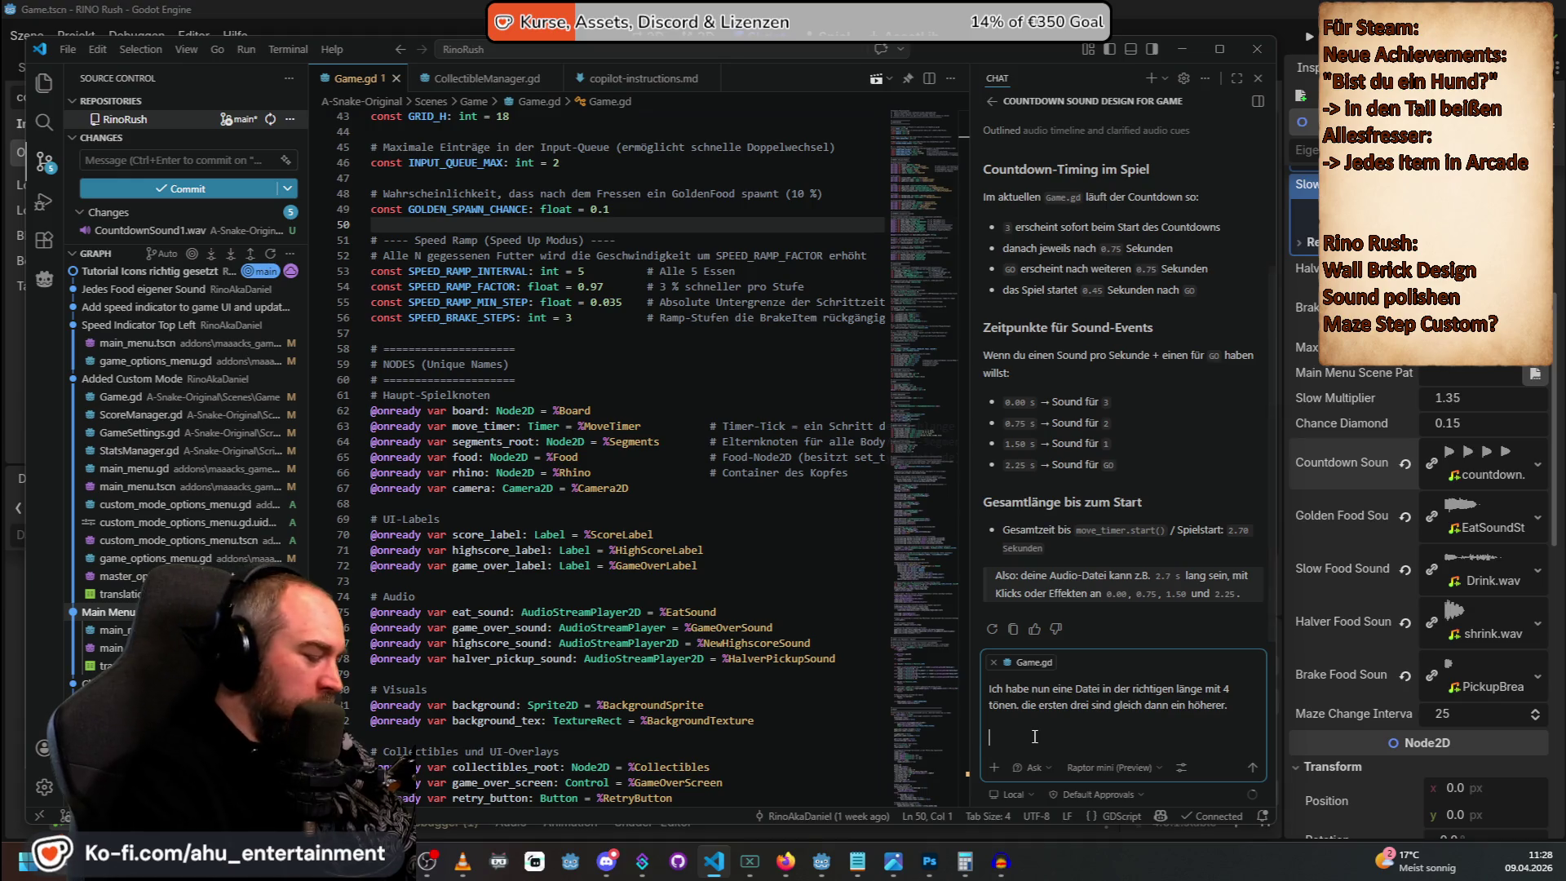
Add that playback makes the sound longer than the exported file, and send the question.
type("Es scheint ein problem mit dem")
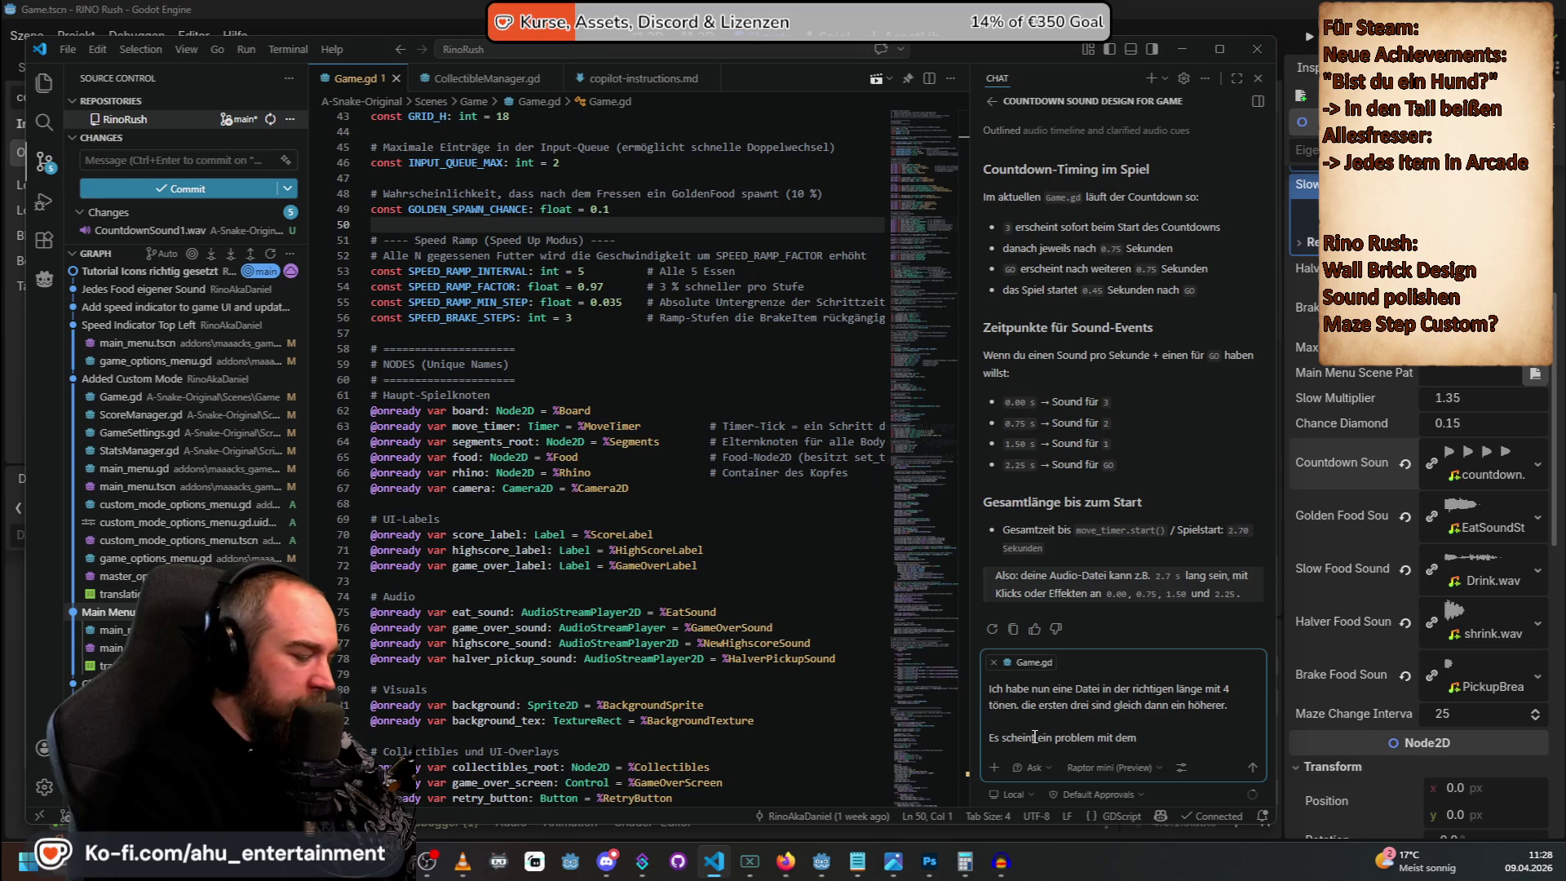
type(" abspielen zu geben. Da")
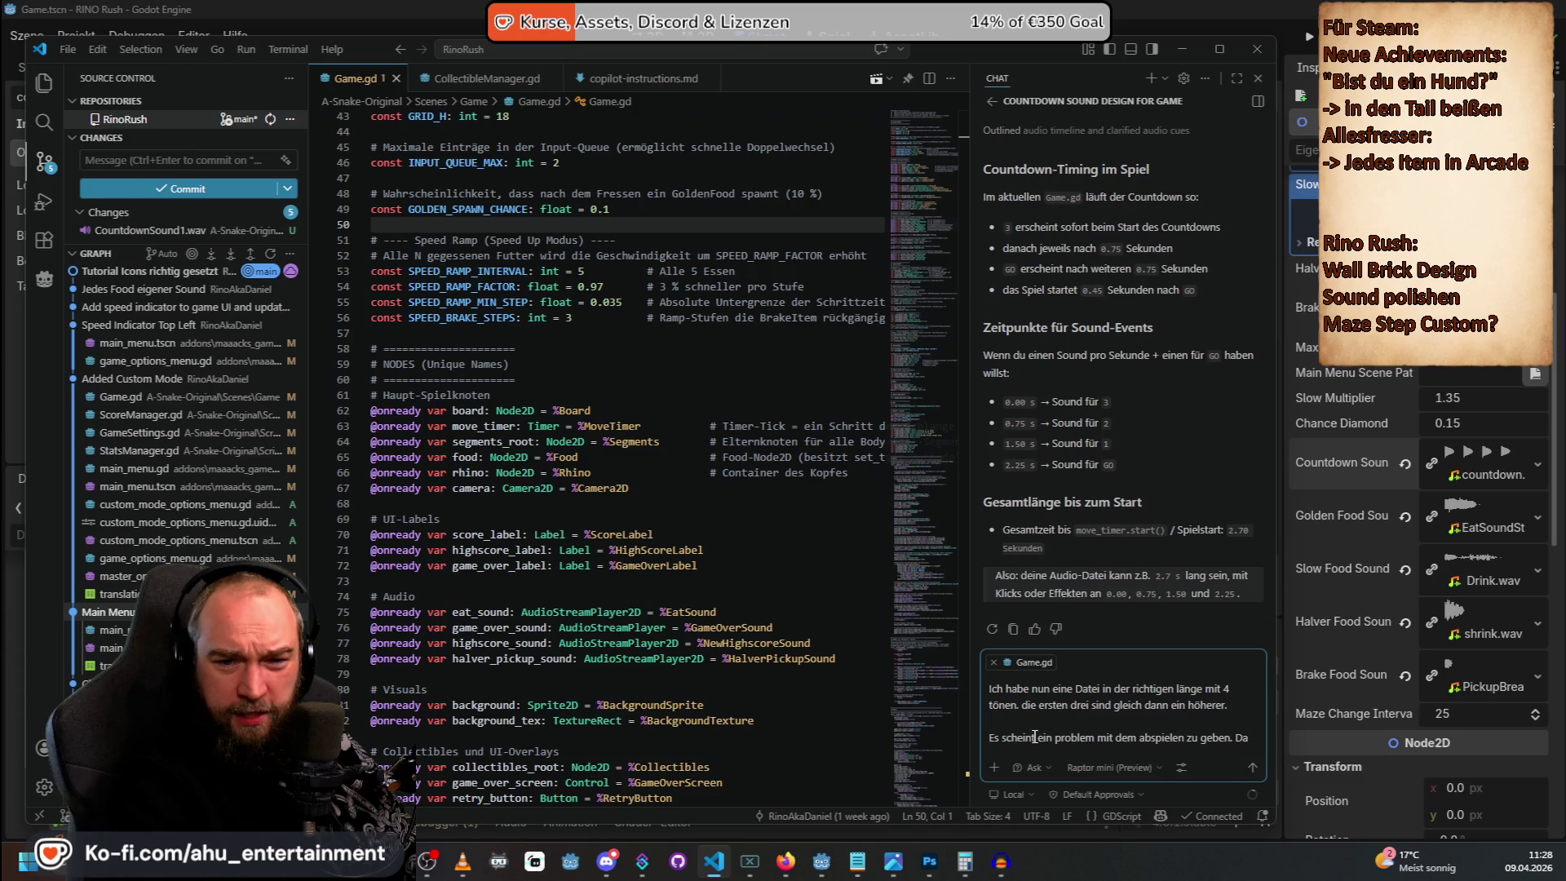
type(" irgn")
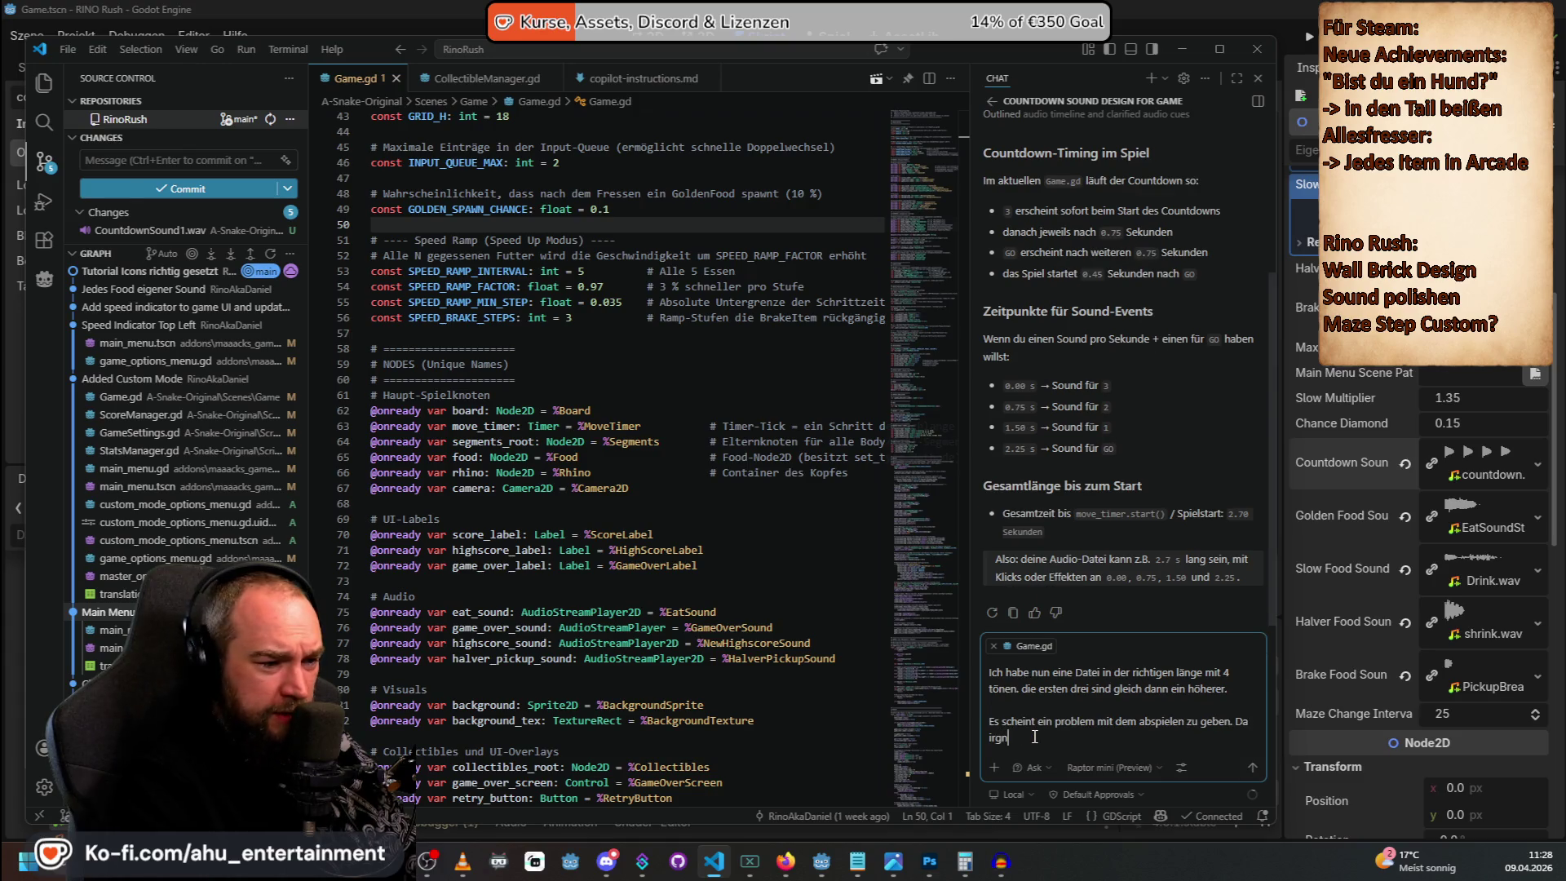
key("BackSpace")
type("endwie die datei")
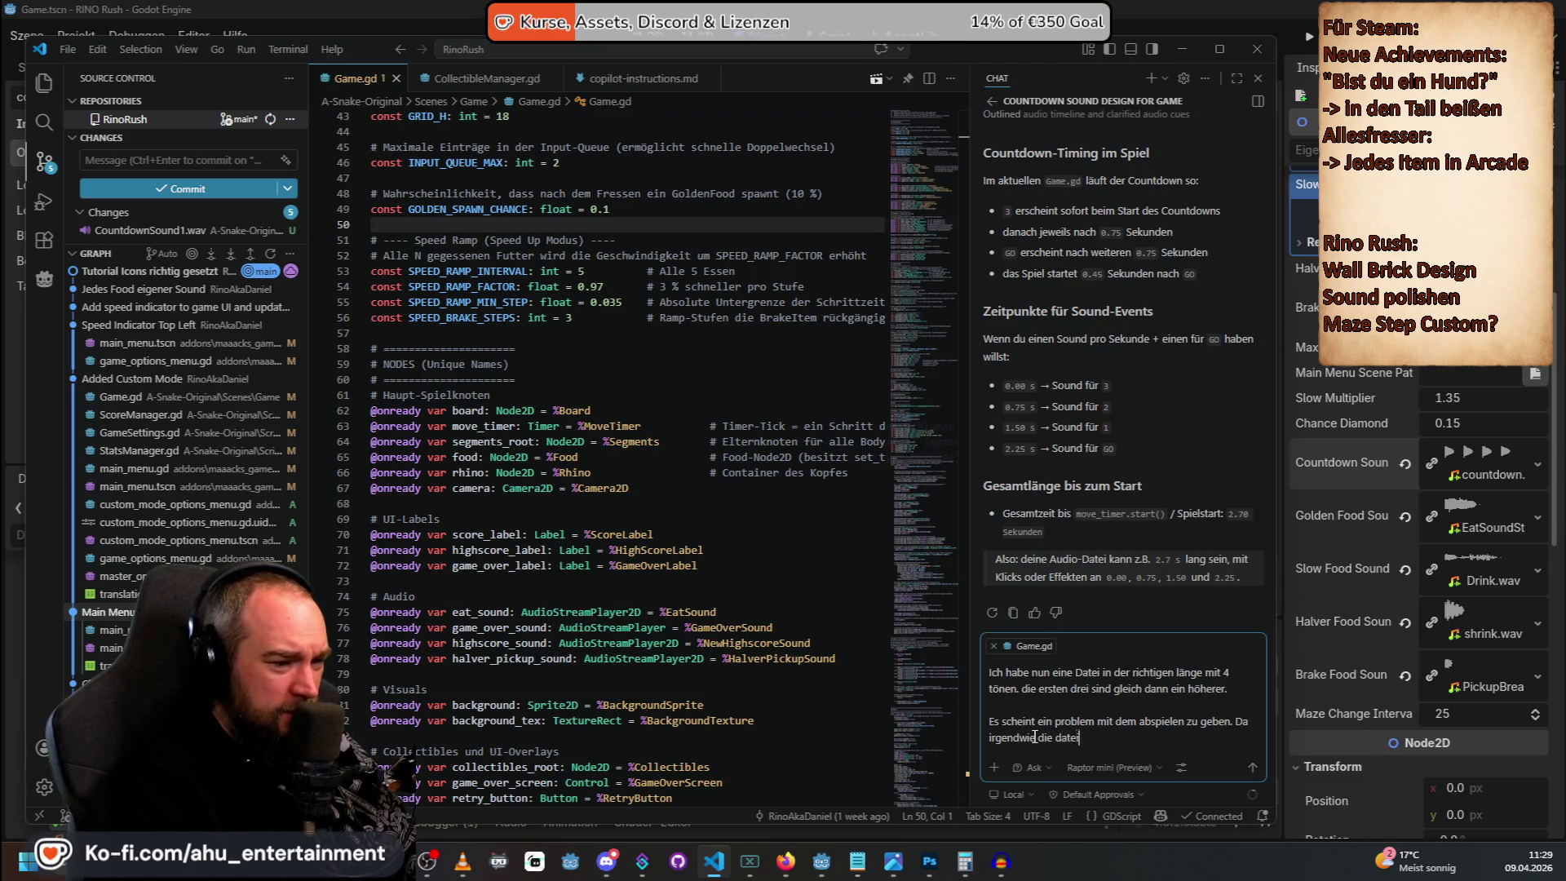
type(" länger wird und")
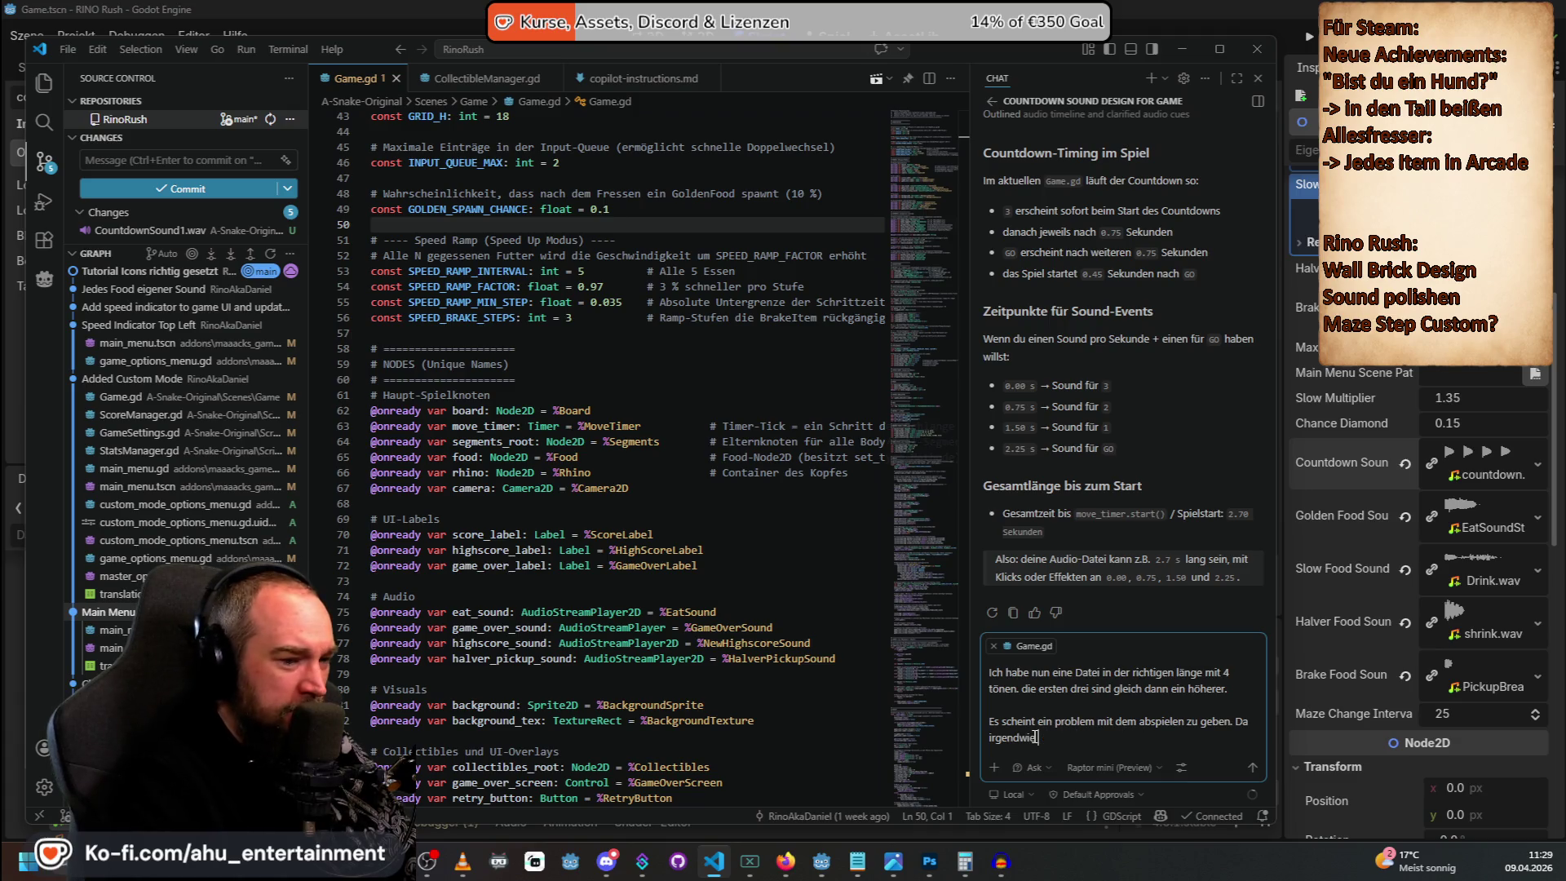
key("BackSpace")
key("BackSpace")
key("BackSpace")
type("der")
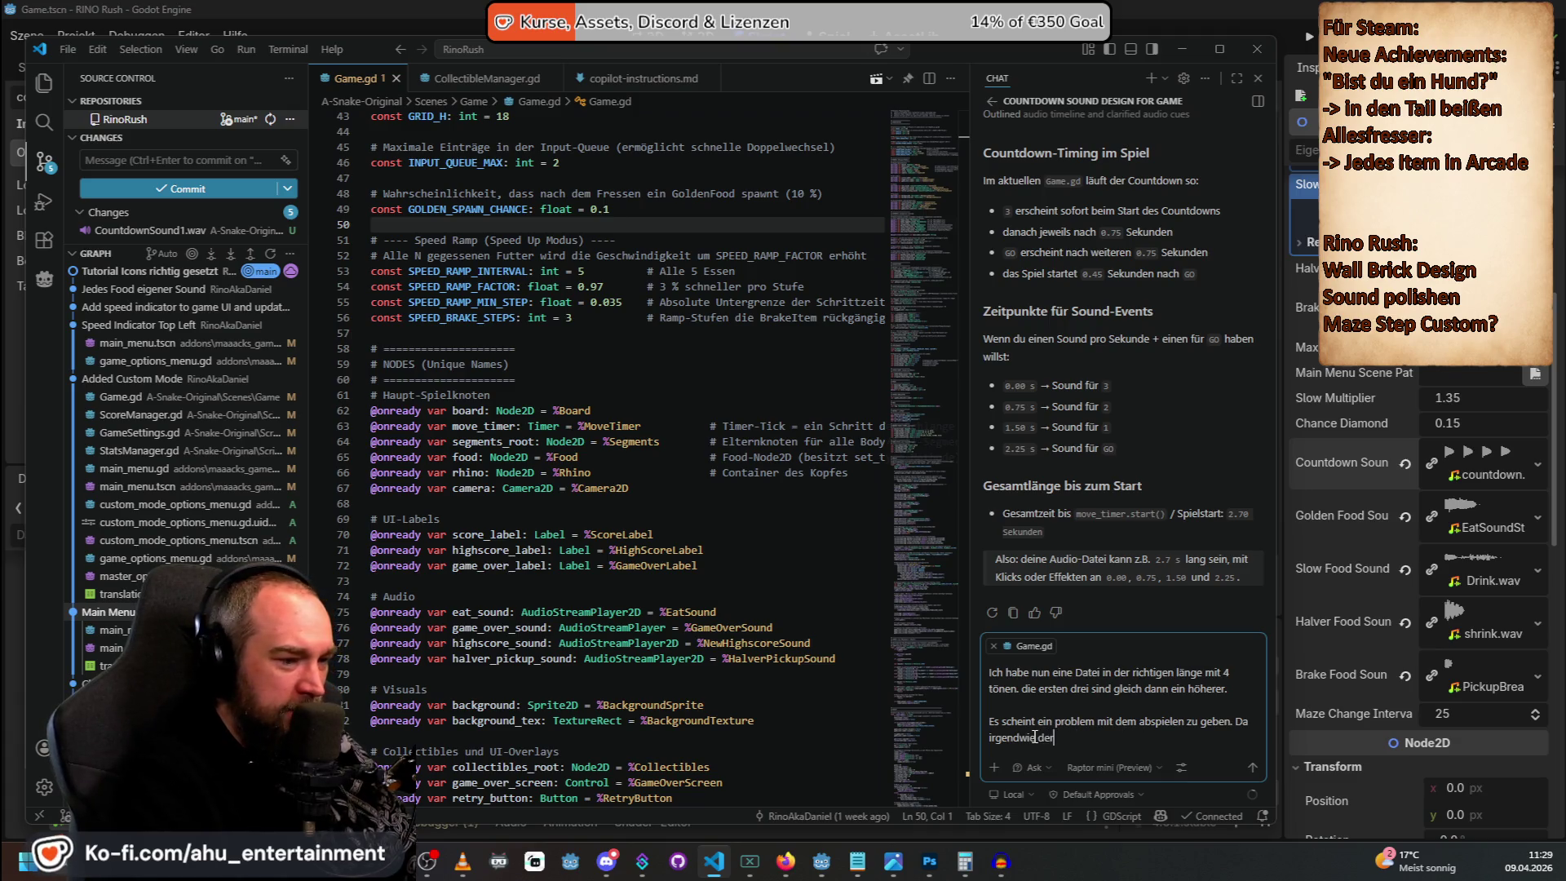
type(" sound länmg")
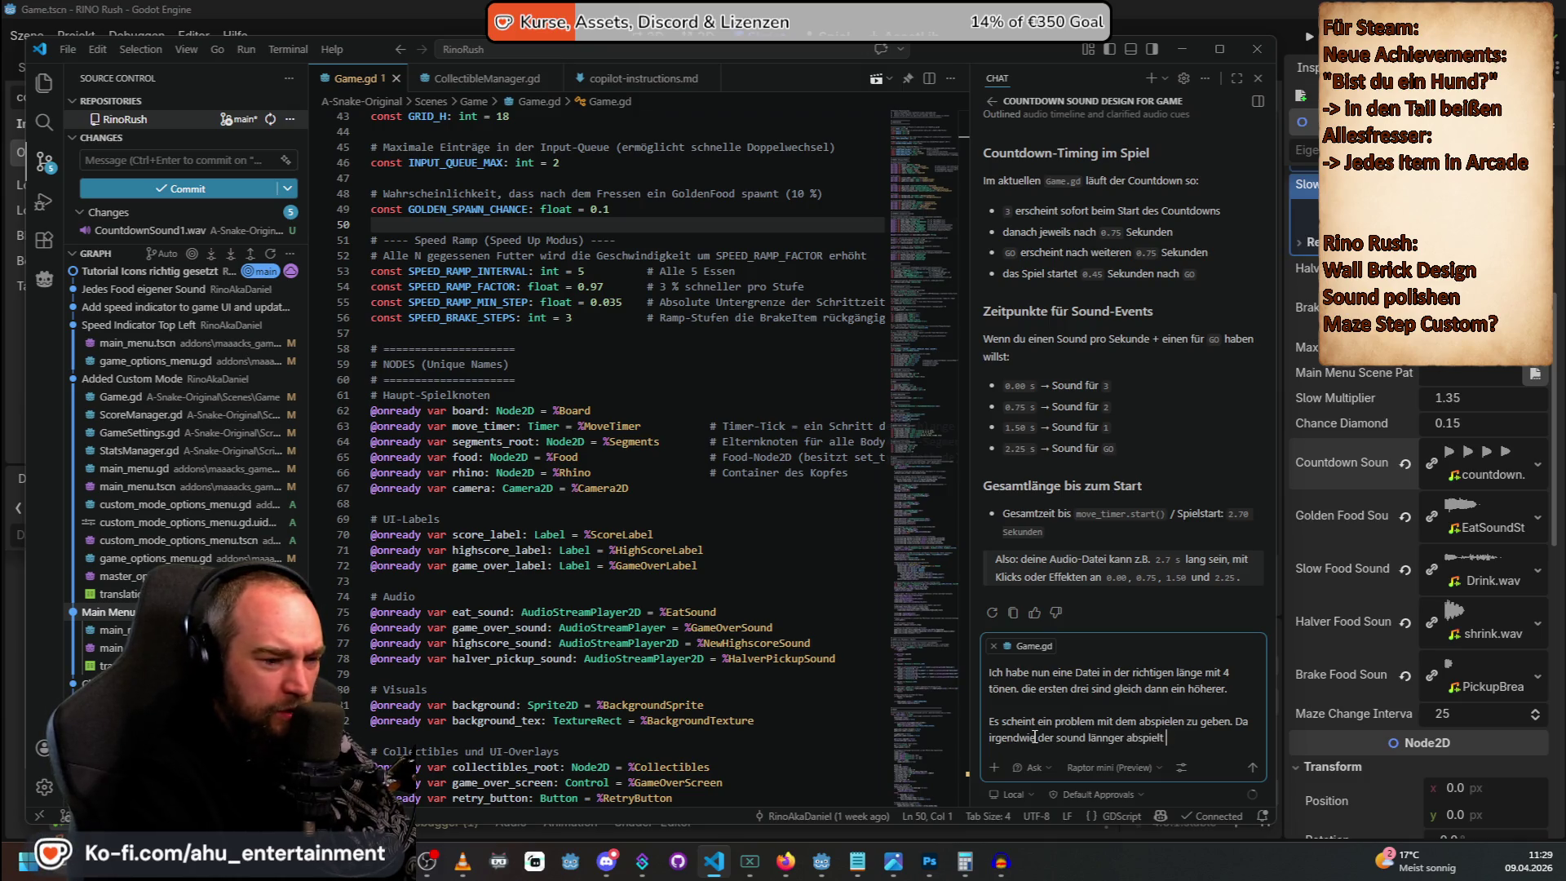
type("nd die")
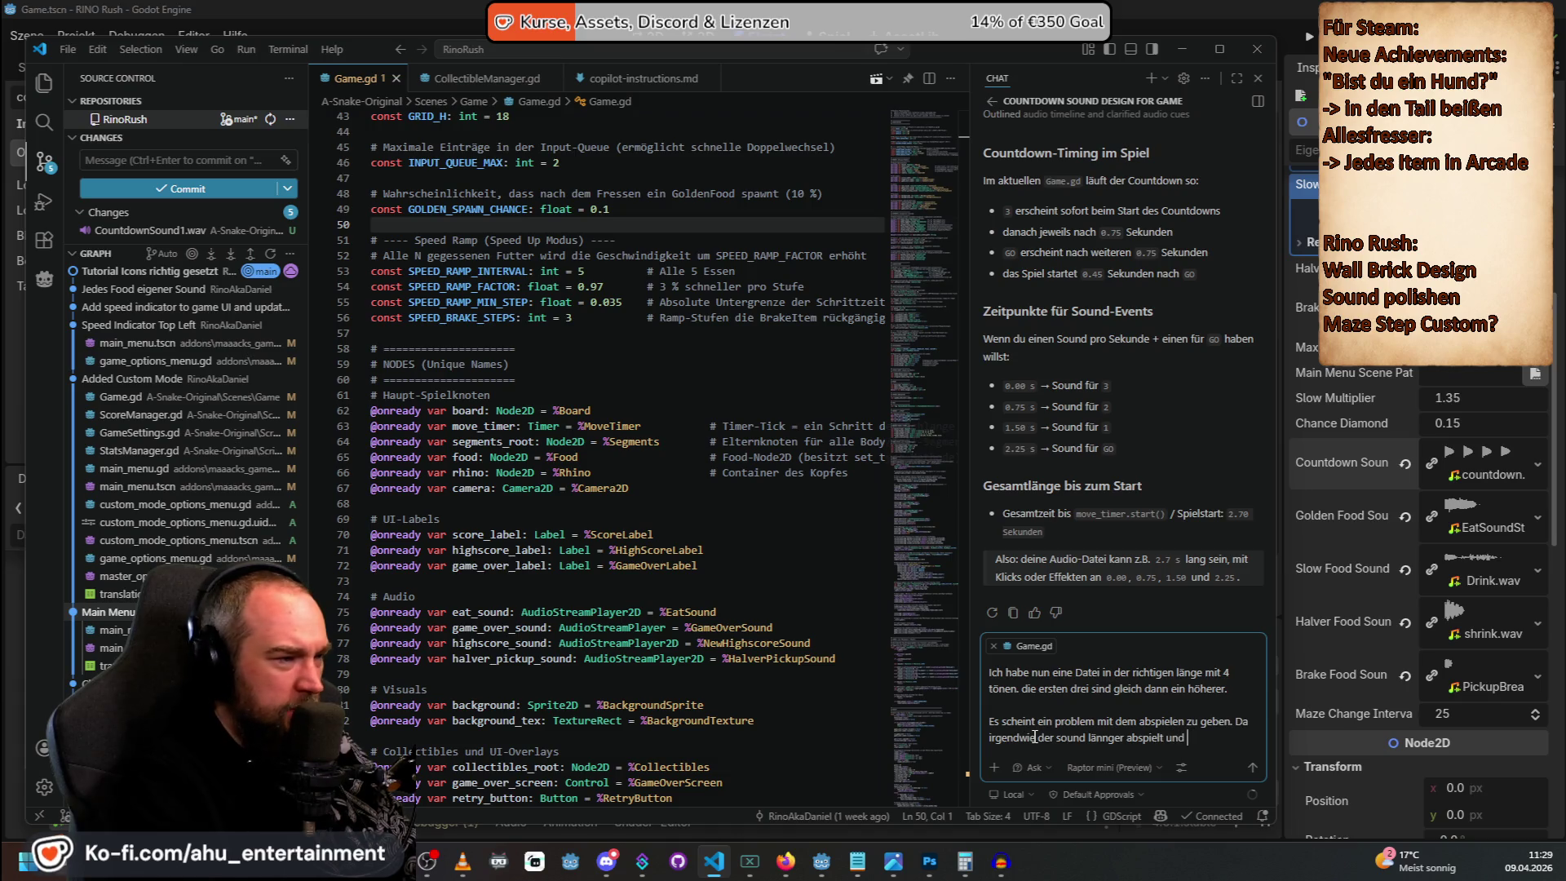
key("BackSpace")
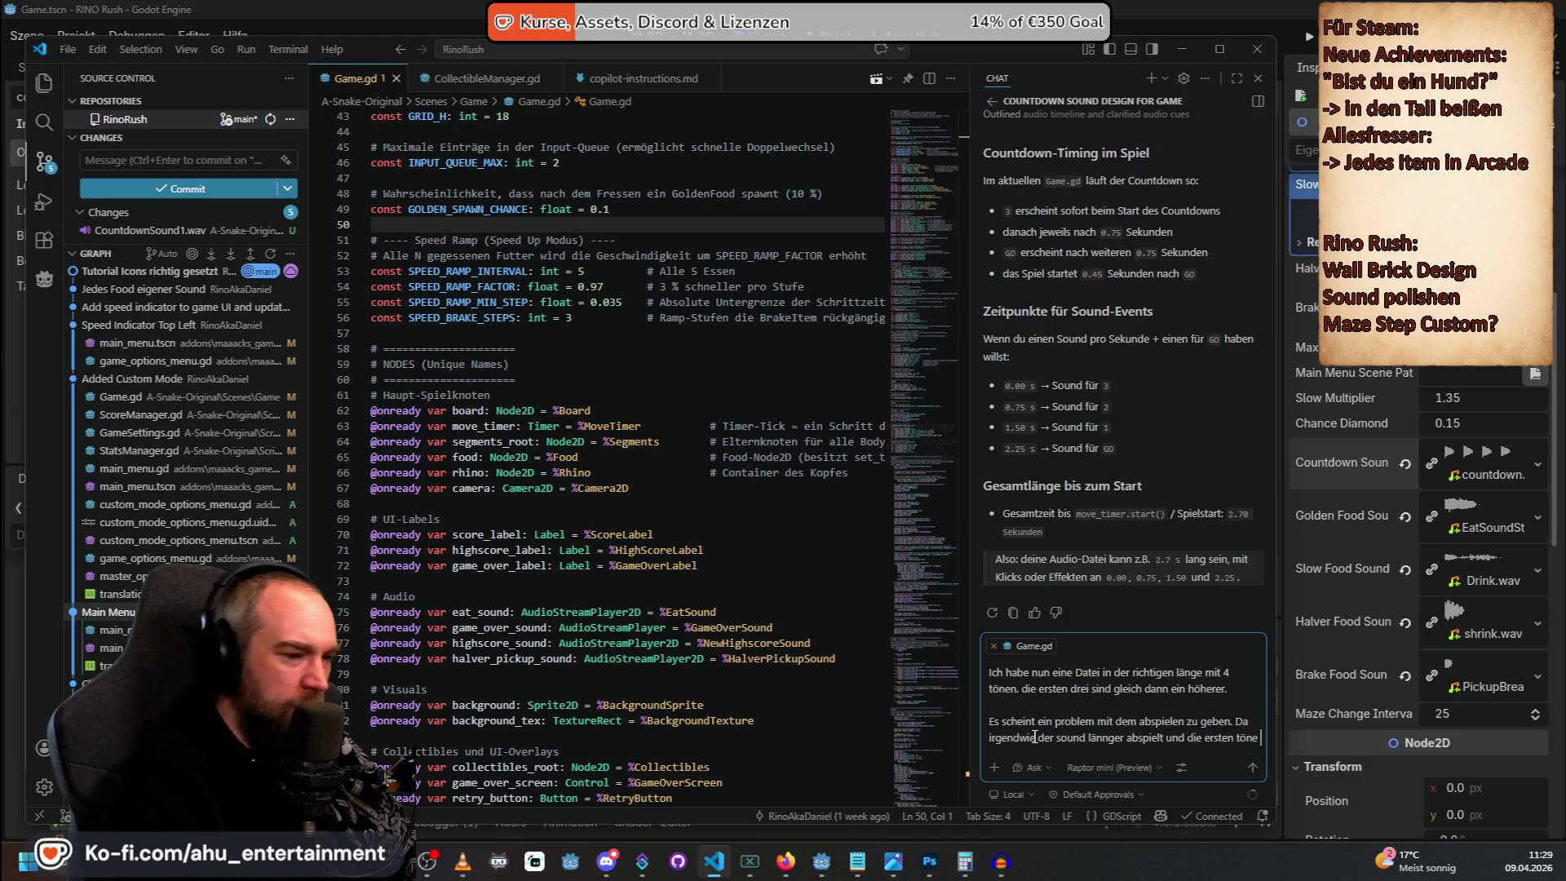
type("mehr als dreimal. Wird irg")
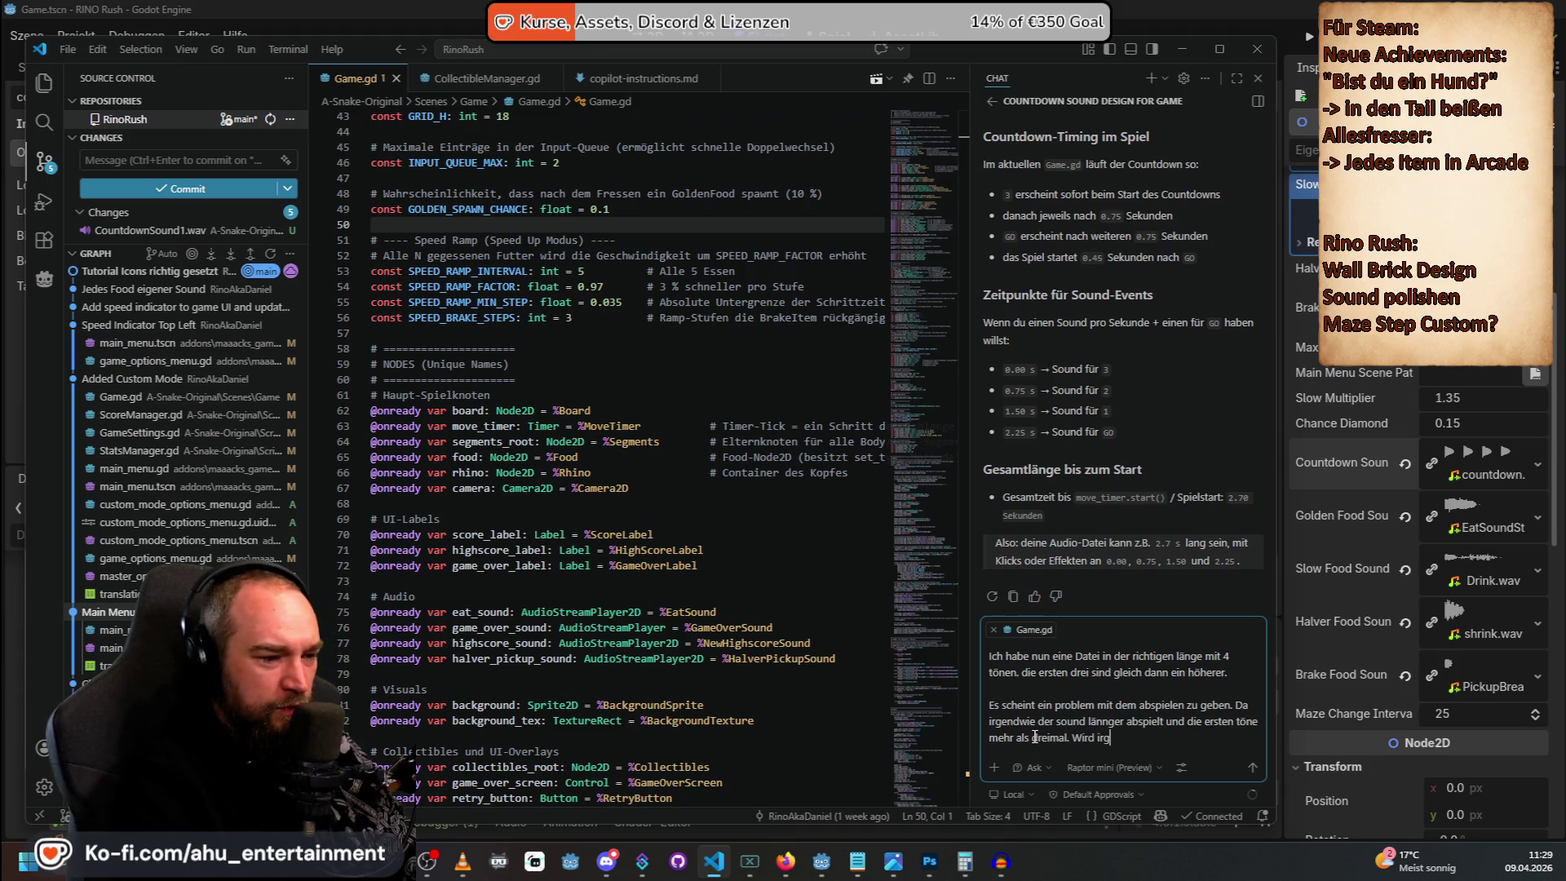
type(" o die datei")
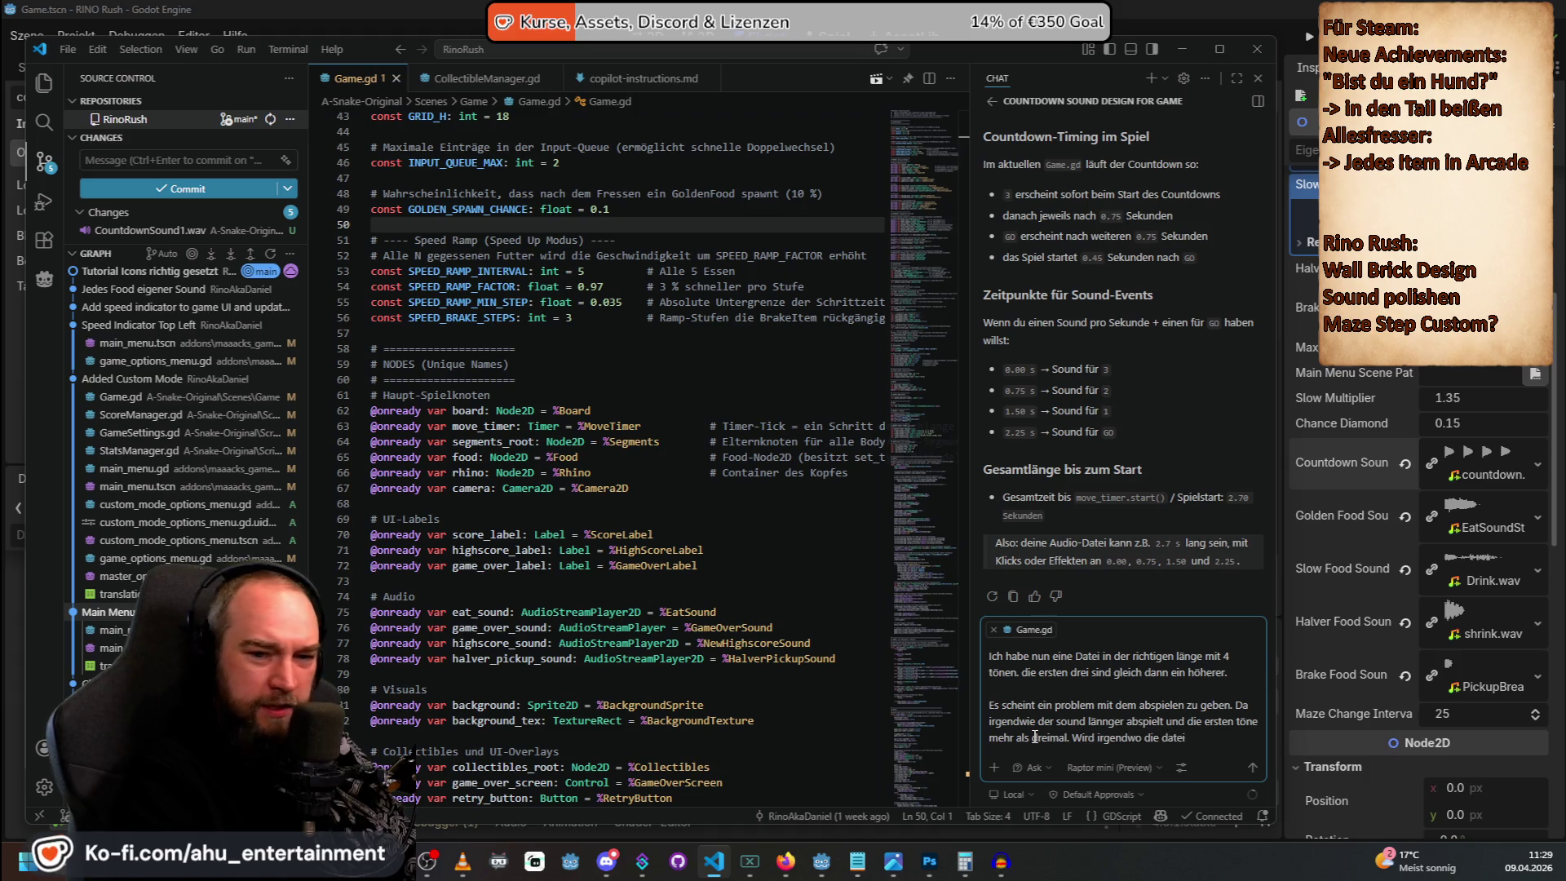
type(" die ich abspi")
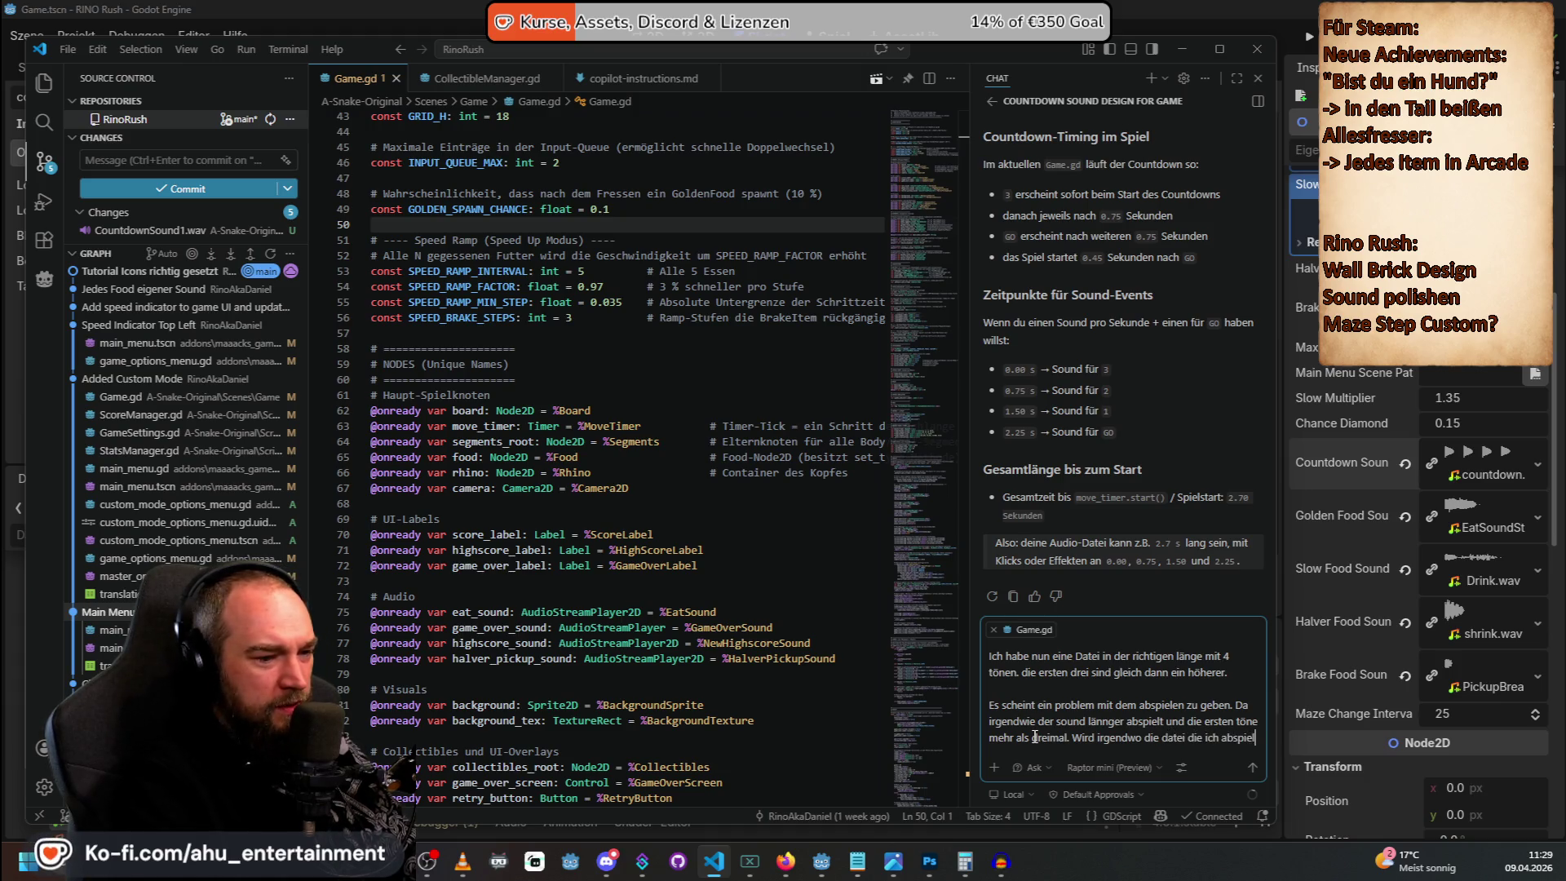
type("e lo")
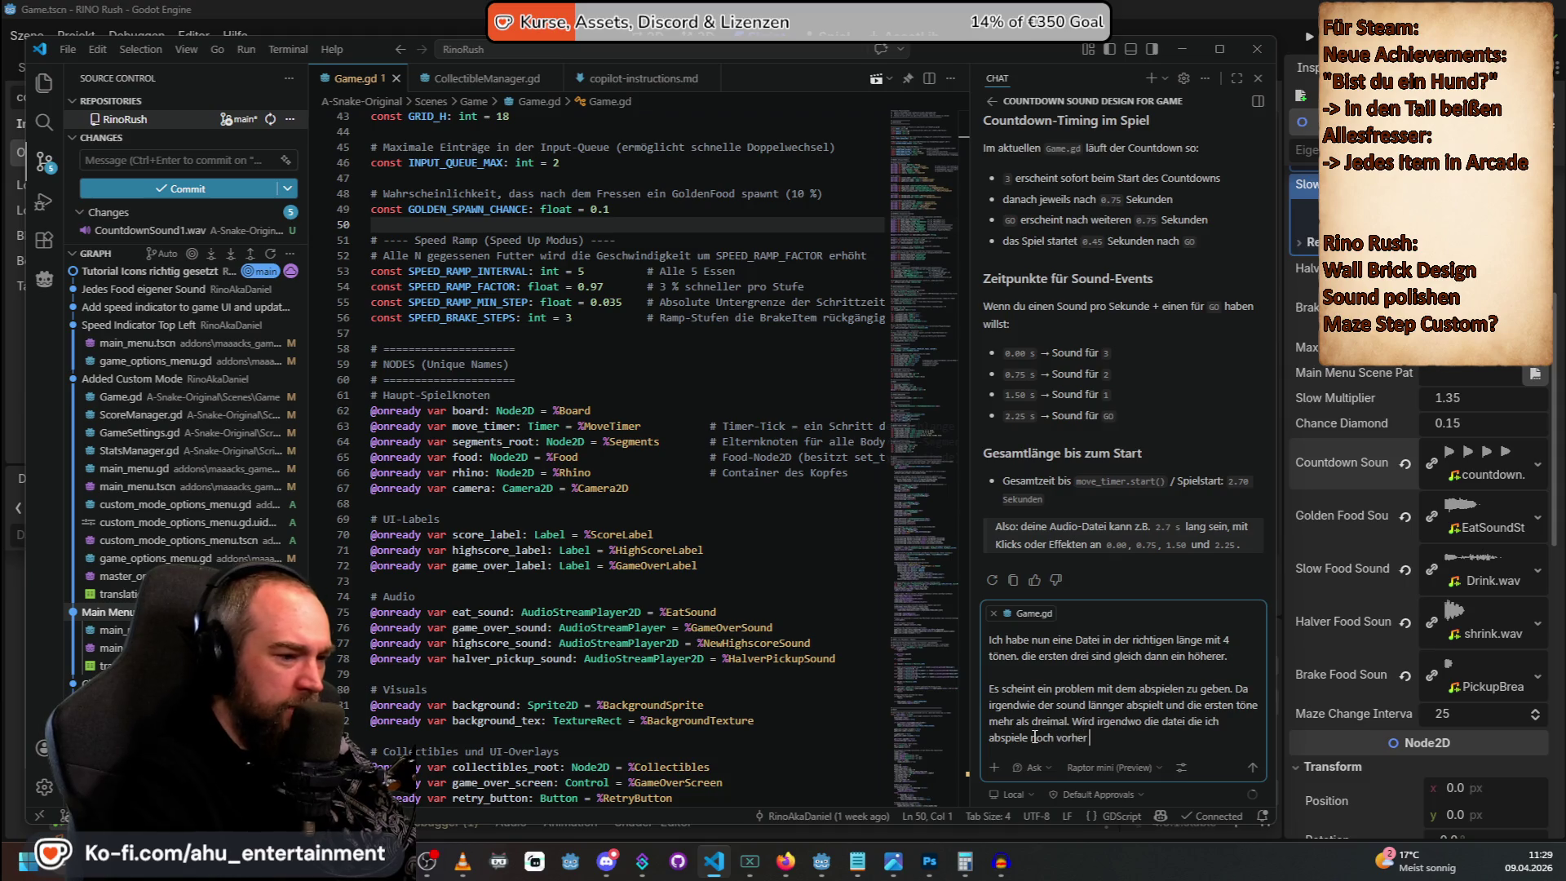
type("beitet oder ir")
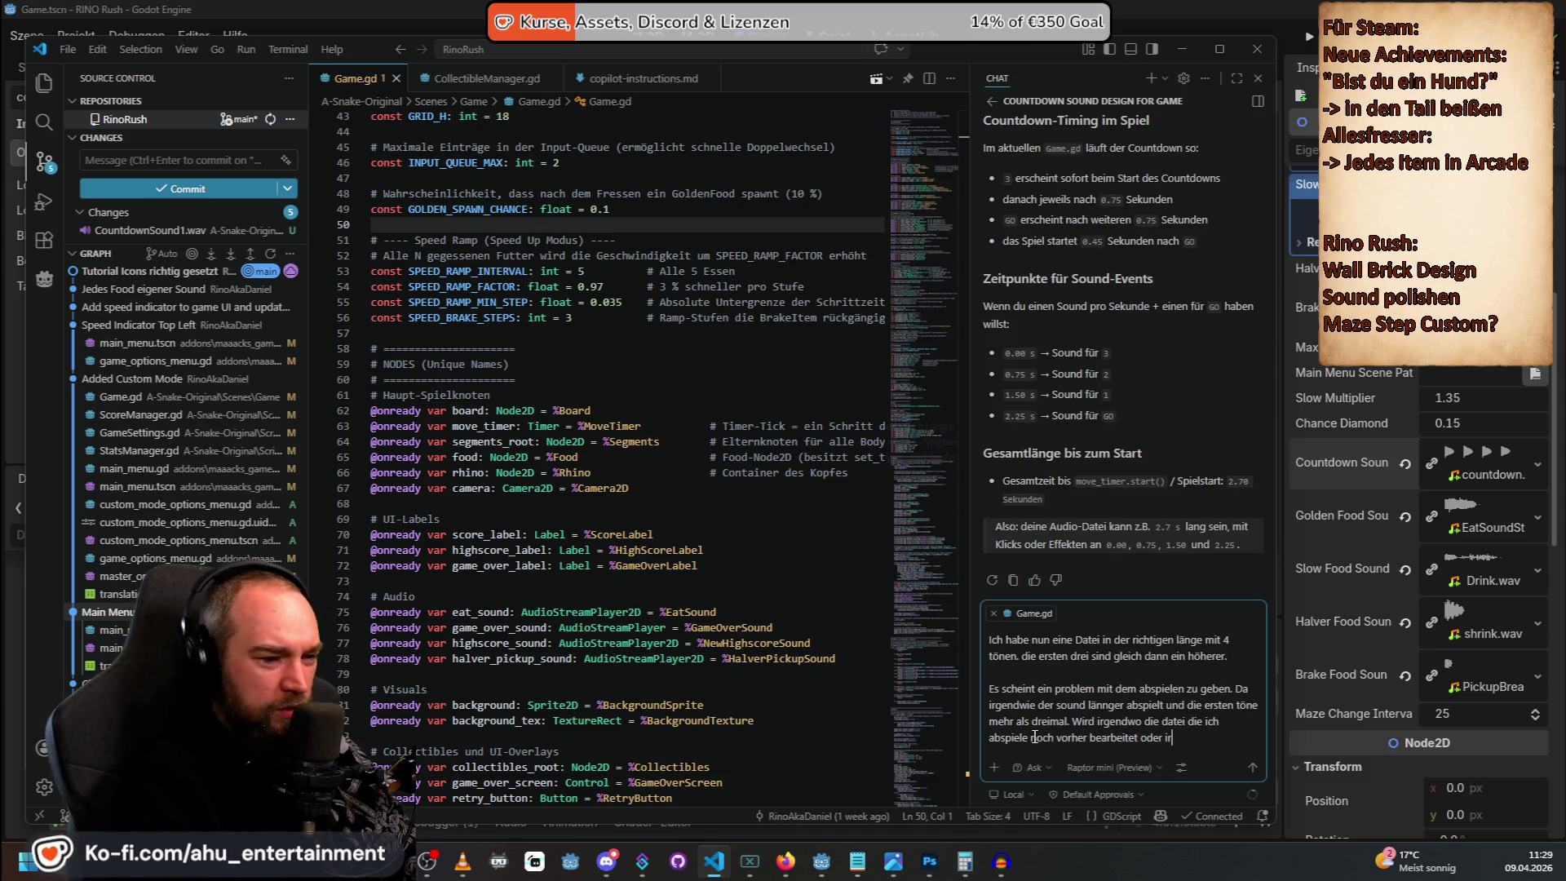
type("ch wi")
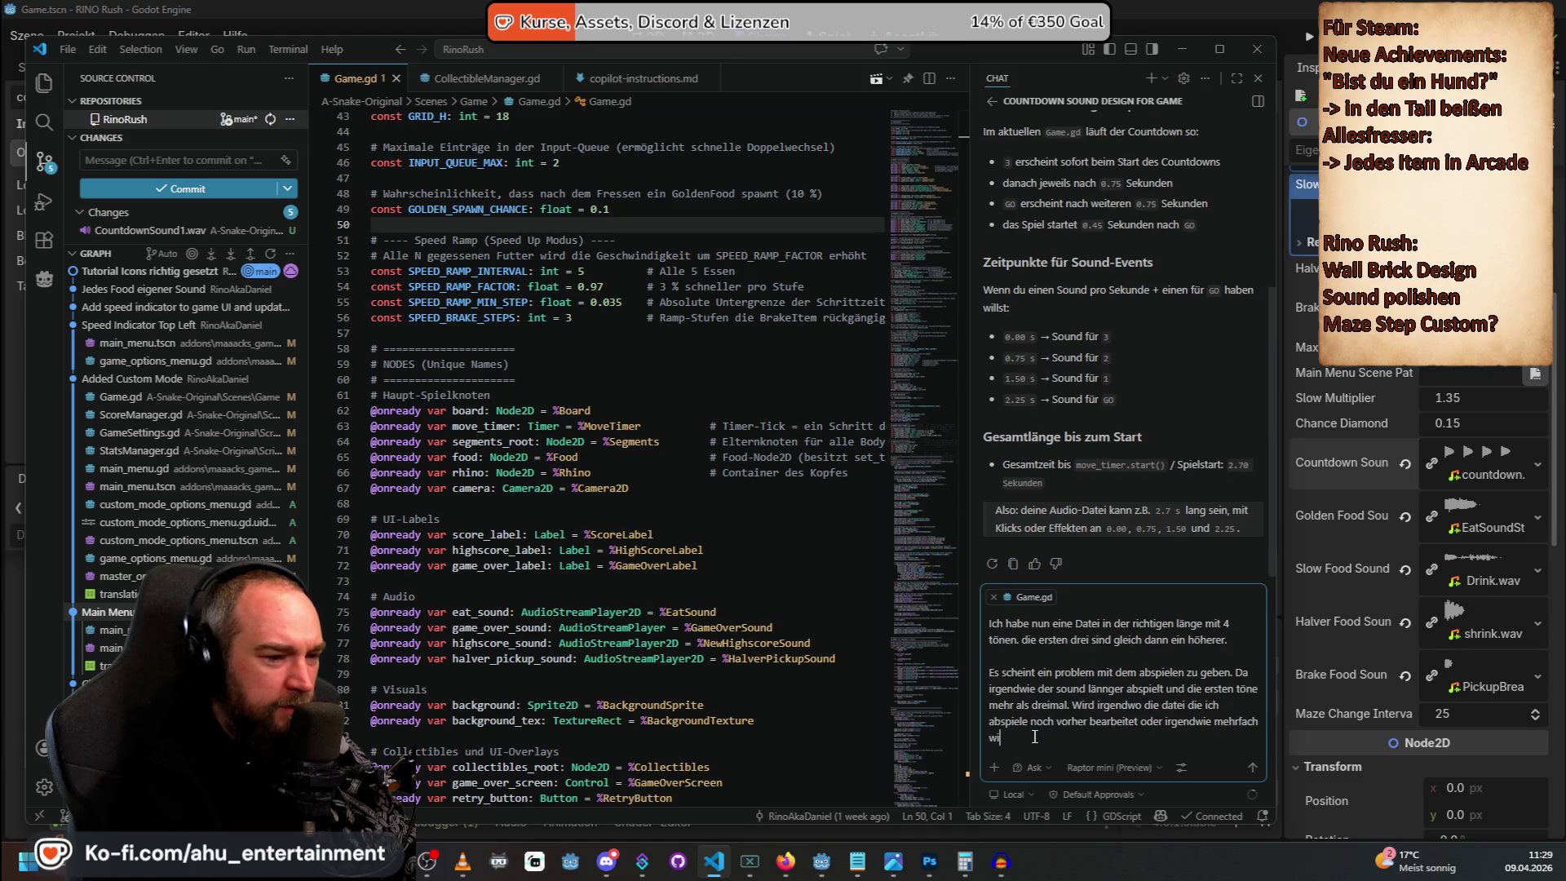
type("gegeb")
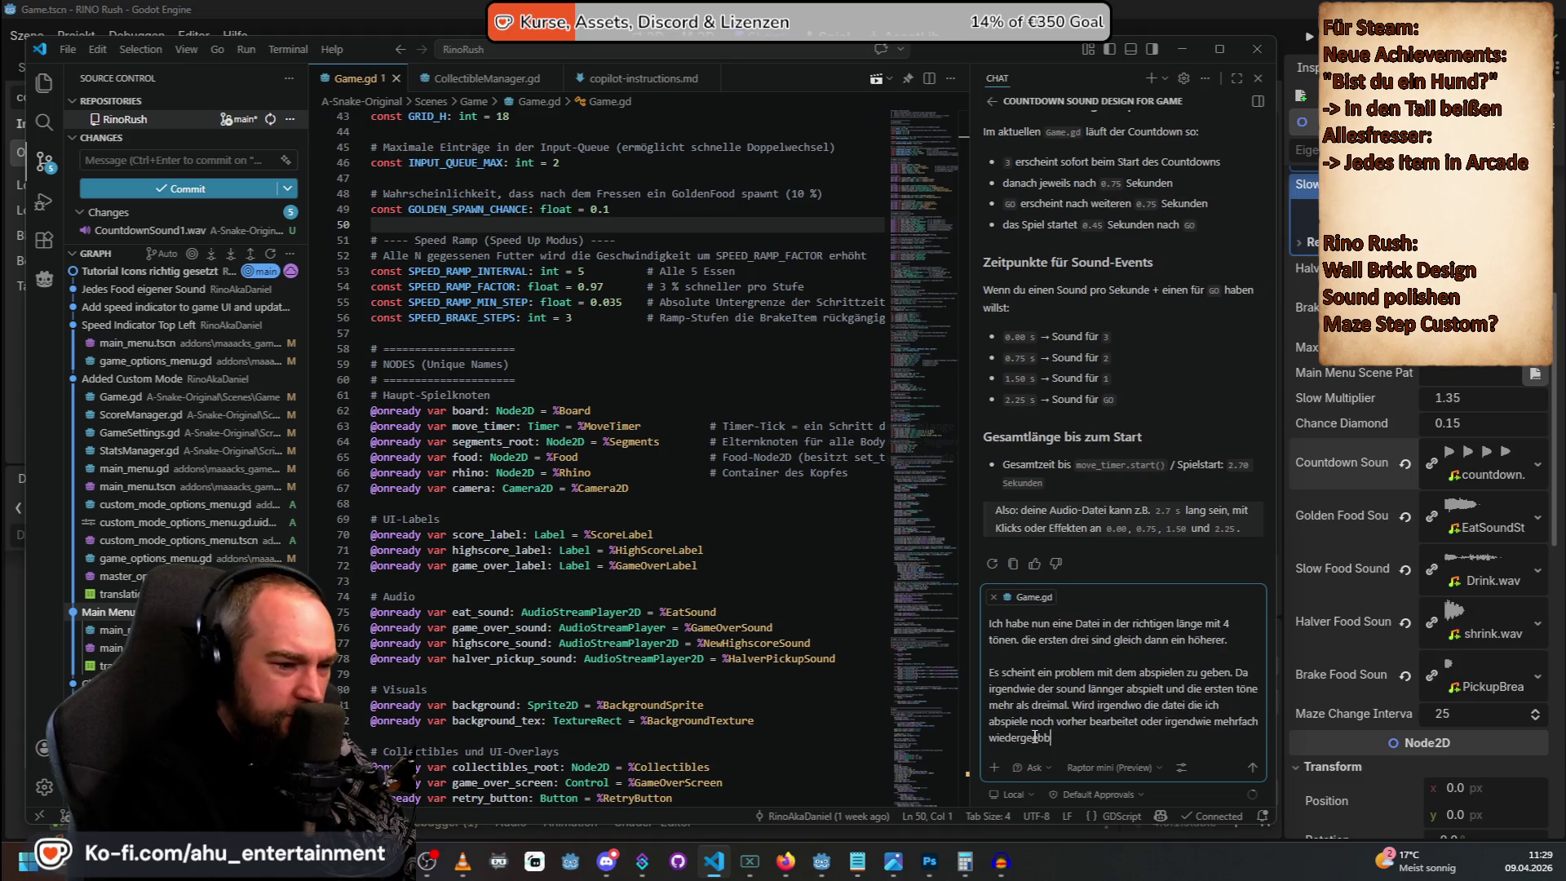
key("BackSpace")
type("?")
key("Return")
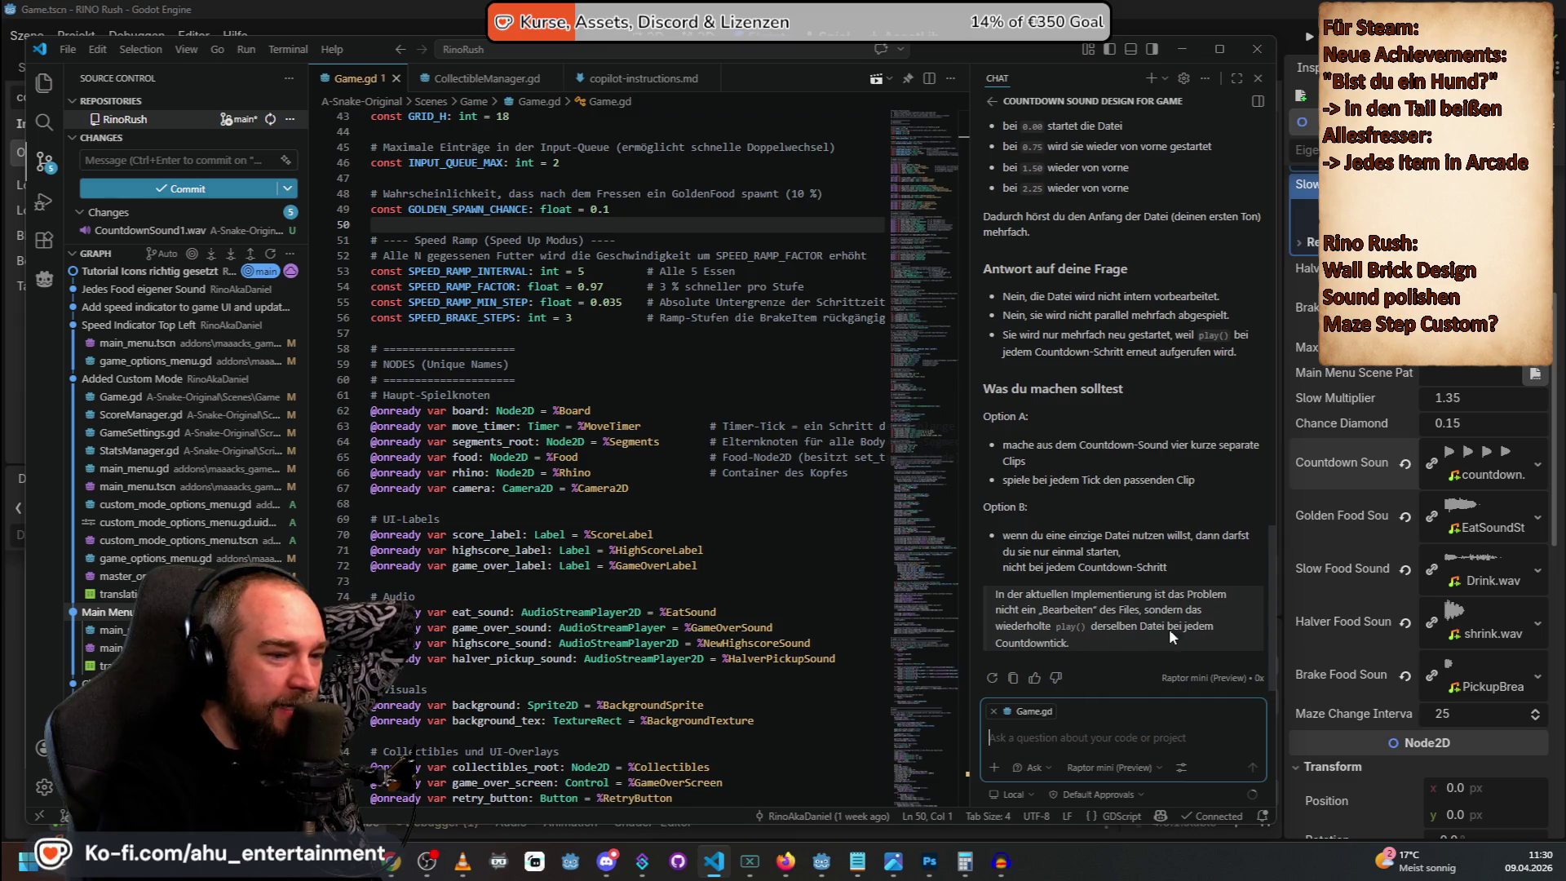
Scroll the Chat panel to read Copilot's full answer with options A and B.
scroll(1109, 566, "up", 1)
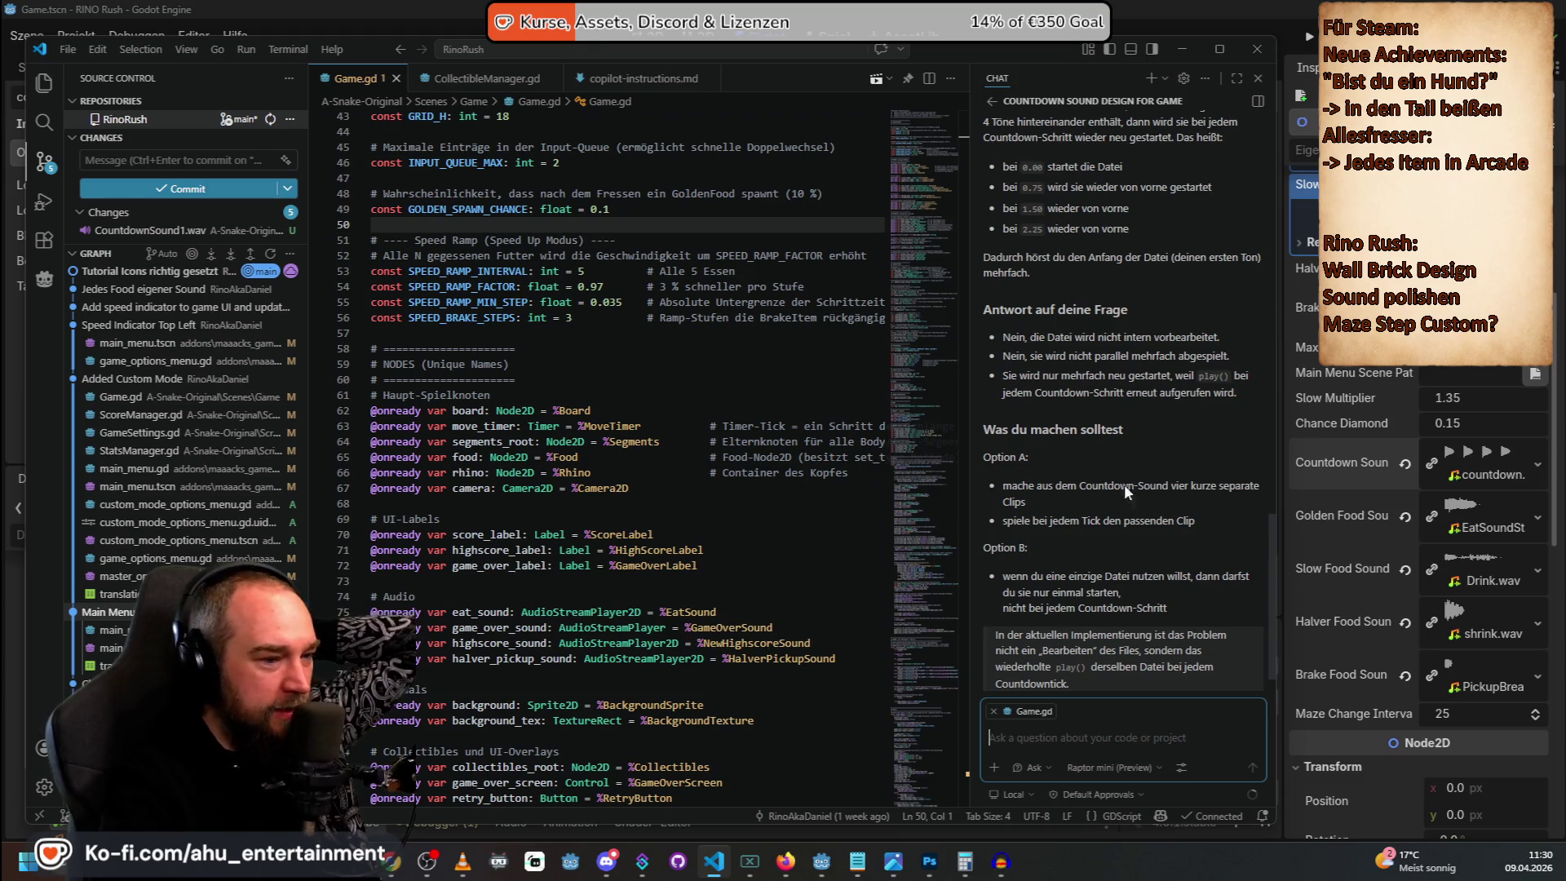
scroll(1138, 546, "down", 1)
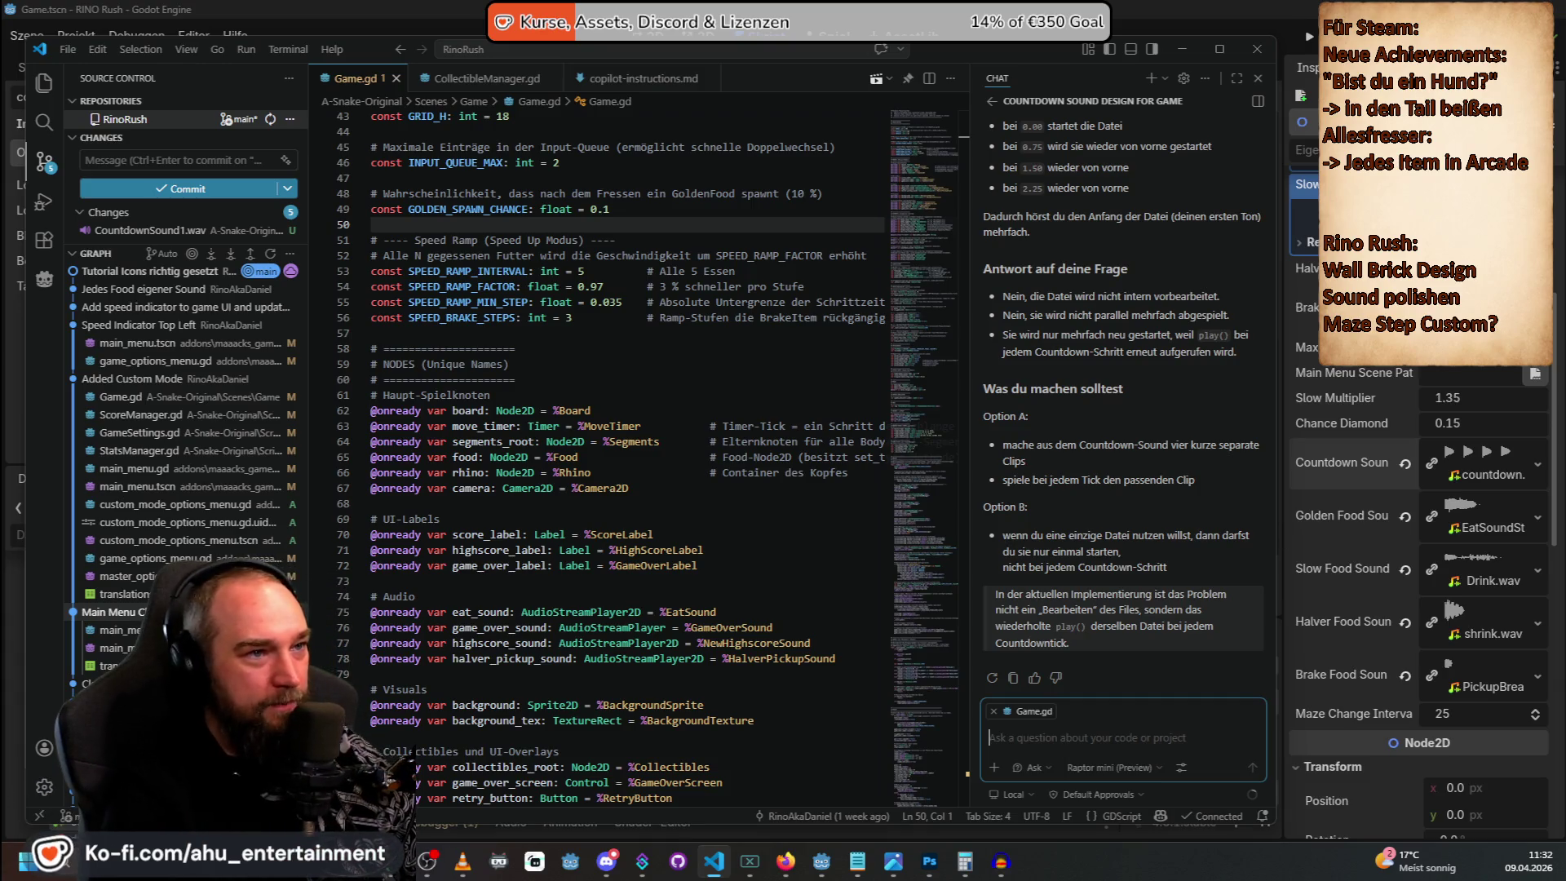
Run Rino Rush from Godot, play a Neues Spiel round, and retry after game over.
left_click(1306, 39)
left_click(1305, 39)
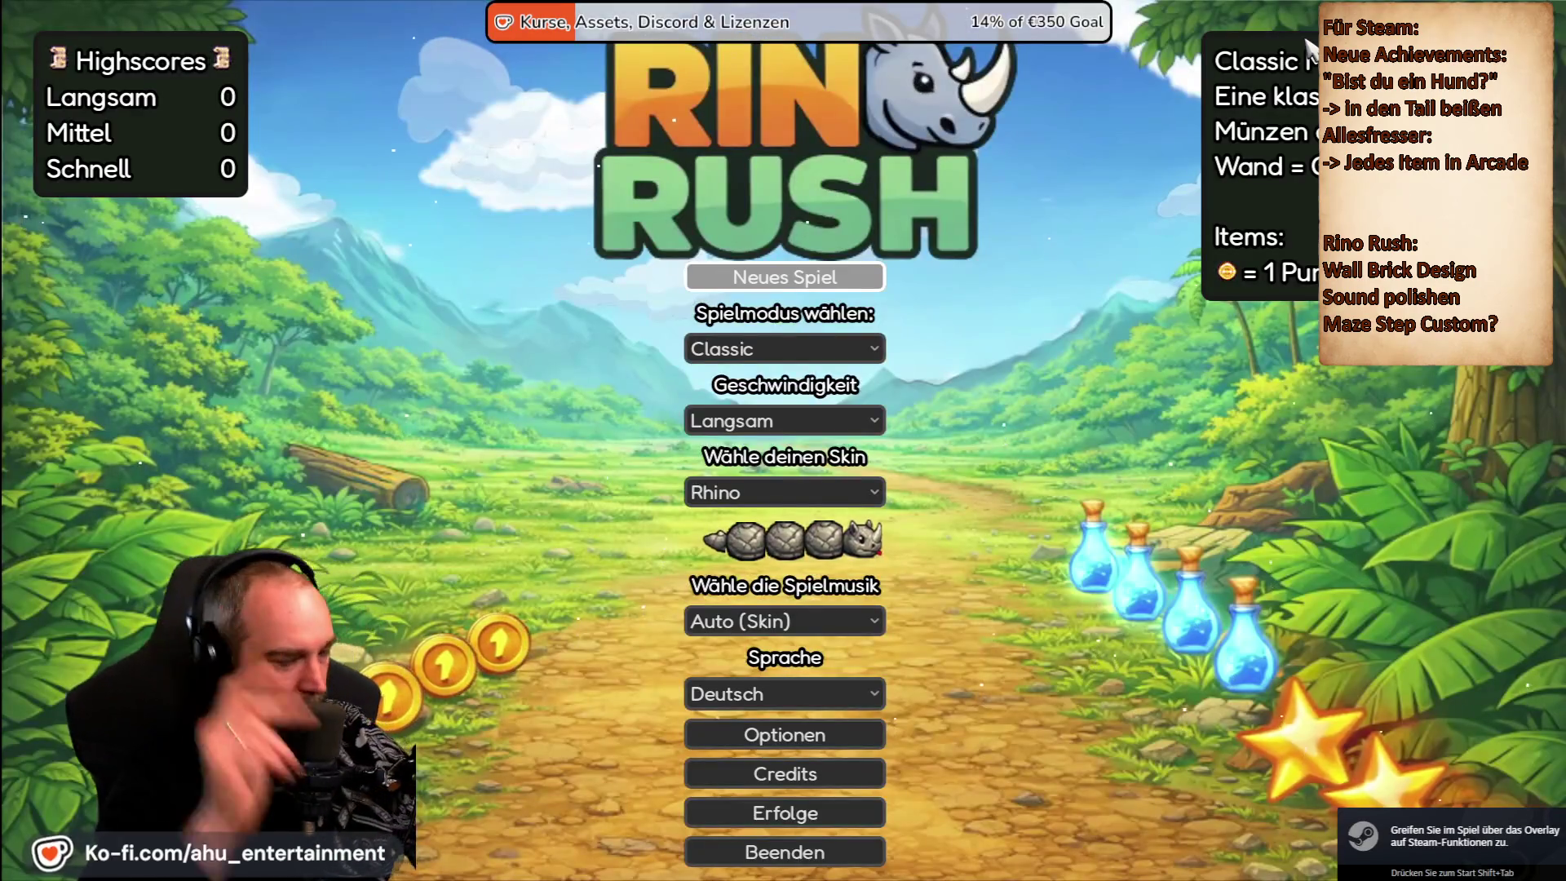
key("Return")
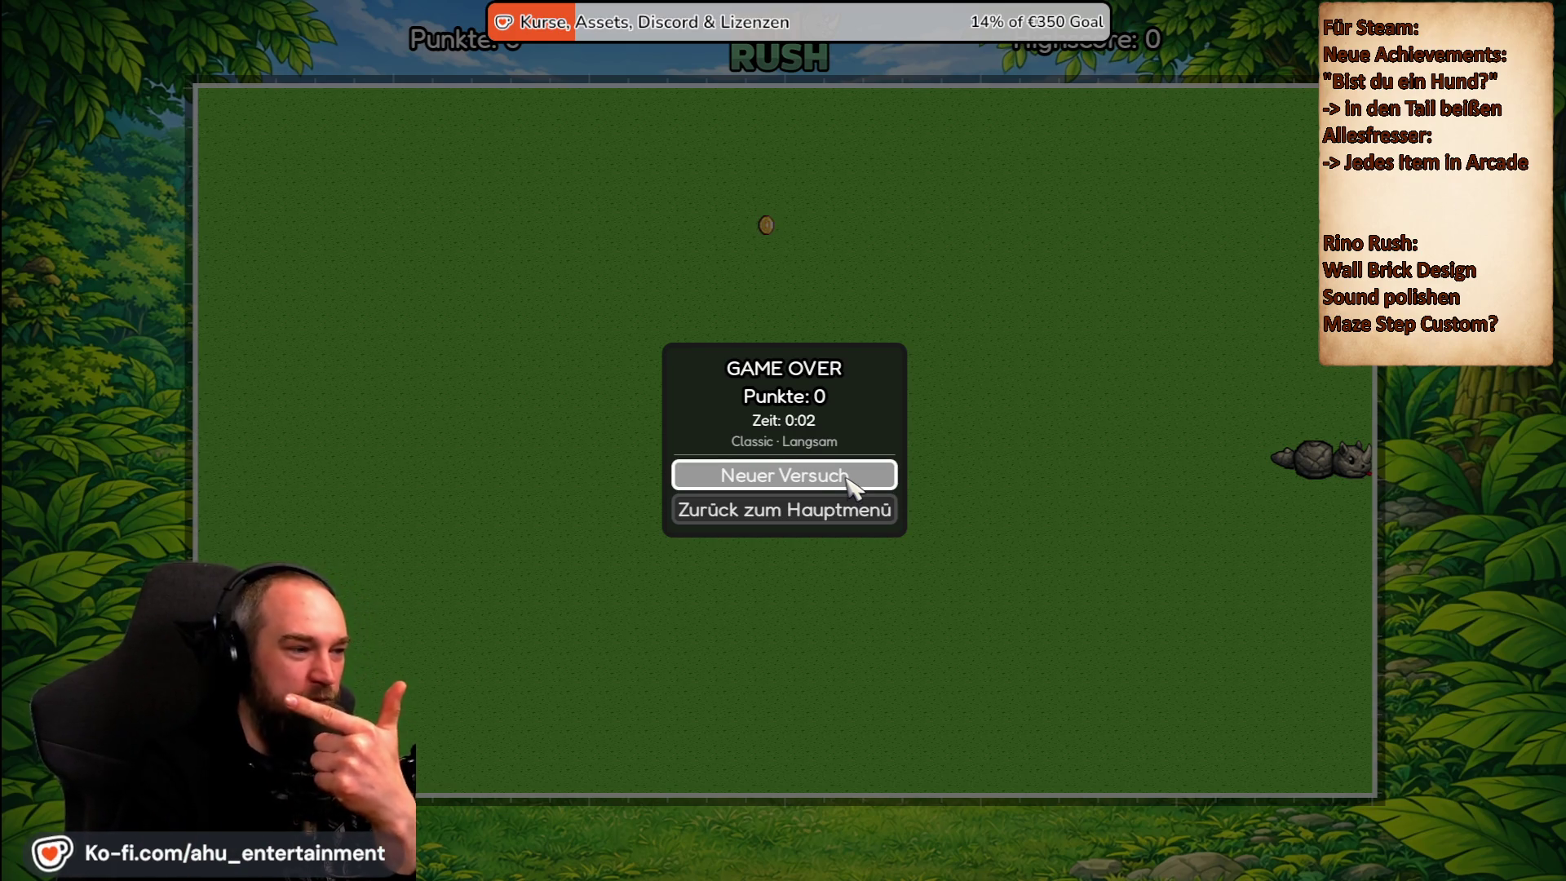
left_click(847, 481)
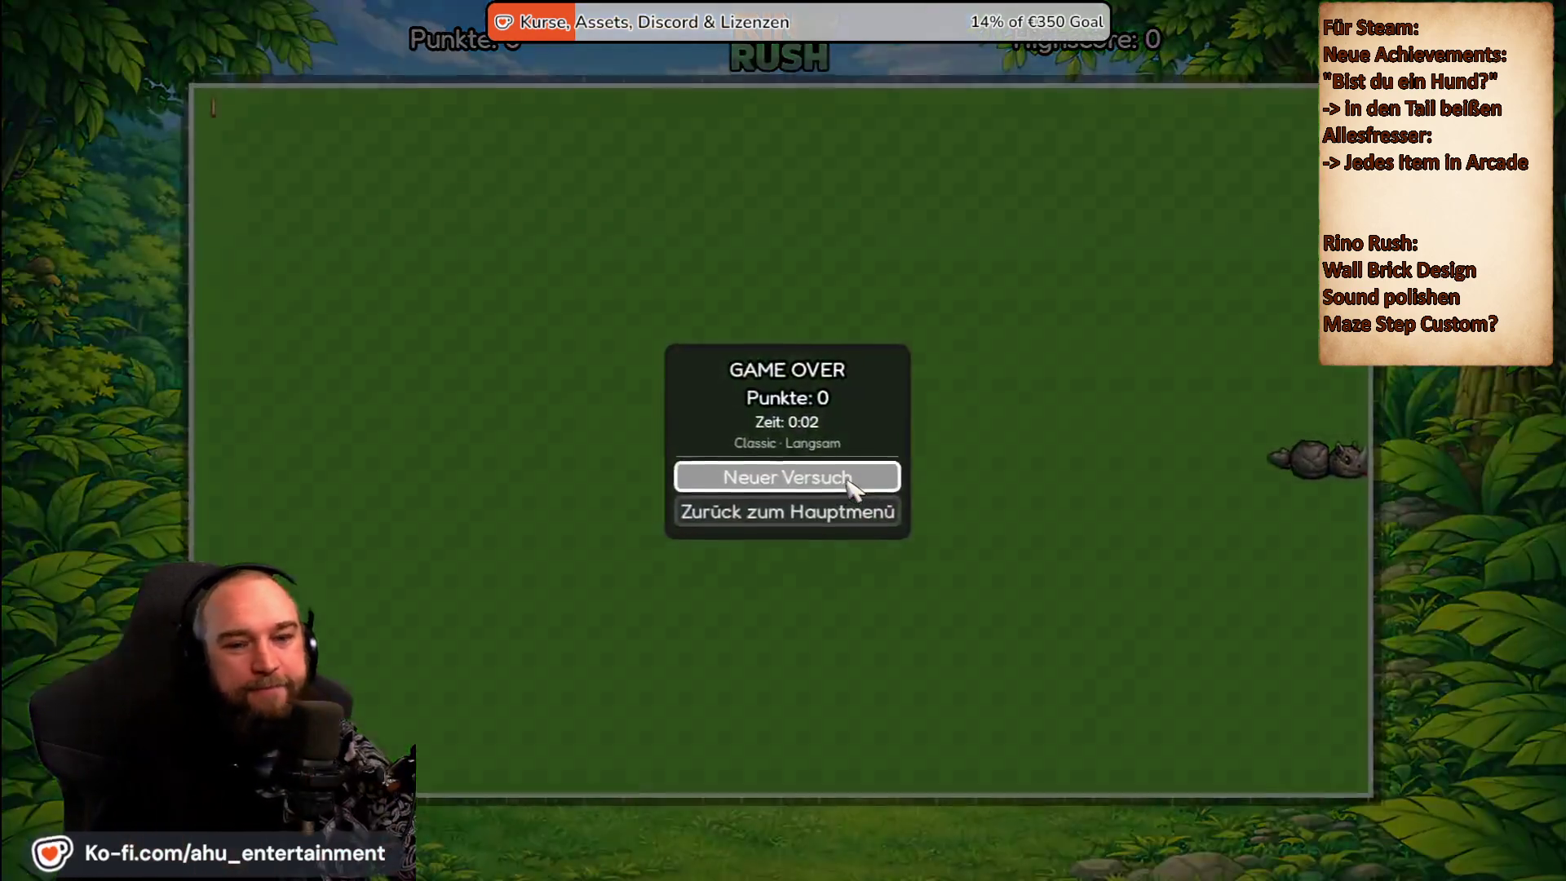
Choose Beenden from the game menu and confirm with Ja.
key("Down")
key("Down")
key("Down")
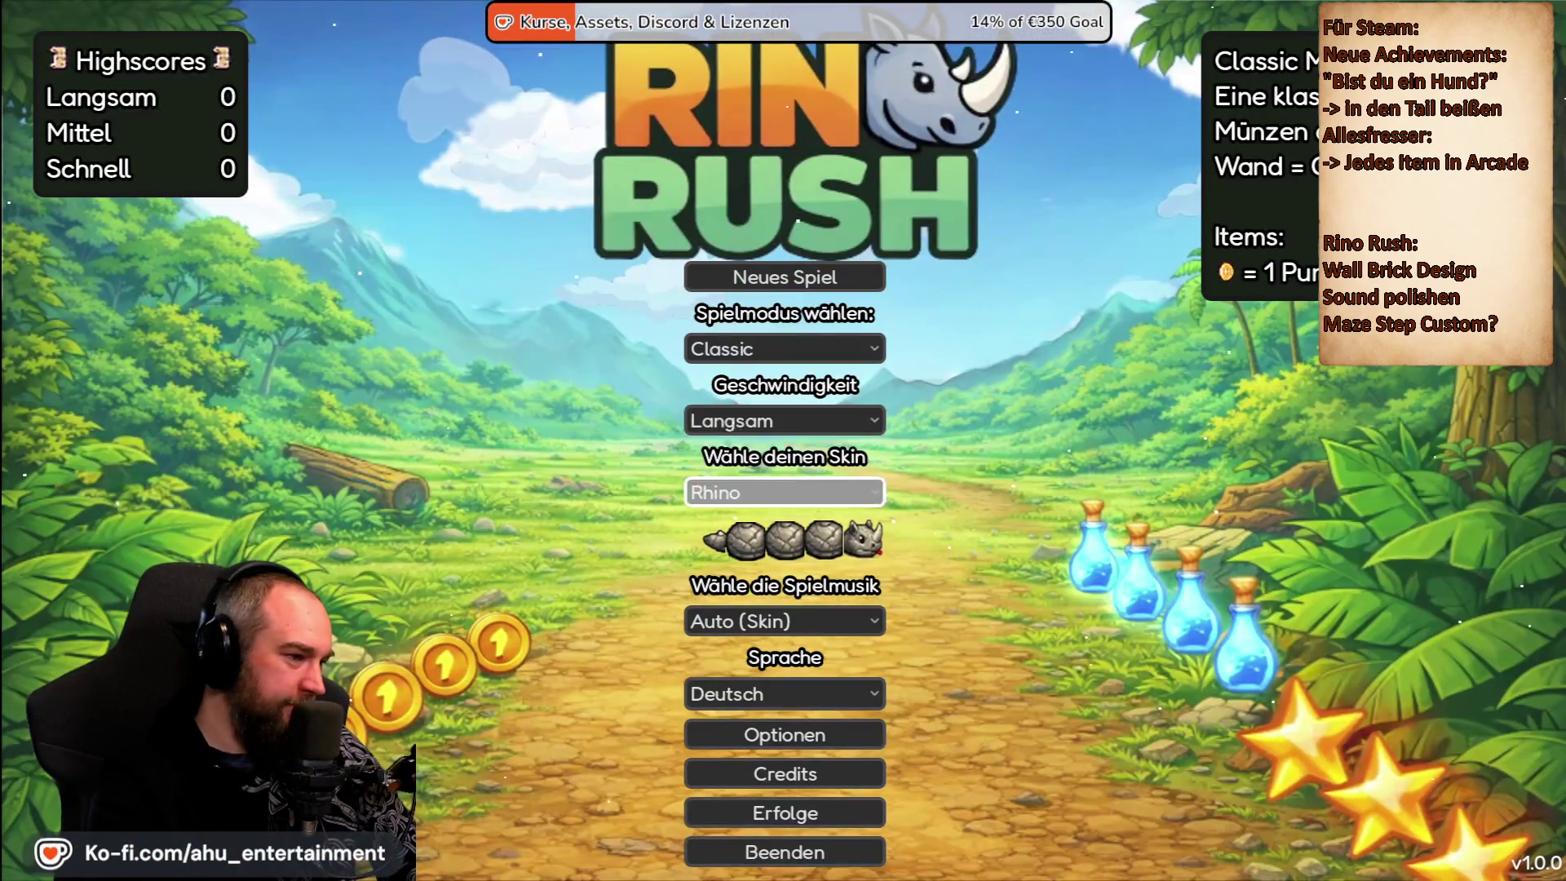
key("Return")
key("Right")
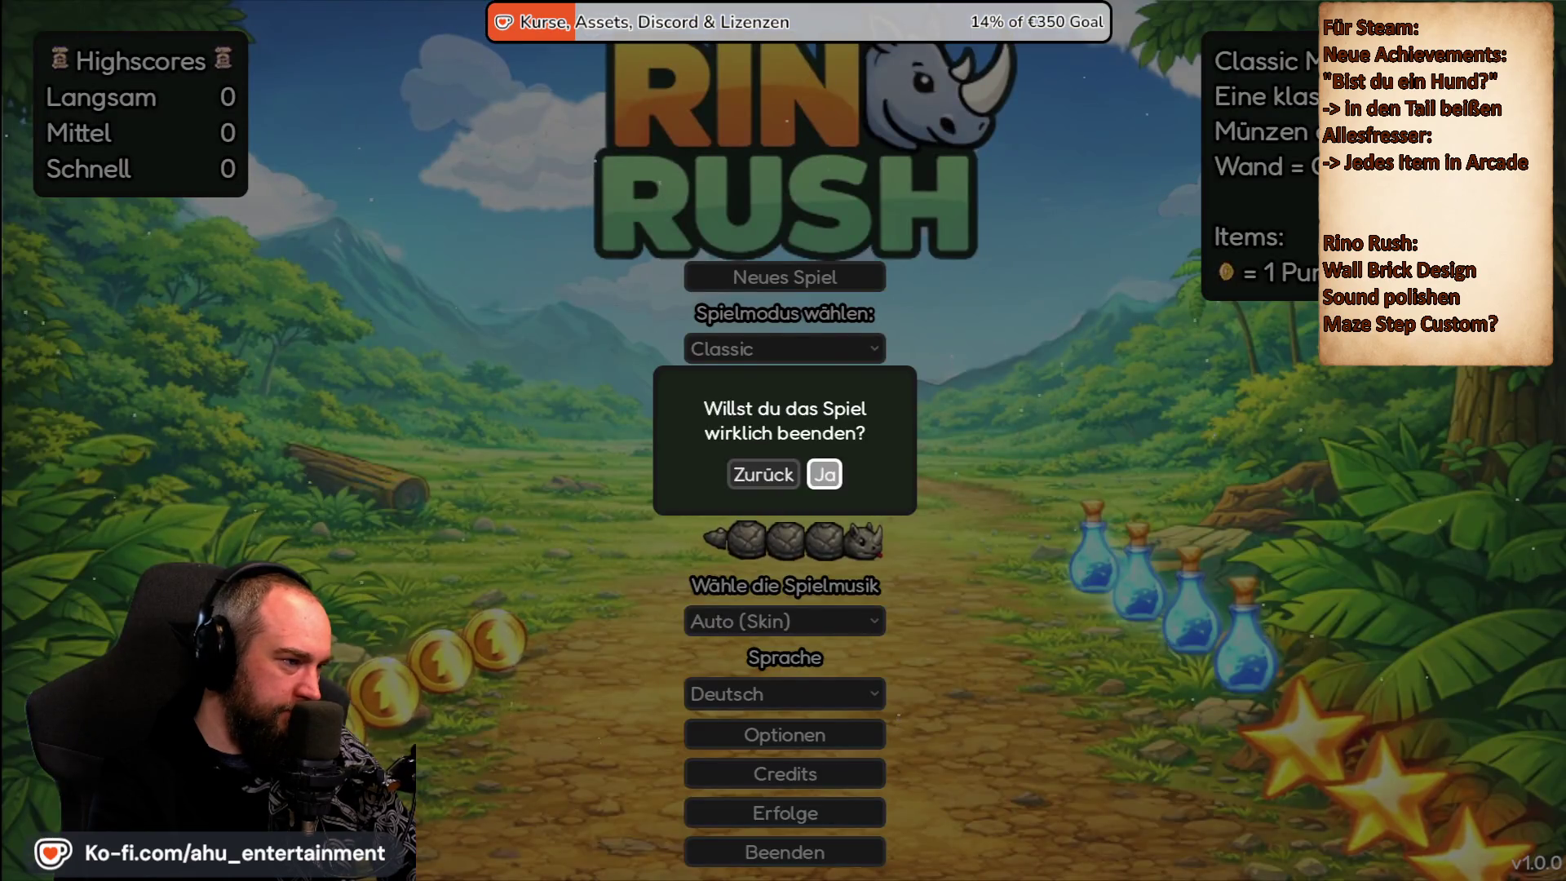
key("Return")
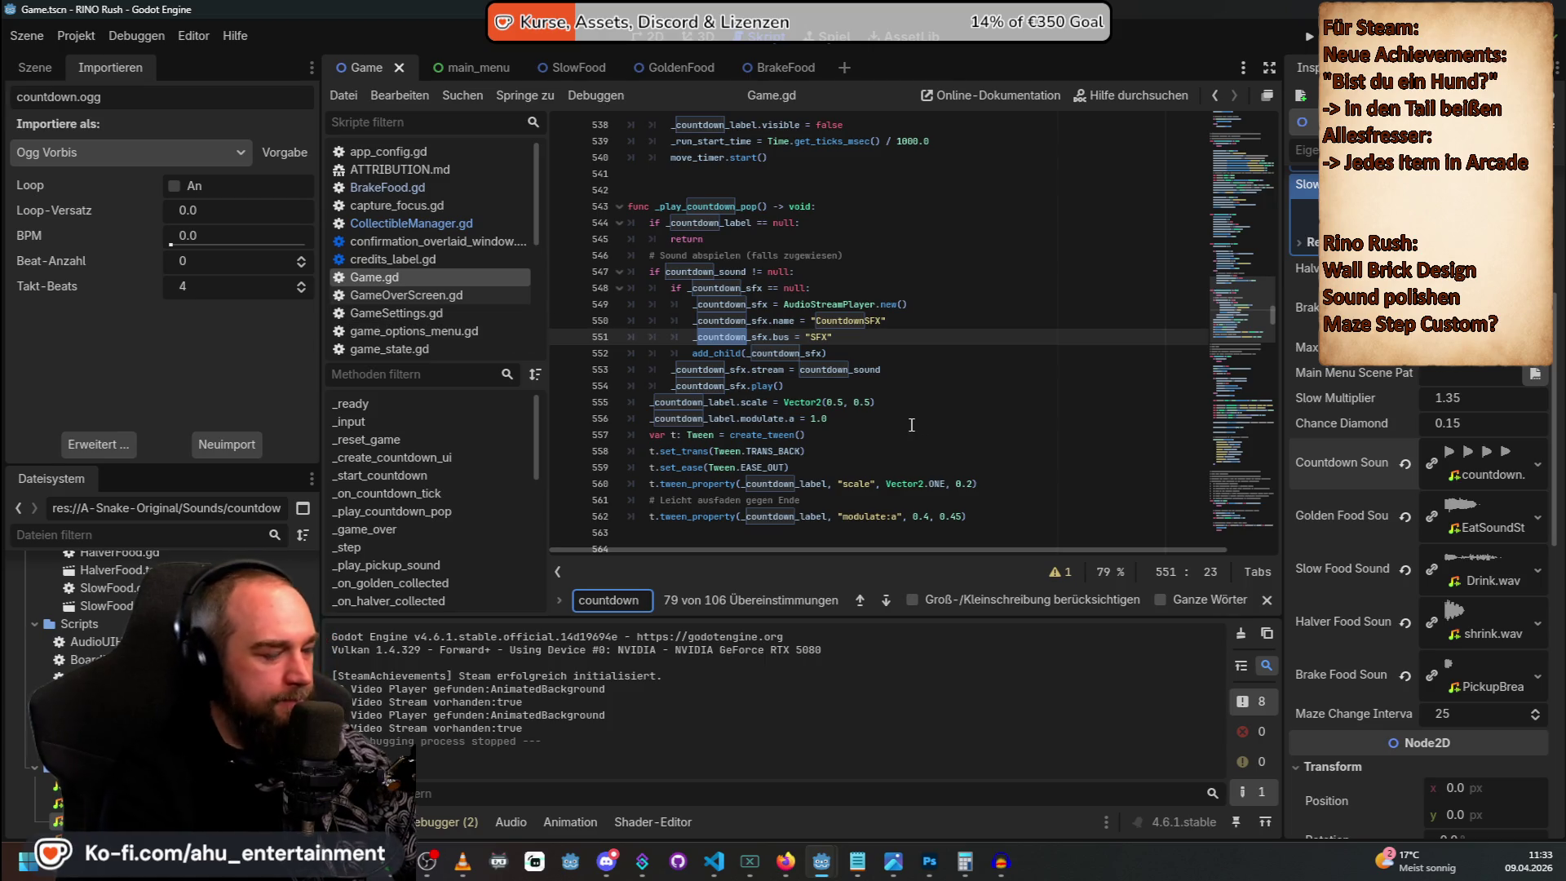
In Copilot Chat, ask to play the countdown sound per number and add a separate GO sound export.
key("alt+Tab")
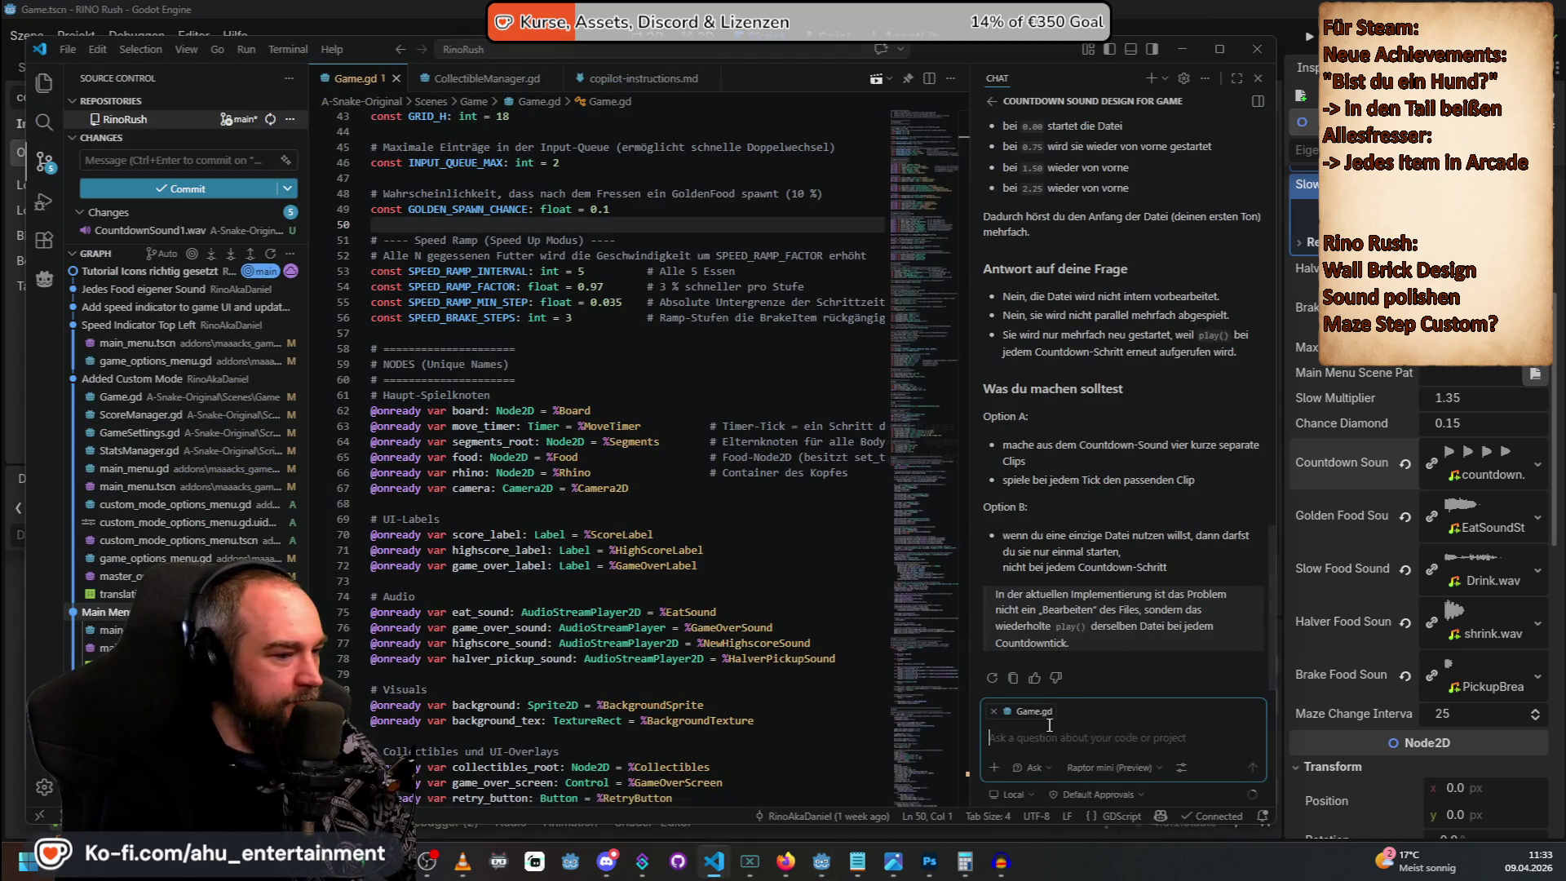
type("Baue die Logik so um")
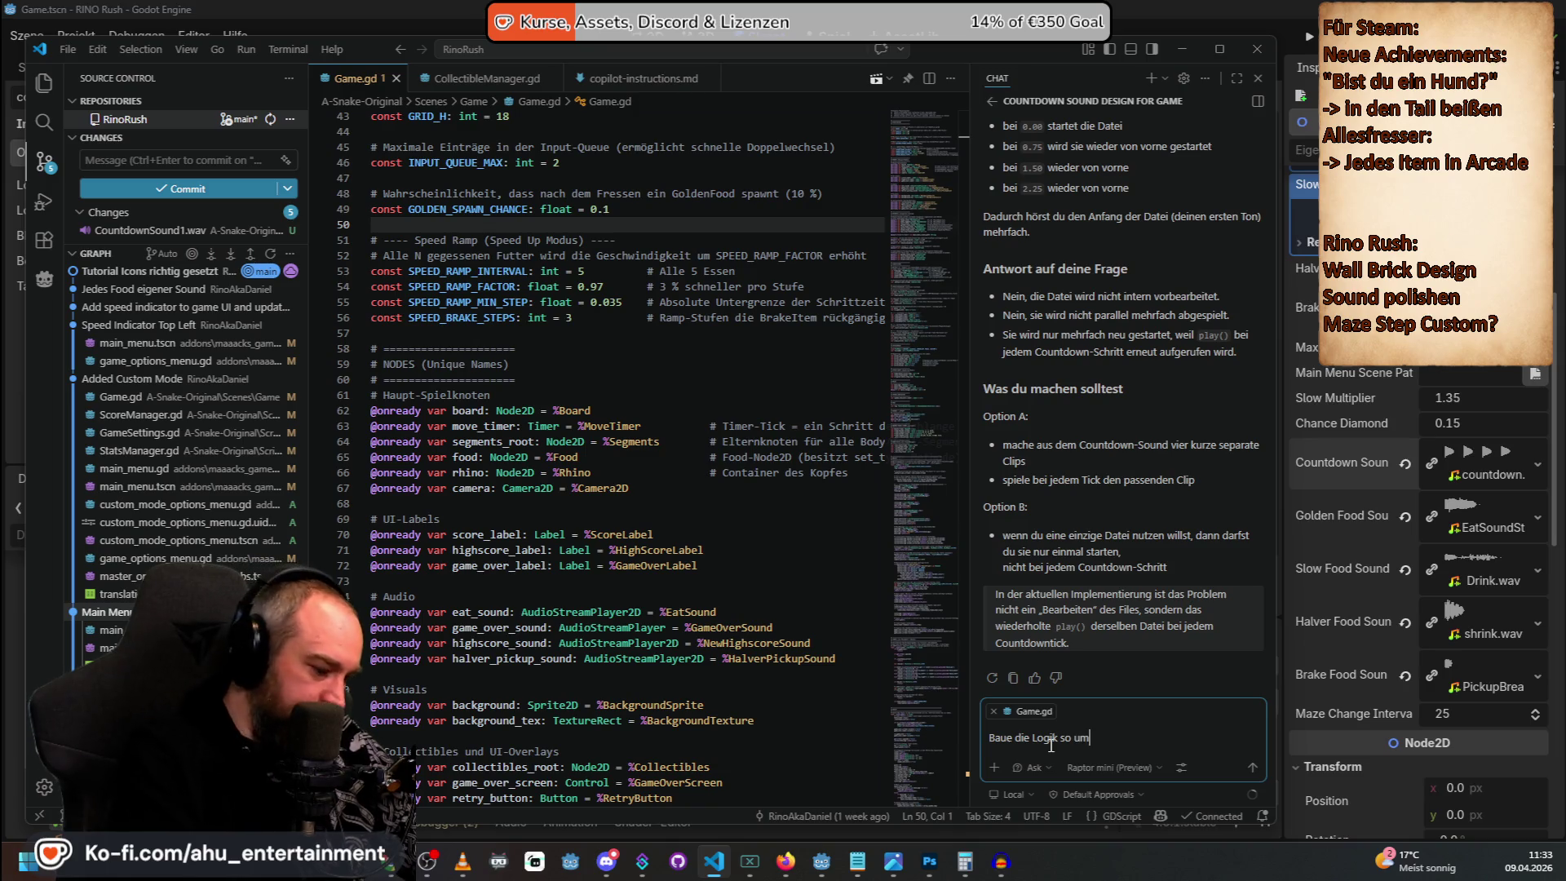
key("shift+Return")
type("Zahlen soll es genau die datei nehmen, welche wir")
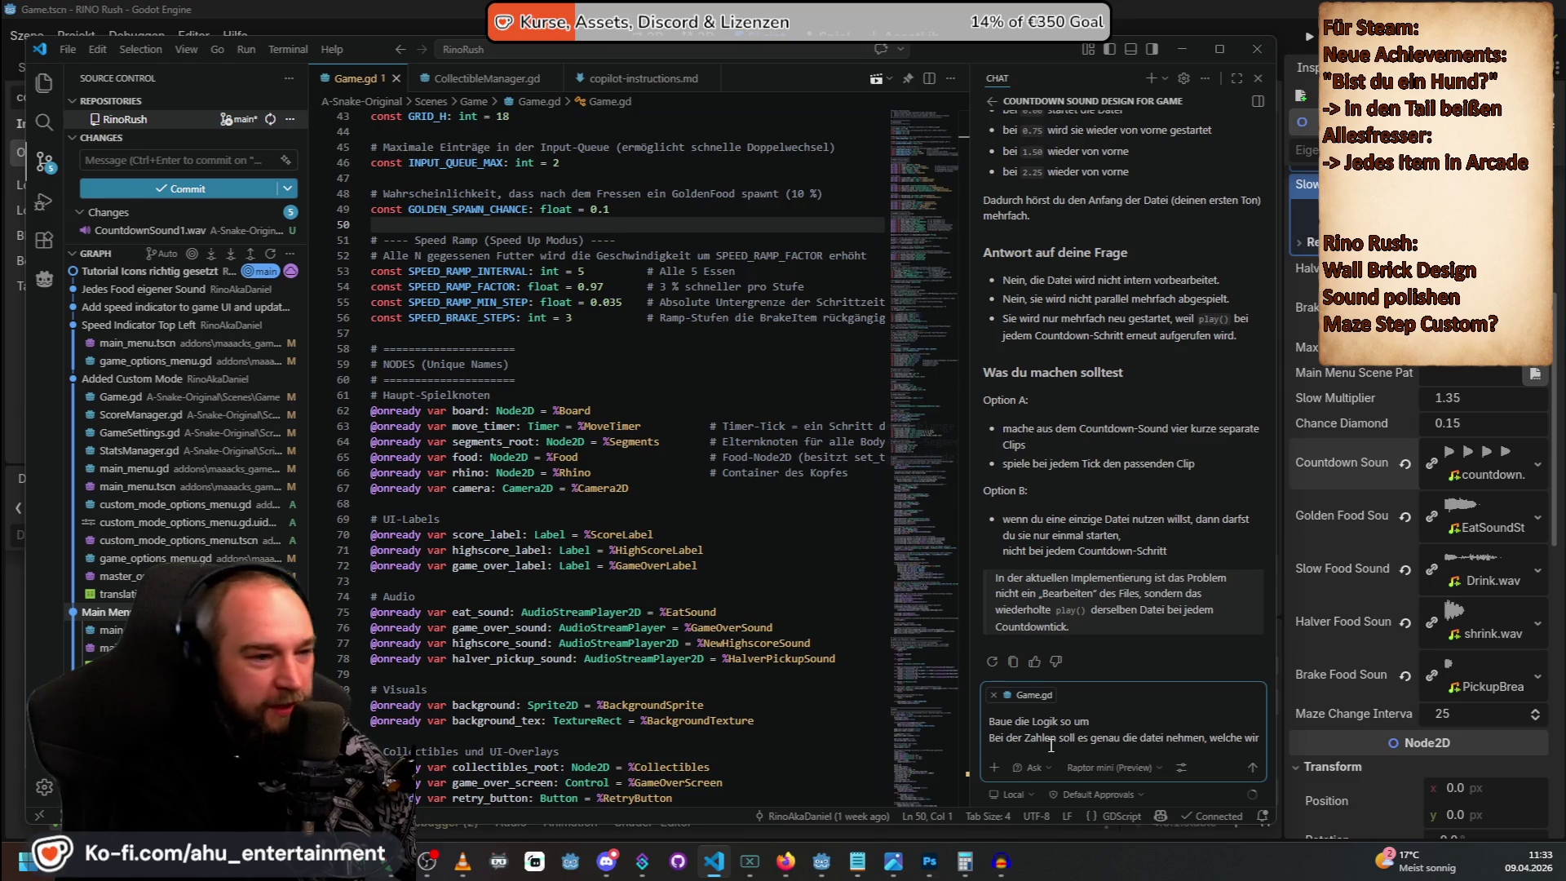
type("im export hinzugefü")
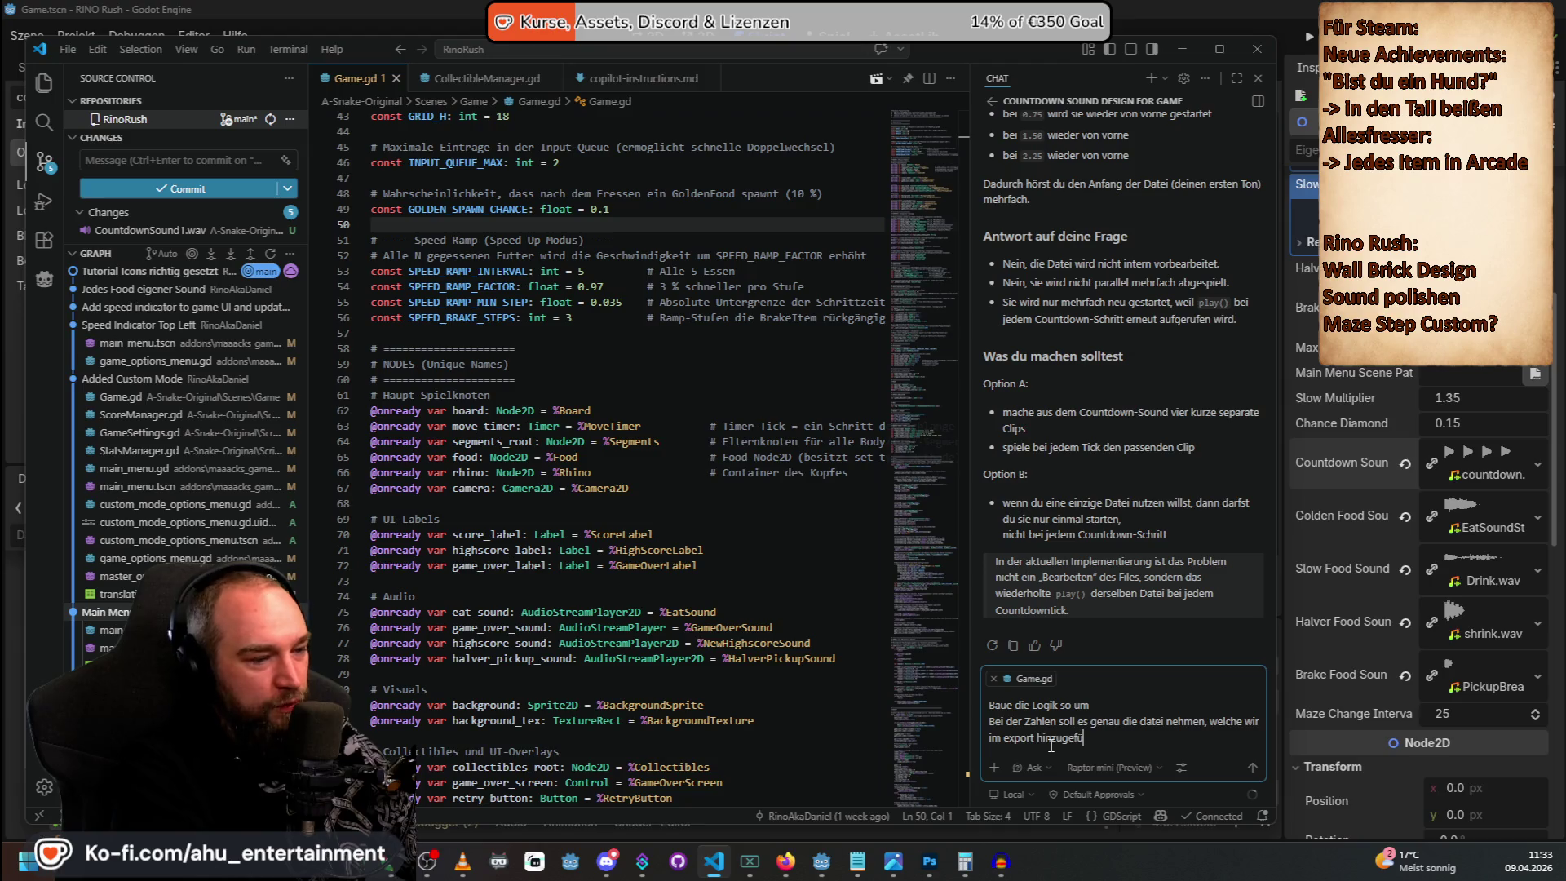
type("haben.")
key("shift+Return")
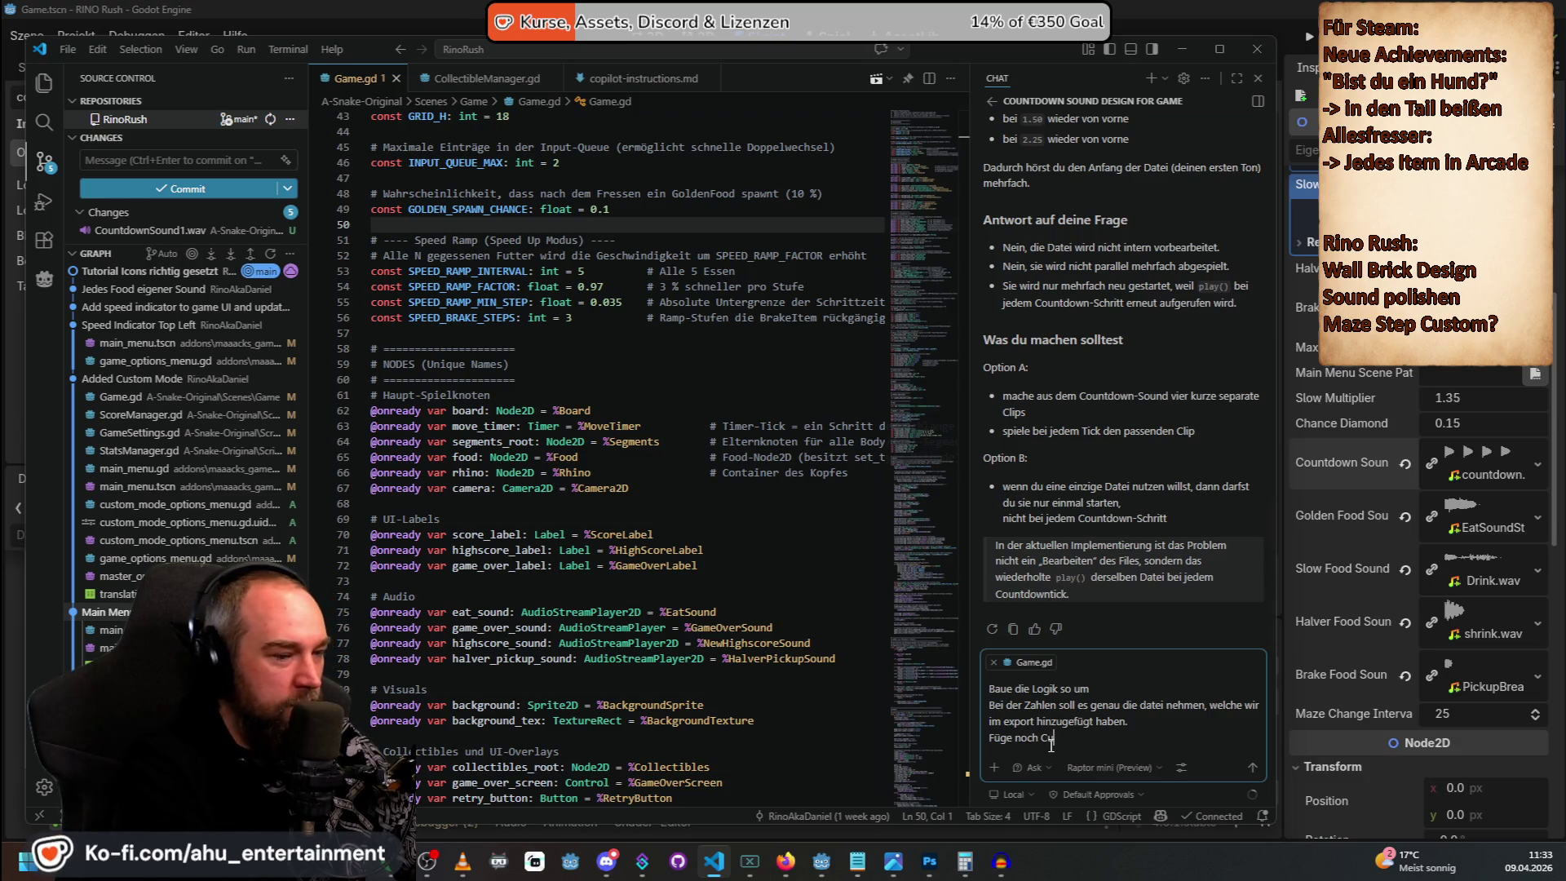
type("ountdown Go als E")
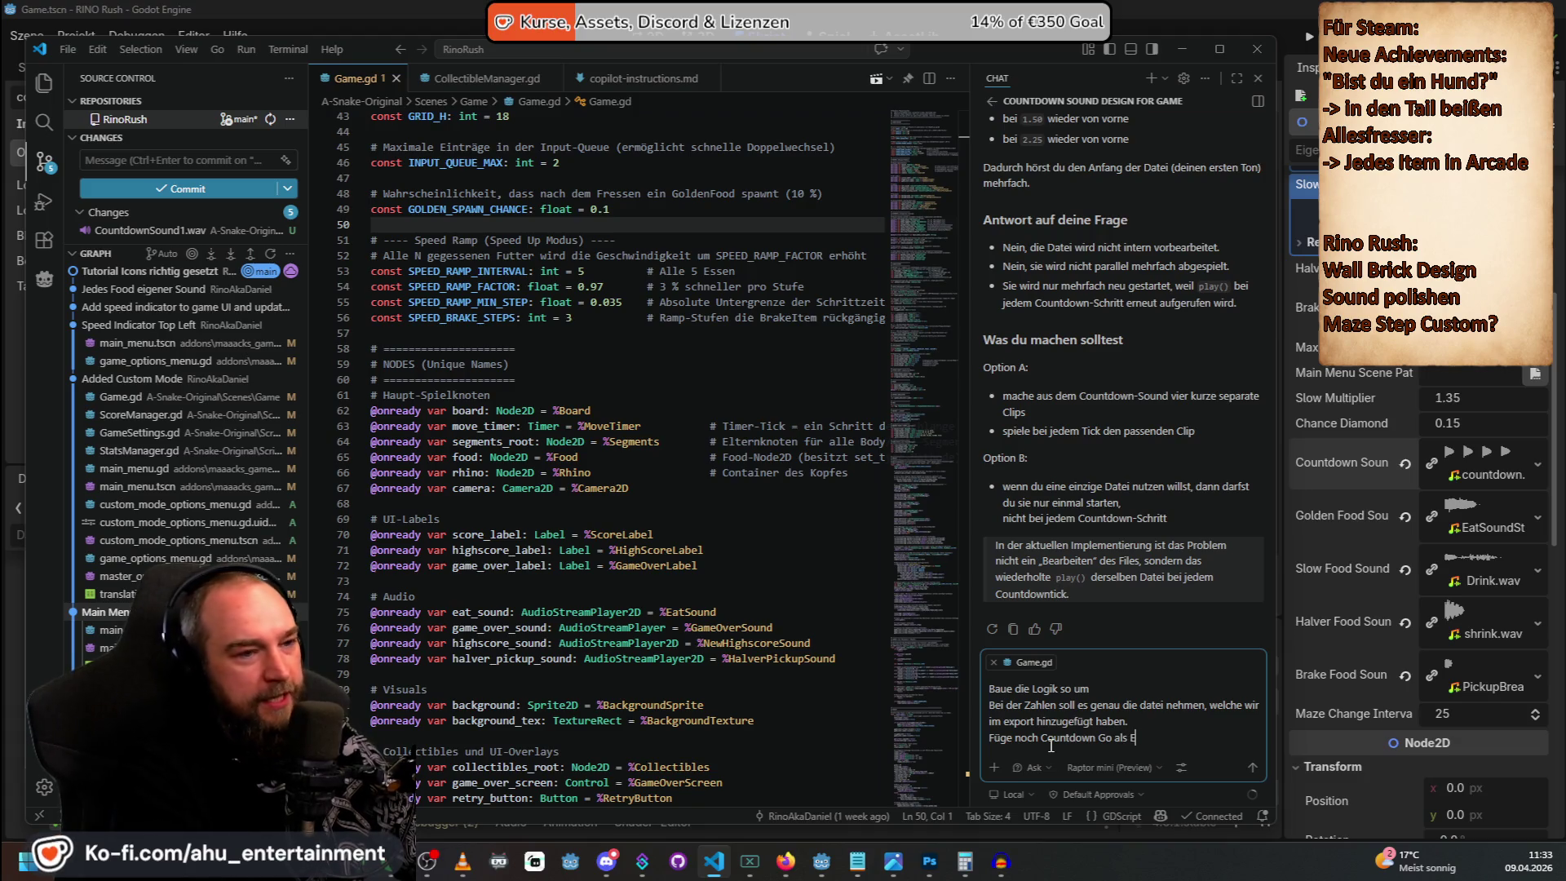
type("xport hinzu,")
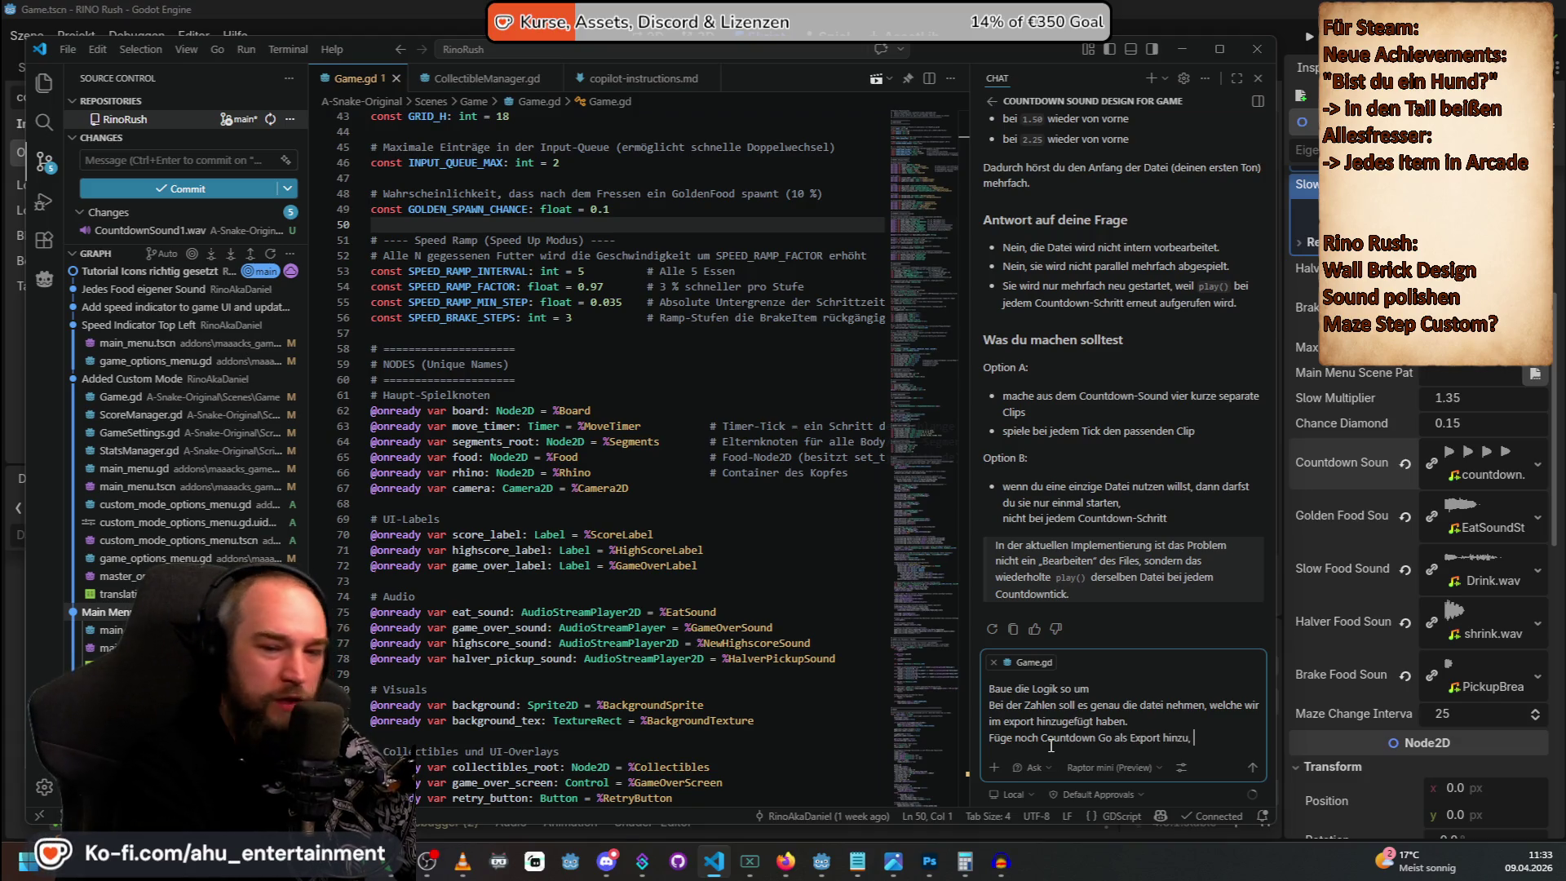
type("nn den ")
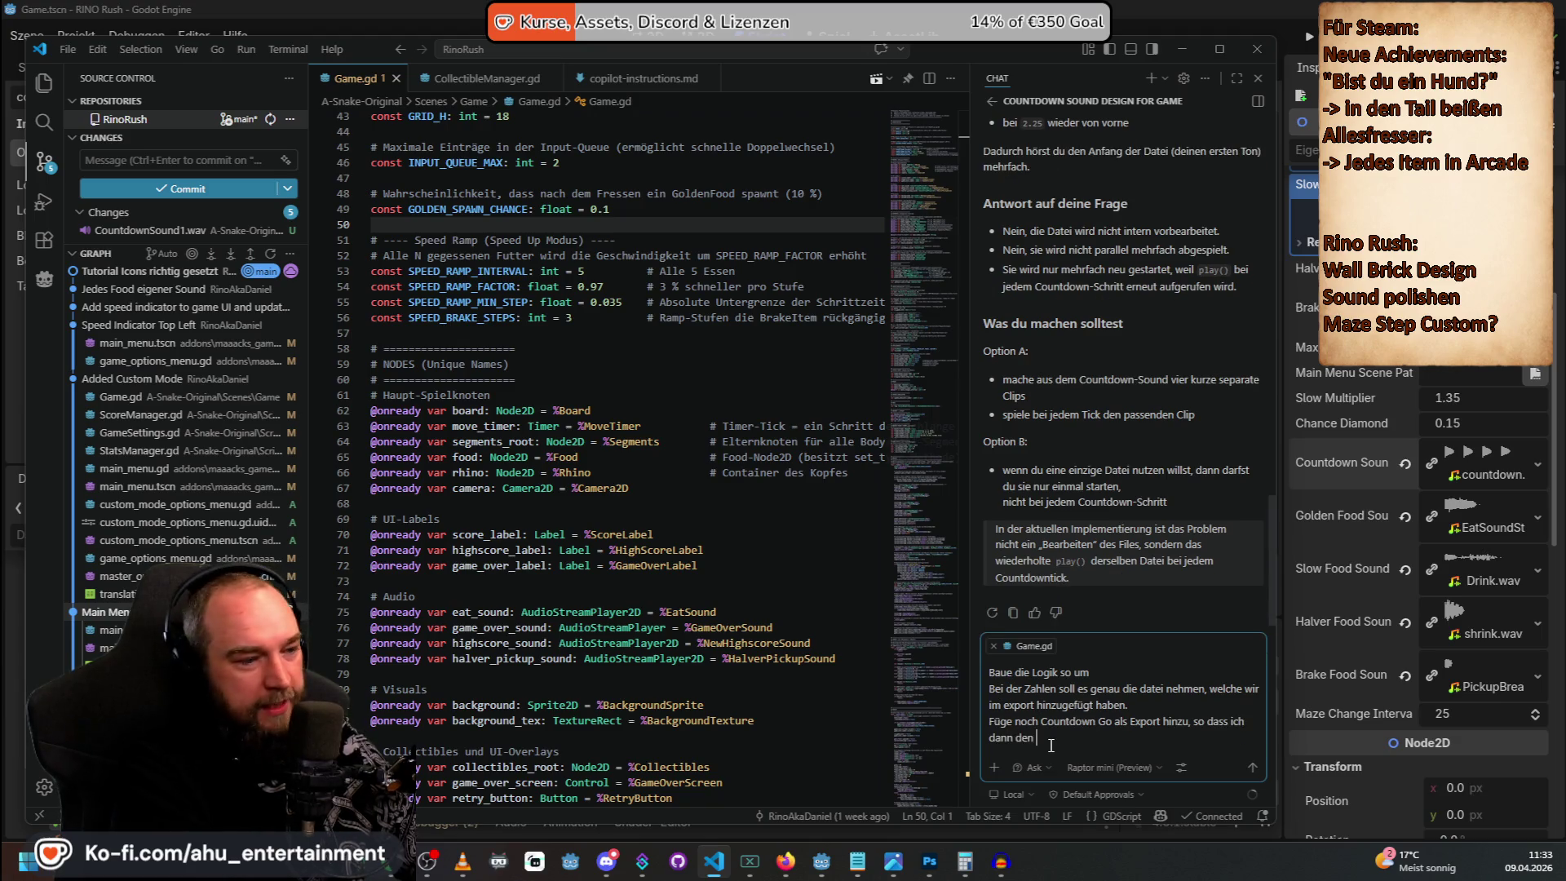
type("uch nochmal einzeln hin")
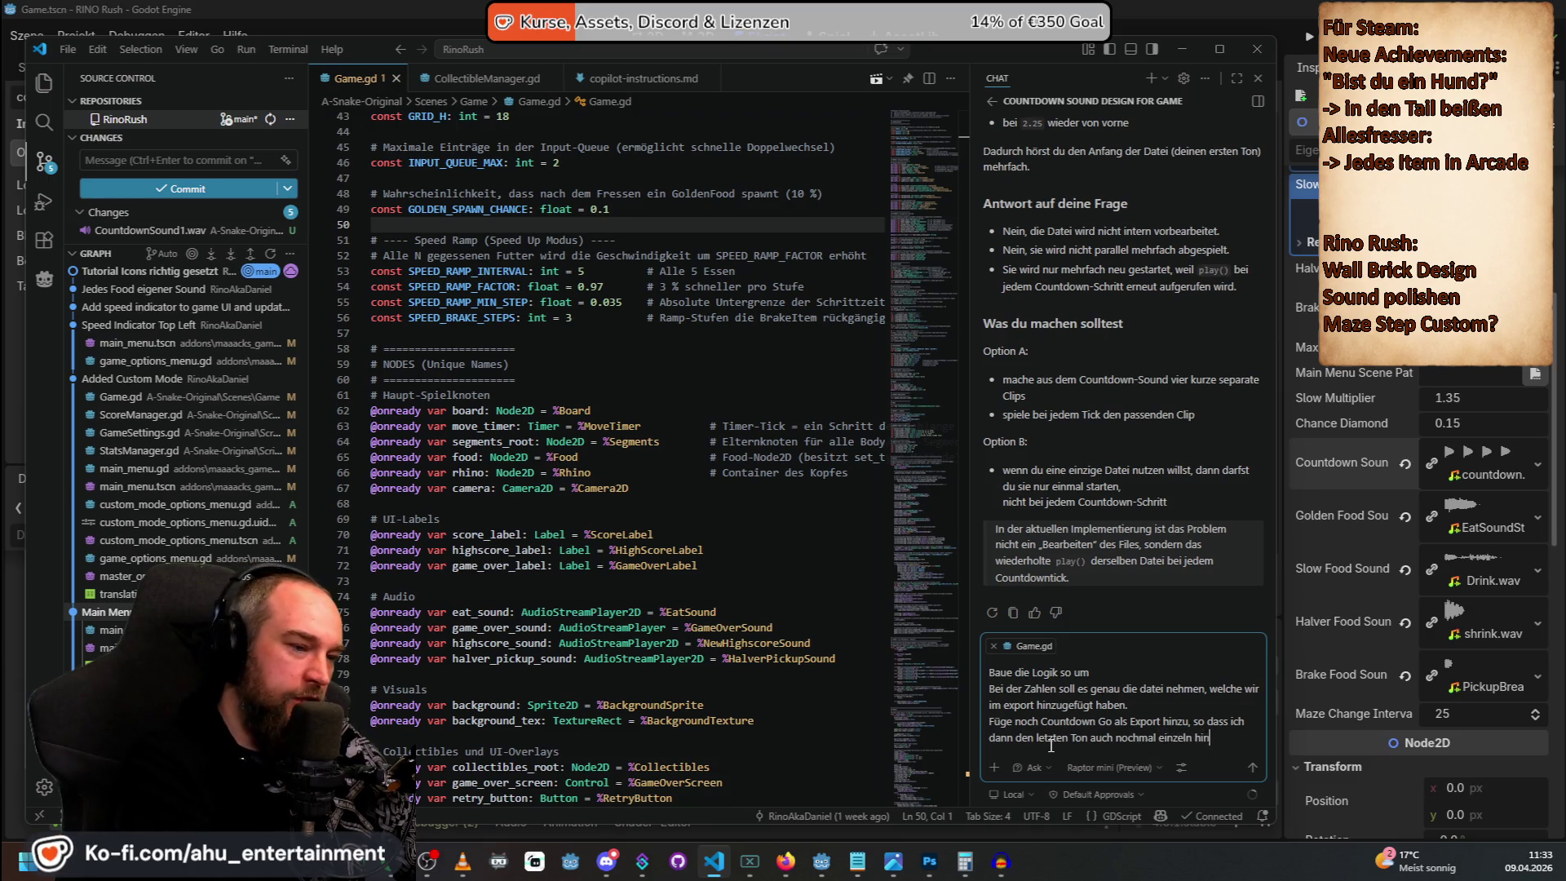
type("zufügen kann")
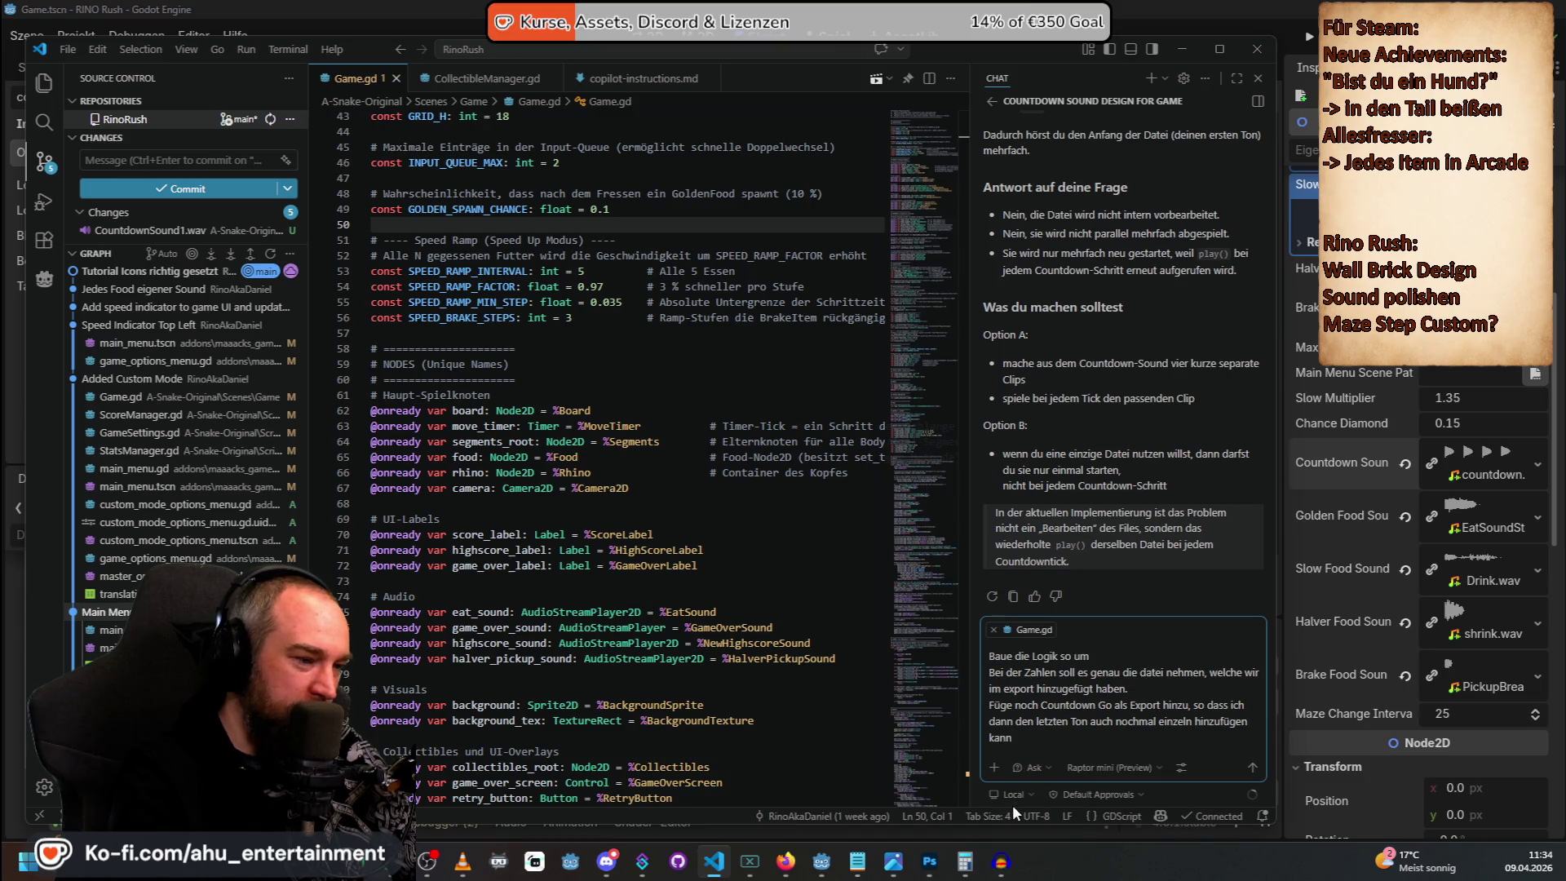
Switch the chat mode from Ask to Agent and send the request.
left_click(1032, 767)
left_click(1072, 681)
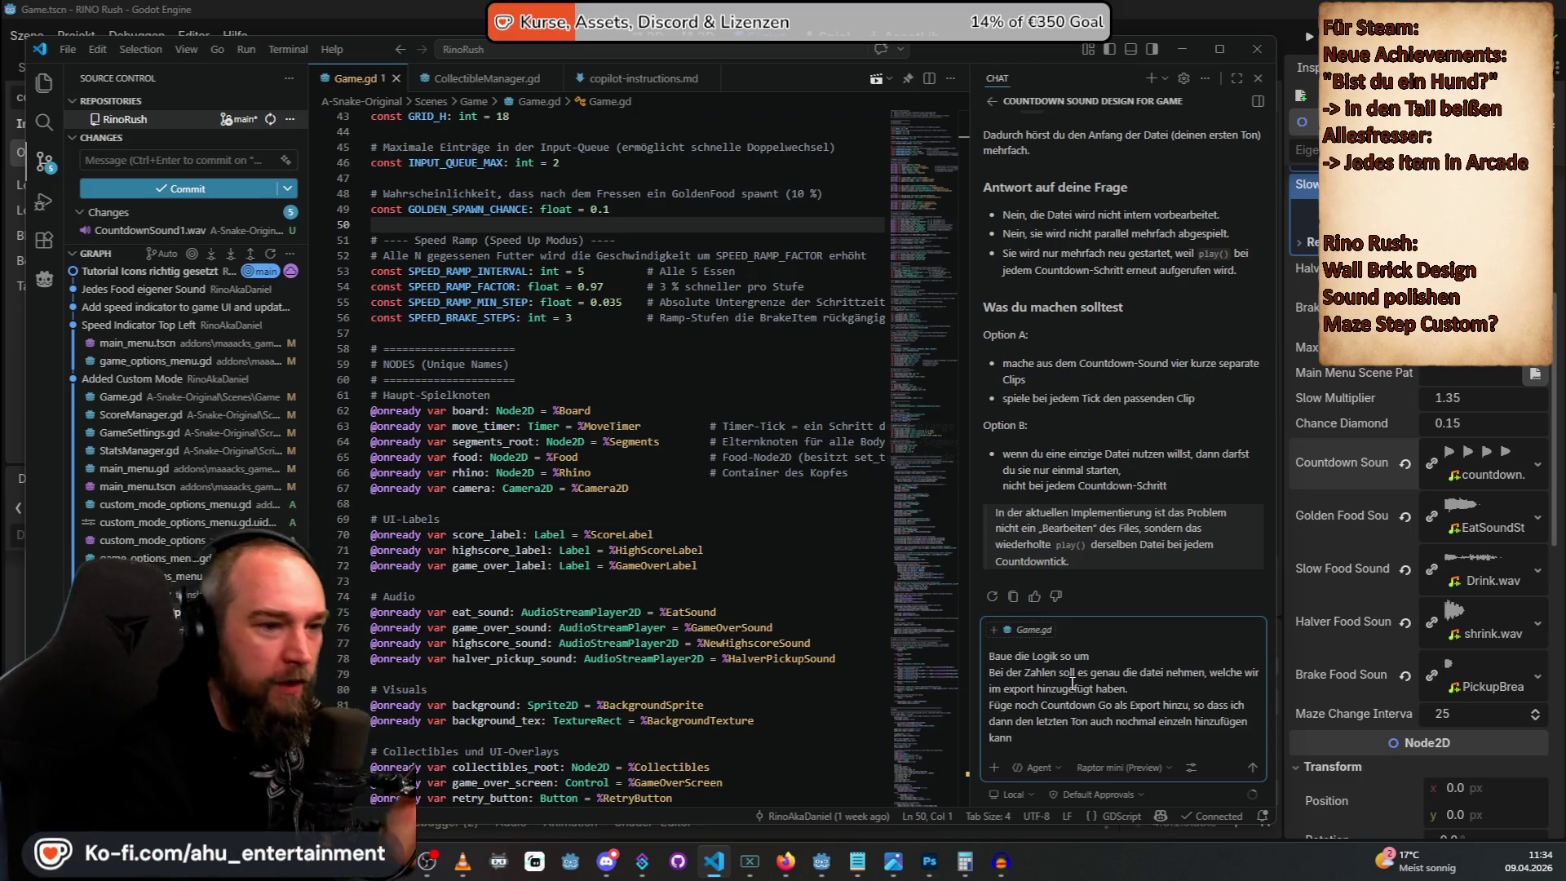
key("Return")
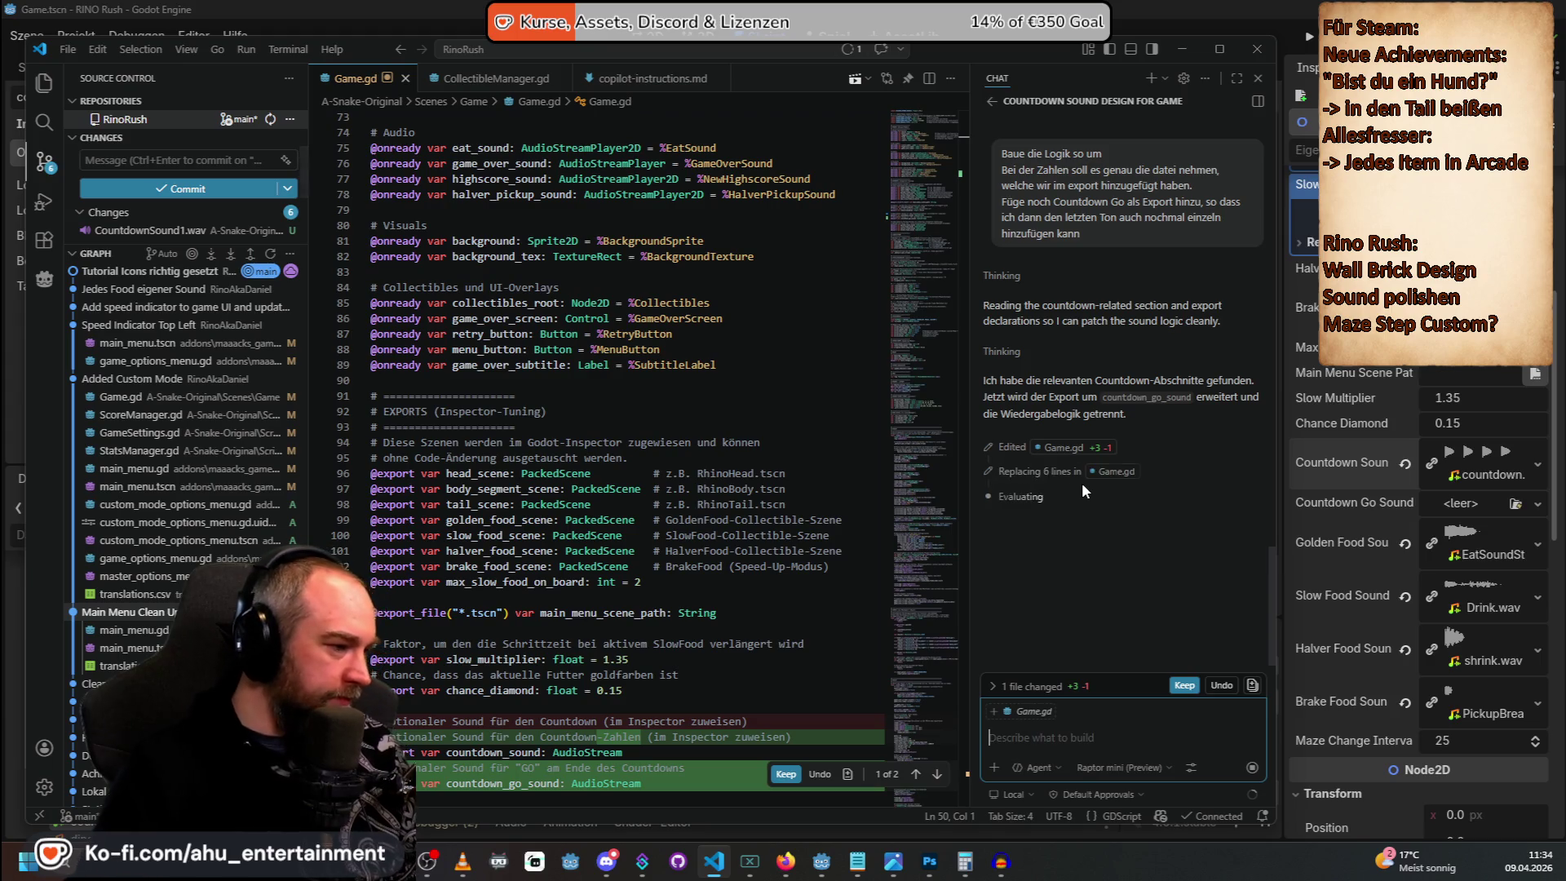
Review the agent's Game.gd edits adding countdown_go_sound, then scroll through them in Godot.
scroll(662, 569, "down", 4)
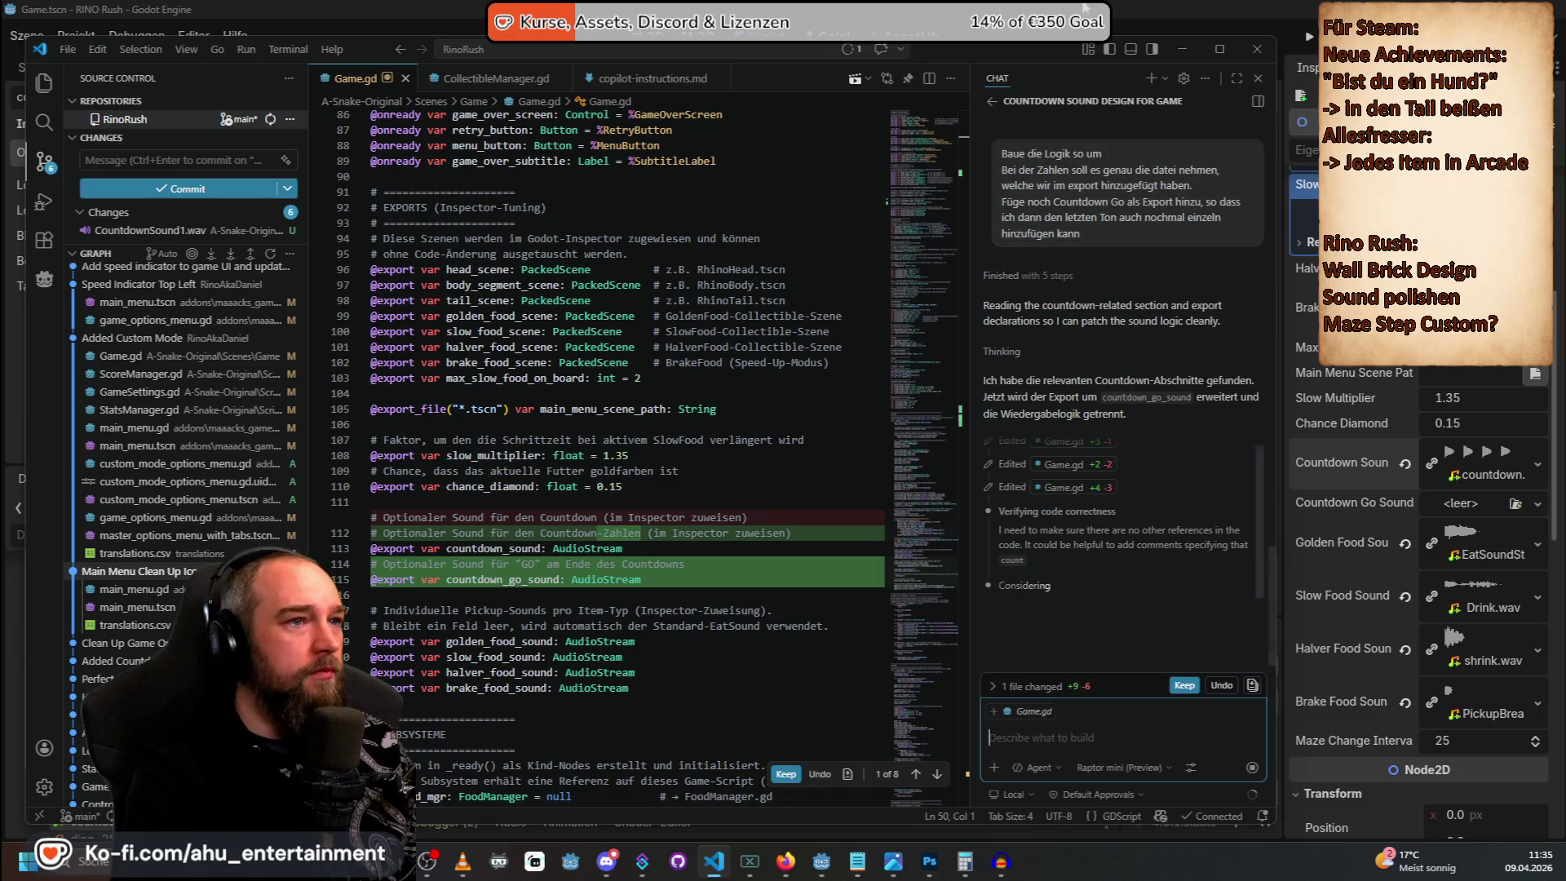
key("alt+Tab")
scroll(122, 693, "down", 3)
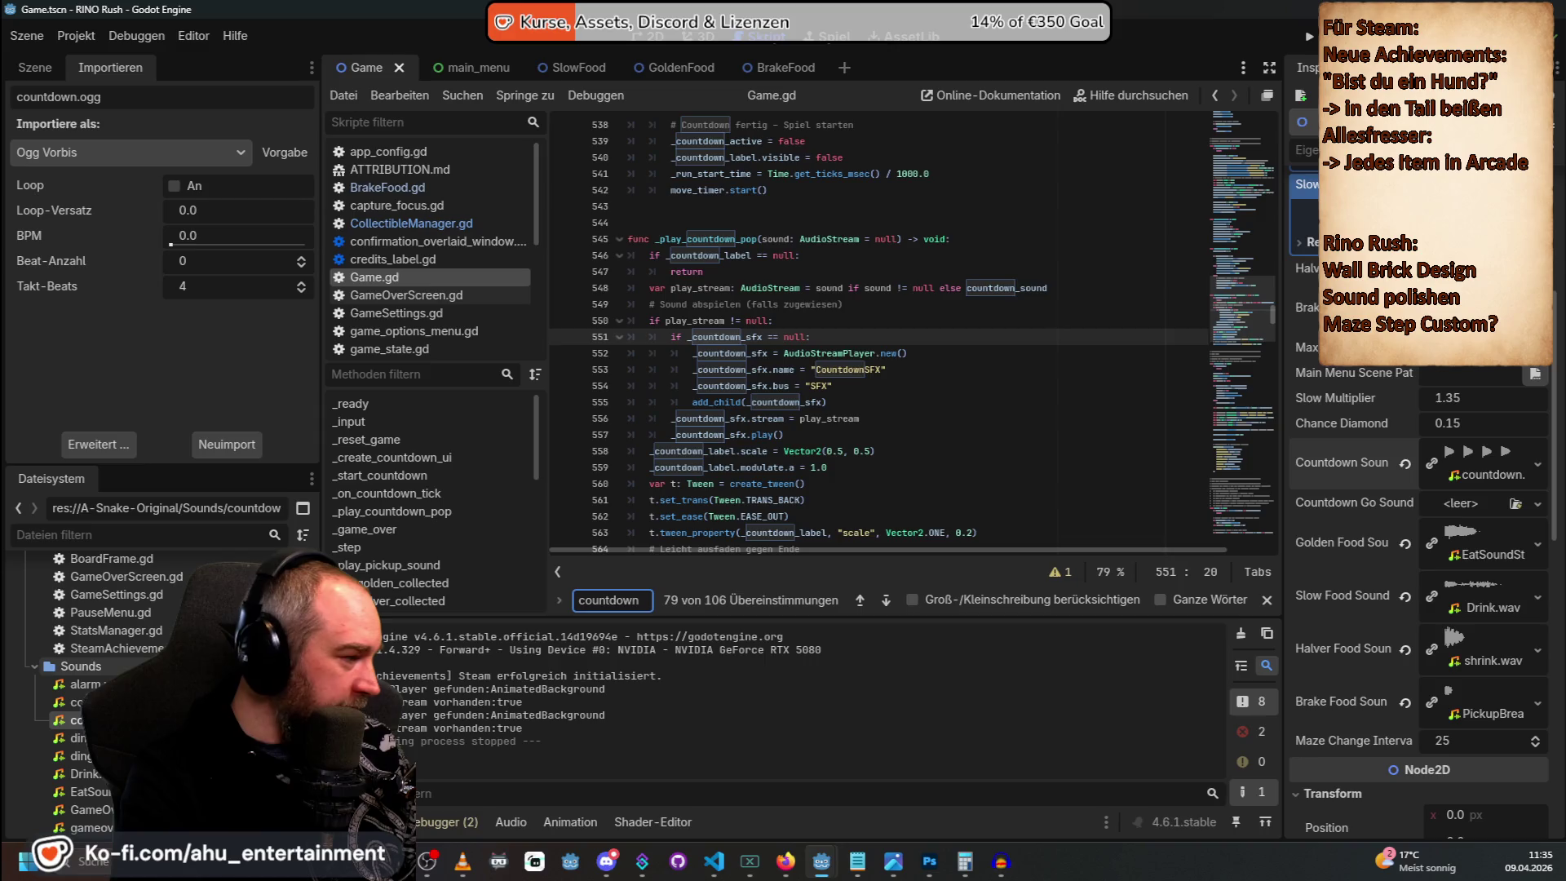
Scroll FileSystem to the Sounds folder and sort its File Explorer listing by Änderungsdatum, newest first.
scroll(122, 693, "down", 1)
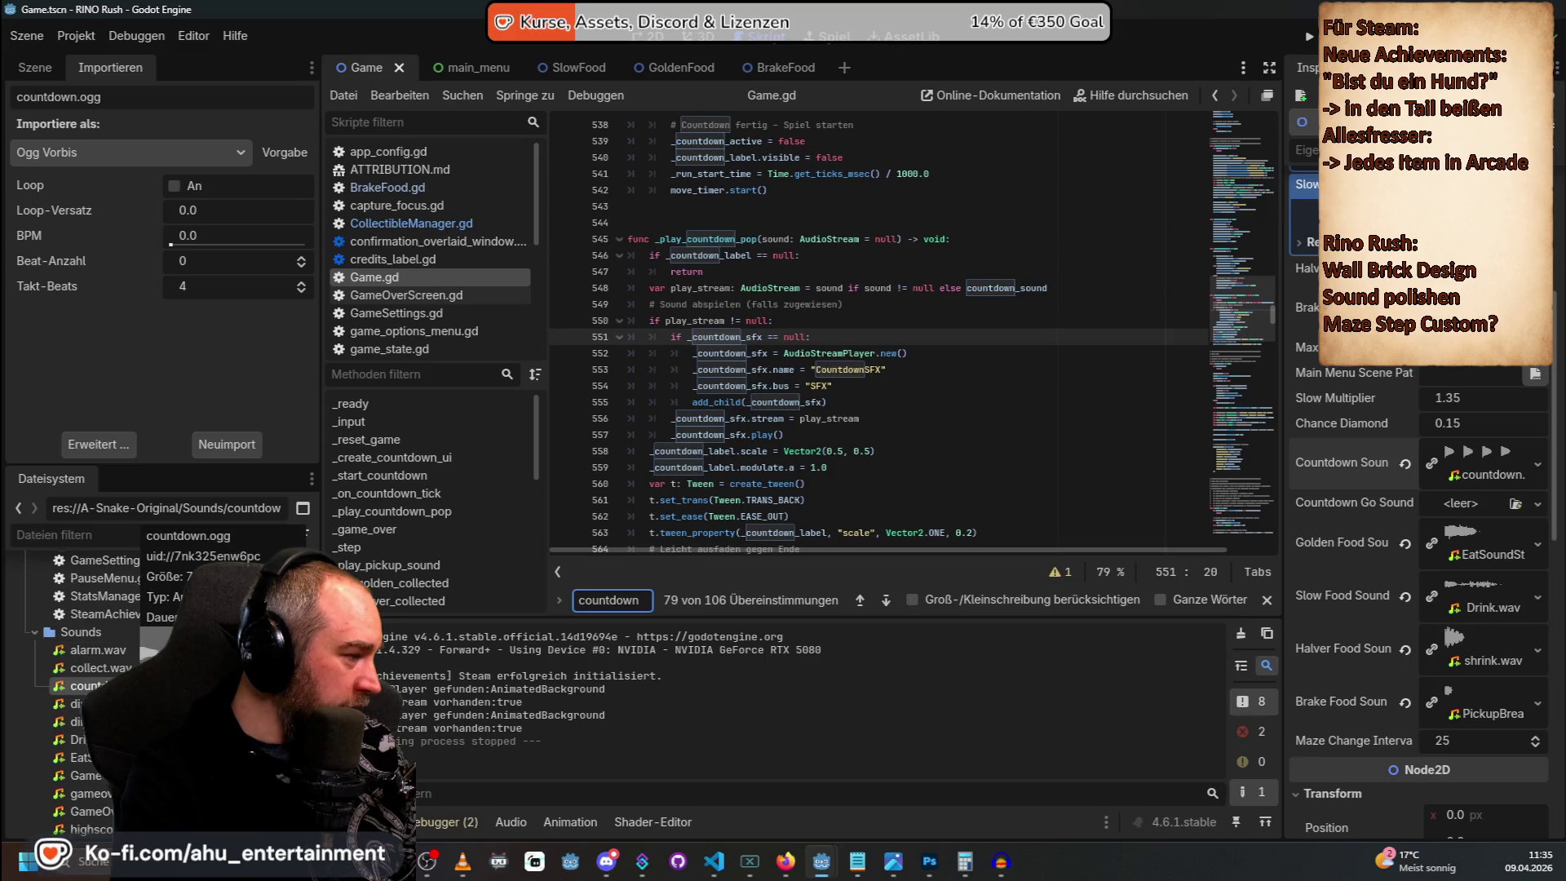
scroll(122, 693, "down", 2)
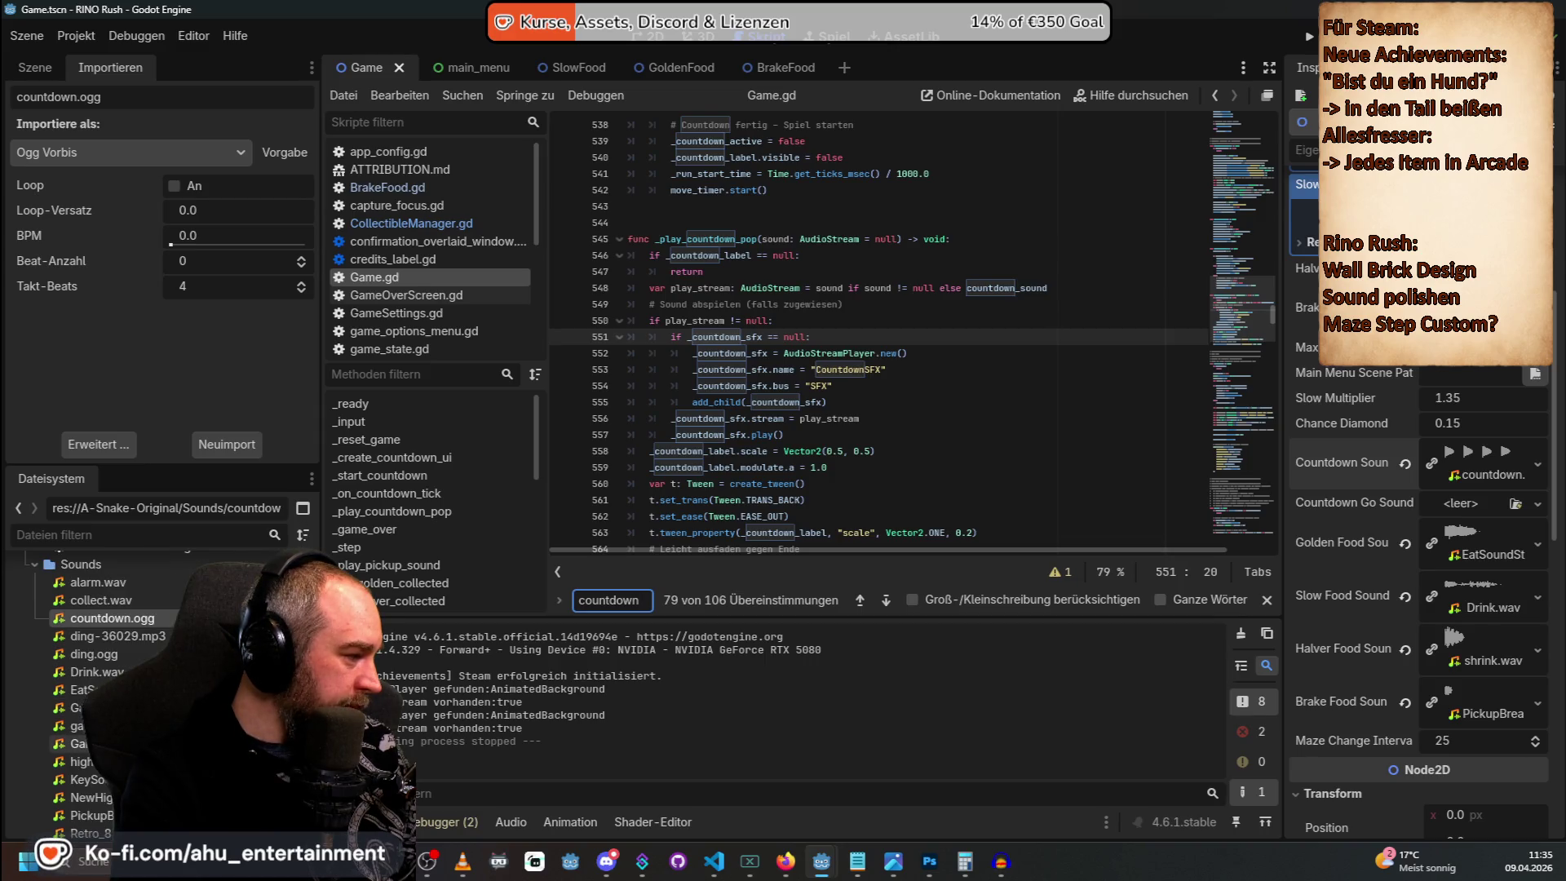
scroll(123, 636, "down", 1)
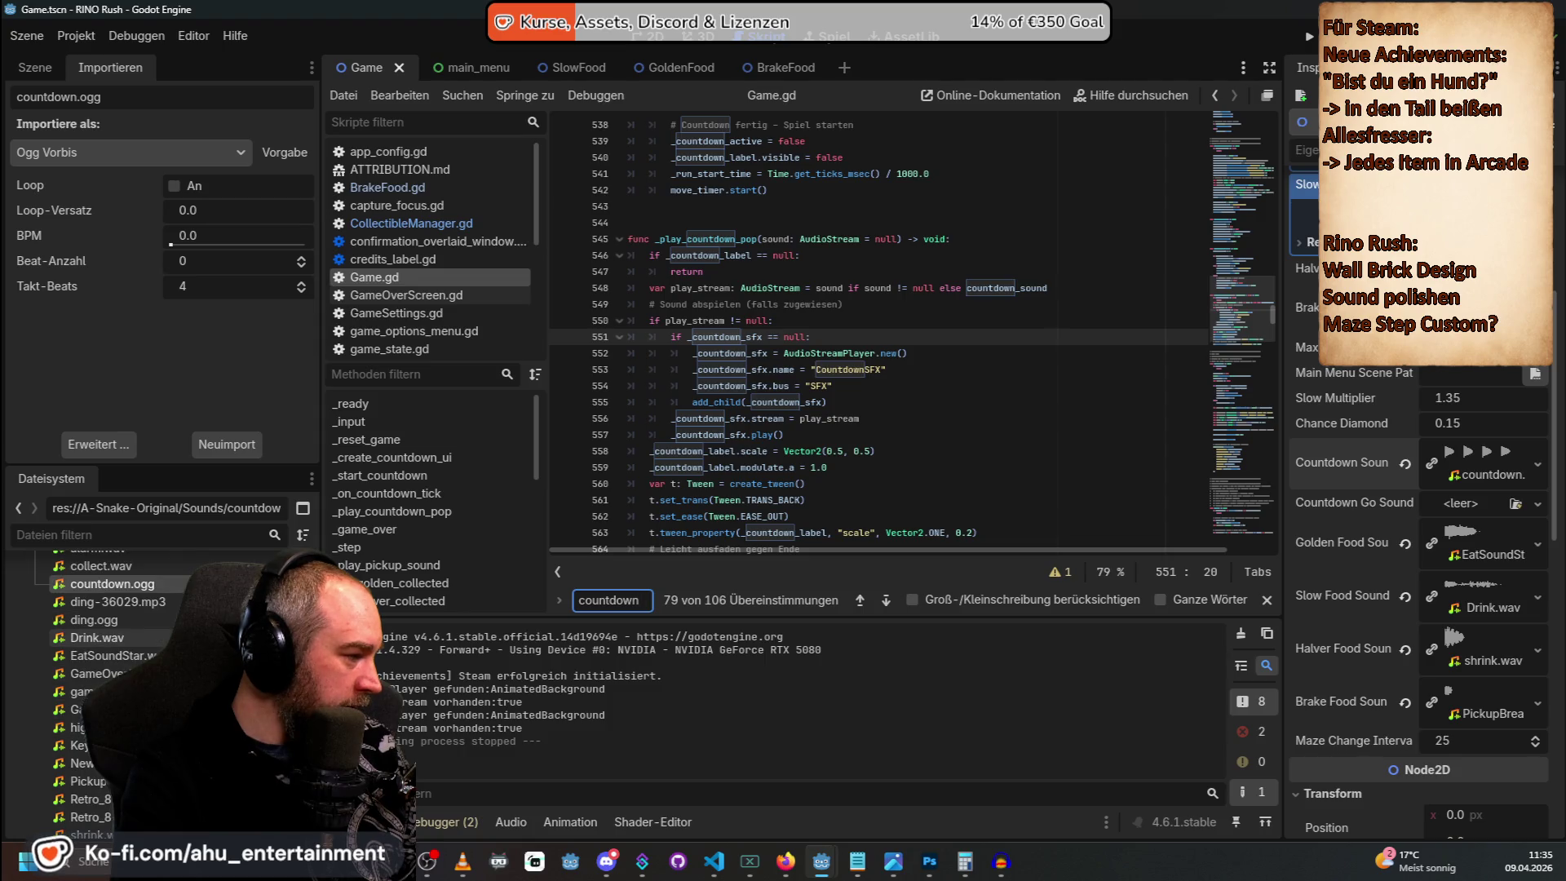
scroll(123, 636, "down", 2)
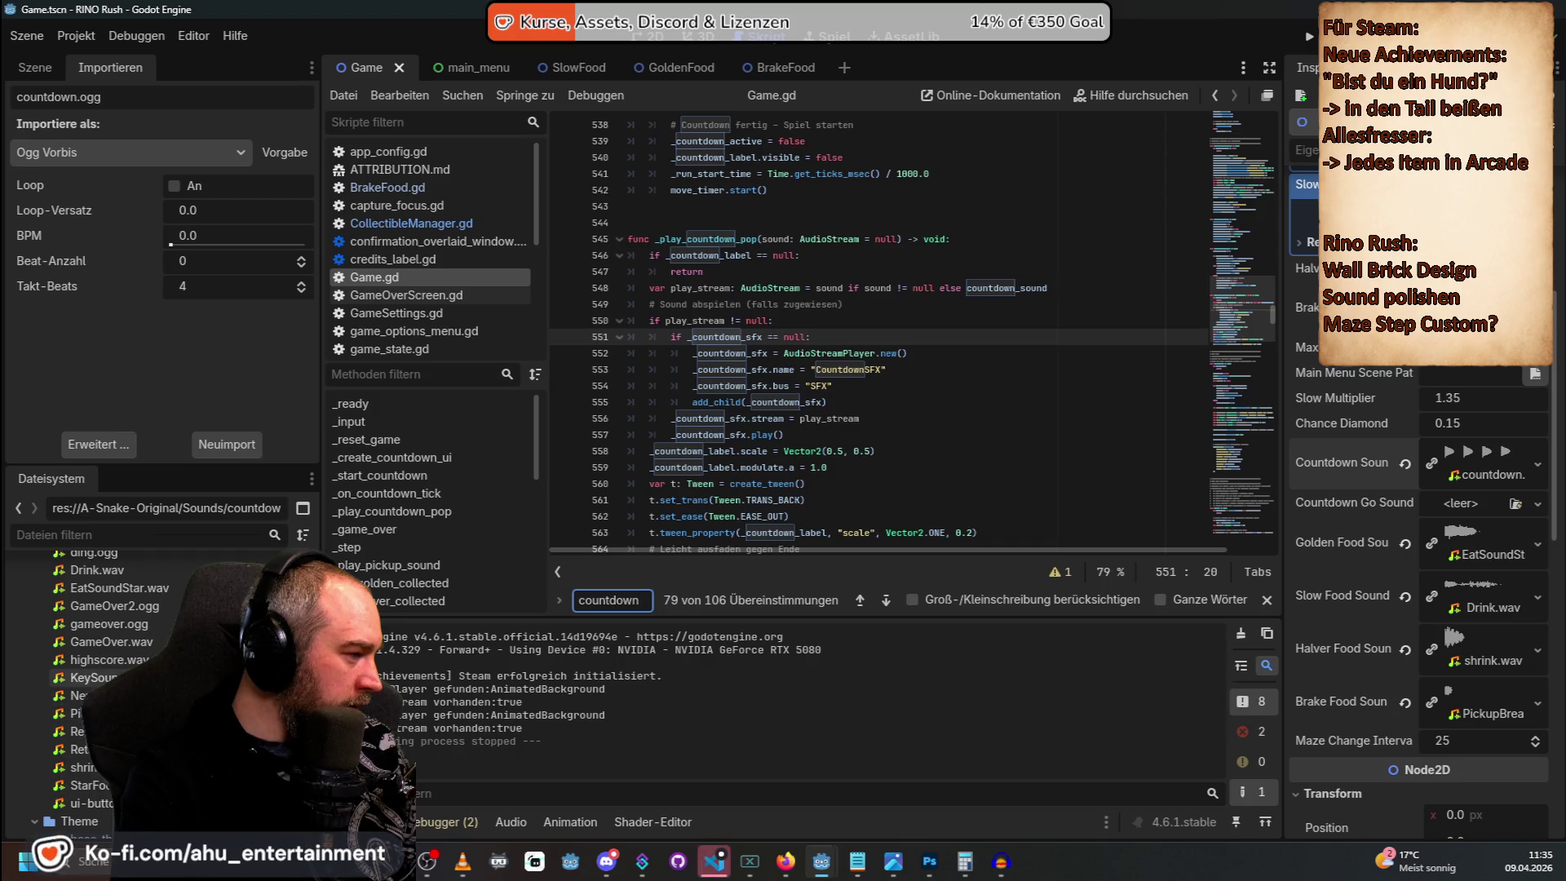
scroll(122, 693, "up", 1)
scroll(122, 693, "up", 2)
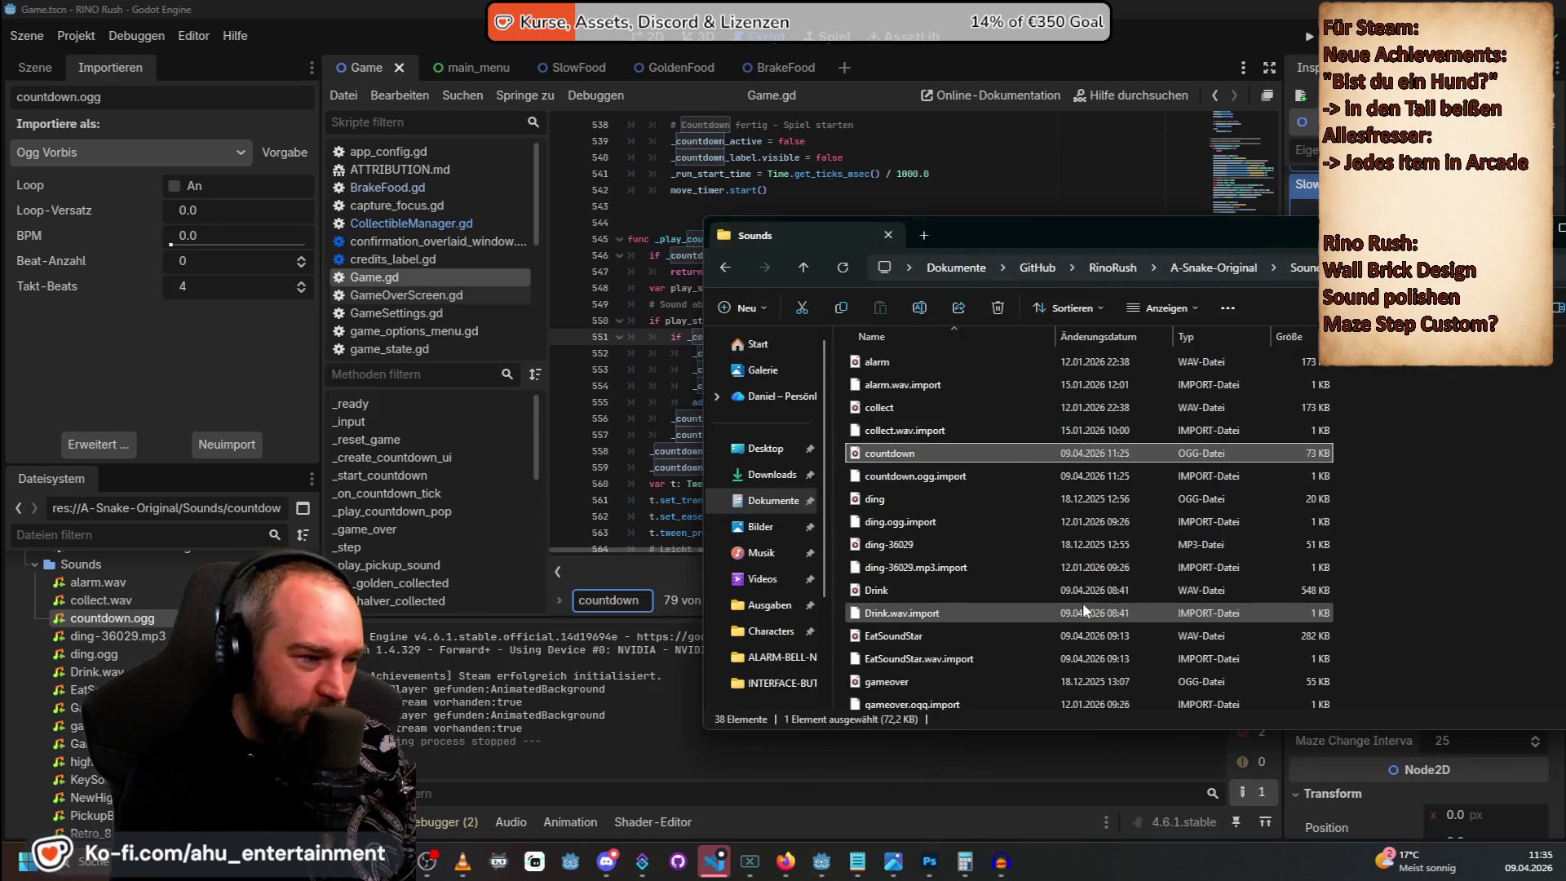
left_click(1078, 328)
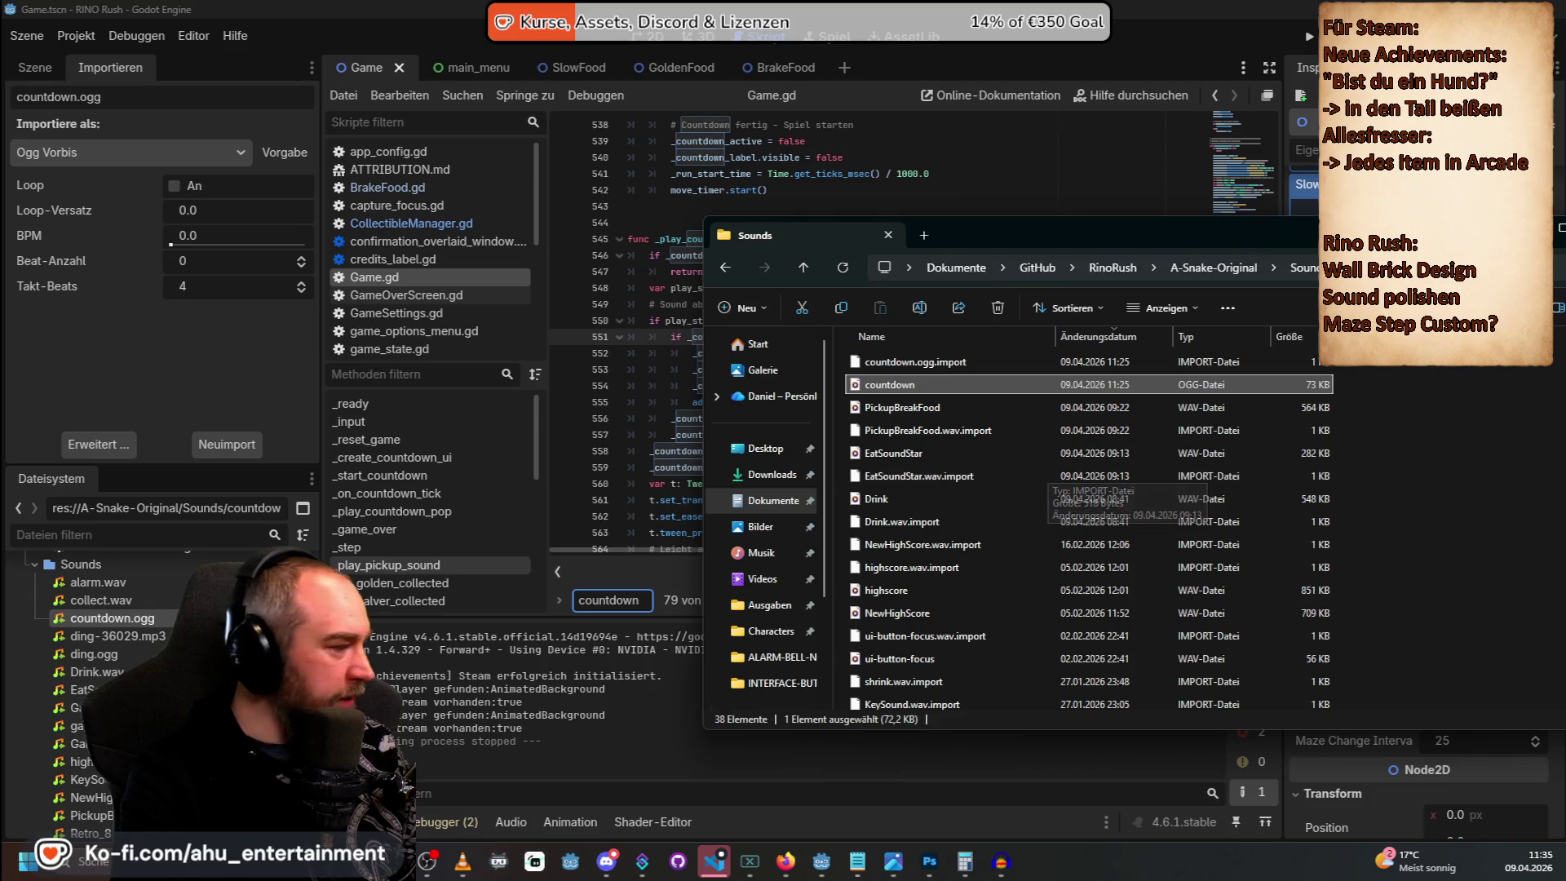
scroll(98, 693, "down", 3)
left_click(102, 536)
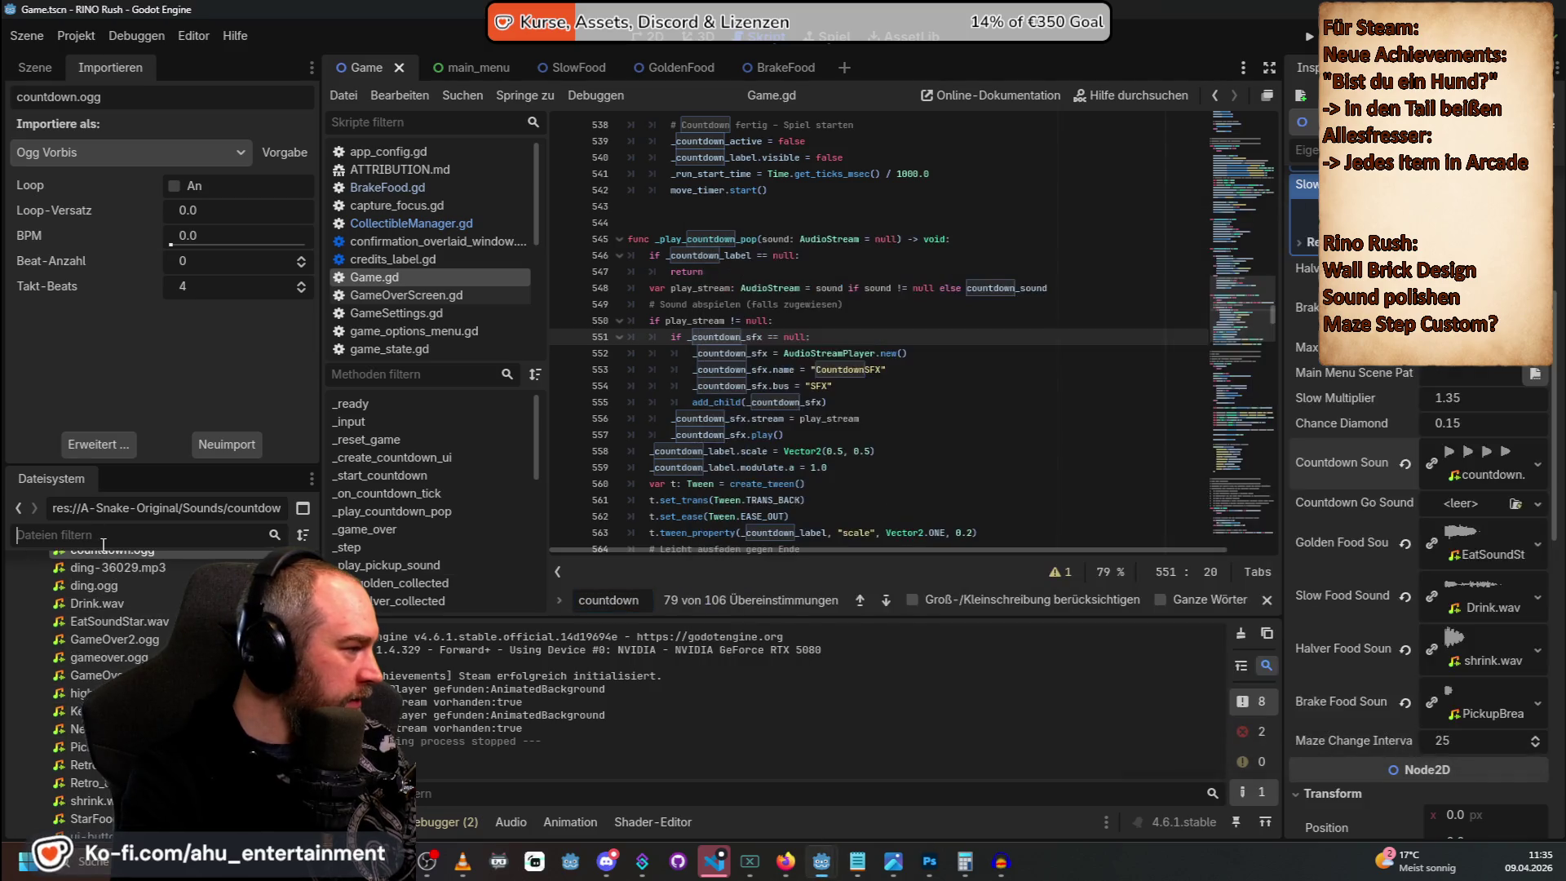
Filter for 'count', move CountdownSound1.wav into Sounds, and assign it as Countdown Sound.
type("coutn")
key("BackSpace")
key("BackSpace")
type("nt")
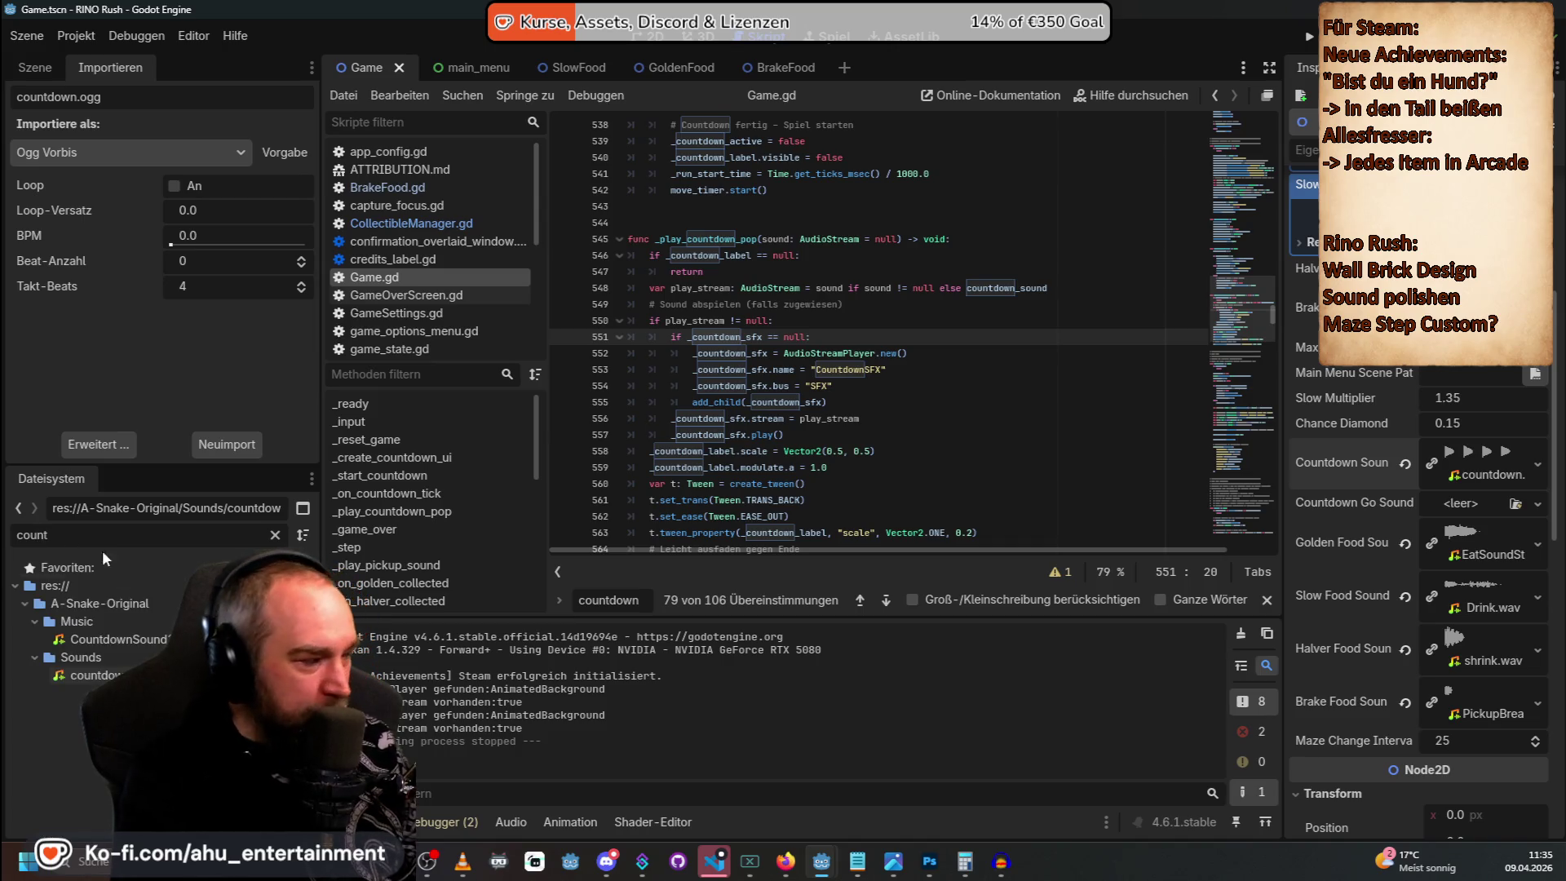
left_click_drag(122, 638, 78, 659)
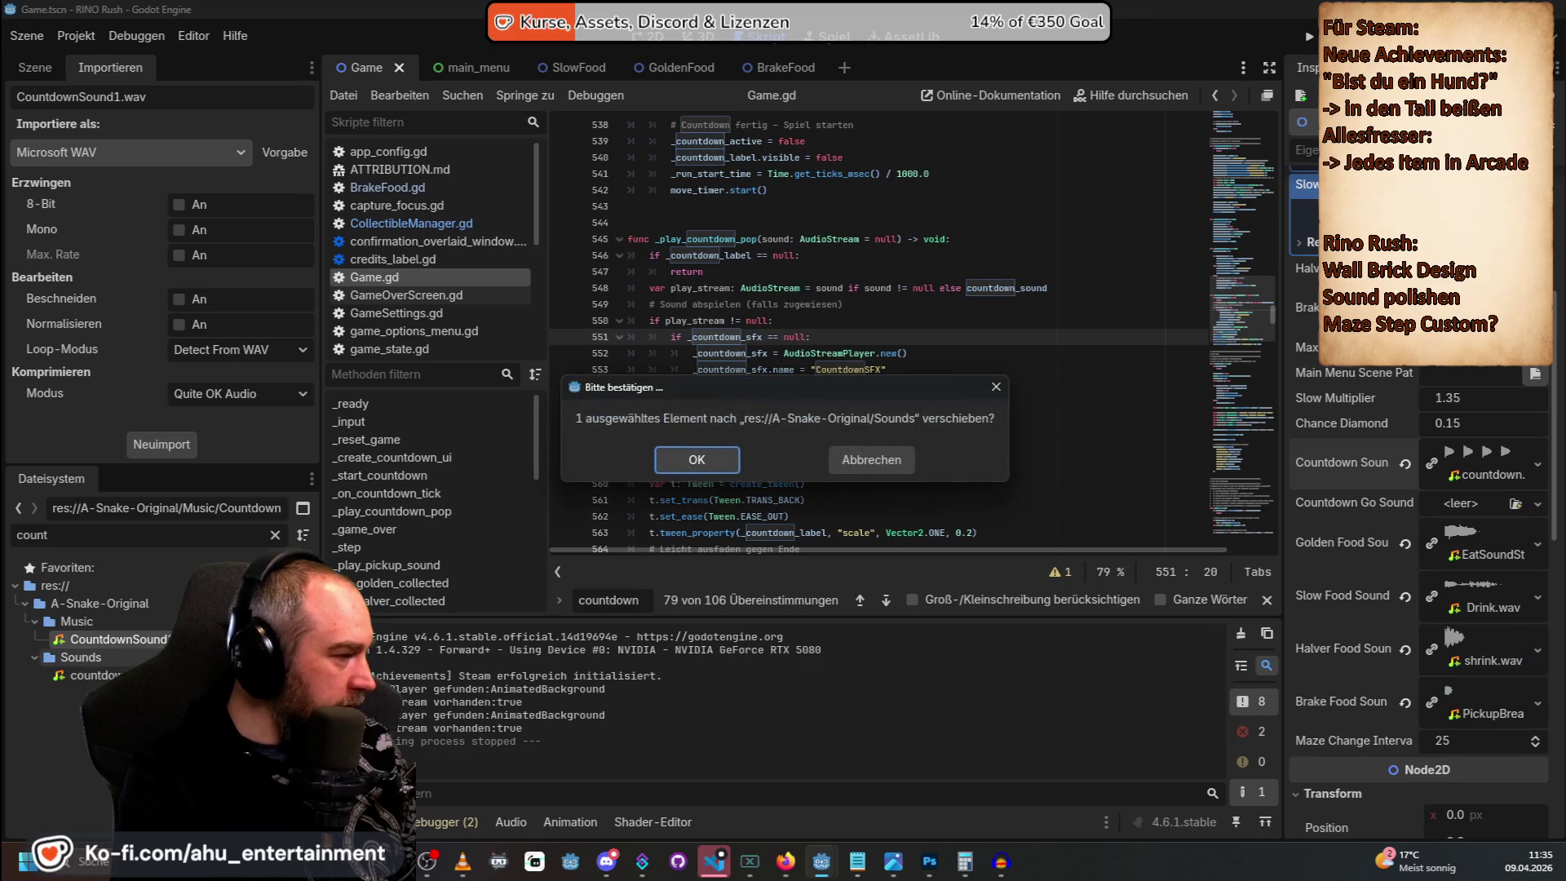
left_click(702, 463)
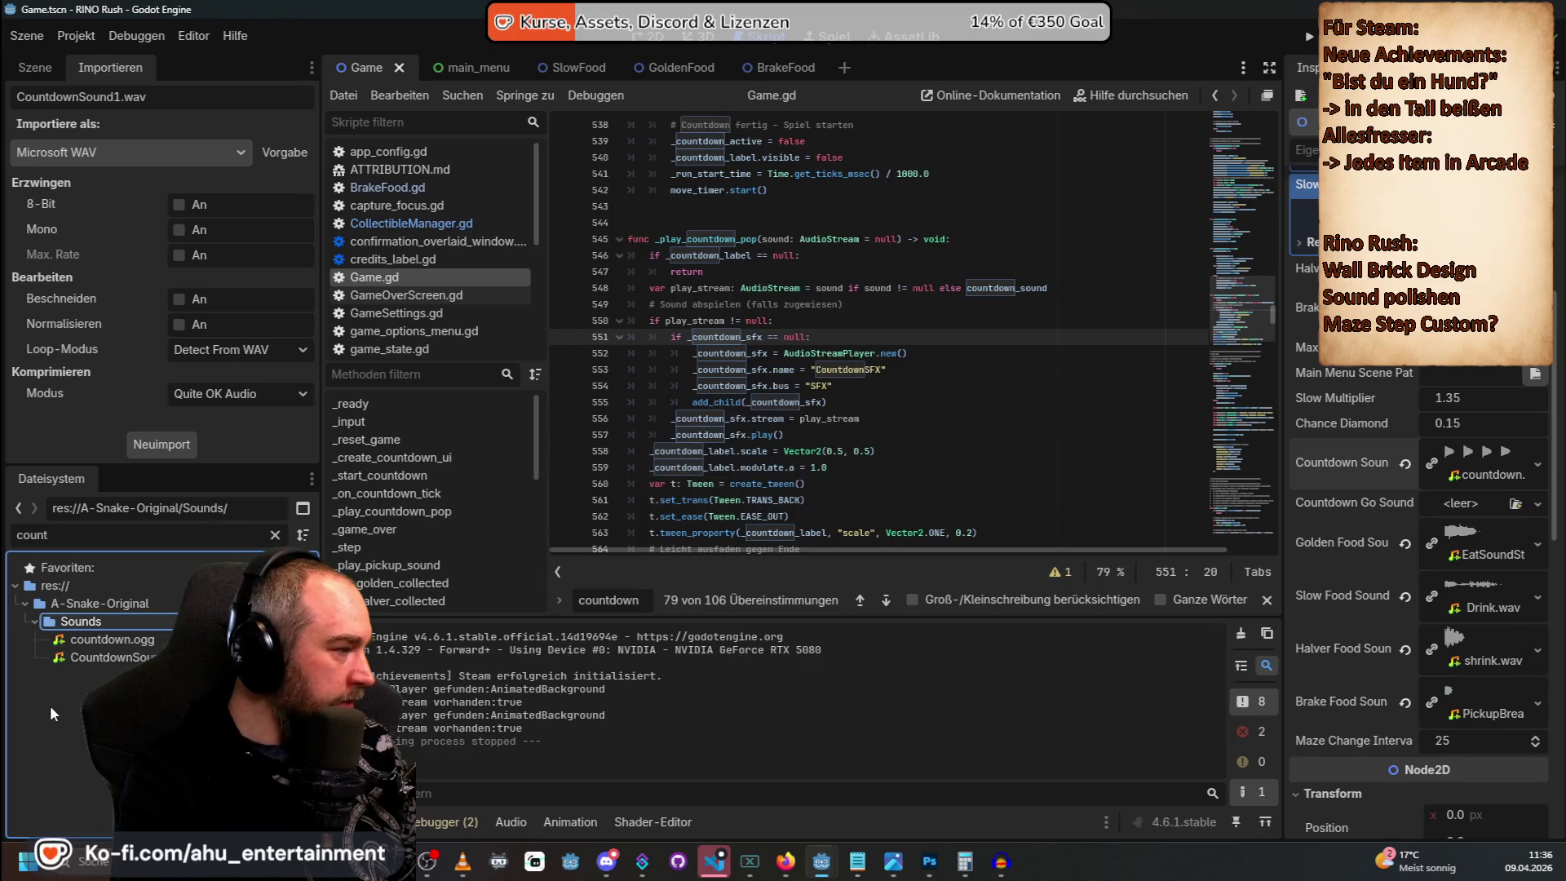
mouse_move(106, 658)
left_mouse_down()
mouse_move(829, 624)
mouse_move(1507, 486)
mouse_move(1493, 471)
left_mouse_up()
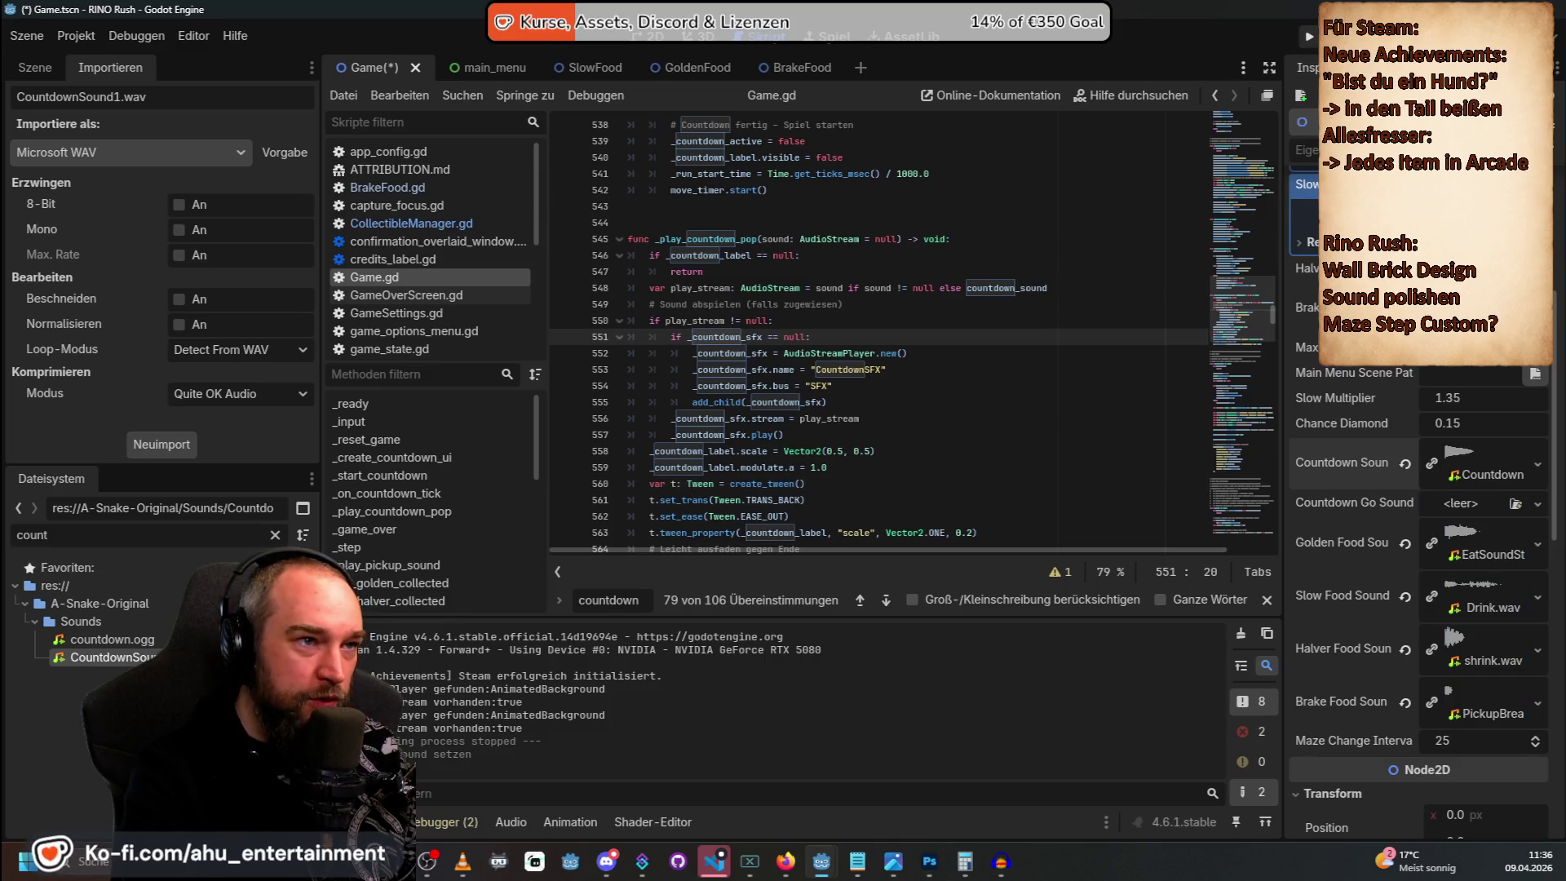
Save the Game scene, test the countdown in a match, then close the game.
key("ctrl+s")
key("F5")
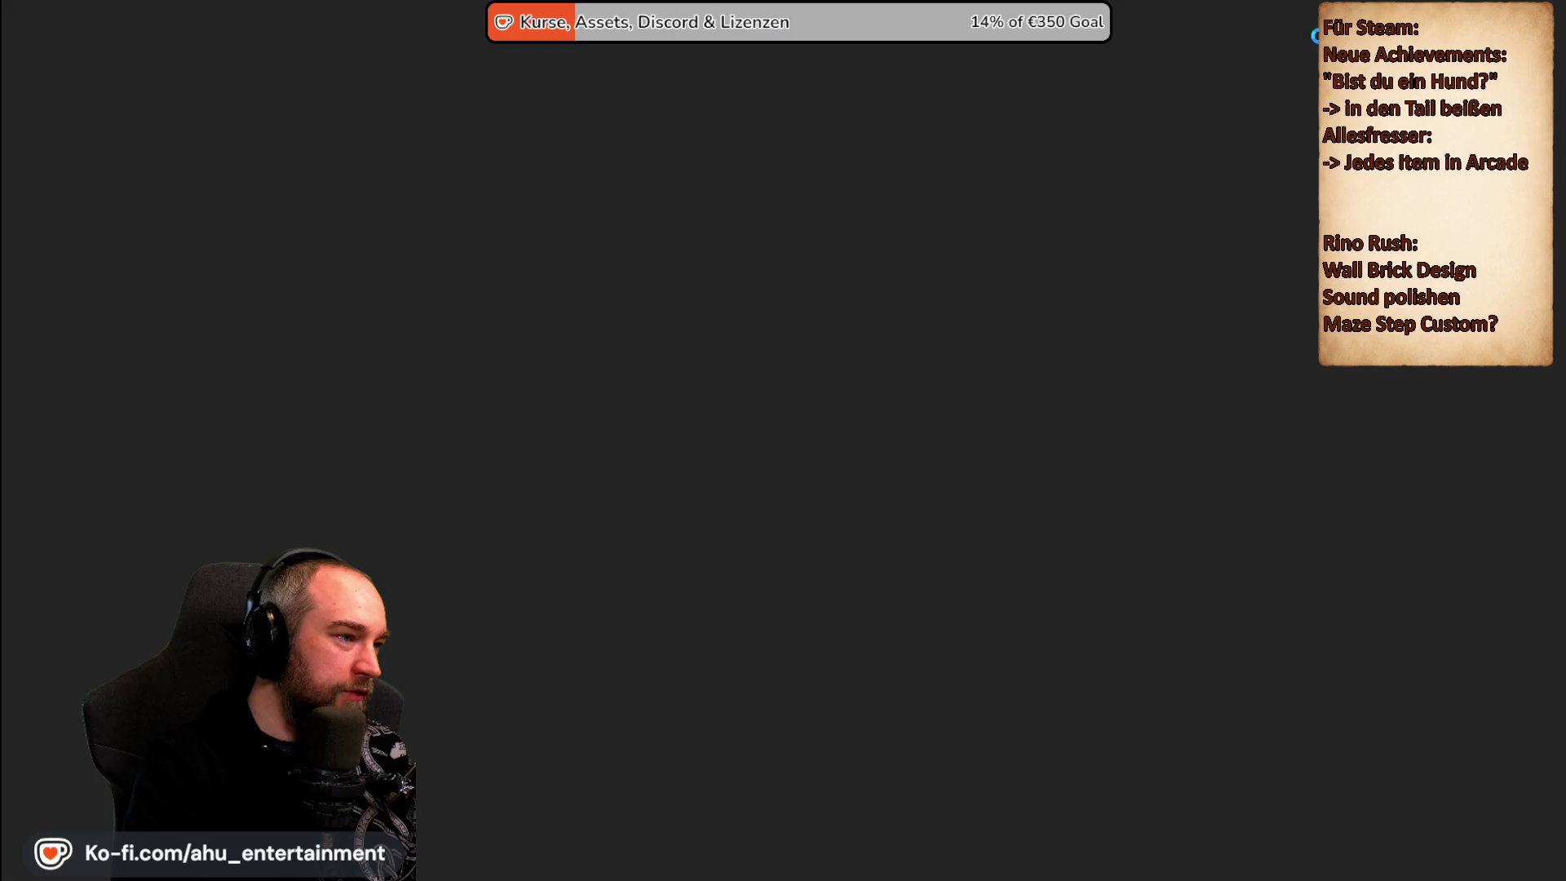
key("Return")
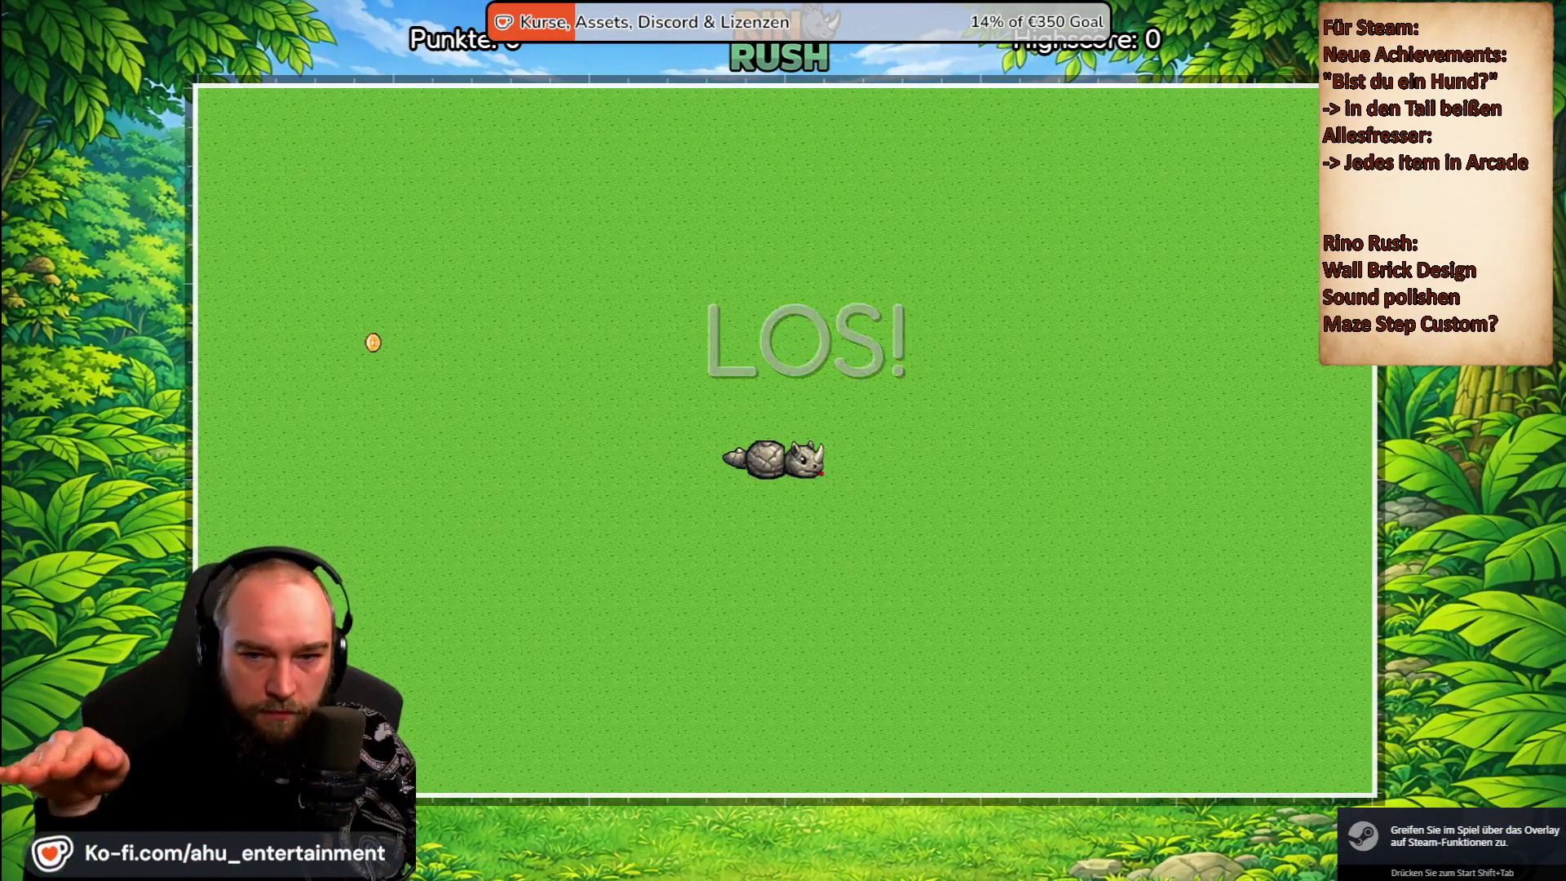
key("F8")
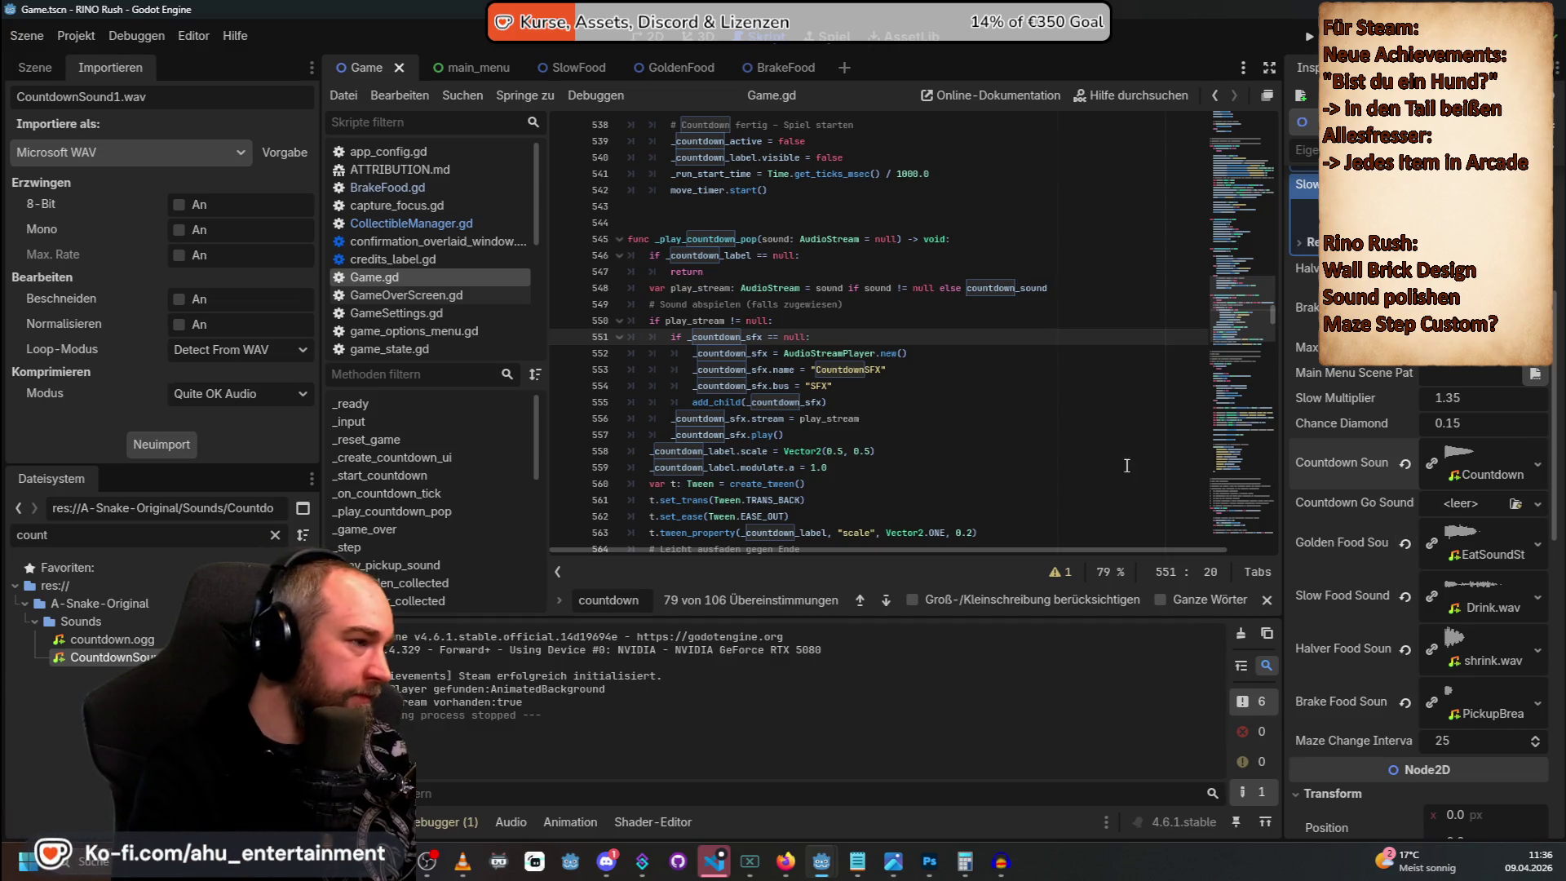
Accept Copilot's countdown GO sound changes to Game.gd in Visual Studio Code.
key("alt+Tab")
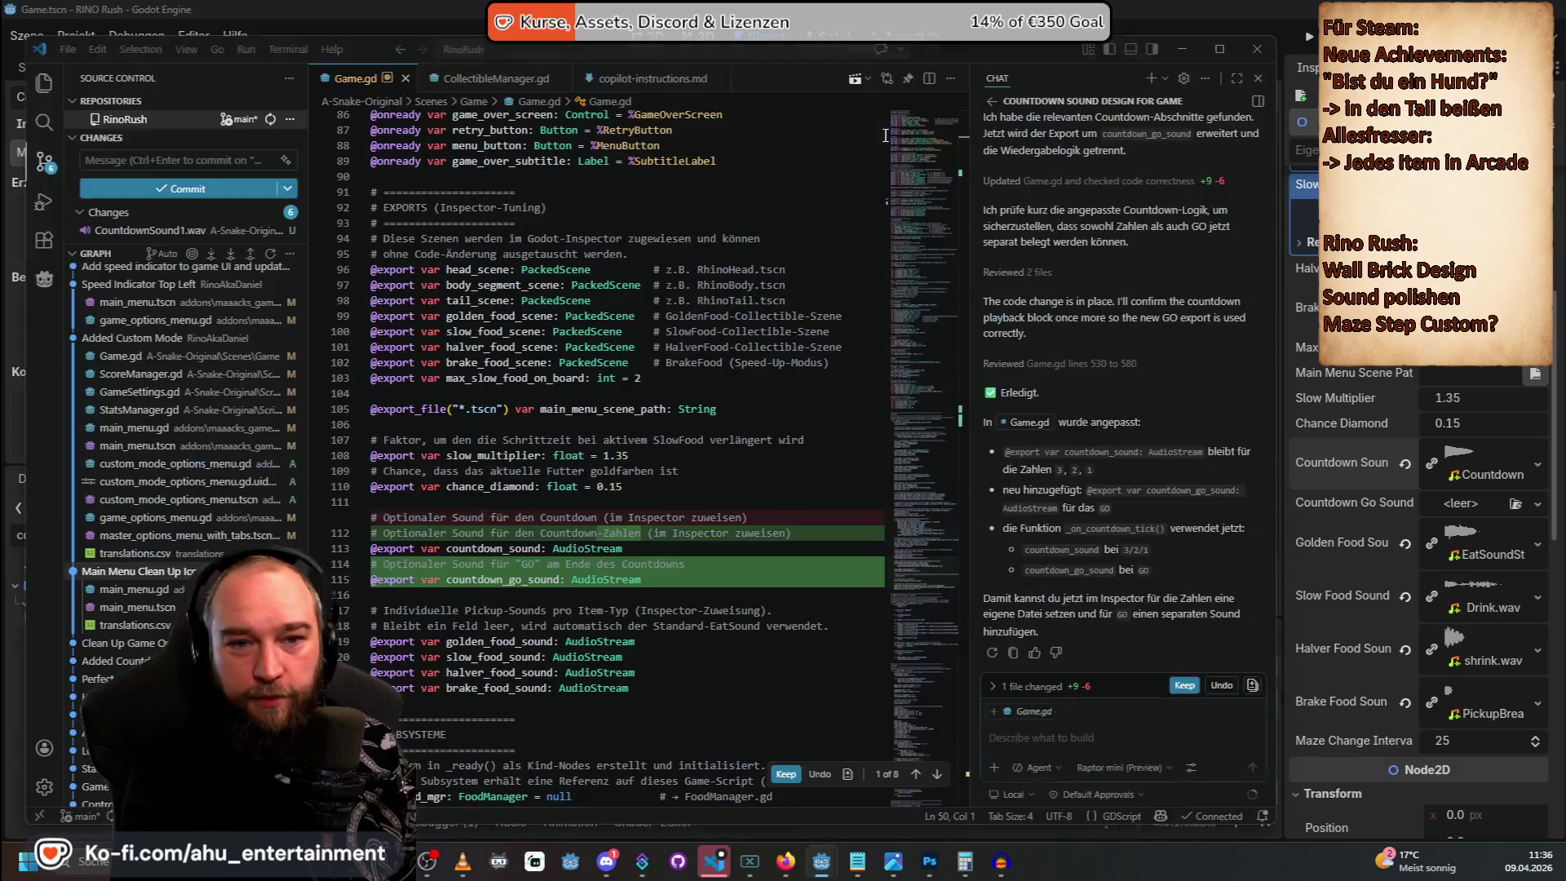
left_click(957, 415)
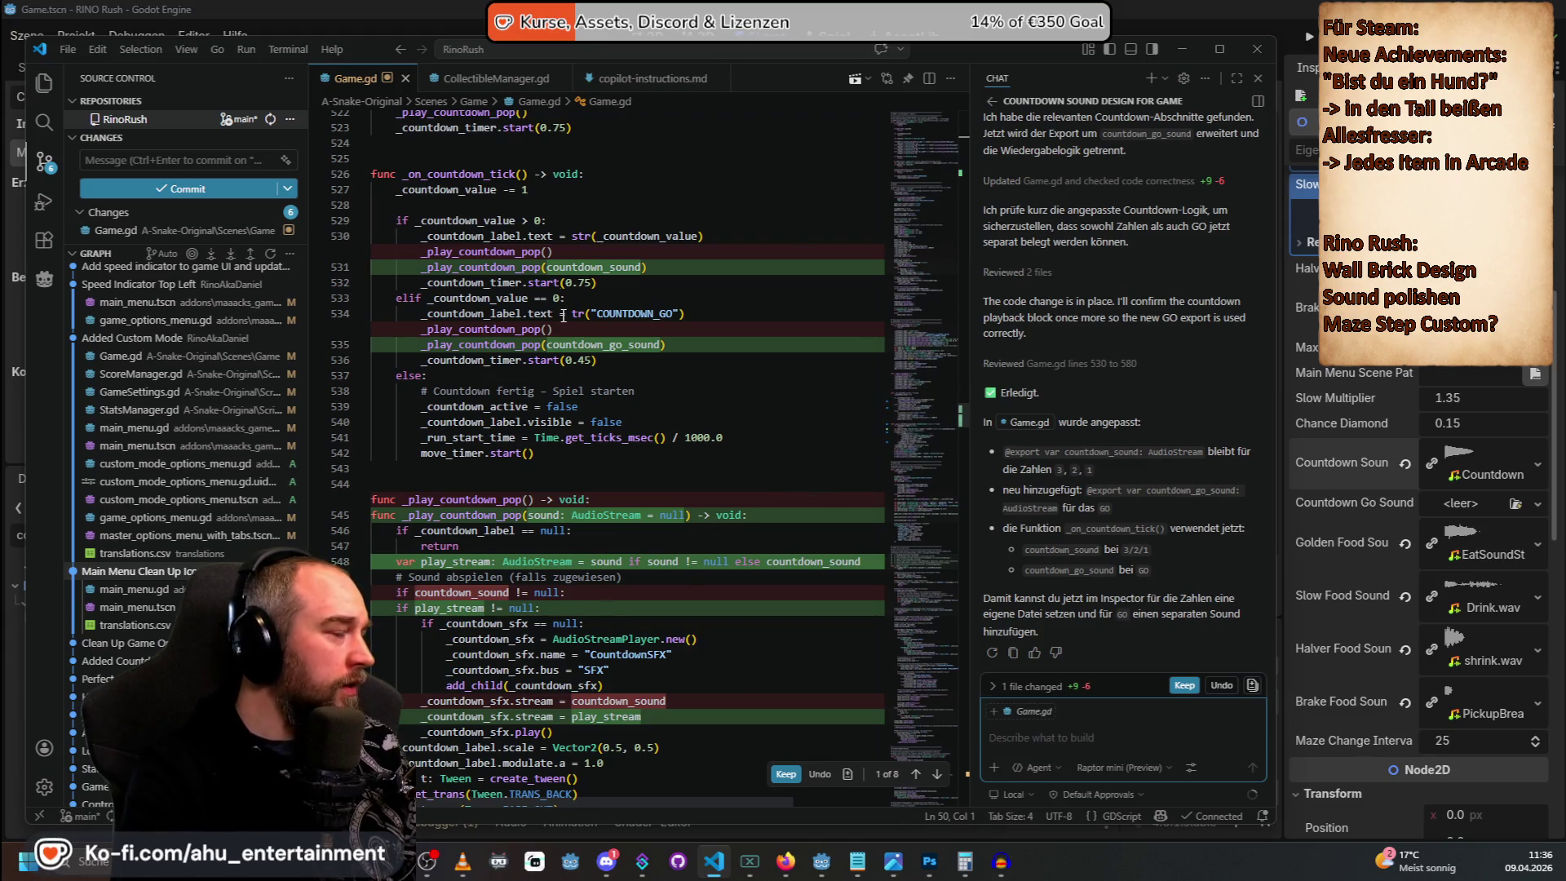
left_click(1183, 686)
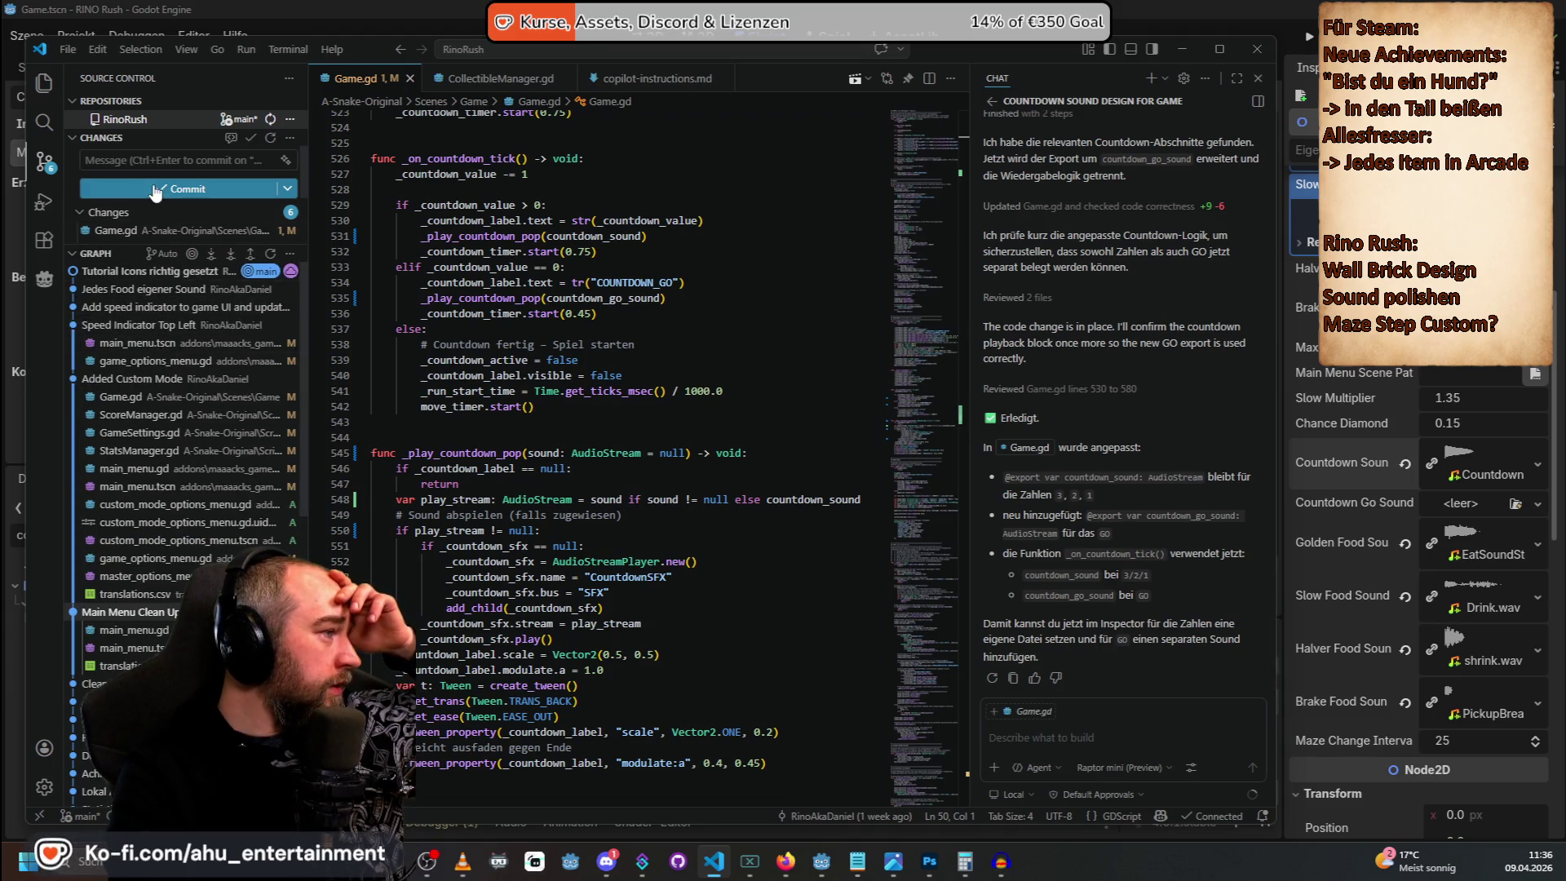
Review the uncommitted Game.gd diff, then bring up the countdown clips in Audacity.
left_click(105, 231)
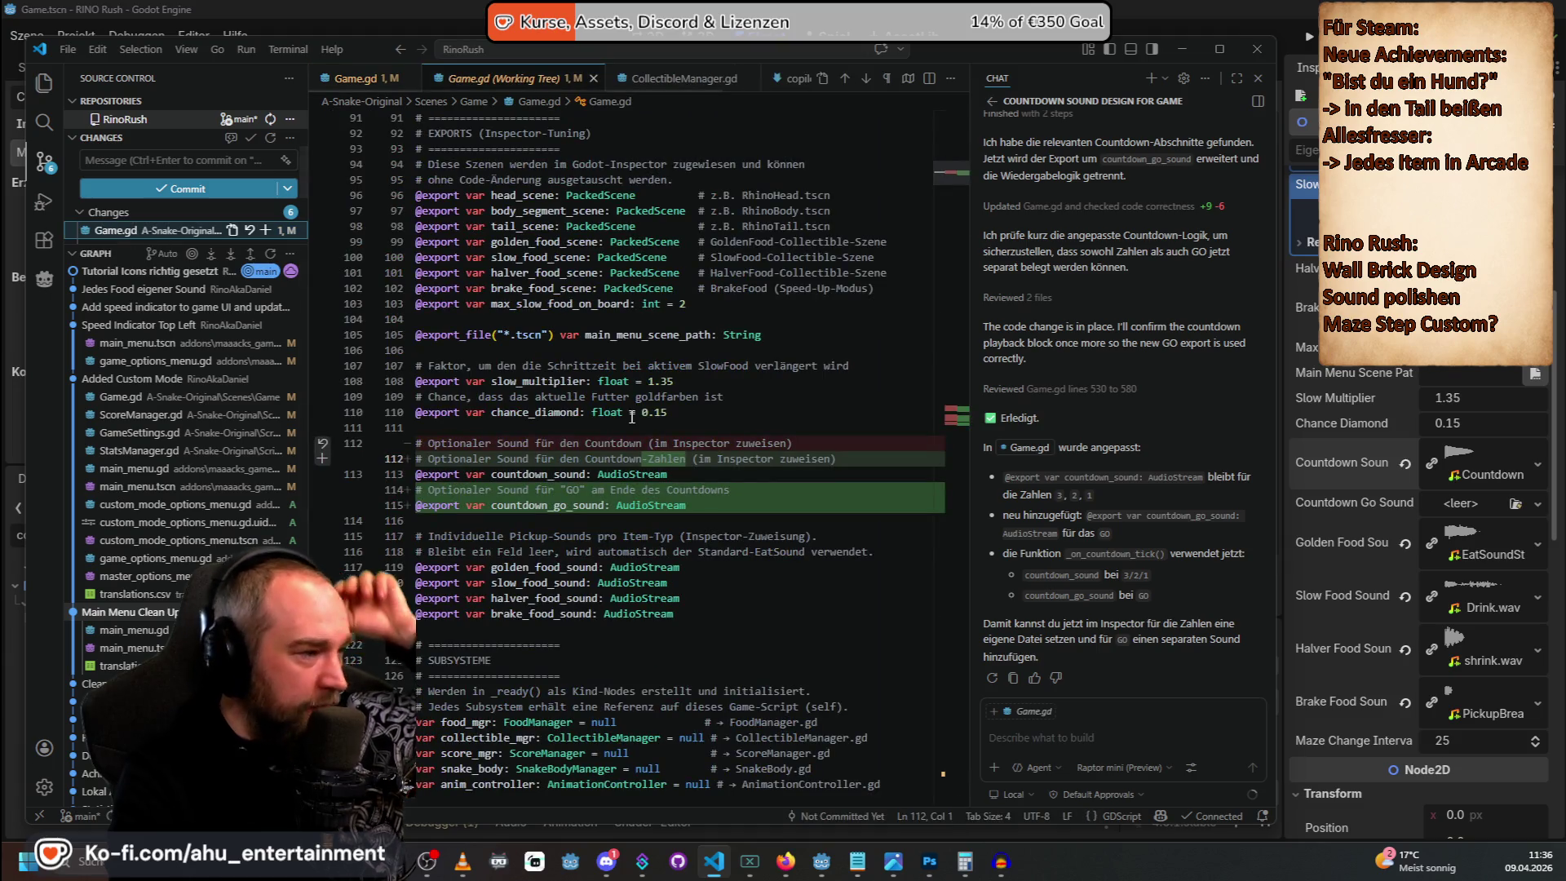
scroll(620, 489, "down", 20)
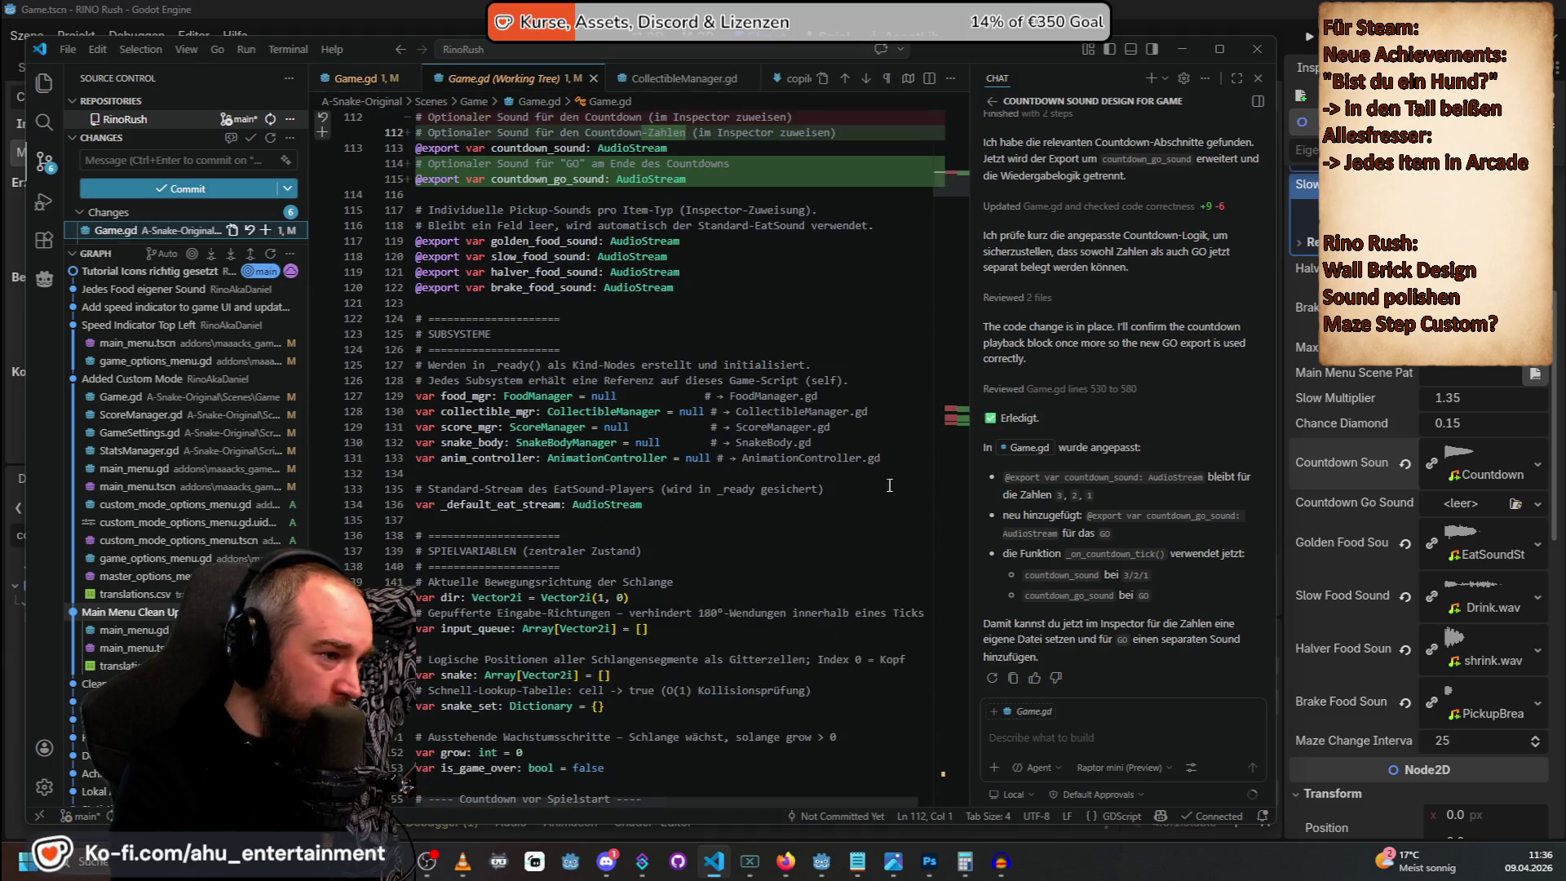
scroll(676, 405, "down", 2)
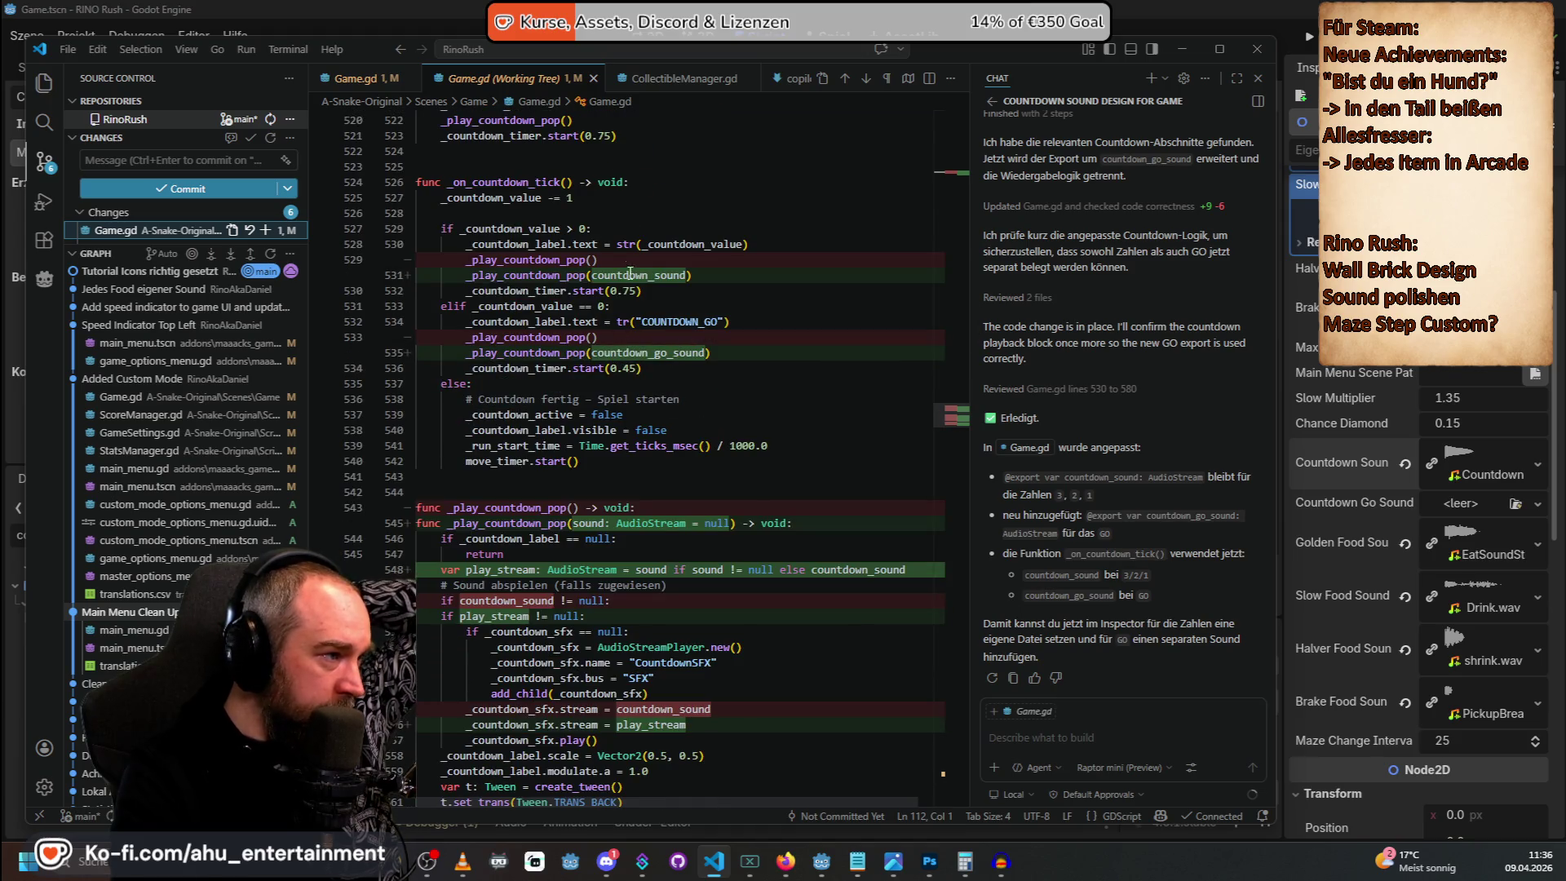
scroll(641, 267, "down", 3)
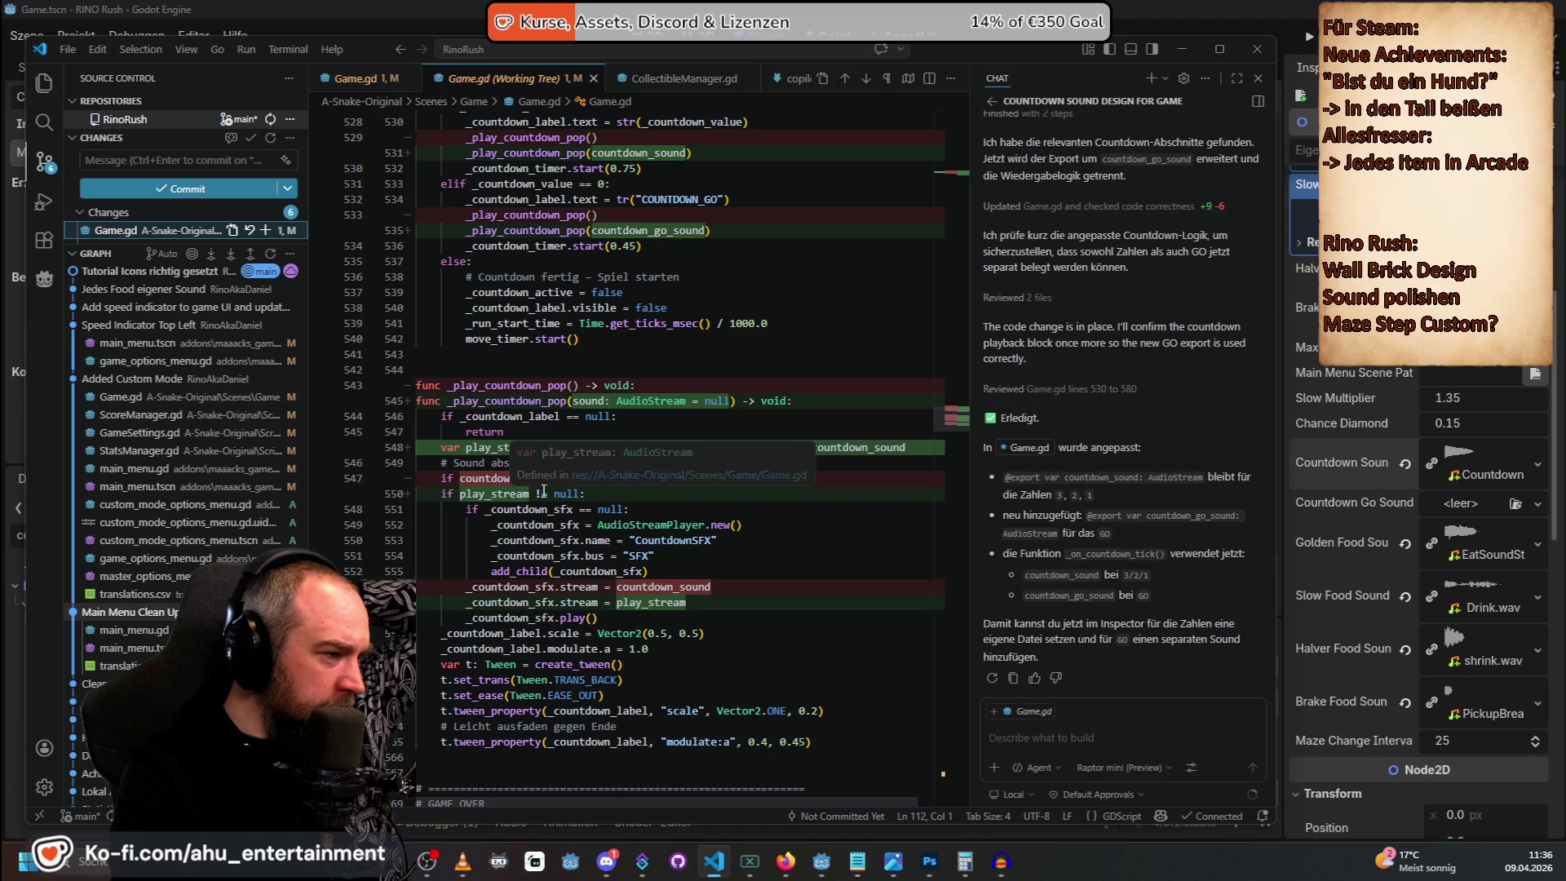
scroll(722, 495, "down", 2)
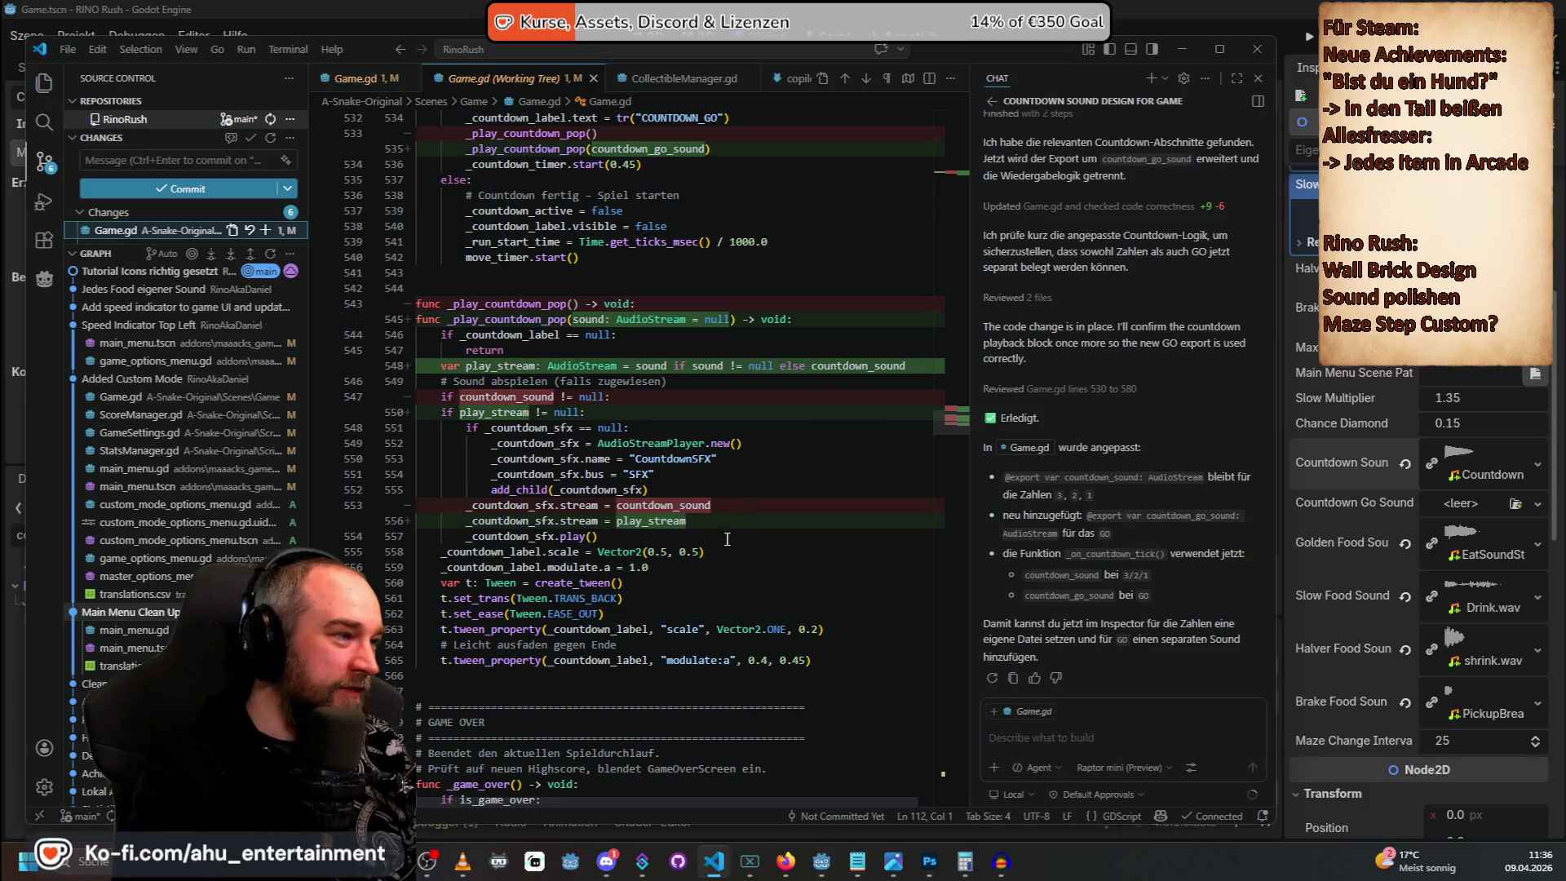
scroll(729, 531, "down", 2)
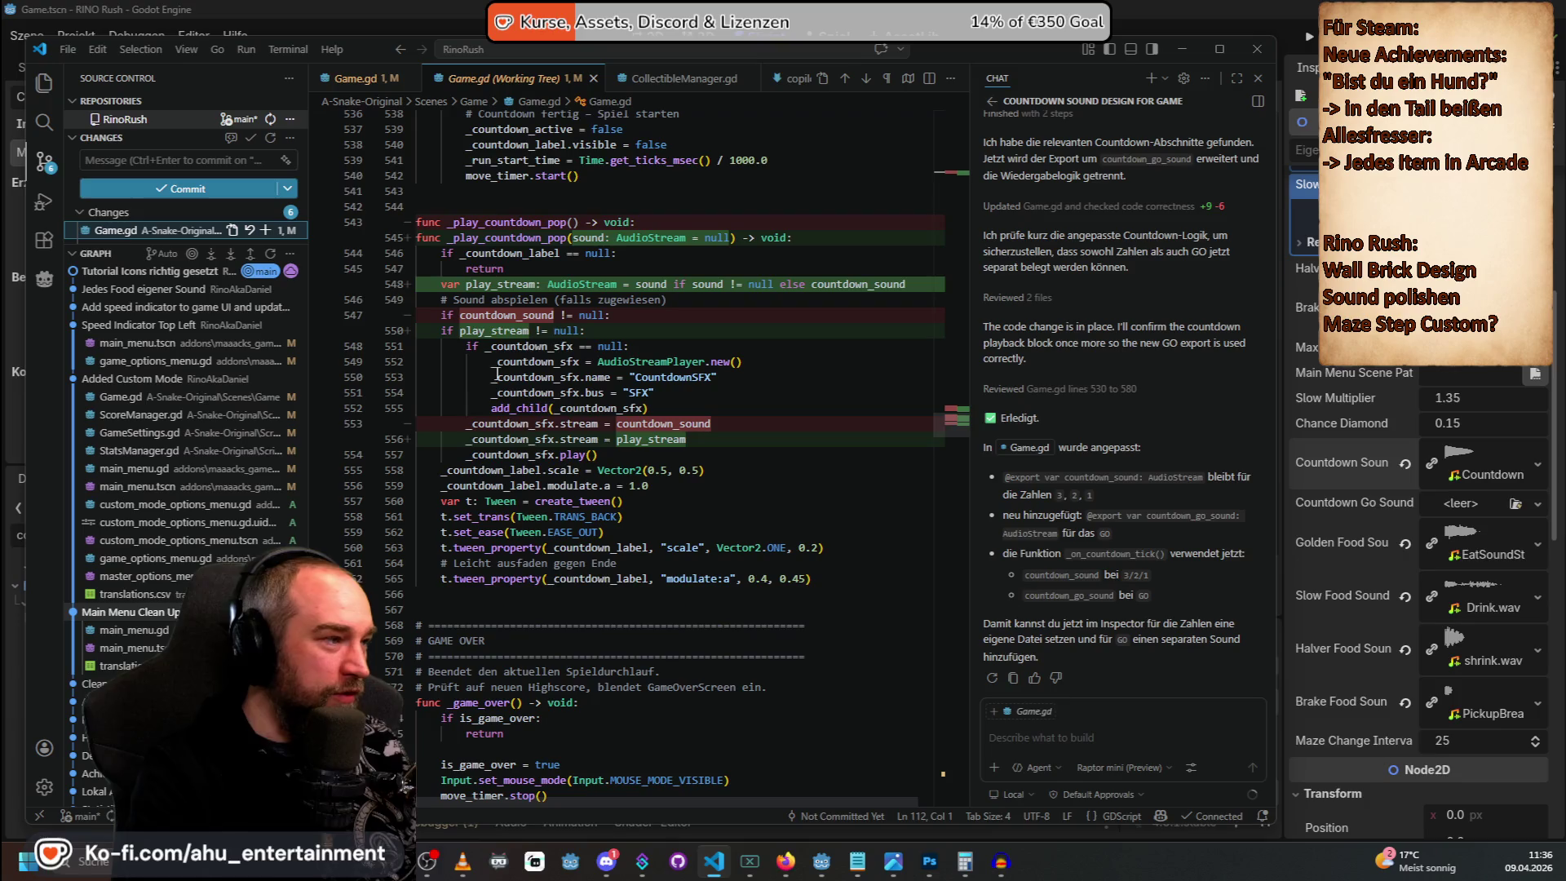
scroll(587, 336, "down", 2)
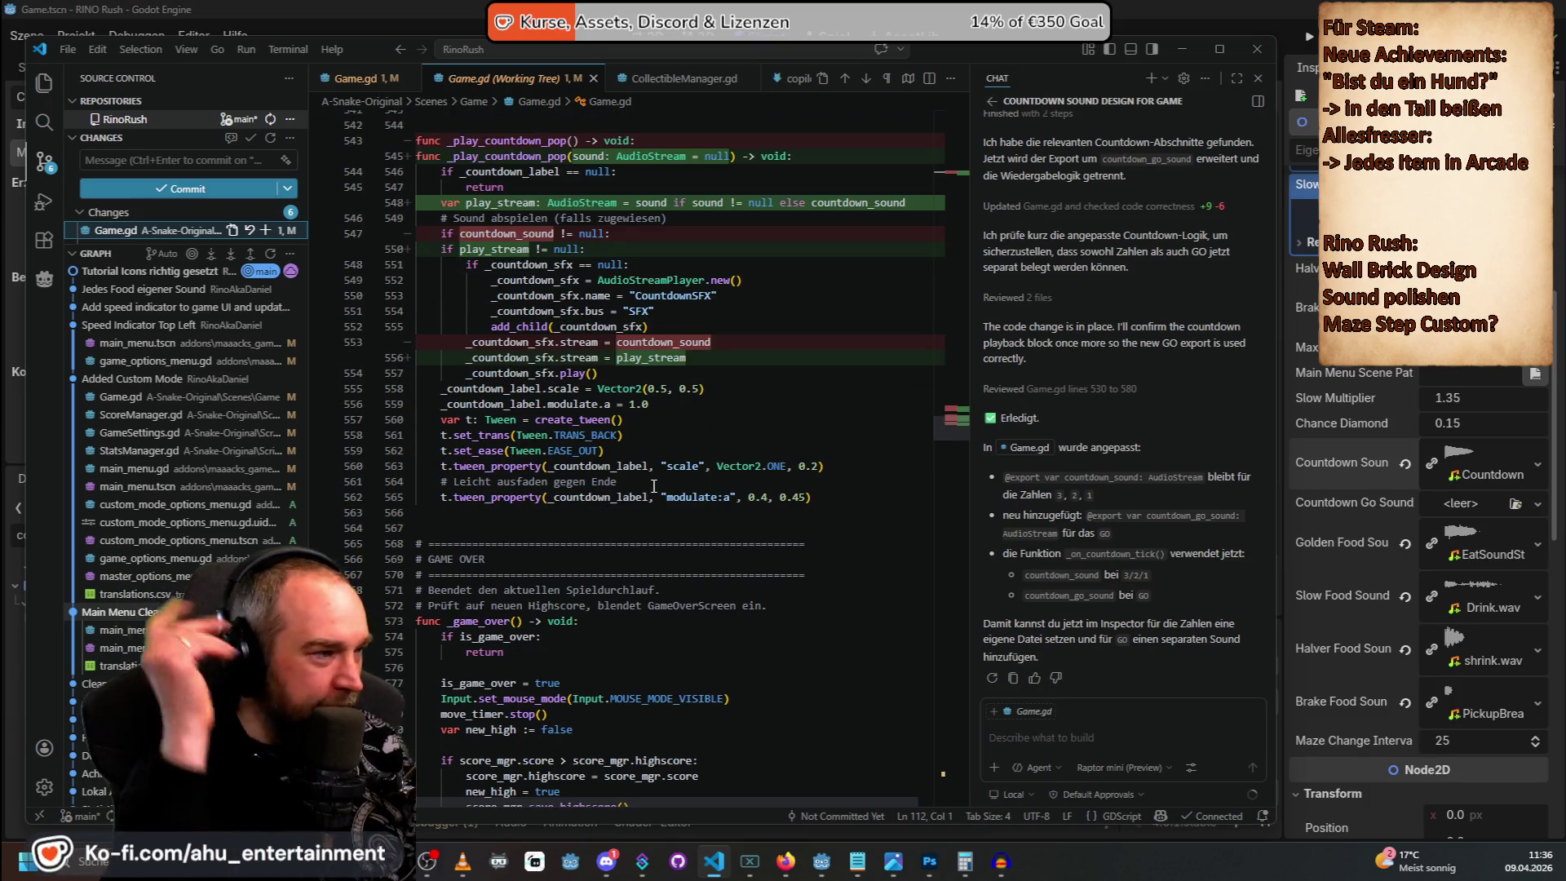
key("alt+Tab")
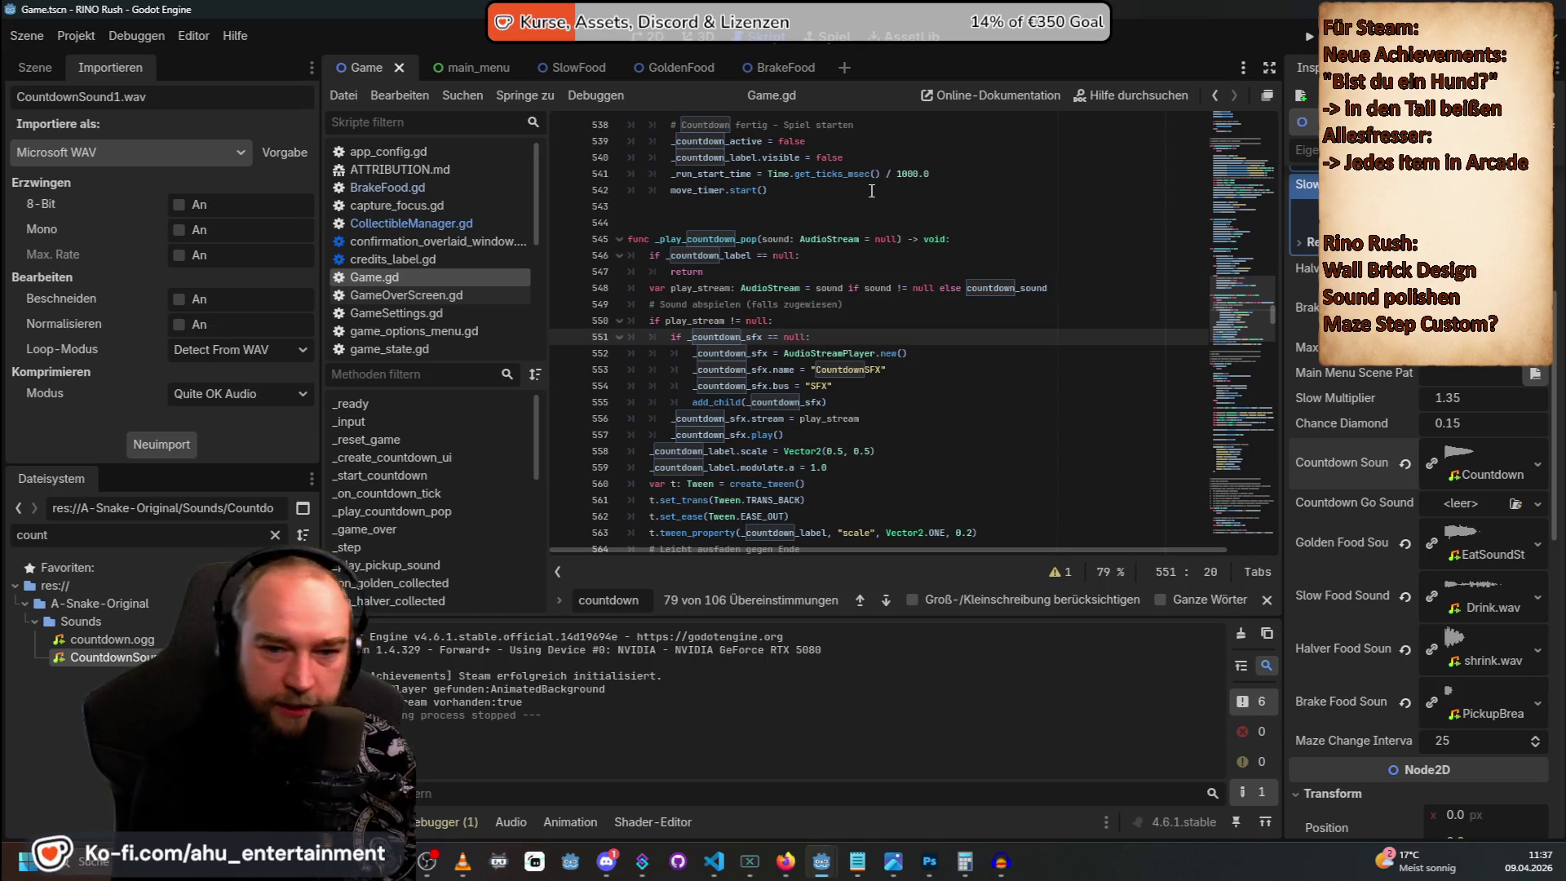
mouse_move(730, 192)
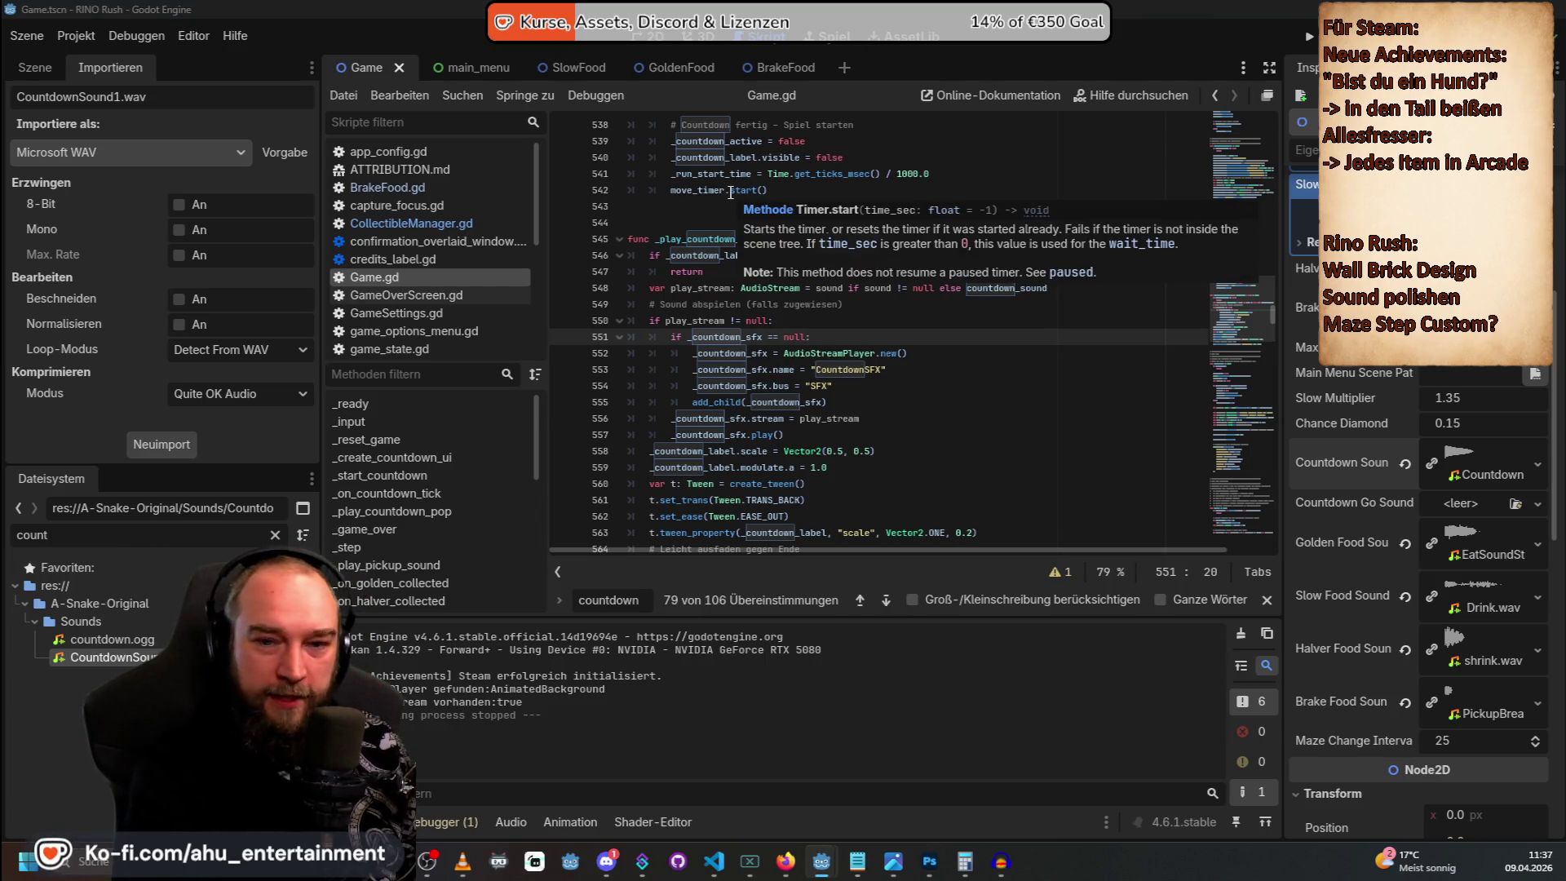
key("alt+Tab")
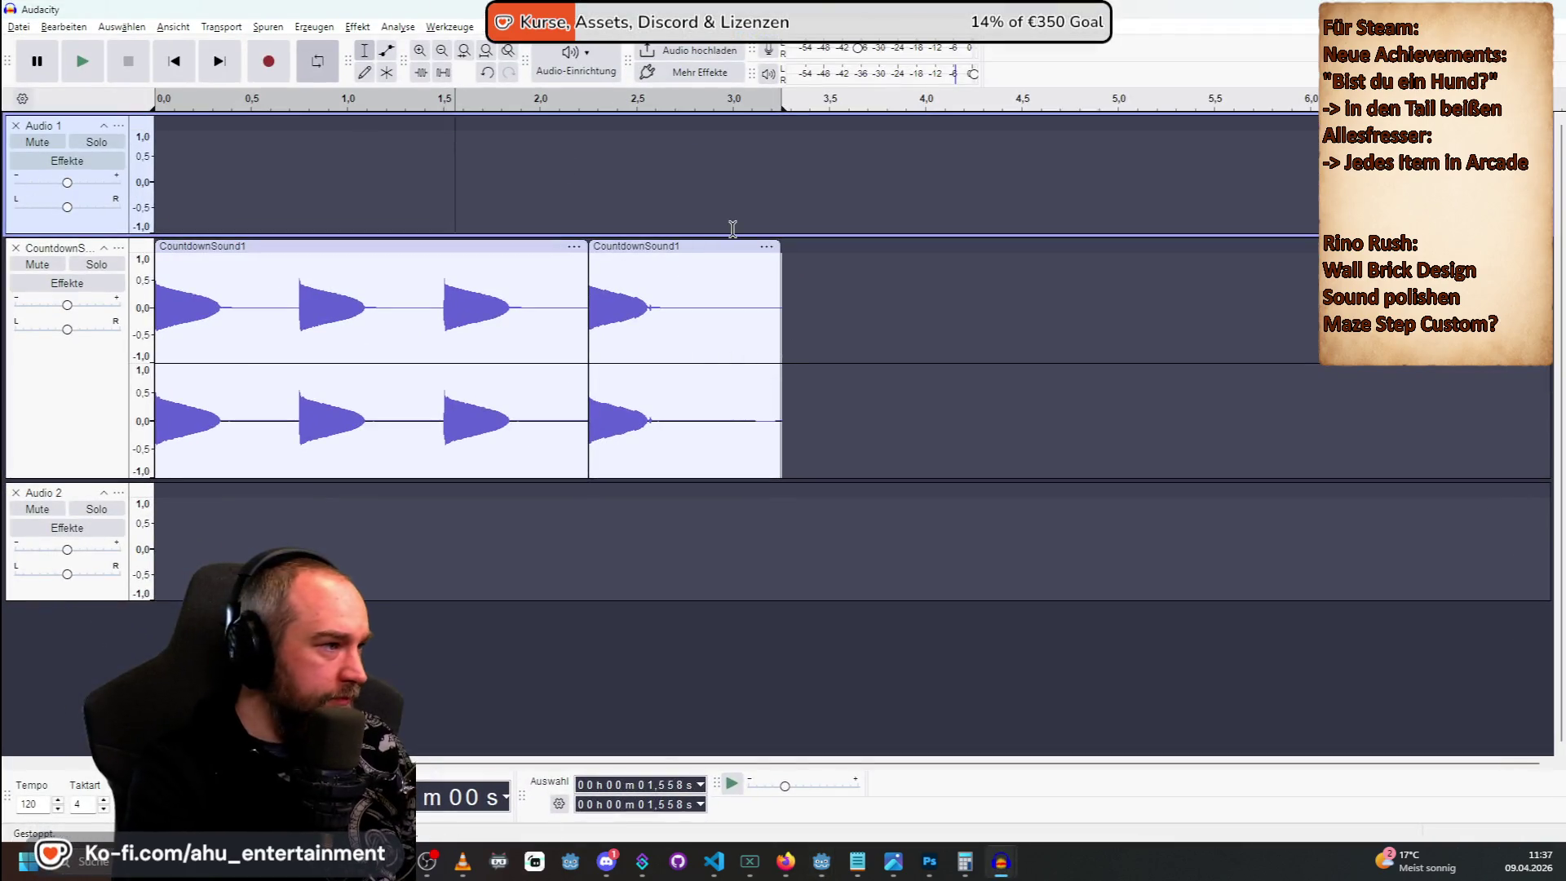
Delete the first countdown clip and move the GO clip to the start of the track.
left_click(685, 245)
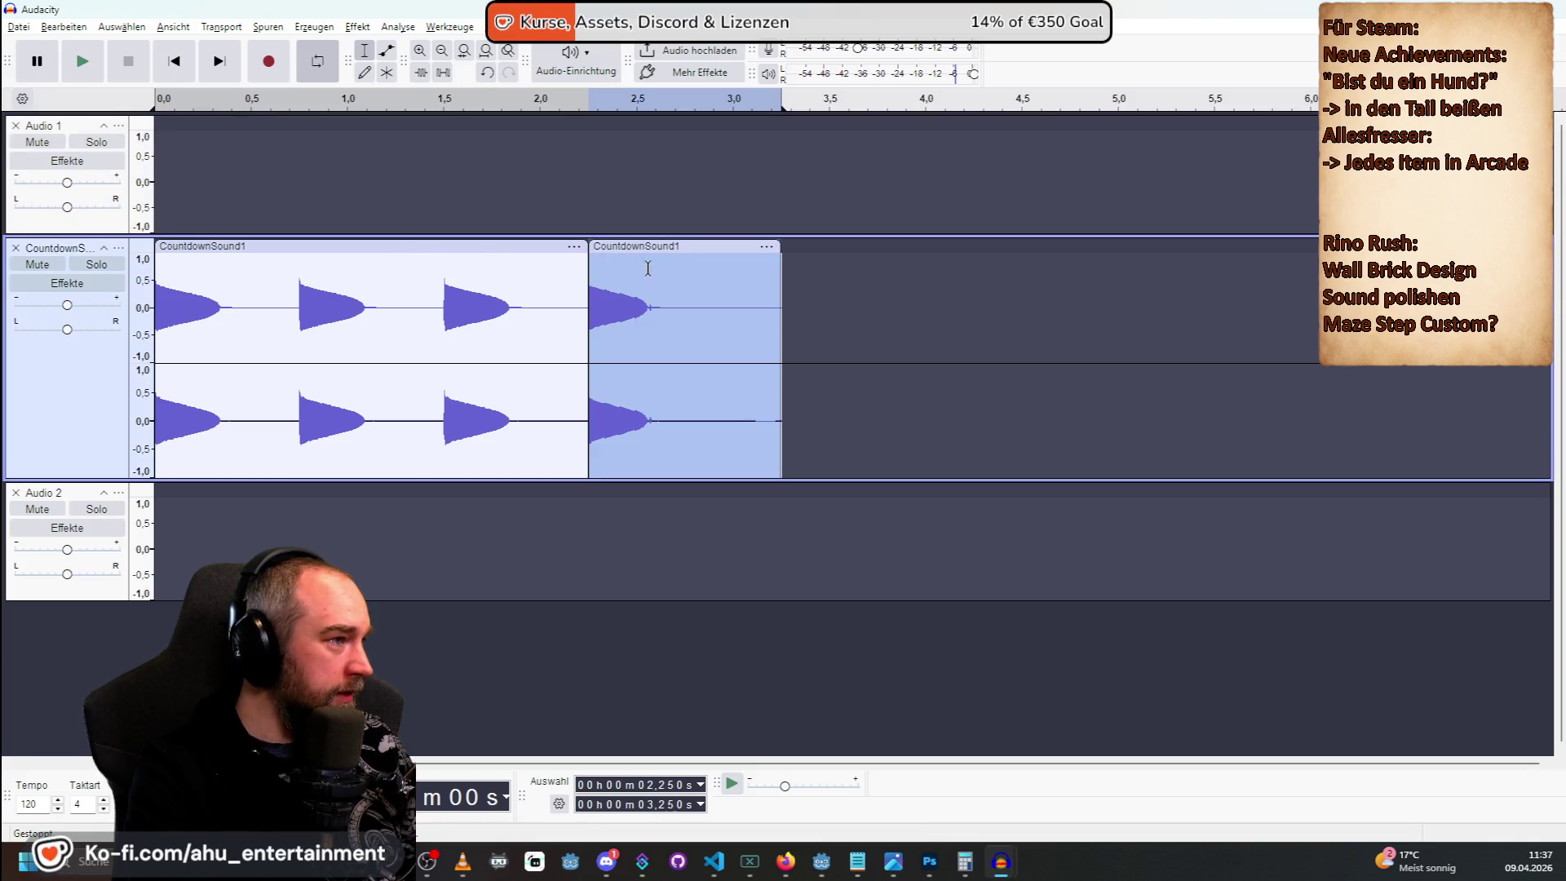
left_click(410, 245)
key("Delete")
mouse_move(656, 246)
left_mouse_down()
mouse_move(221, 217)
mouse_move(221, 246)
mouse_move(241, 246)
mouse_move(223, 245)
left_mouse_up()
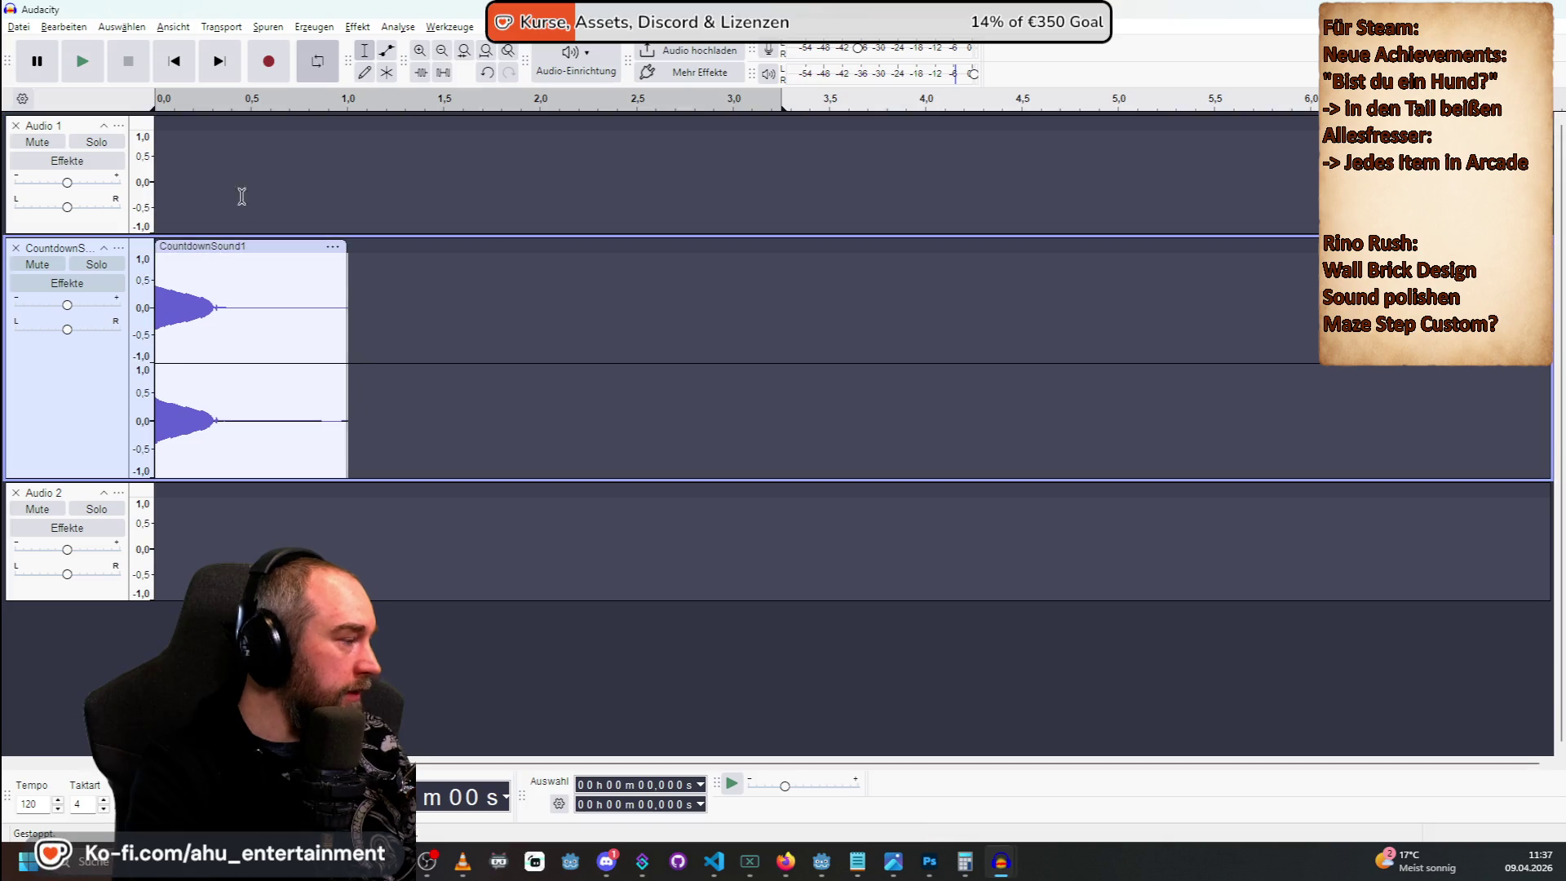
left_click(18, 26)
mouse_move(191, 205)
left_click(782, 101)
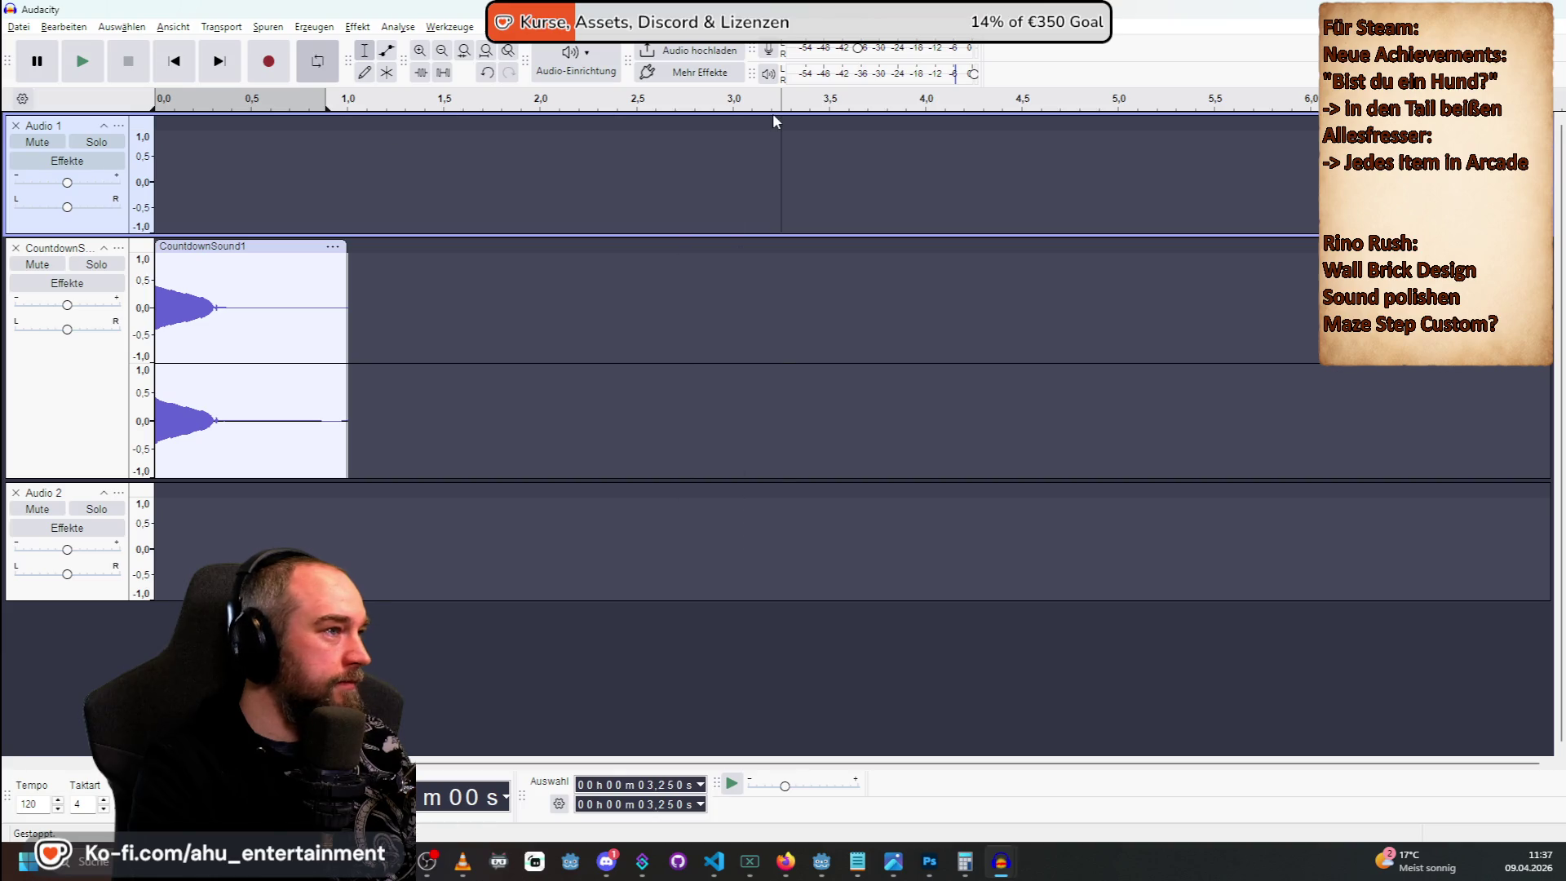
left_click(680, 244)
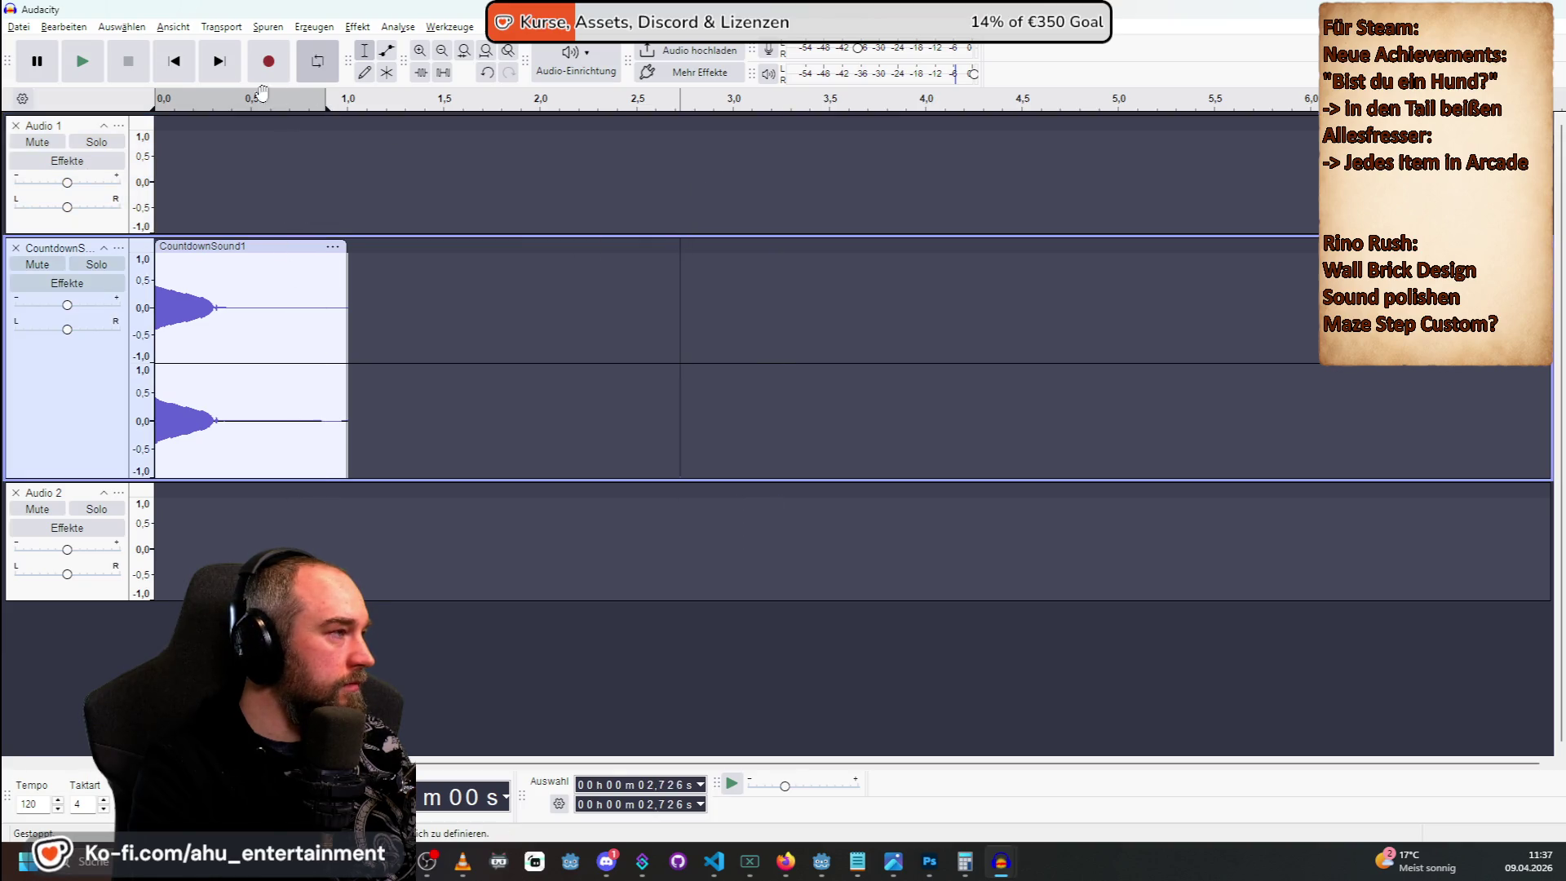
Export the clip as countdown-go.ogg and assign it as Godot's Countdown Go Sound.
left_click(18, 27)
mouse_move(112, 208)
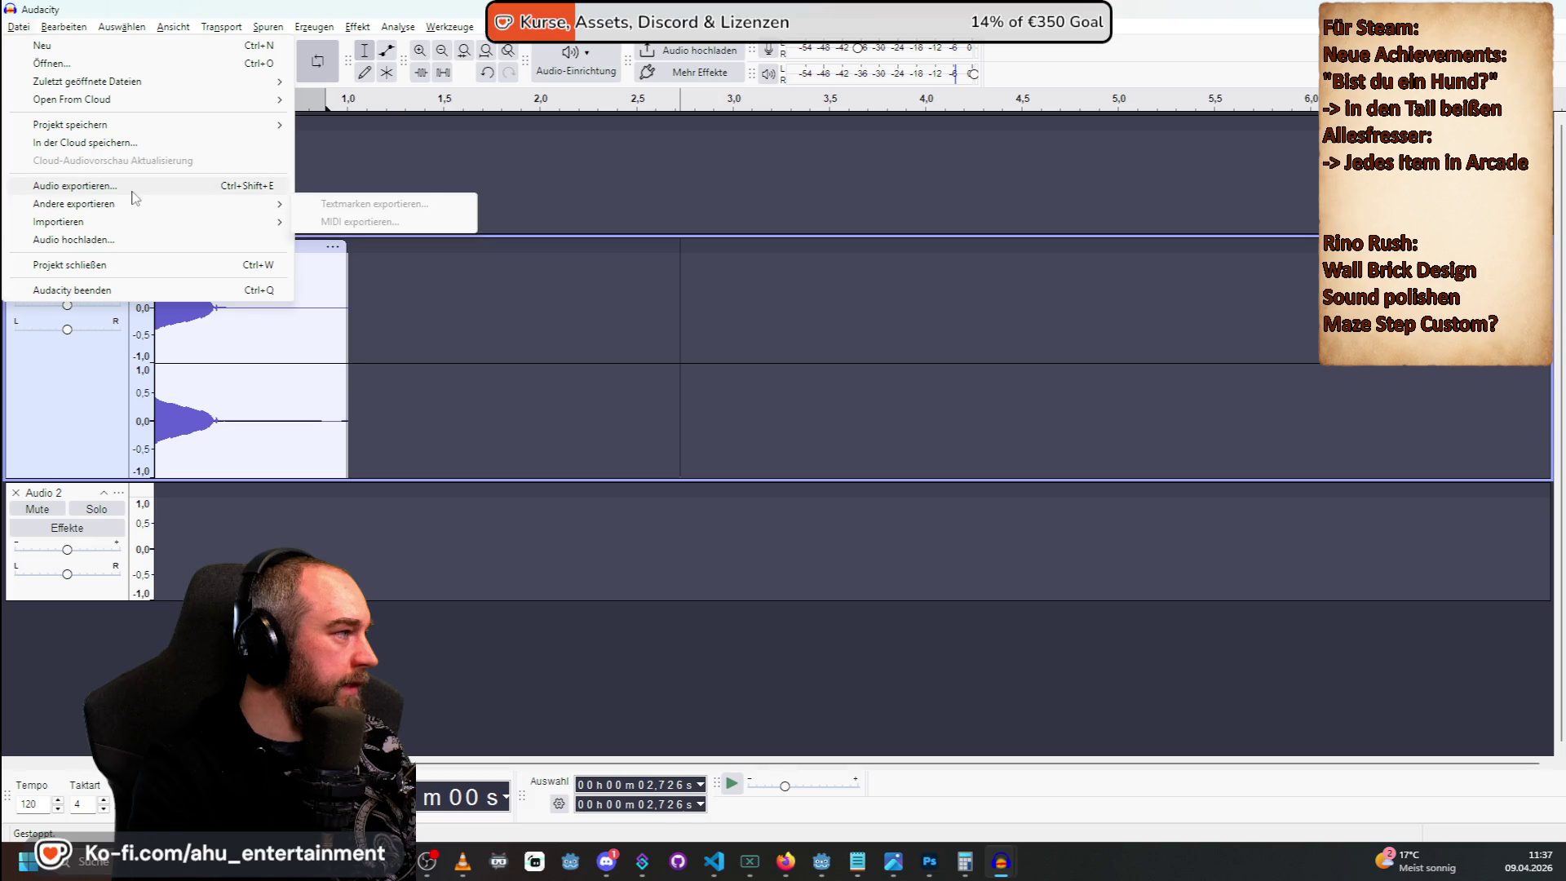
left_click(375, 206)
left_click(644, 276)
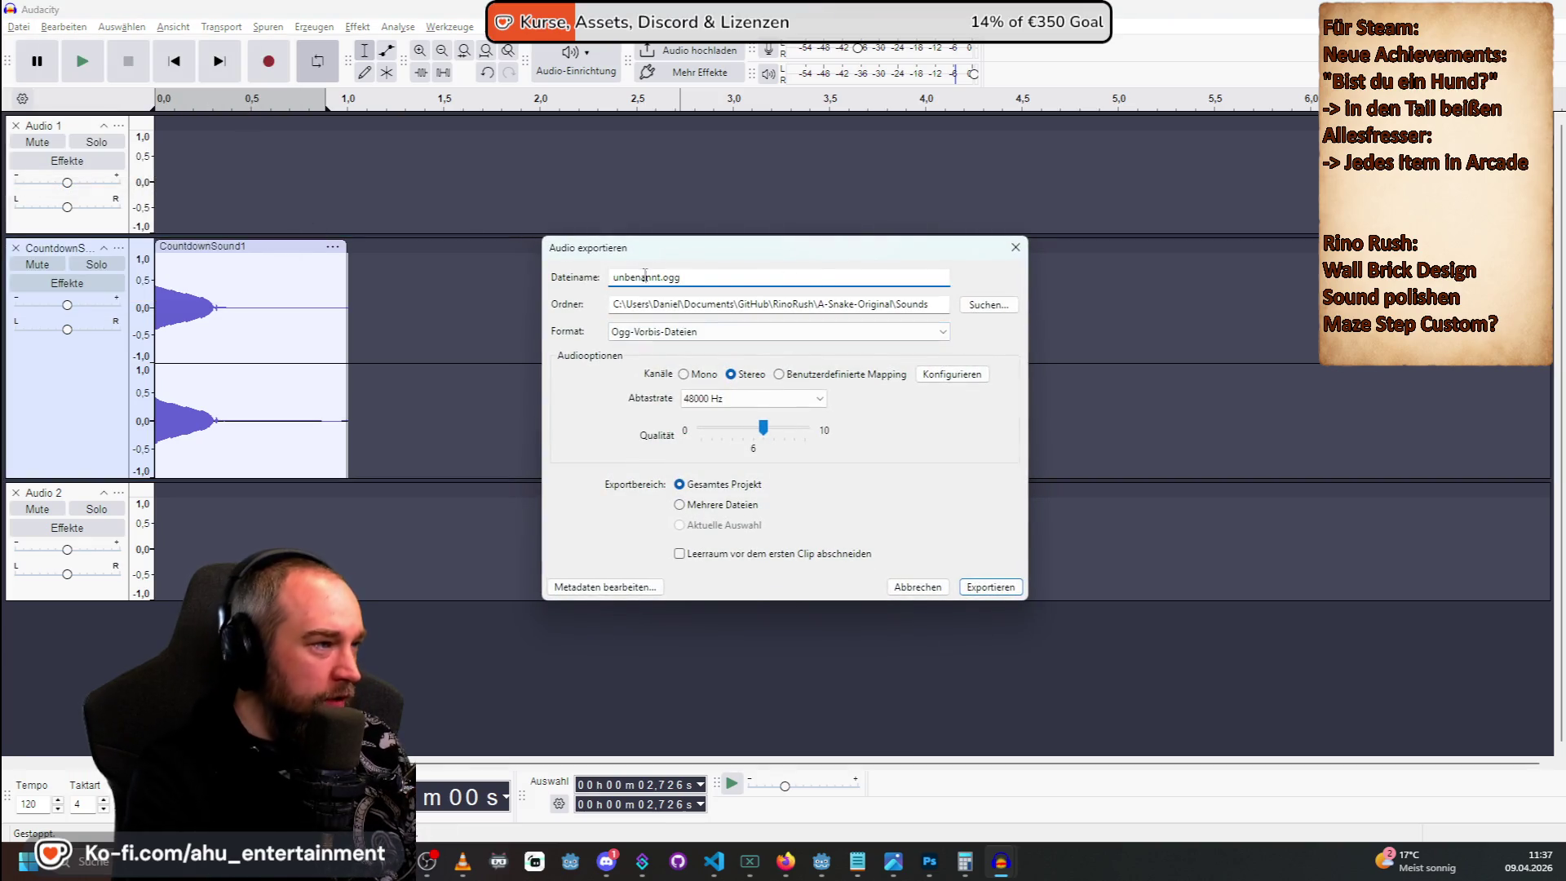
double_click(644, 277)
type("countdown-go")
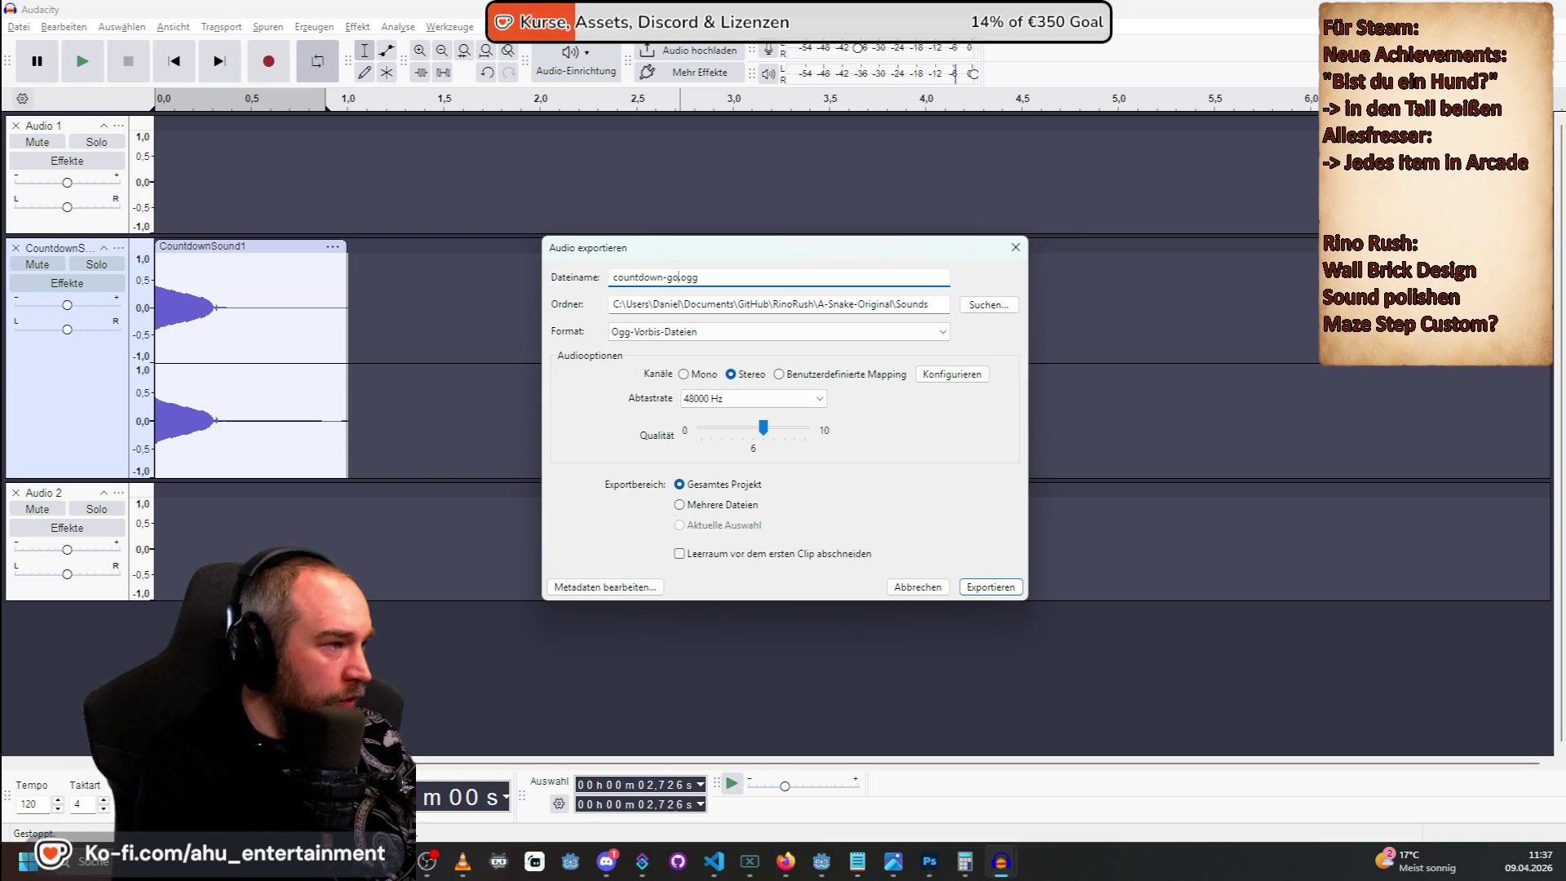
left_click(990, 587)
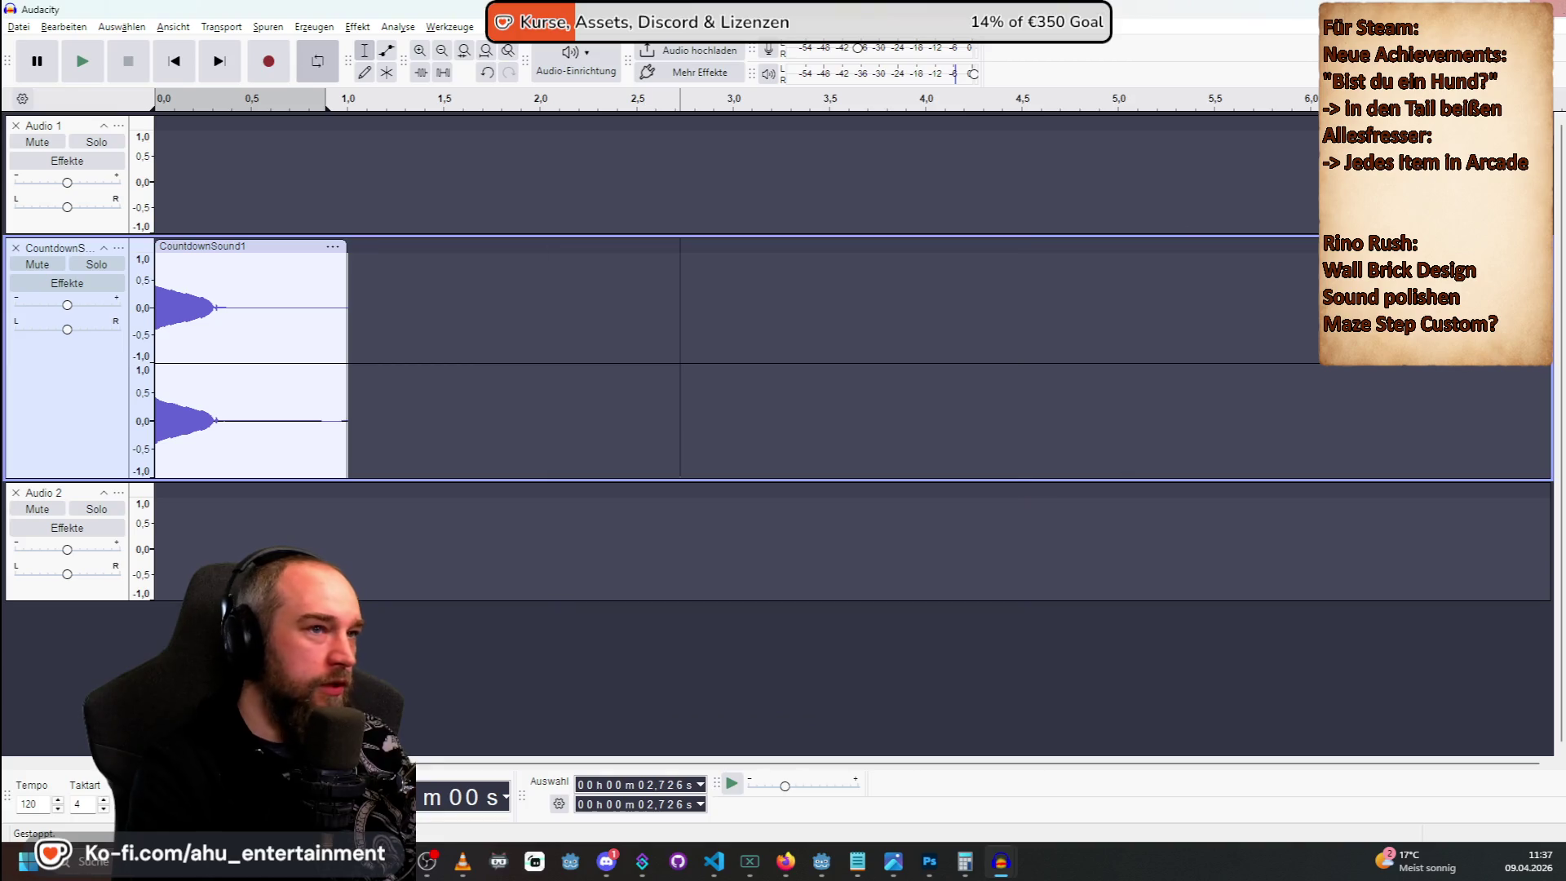
key("alt+Tab")
mouse_move(126, 643)
left_mouse_down()
mouse_move(1223, 530)
mouse_move(1485, 522)
mouse_move(1468, 503)
left_mouse_up()
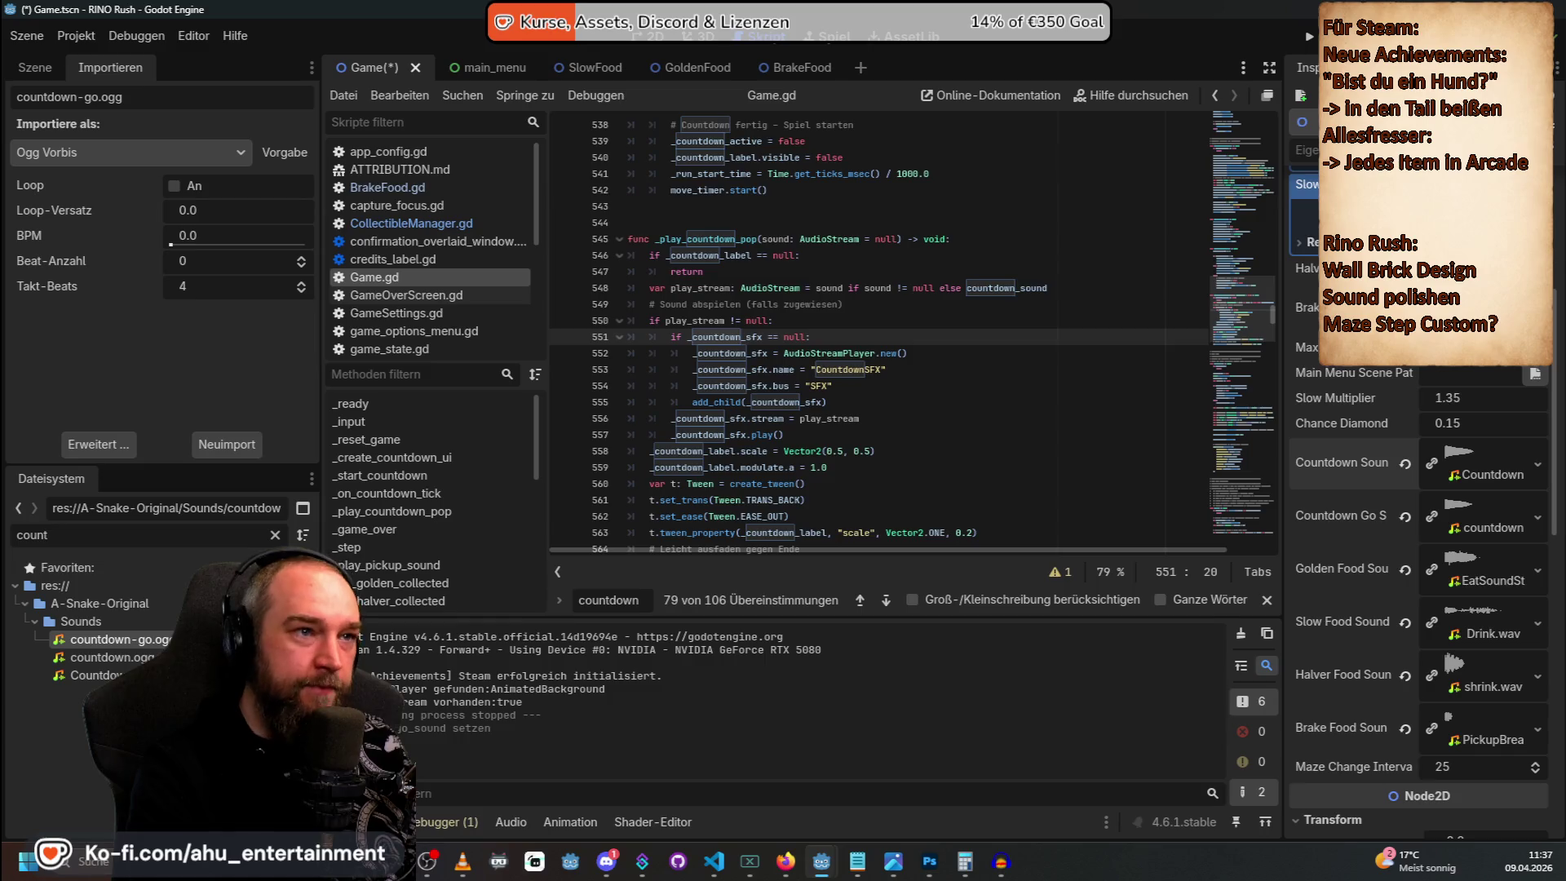
Run Rino Rush, start a round, and steer the snake to hear the GO sound.
left_click(1305, 36)
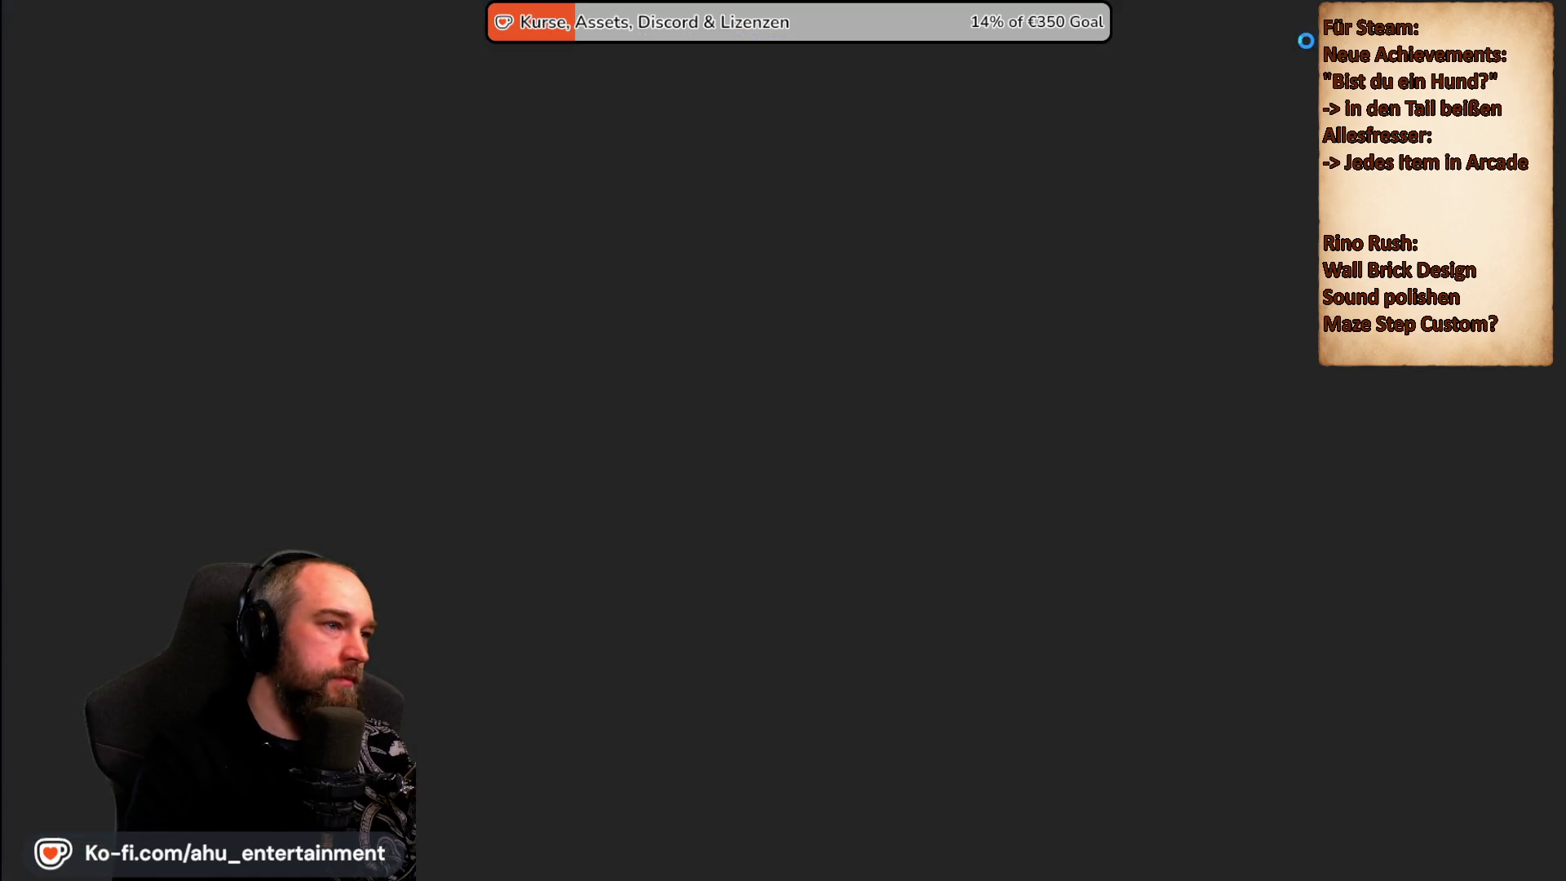
key("Return")
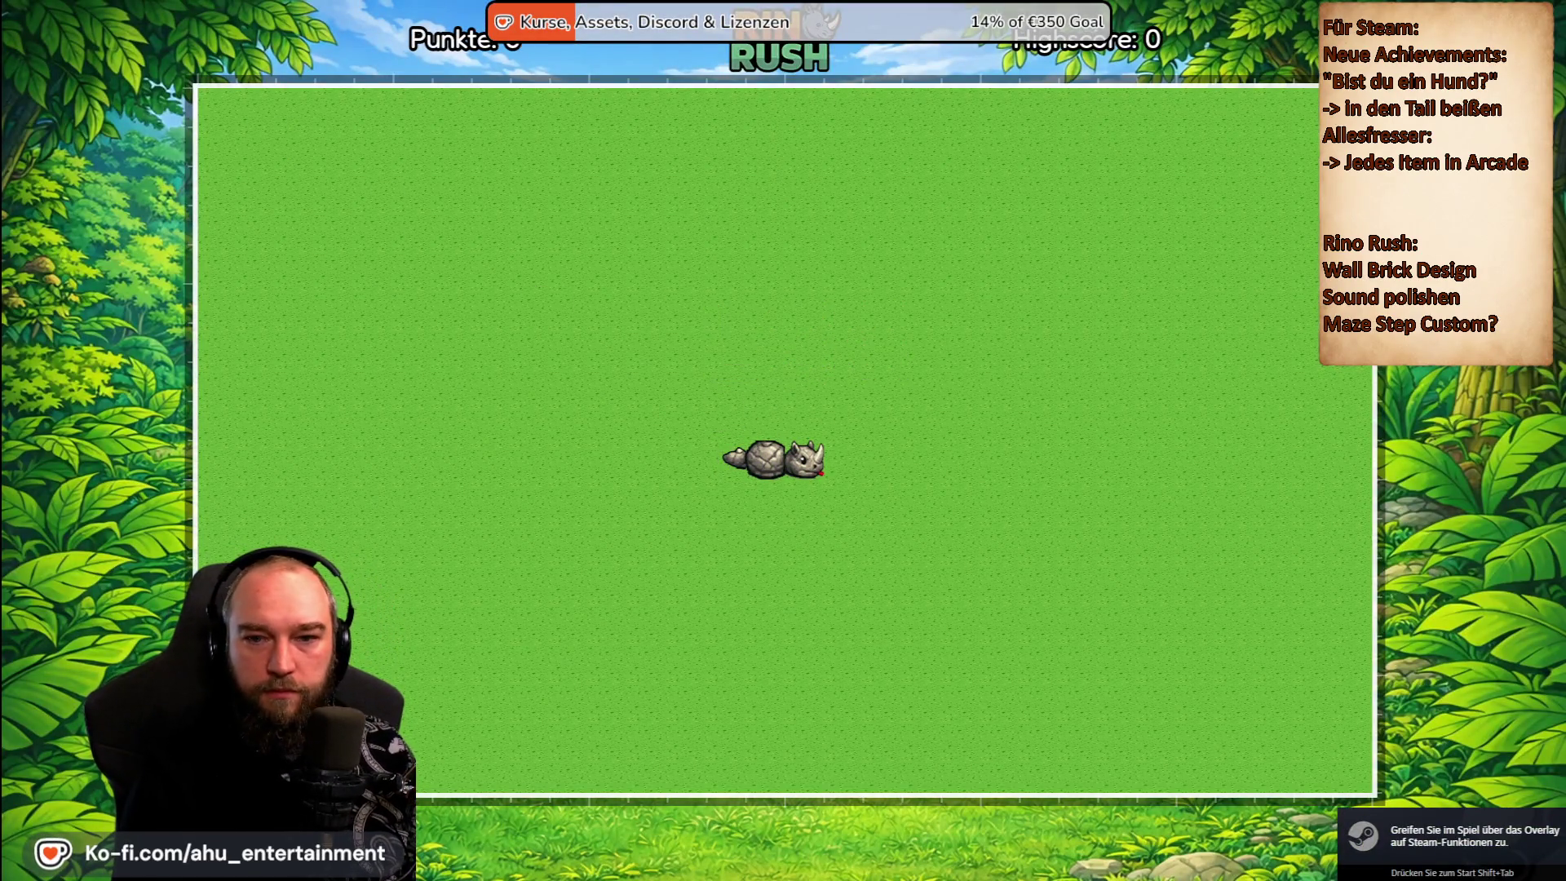
key("Up")
key("Left")
Restart the round from the pause menu, then close the game and return to Visual Studio Code.
key("Escape")
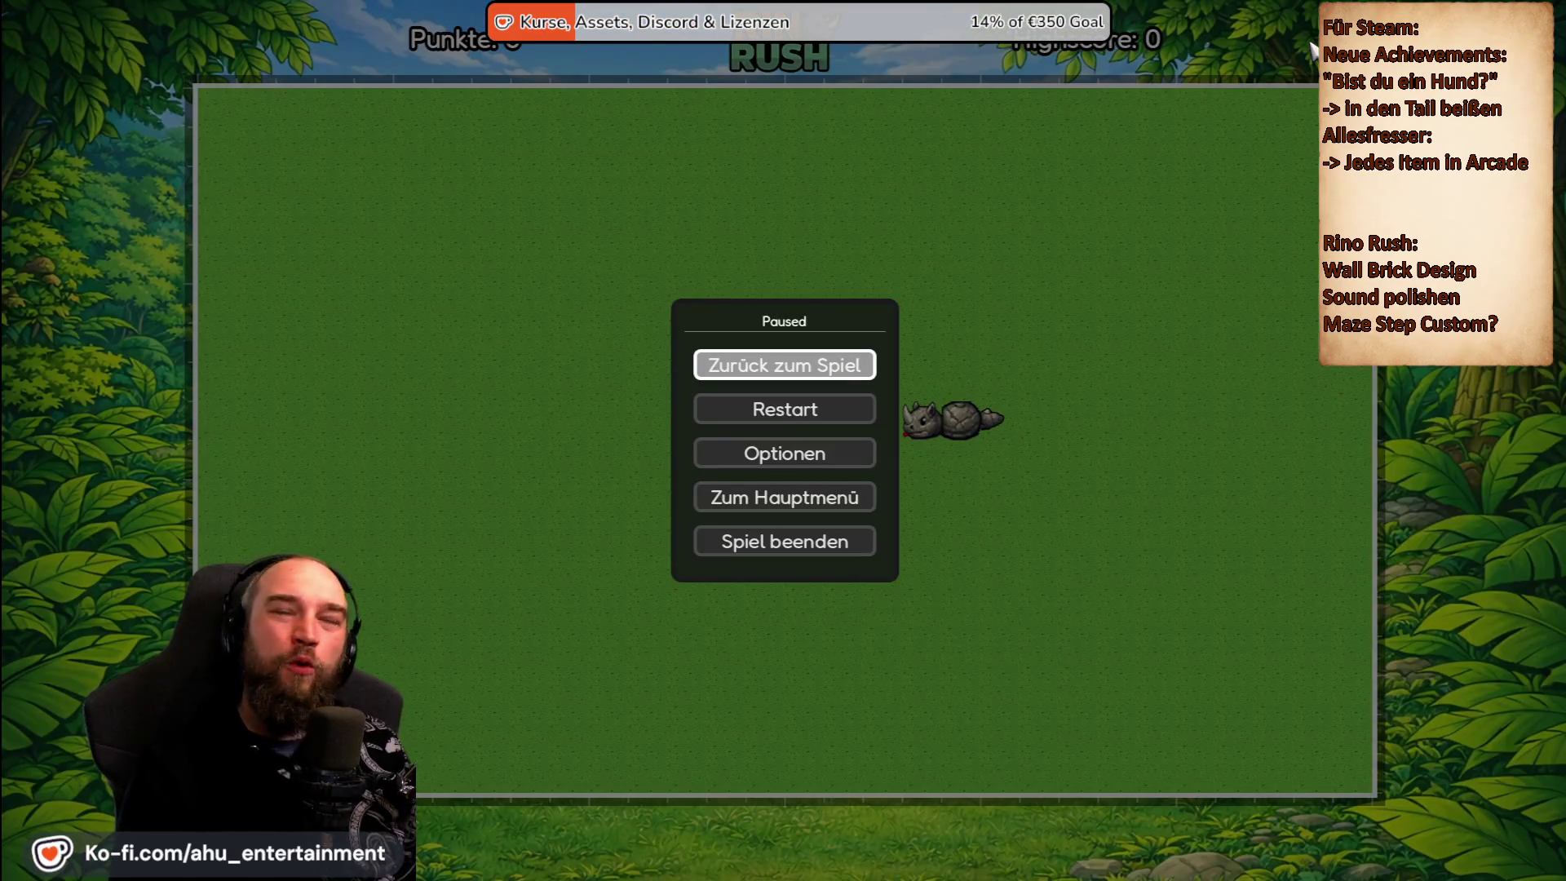
key("Down")
key("Return")
key("Right")
key("Return")
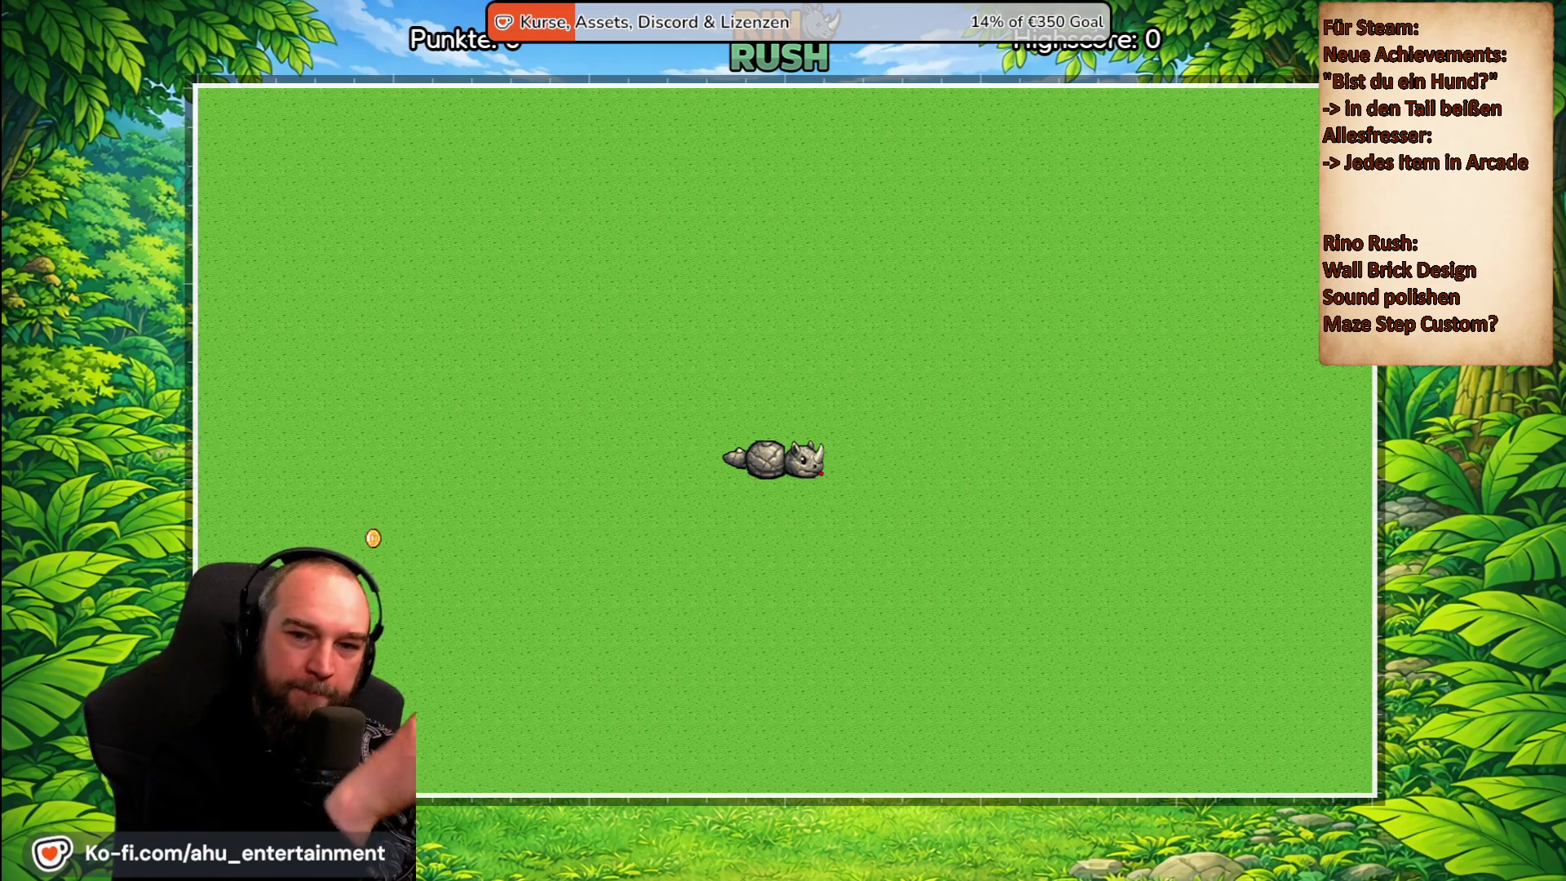
key("F8")
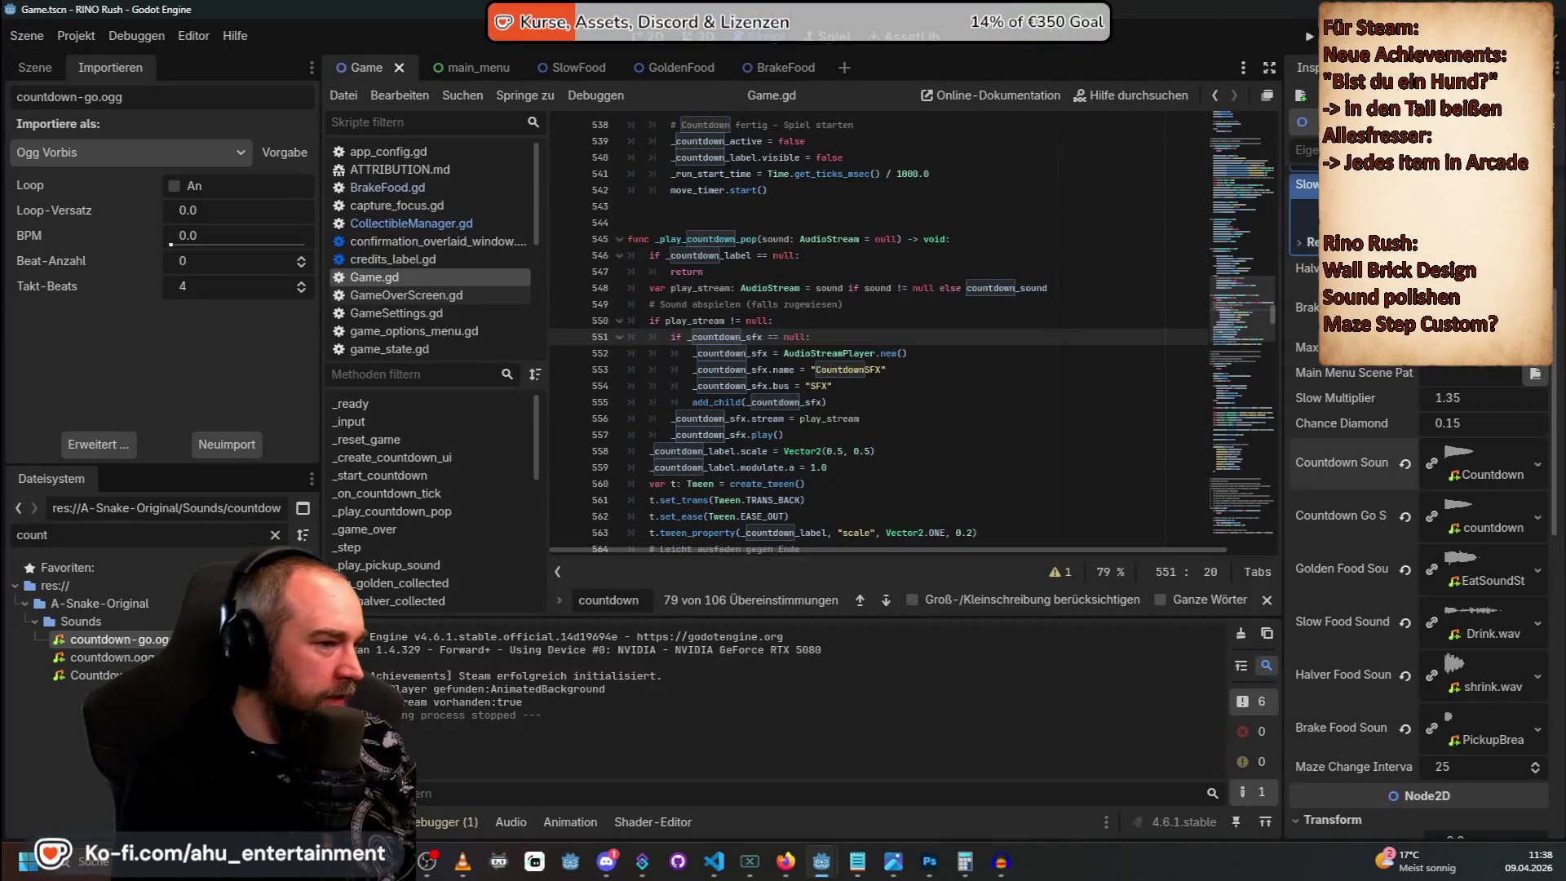
key("alt+Tab")
key("alt+Tab")
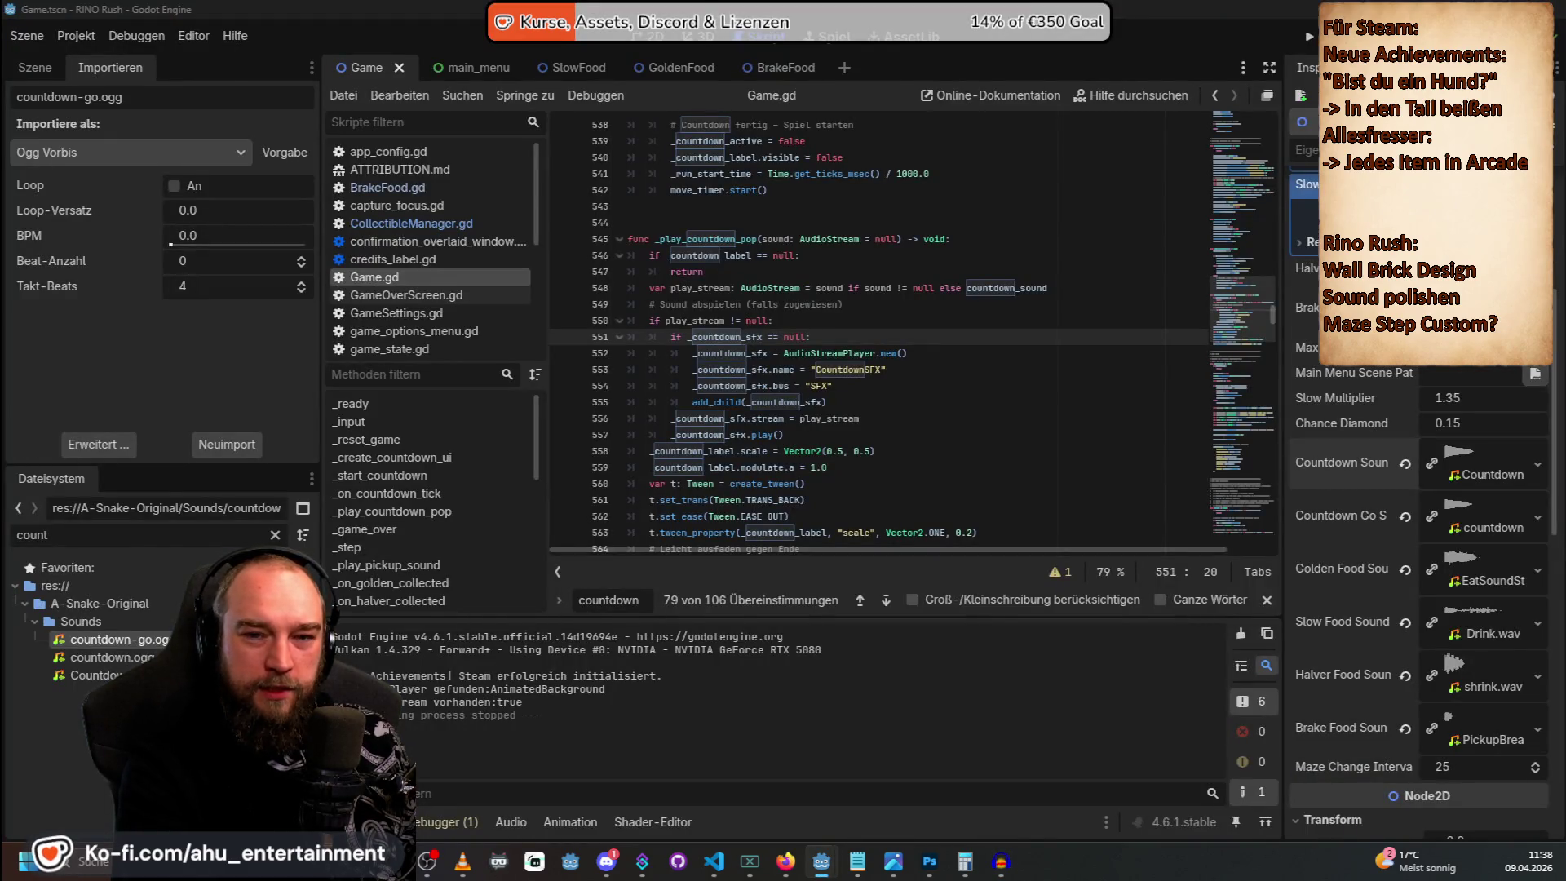
key("alt+Tab")
Ask Copilot chat to start the snake moving at GO, keep the Game.gd edit, and relaunch the game.
left_click(1067, 748)
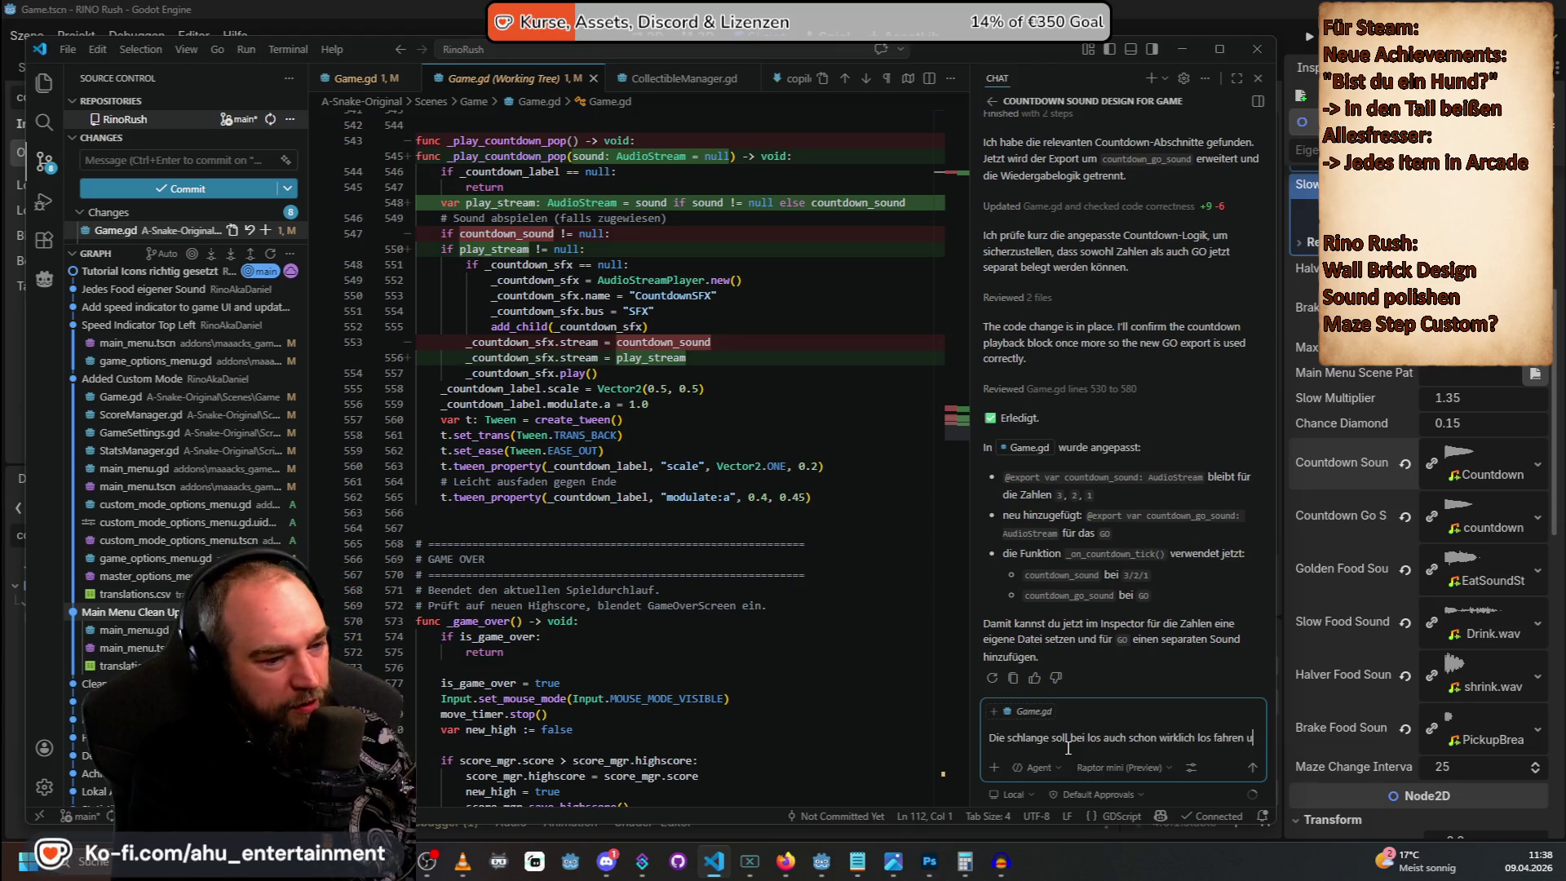
type("nd nicht noch einen weiteren tick")
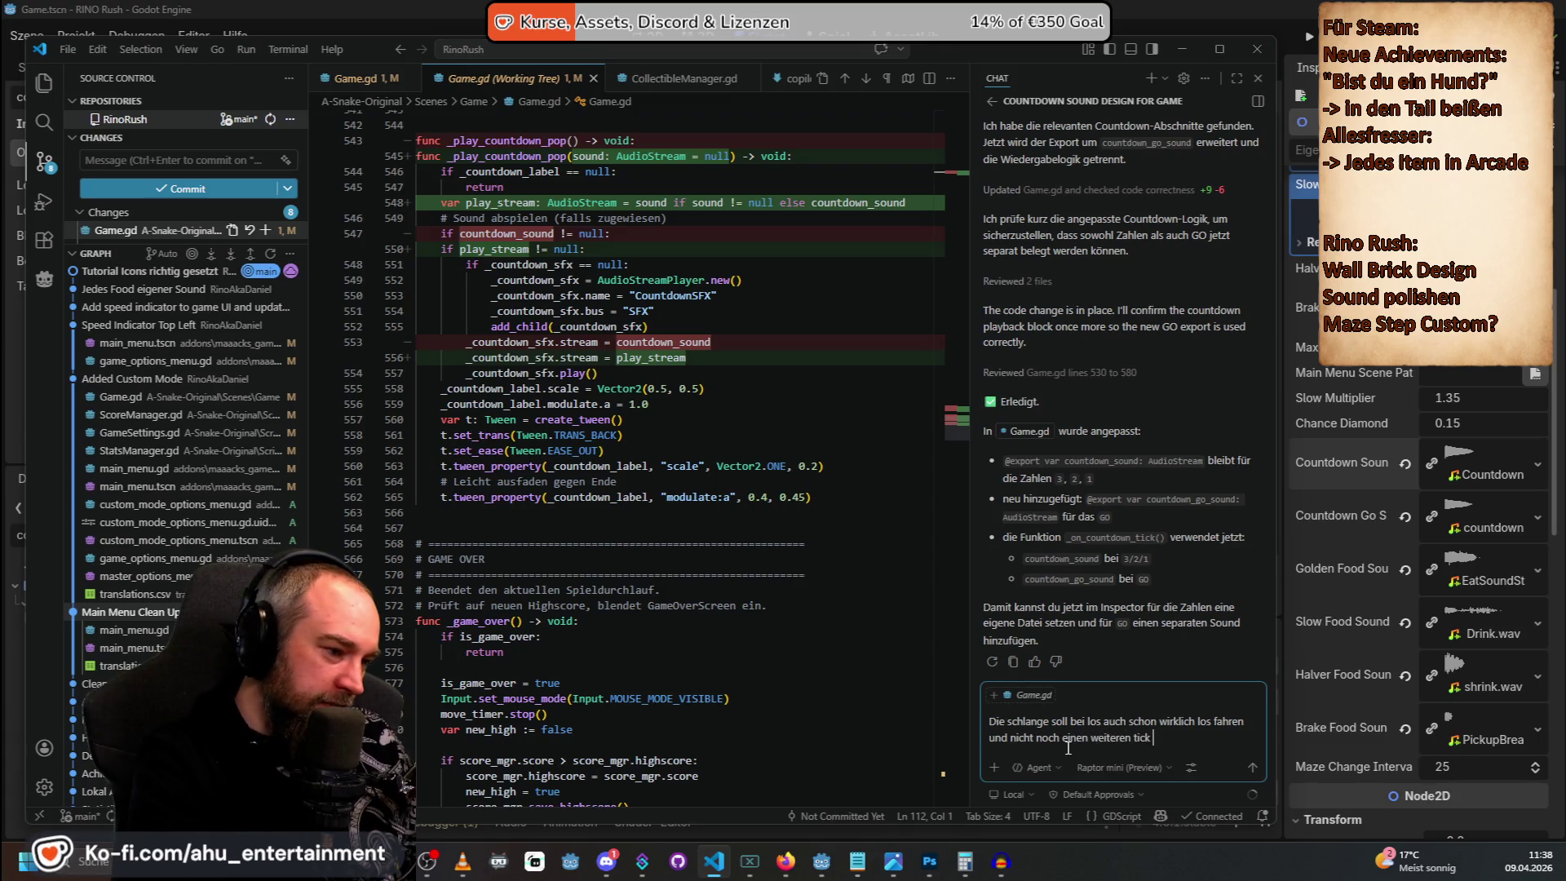
type("n")
key("Return")
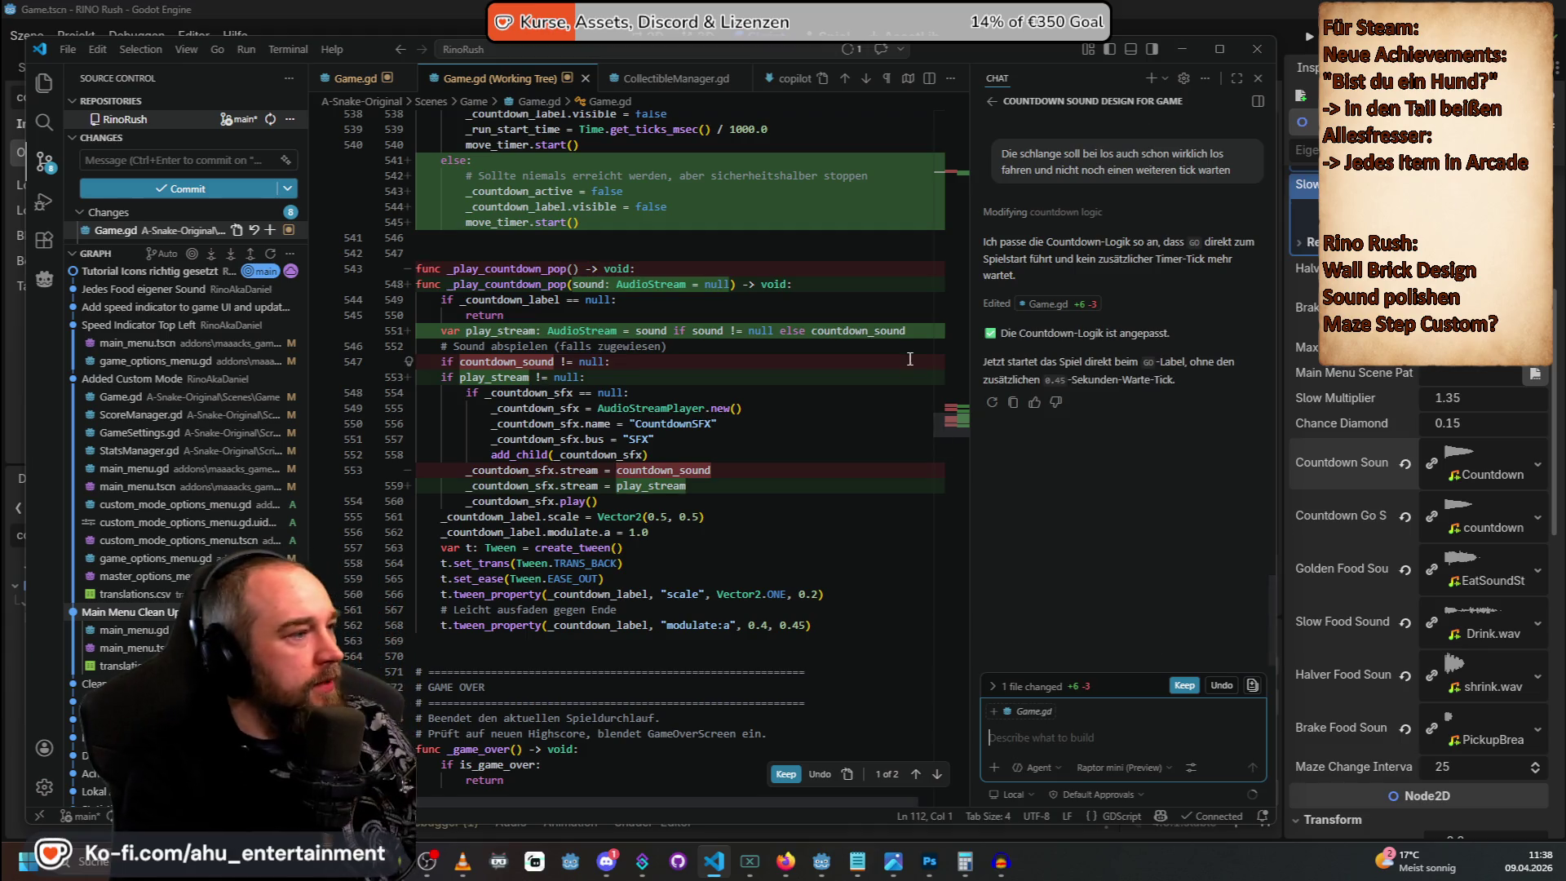
left_click(1185, 685)
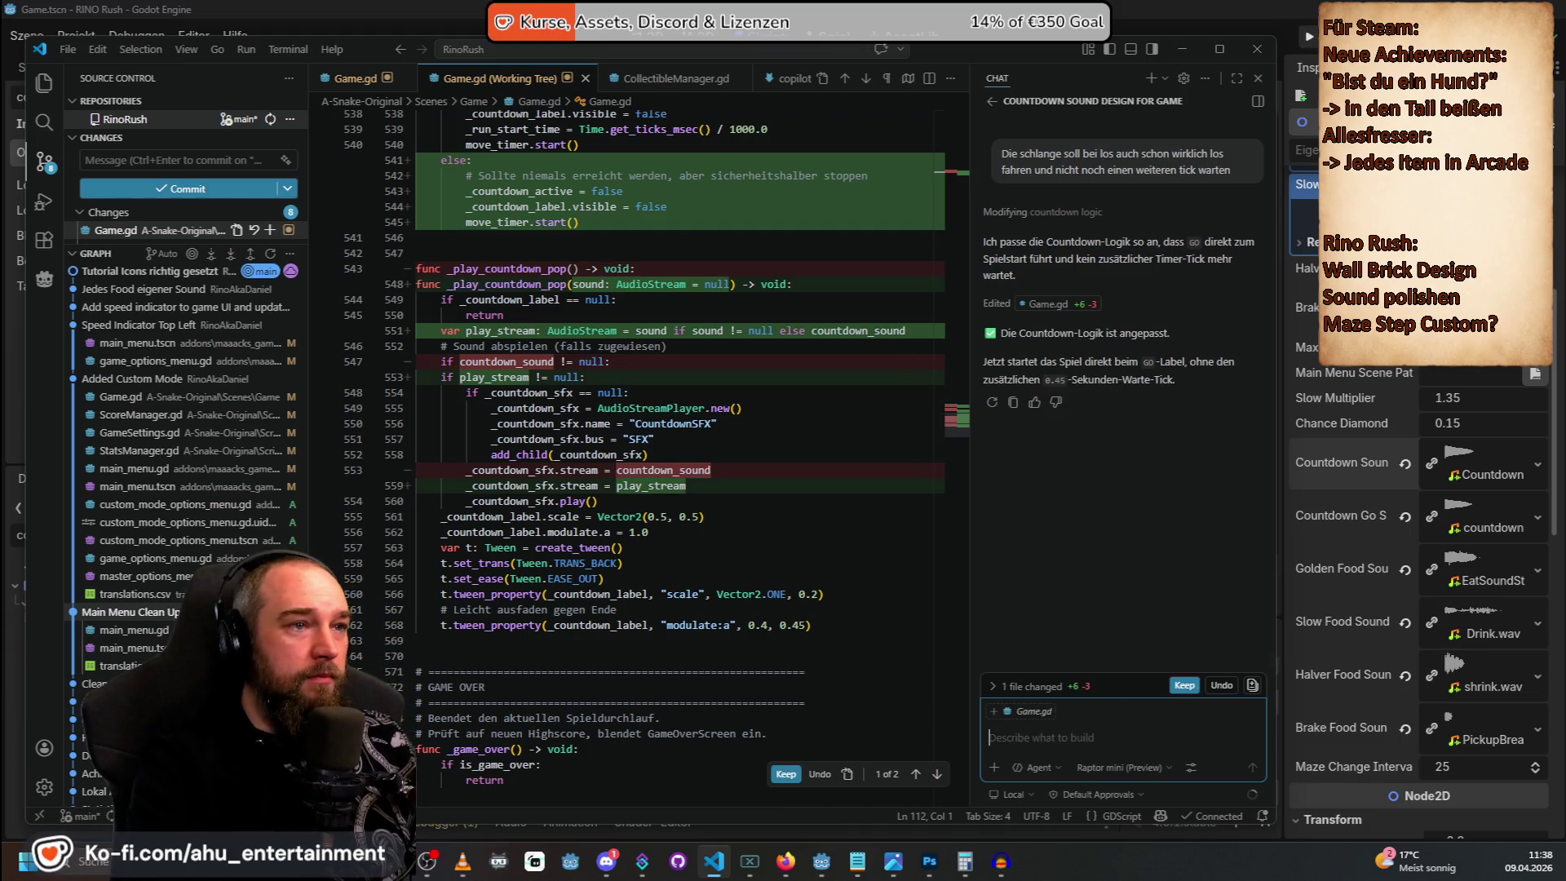
key("alt+Tab")
left_click(1308, 37)
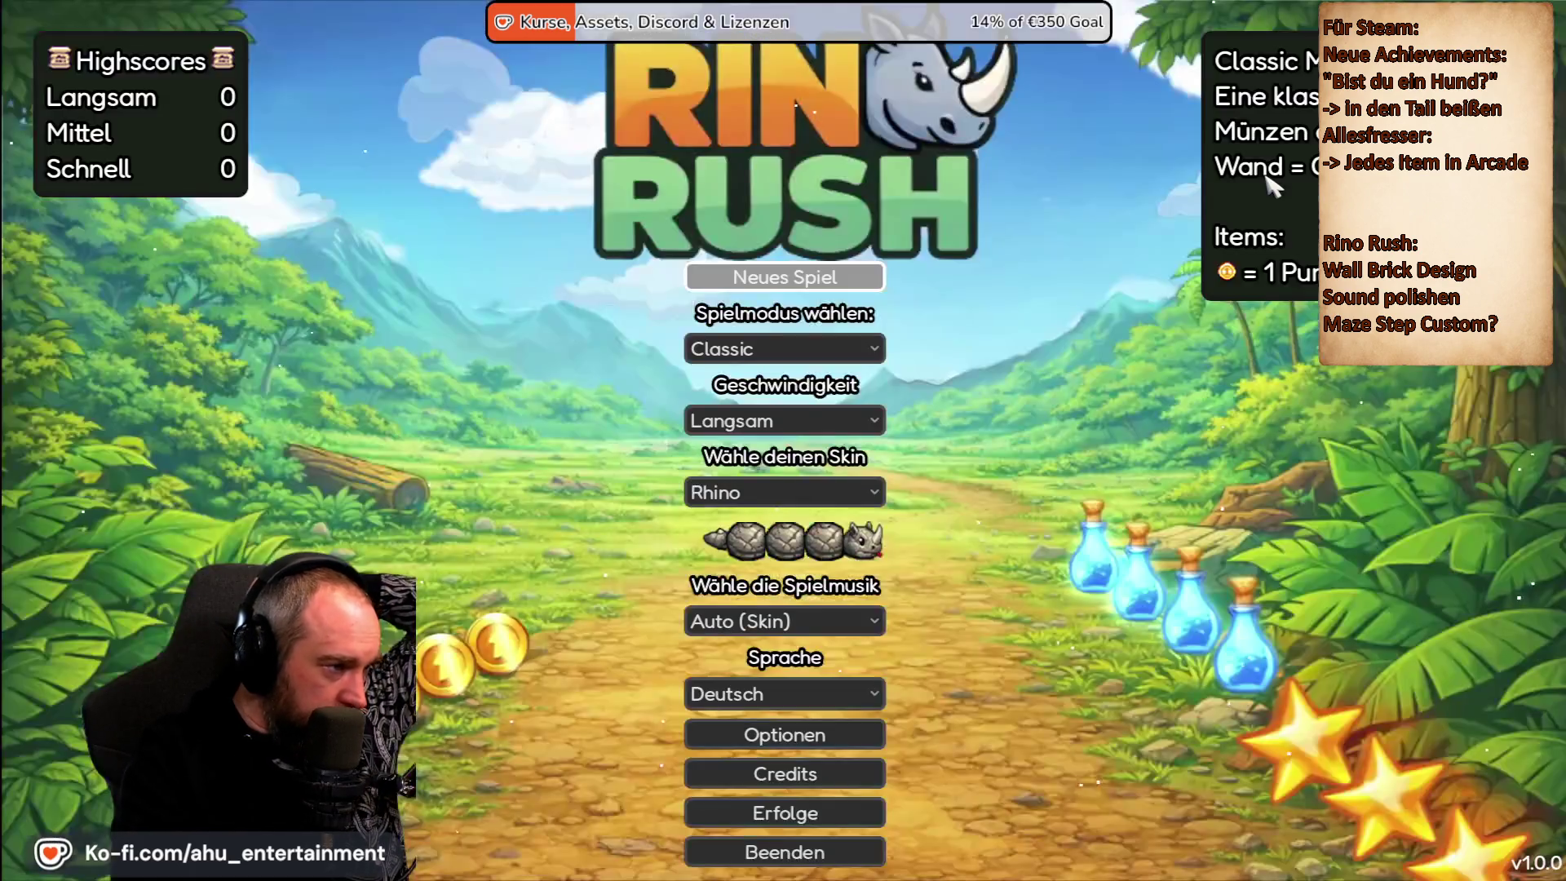
Start a round, steer briefly, restart it from the pause menu, then close the game and return to VS Code.
key("Return")
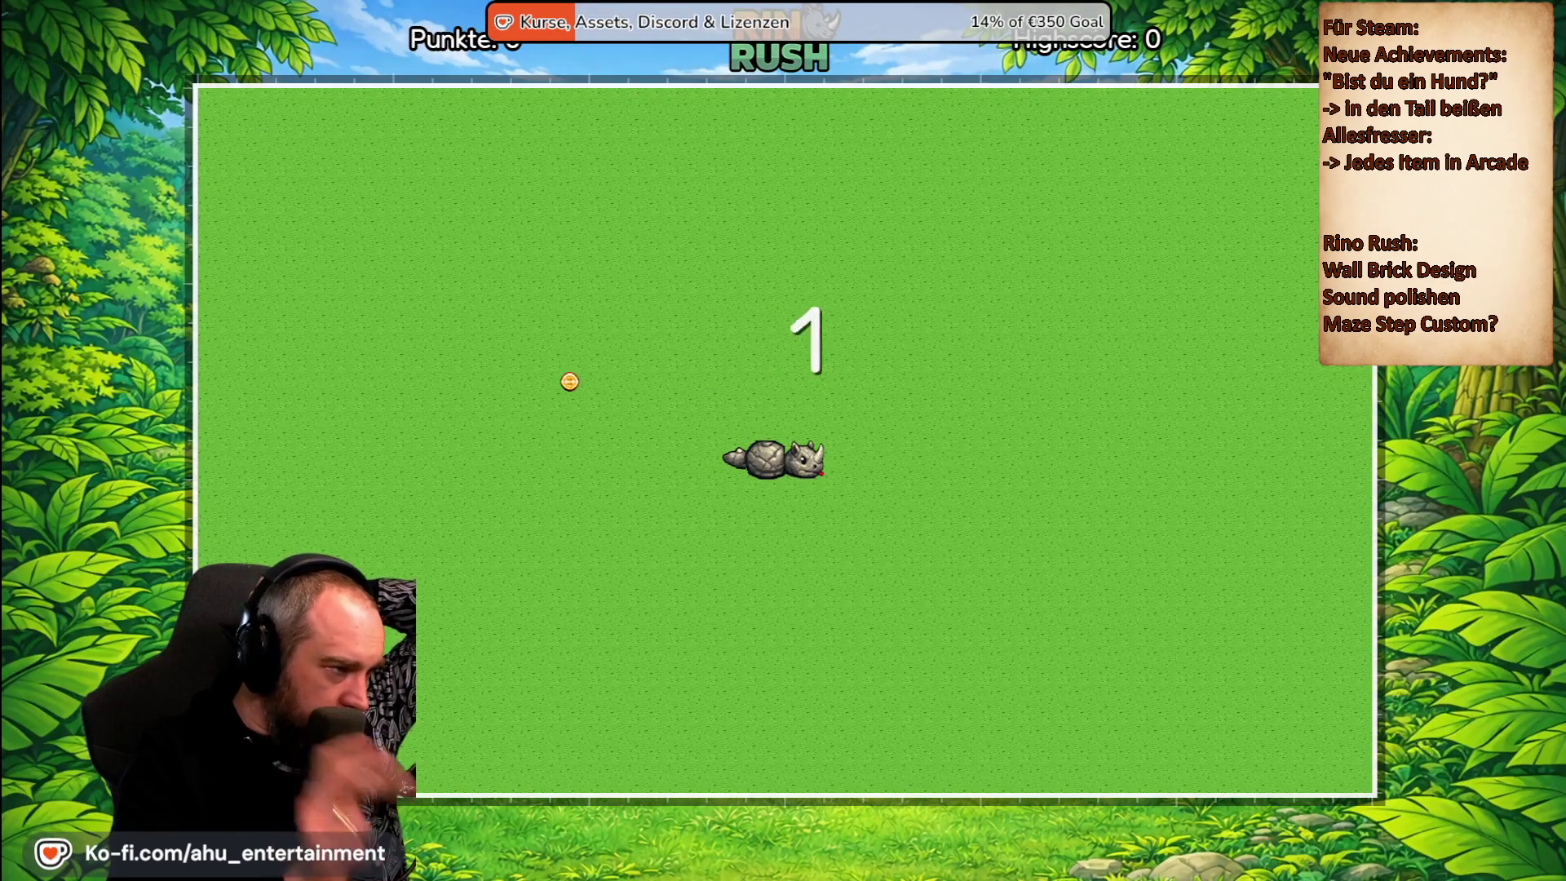
key("Up")
key("Left")
key("Escape")
key("Return")
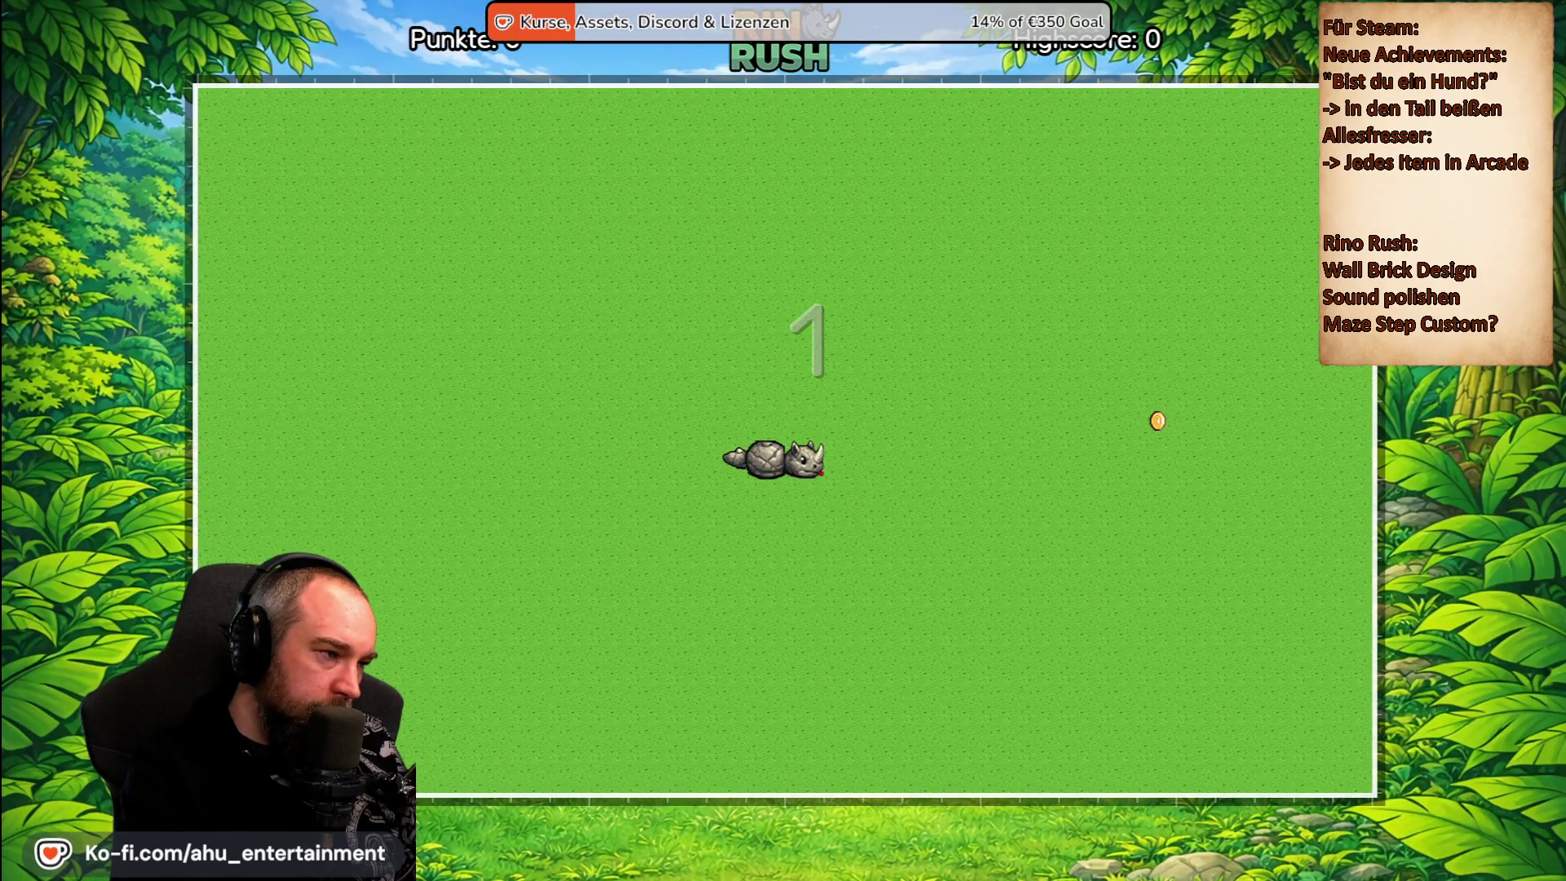
key("F8")
key("alt+Tab")
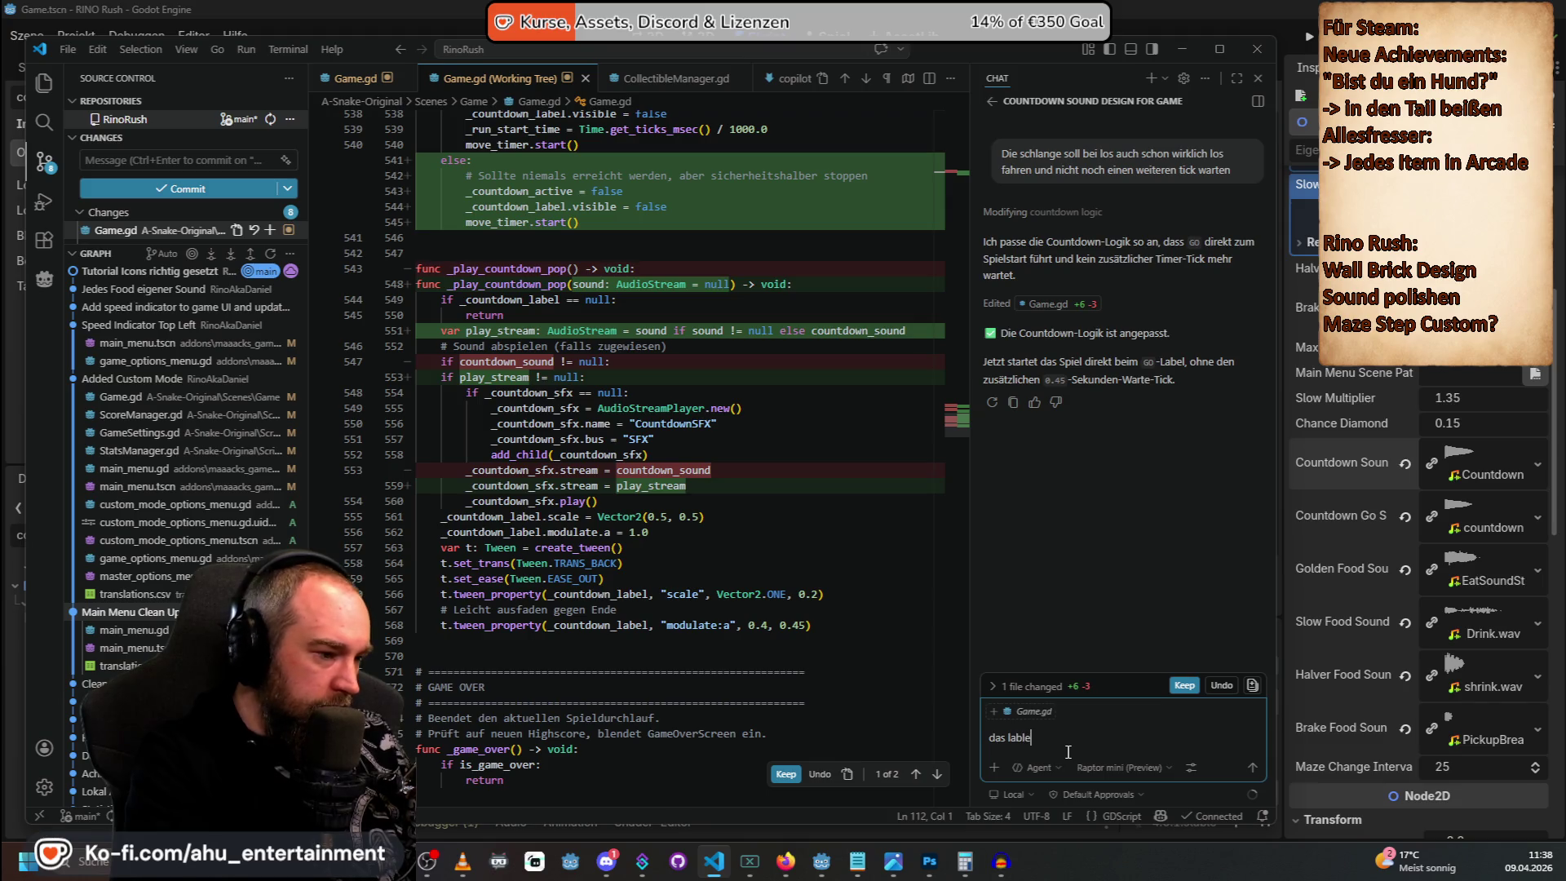
Send the follow-up asking the label to stay visible ('…bleiben!'), then switch back to Godot.
type("bleiben!")
key("Return")
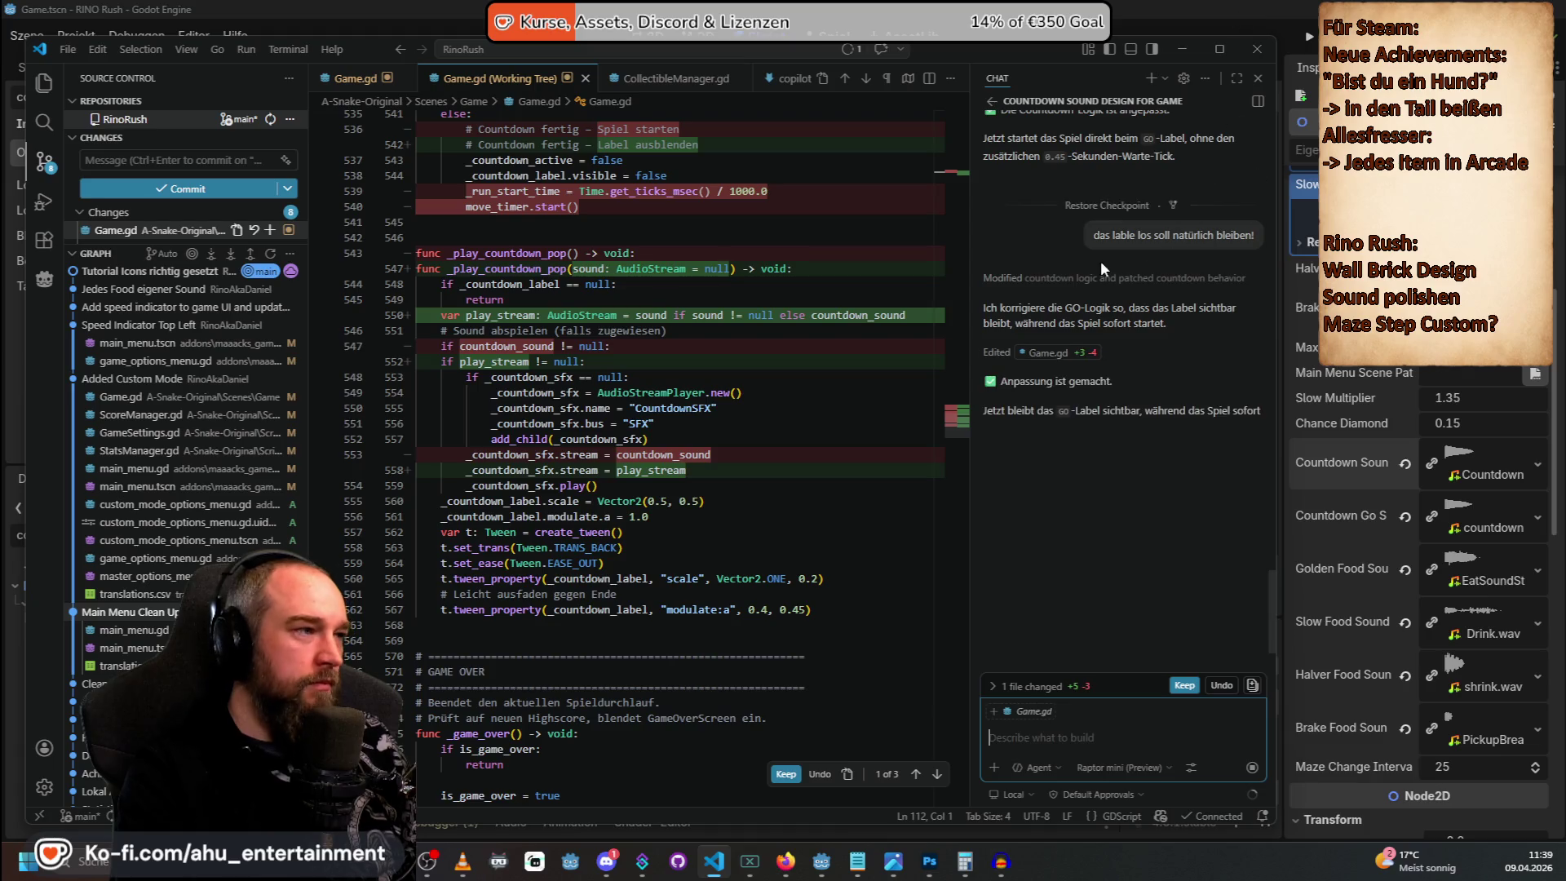
left_click(1306, 44)
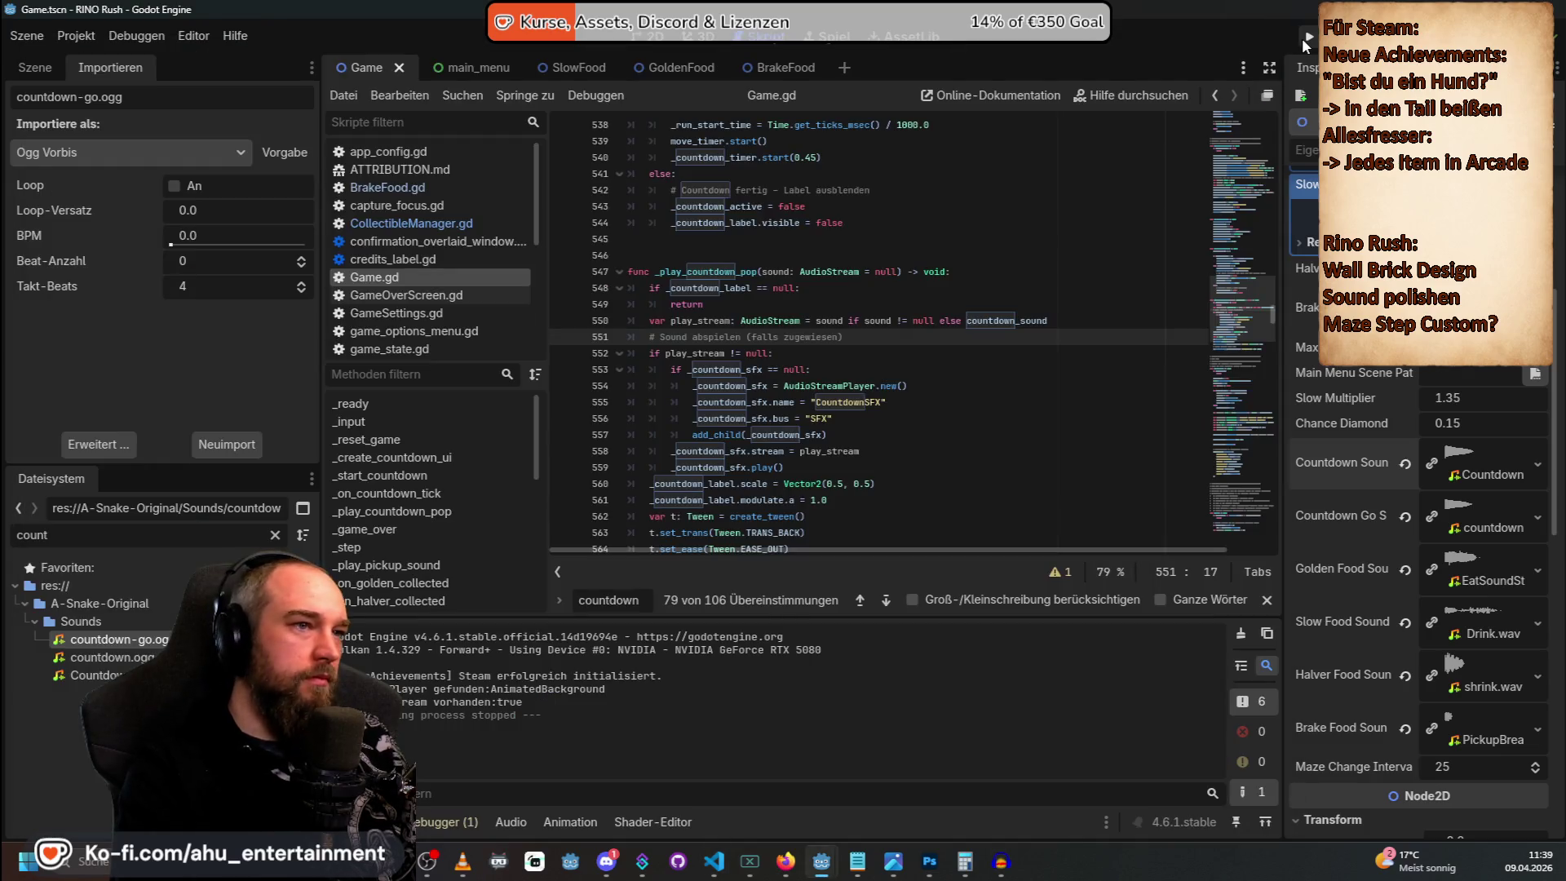
Relaunch the game, start a round to check the countdown, then restart it from the pause menu.
left_click(1306, 39)
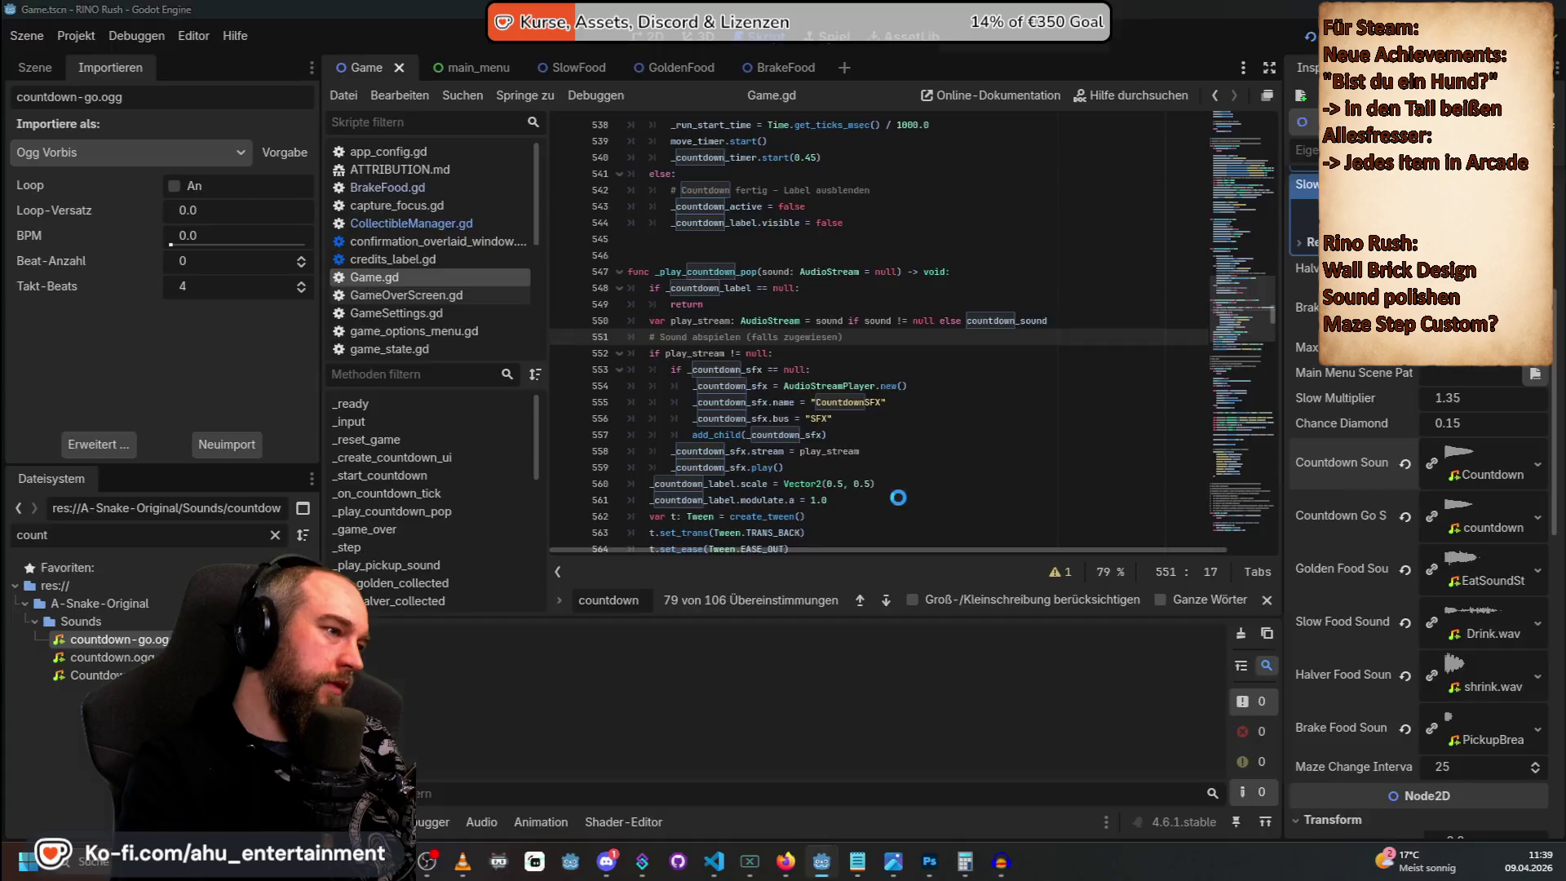
key("Return")
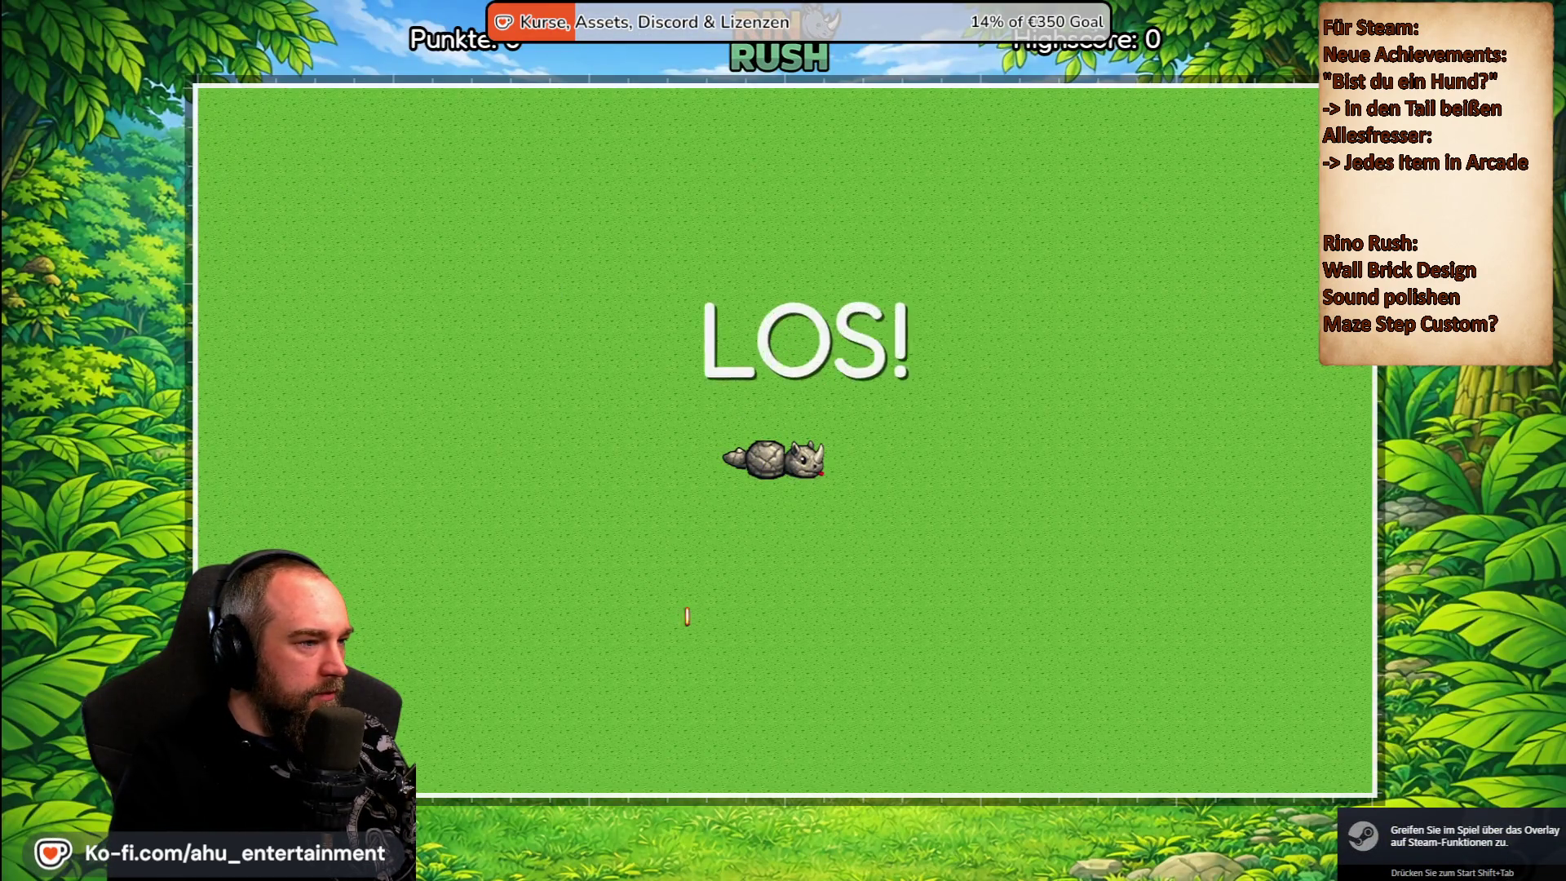
key("Up")
key("Left")
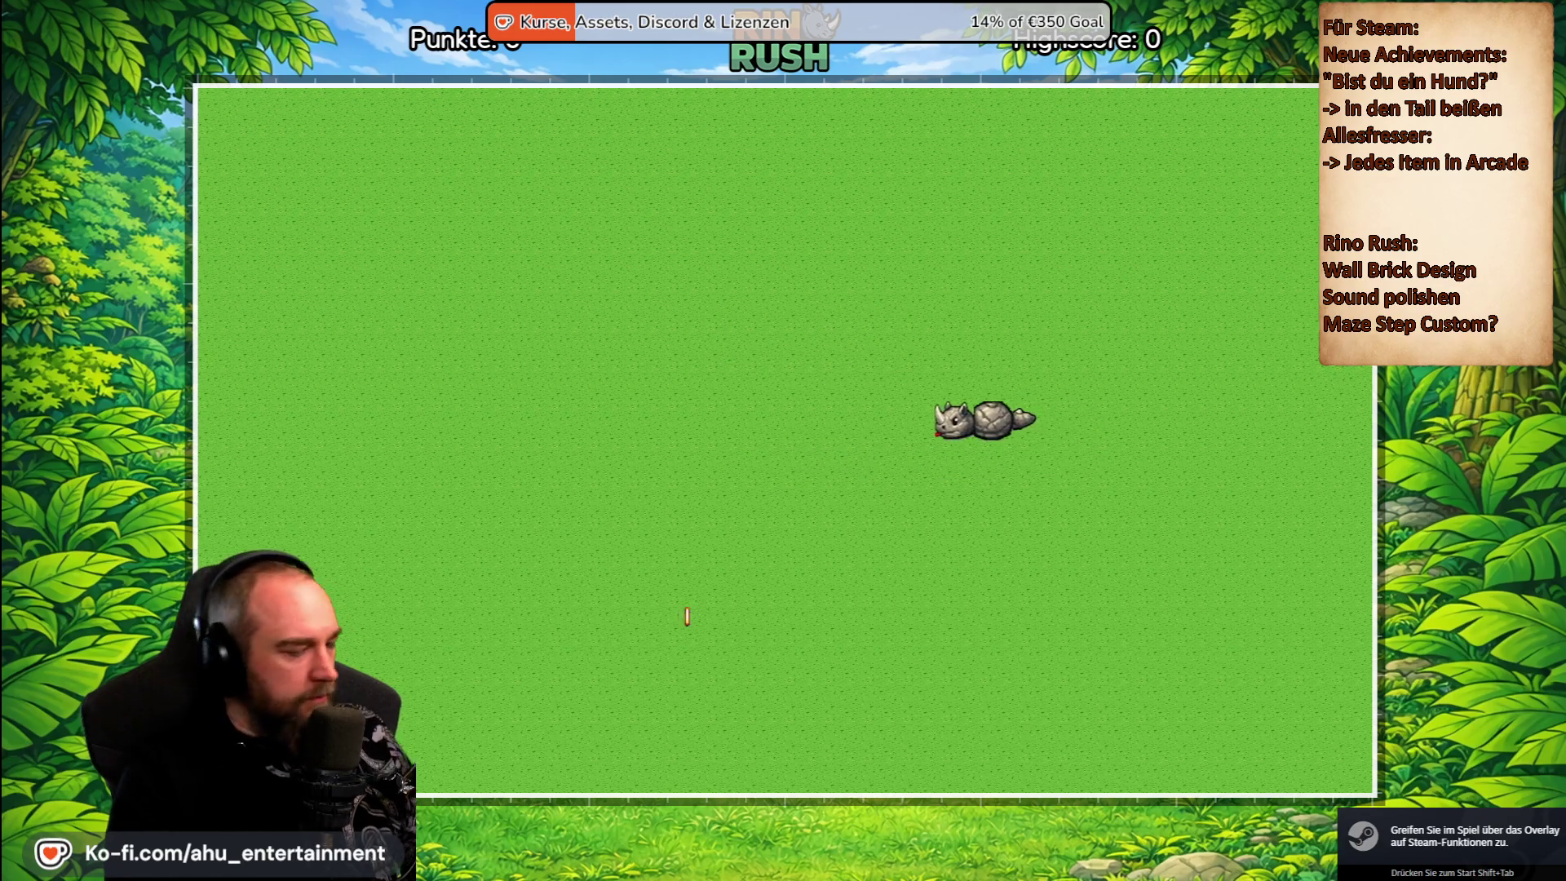
key("Escape")
key("Down")
key("Return")
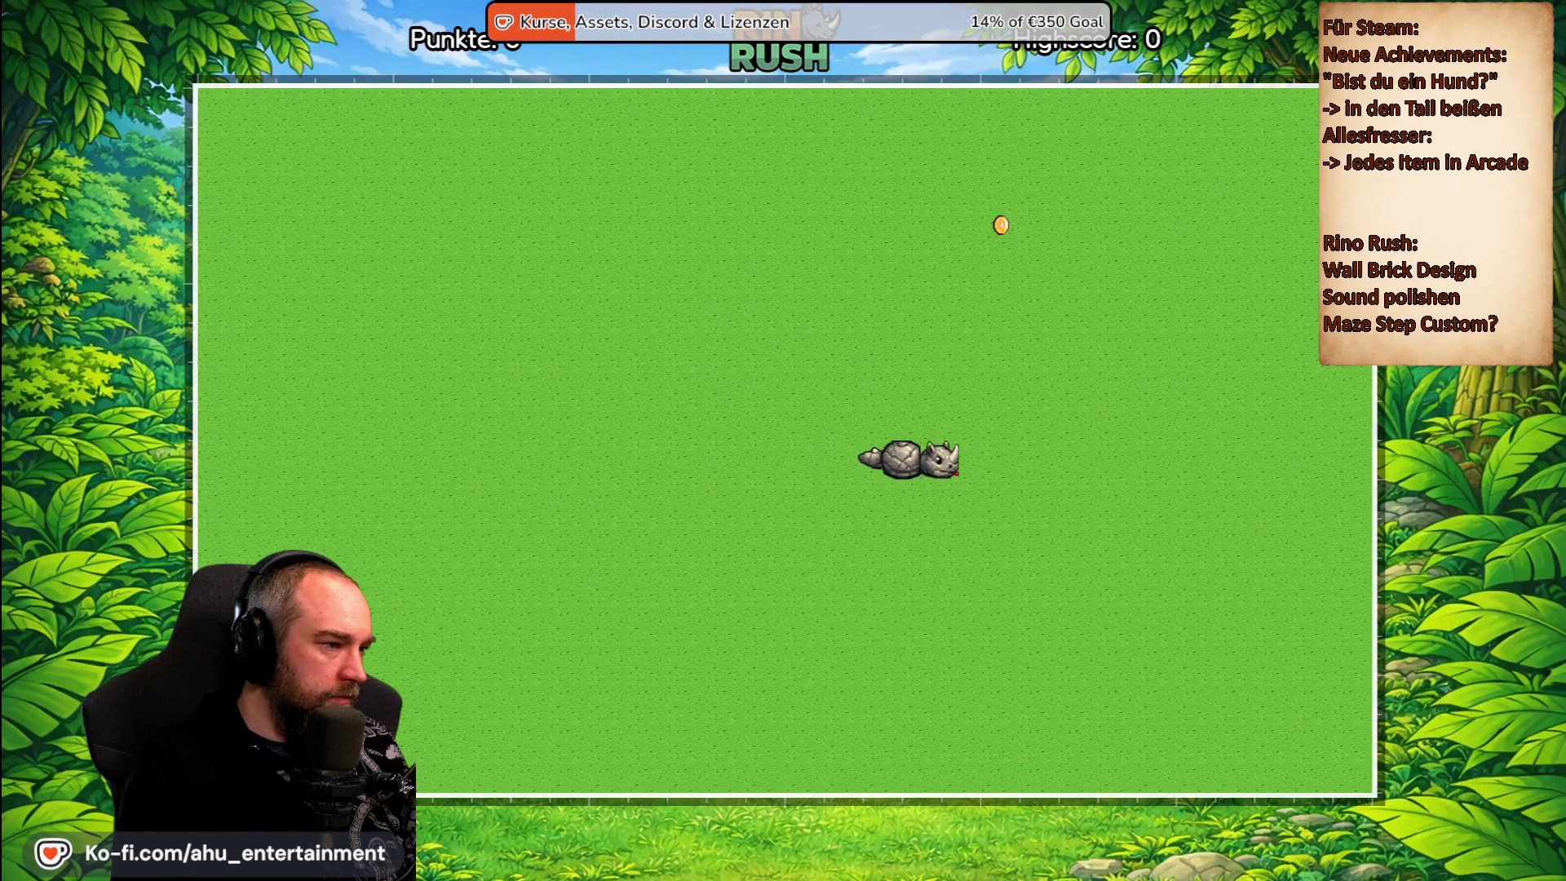
Steer the rhino to a coin, then pause and return to the Hauptmenü.
key("Up")
key("Left")
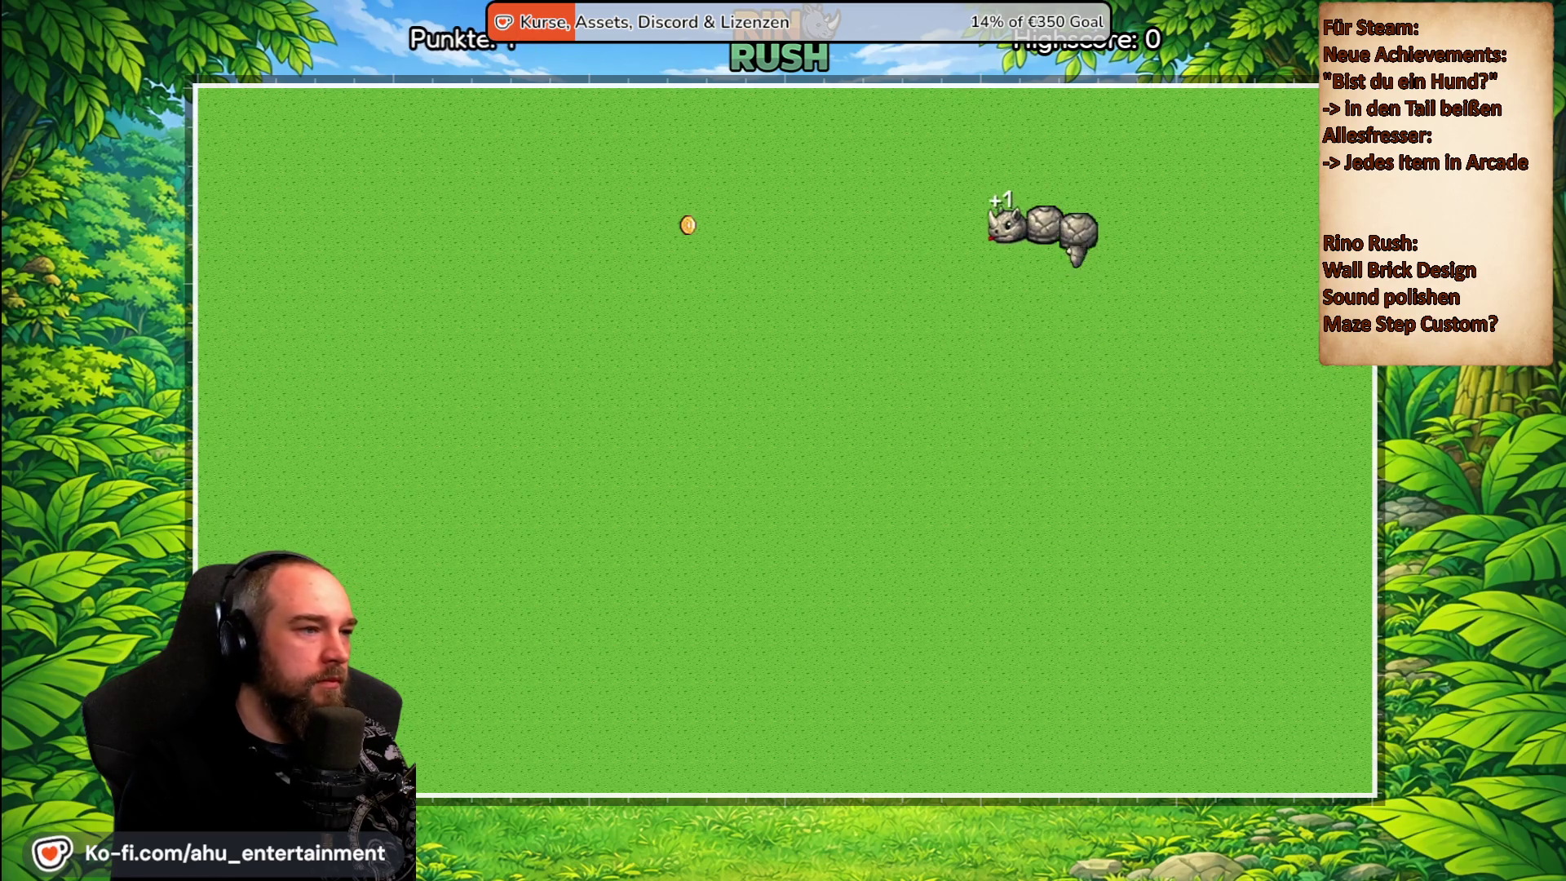
key("Down")
key("Escape")
key("Down")
Set Geschwindigkeit to Mittel and start a new Classic game.
key("Down")
key("Down")
key("Return")
key("Down")
key("Down")
key("Return")
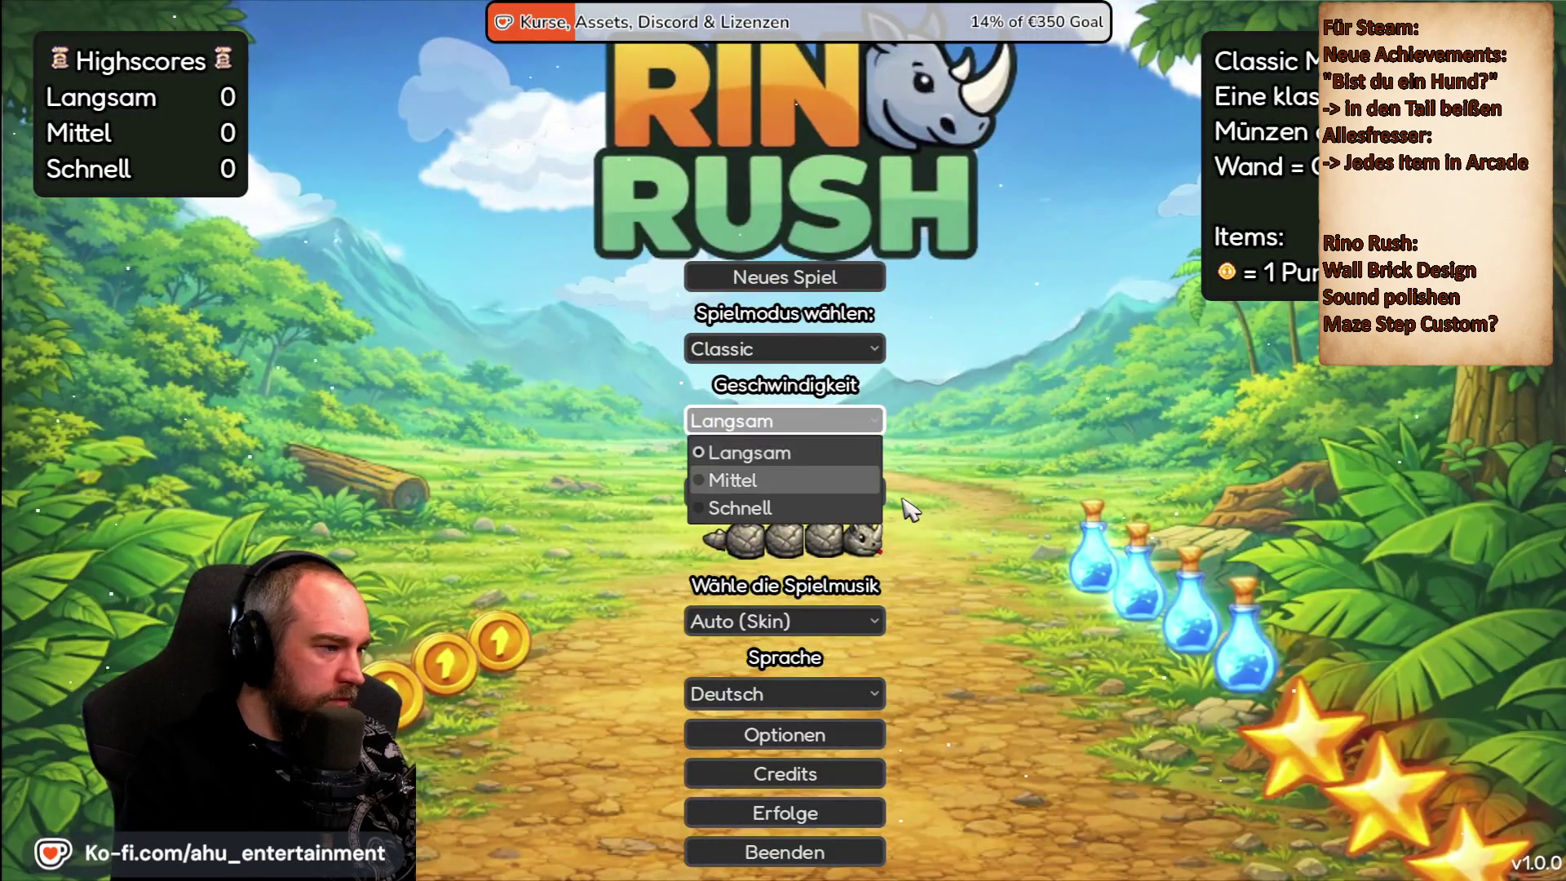
key("Down")
key("Return")
key("Up")
key("Up")
key("Return")
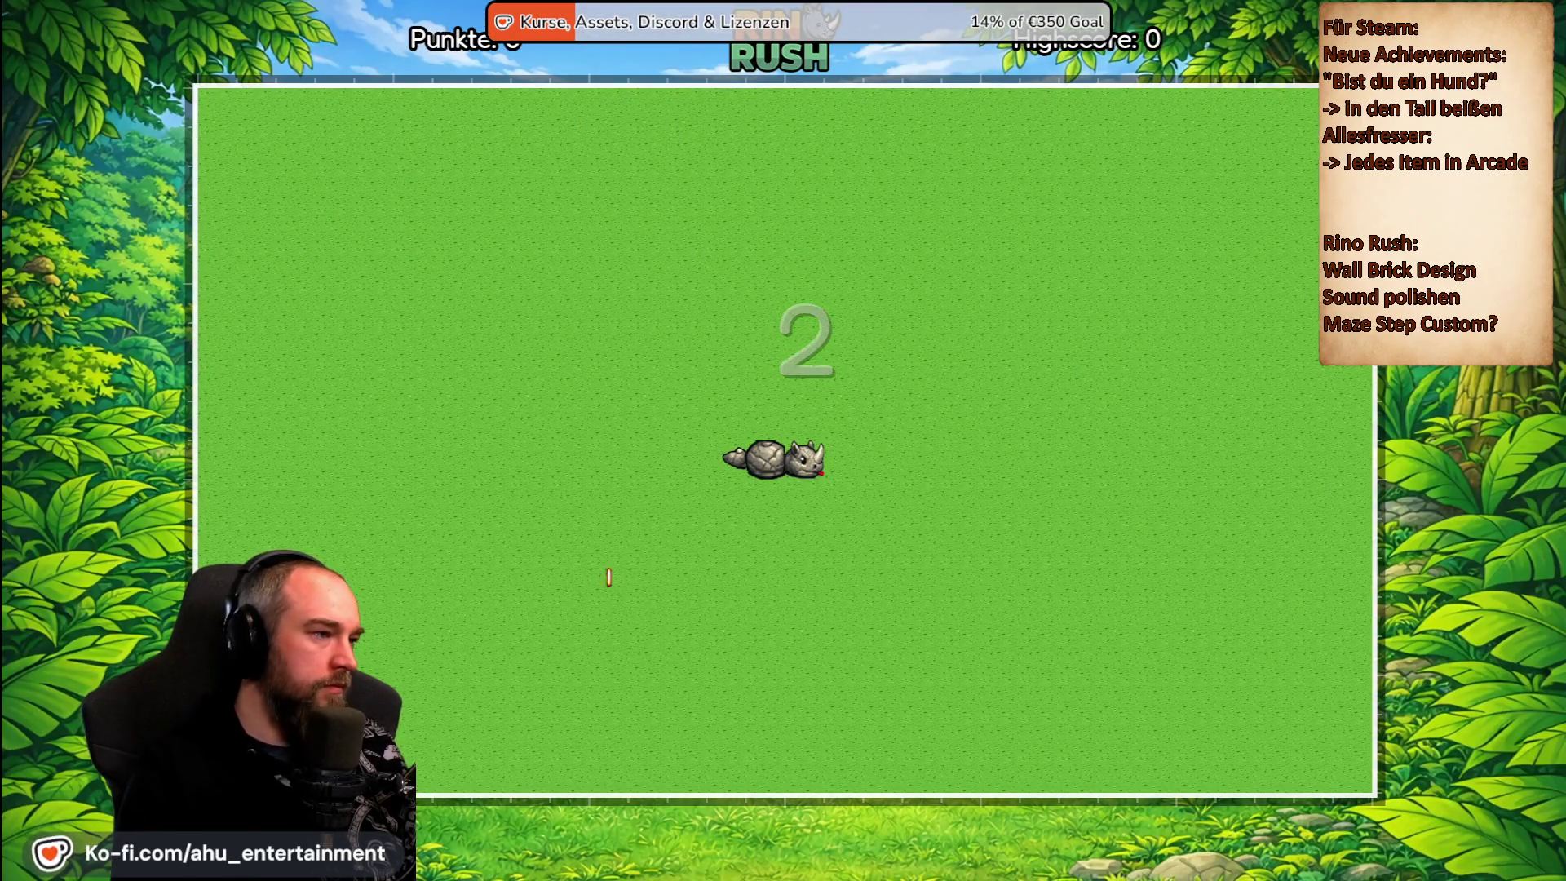
Play the Mittel round collecting coins until game over, then quit the game with Beenden and Ja.
key("Down")
key("Left")
key("Up")
key("Right")
key("Up")
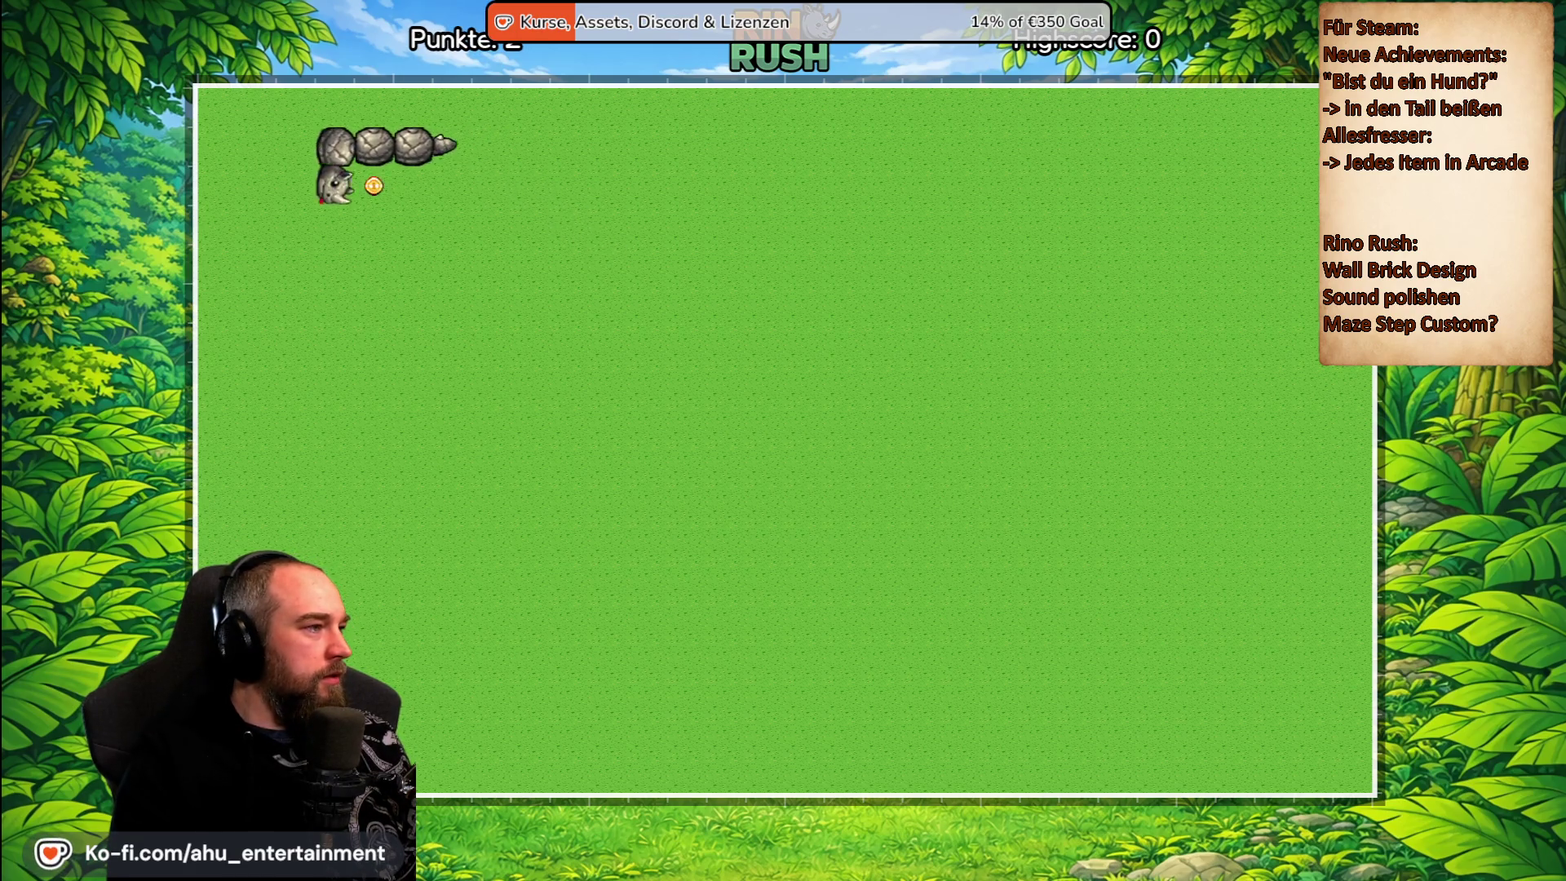
key("Down")
key("Right")
key("Up")
key("Escape")
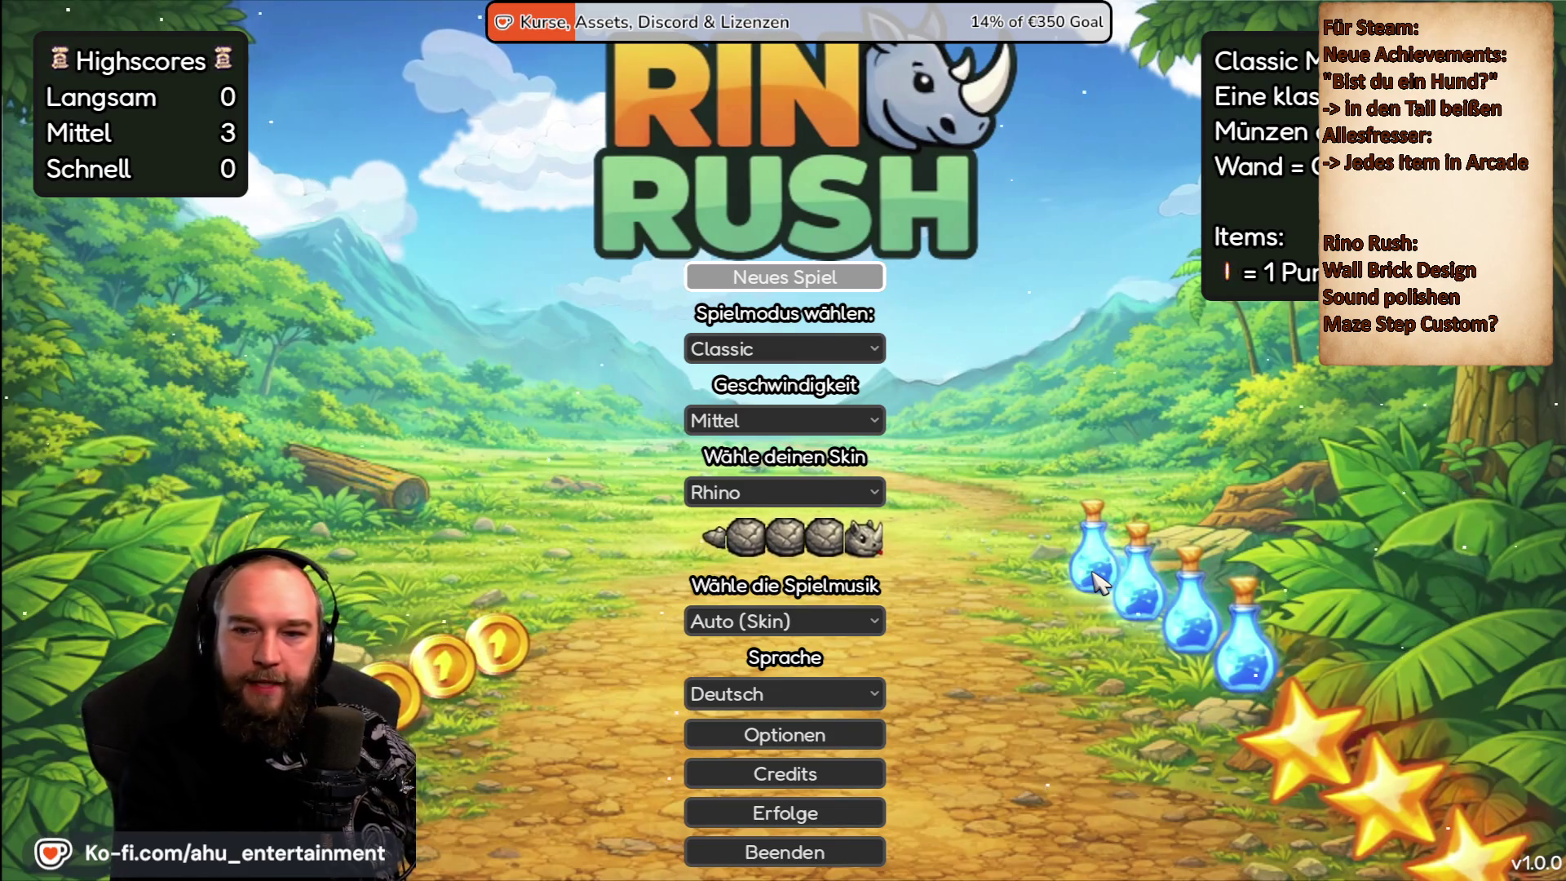
left_click(785, 851)
left_click(825, 473)
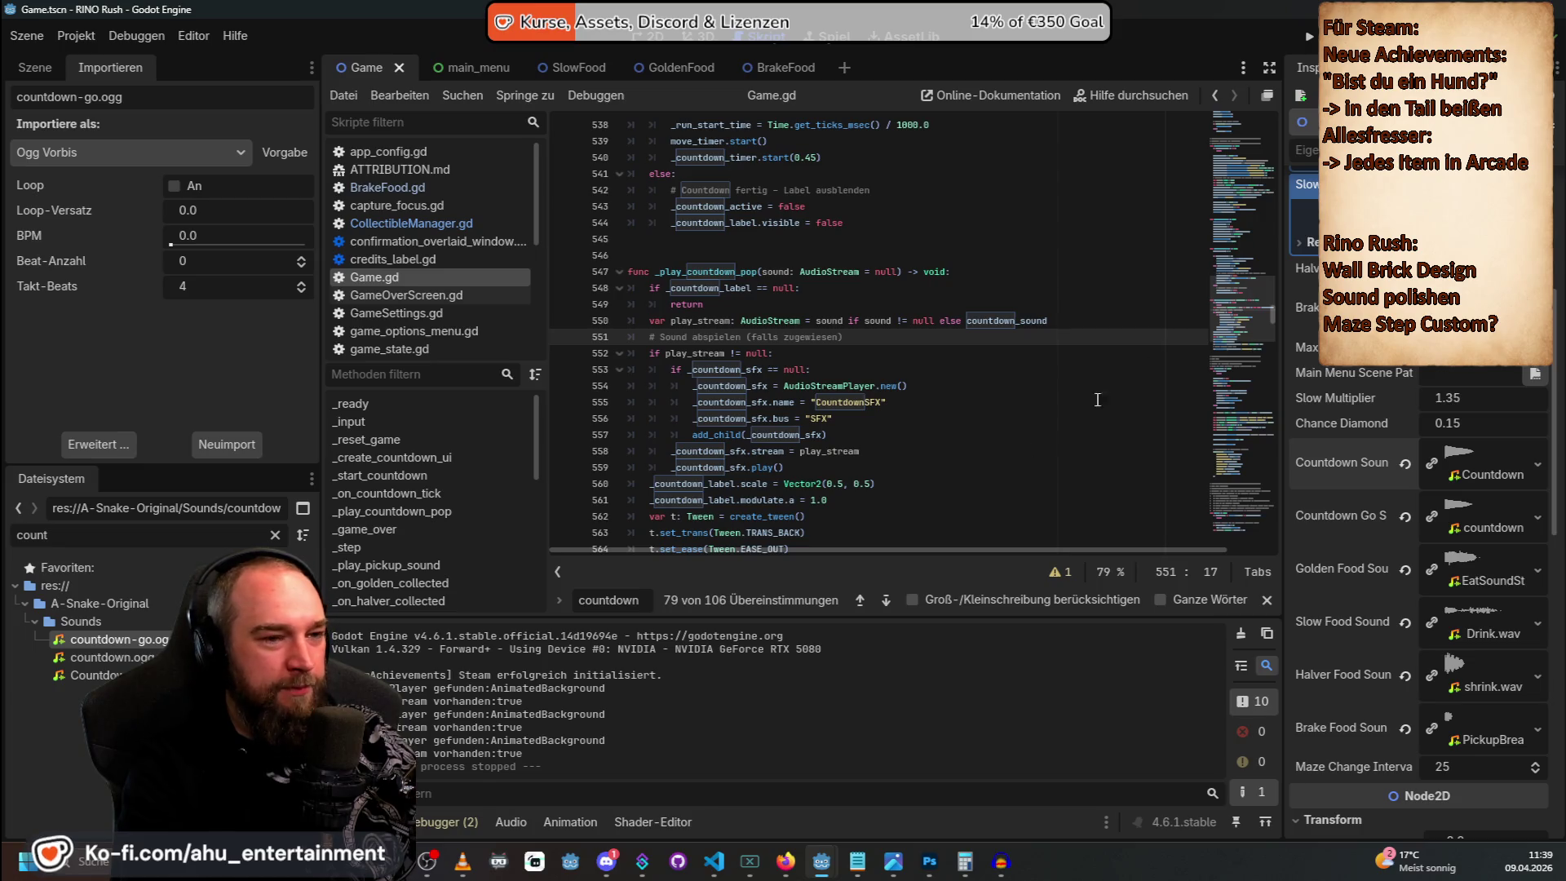
Relaunch the game, pause the new round, and cancel the return to Zum Hauptmenü.
left_click(1308, 37)
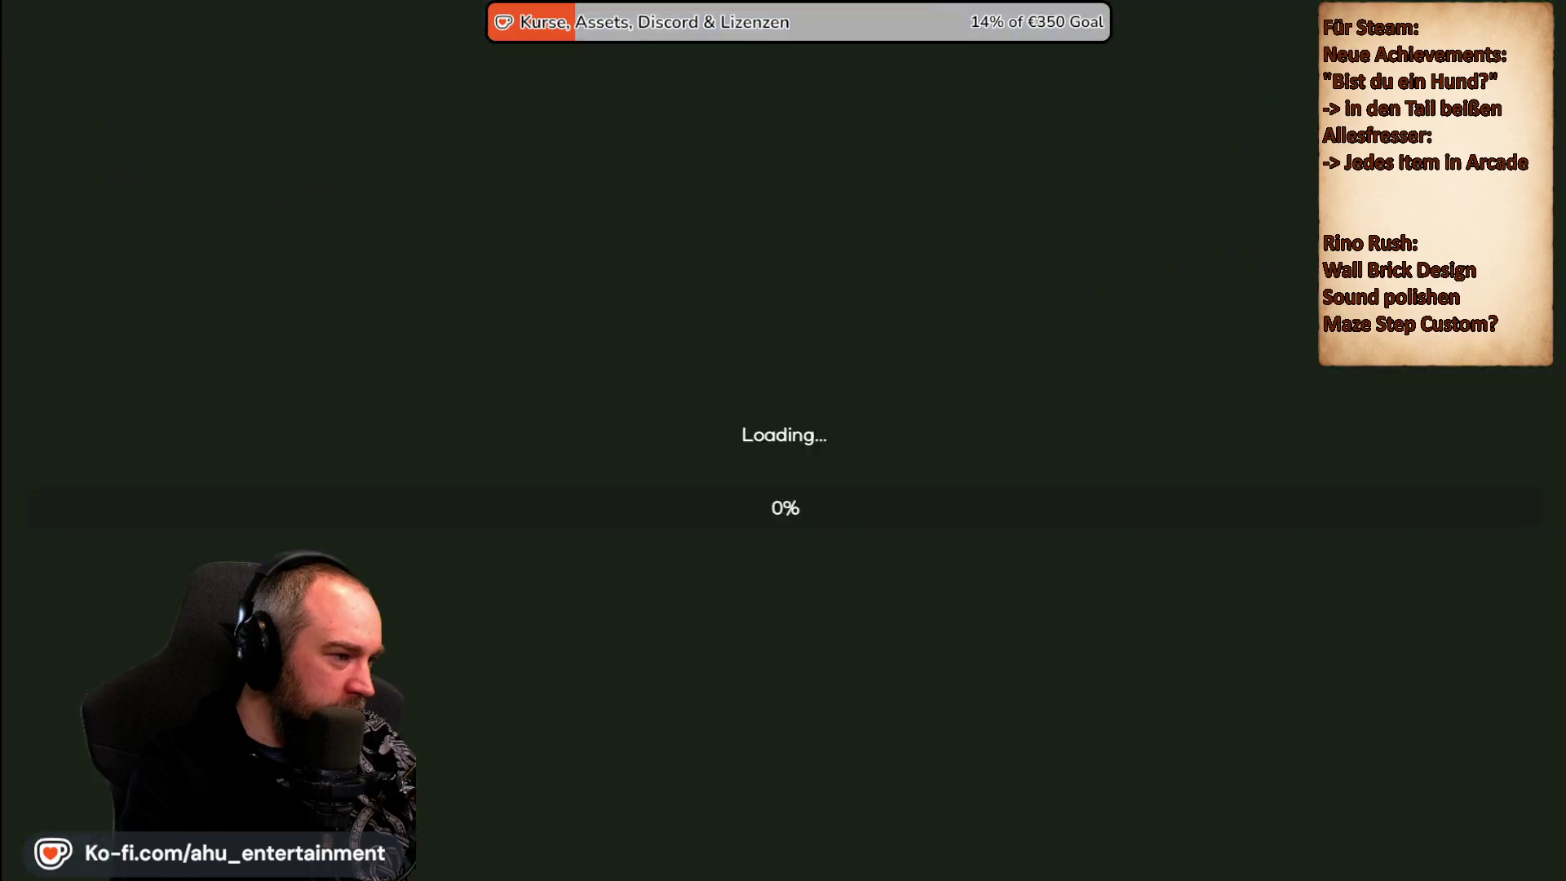
key("Escape")
key("Down")
key("Down")
key("Down")
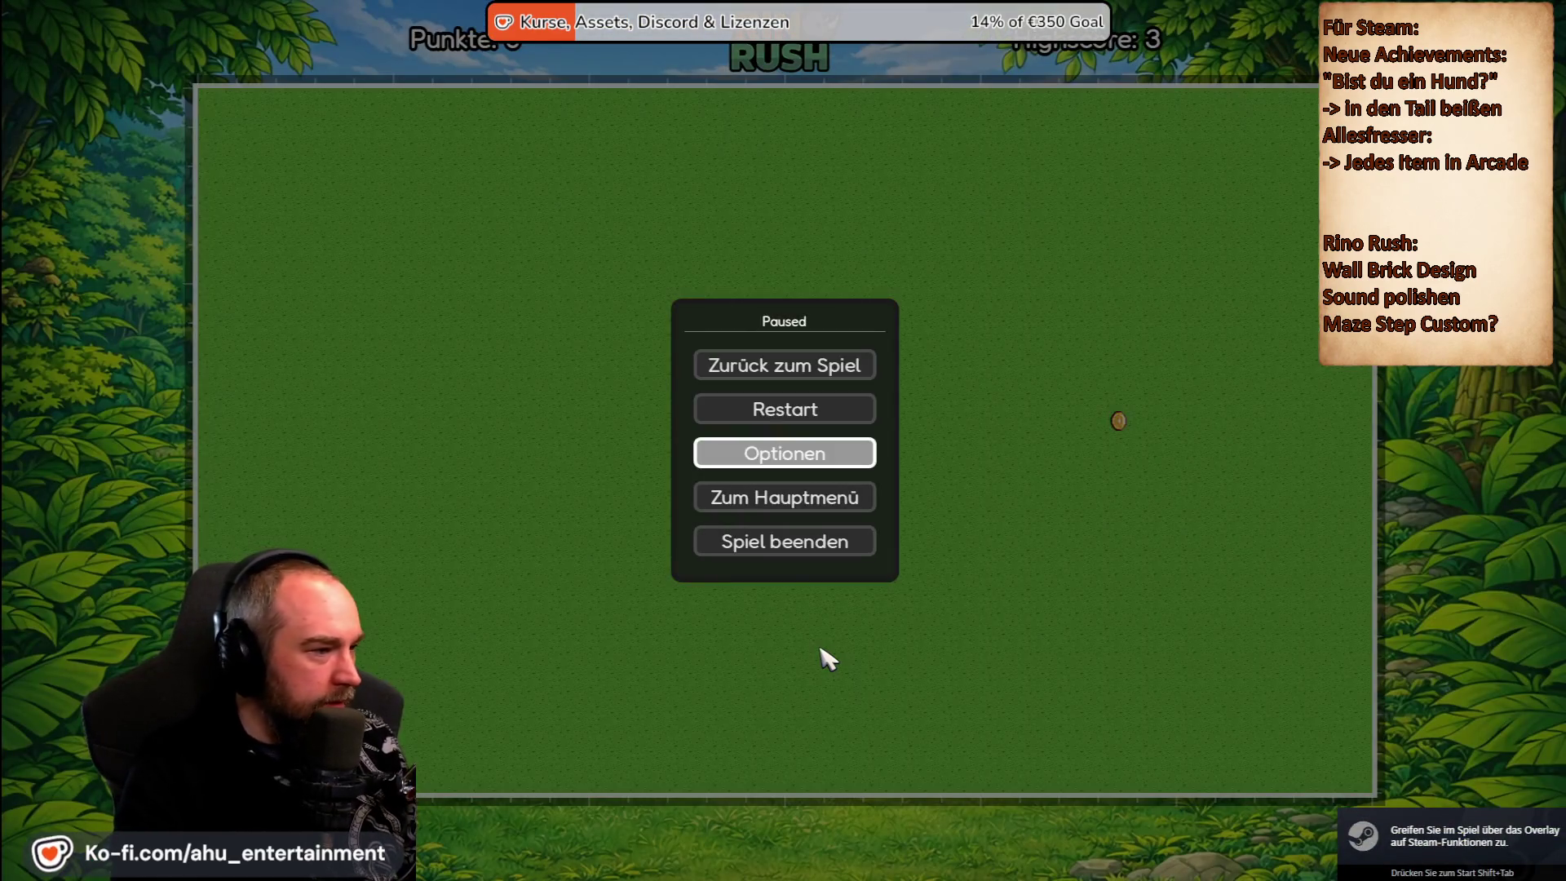
key("Return")
key("Right")
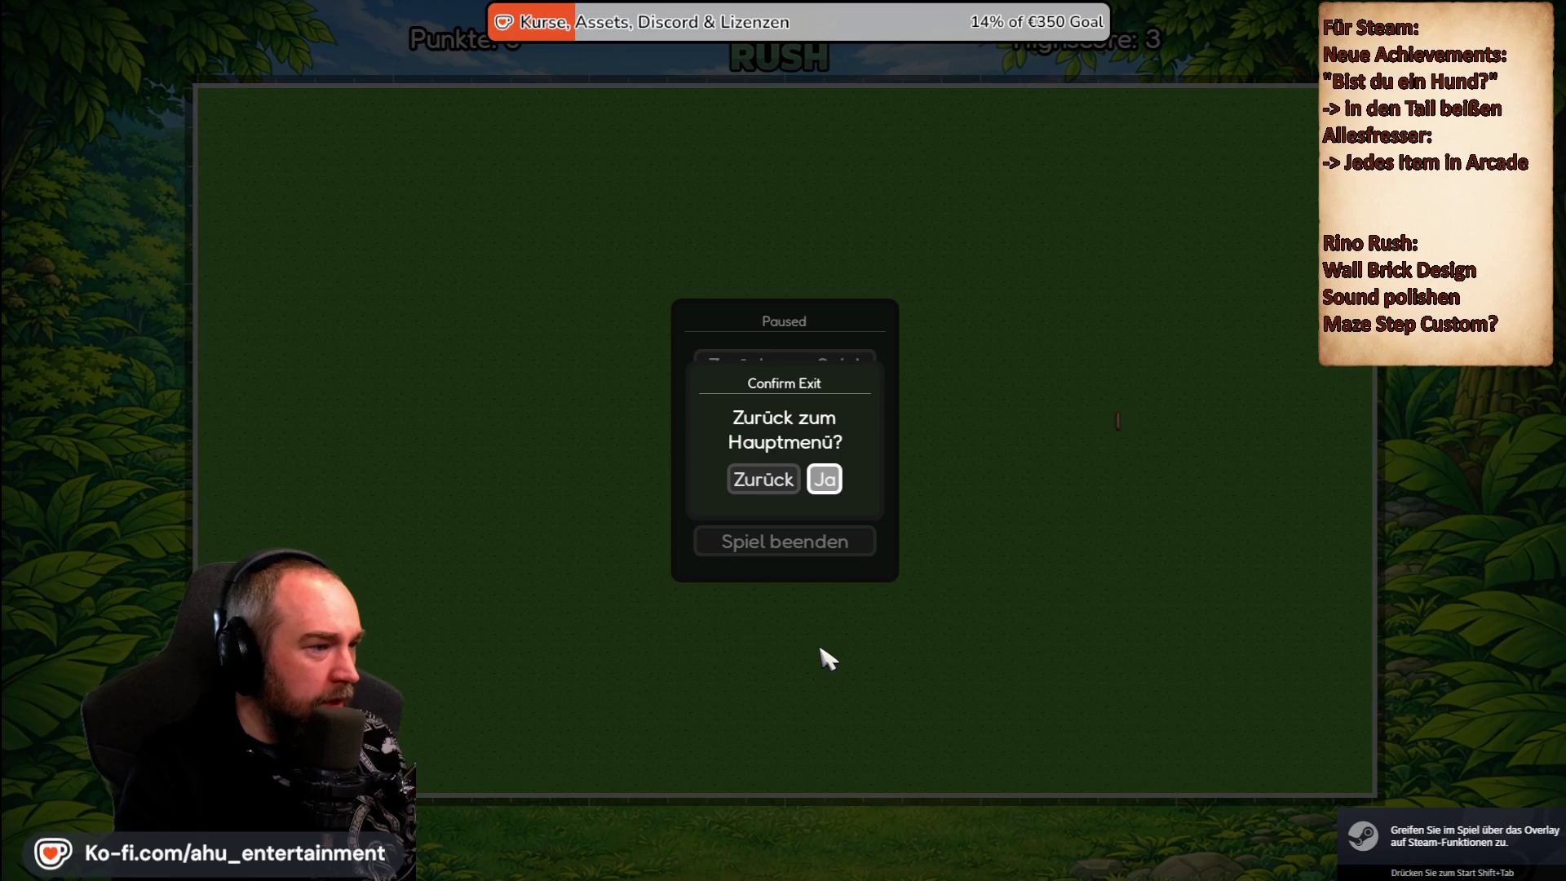
key("Escape")
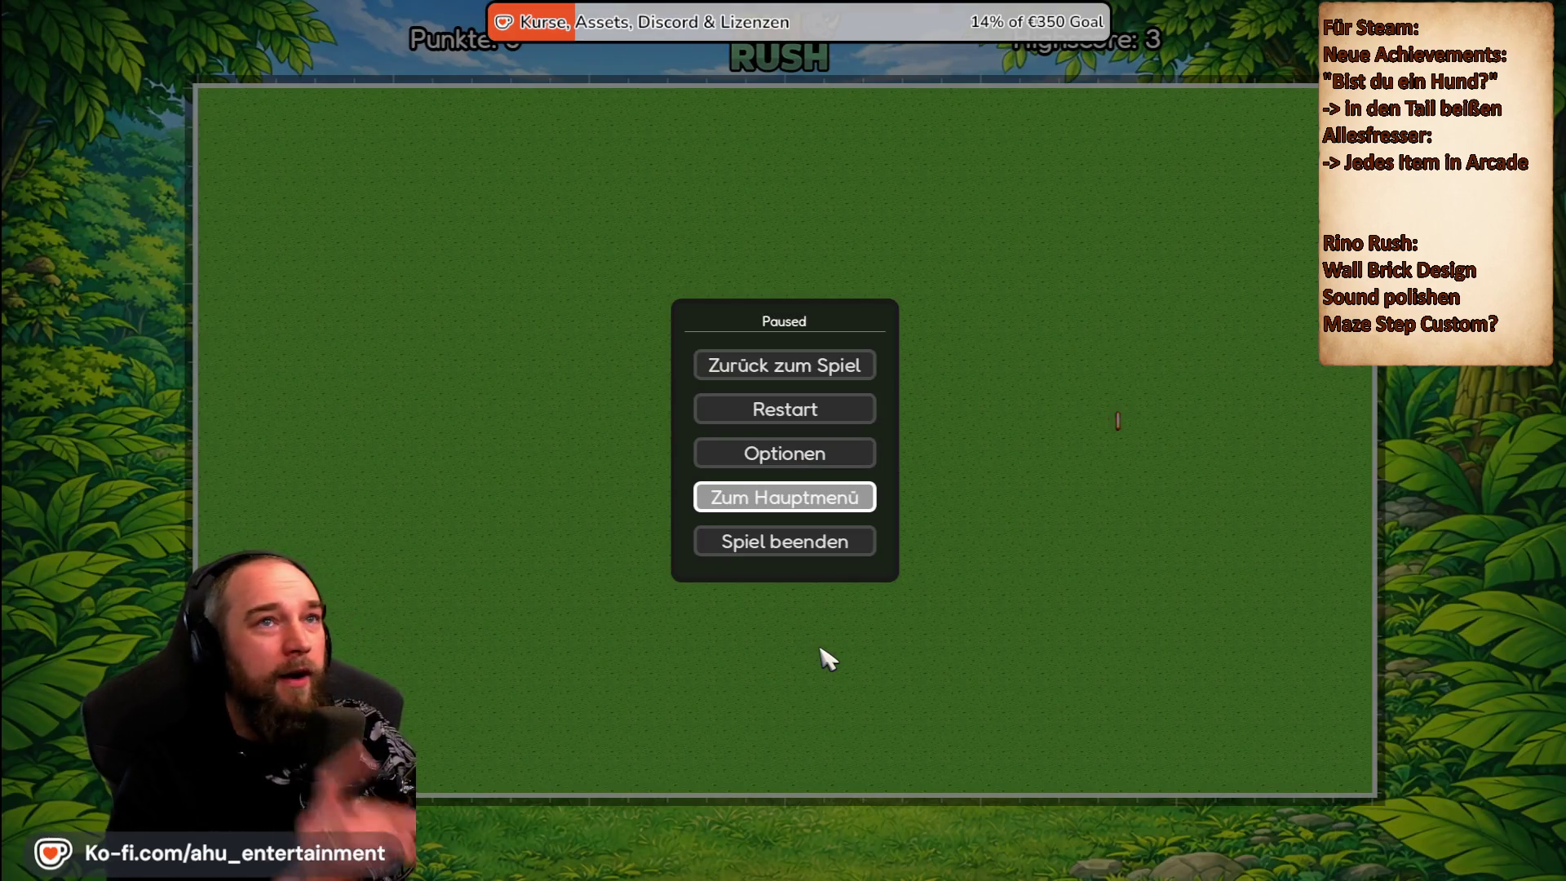
Resume the round via Zurück zum Spiel, steer the rhino up, and pause again.
key("Up")
key("Up")
key("Up")
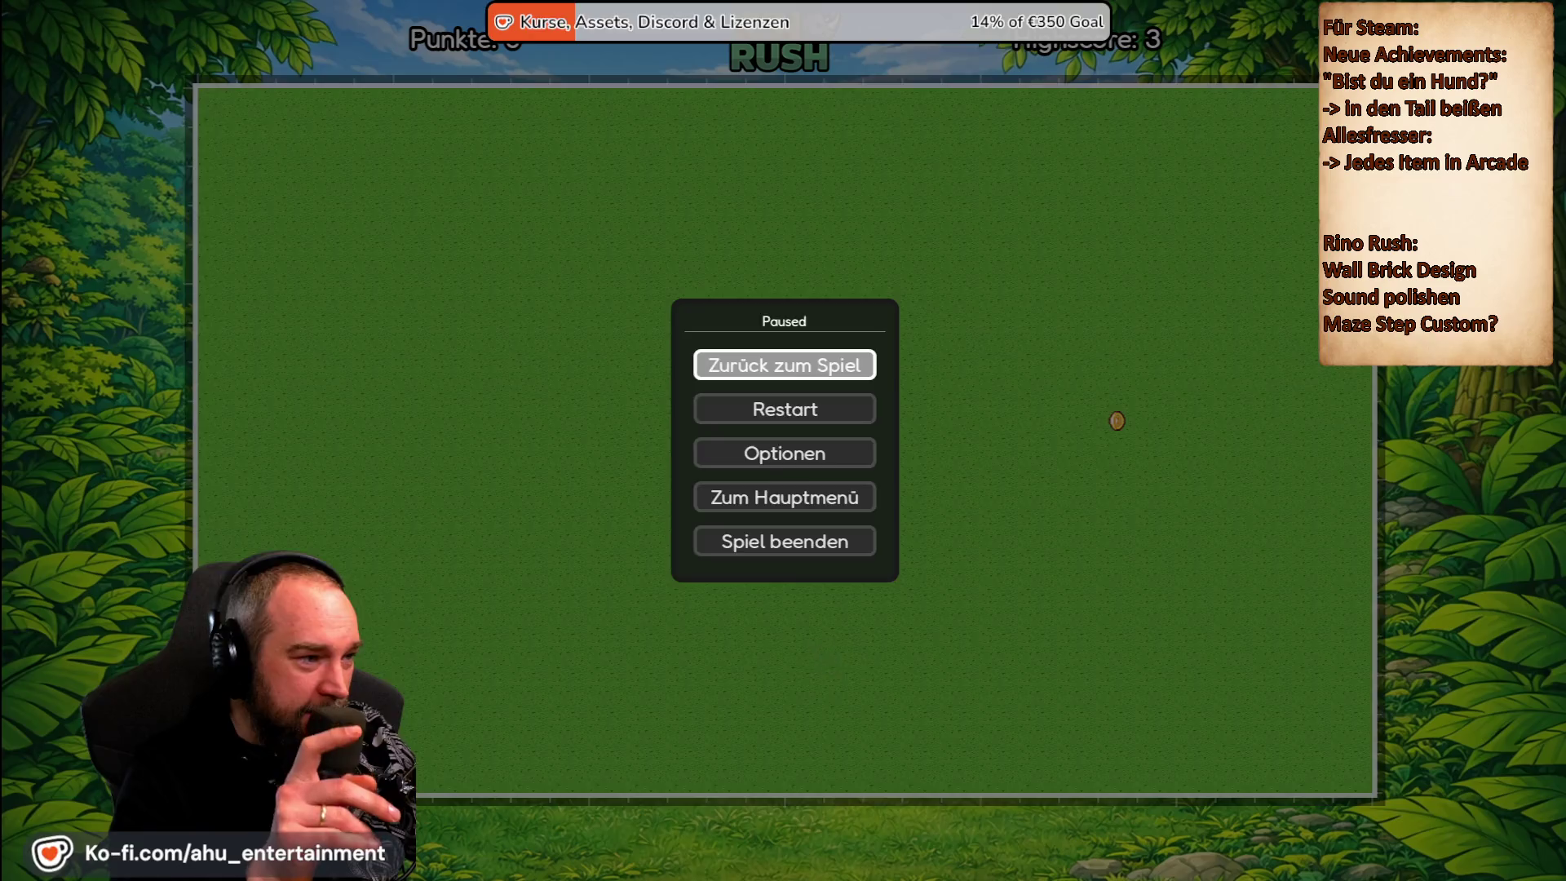
key("Return")
key("Up")
key("Left")
key("Escape")
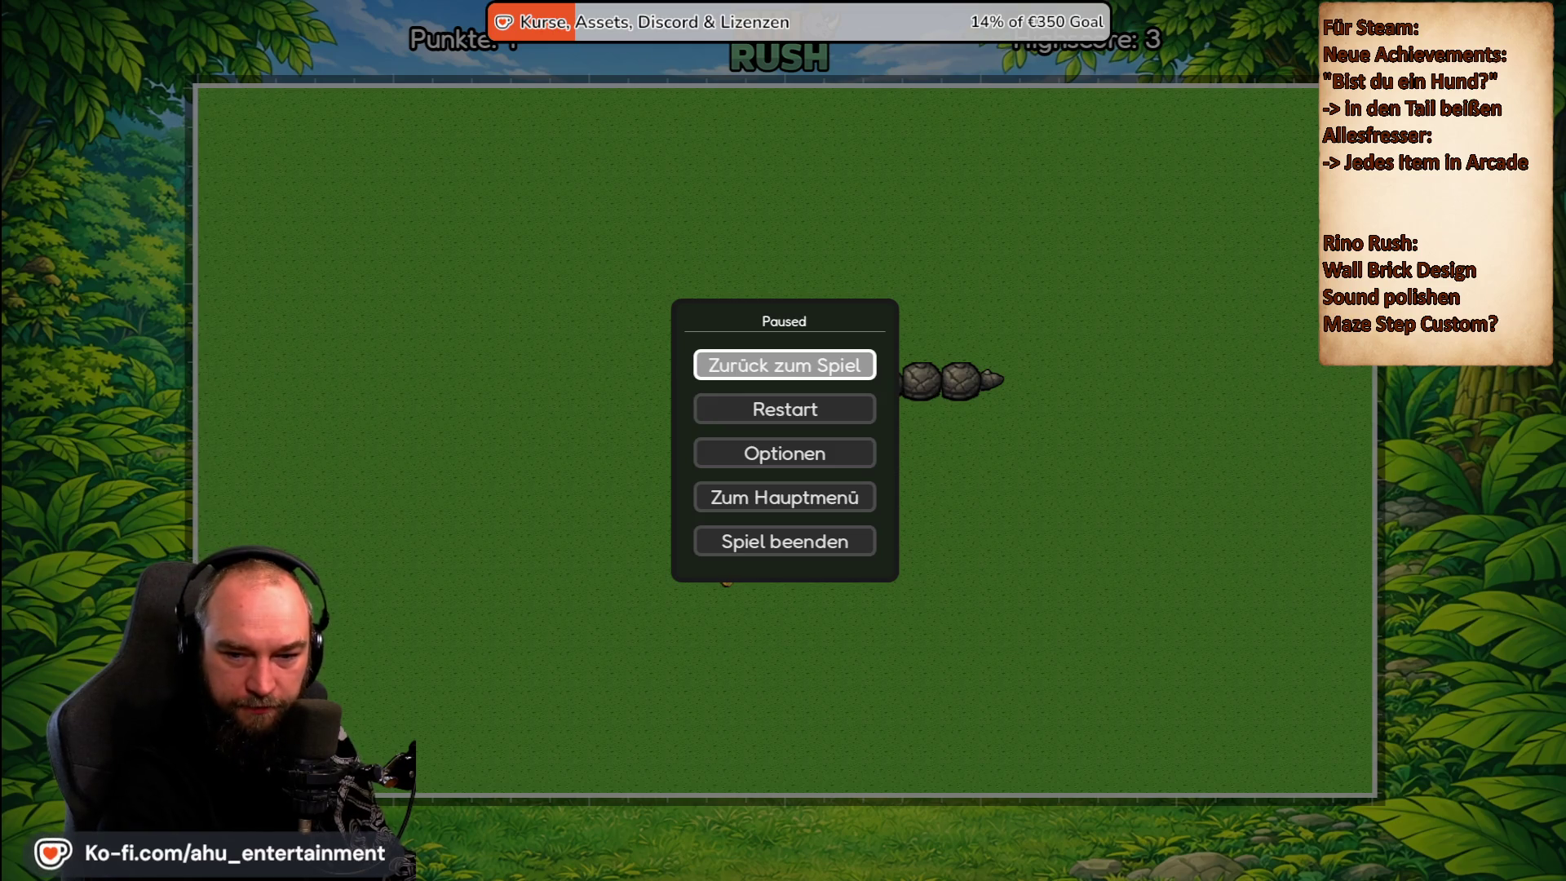
Add the note lines 'Einmal um die Welt' and '-> Kartenrand abfahren', trimming a stray word.
key("Return")
type("A")
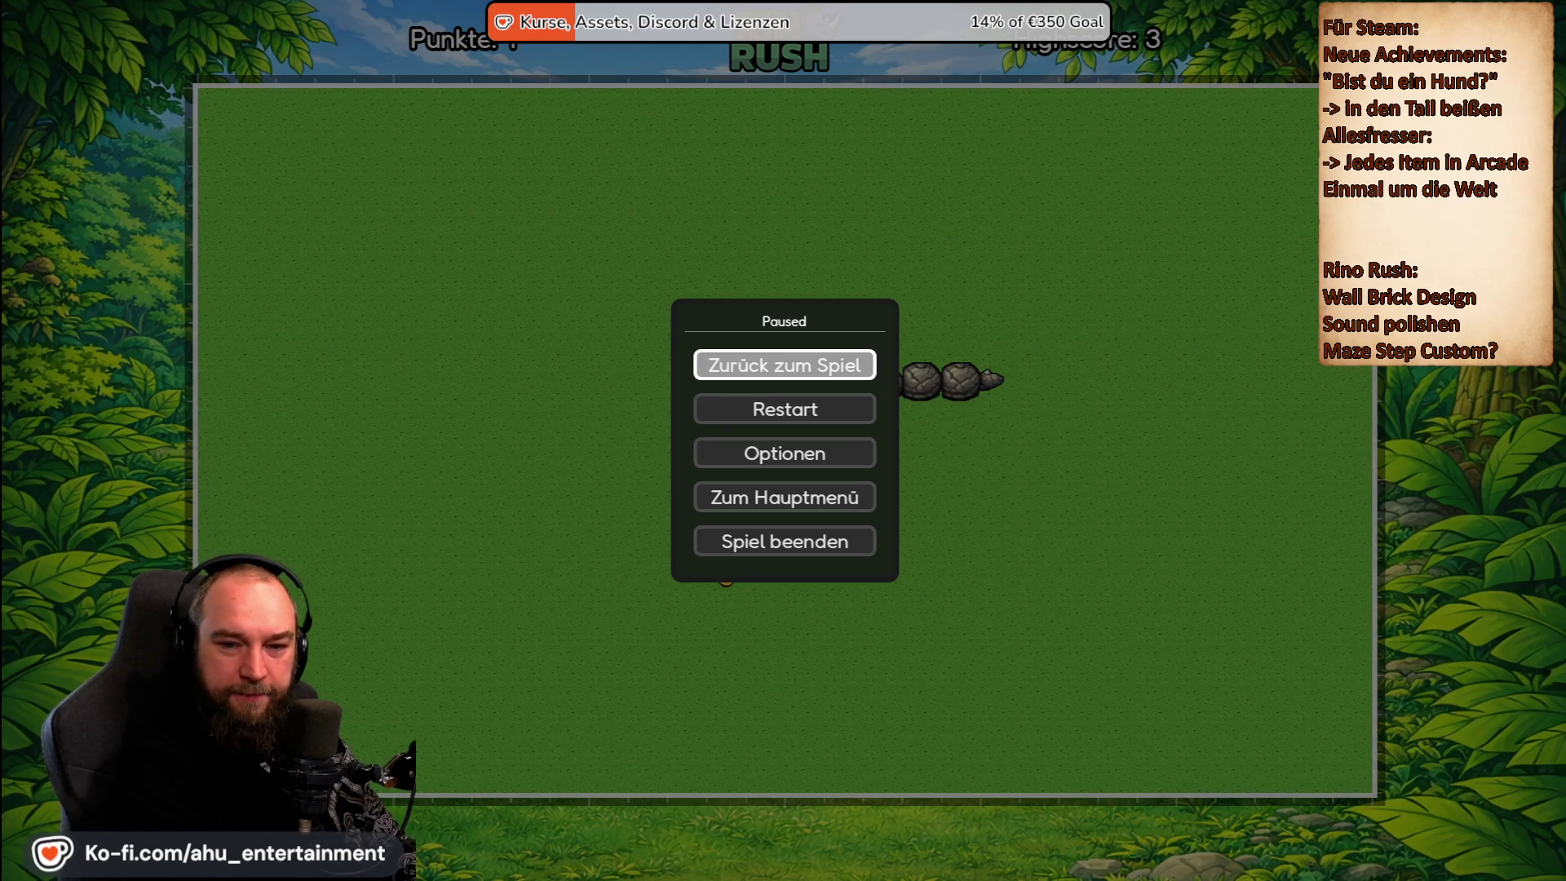
key("Return")
type("-> Kartenrand einm")
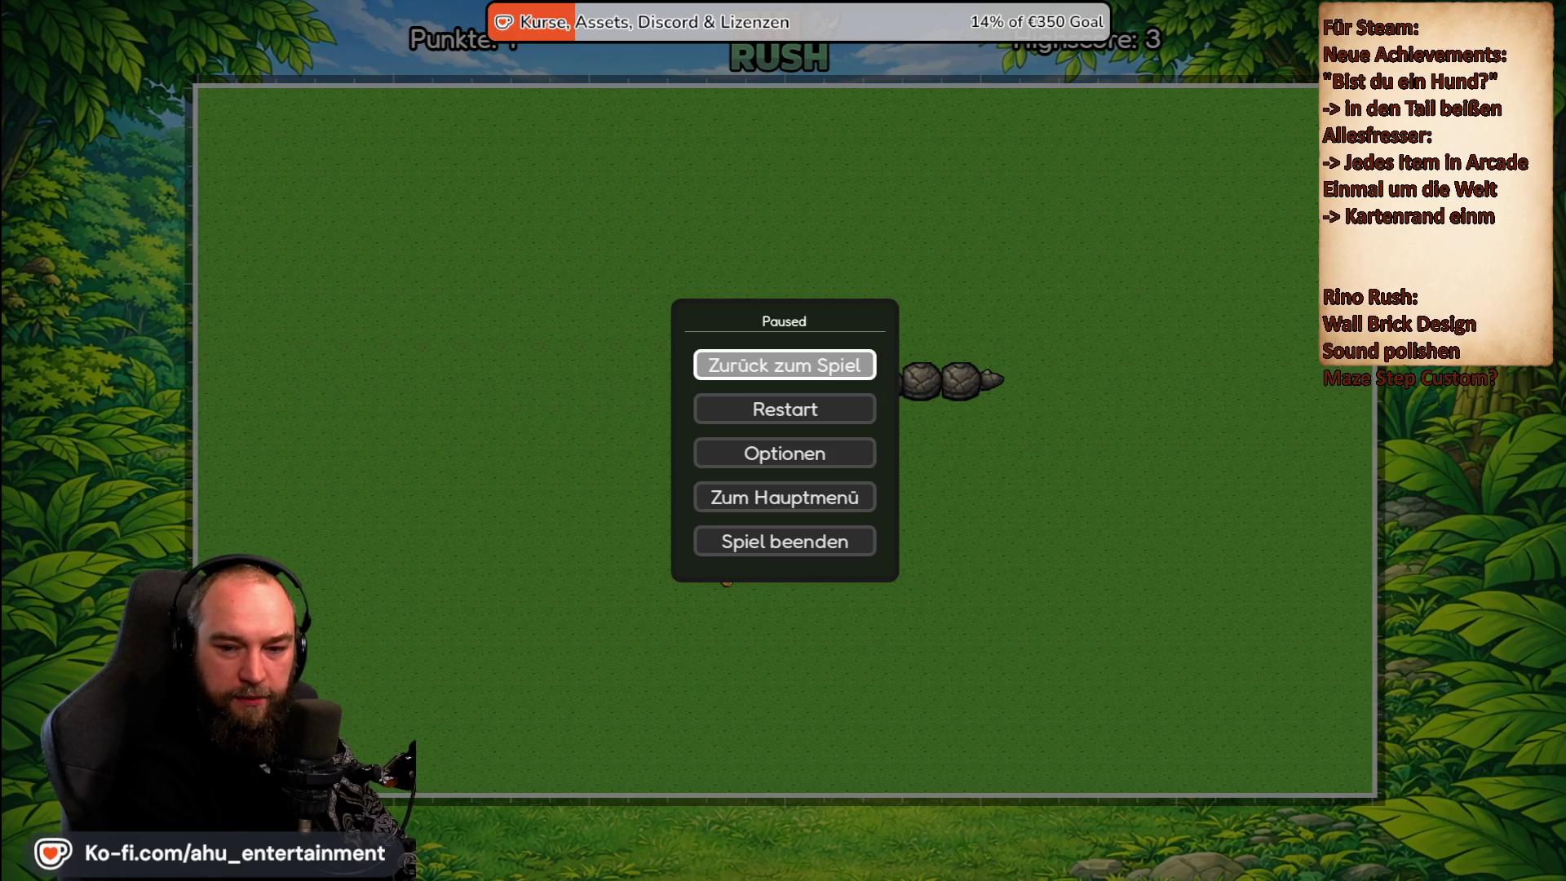
type("al am")
type("hren")
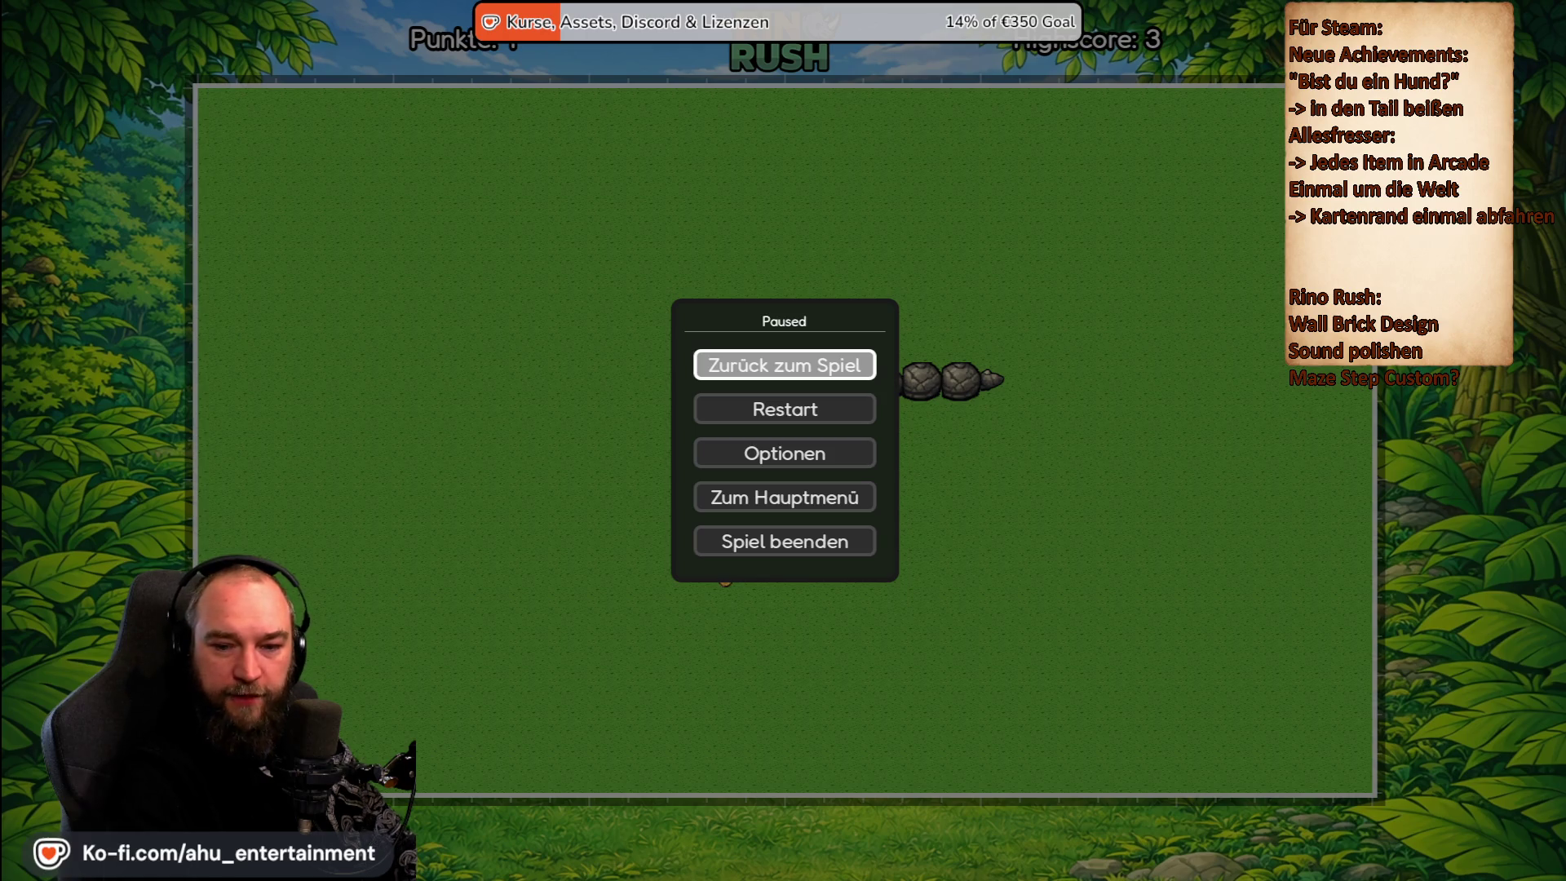
key("BackSpace")
key("BackSpace")
key("BackSpace")
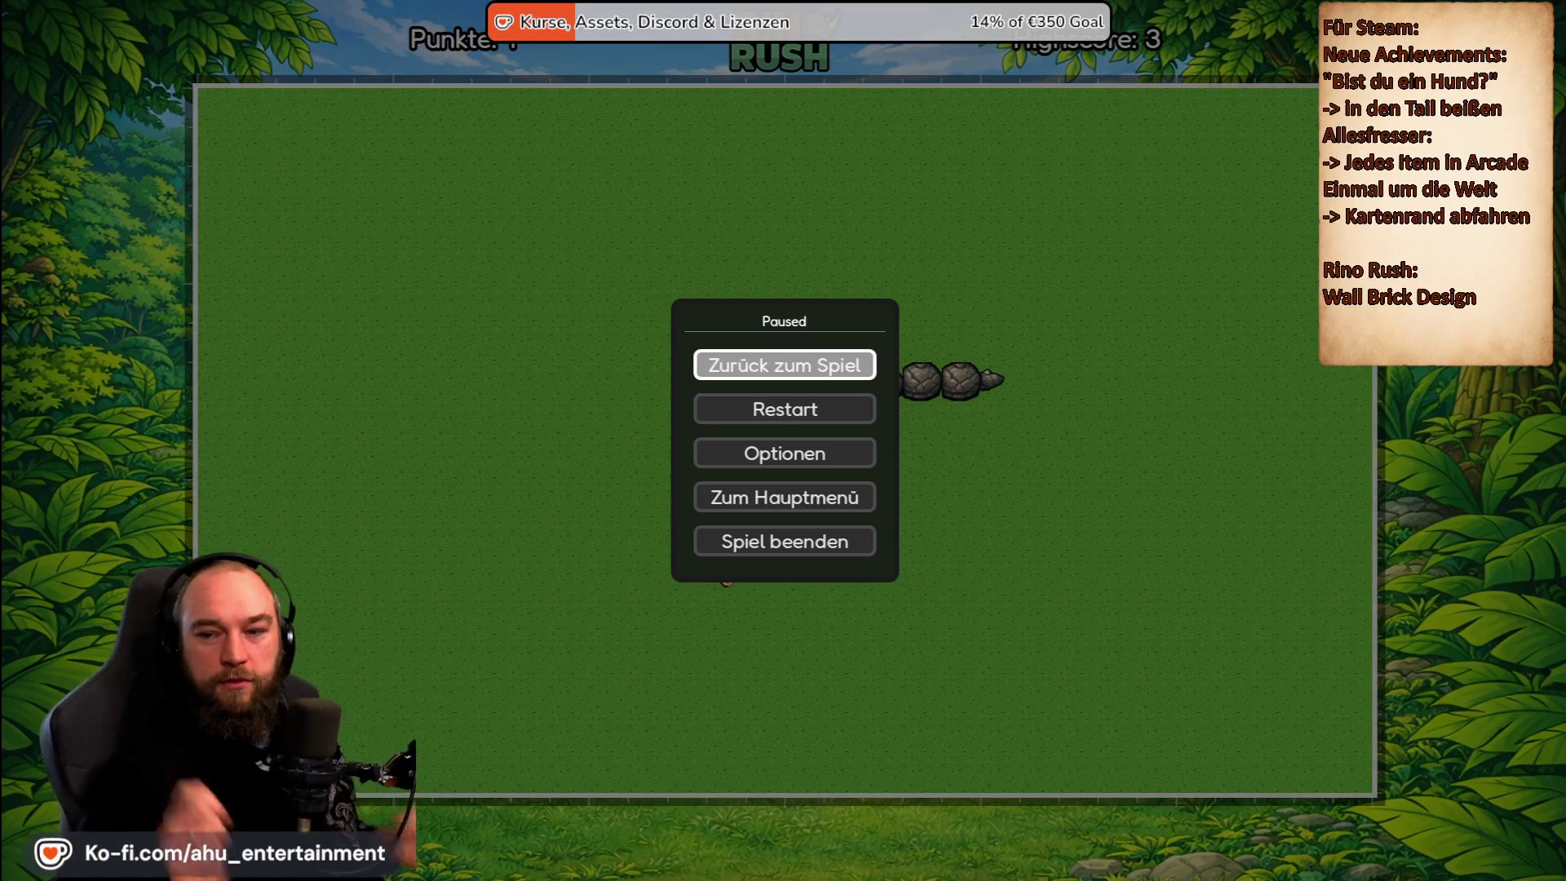
key("Down")
Restart the round with Ja and steer the rhino up and left.
key("Return")
key("Right")
key("Return")
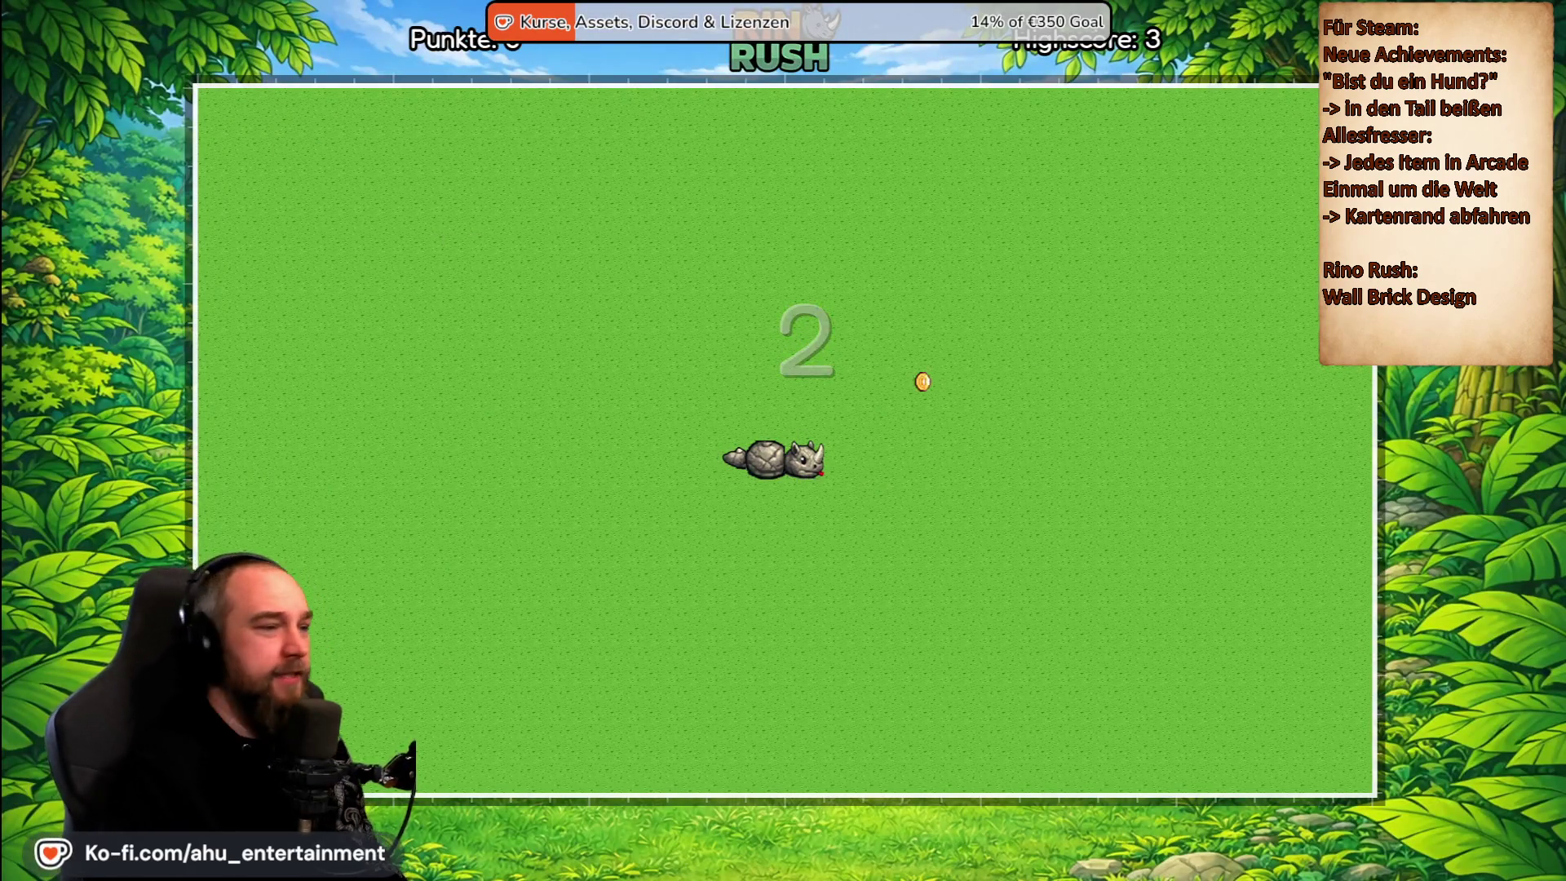
key("Up")
key("Left")
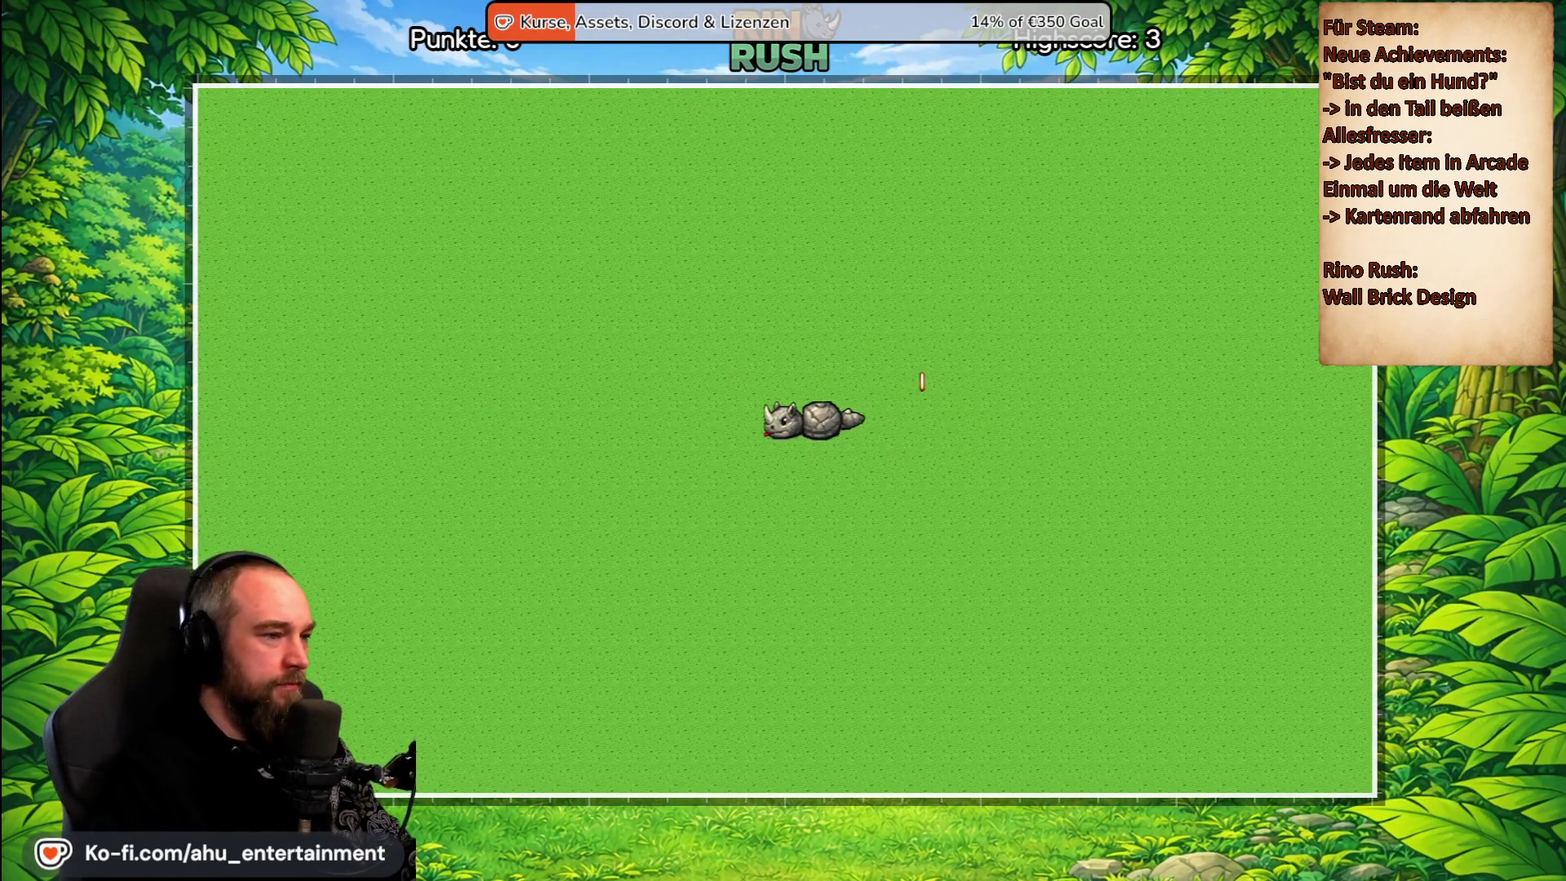
Turn off the Countdown toggle on the Optionen Game tab, then restart the round with Ja.
key("Escape")
key("Down")
key("Down")
key("Down")
key("Up")
key("Return")
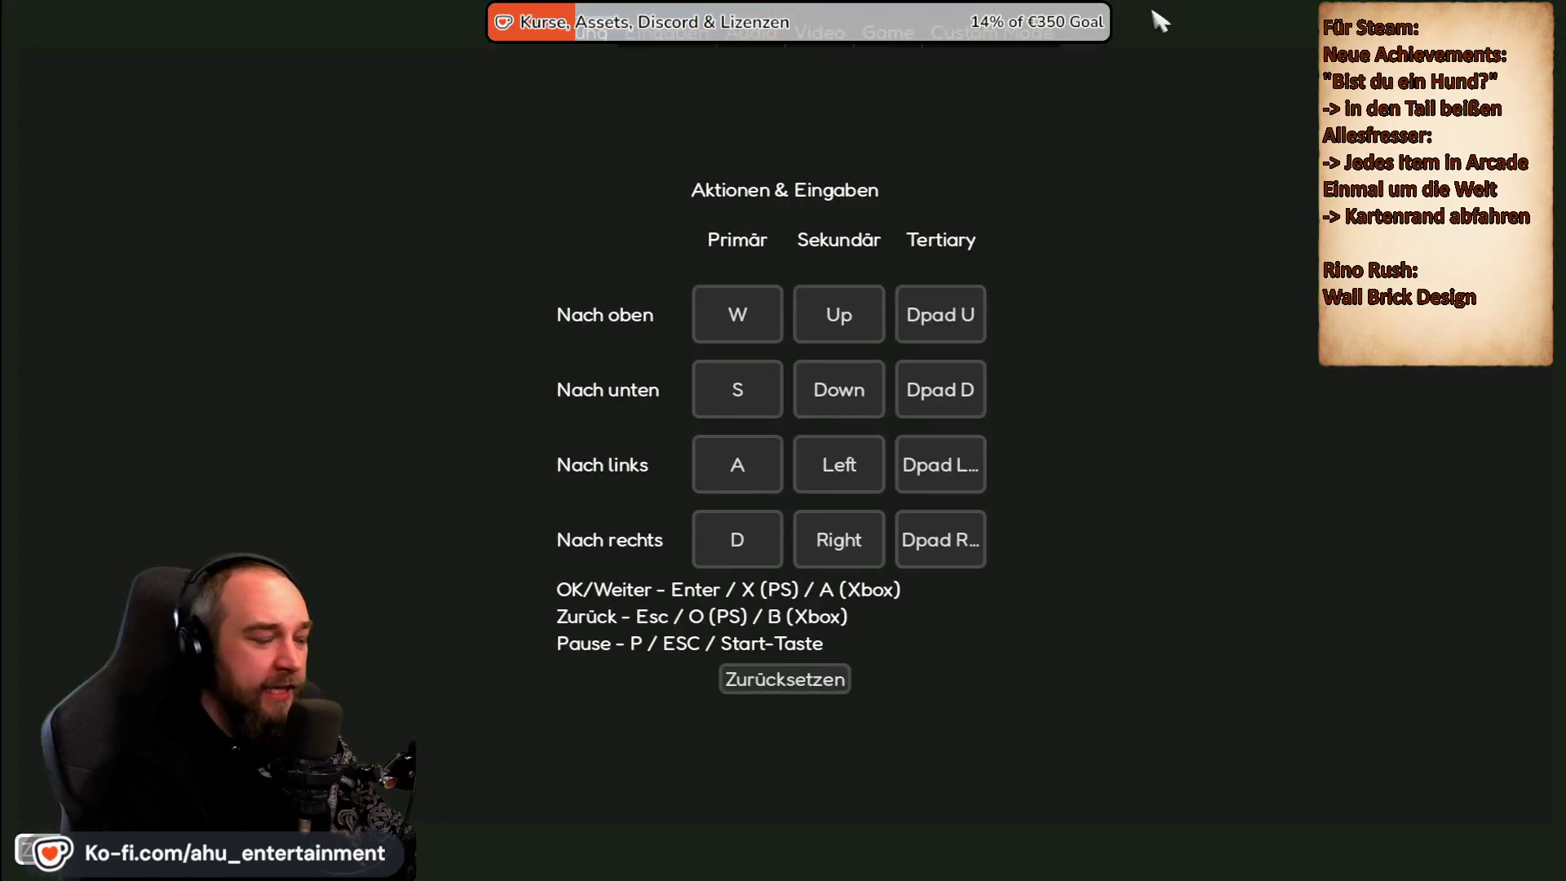
left_click(991, 32)
left_click(911, 39)
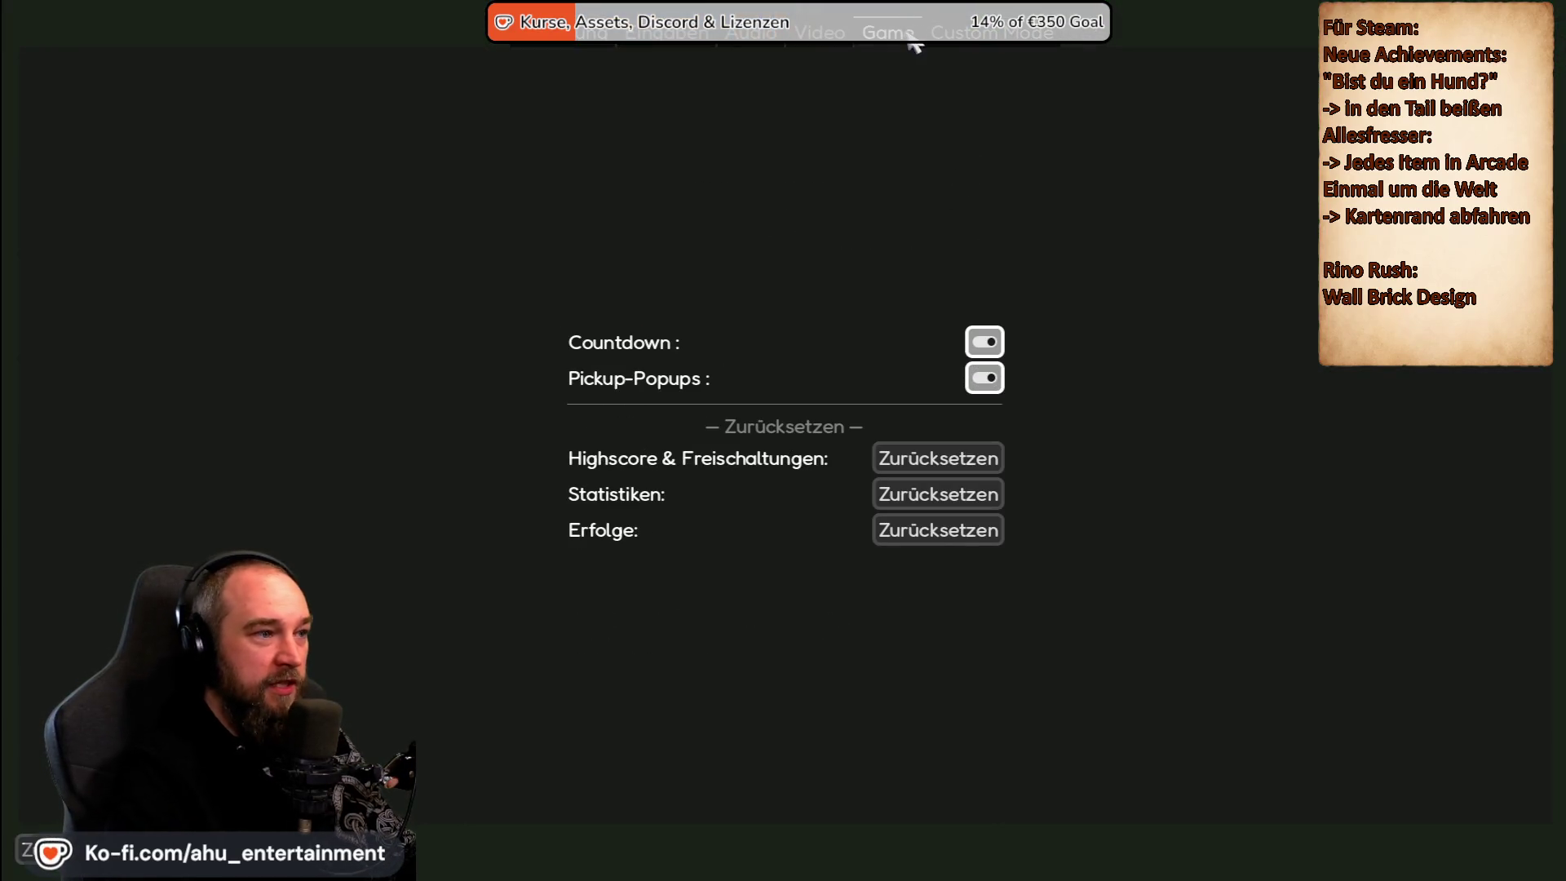
left_click(985, 342)
left_click(17, 844)
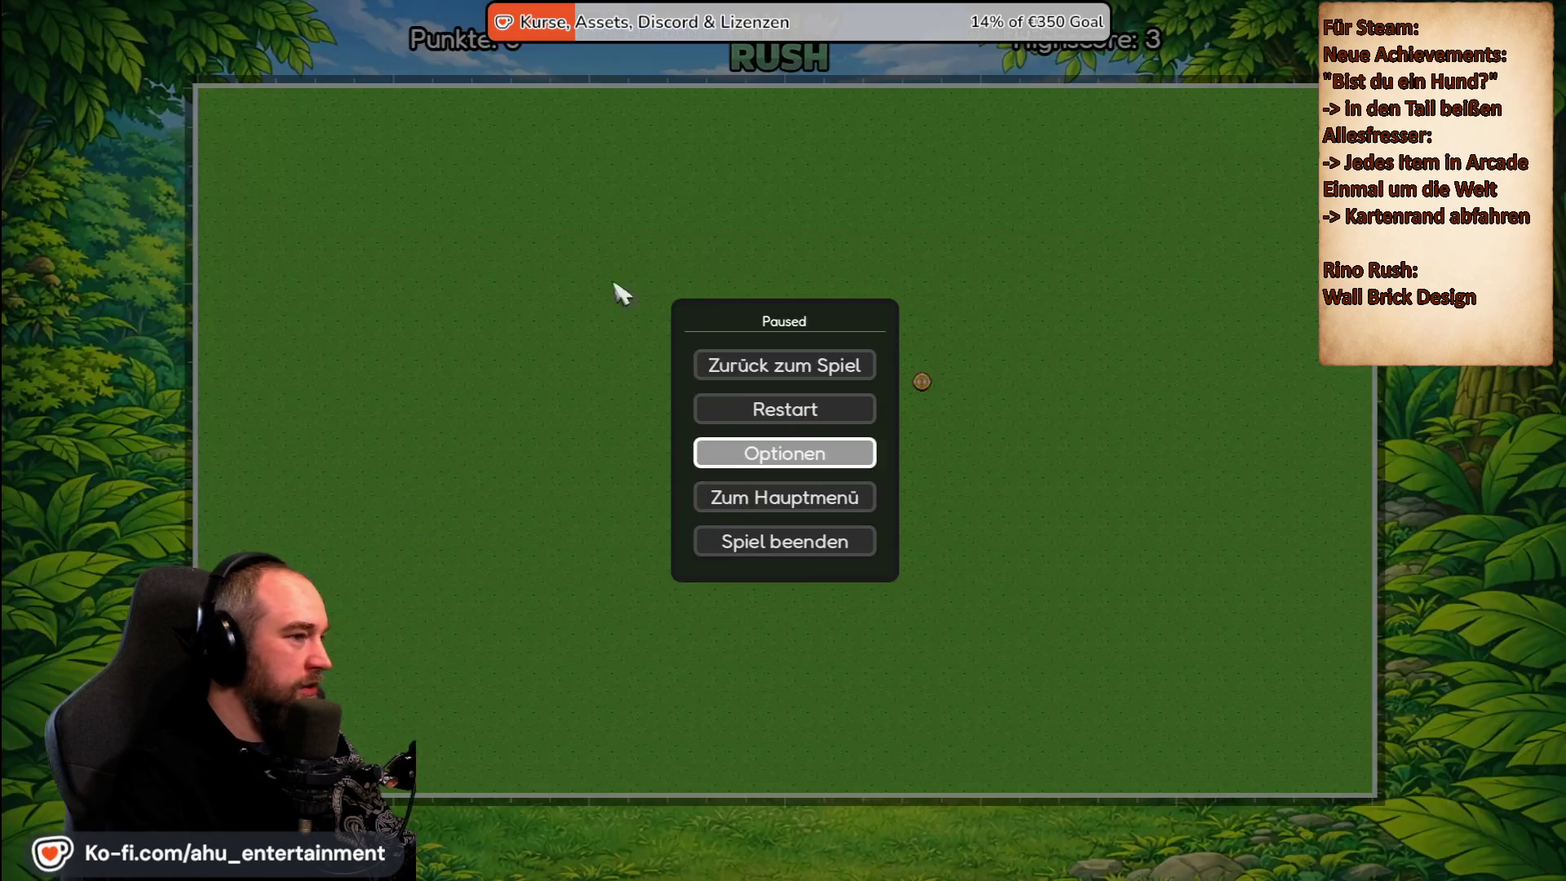
left_click(797, 408)
left_click(825, 471)
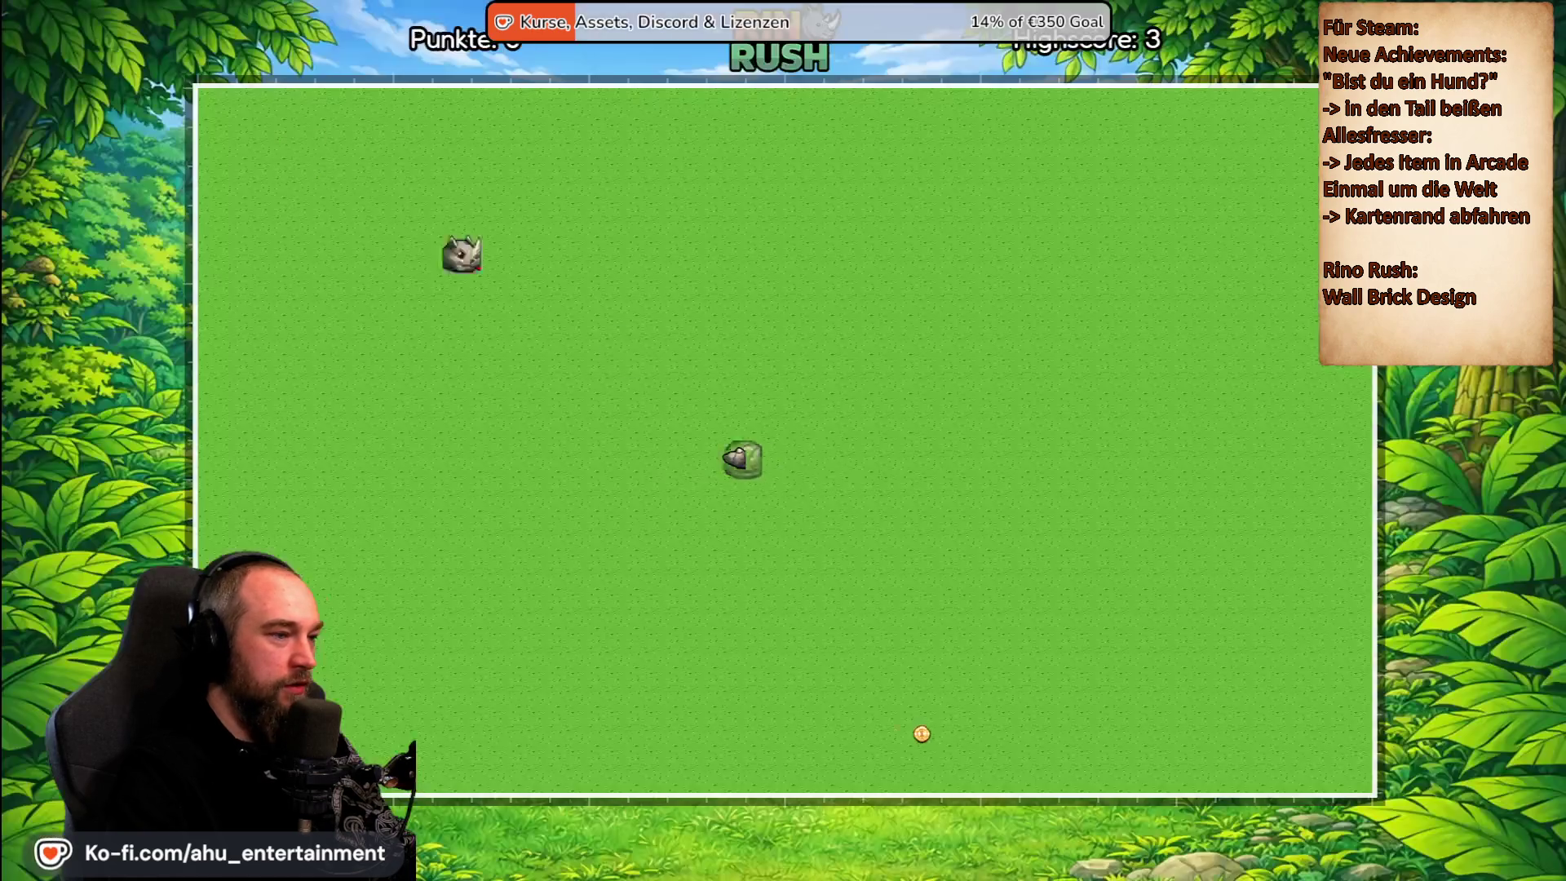
Steer the rhino briefly, then pause and open Optionen.
key("Up")
key("Left")
key("Down")
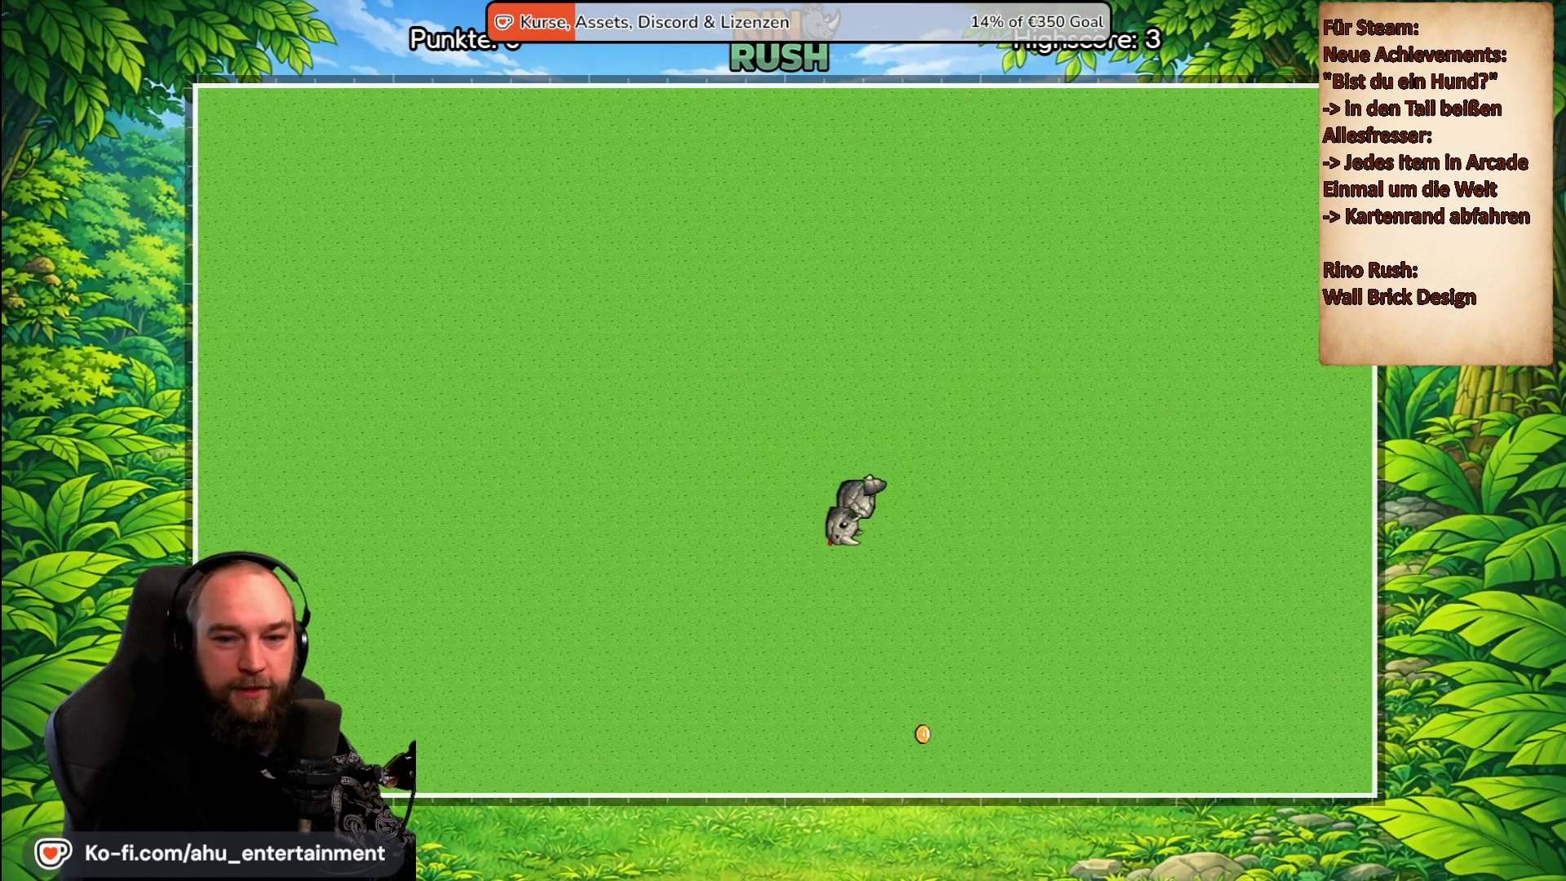
key("Escape")
key("Down")
key("Down")
key("Return")
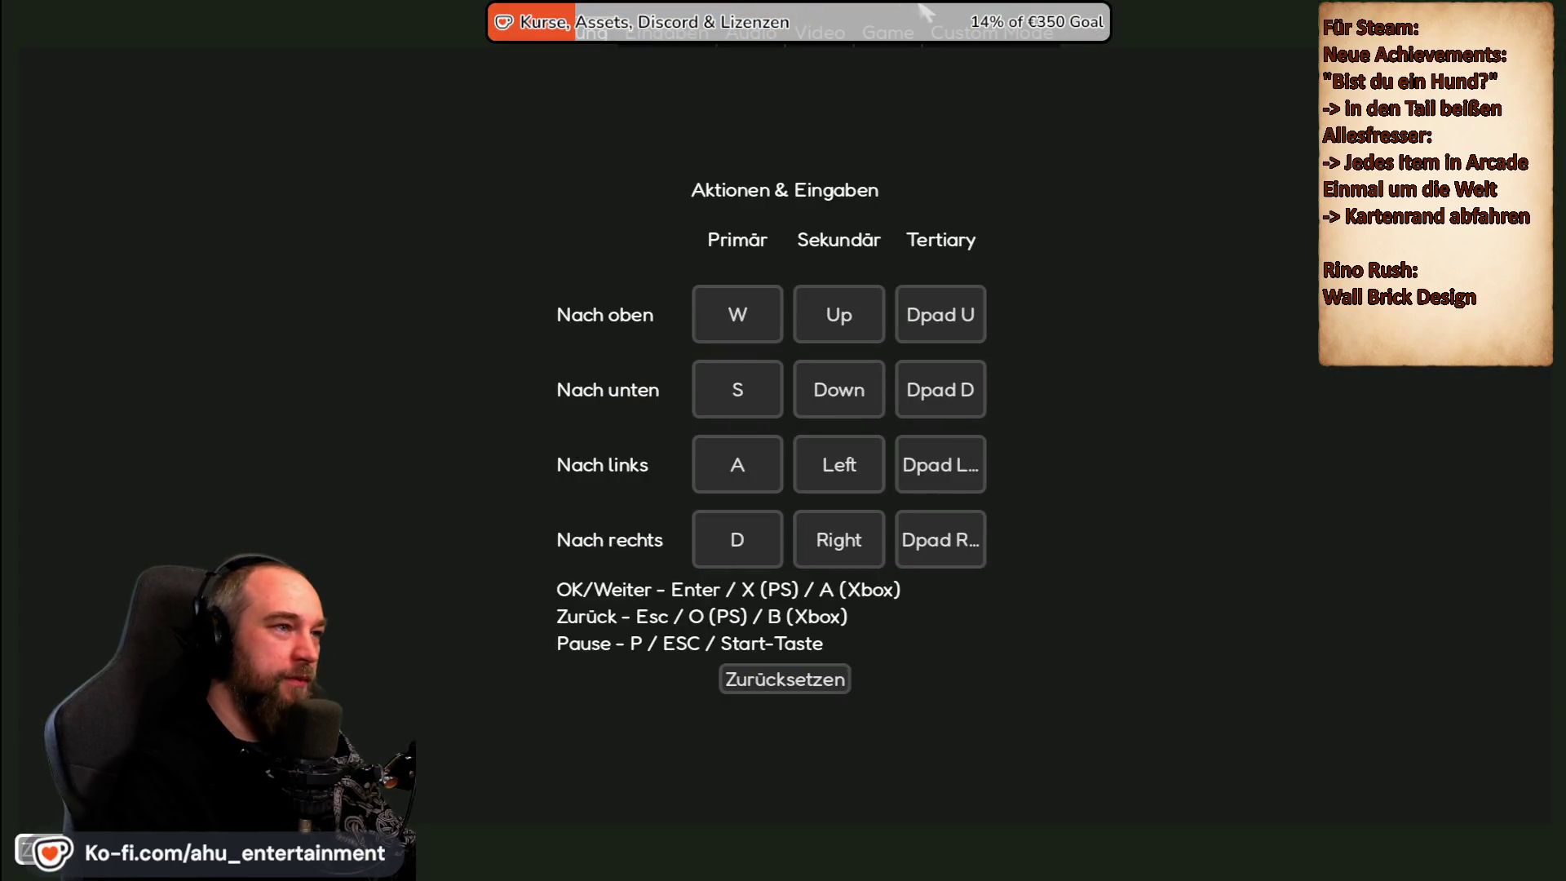
Check the Countdown setting on the Game tab, then restart the round with Ja.
left_click(921, 16)
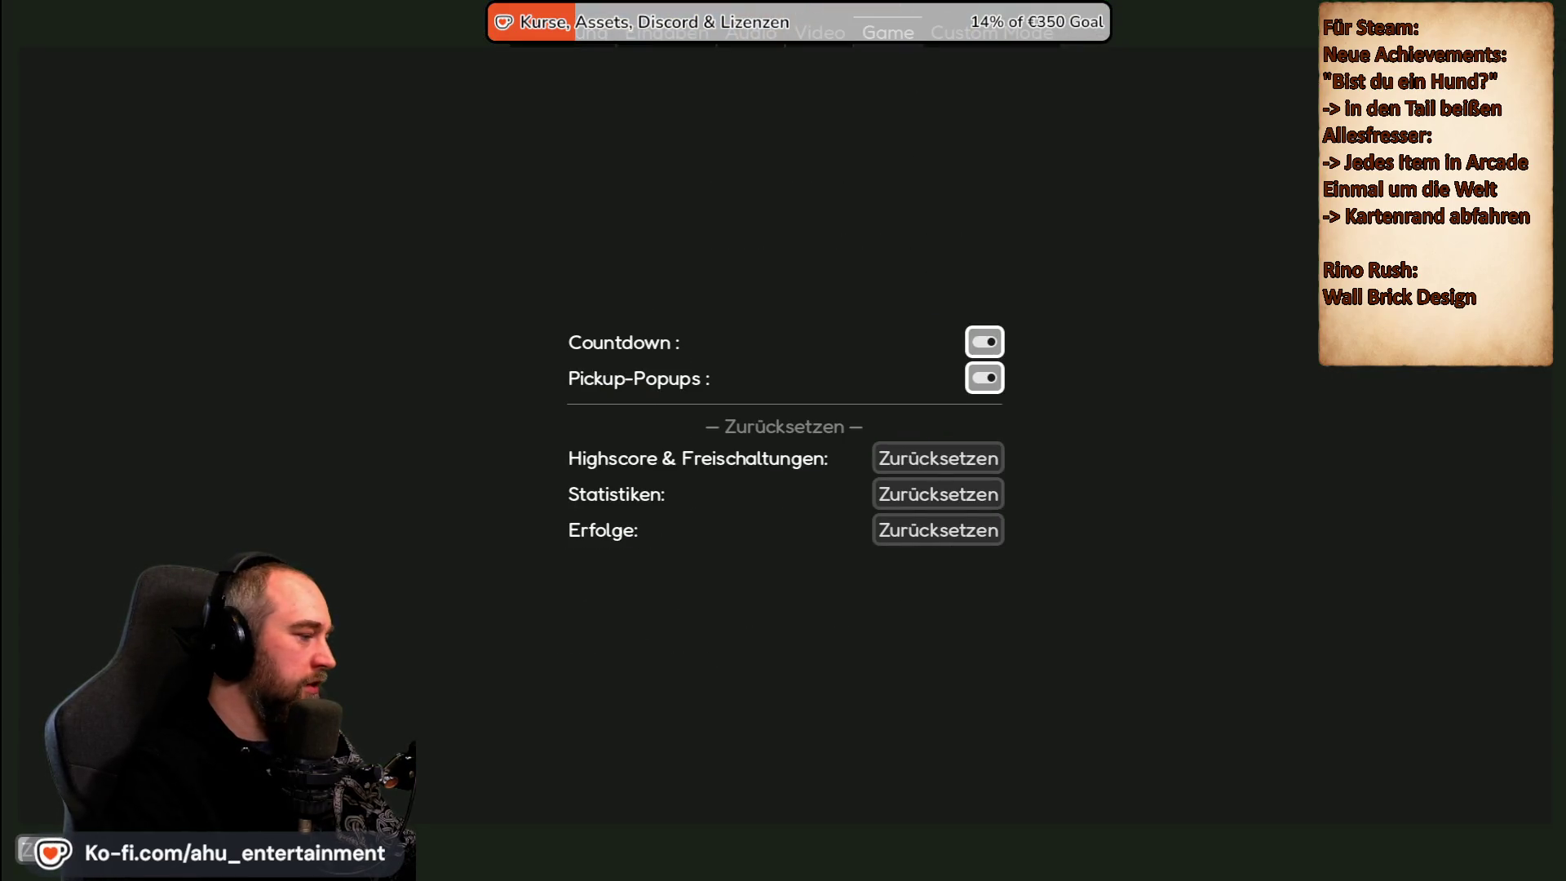
key("Escape")
left_click(852, 414)
left_click(823, 483)
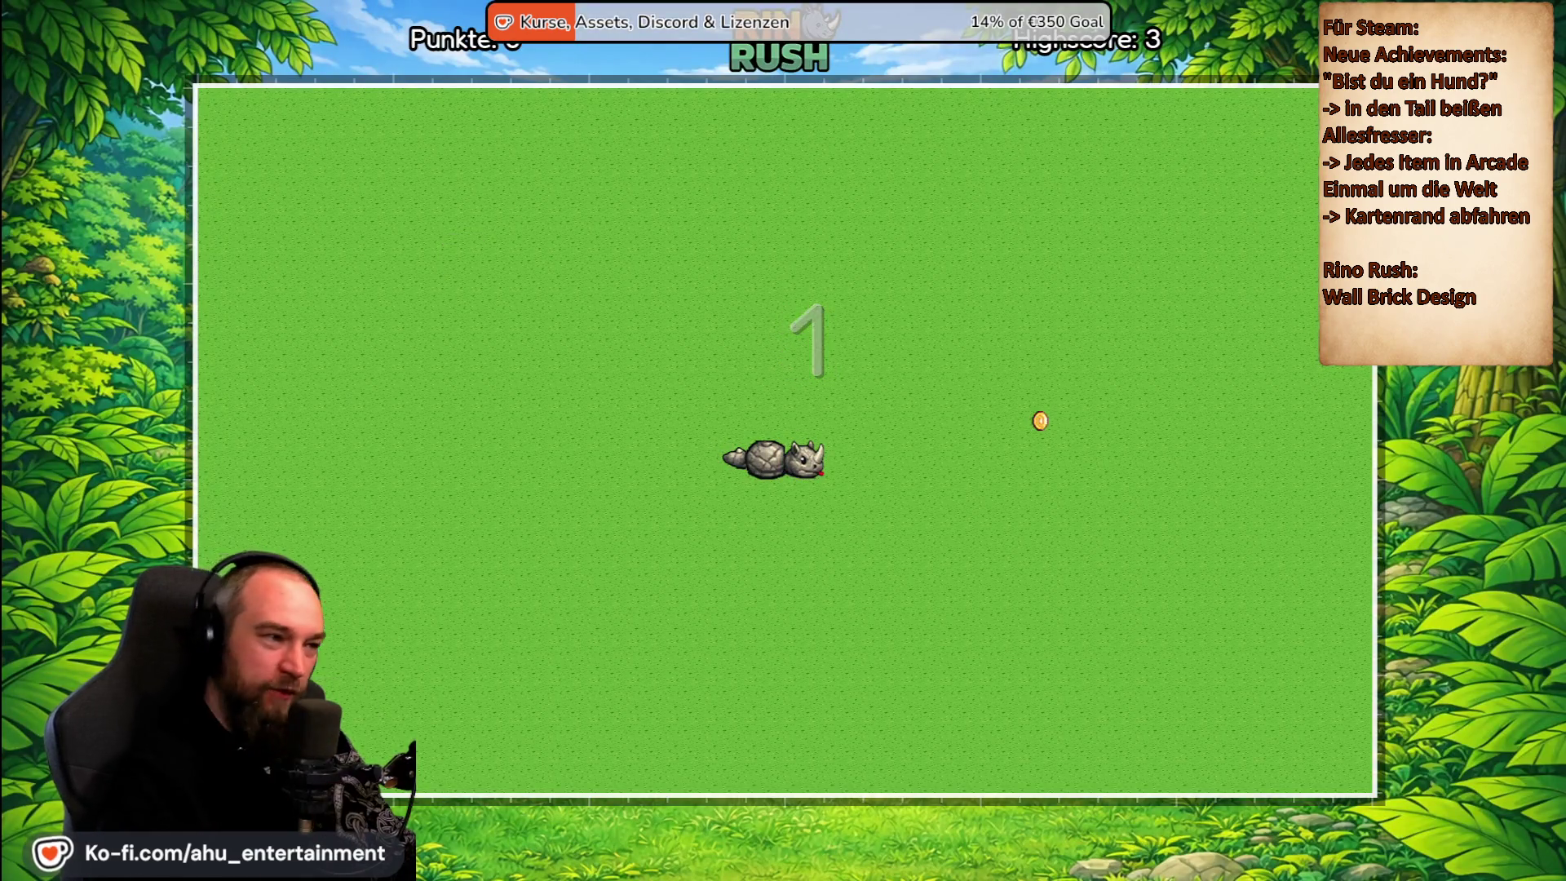
Play the restarted round, steering the rhino around the board to collect coins up to 4 points.
key("Up")
key("Left")
key("Up")
key("Right")
key("Down")
key("Left")
key("Down")
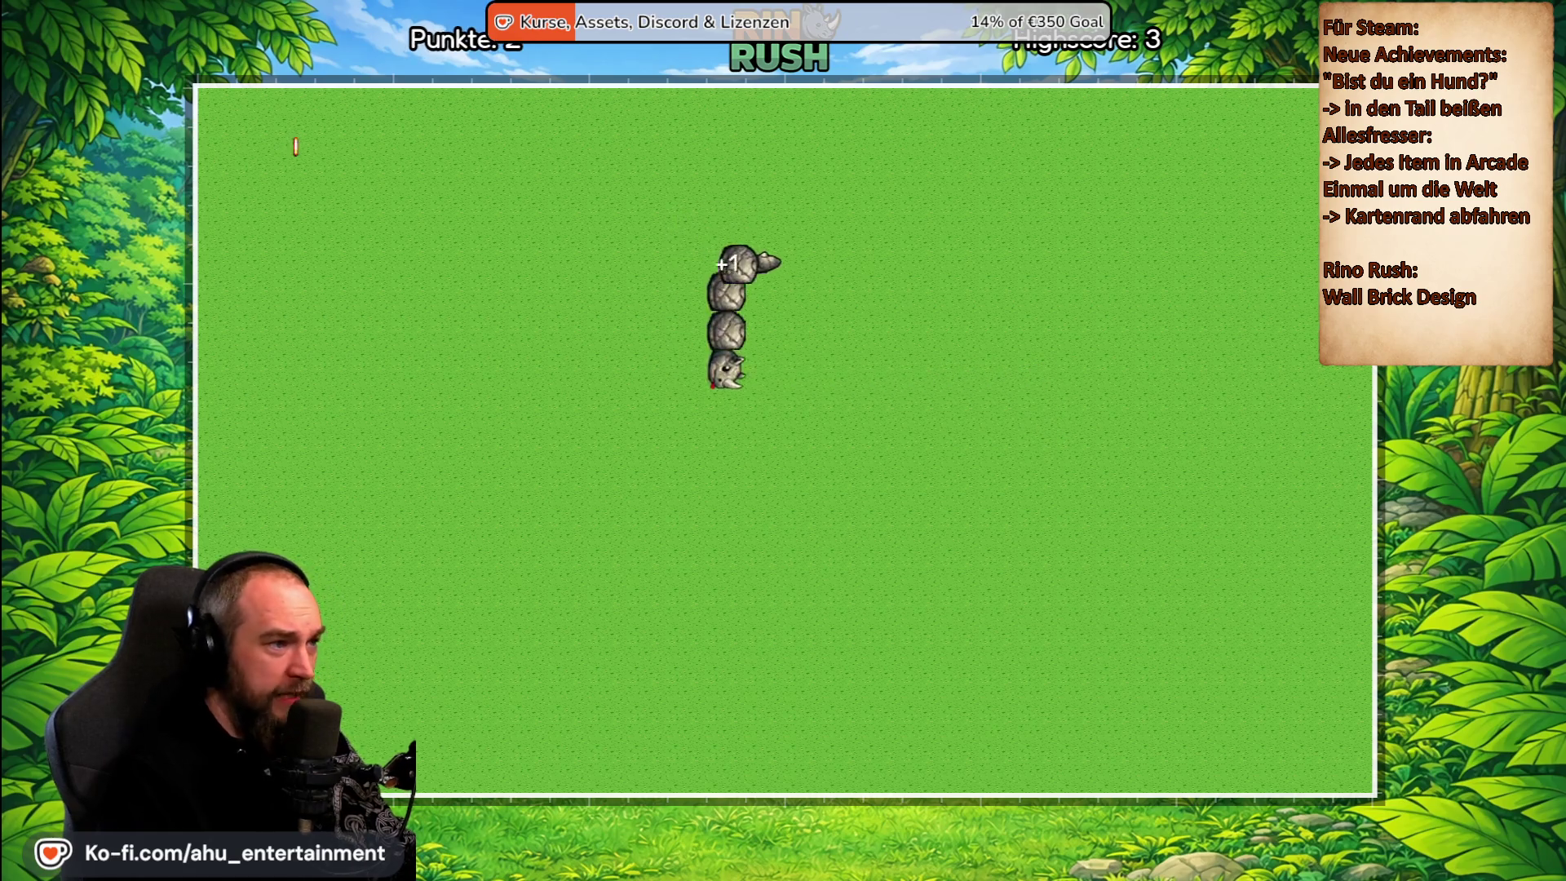
key("Right")
key("Up")
key("Left")
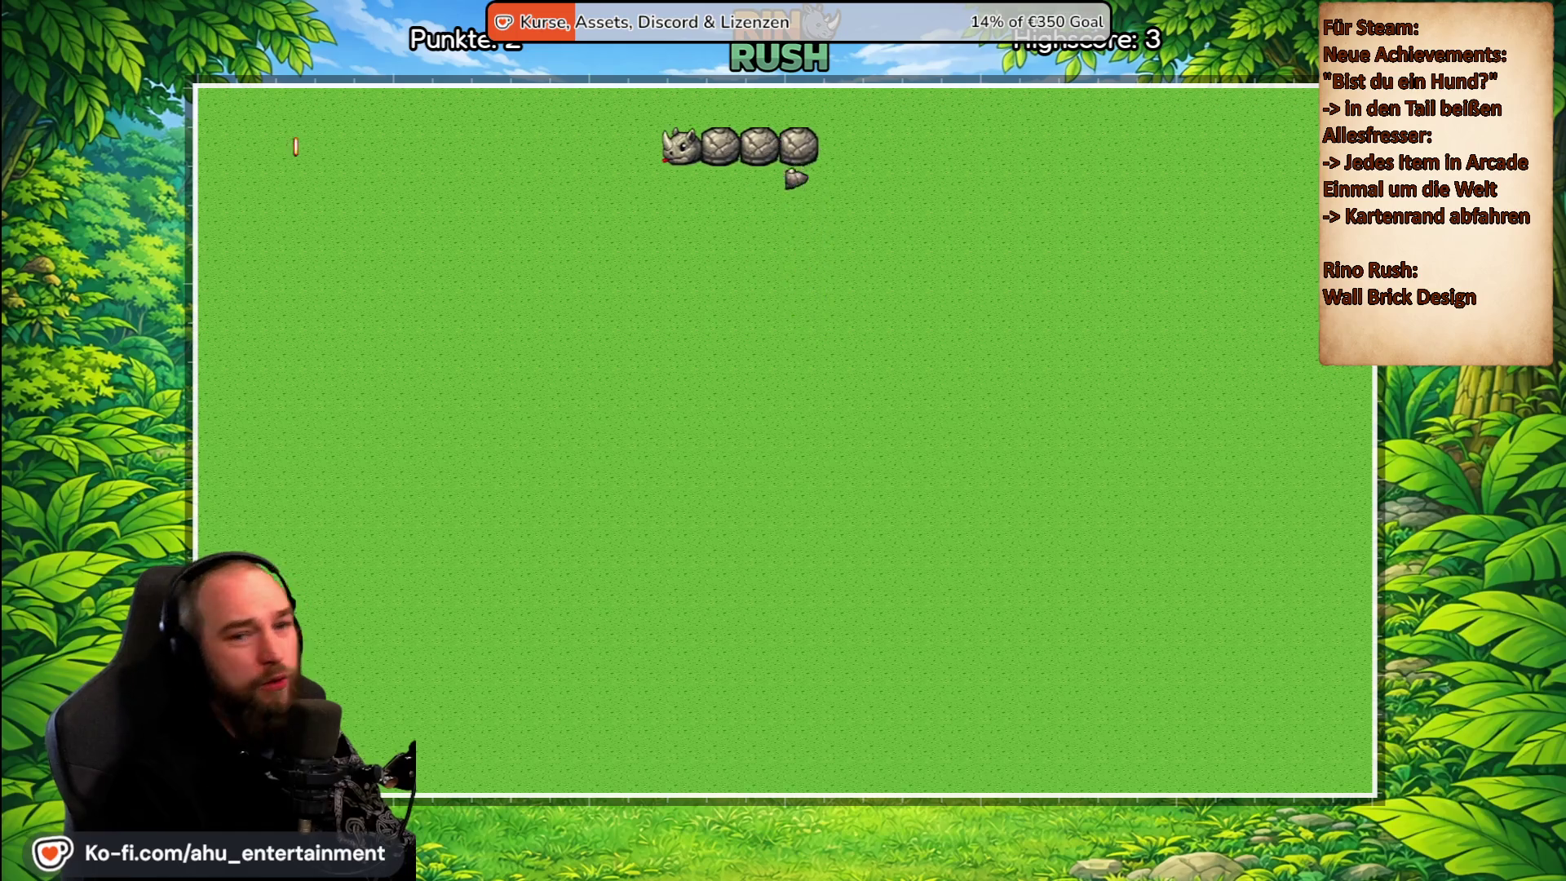
key("Down")
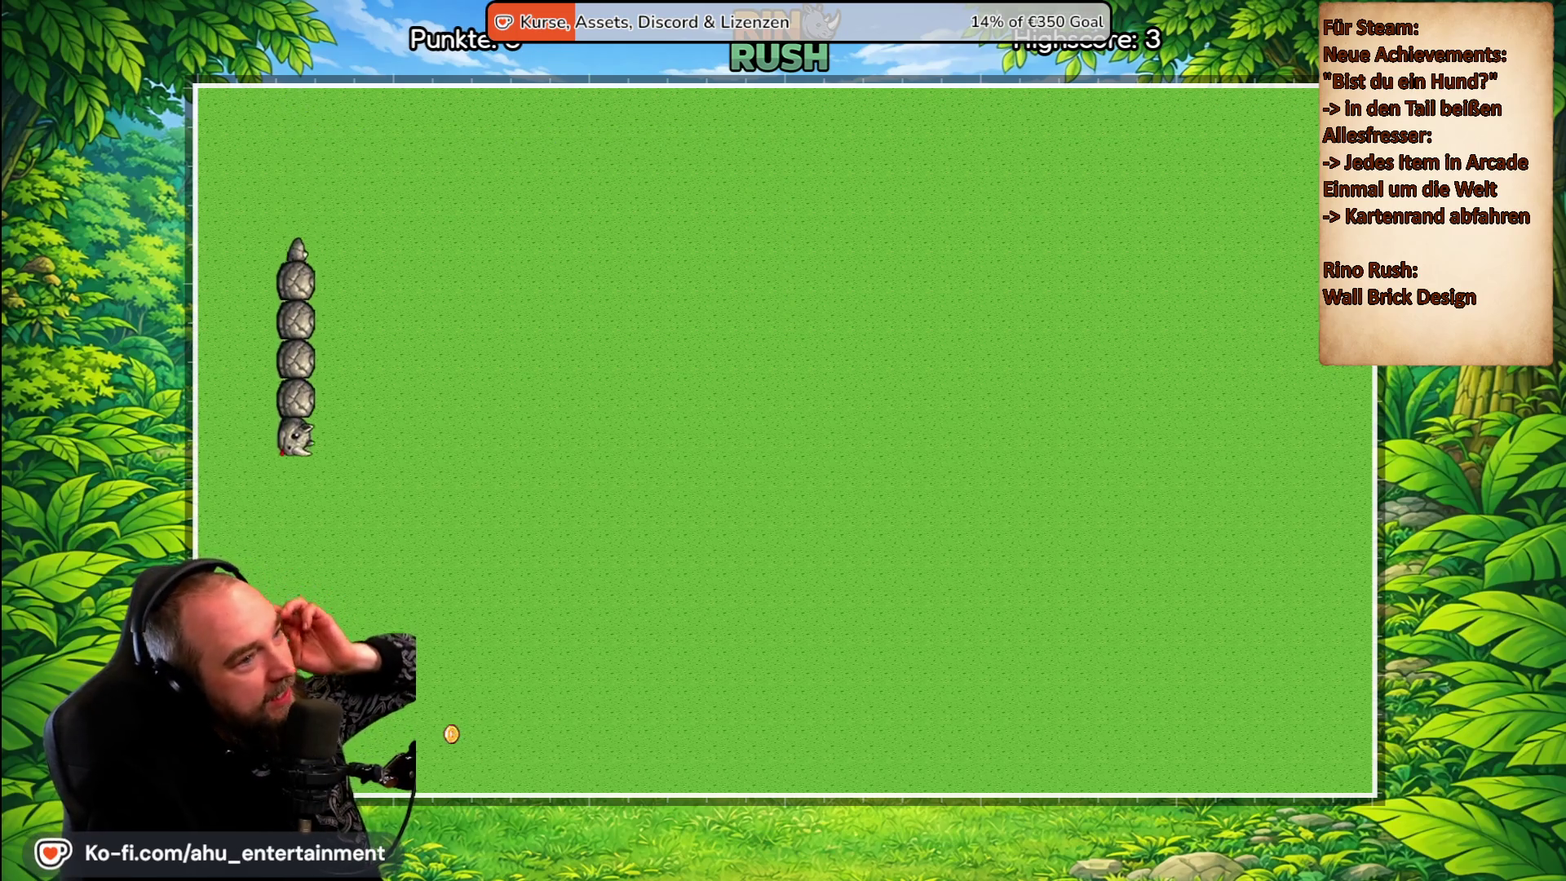
key("Right")
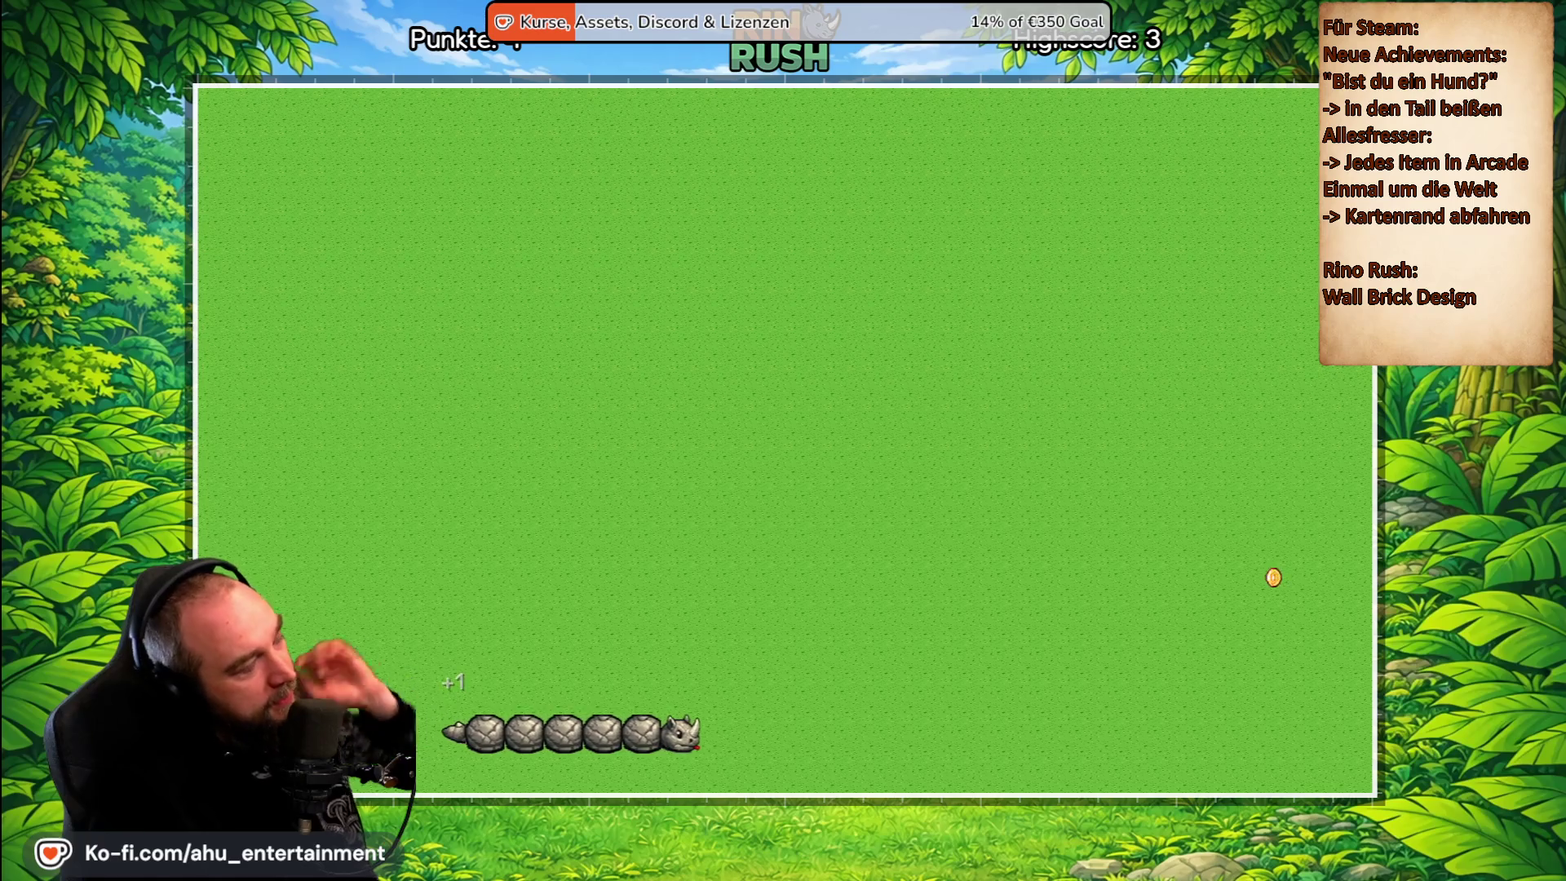
Pause, confirm Zum Hauptmenü with Ja, and open the Spielmodus list.
key("Escape")
left_click(808, 492)
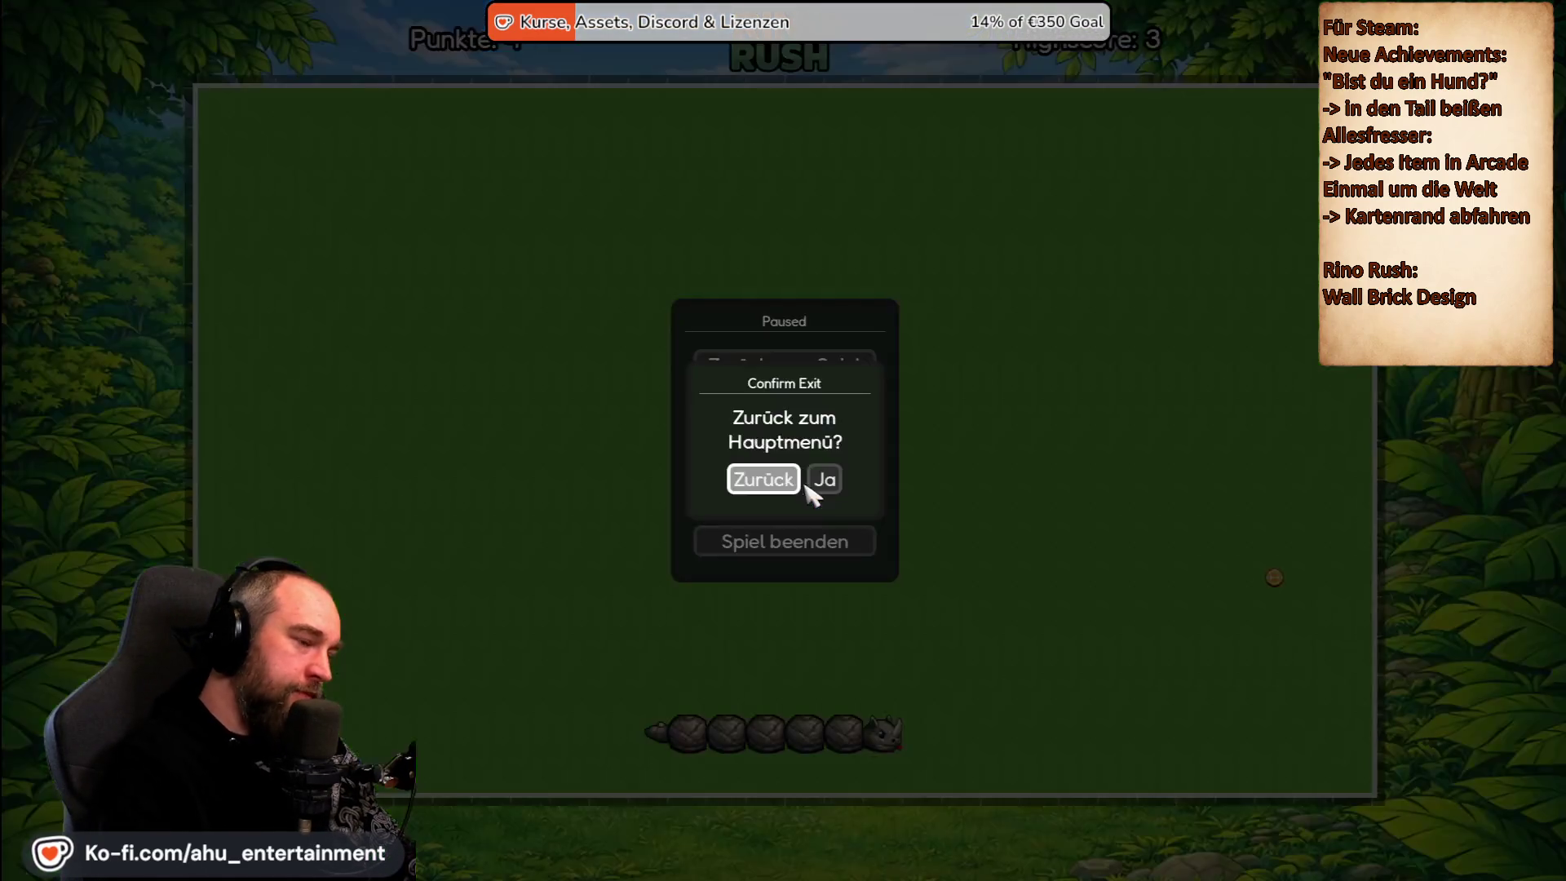
left_click(822, 481)
left_click(771, 349)
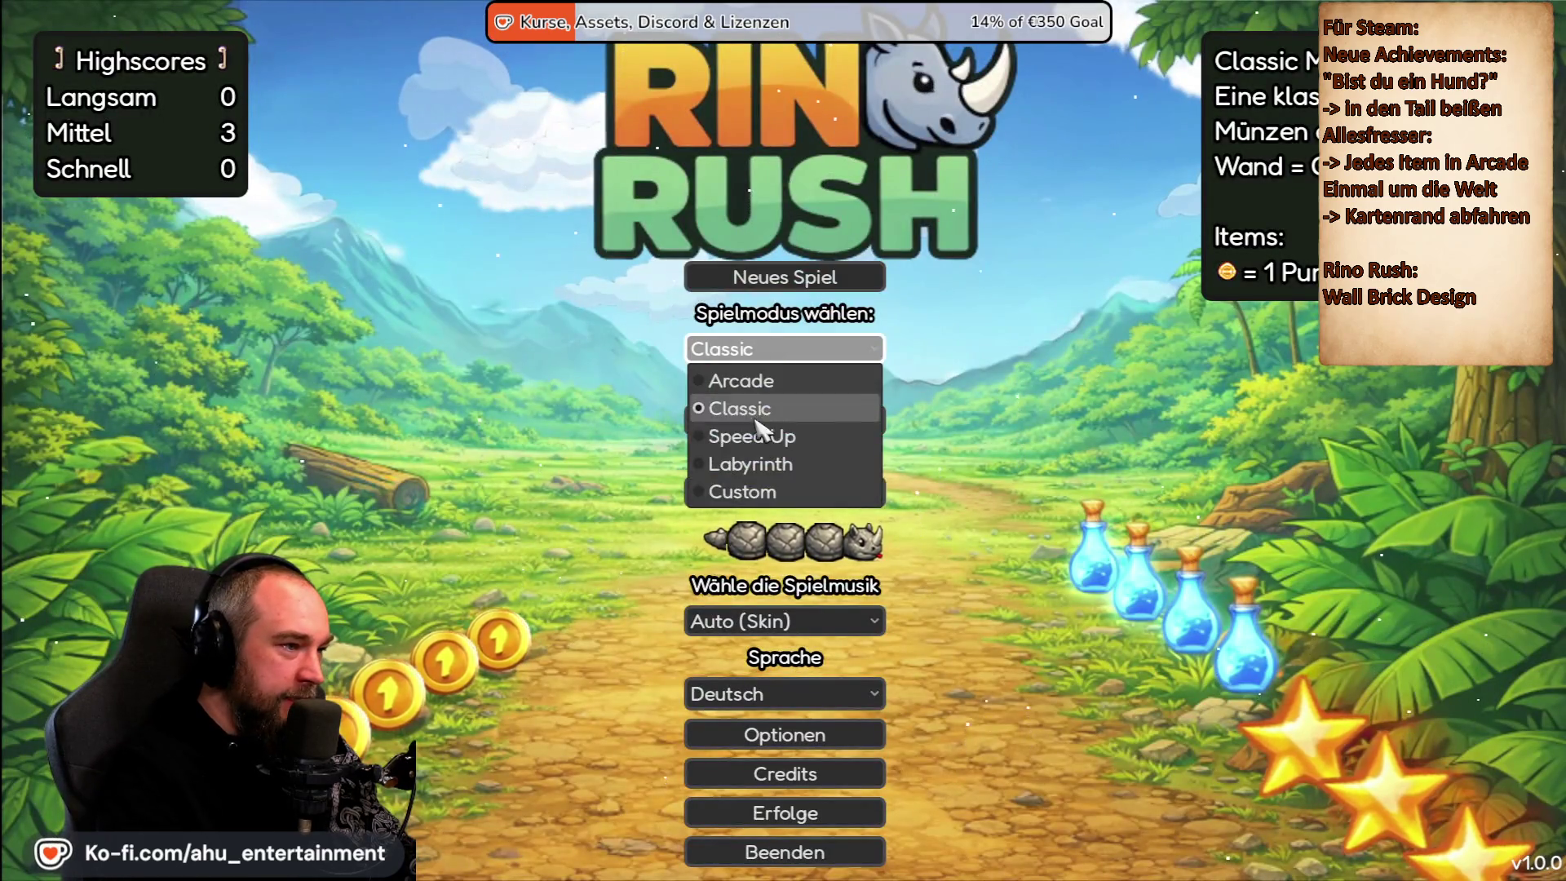
Start a Speed Up game and steer the rhino with arrow keys to eat the first coins.
left_click(759, 437)
left_click(785, 277)
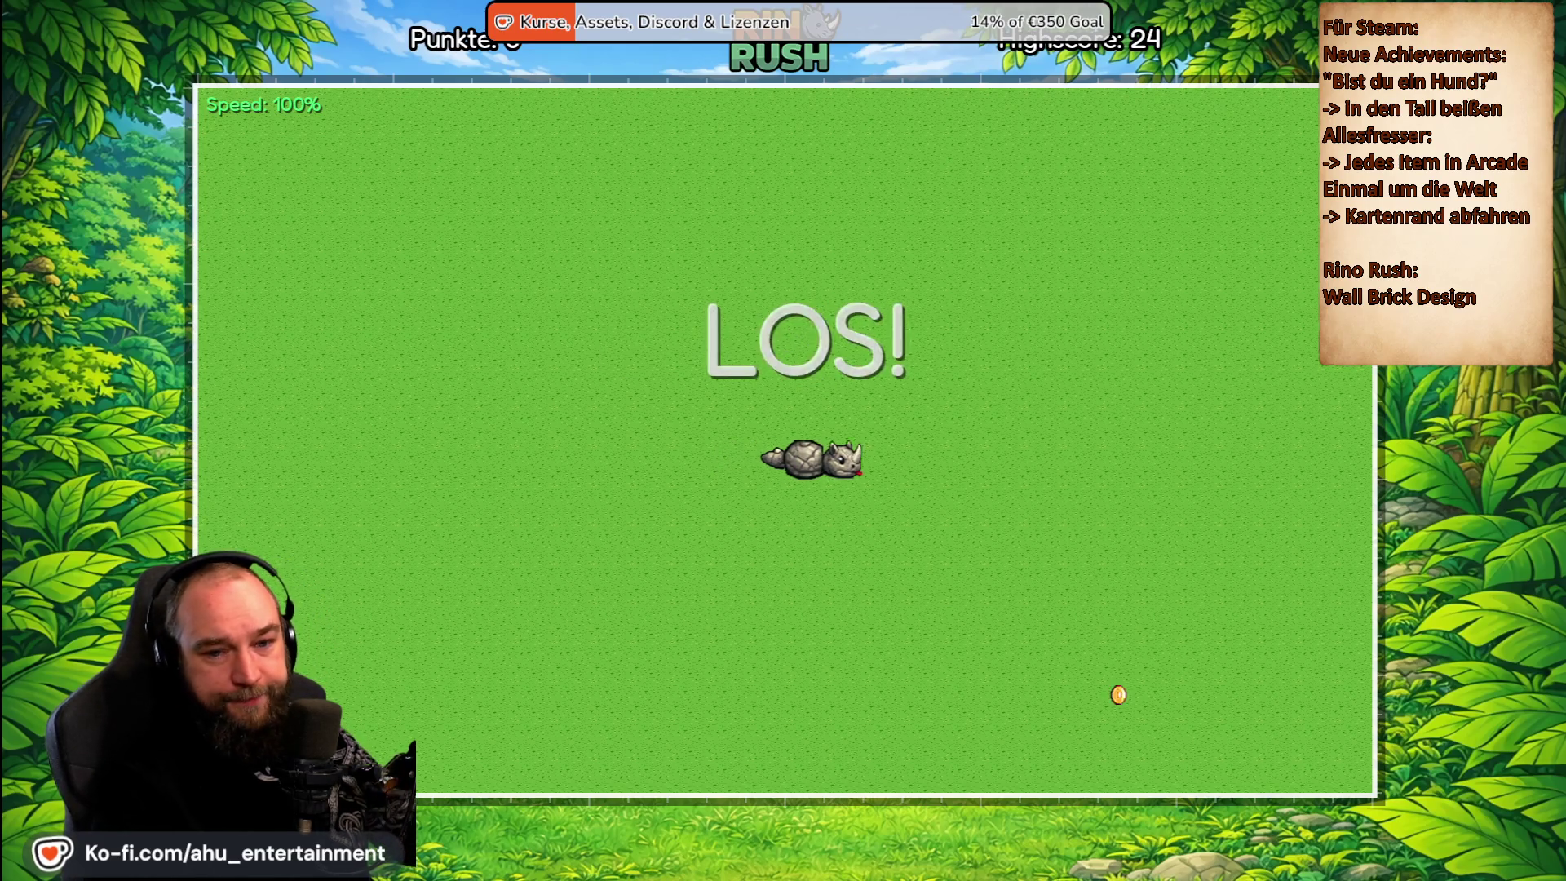
key("Up")
key("Left")
key("Down")
key("Right")
key("Up")
key("Left")
key("Up")
key("Right")
key("Up")
key("Left")
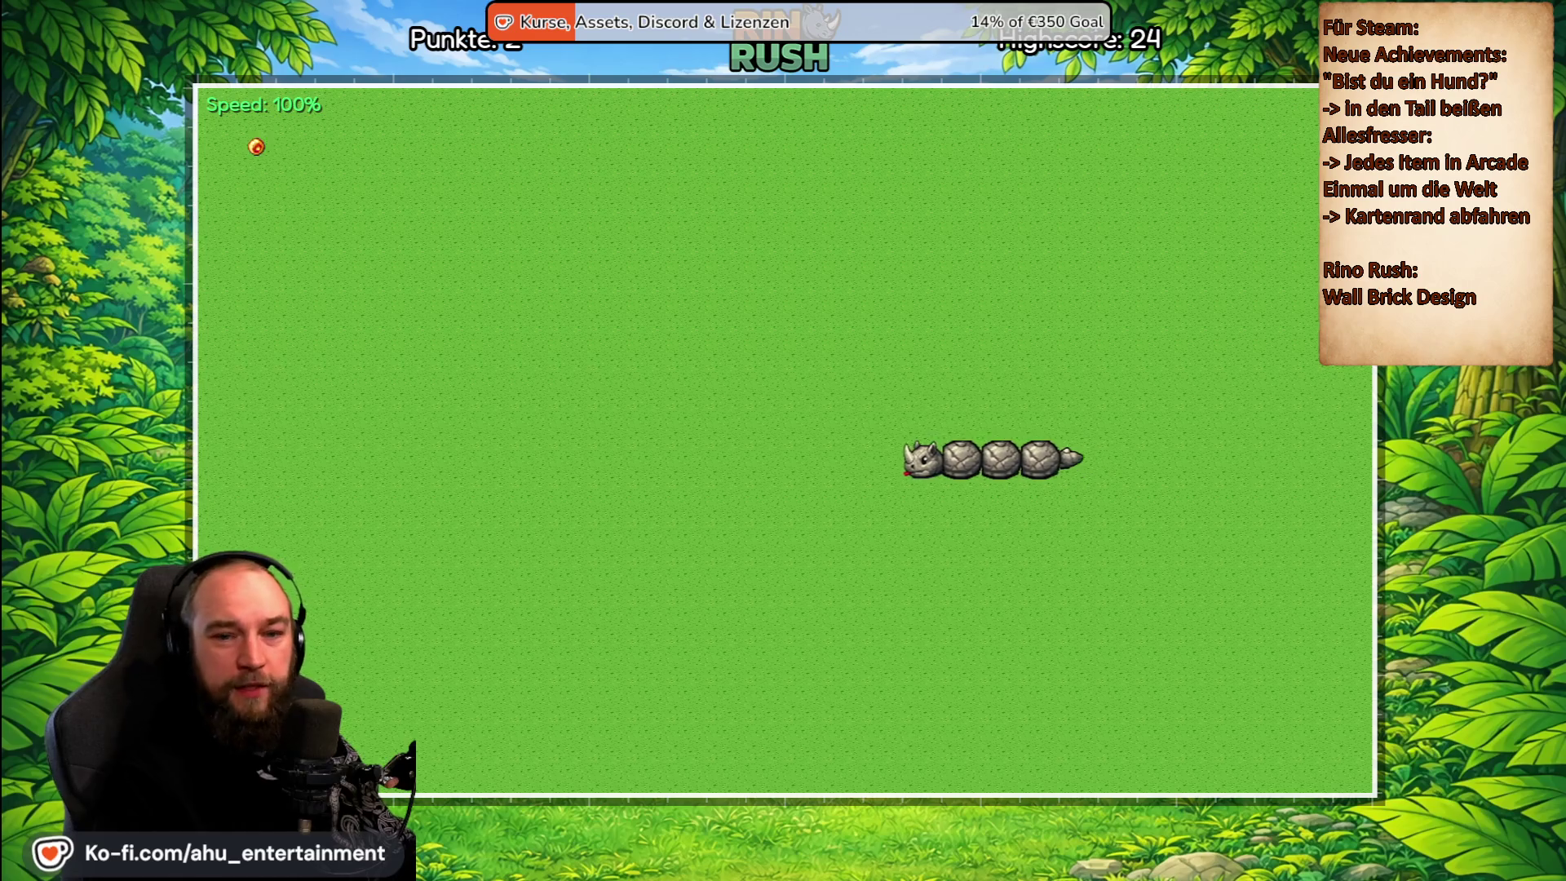
key("Up")
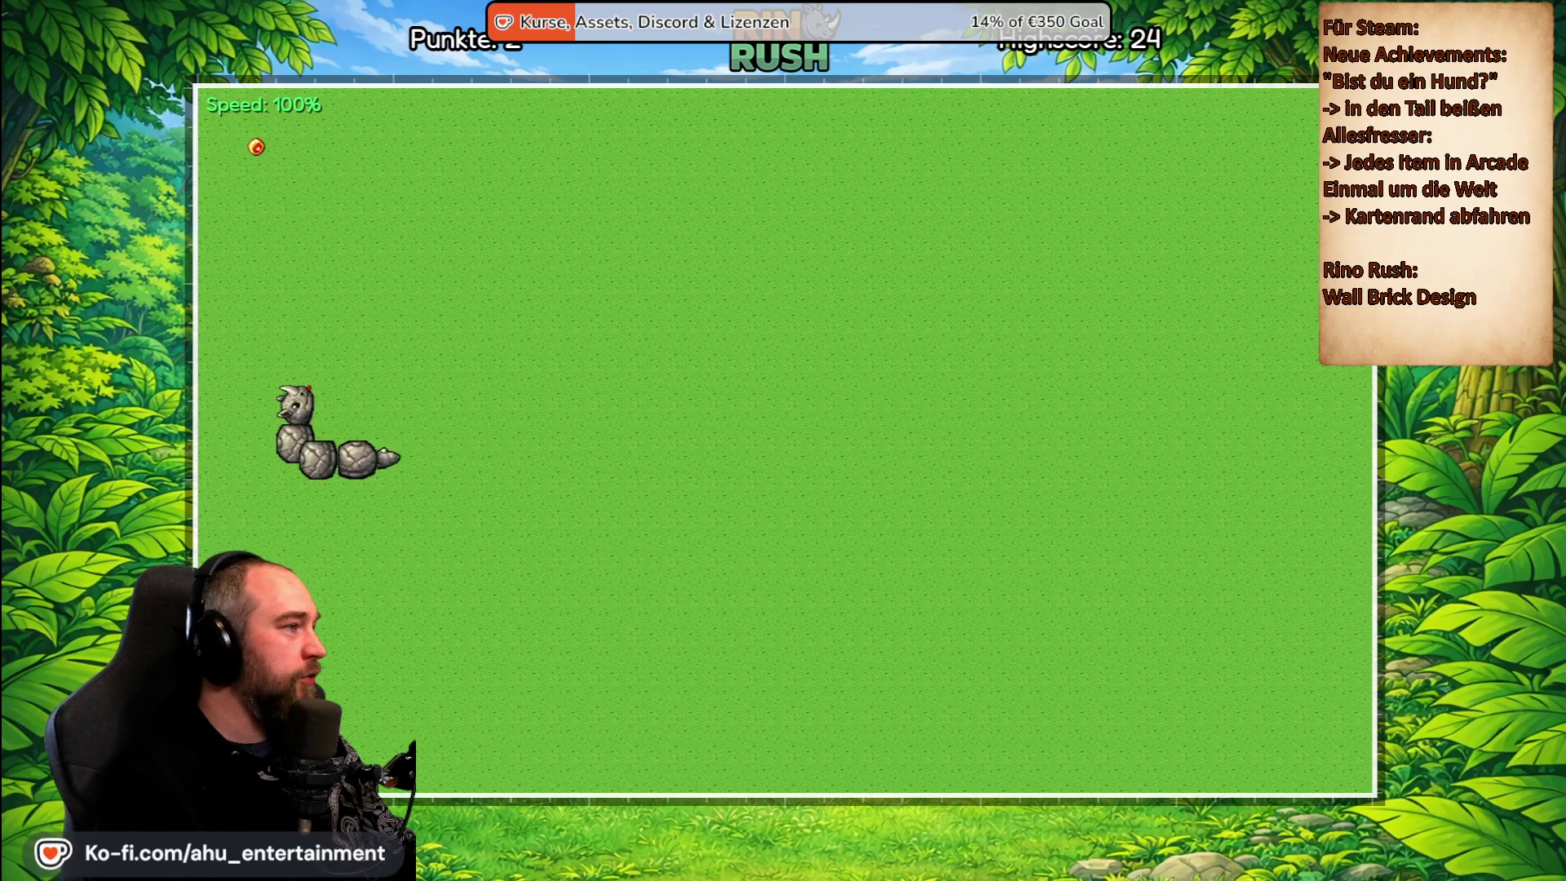
key("Left")
Keep steering the rhino to more coins until the score reaches 12.
key("Down")
key("Right")
key("Down")
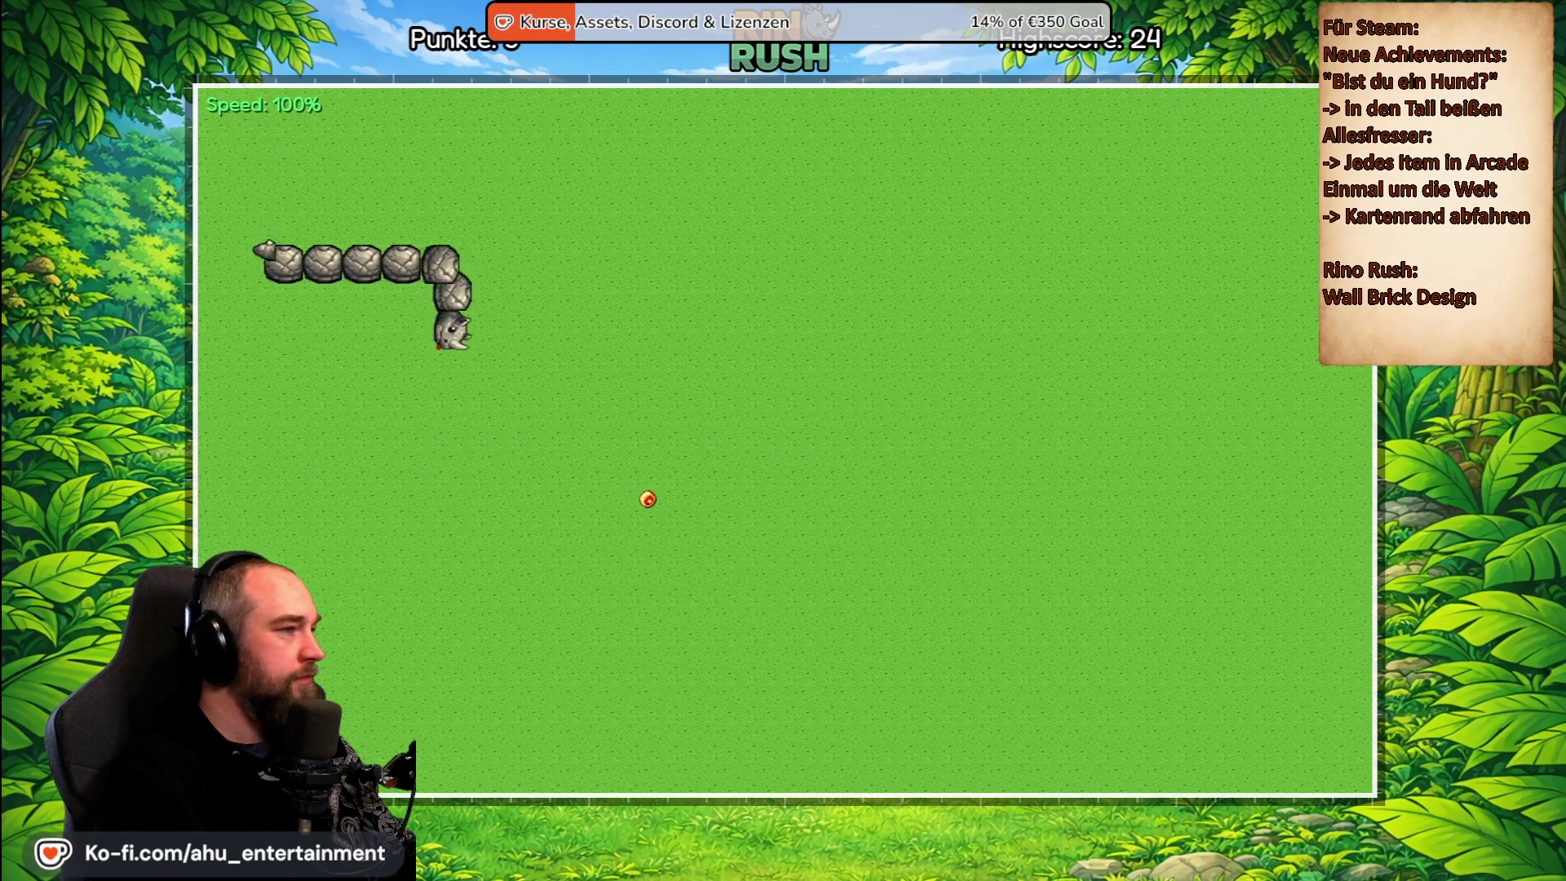
key("Right")
key("Up")
key("Left")
key("Down")
key("Right")
key("Down")
key("Right")
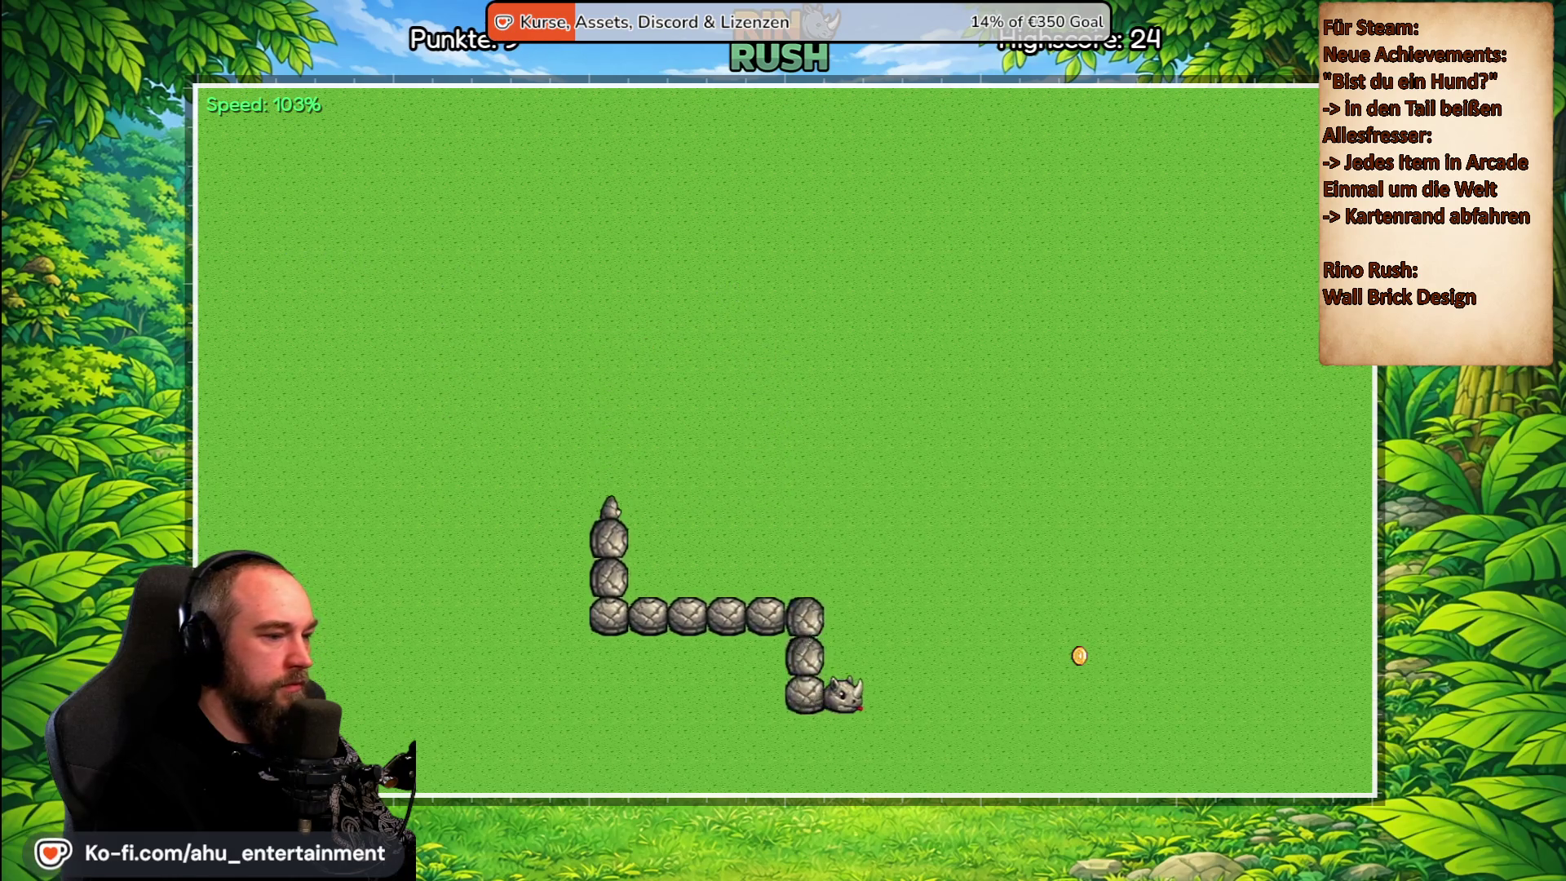
key("Up")
key("Right")
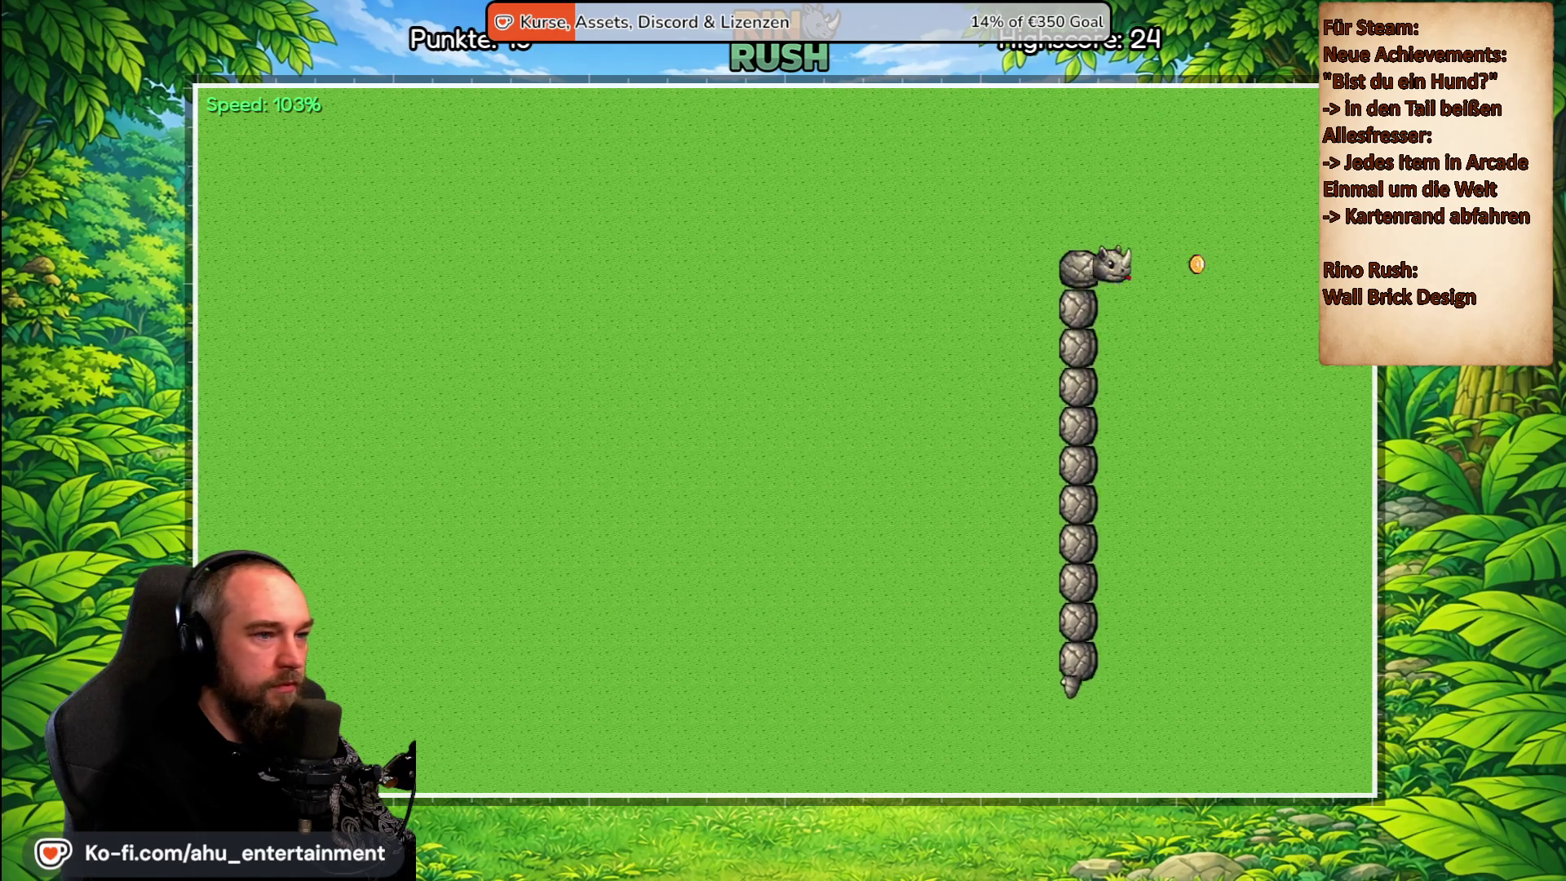
key("Down")
key("Left")
key("Up")
key("Right")
key("Up")
key("Left")
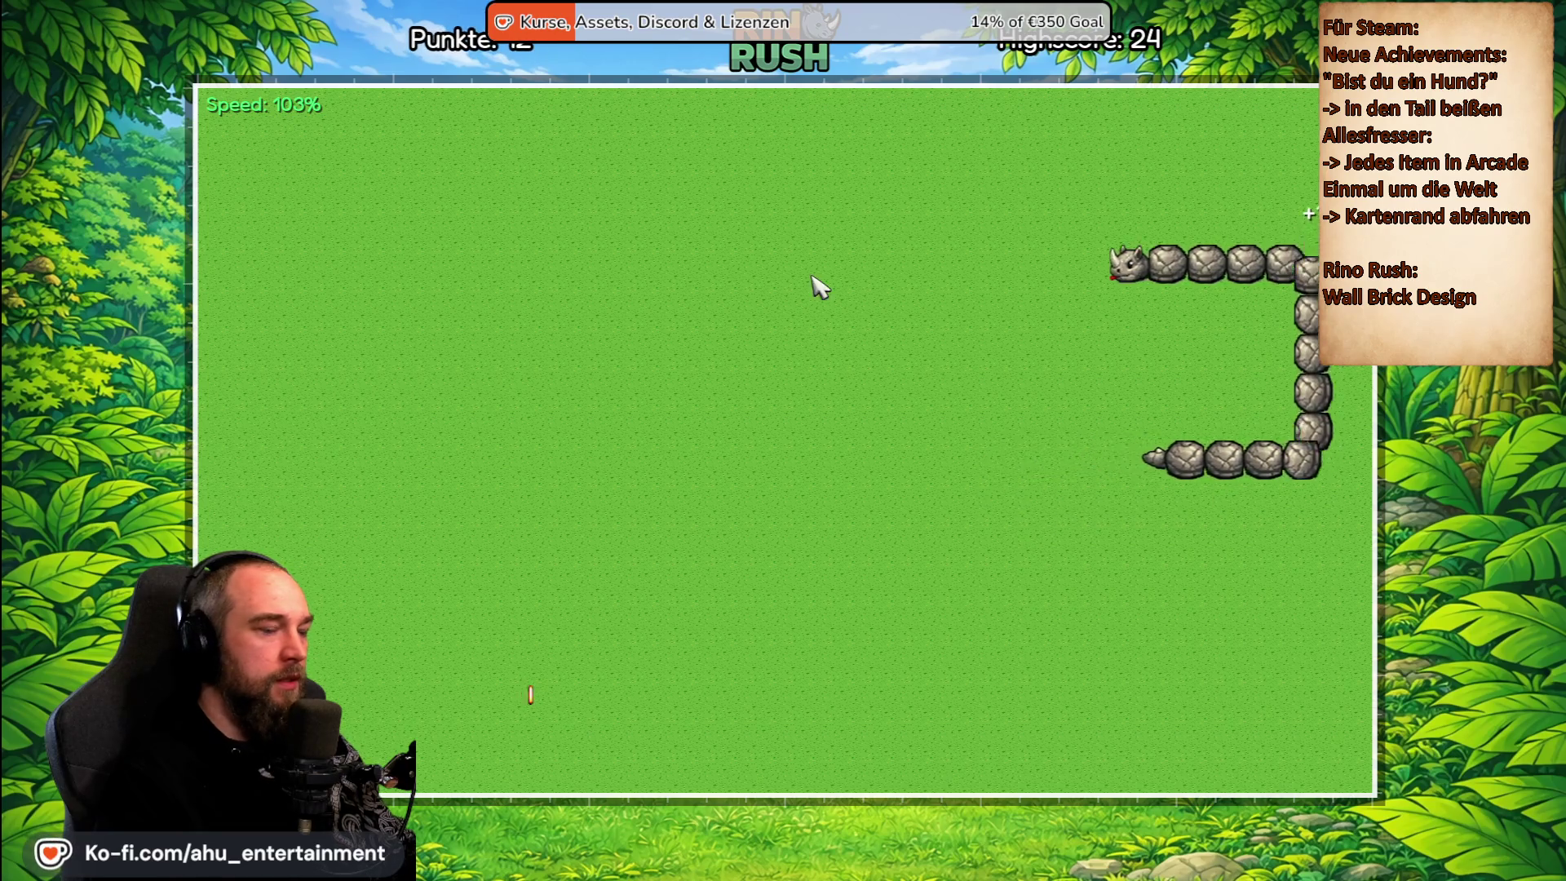
Pause the round and confirm 'Zum Hauptmenü' with Ja to return to the main menu.
key("Escape")
key("Down")
key("Down")
key("Down")
key("Return")
key("Right")
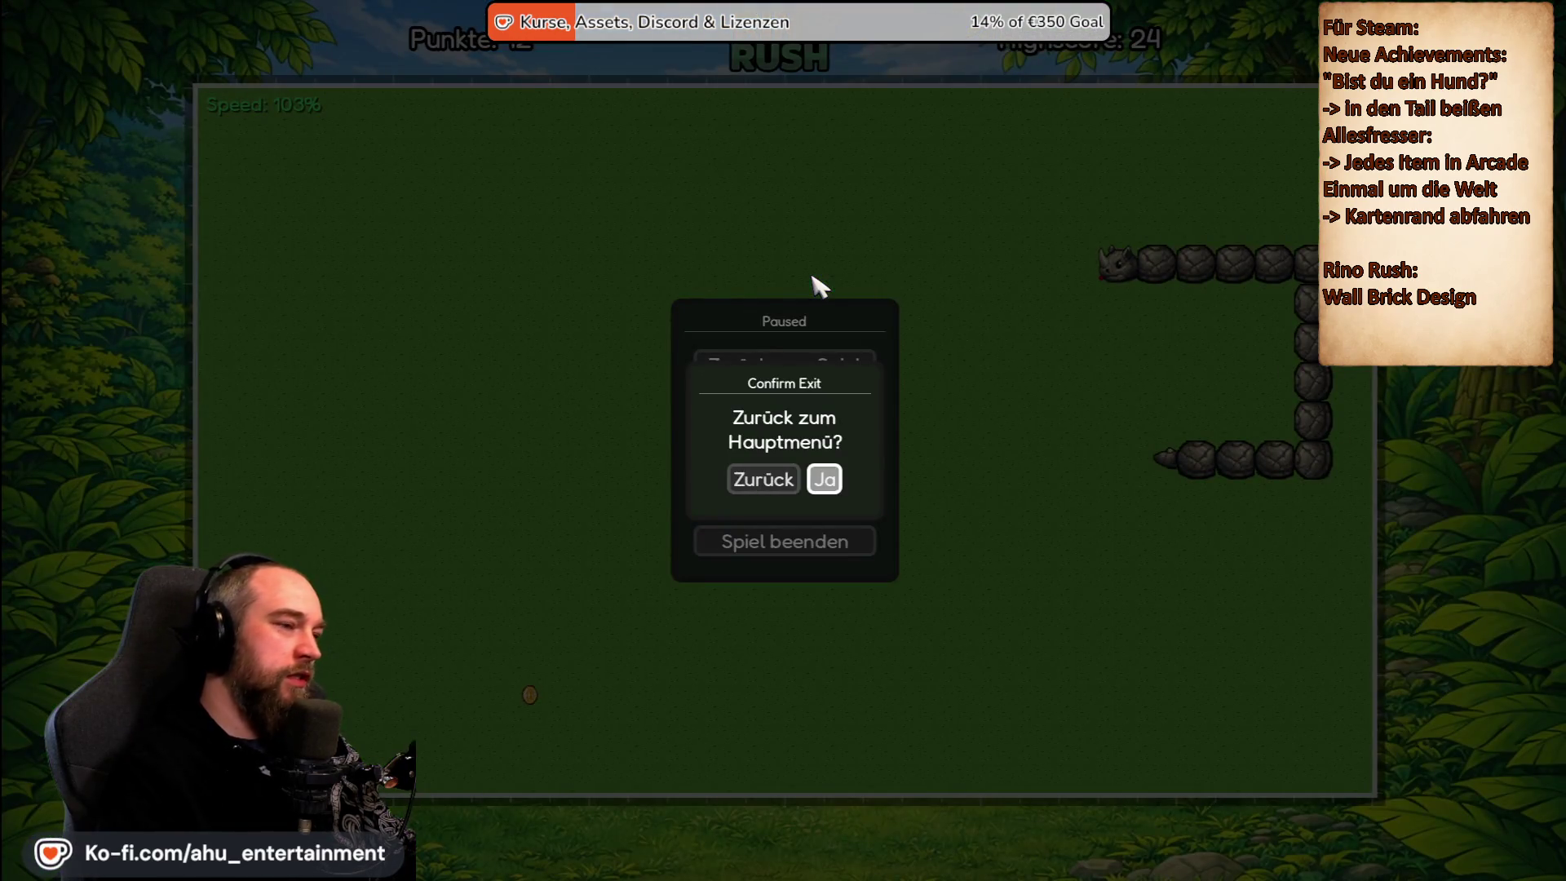
key("Return")
left_click(819, 351)
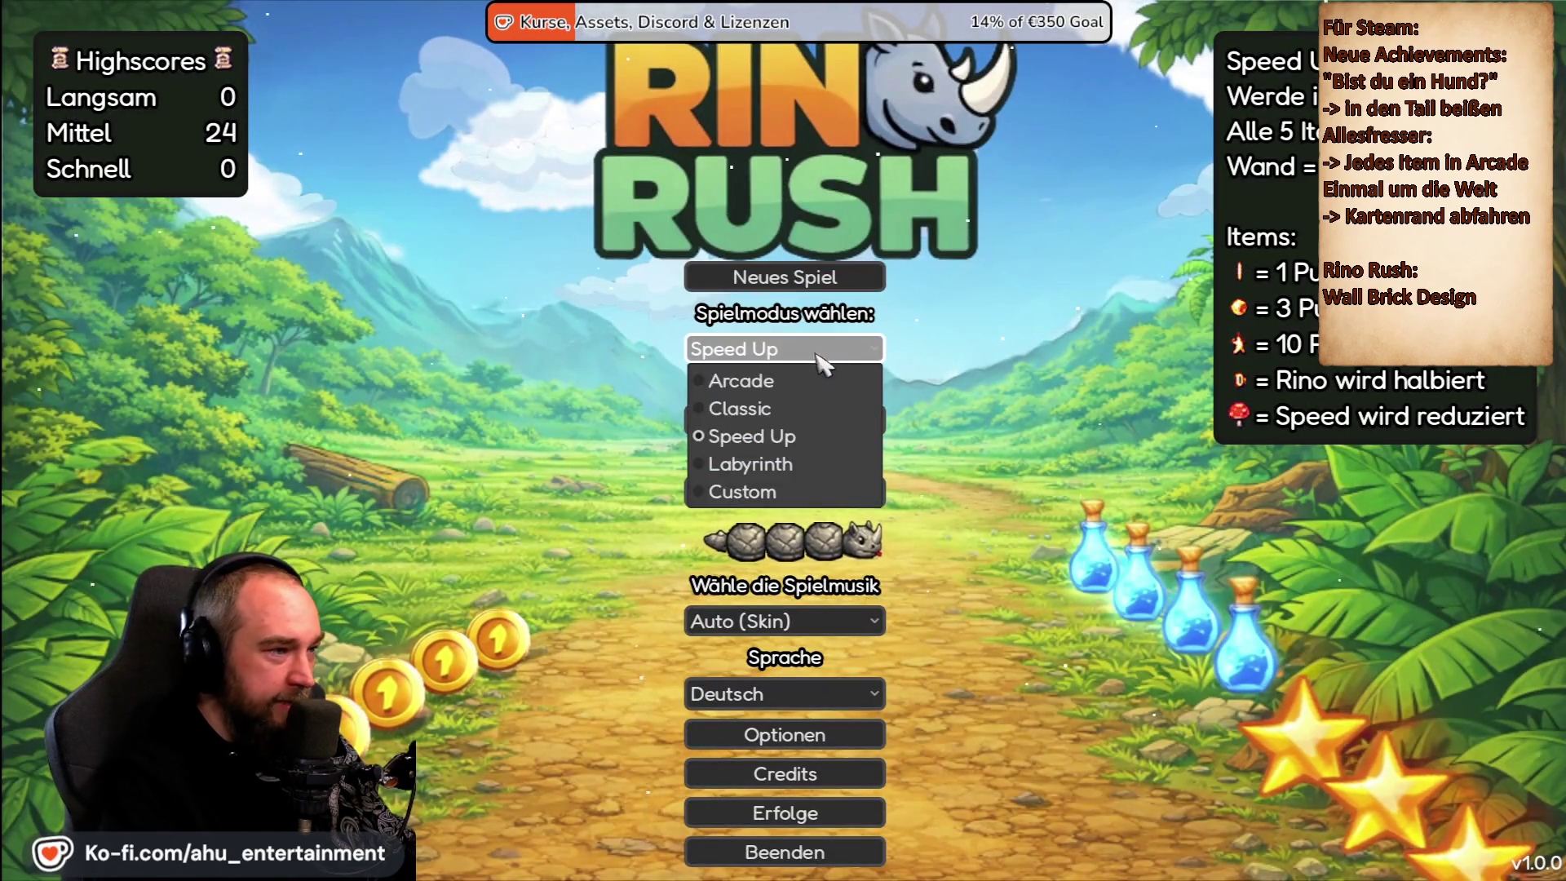
Select Custom mode and review its Optionen: Custom Mode features, Game Countdown, video and input settings.
left_click(783, 492)
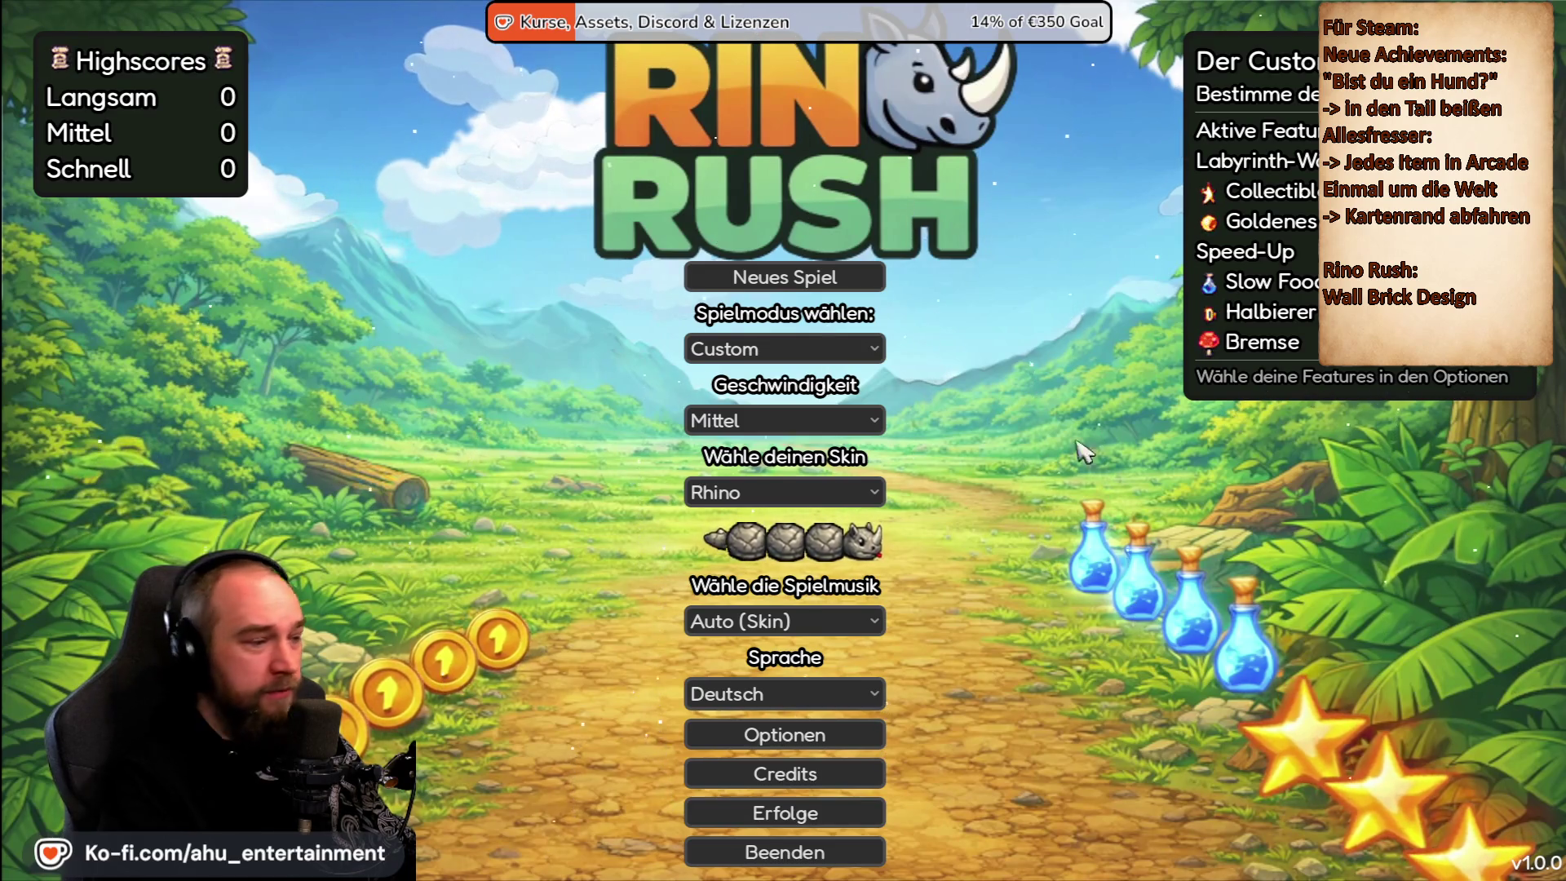
left_click(785, 734)
left_click(994, 34)
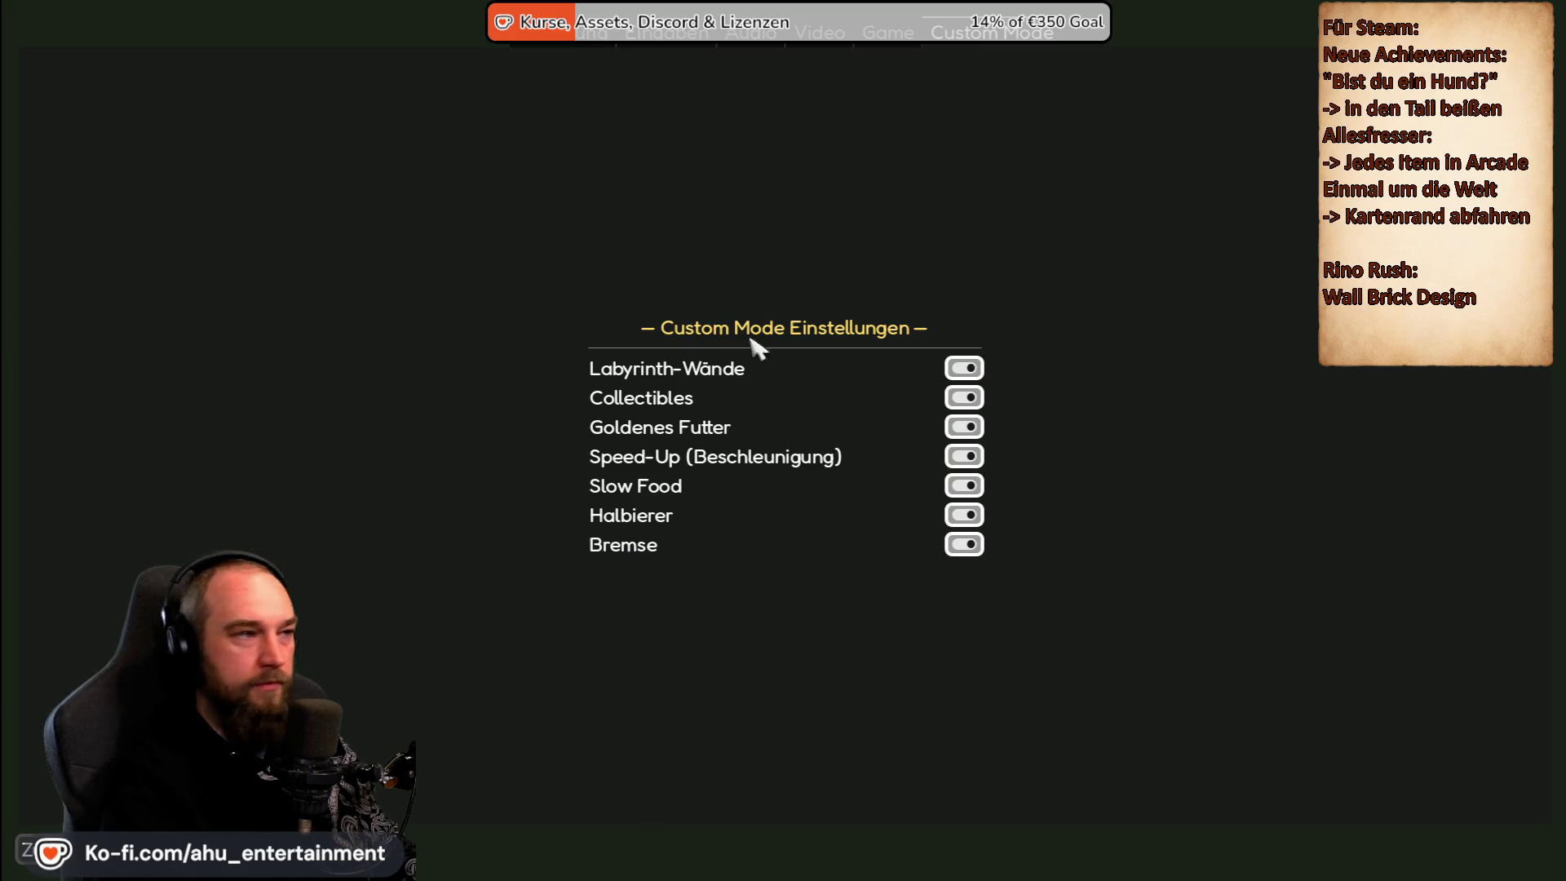
left_click(871, 48)
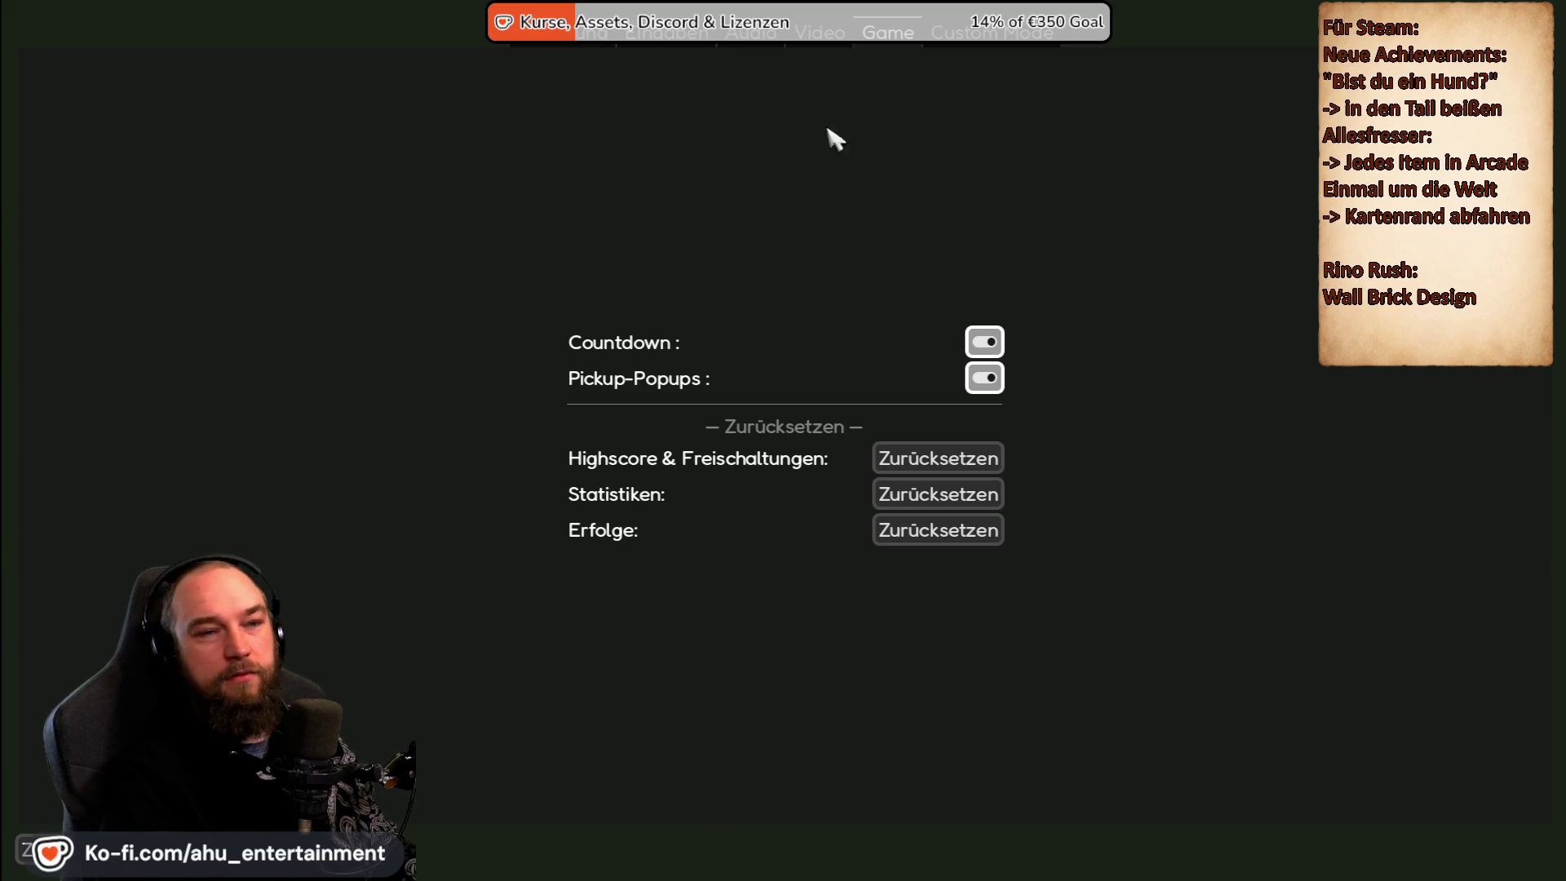
left_click(817, 37)
left_click(666, 37)
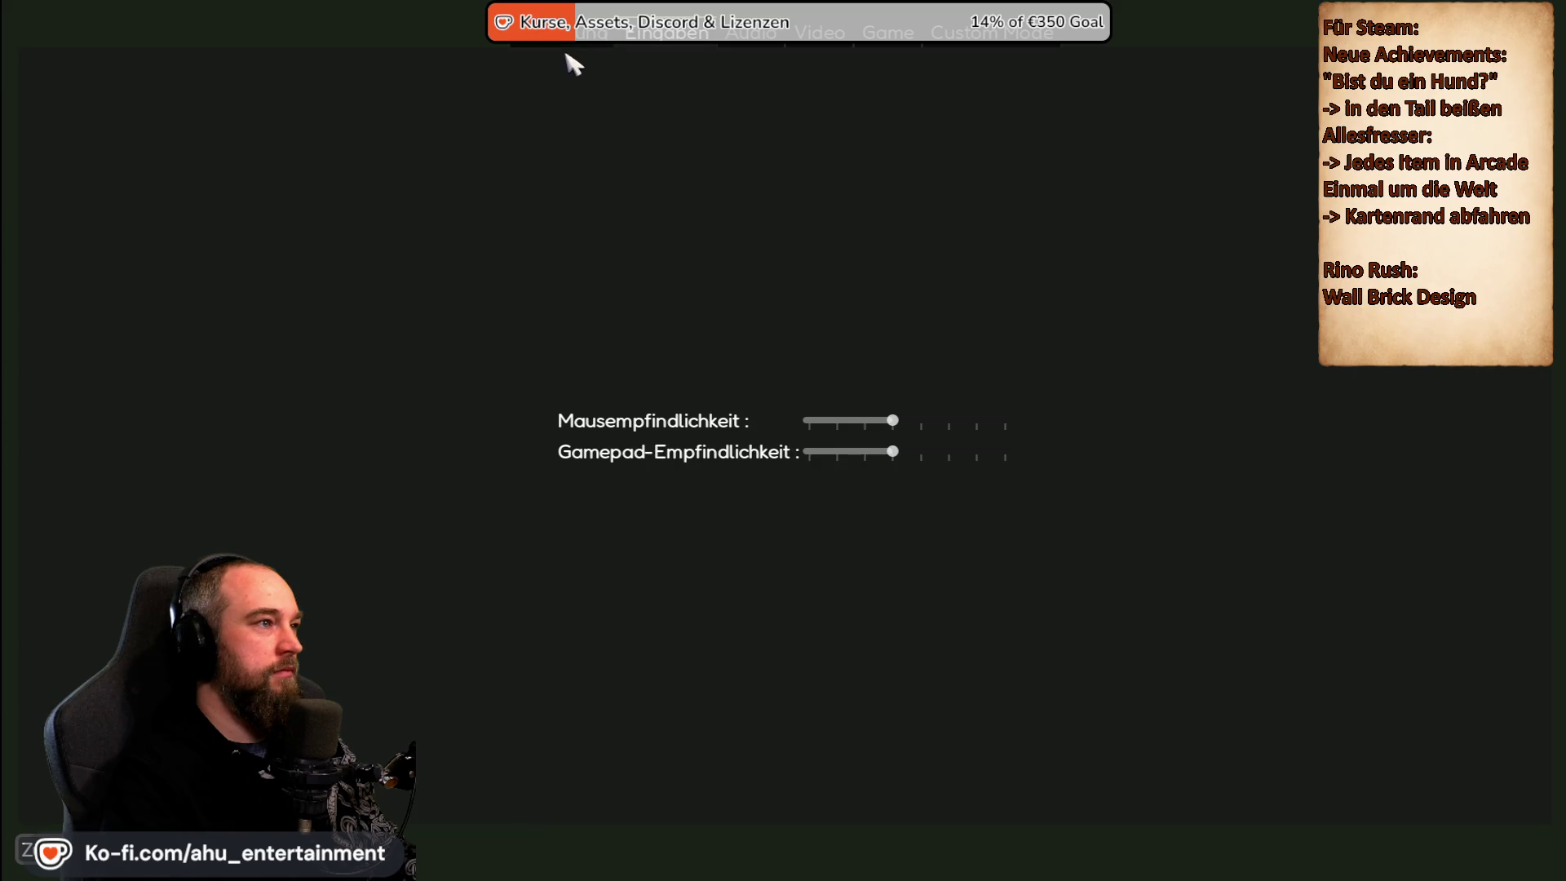
Leave Optionen via Zurück and set the game mode to Arcade.
left_click(46, 834)
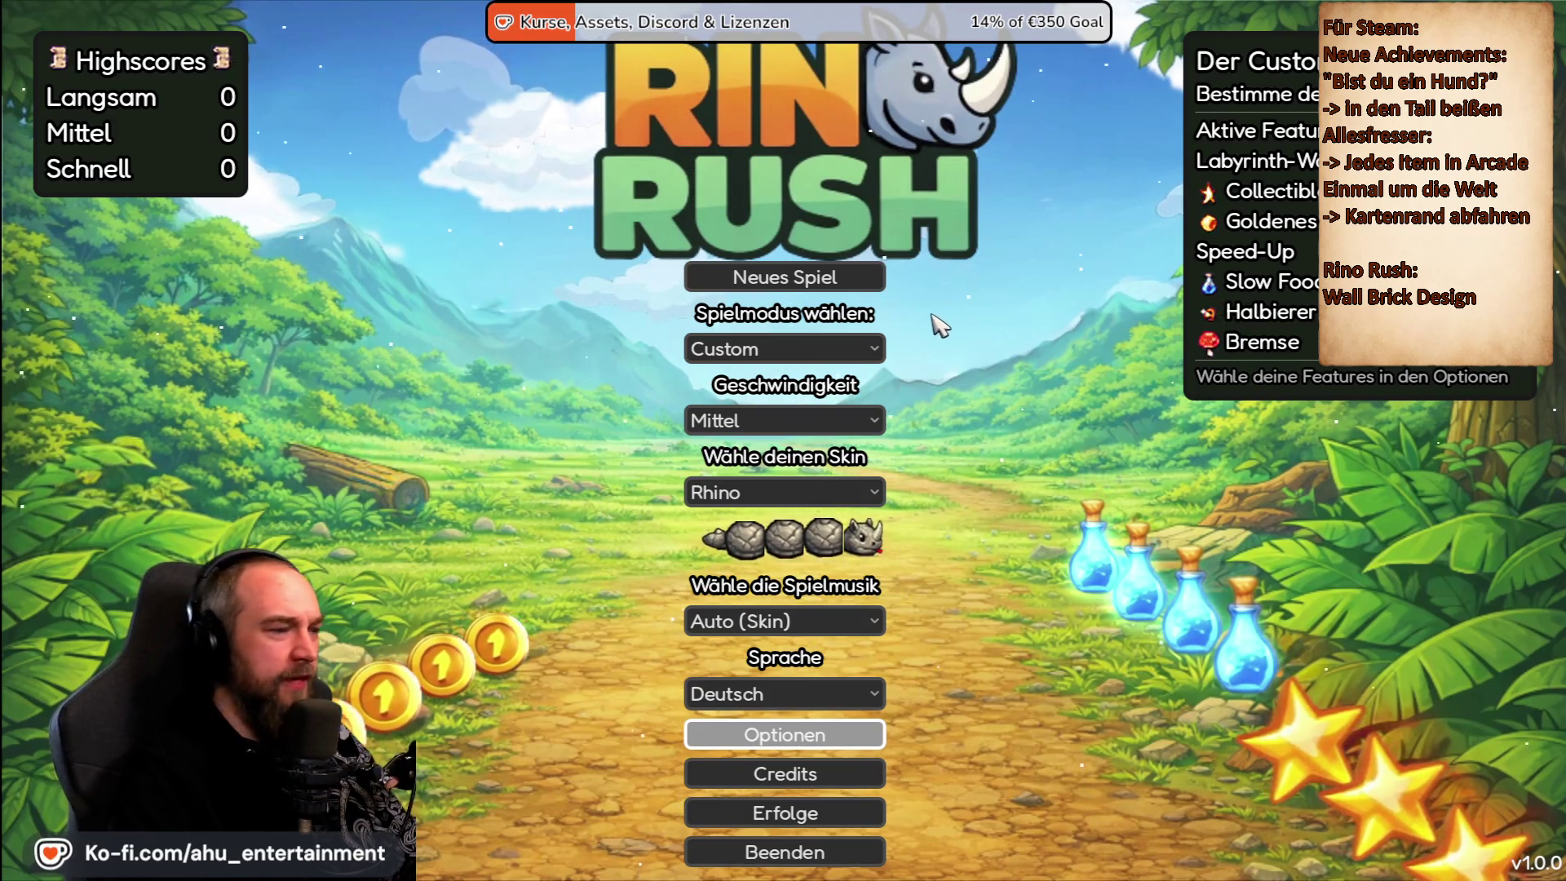
left_click(783, 348)
left_click(738, 377)
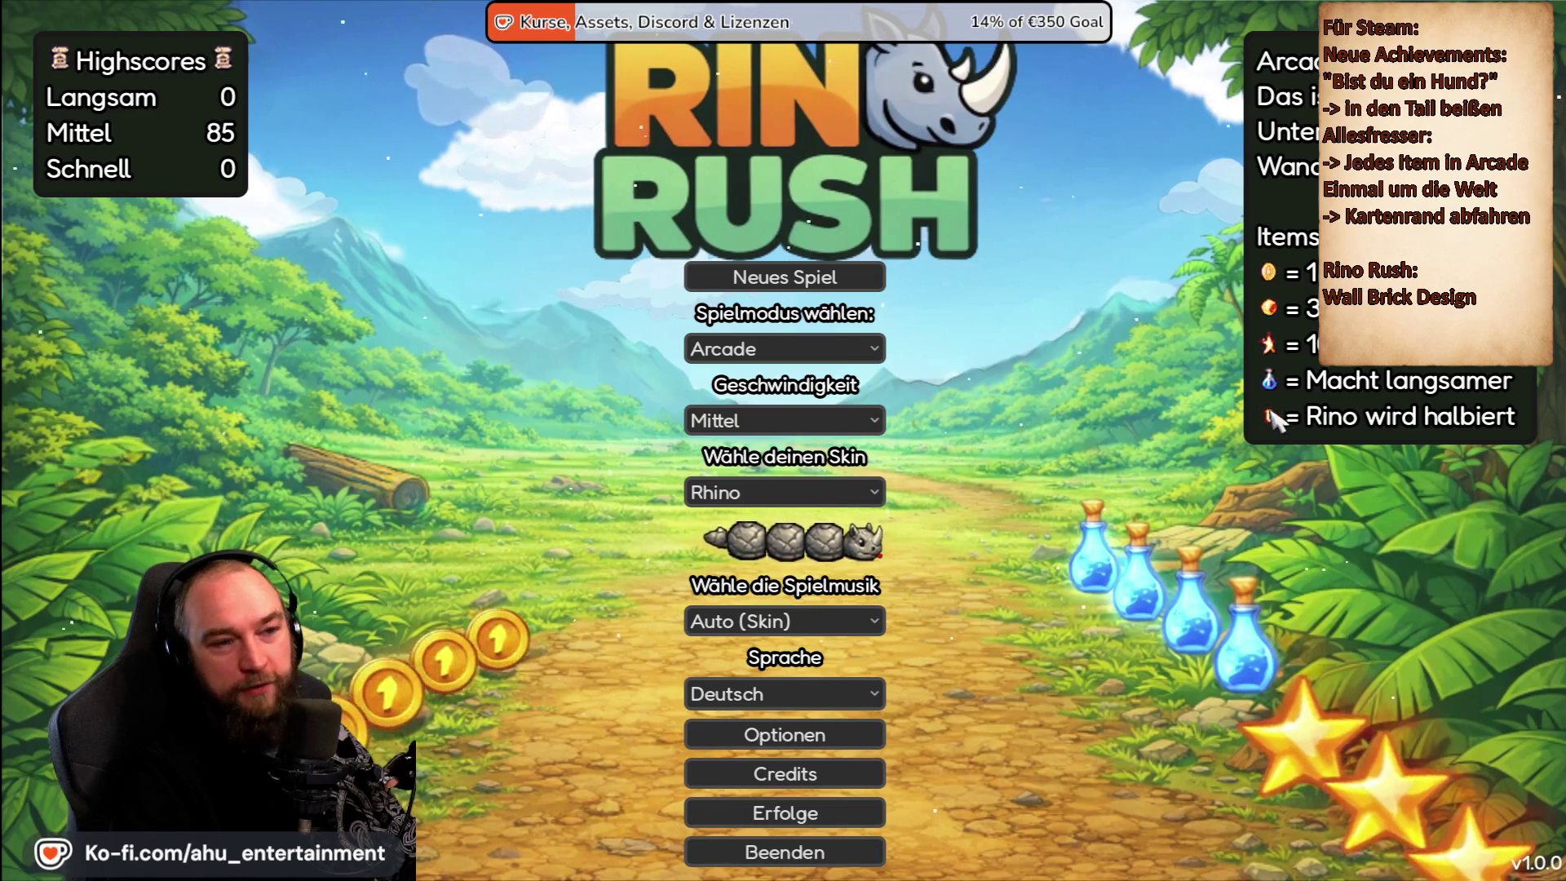
left_click(766, 349)
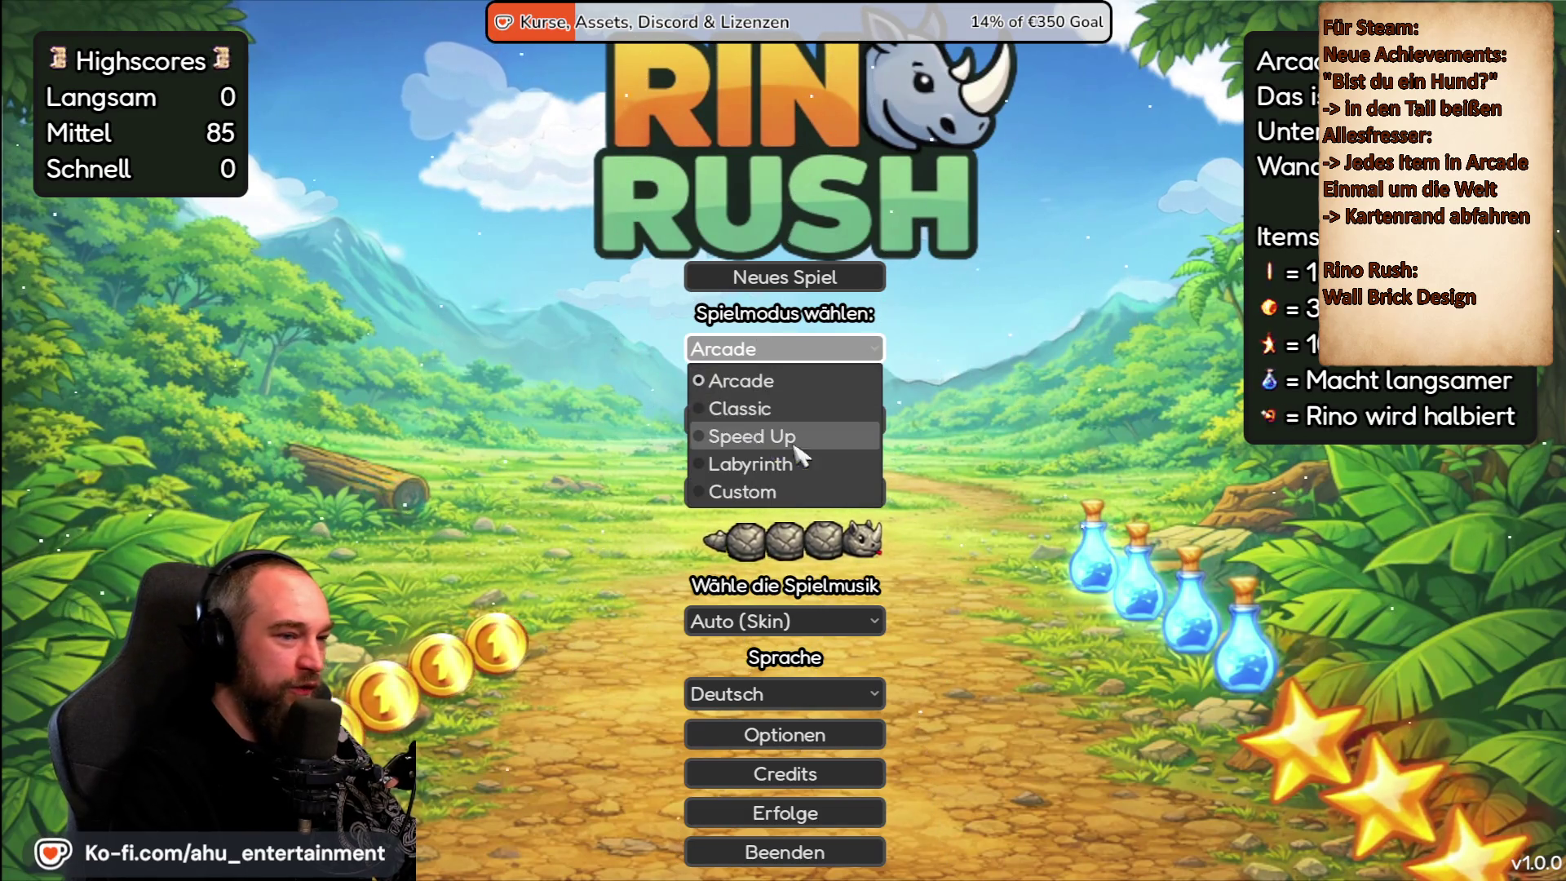
left_click(766, 440)
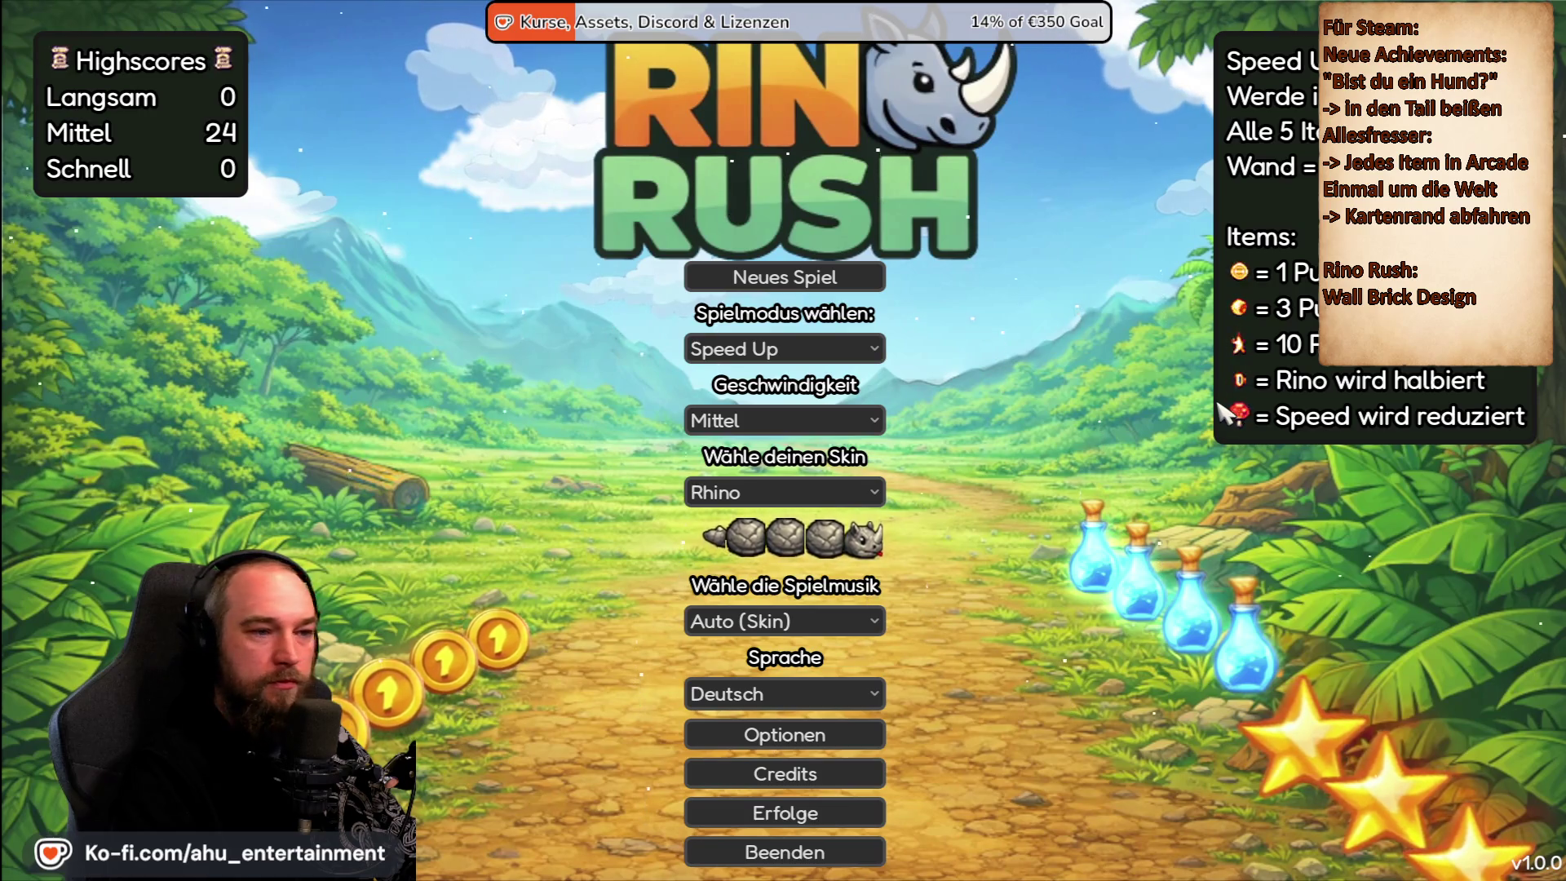
left_click(785, 355)
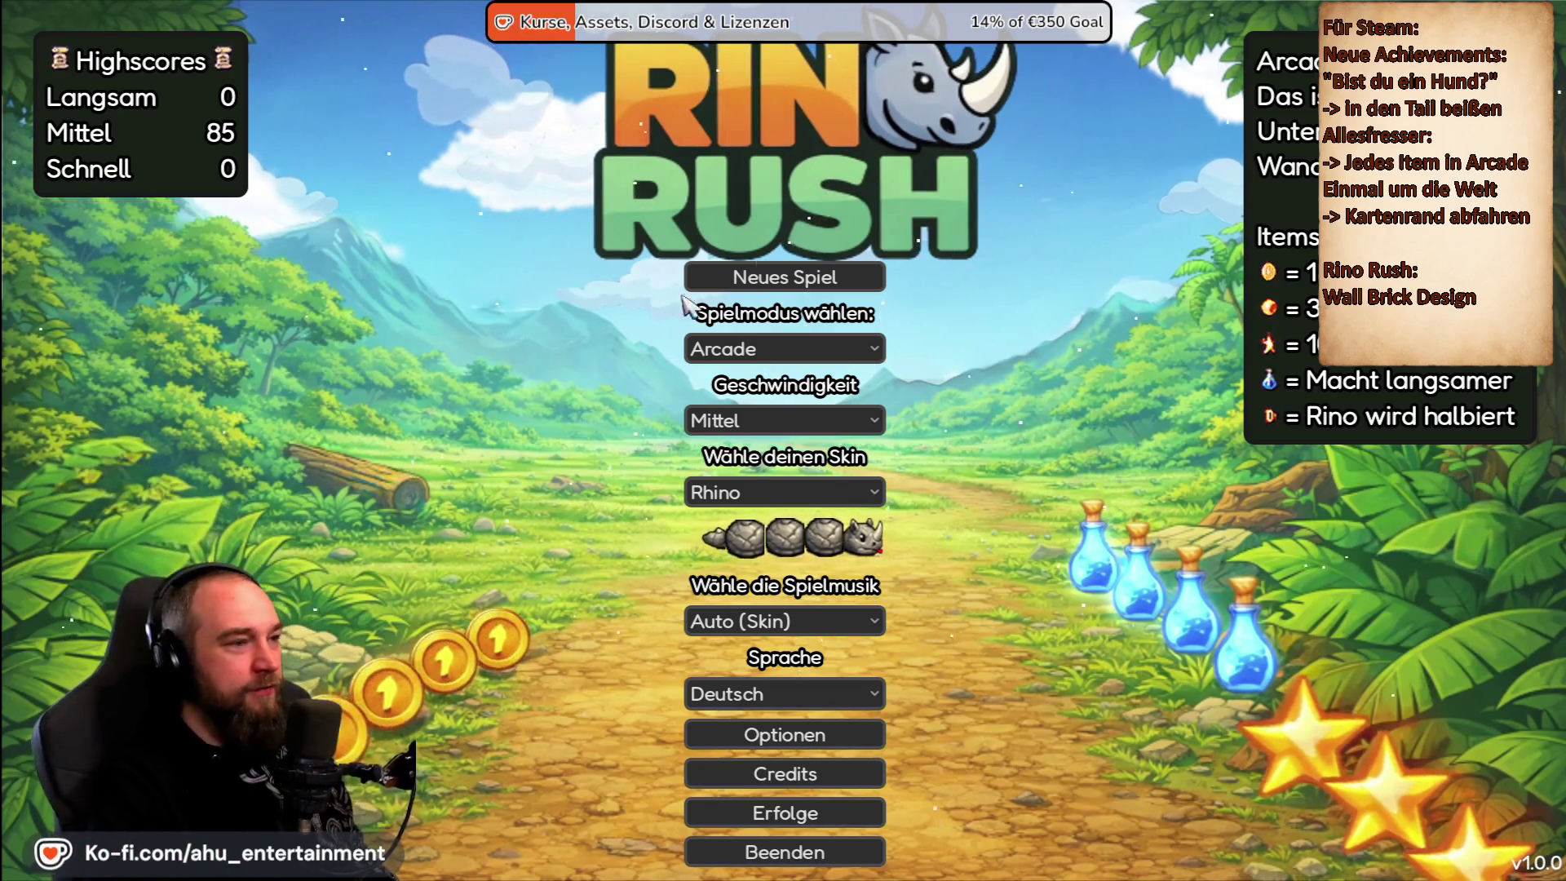
left_click(840, 294)
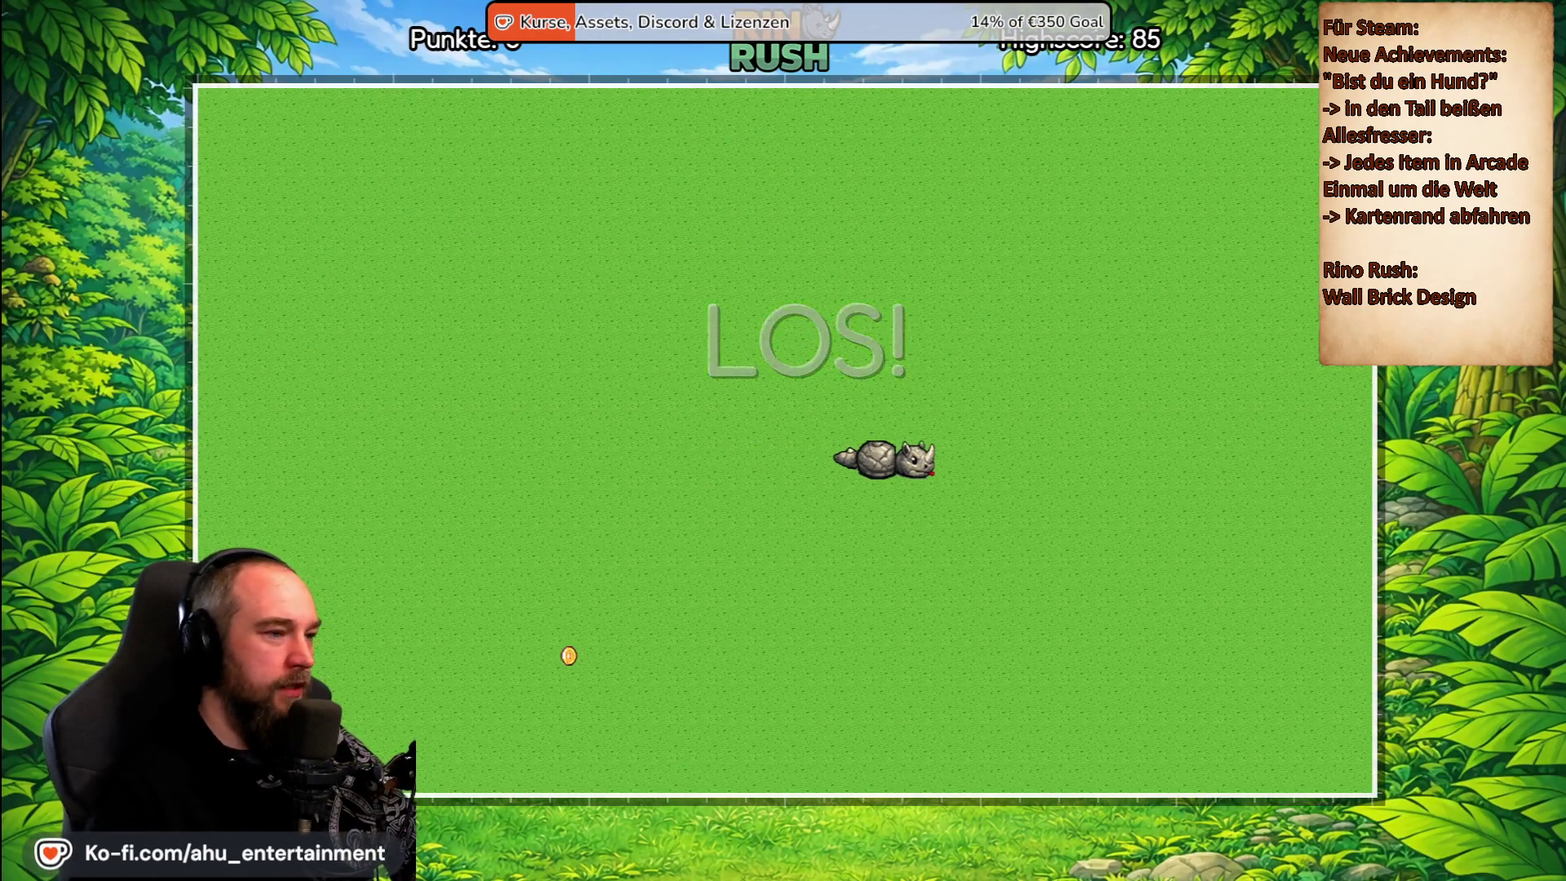
Steer the rhino until it crashes at 0 points, return to the menu, and start another Arcade round.
key("Up")
key("Left")
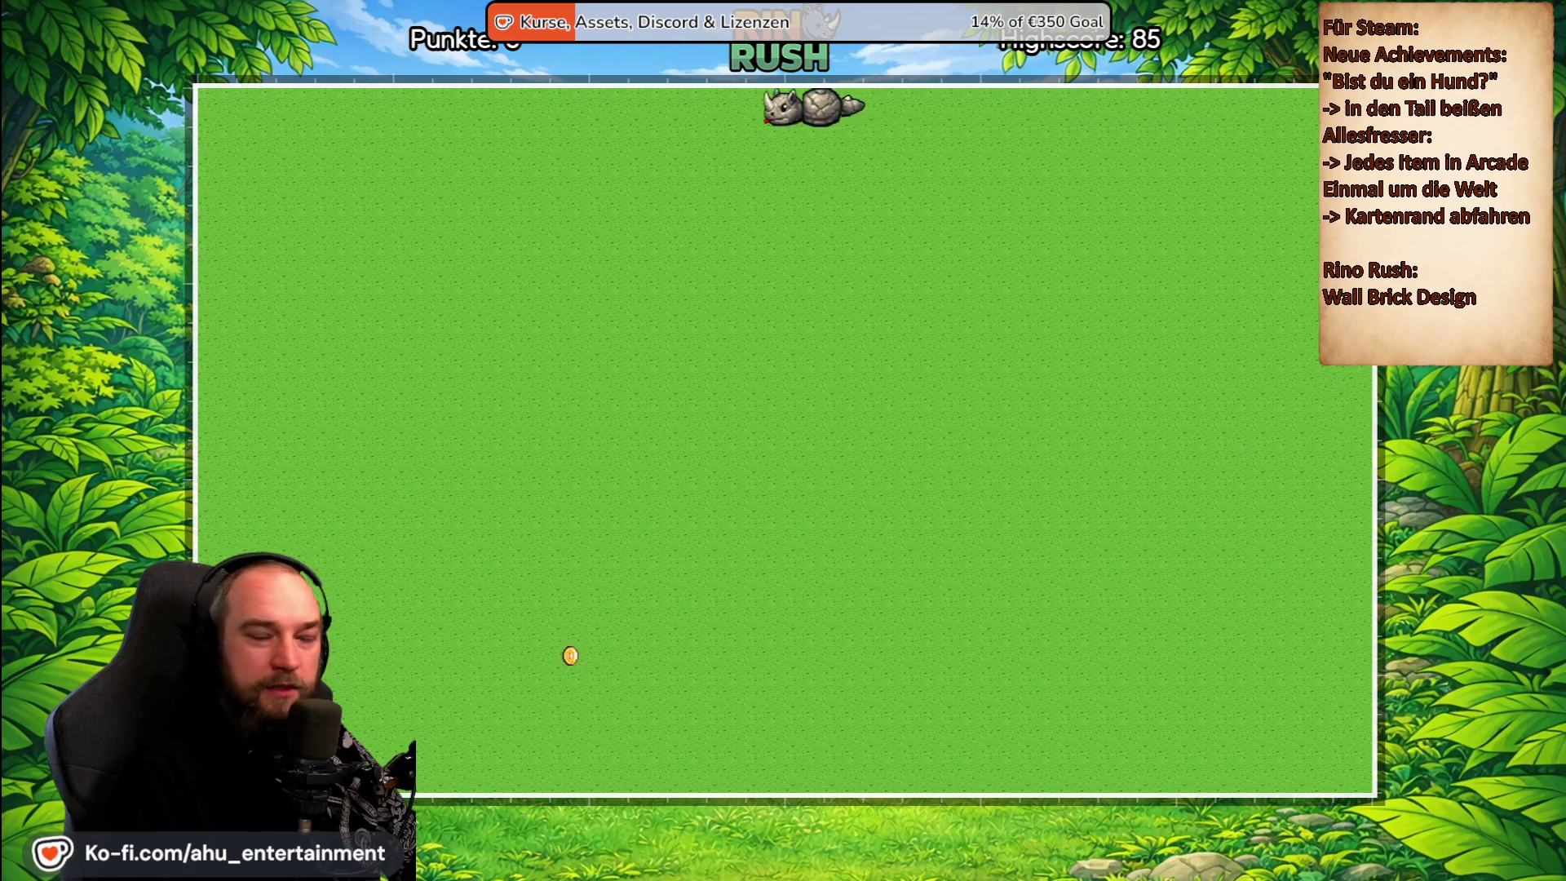
key("Down")
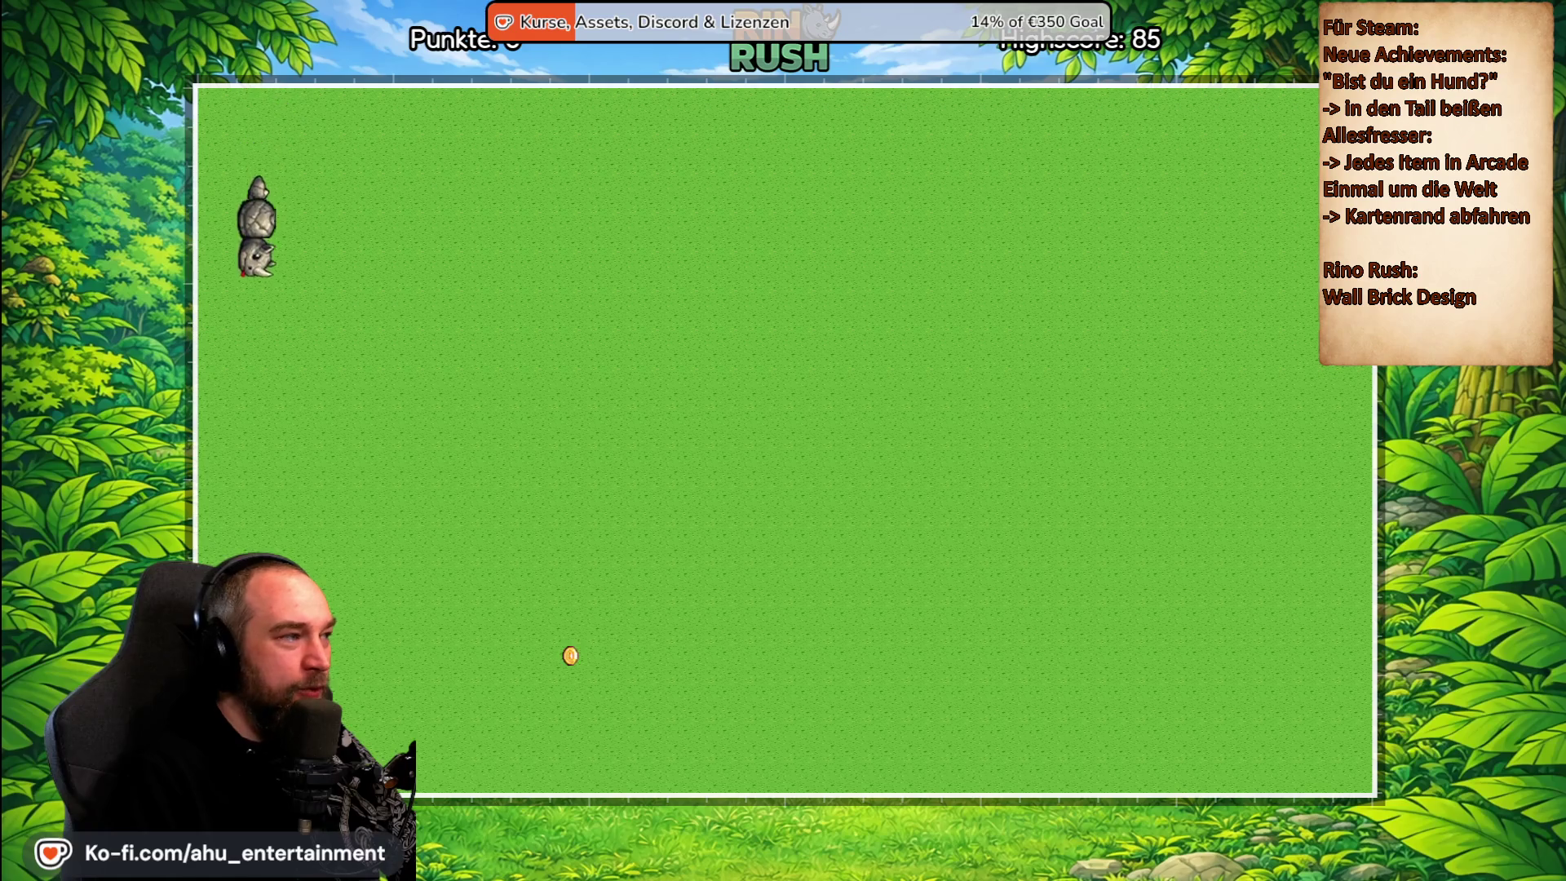
key("Right")
key("Up")
key("Left")
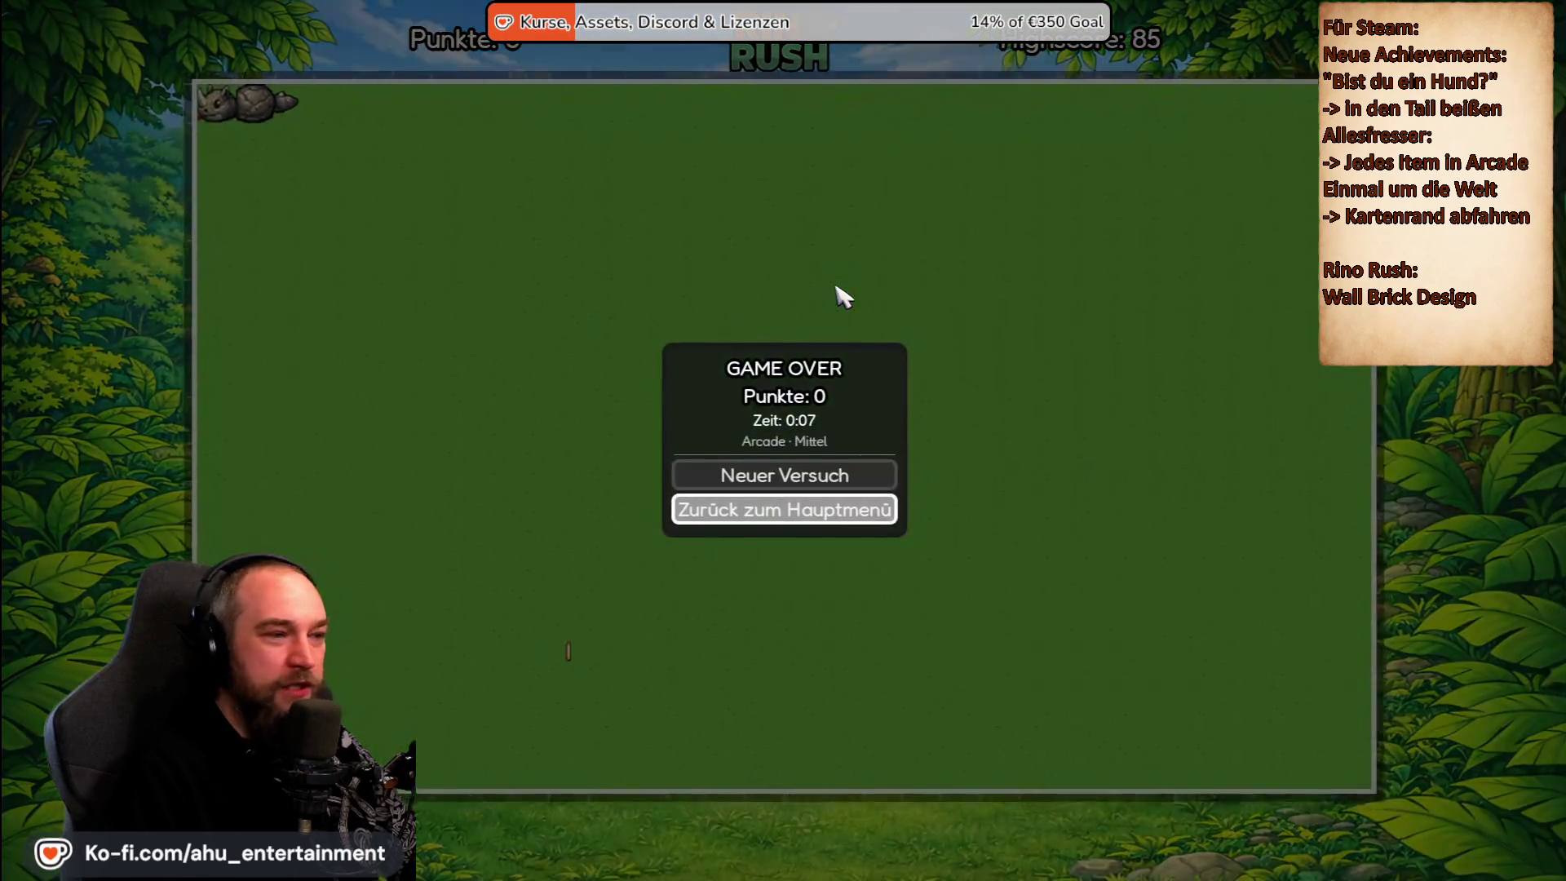
key("Return")
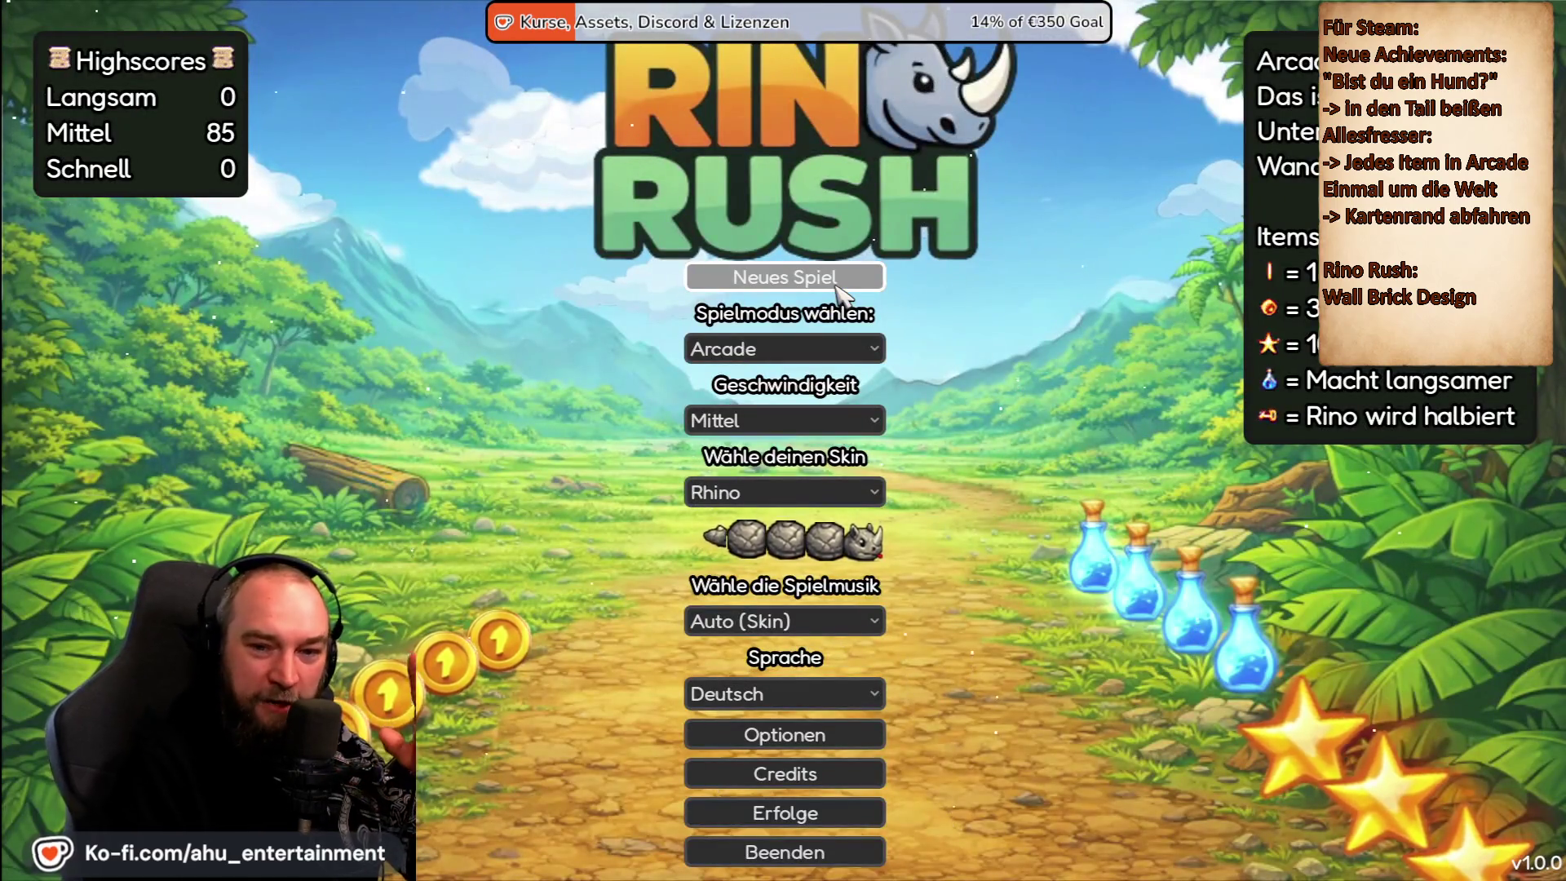
left_click(835, 285)
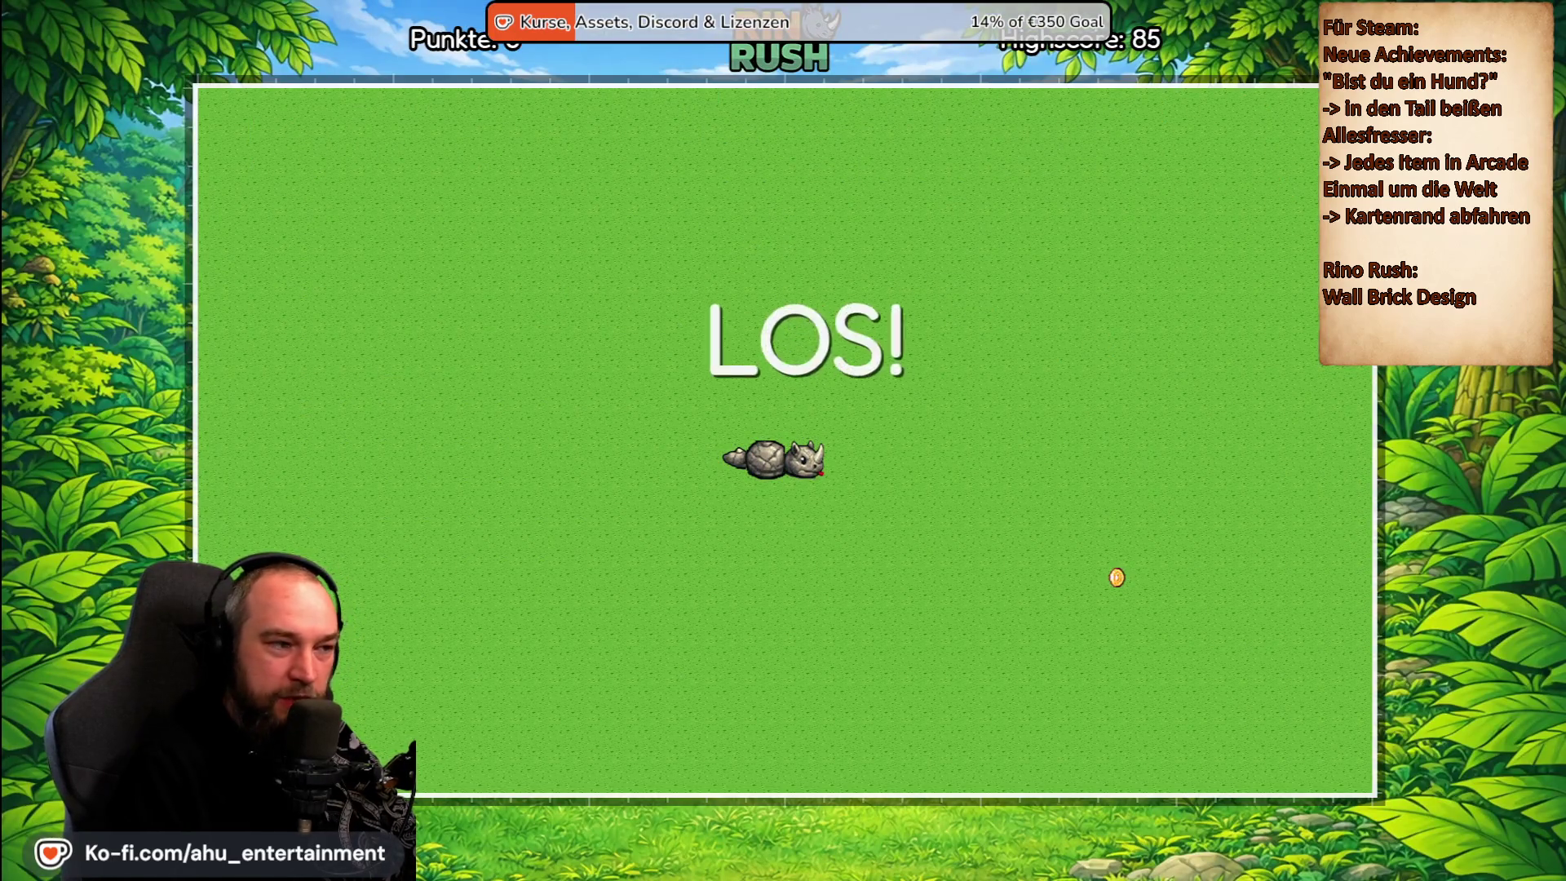
Steer the rhino up, left, down and right around the field edges, then pause with Esc.
key("Up")
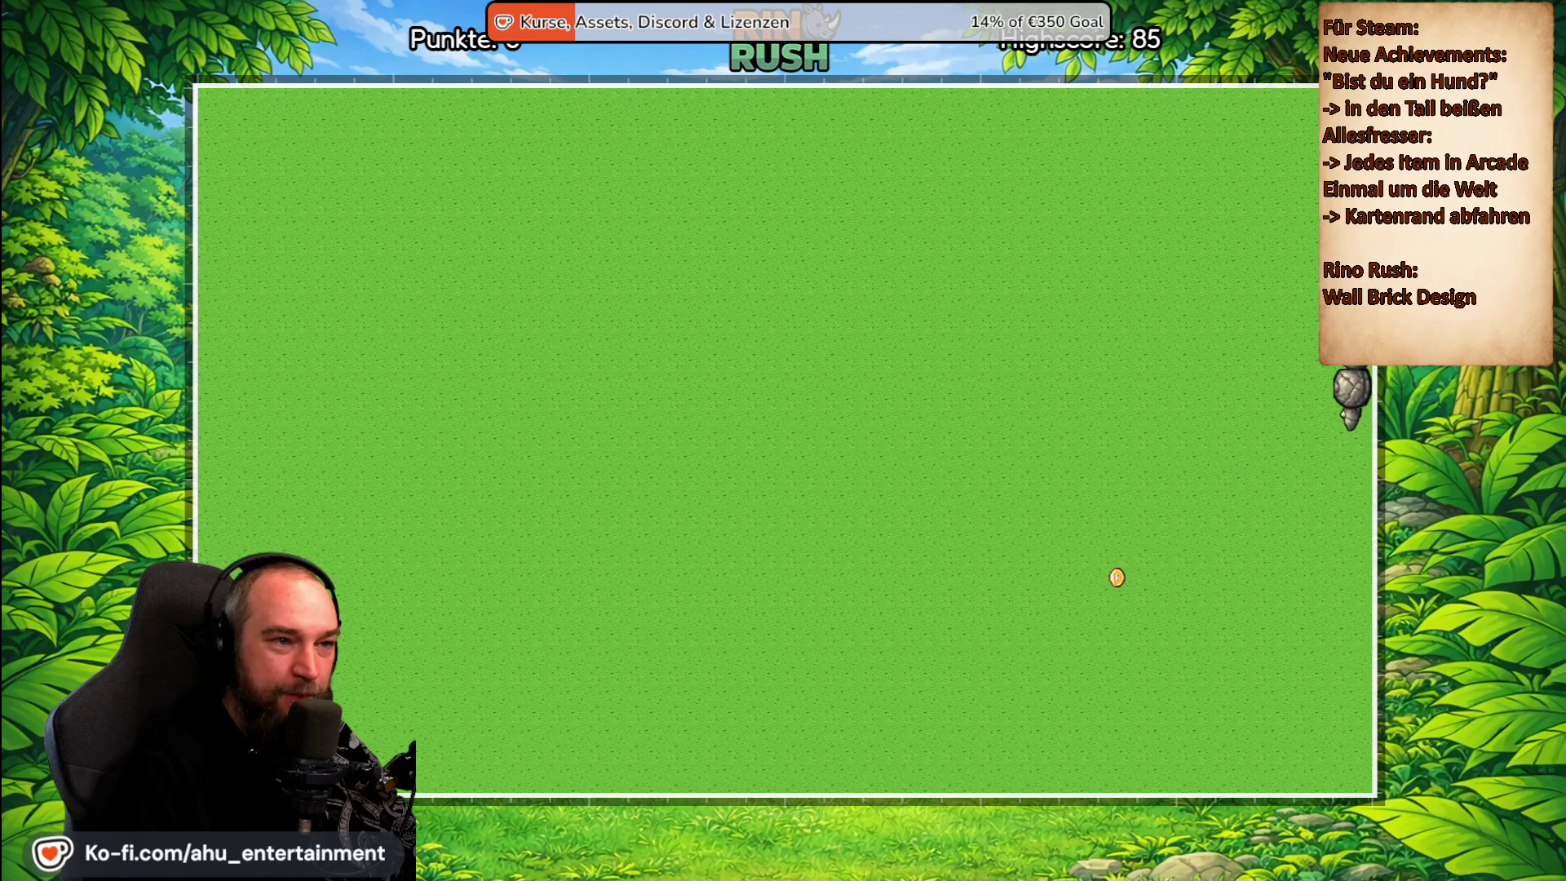
key("Left")
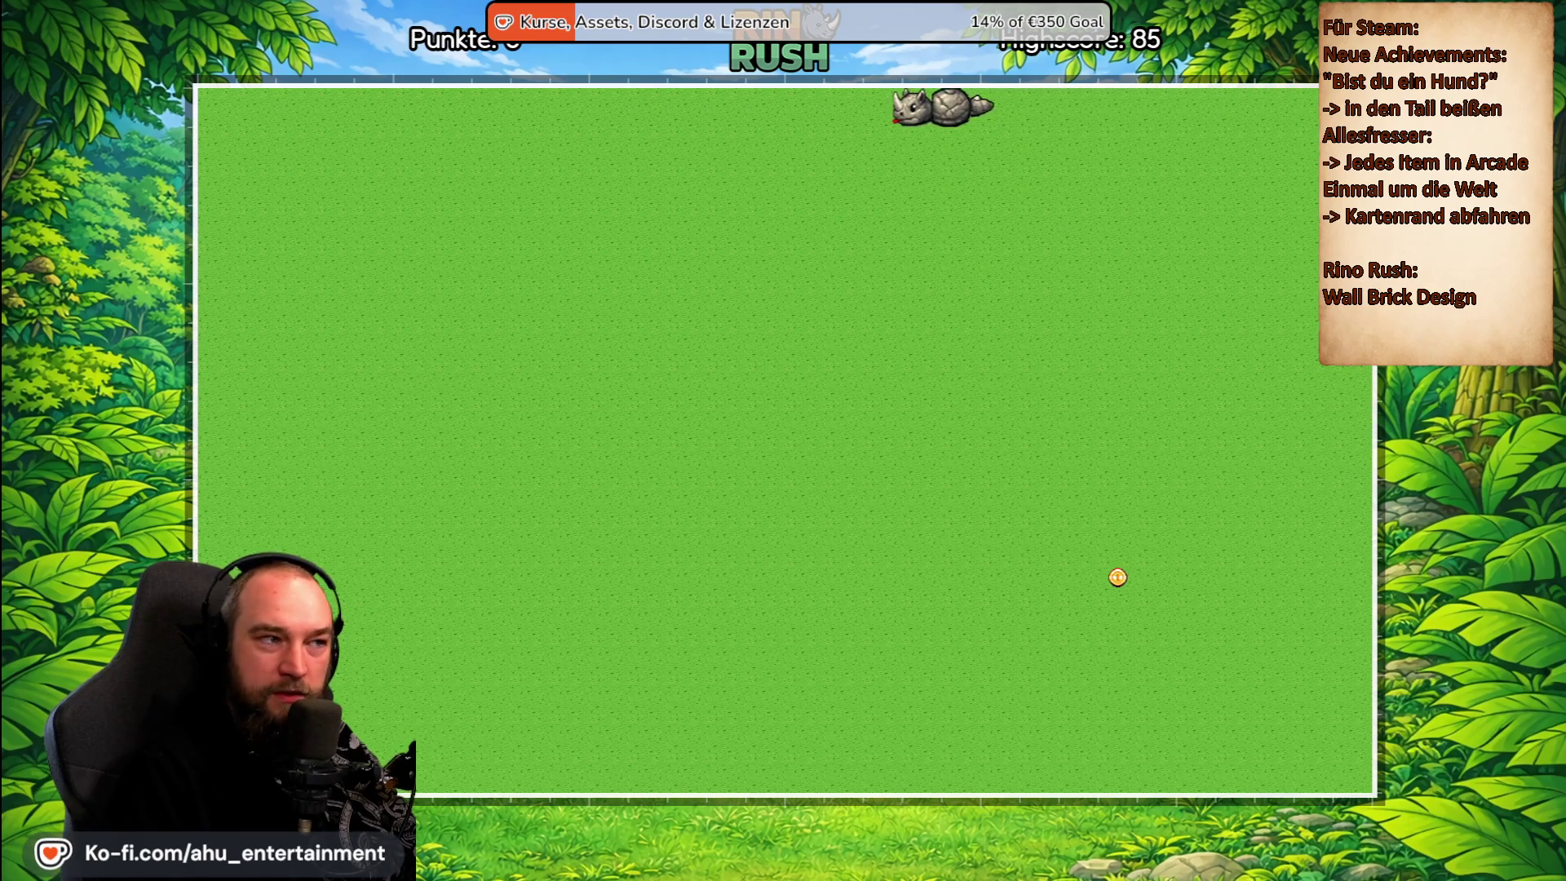
key("Down")
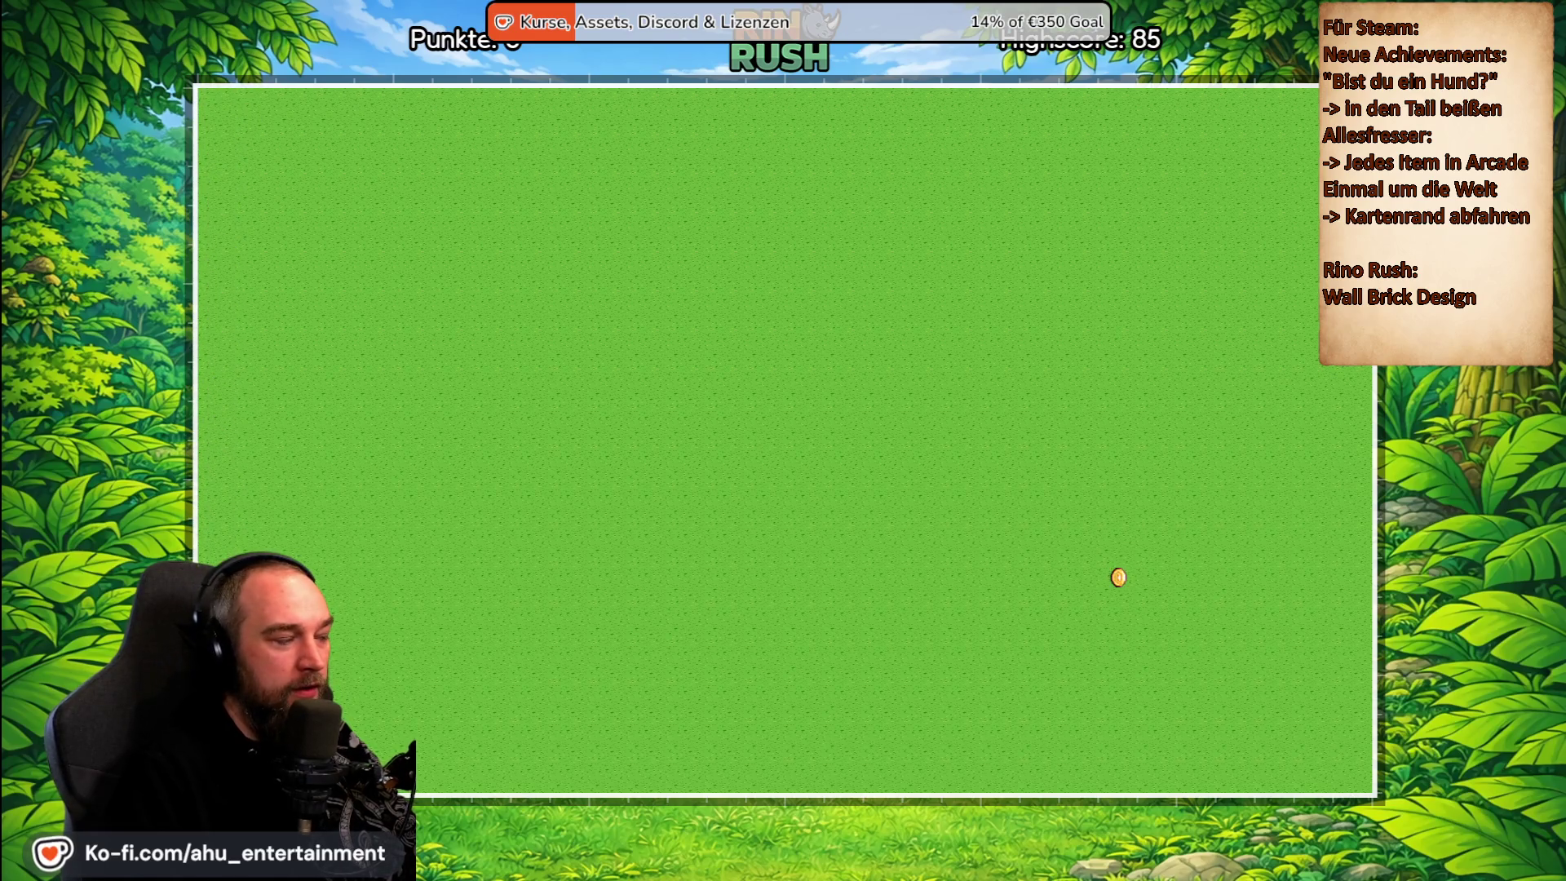
key("Right")
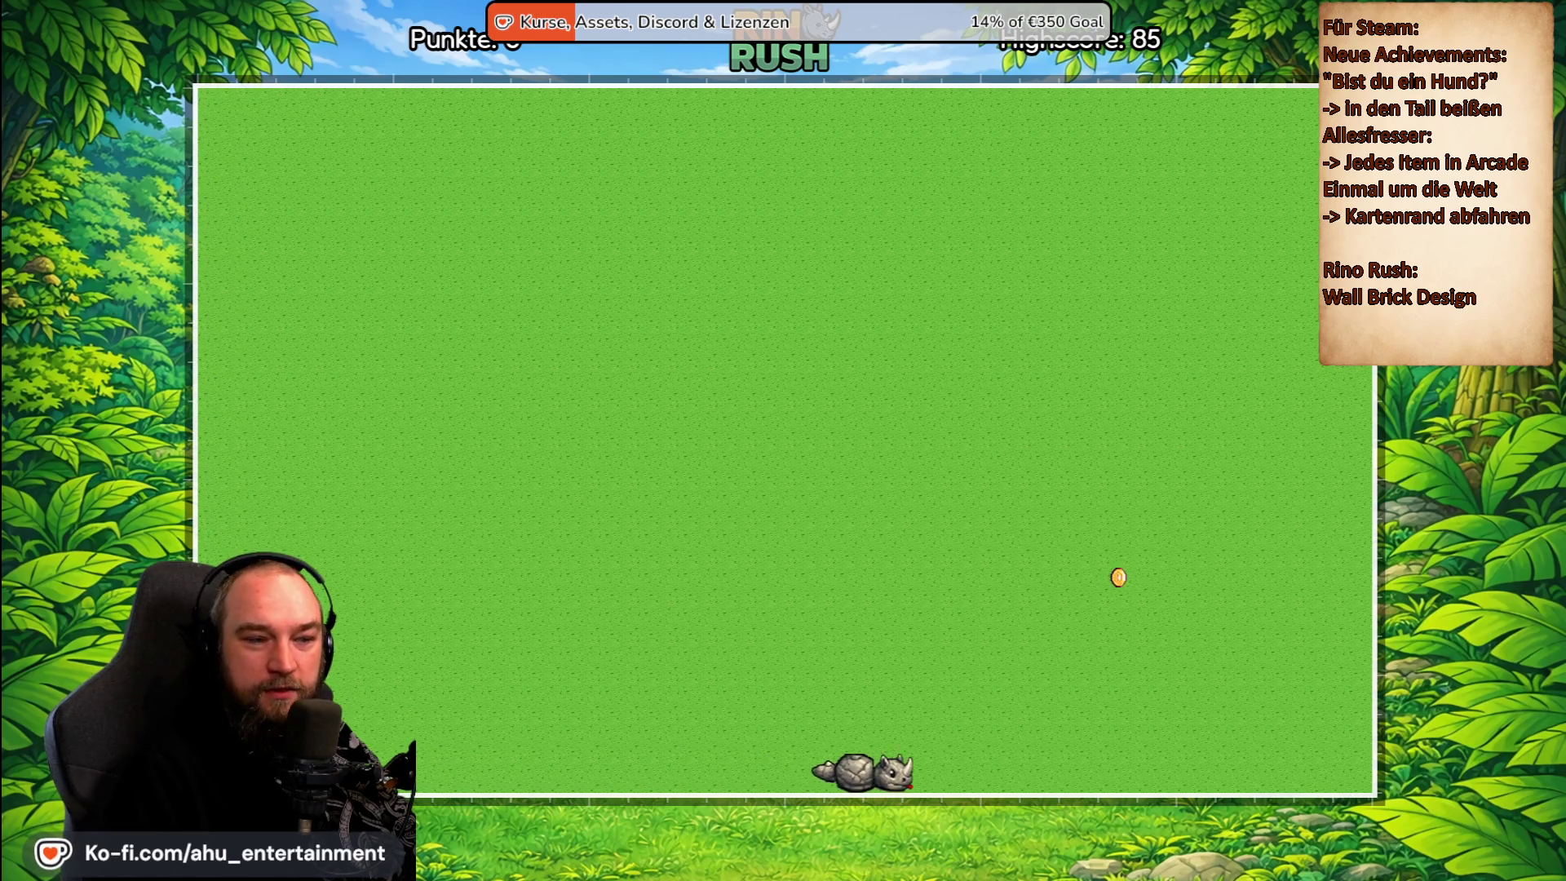
key("Up")
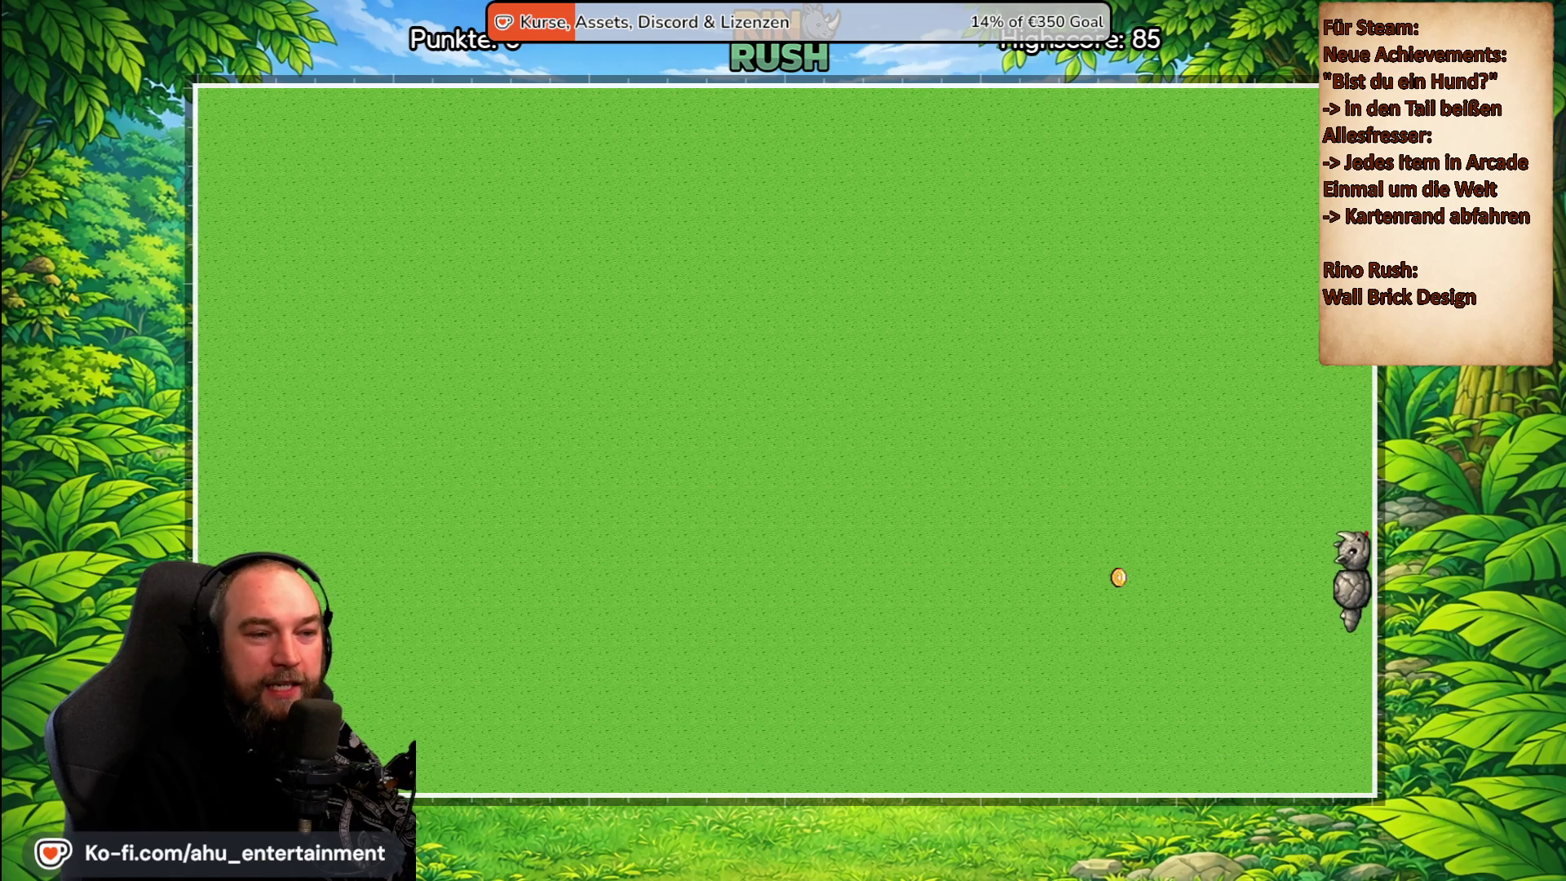
key("Escape")
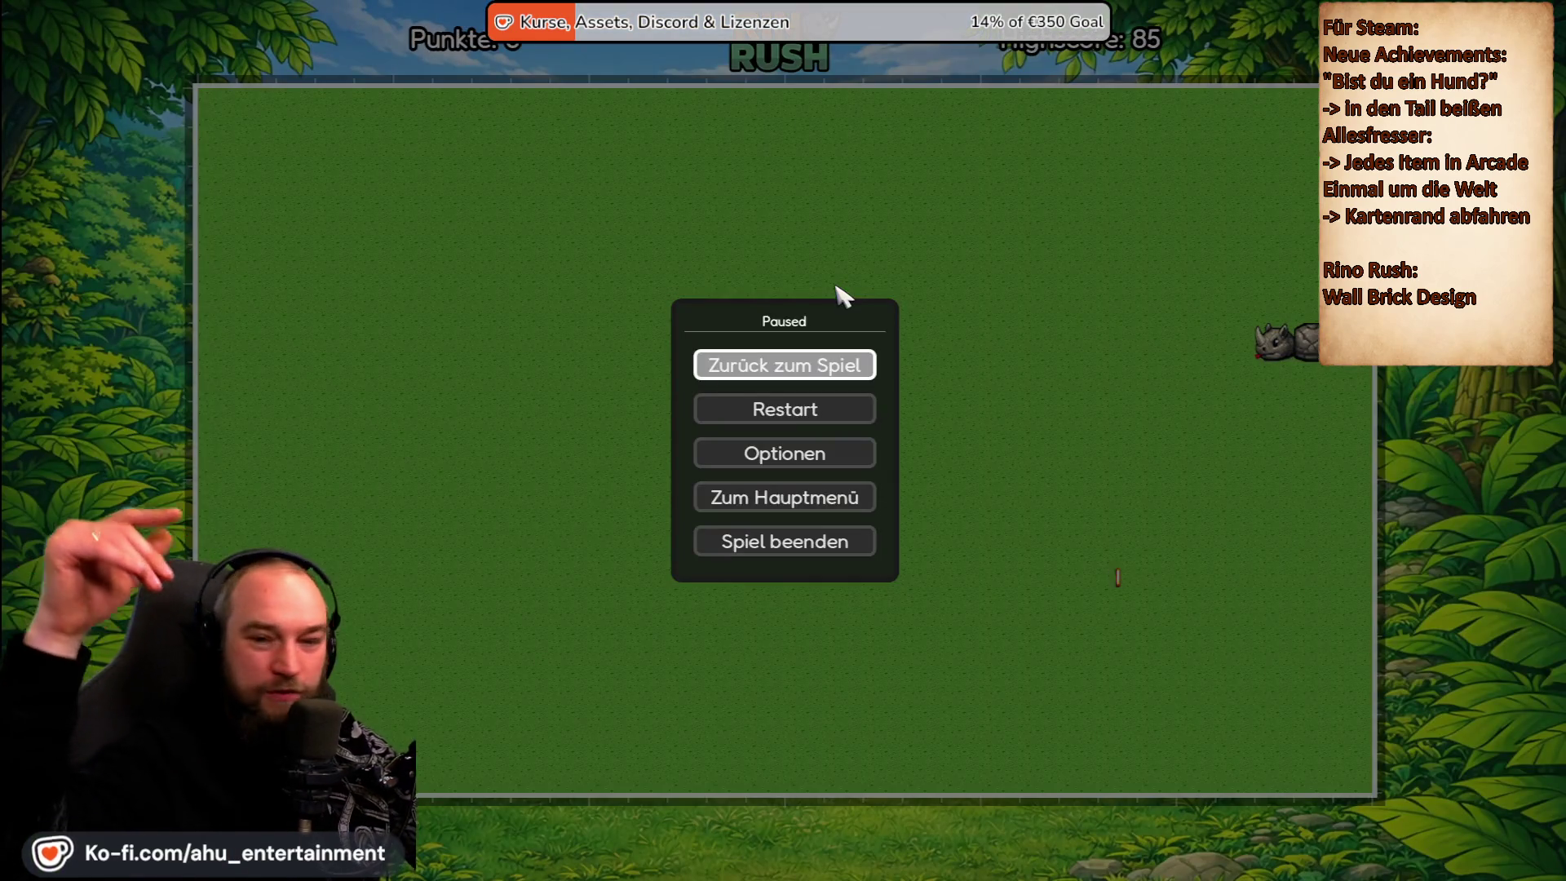
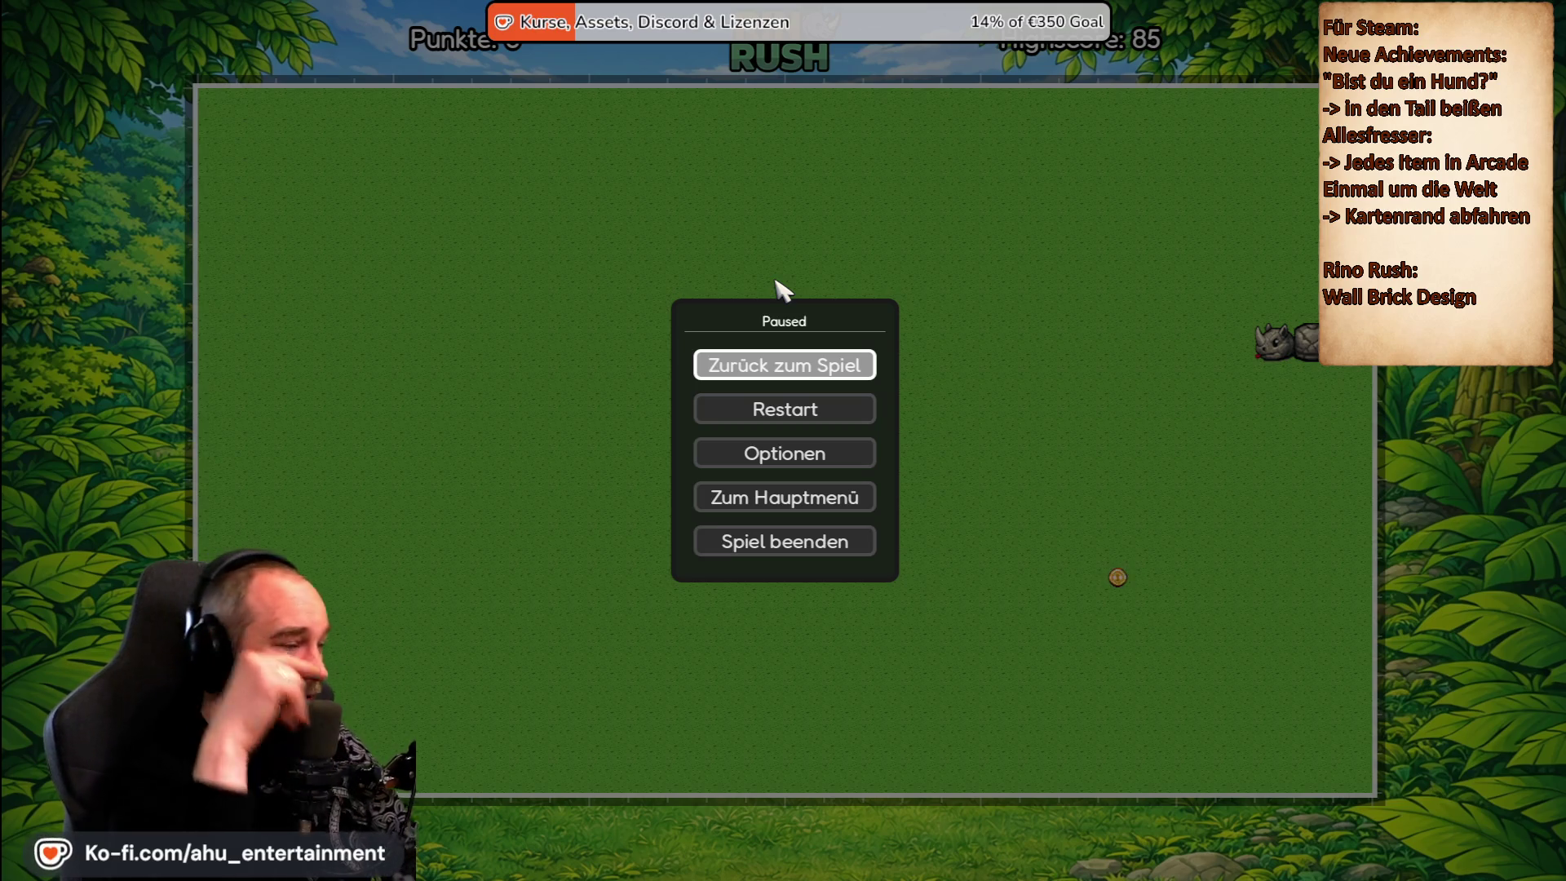
Quit the paused Rino Rush game with 'Spiel beenden' and confirm the exit with 'Ja'.
key("Down")
key("Down")
key("Down")
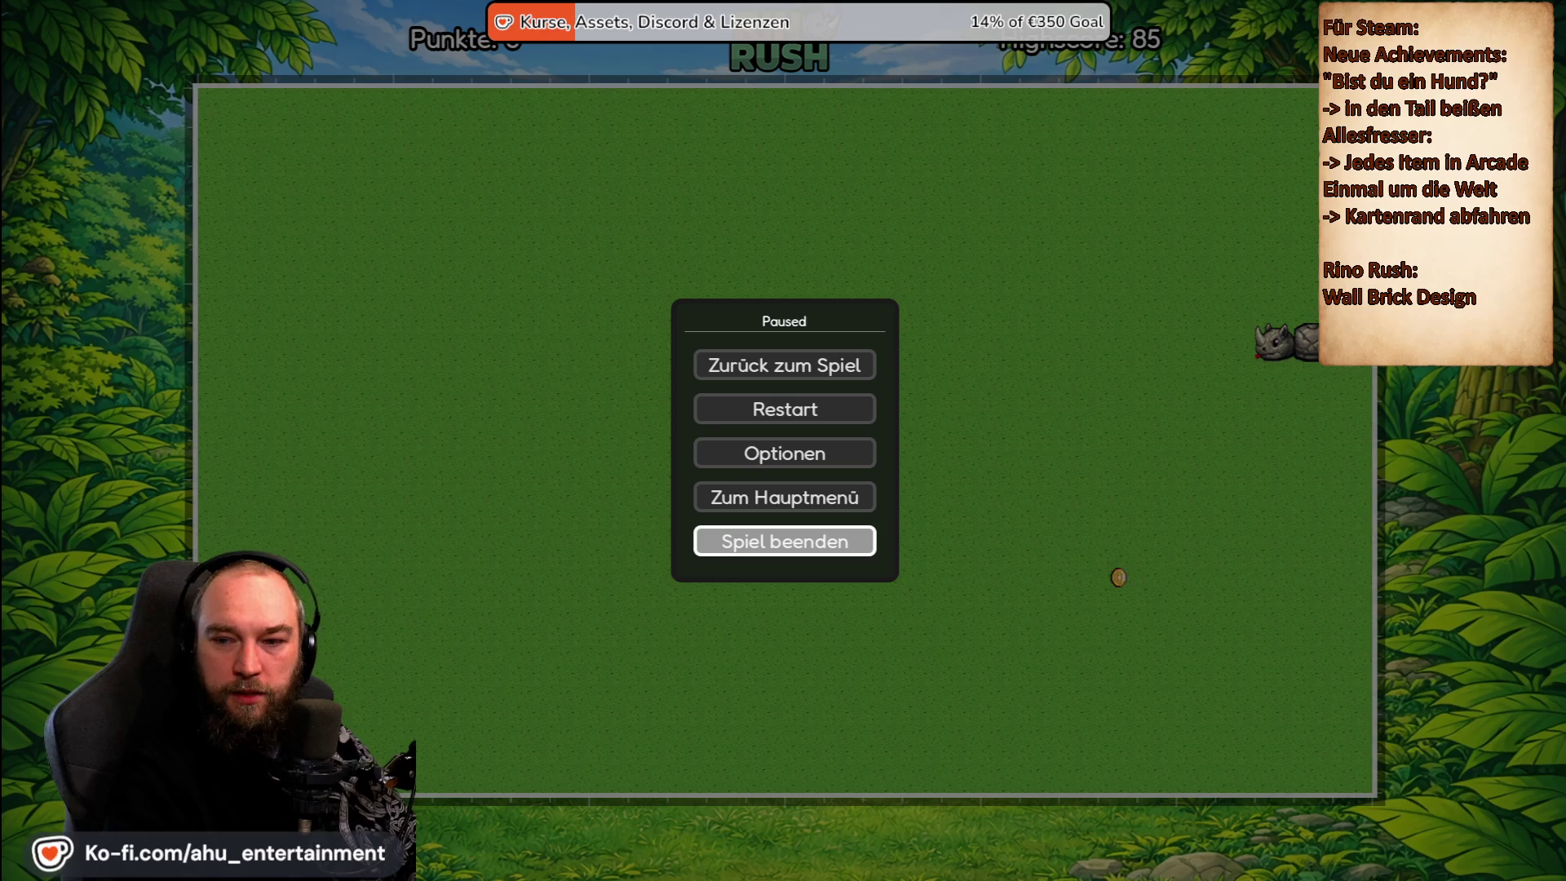
left_click(838, 548)
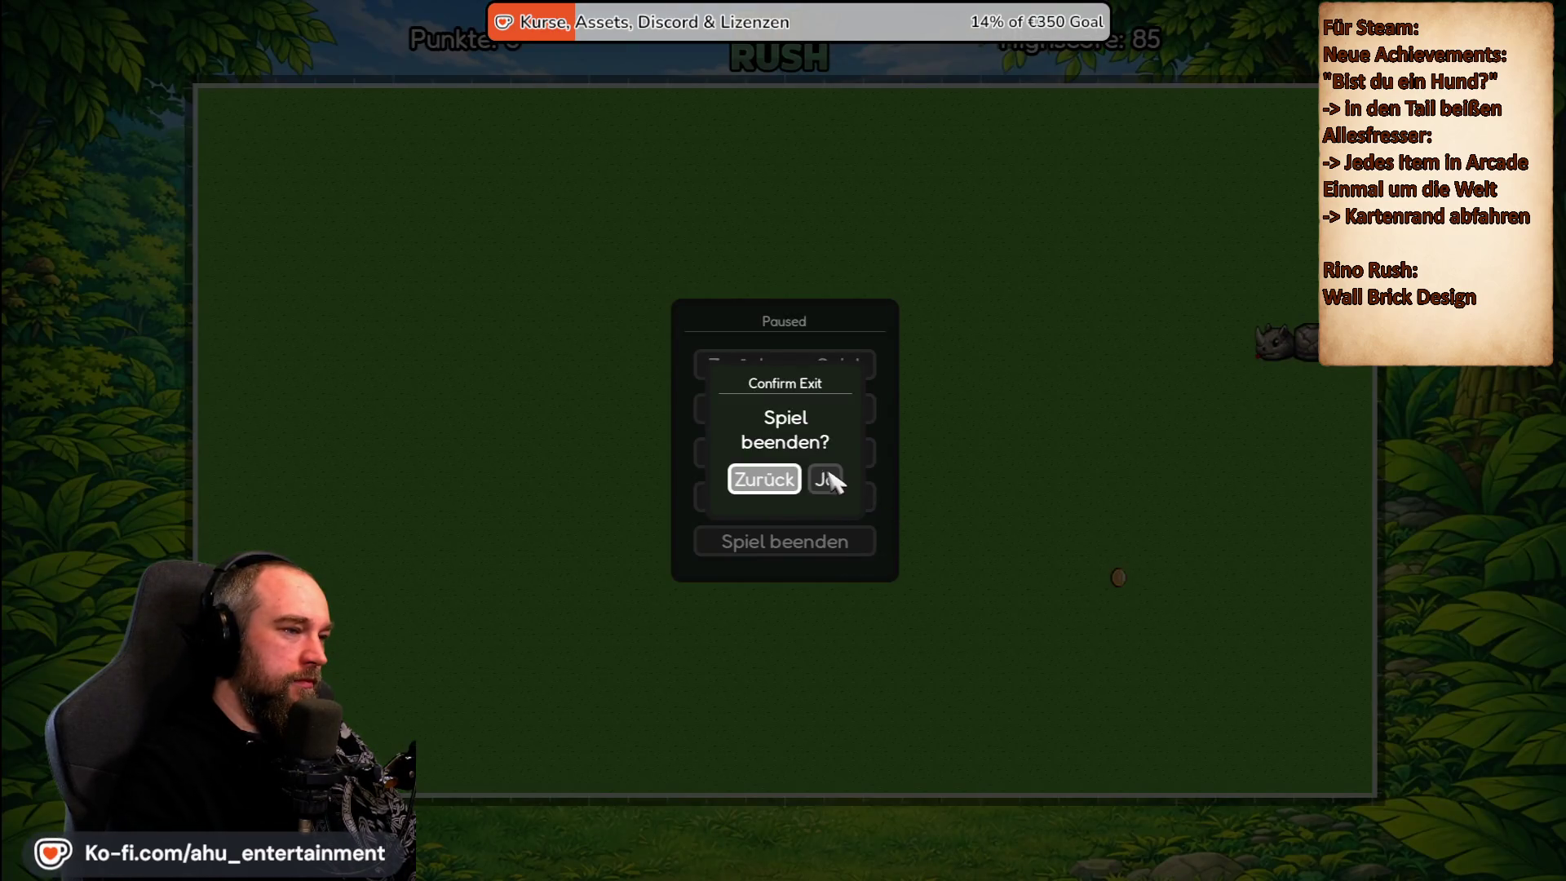
left_click(829, 479)
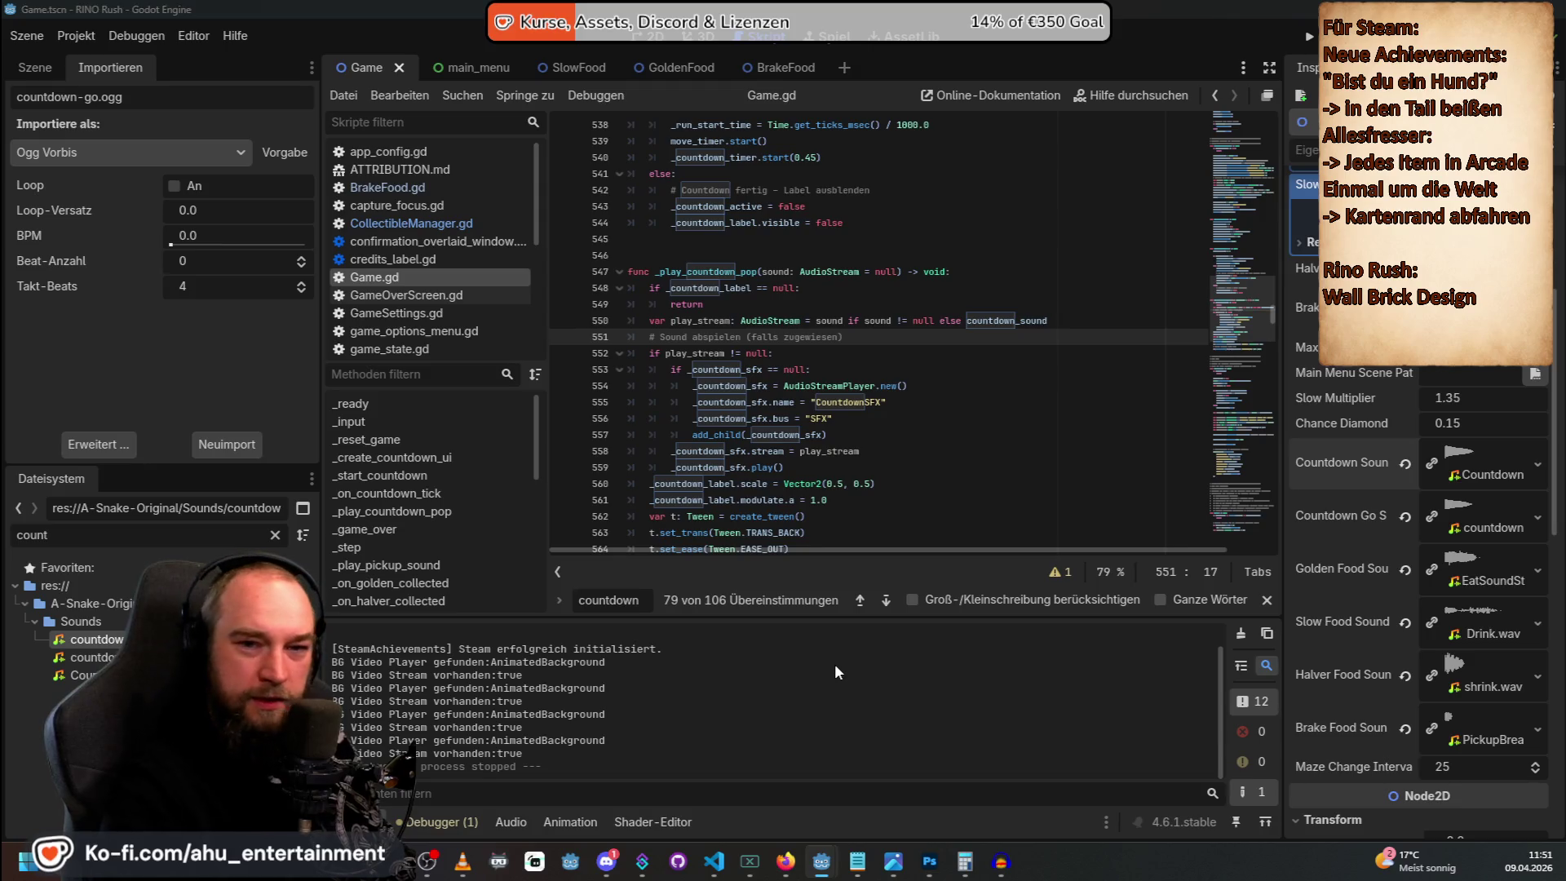
Switch from the Godot editor to the VS Code window showing the Game.gd diff.
key("alt+Tab")
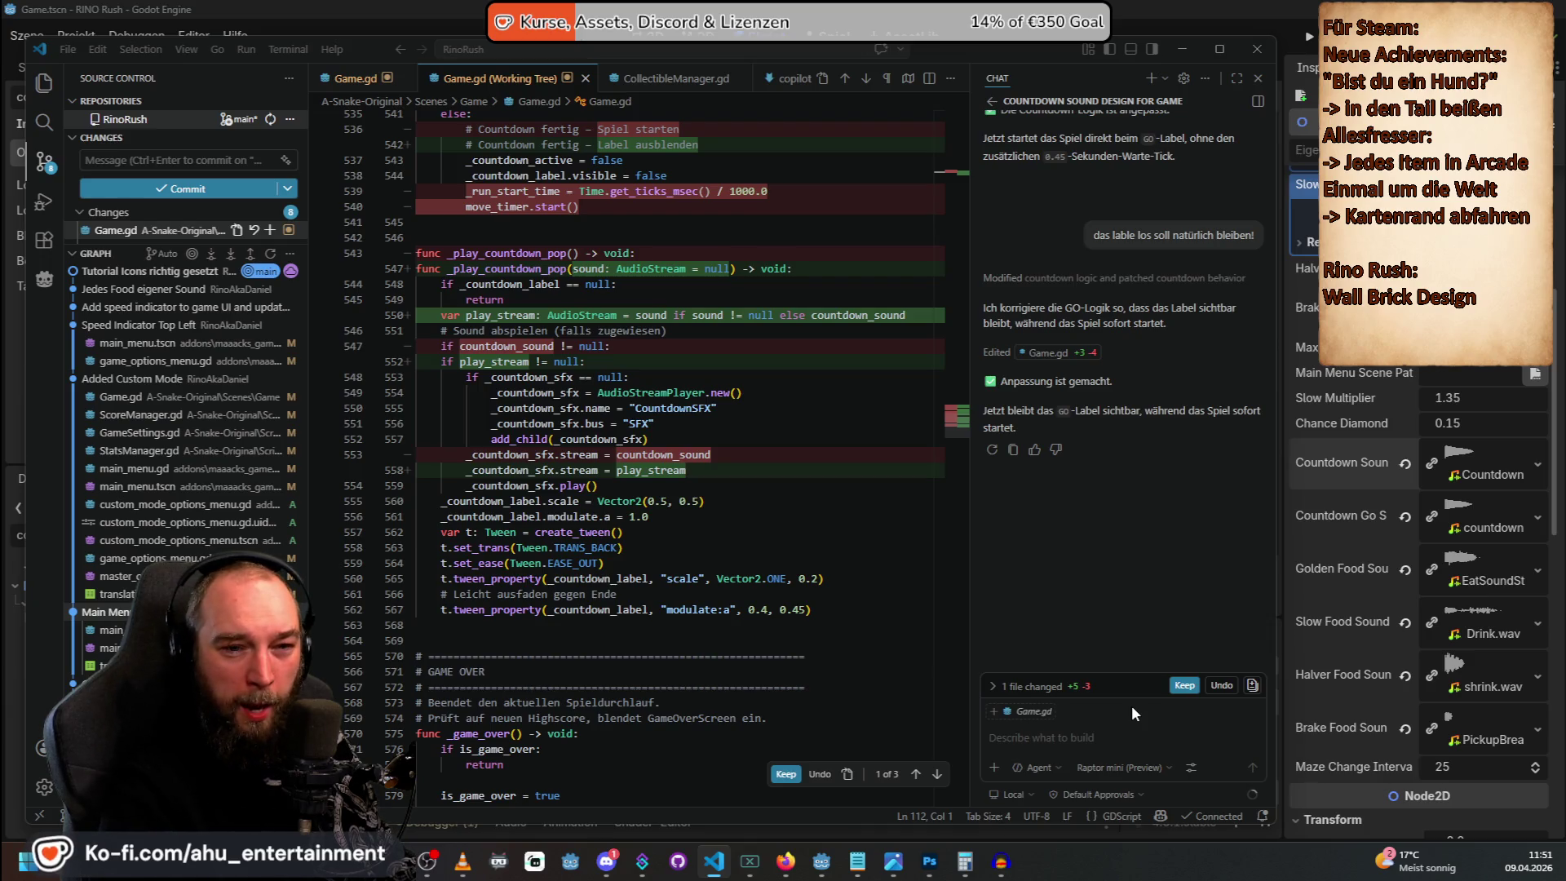
Keep Copilot's Game.gd countdown edits, commit them as 'countdown sounds' and sync the commit.
left_click(1132, 708)
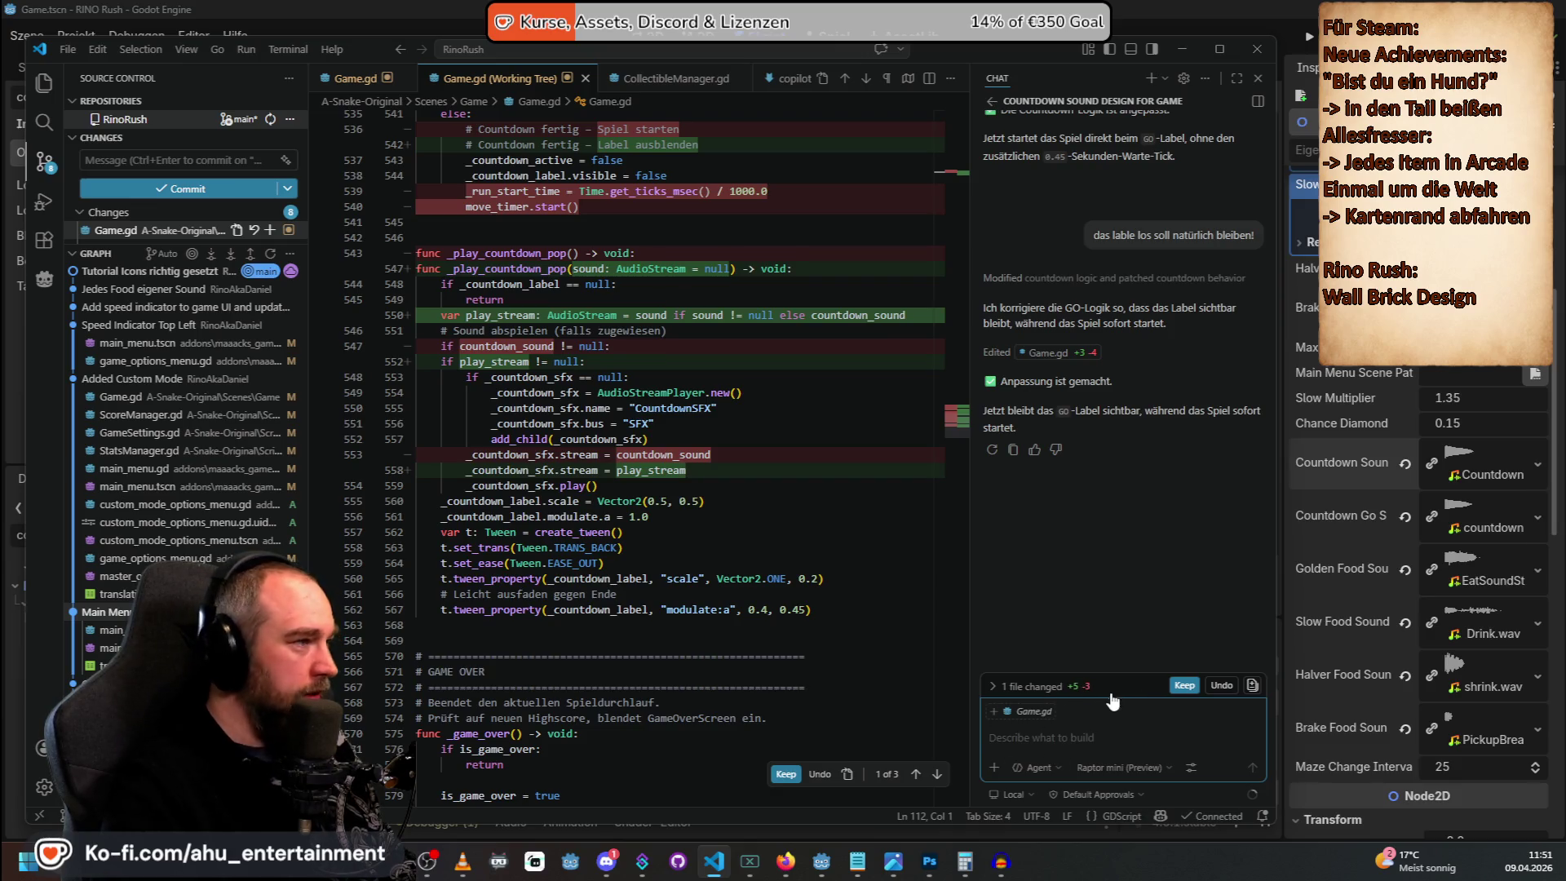
left_click(1183, 685)
left_click(121, 160)
type("countdown")
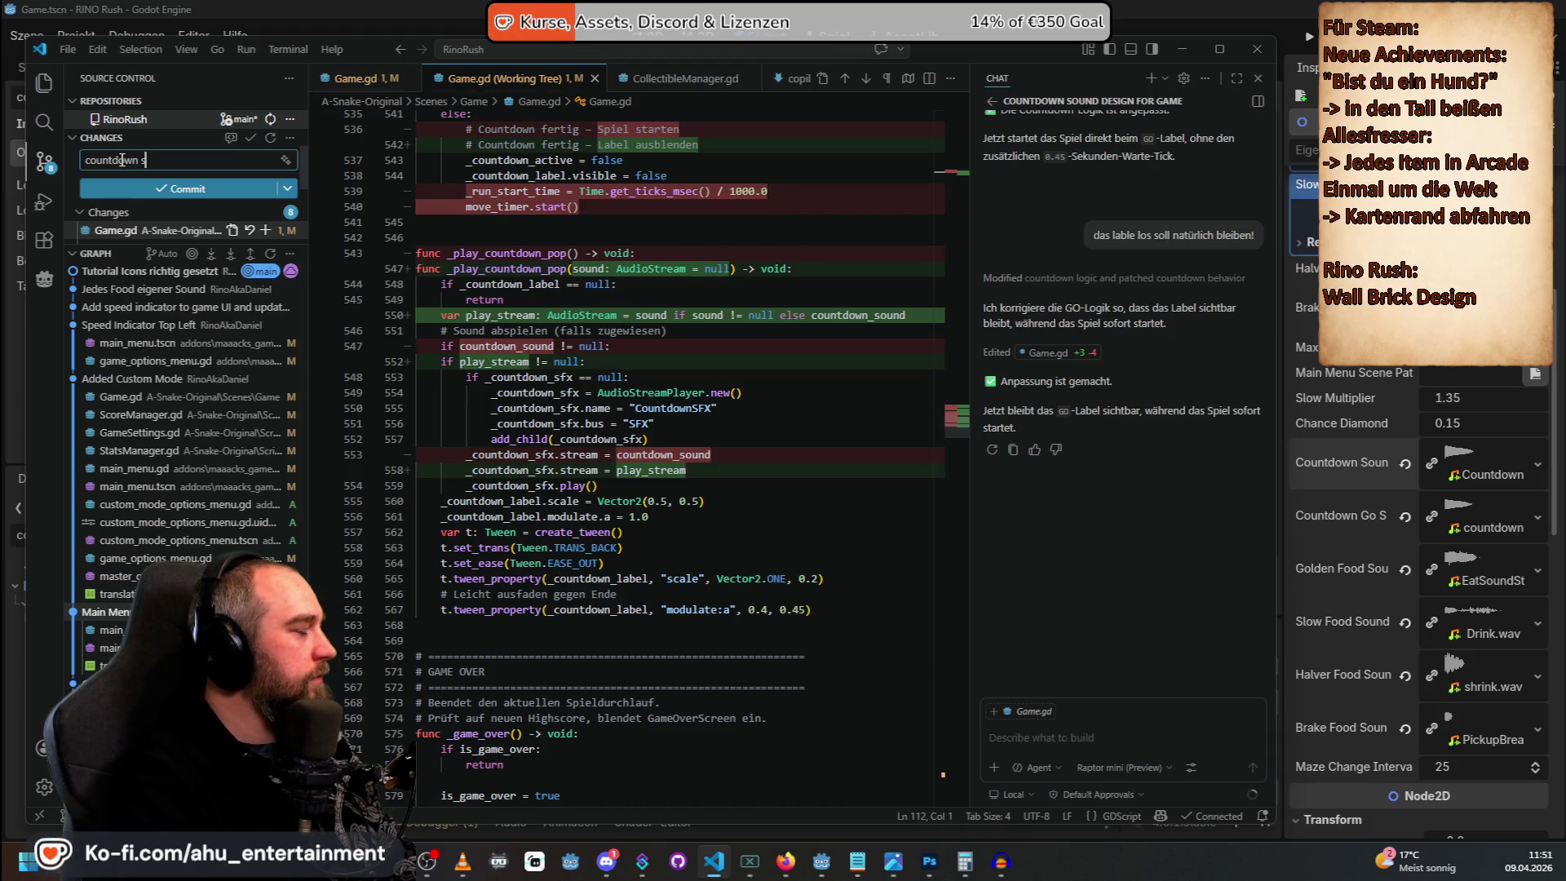
type("s")
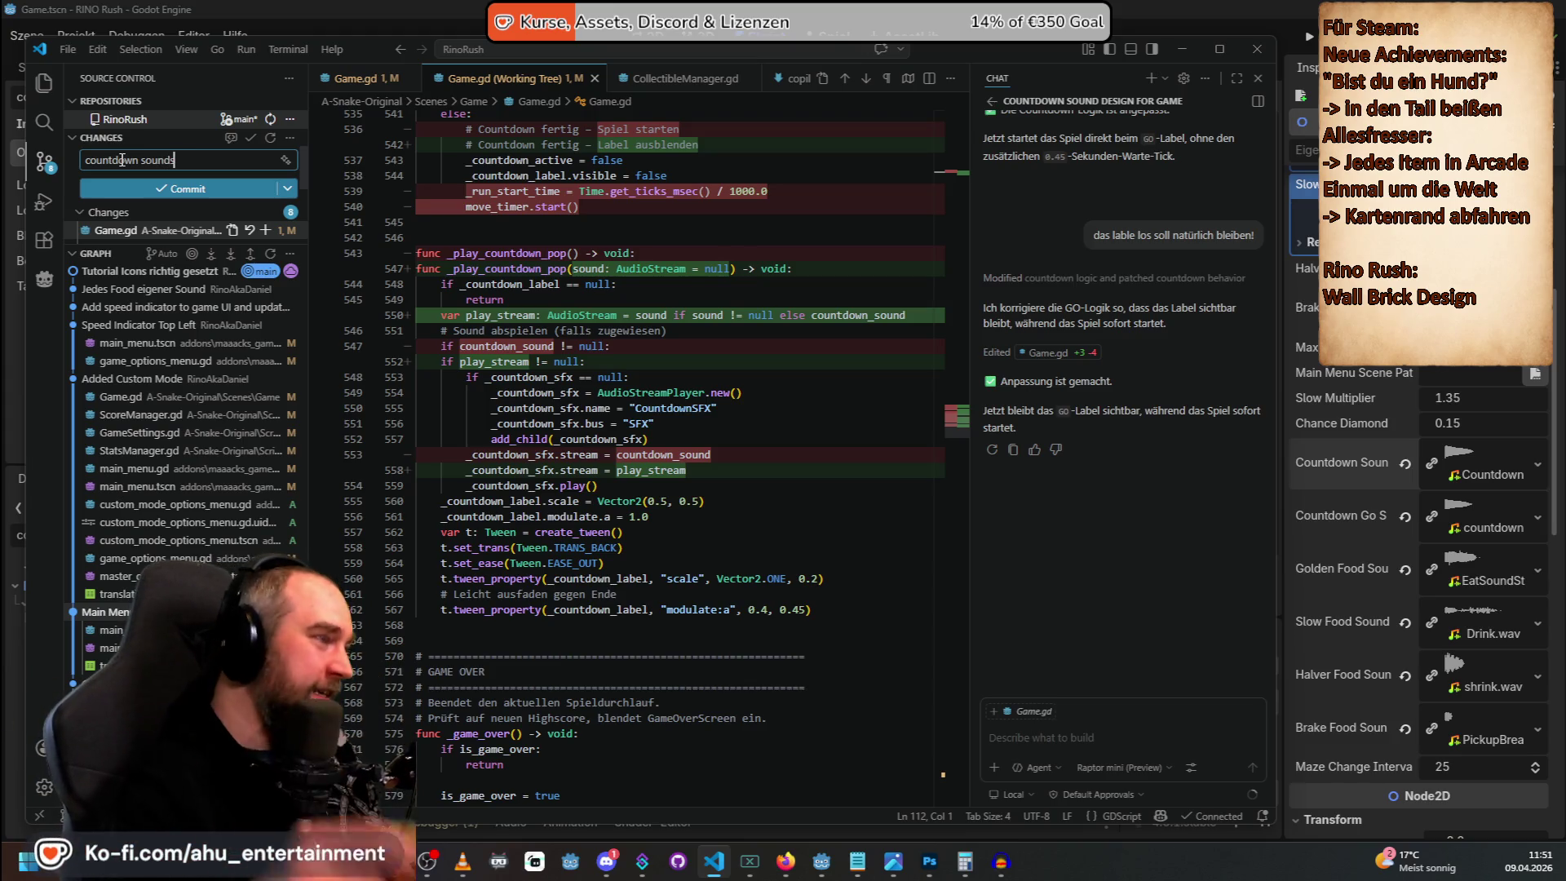
left_click(219, 194)
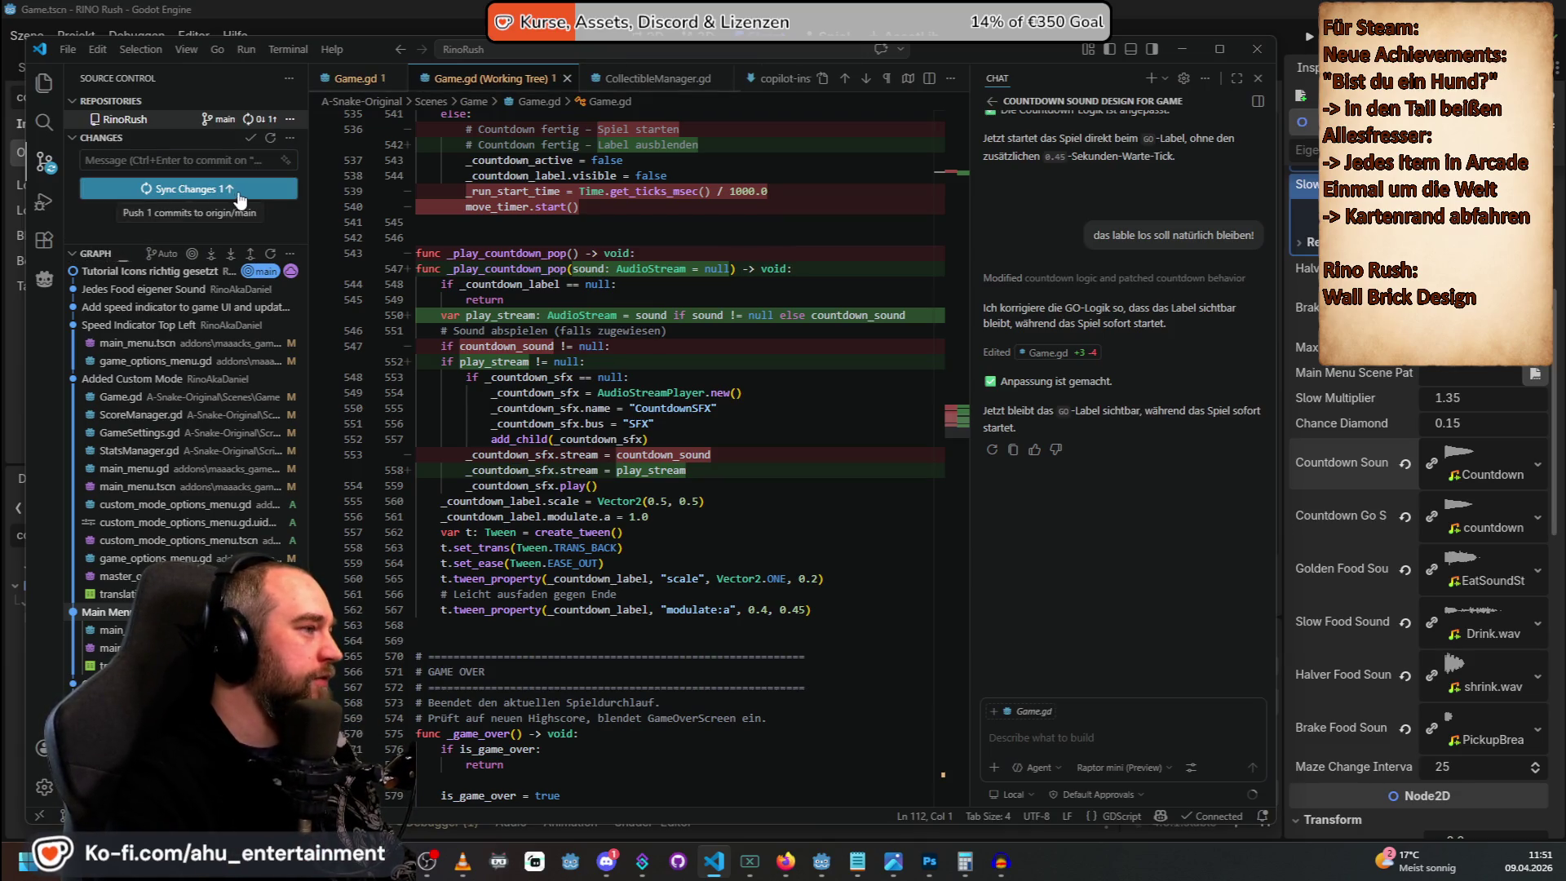
left_click(238, 190)
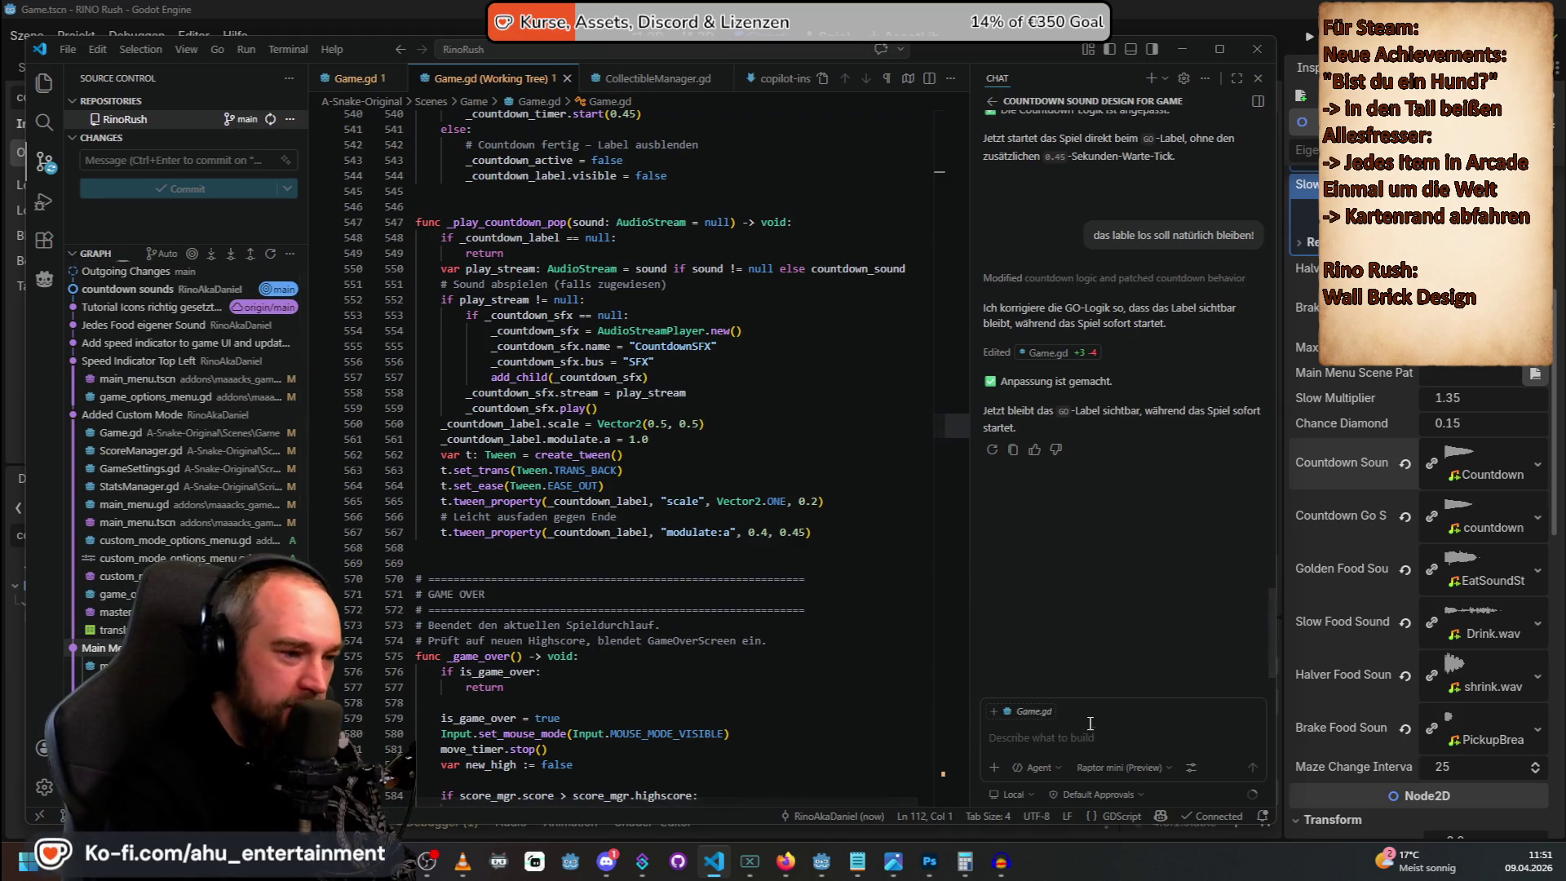
left_click(1082, 735)
type("Proble")
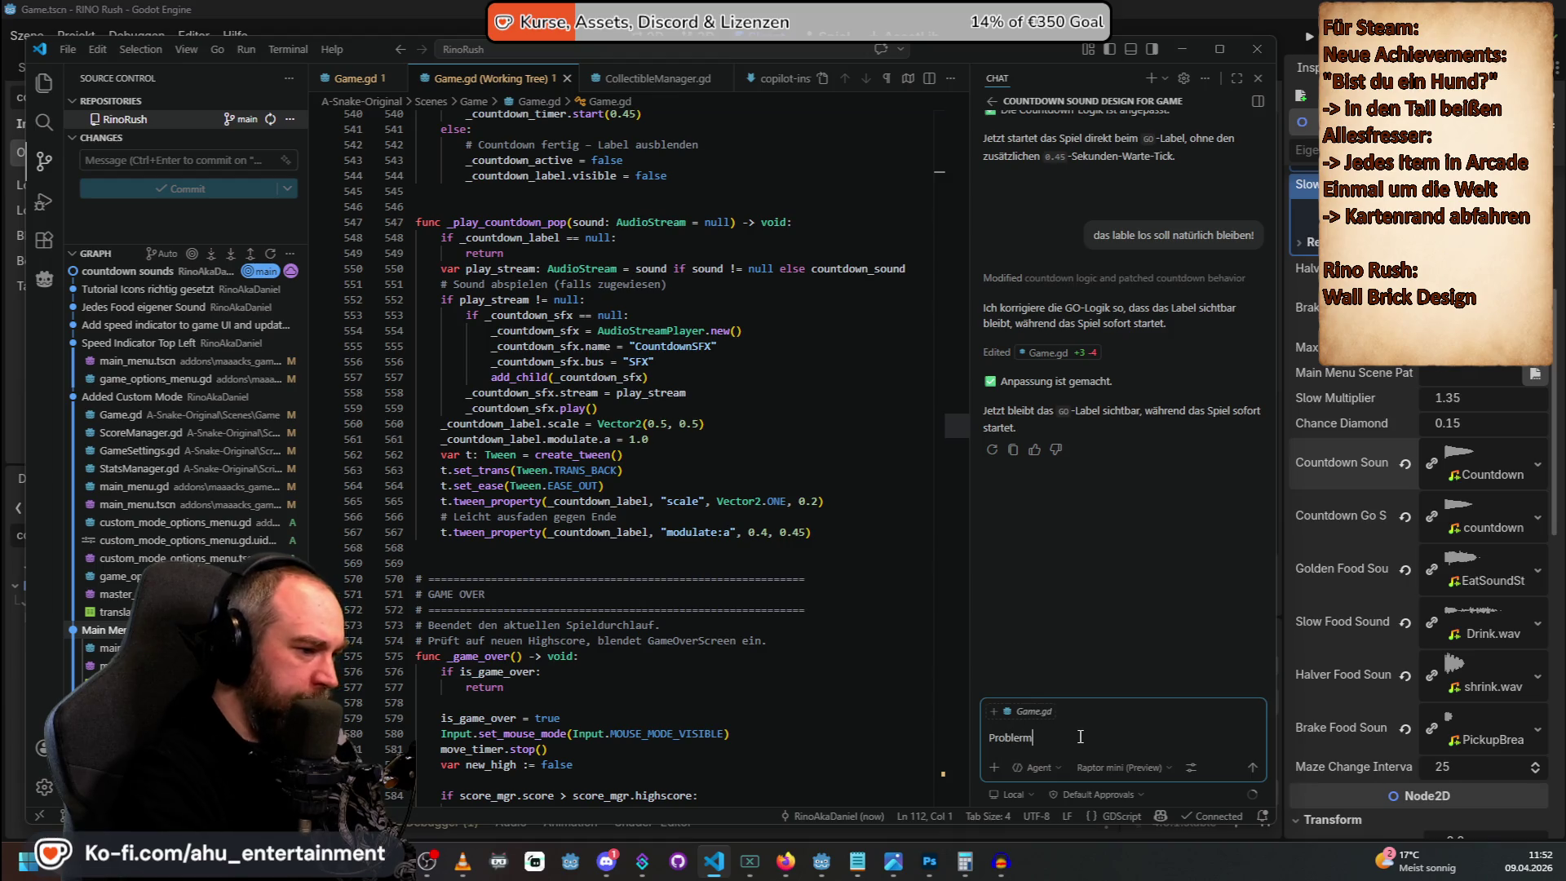
Write the 'Problem:' request: the countdown keeps running while paused, please make it pausable.
type("m:")
key("shift+Return")
type("Der Spieler a")
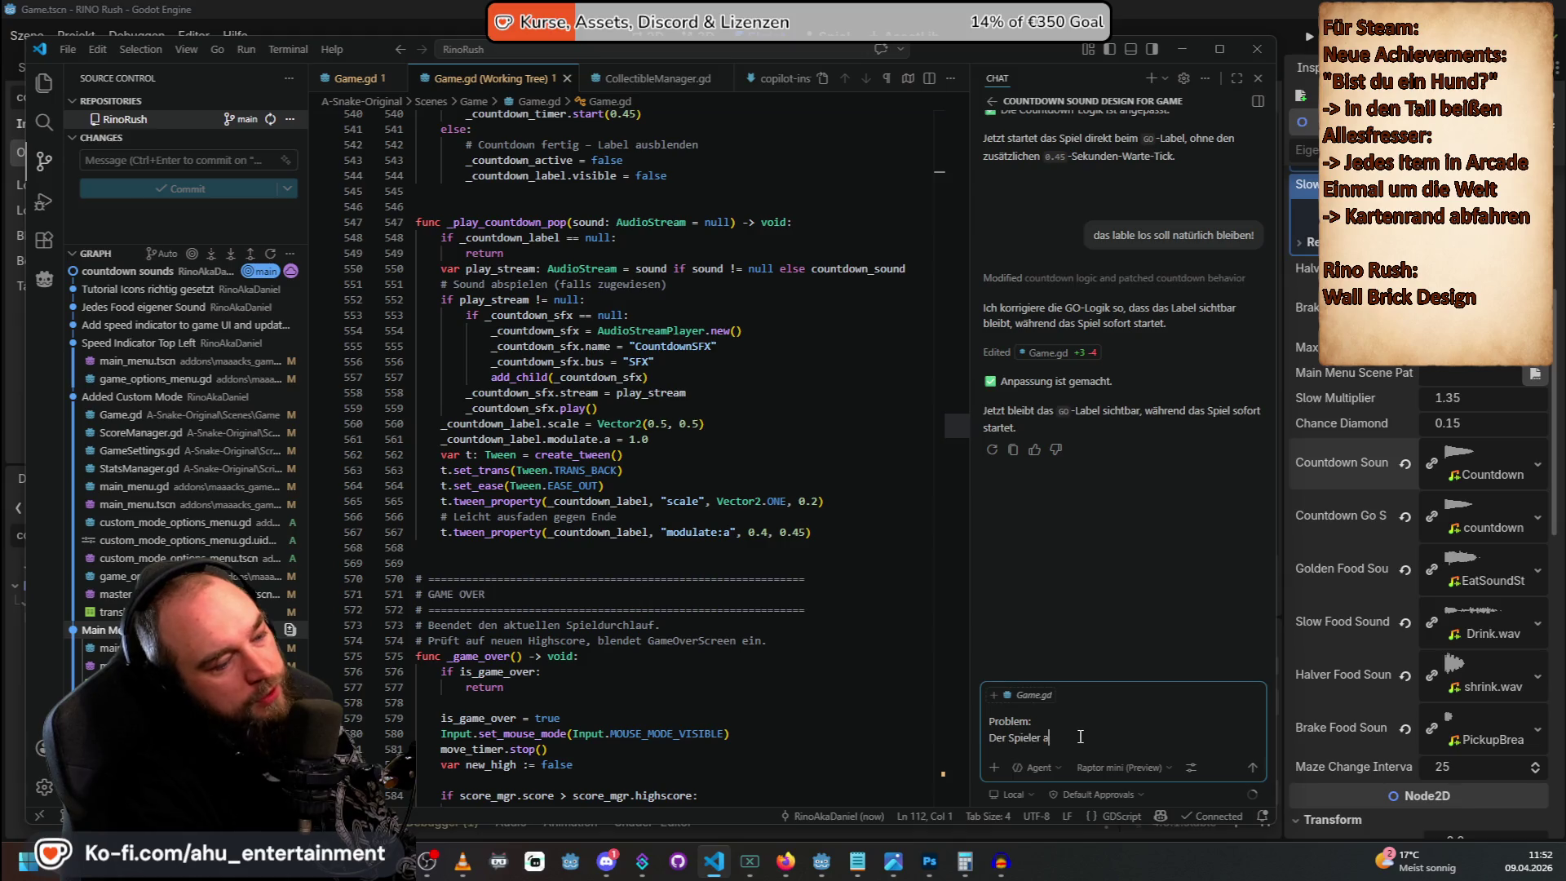
key("BackSpace")
type("pausie")
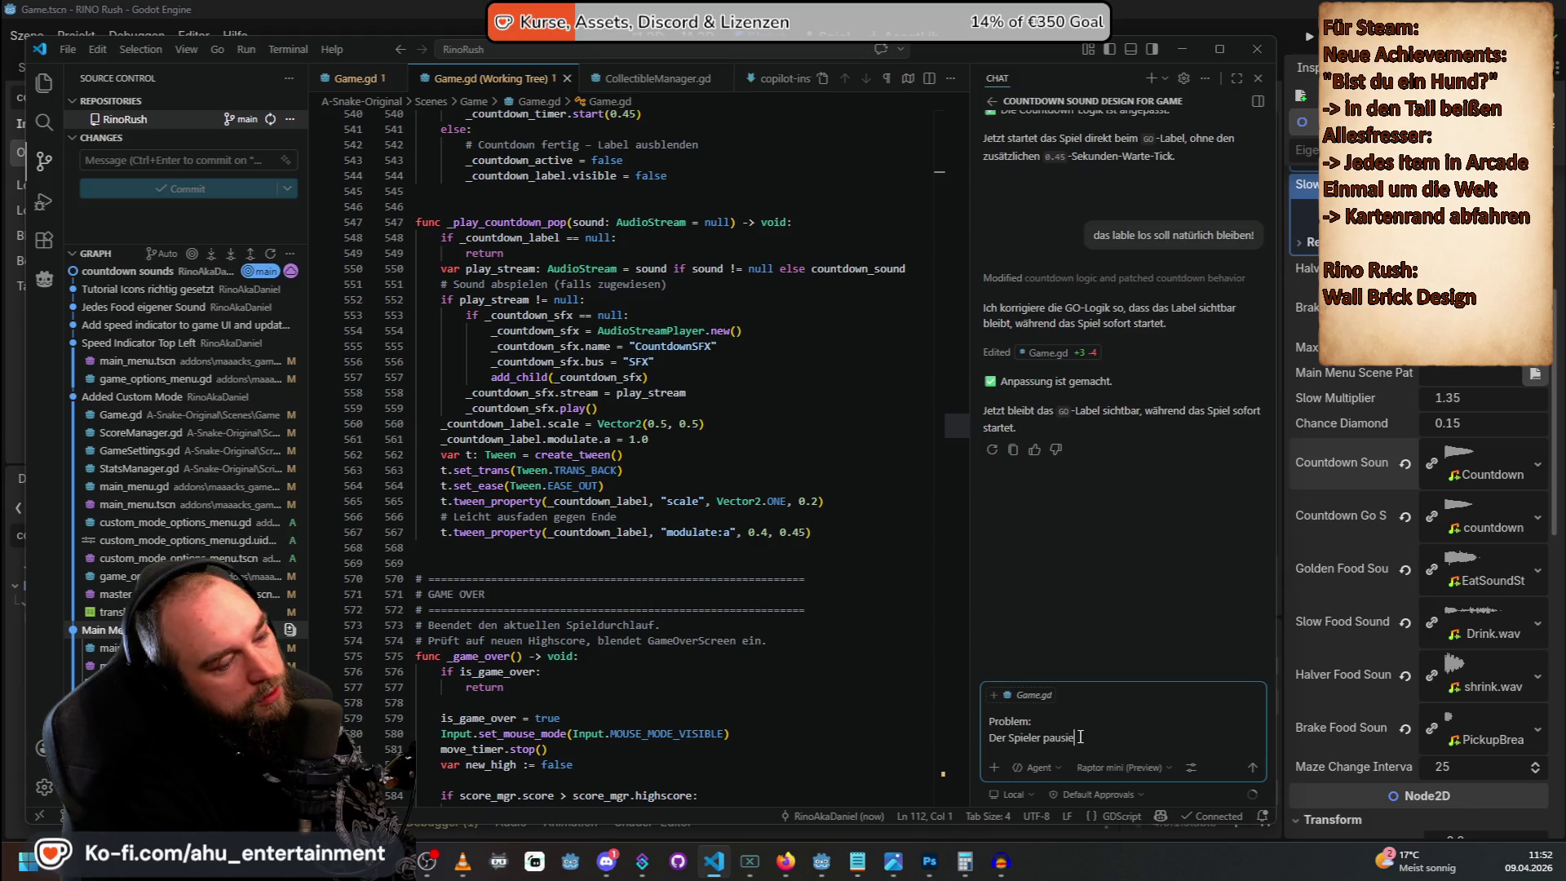
type("rt das Spiel, ")
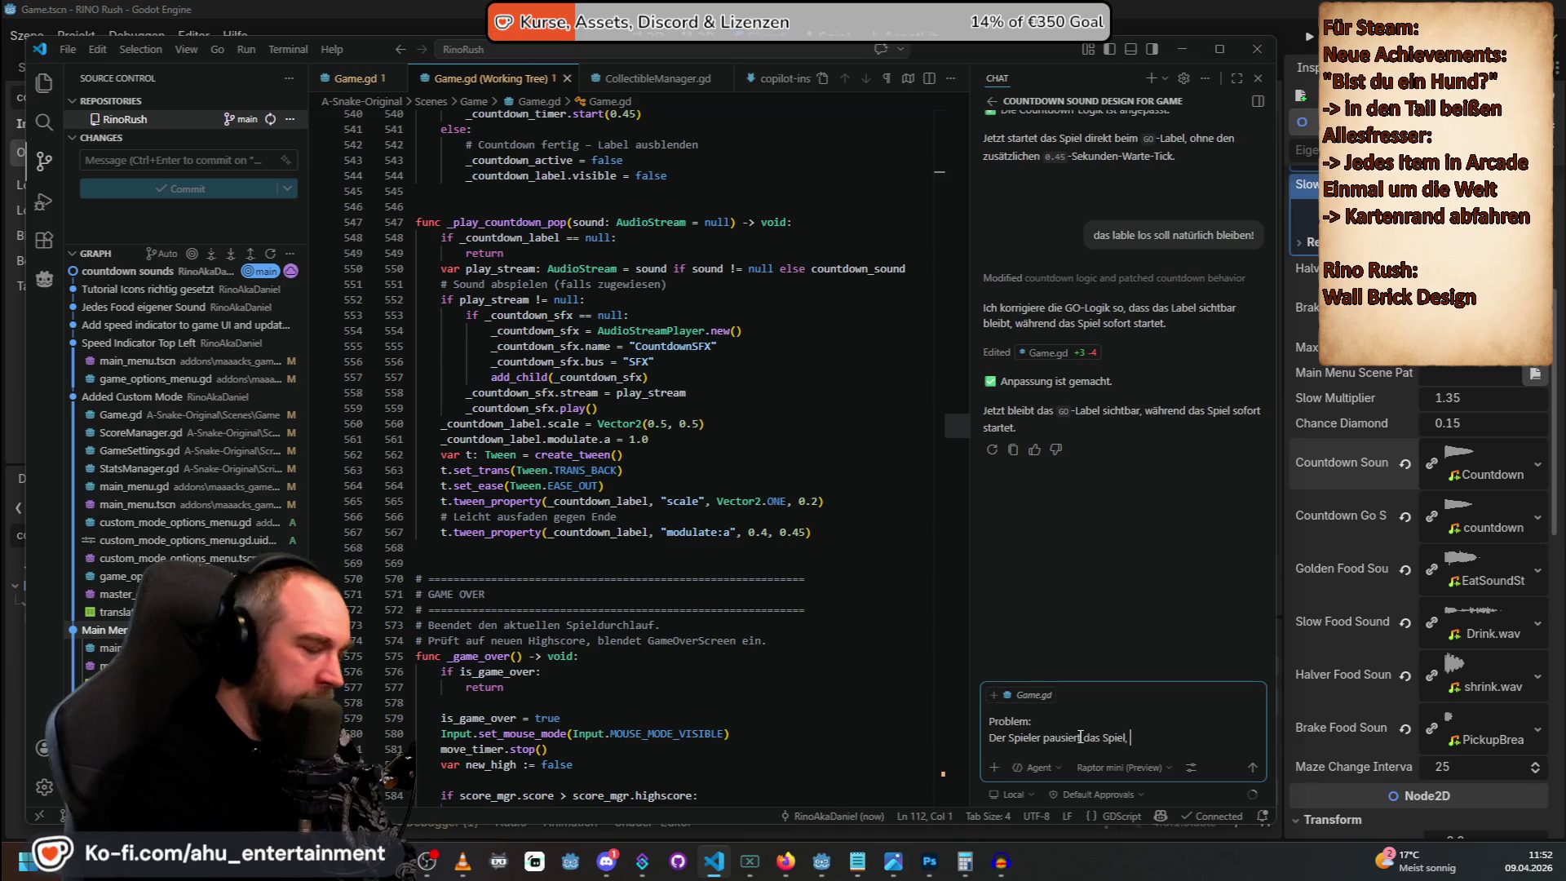
type("der countdown läuft aber i")
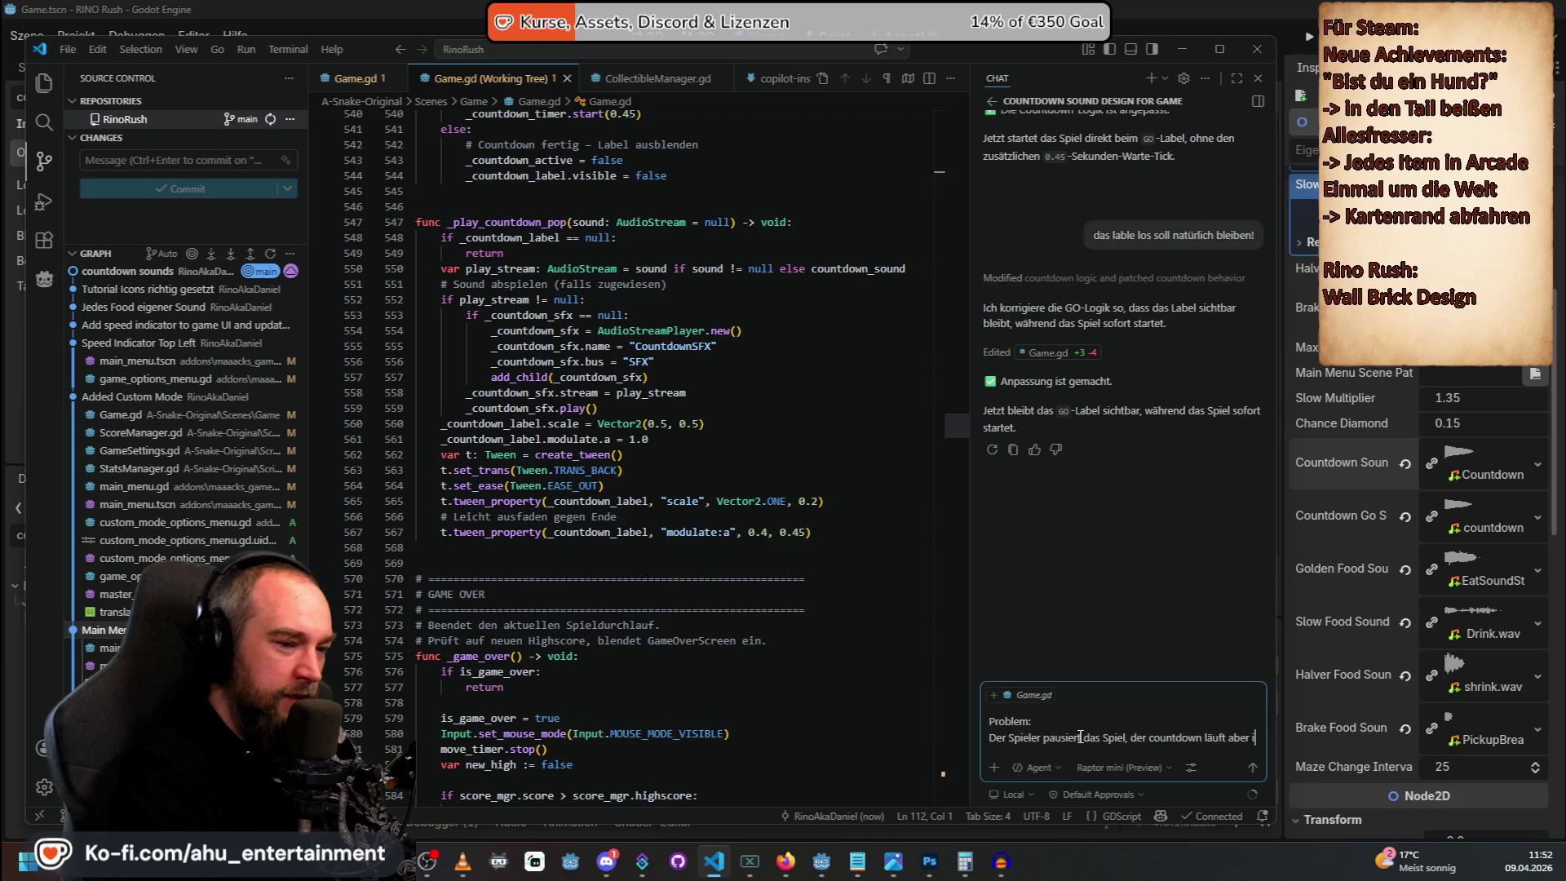
type("m hintergrund weiter.")
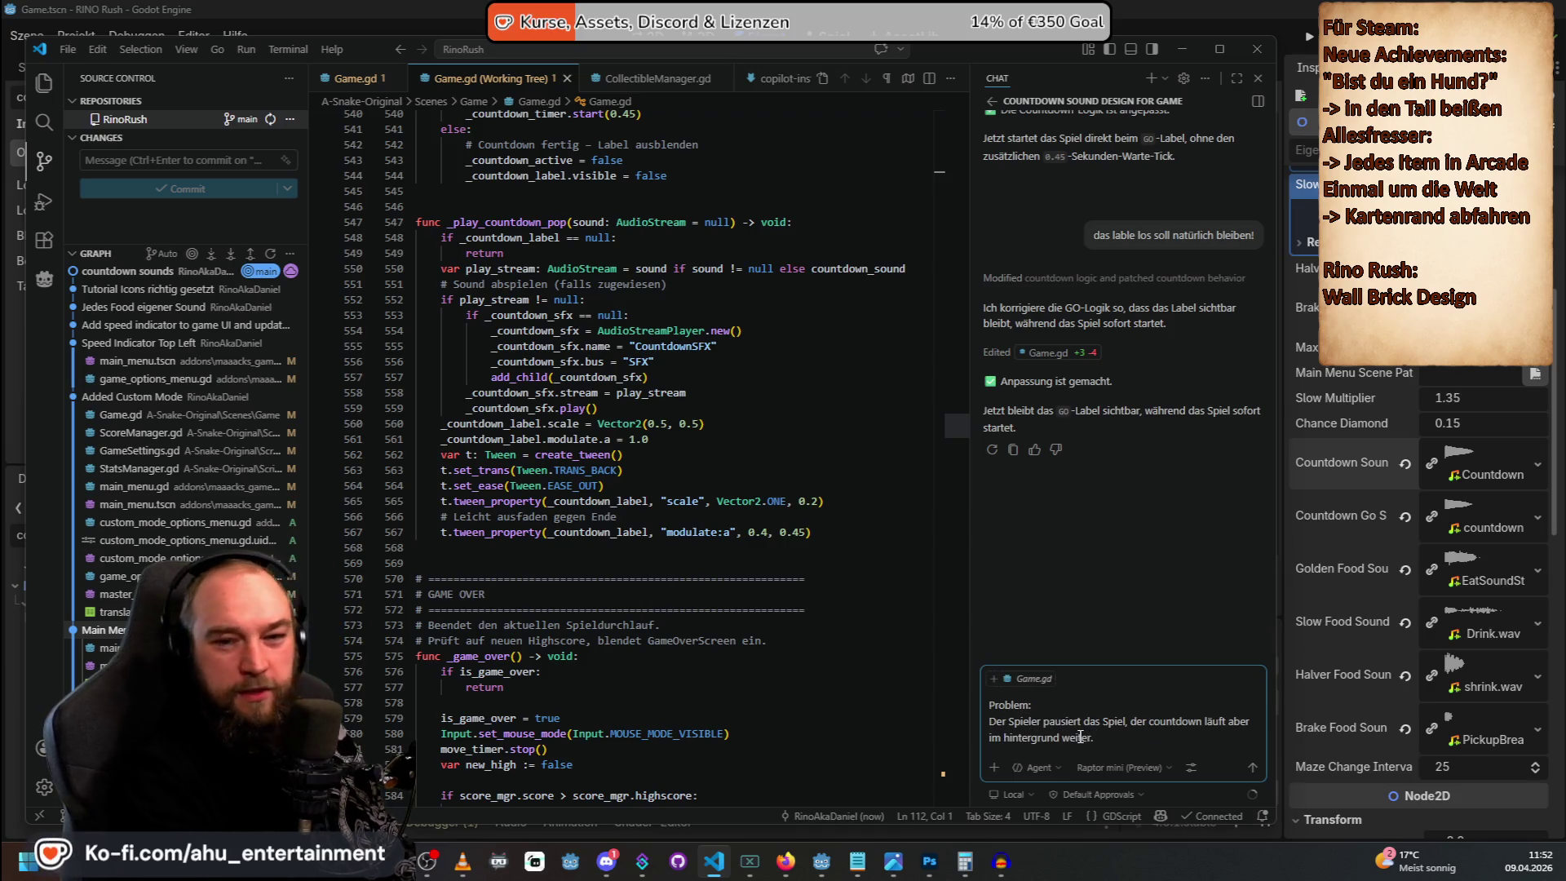
key("shift+Return")
key("shift+Return")
type("Bit")
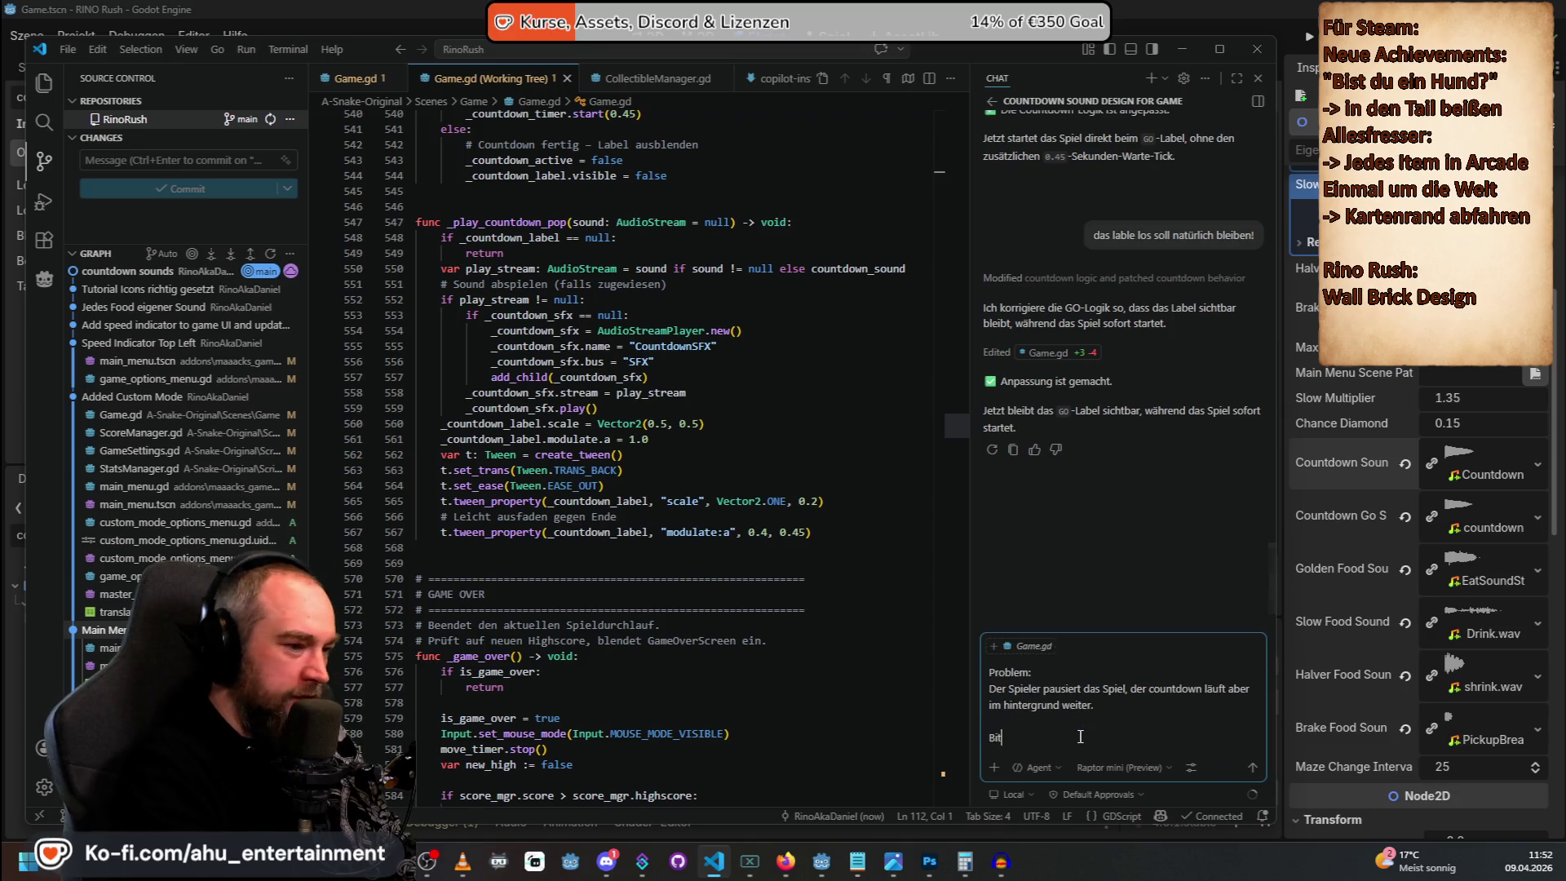
type("te löse das, so ")
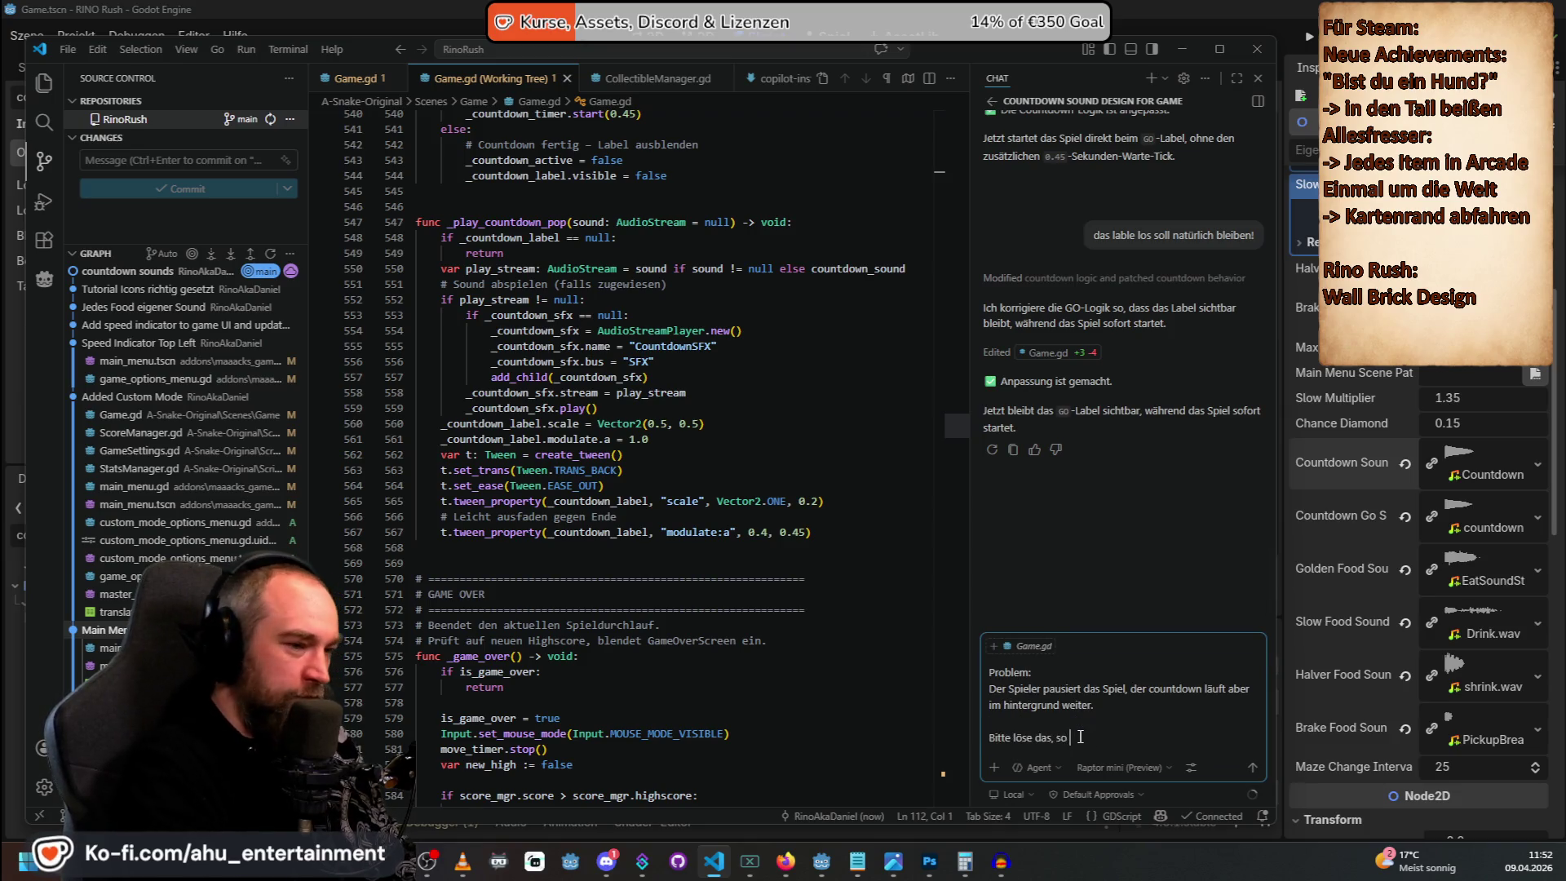
type("dass der Countdown au")
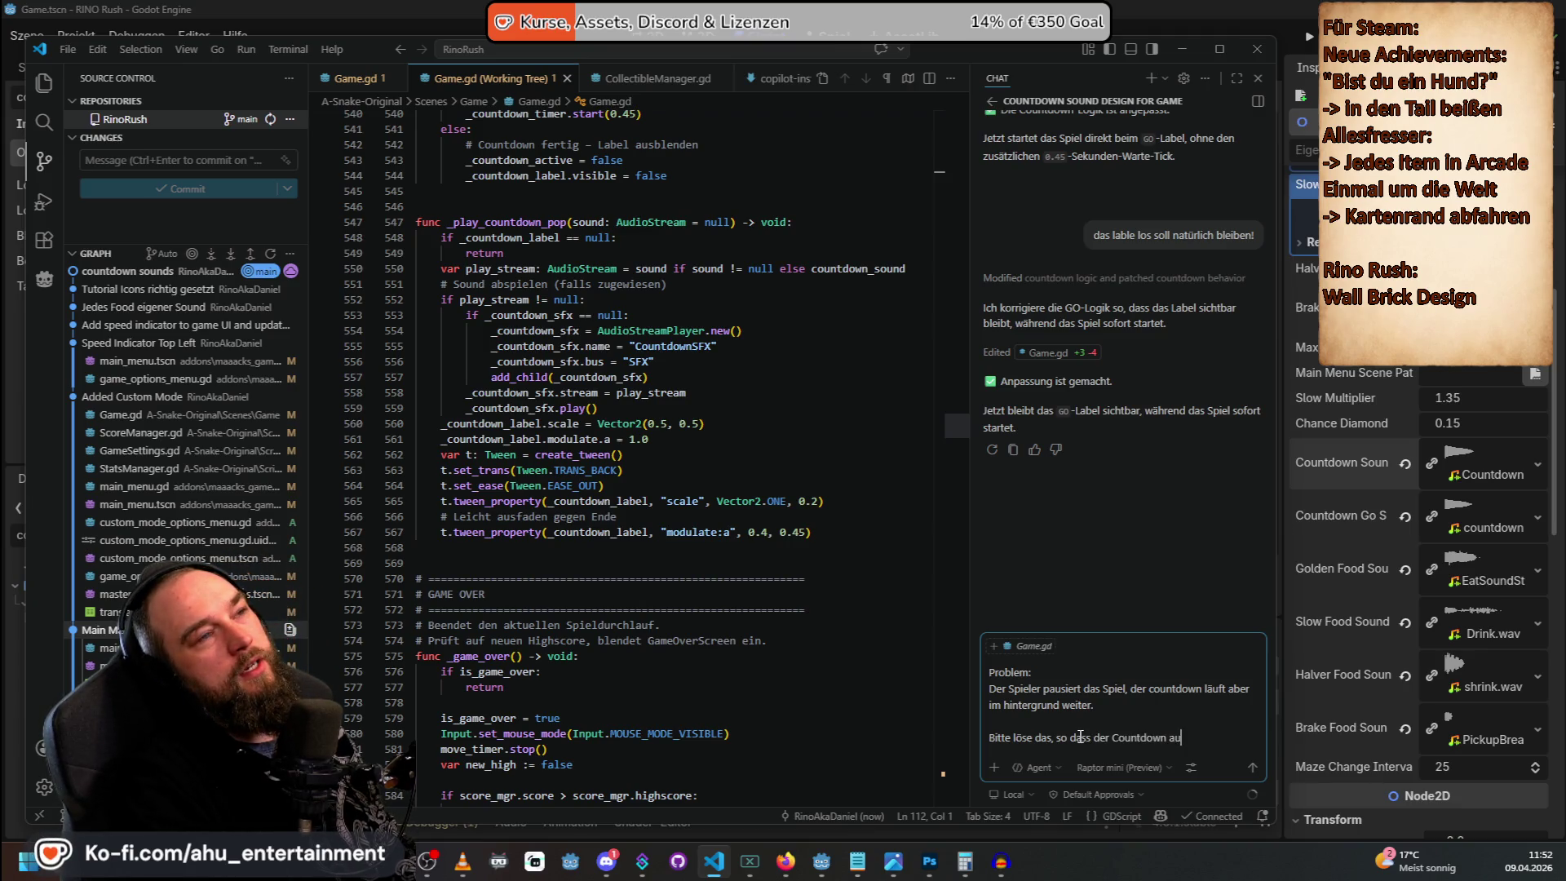
type("ch paus")
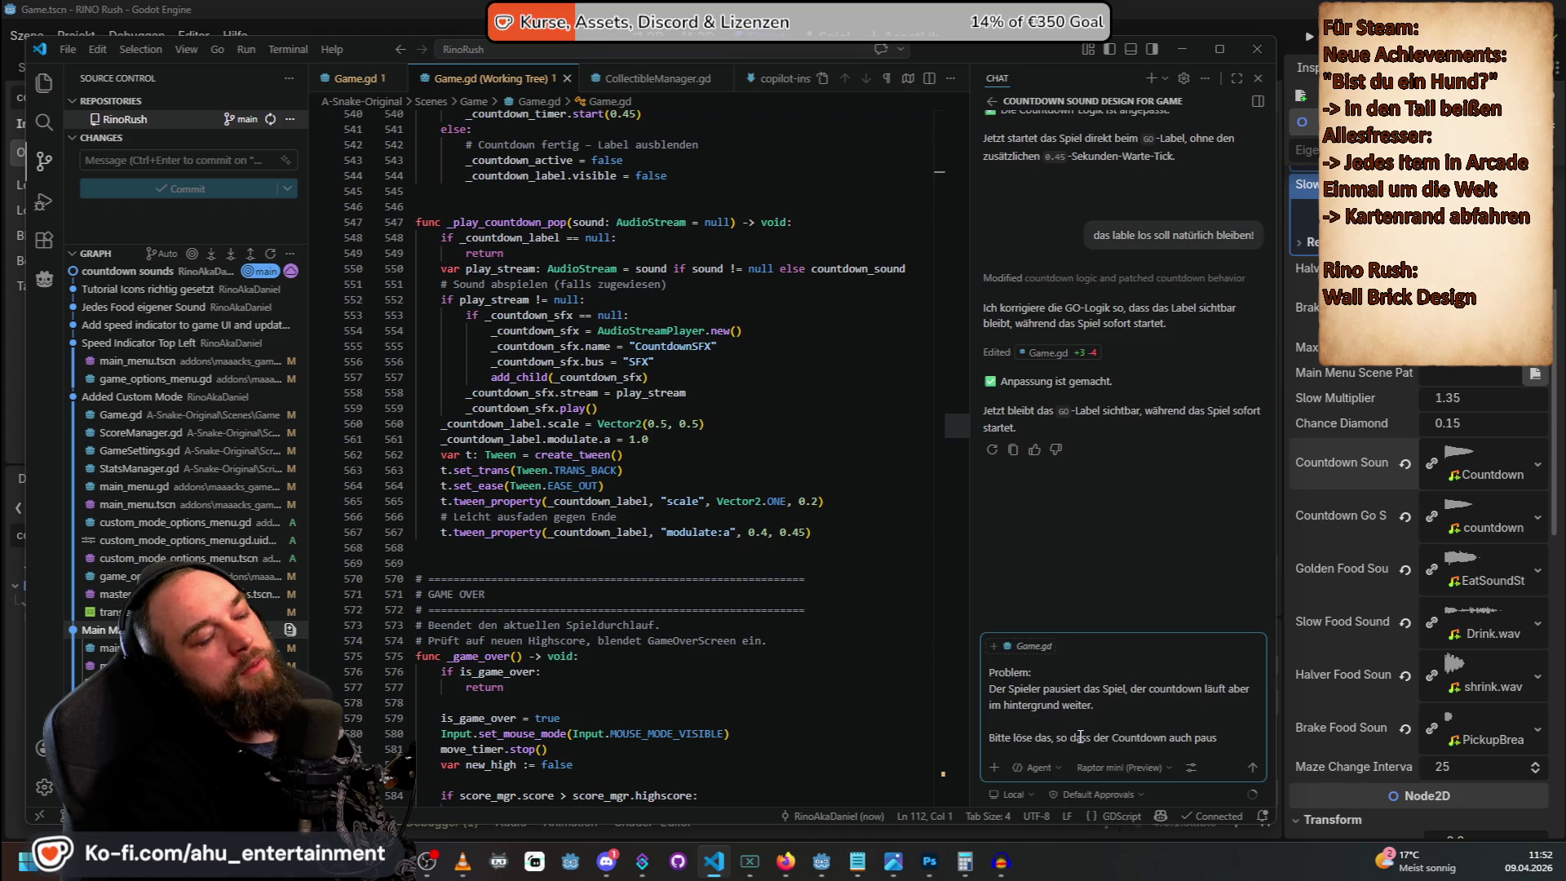
type("ierbar ist")
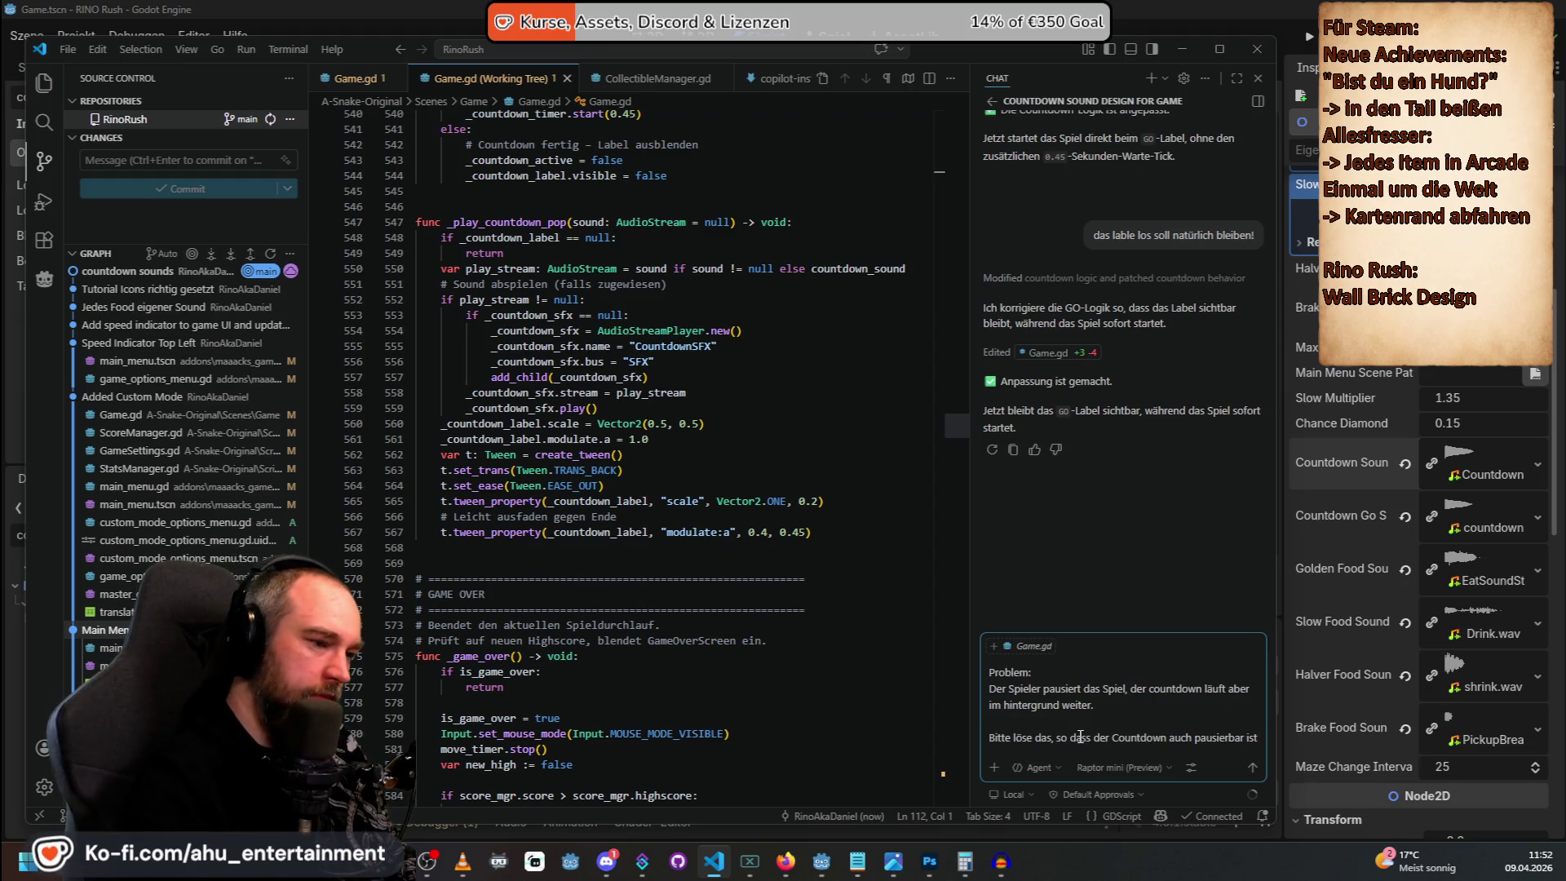
left_click(1124, 767)
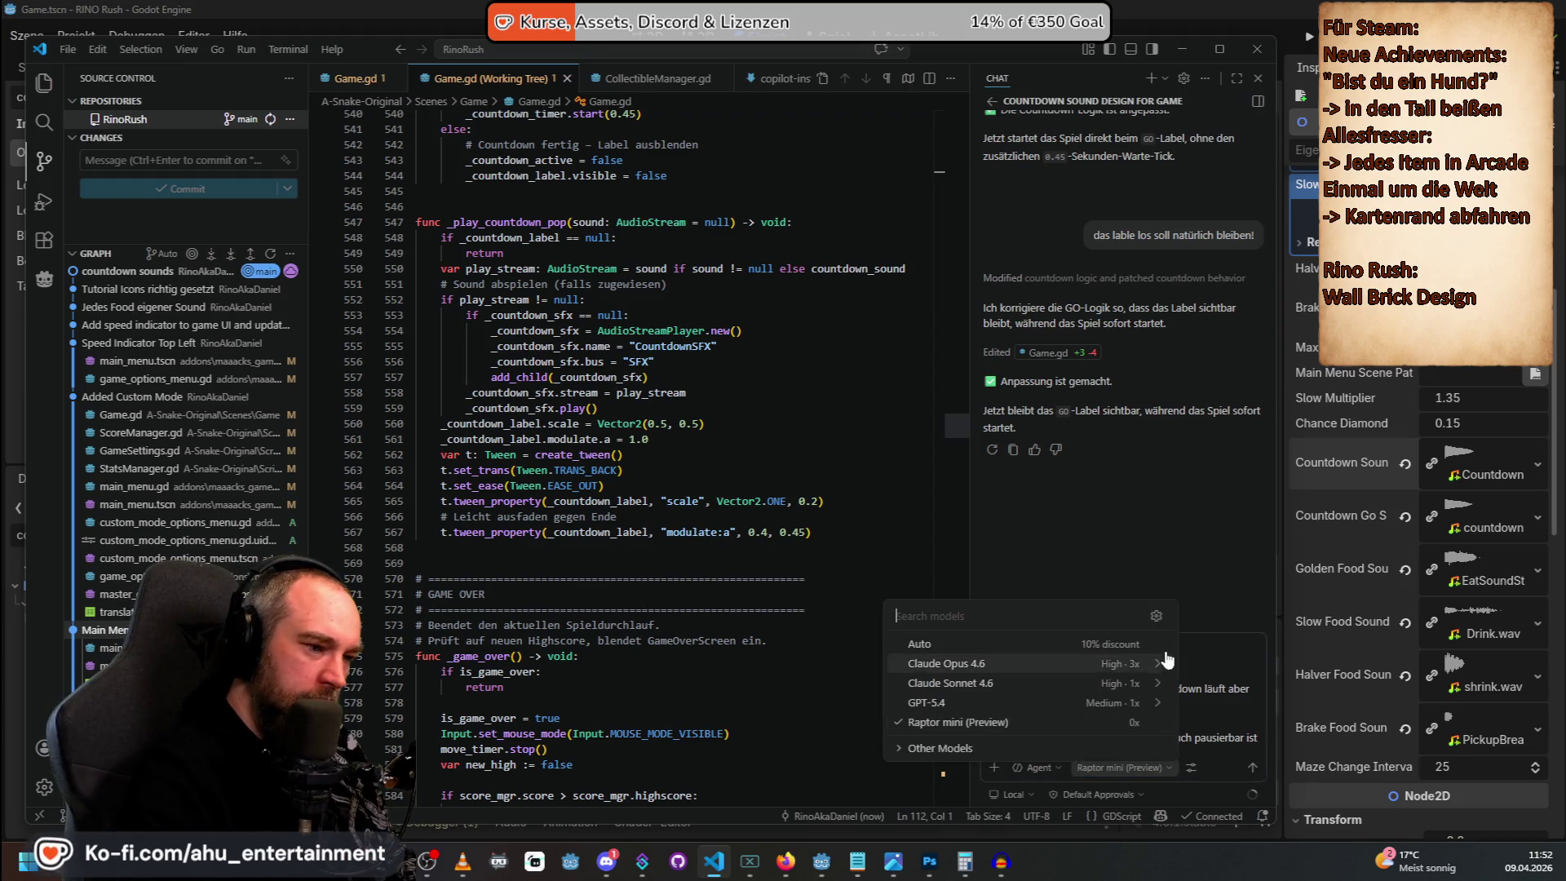
Try Claude Opus 4.6 as the chat model, then switch back to Raptor mini.
left_click(1020, 663)
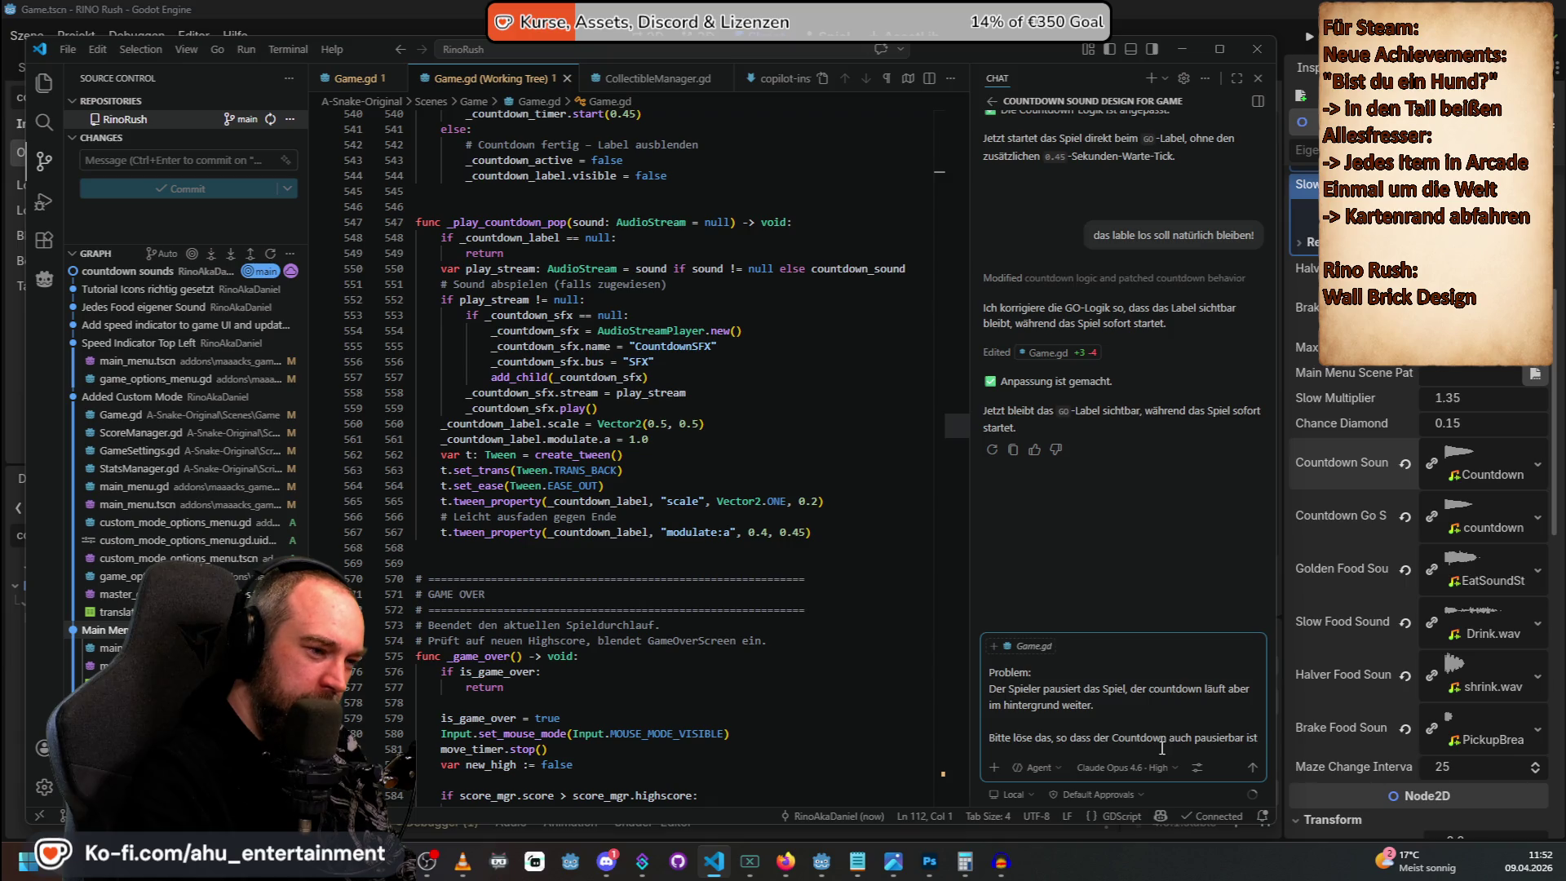
left_click(1097, 765)
left_click(1045, 723)
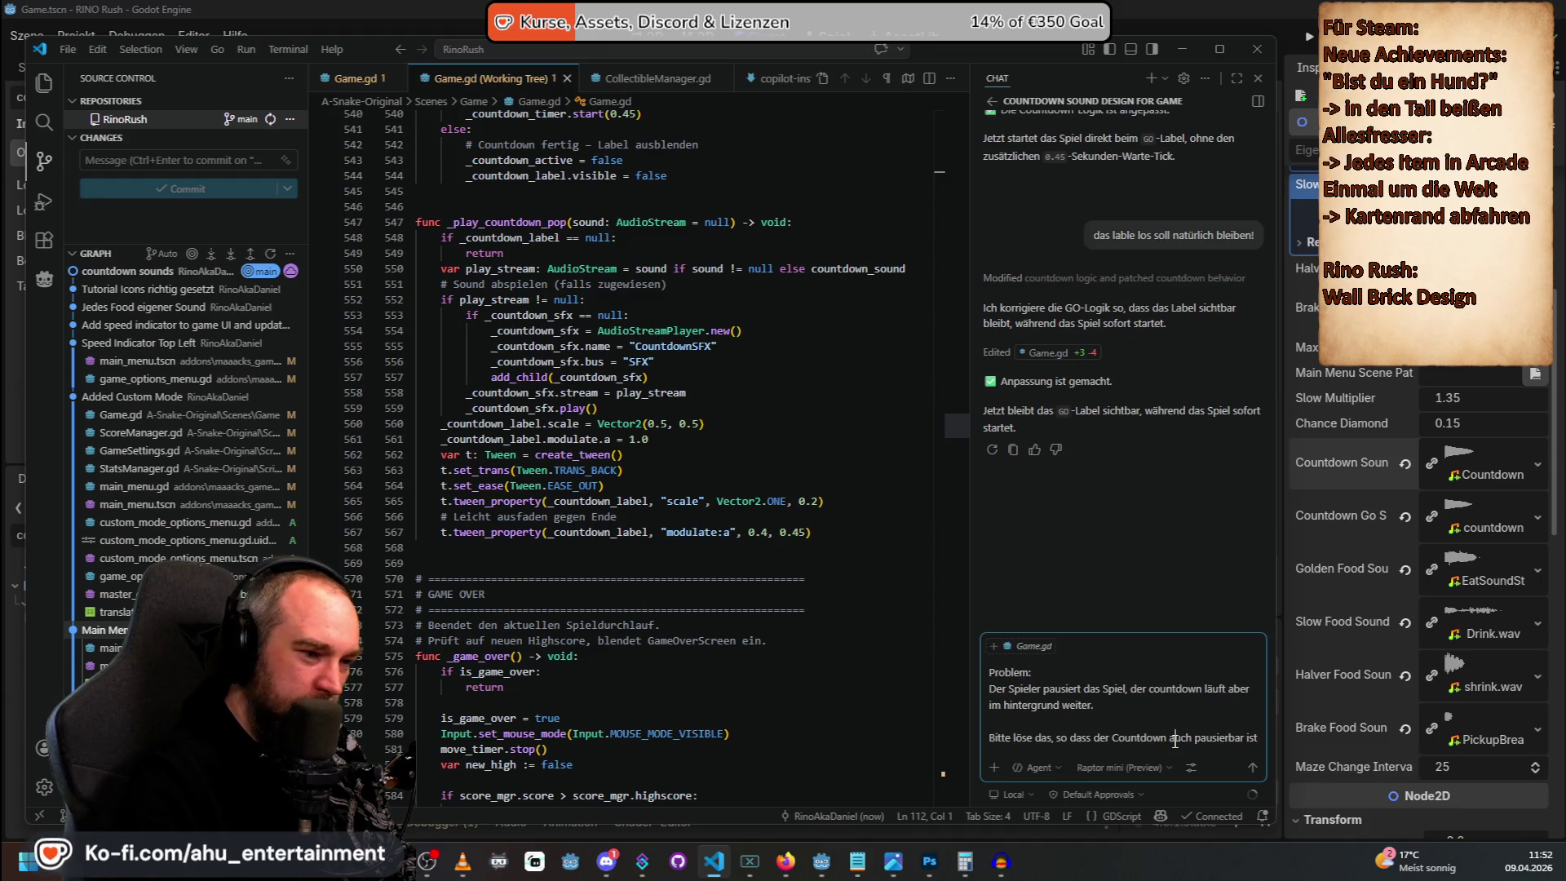
Add a line asking Copilot to report what it changed.
key("shift+Return")
key("shift+Return")
type("Schreigbe mir")
key("BackSpace")
key("BackSpace")
key("BackSpace")
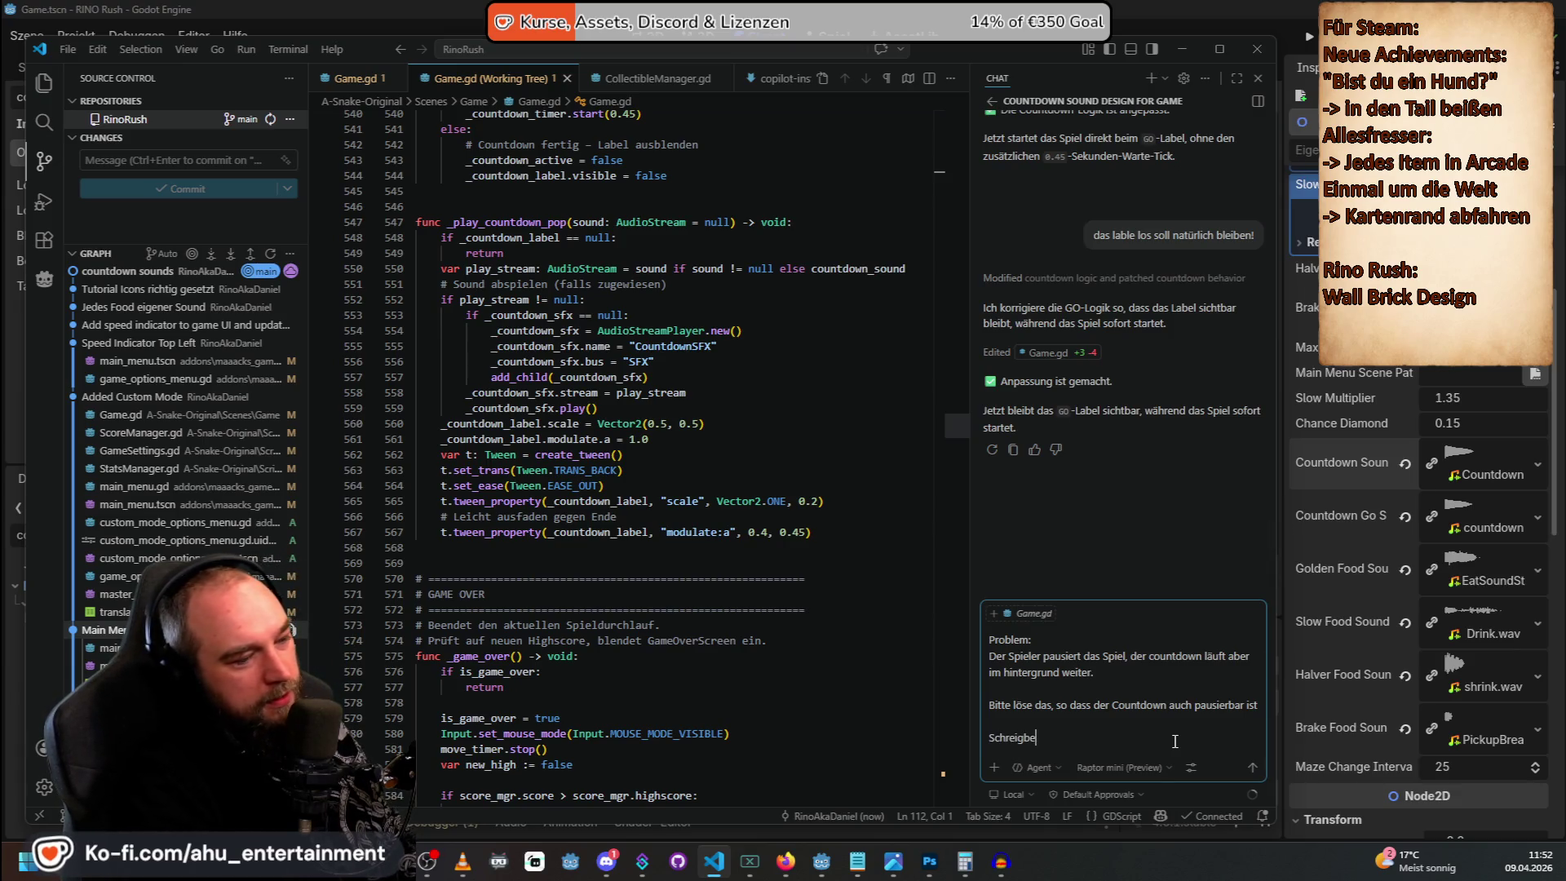
type("be mir was du geä")
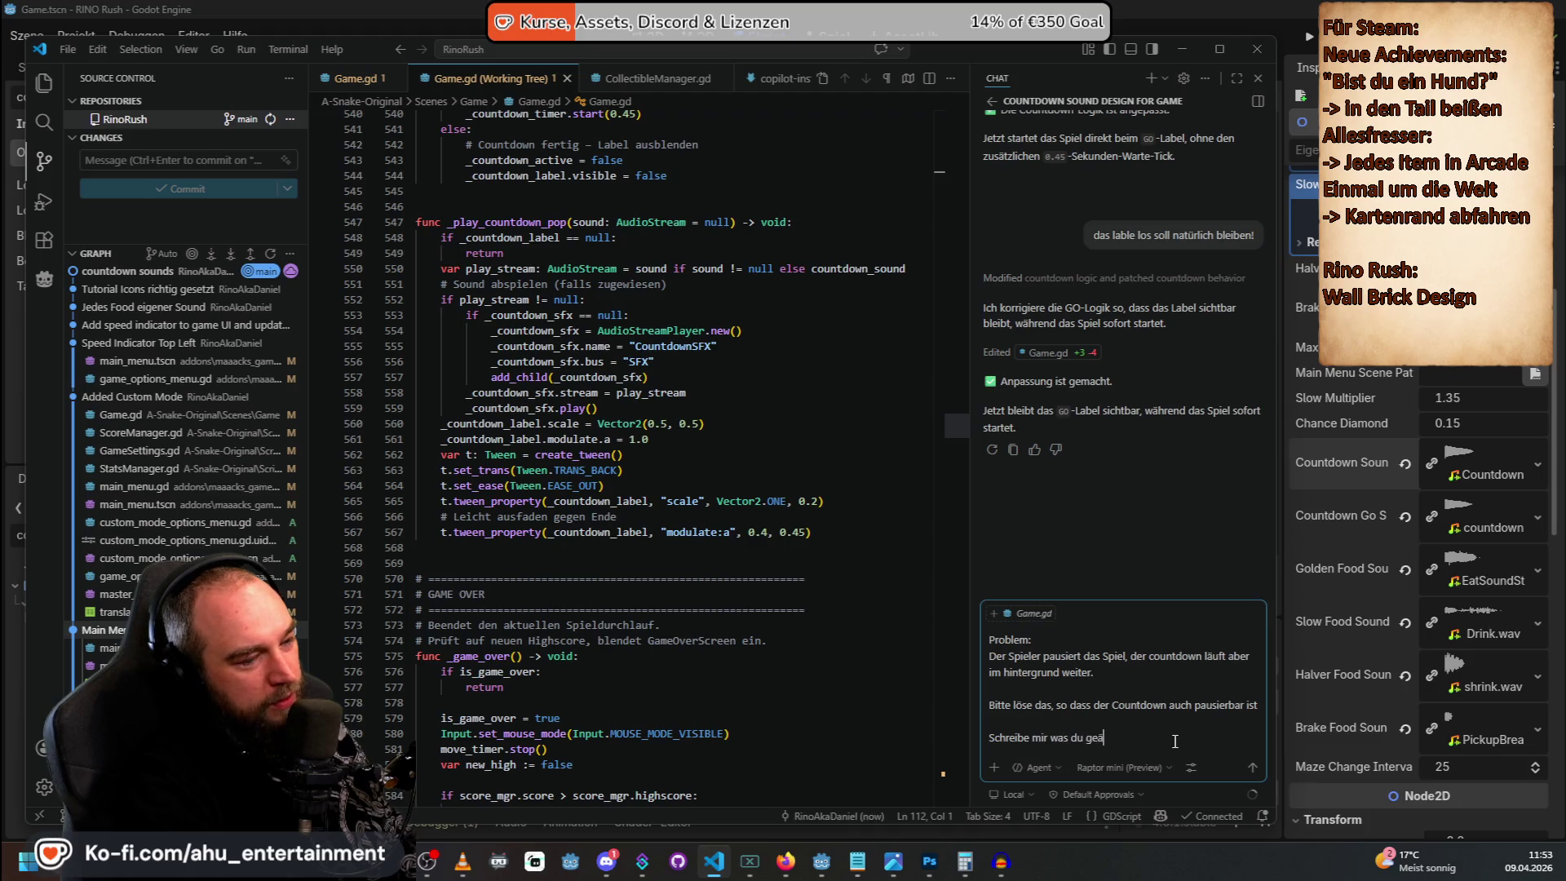
type("ndert hast")
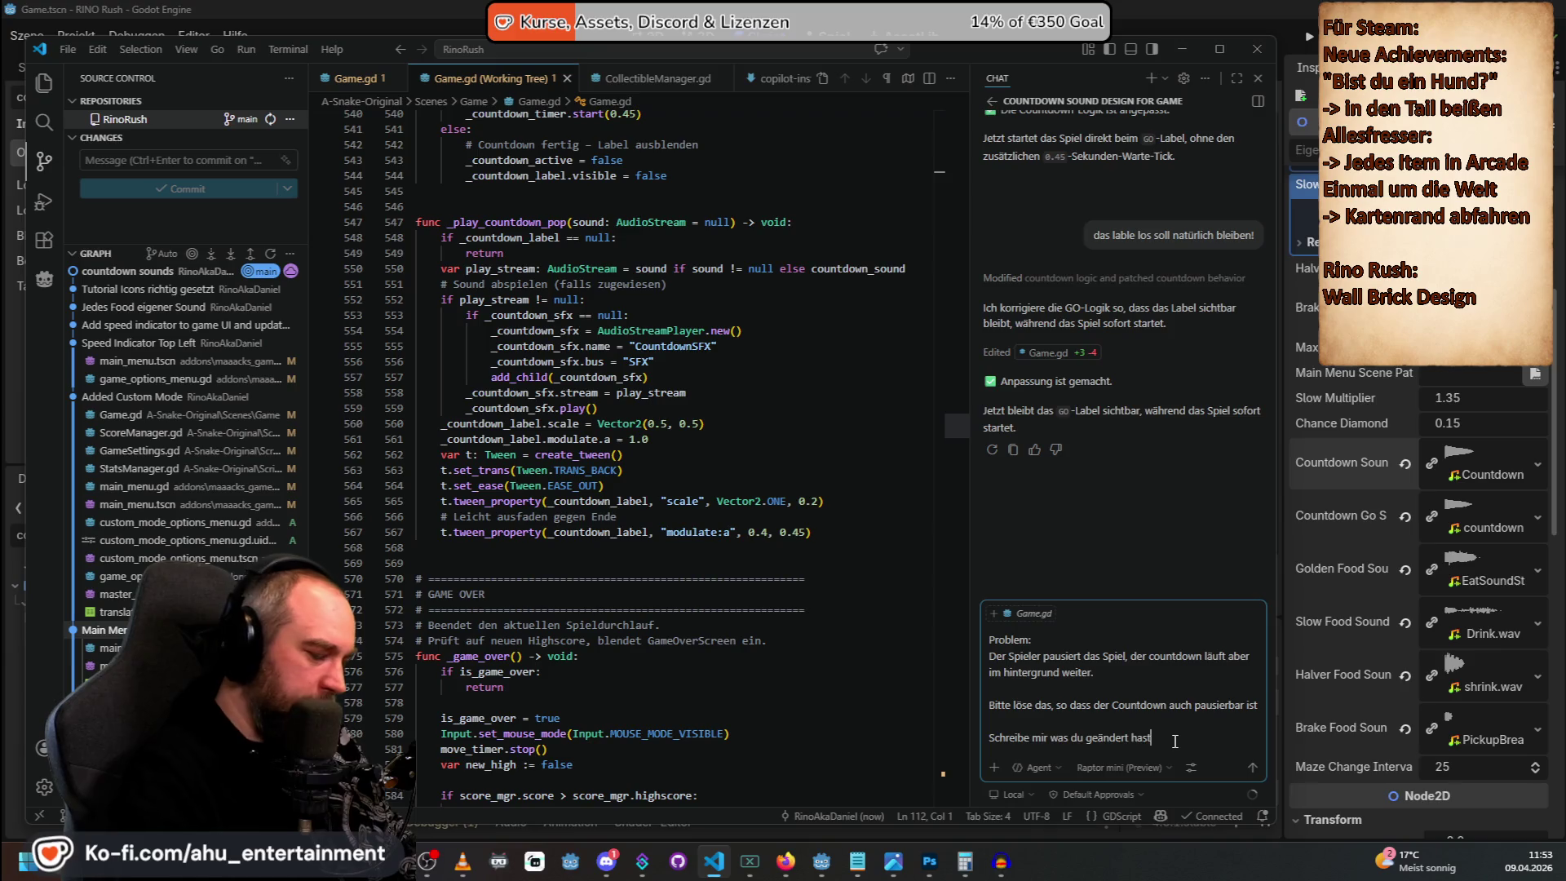
key("Home")
key("shift+Return")
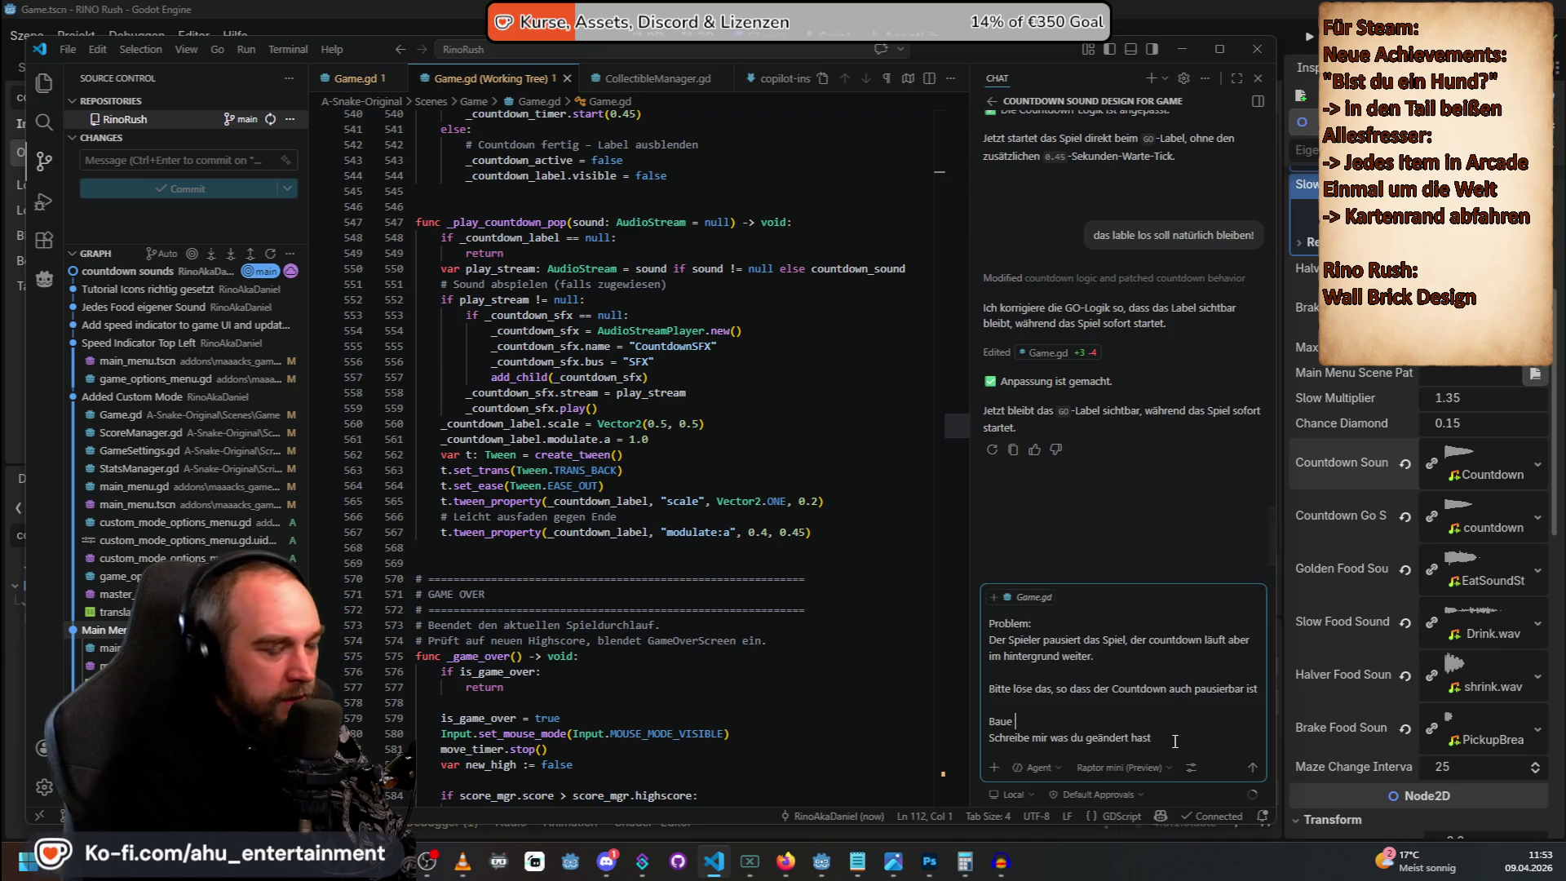
Insert a line restricting edits to the countdown only, no other gameplay code, and send the prompt.
type("dafür kein")
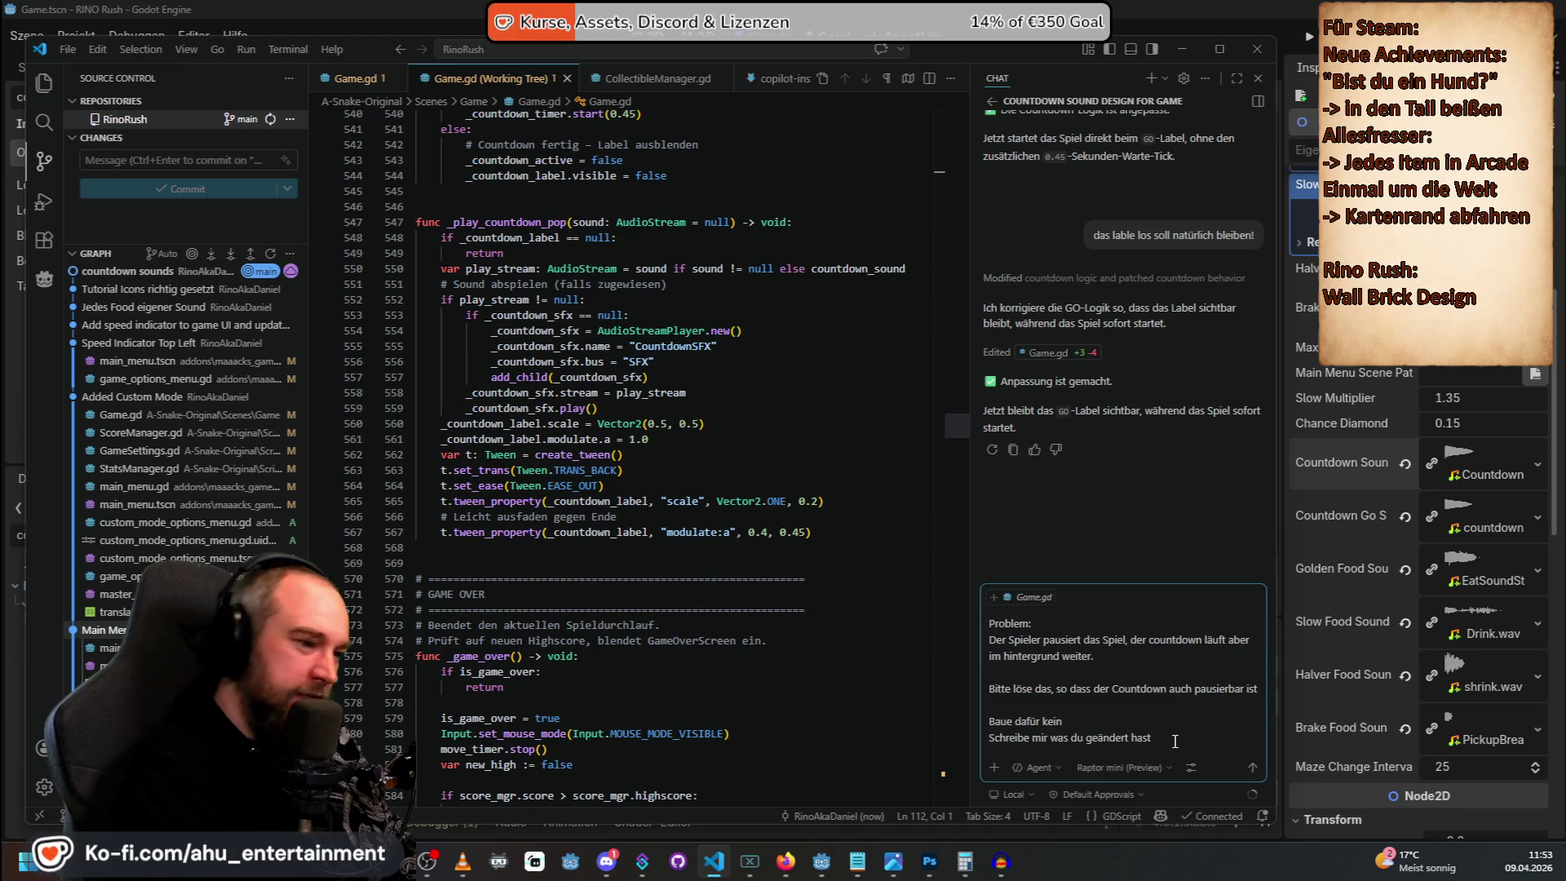
type("en anderen gam")
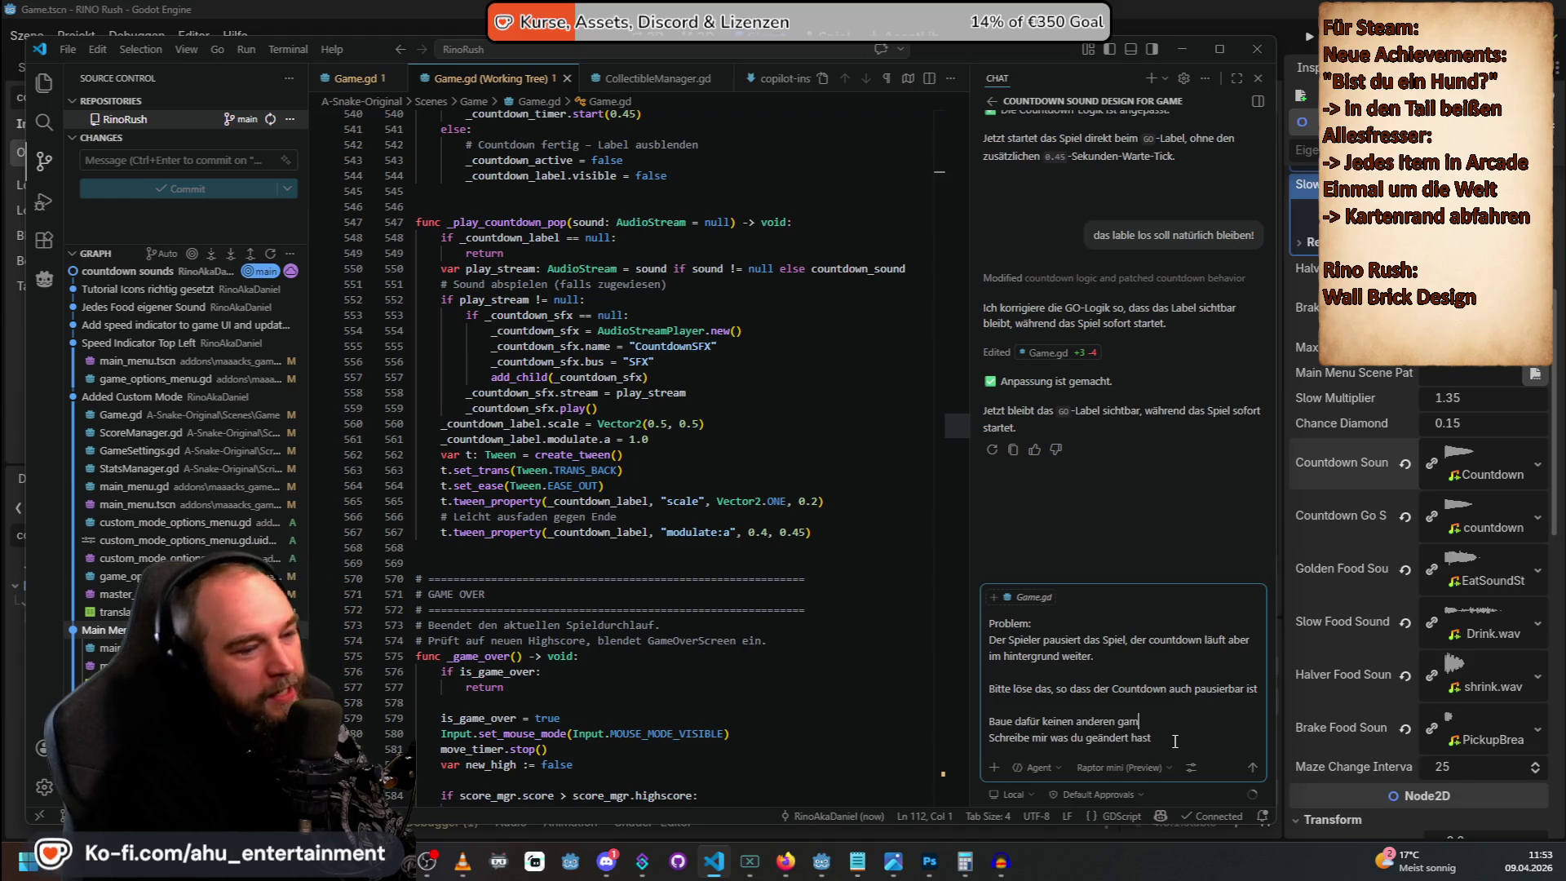
type("eplaayfo")
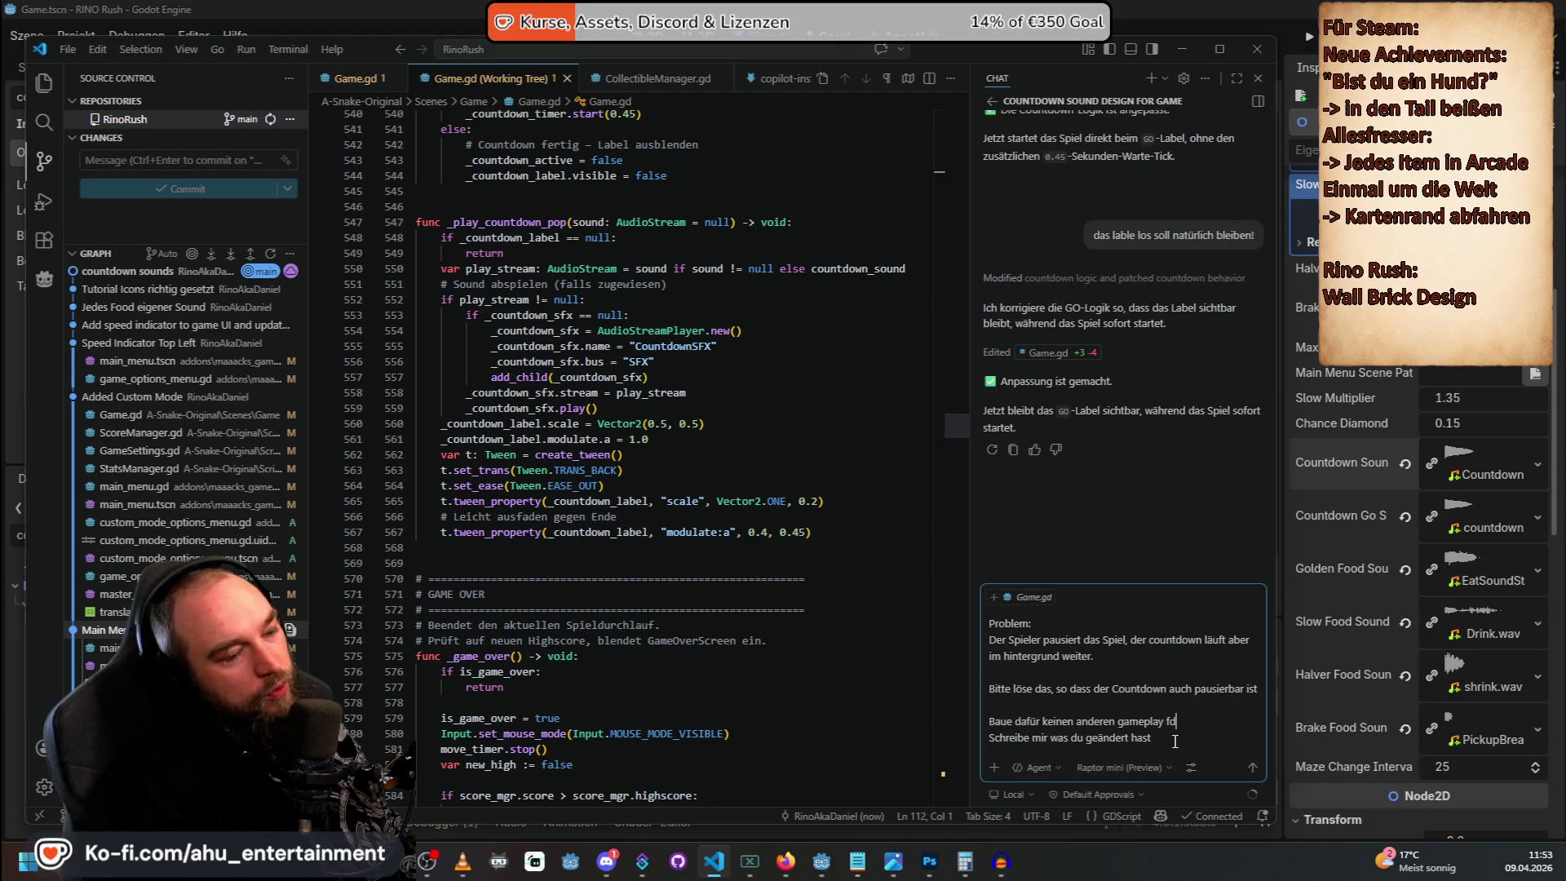
type("de um, s")
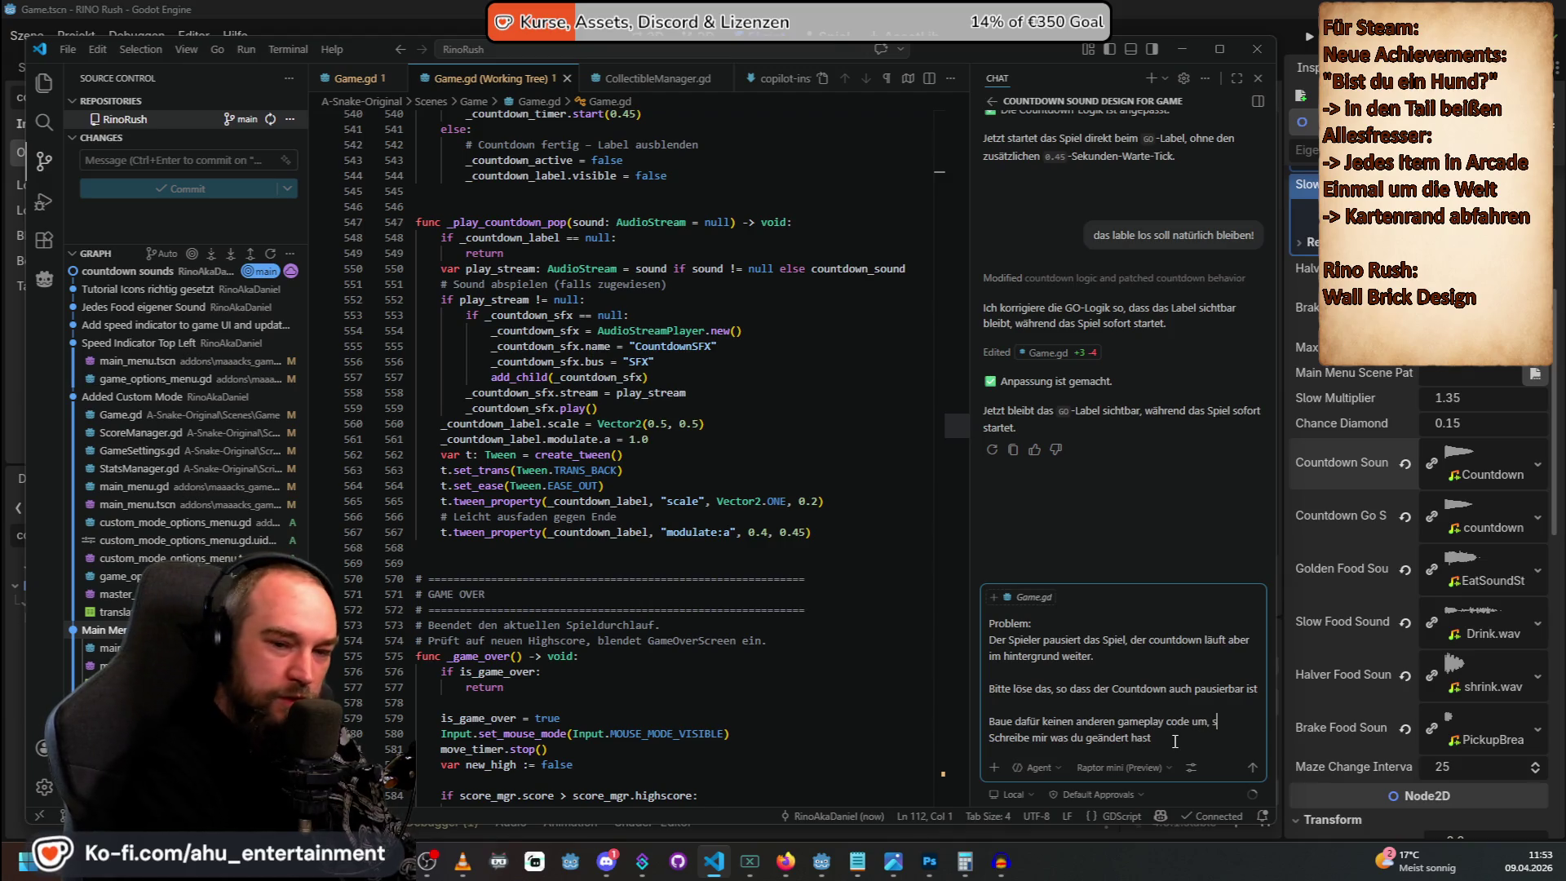
type("ondern arbeite nur im coutndown")
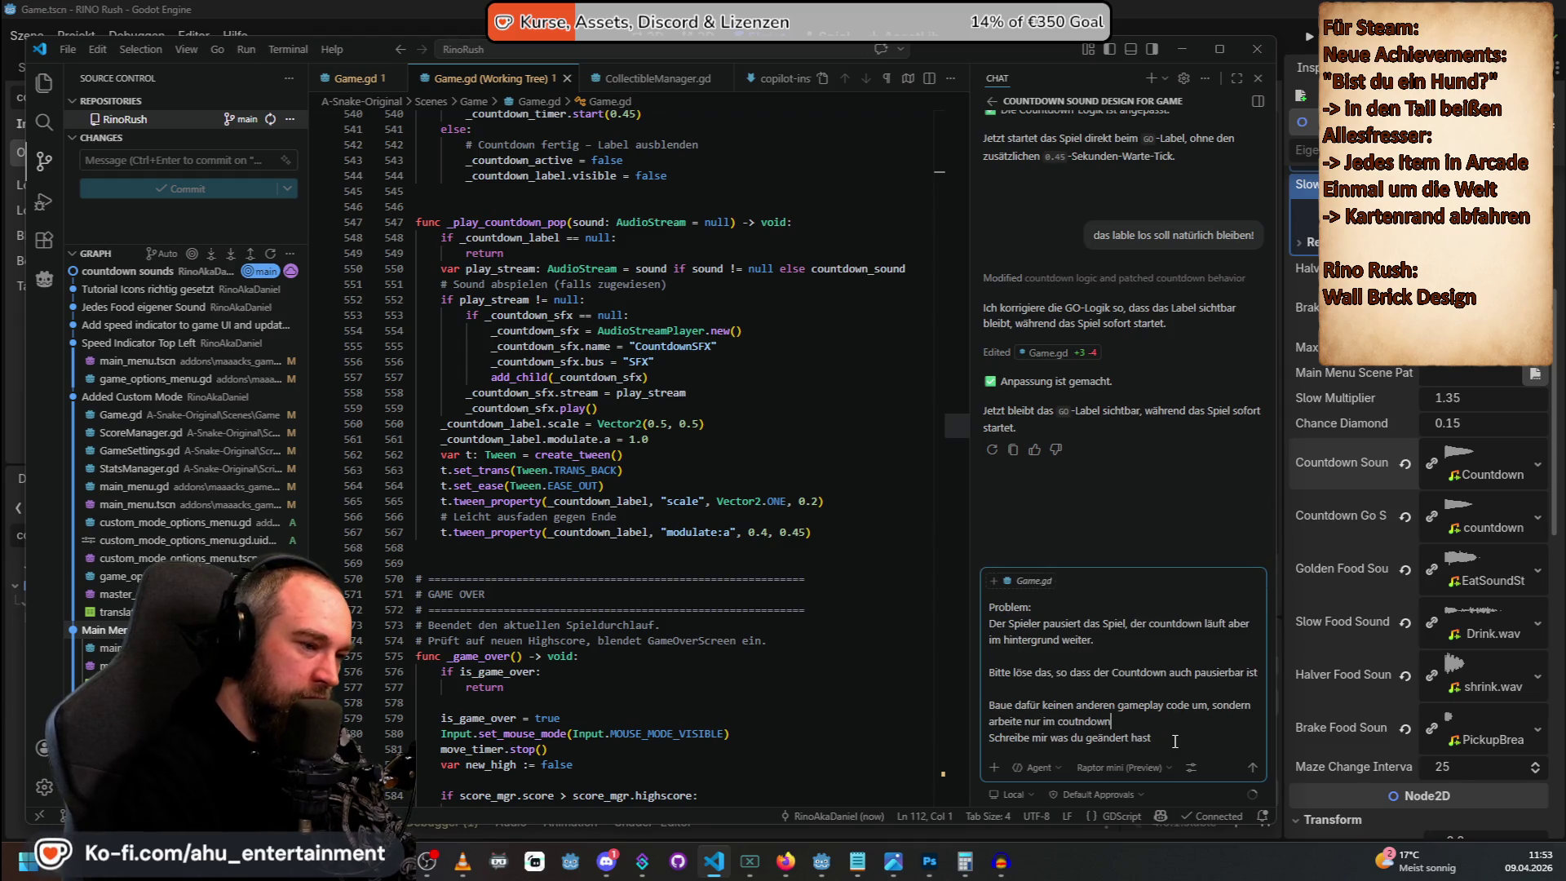
key("BackSpace")
key("BackSpace")
key("BackSpace")
type("ntdown")
key("shift+Return")
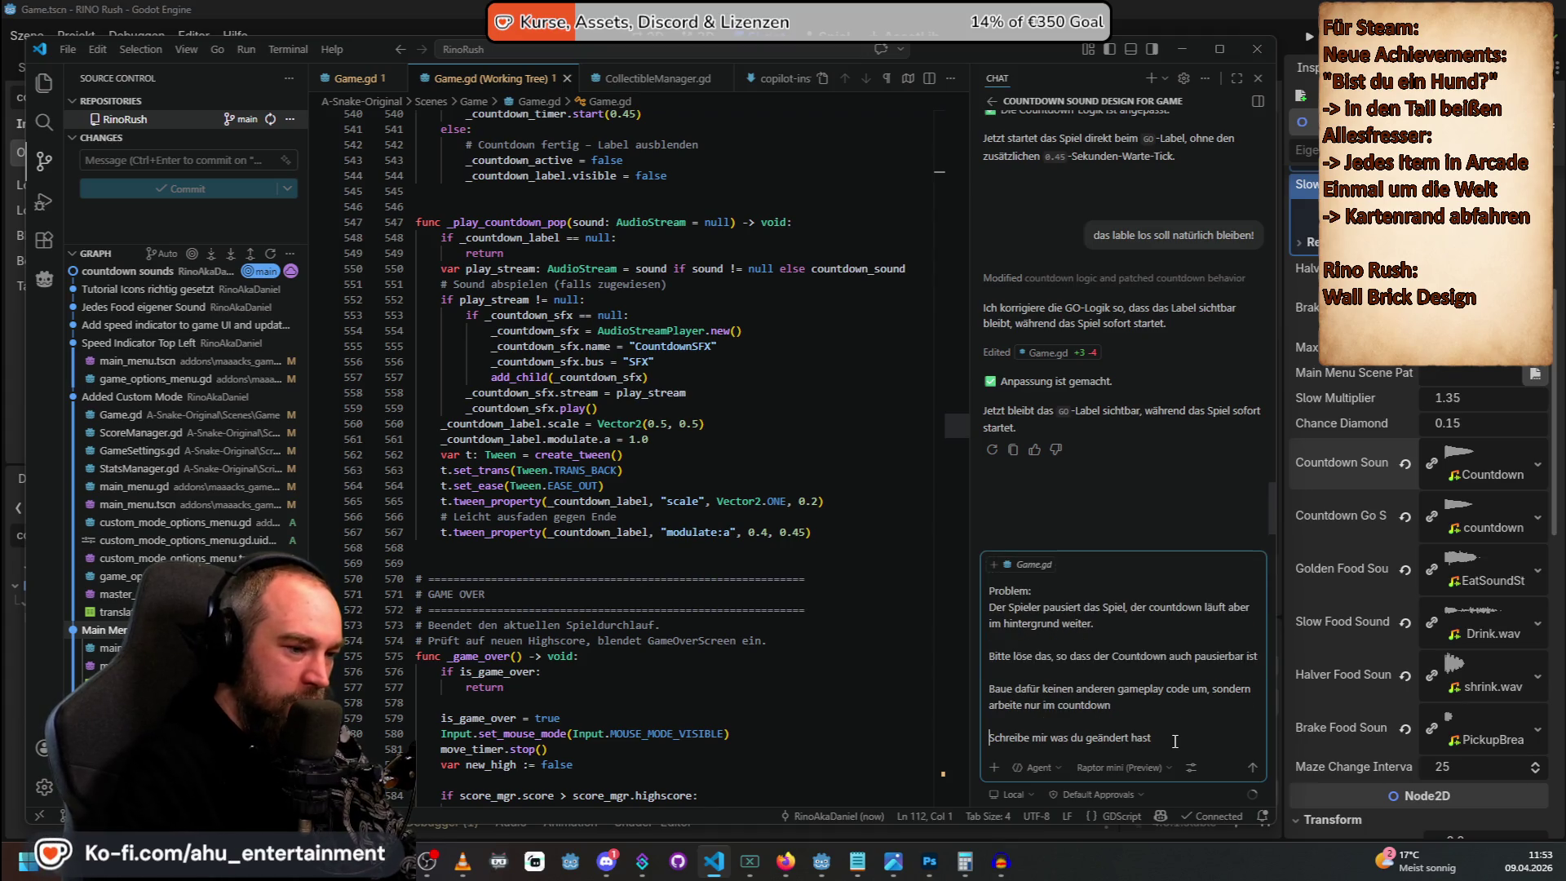
type("und bers")
key("BackSpace")
key("BackSpace")
type("schreibe")
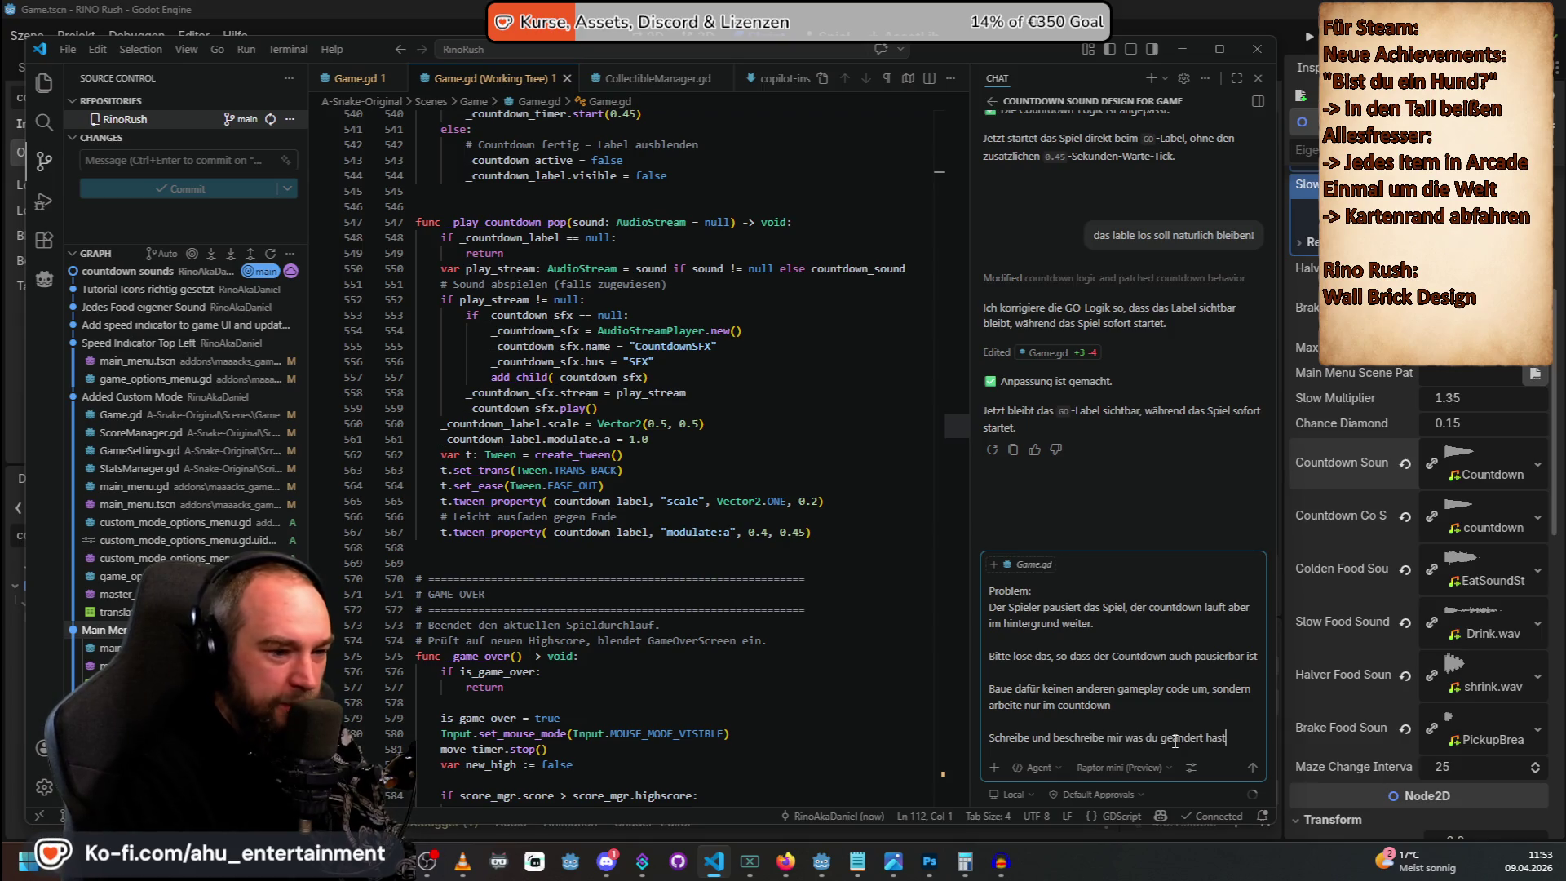
key("Return")
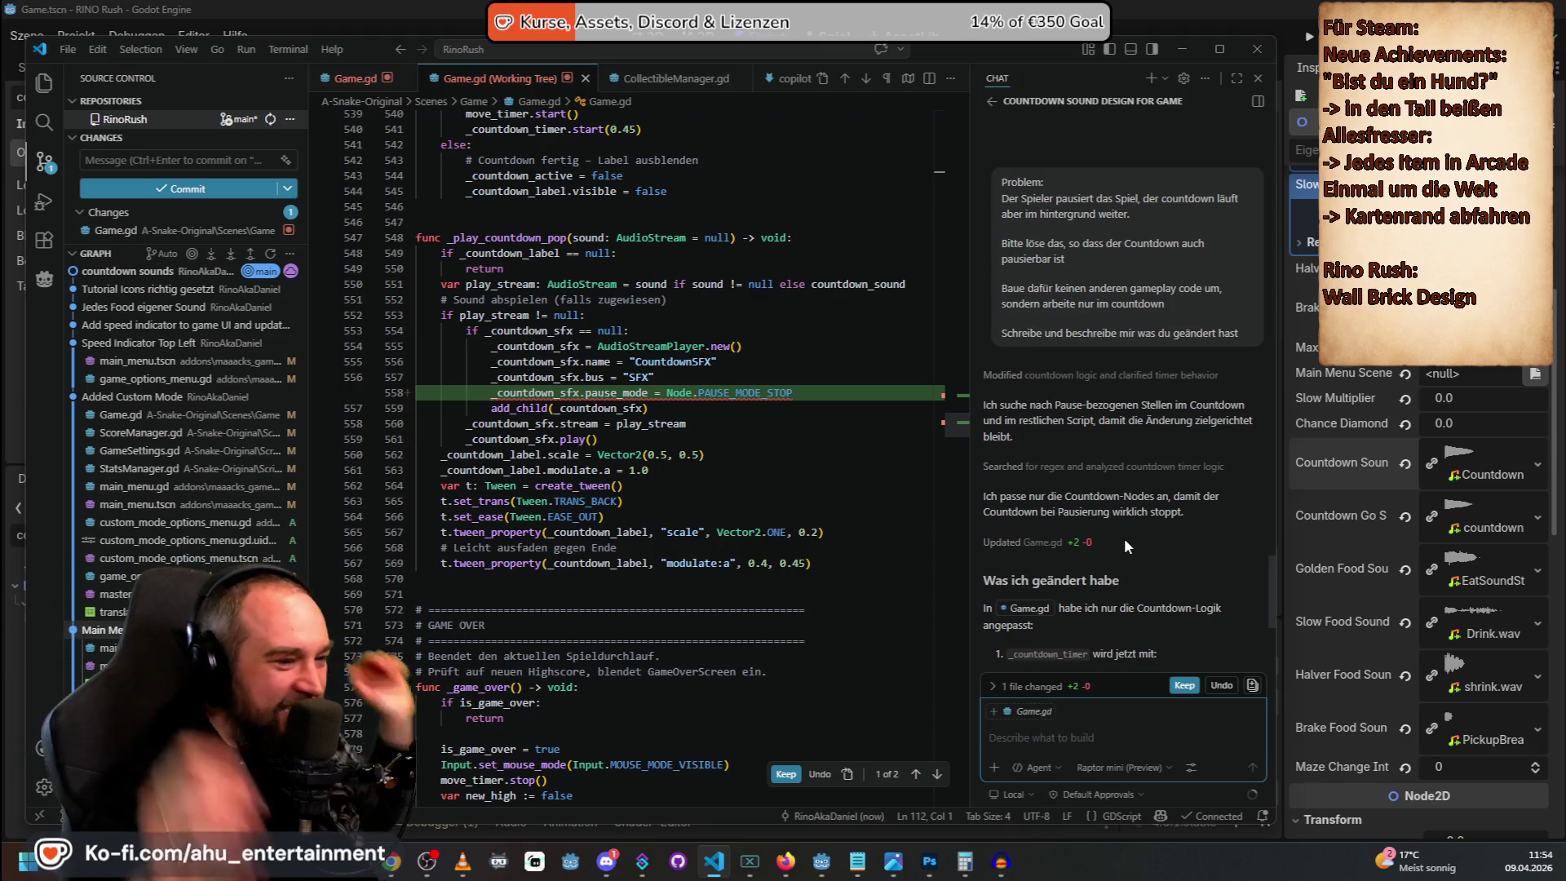
Scroll up in Game.gd to the new PAUSE_MODE_STOP lines for the countdown timer and sound.
scroll(560, 355, "up", 10)
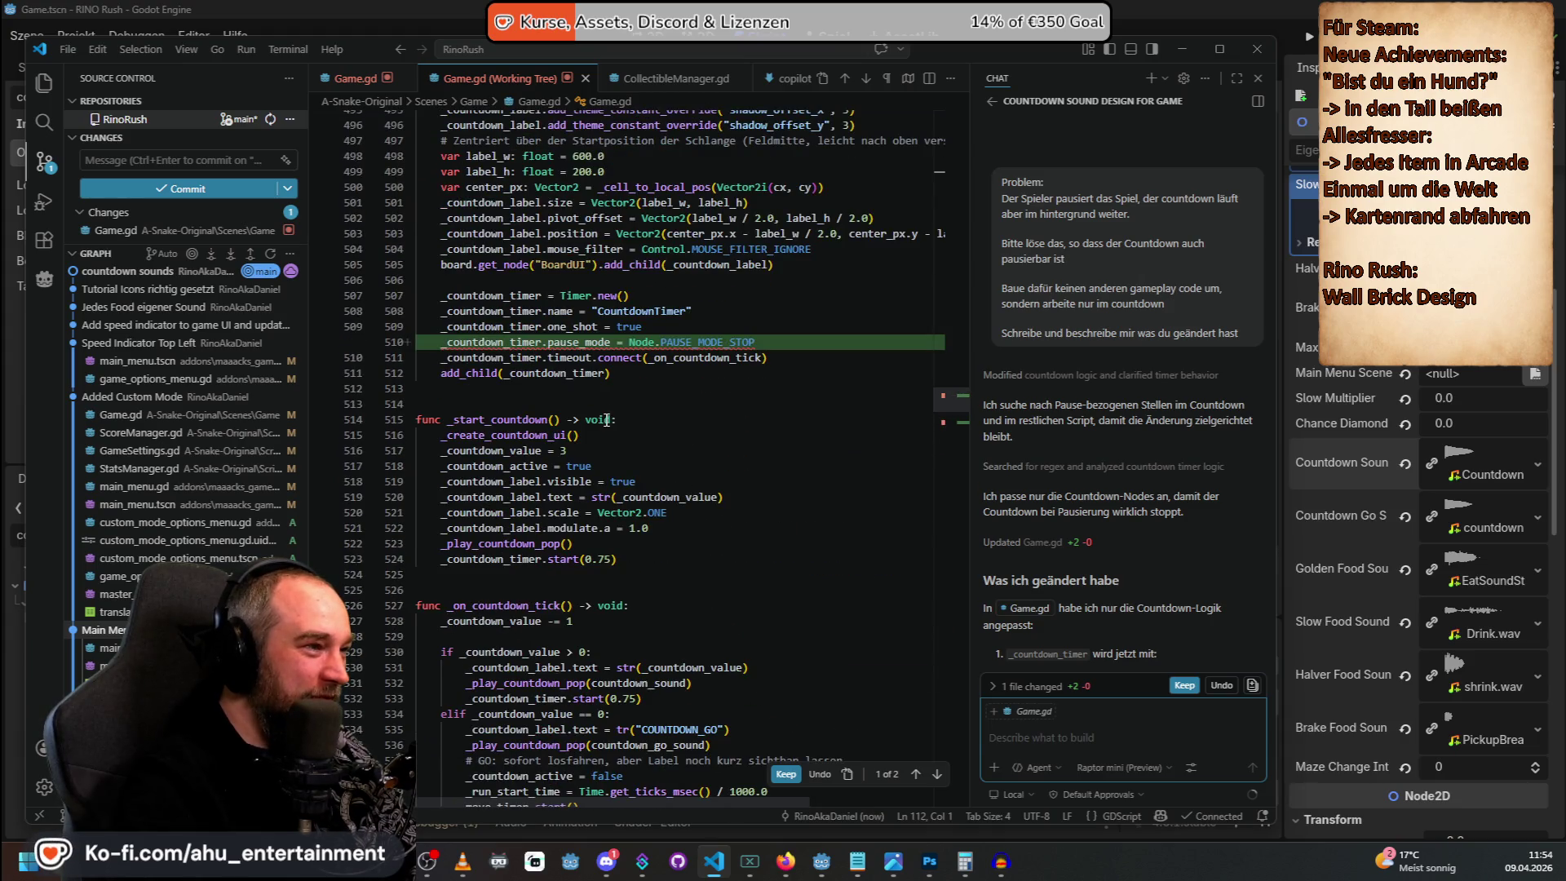
Test-run the game in Godot, quit it, and list the PAUSE_MODE_STOP errors at lines 510 and 558.
left_click(1272, 44)
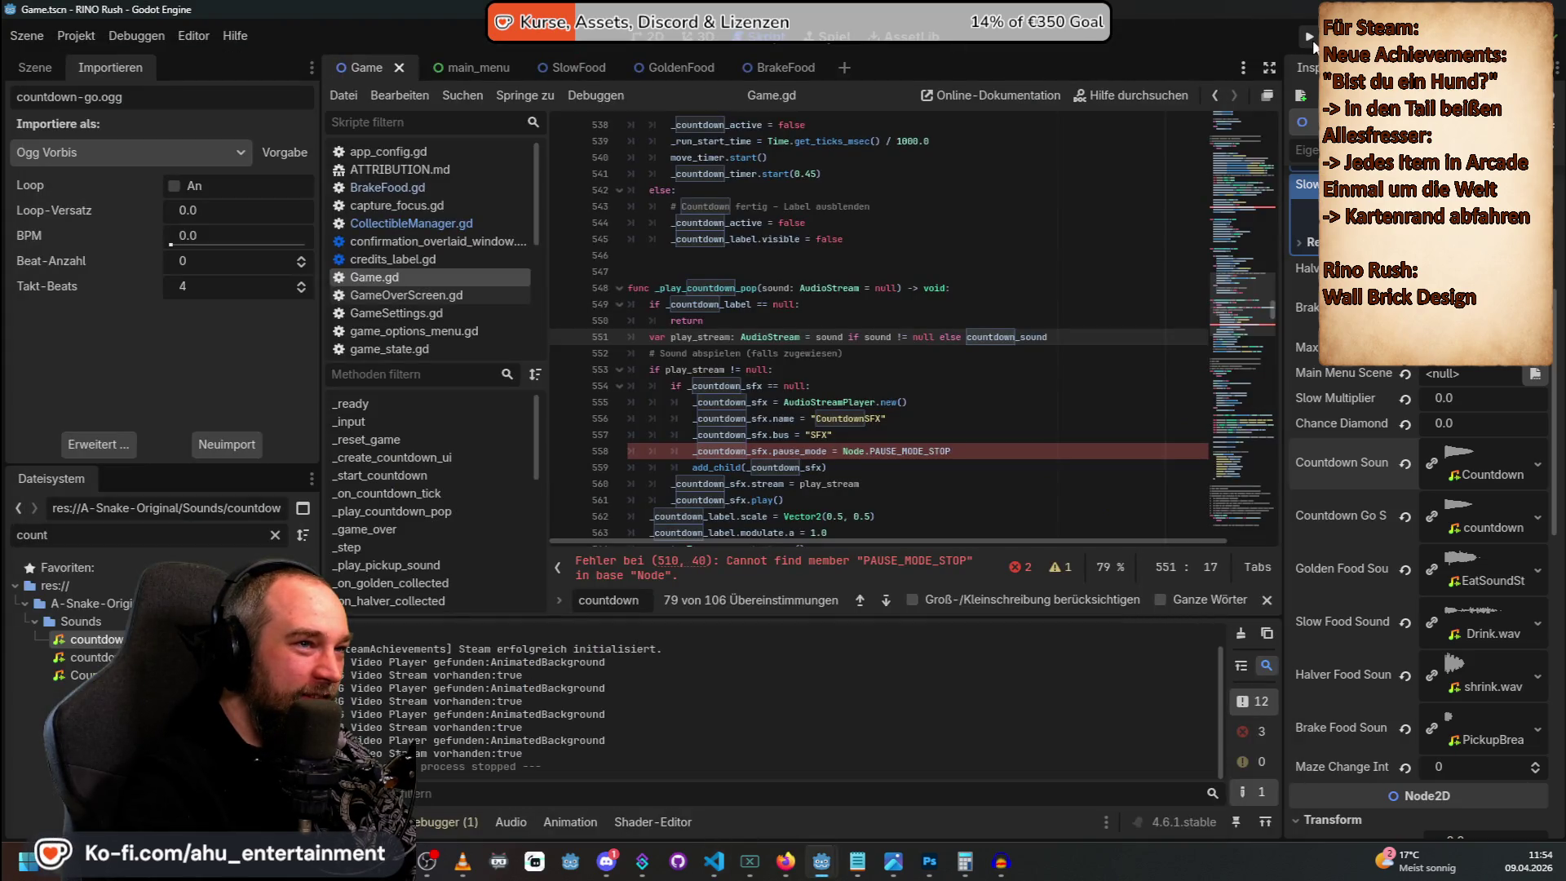
left_click(1310, 37)
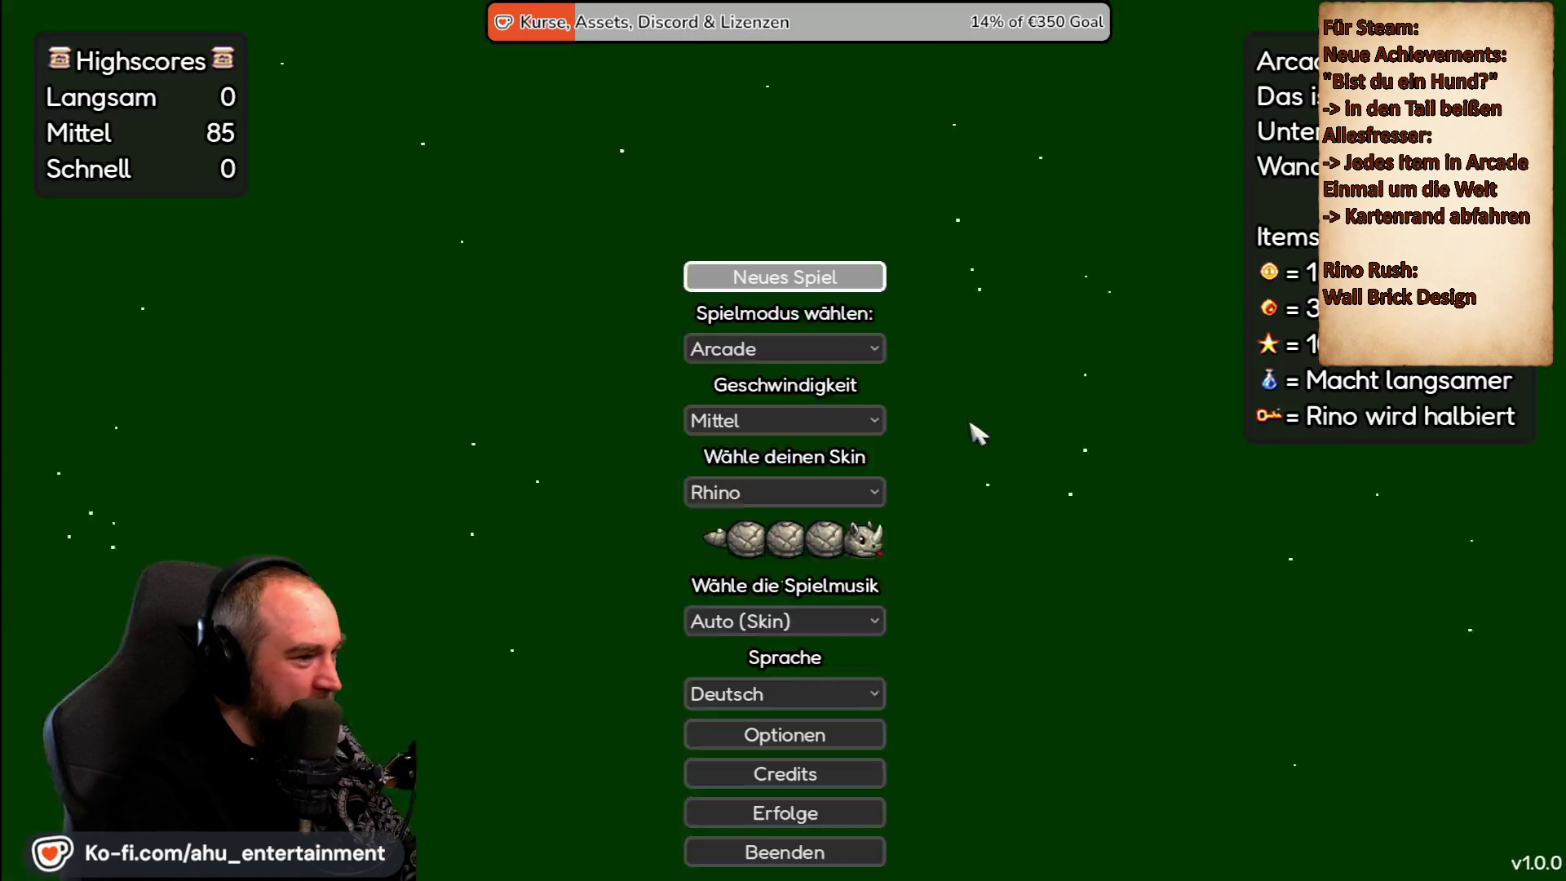
key("Down")
key("Down")
key("Down")
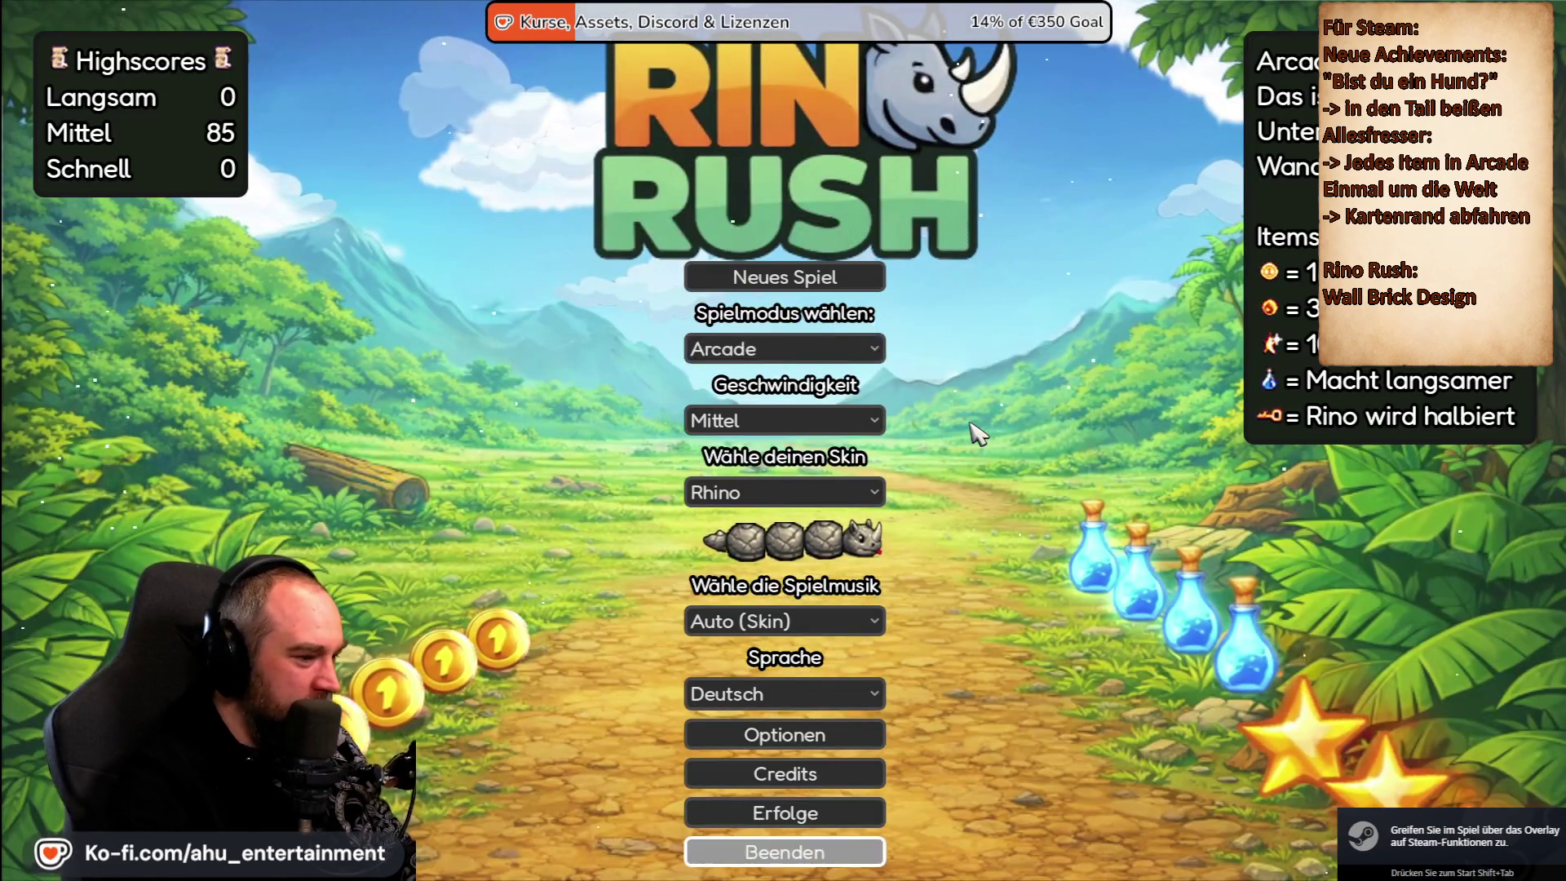
key("Return")
key("Return")
left_click(885, 565)
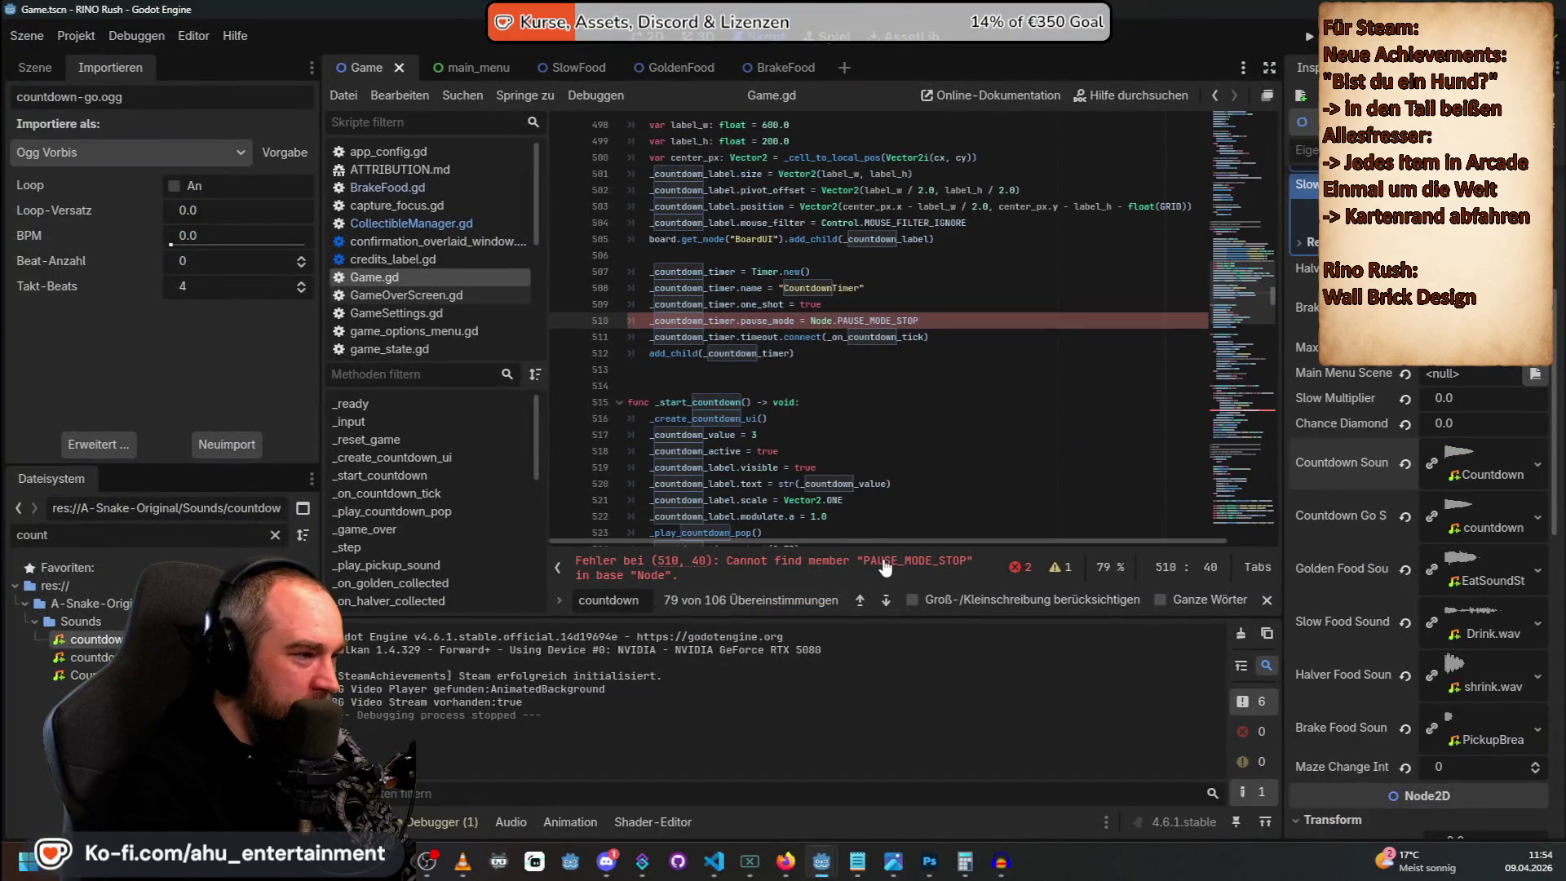
left_click(1021, 566)
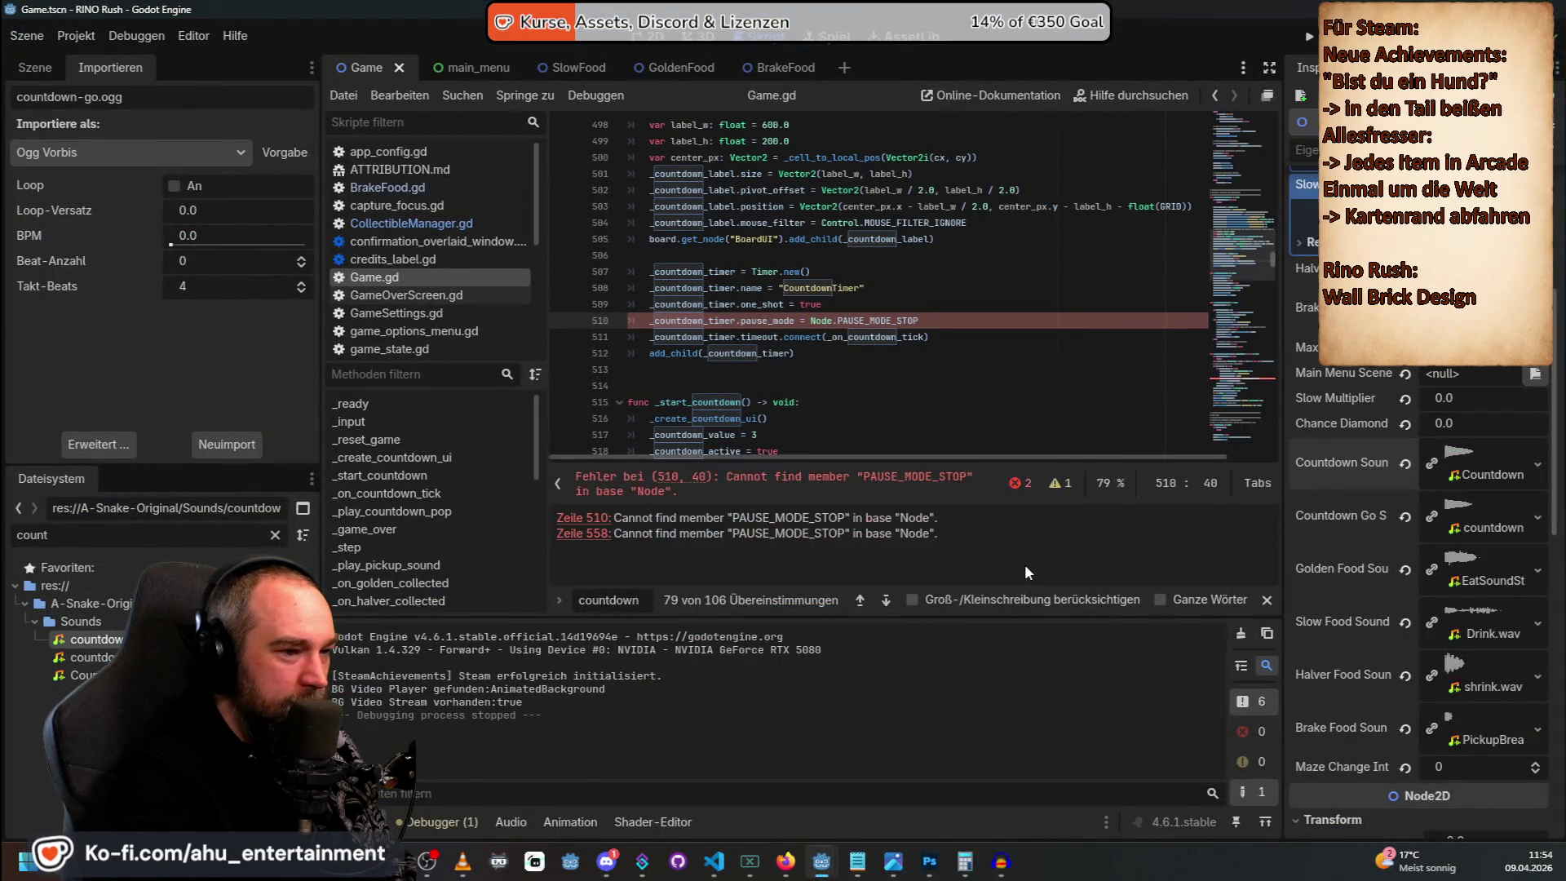
Copy Godot's PAUSE_MODE_STOP error into the Copilot chat so the agent sets pause_mode to 1.
key("alt+Tab")
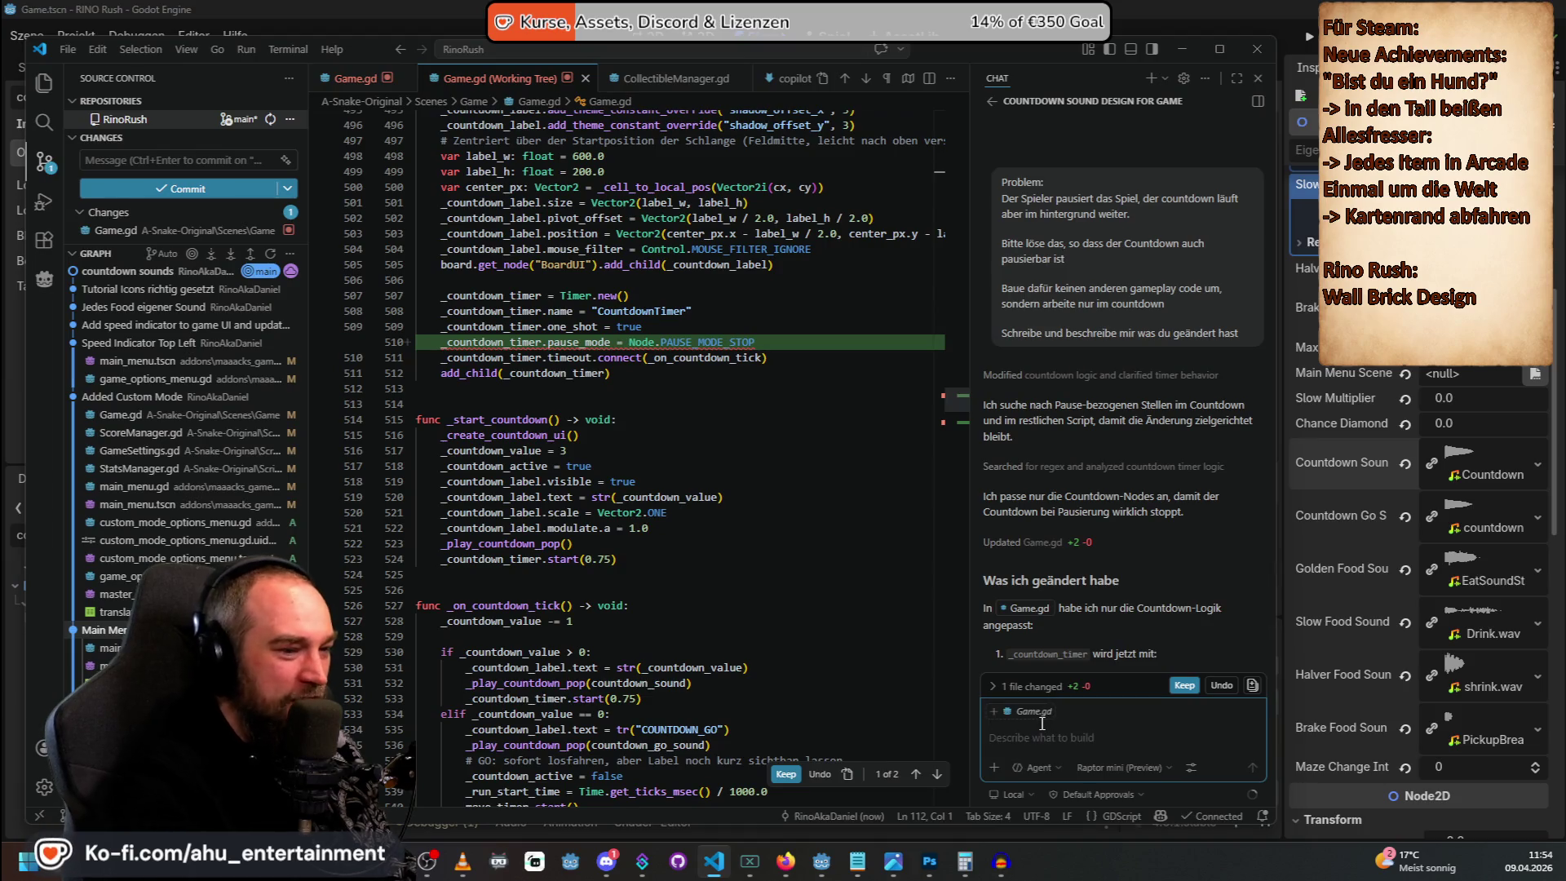
key("alt+Tab")
right_click(790, 484)
left_click(819, 491)
key("alt+Tab")
type("Fehler bei (510, 40): Cannot find member \"PAUSE_MODE_STOP\" in base \"Node\".")
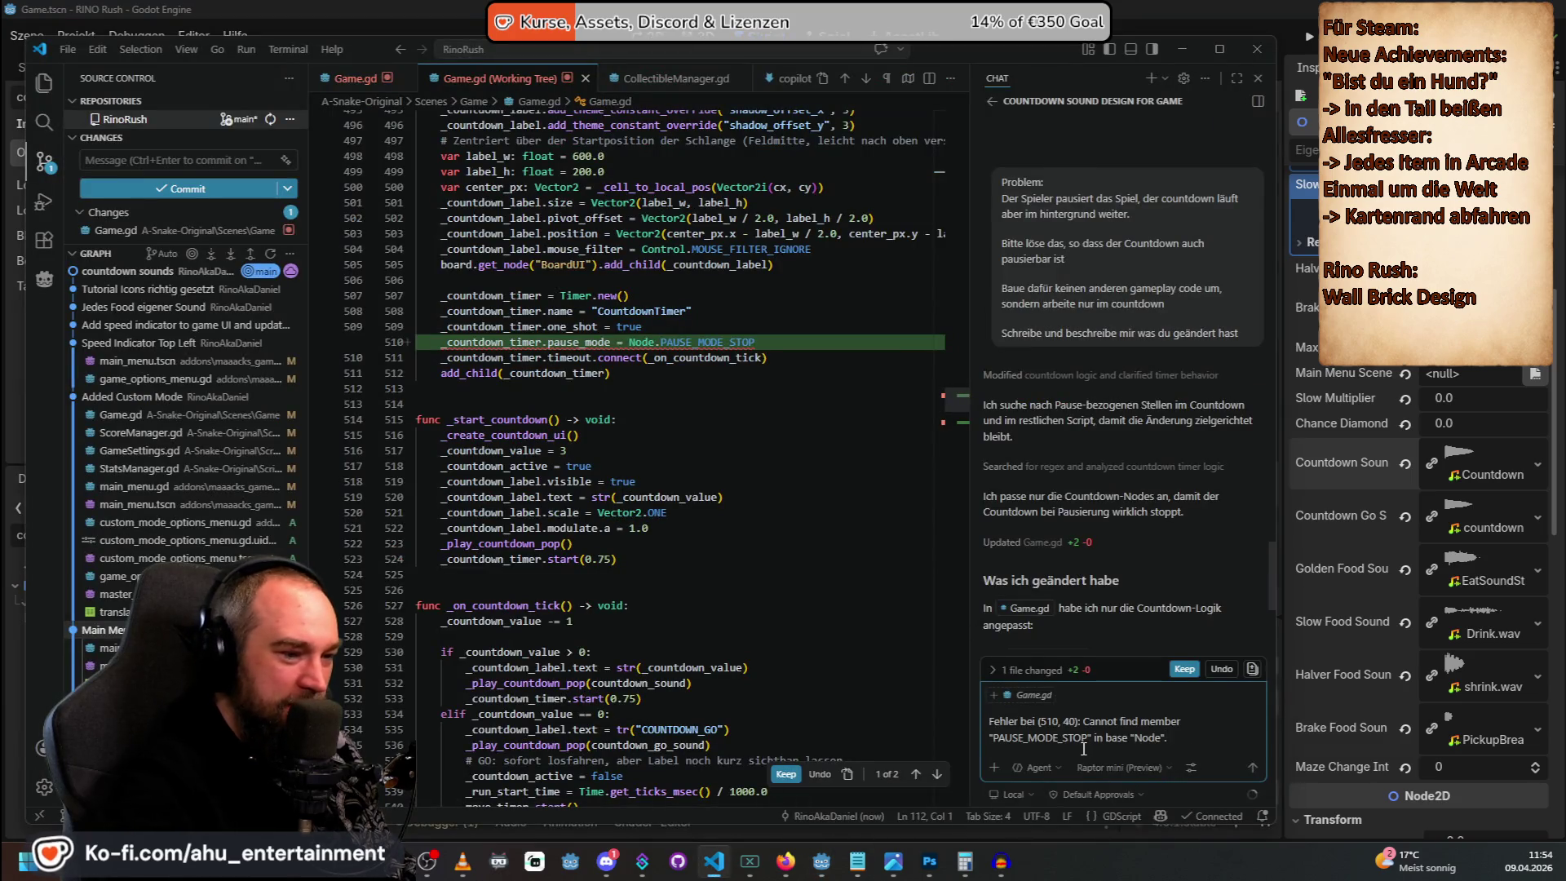
key("Return")
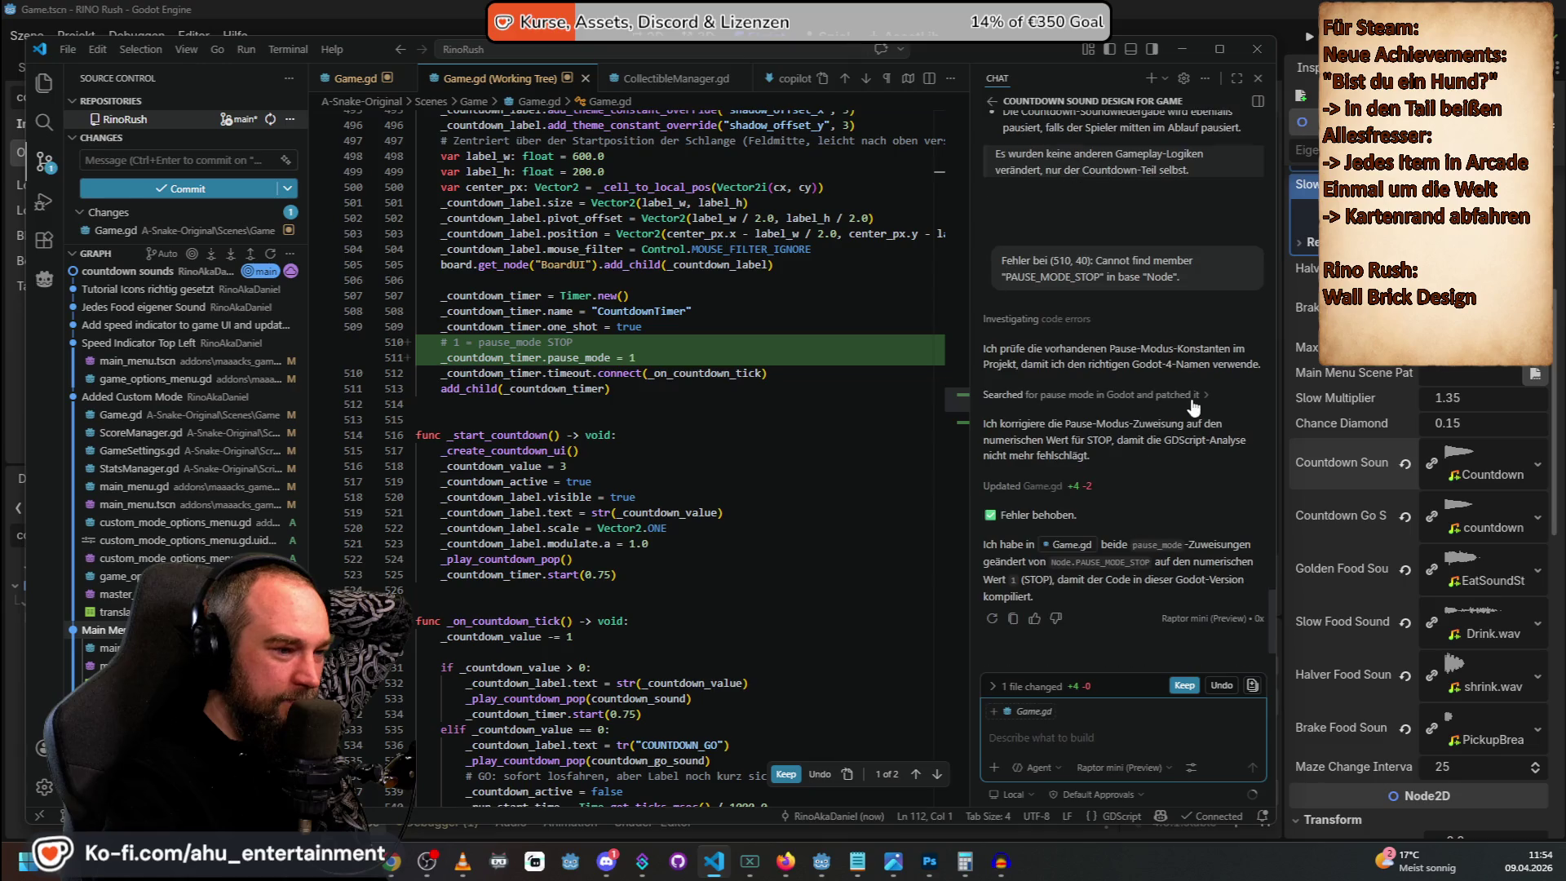
left_click(1256, 50)
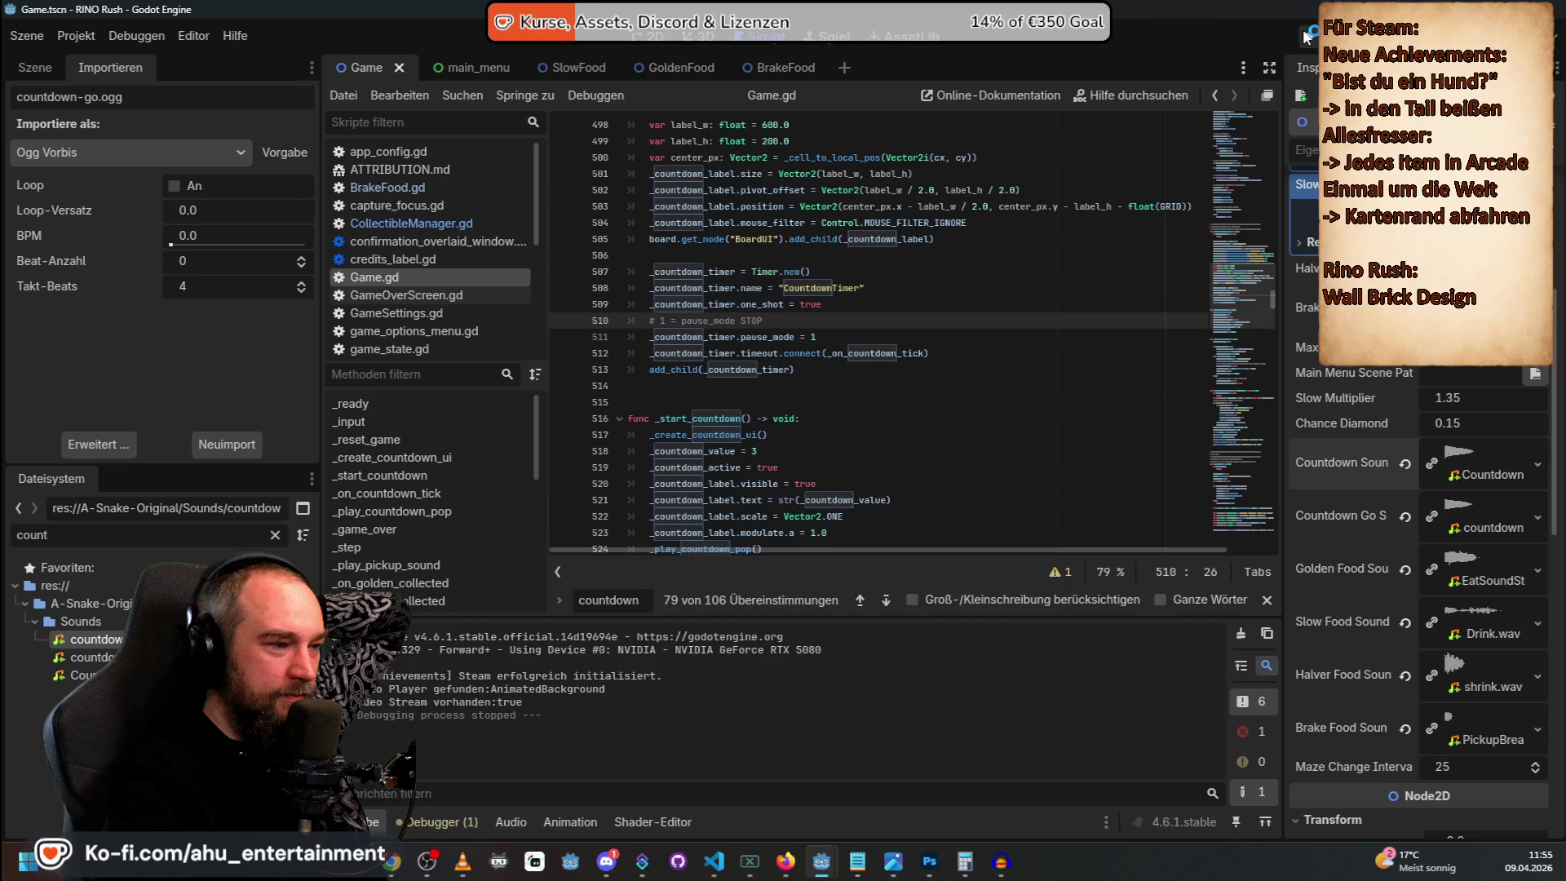
Run the game to expose the invalid pause_mode assignment on the Timer, then undo the agent's Game.gd edits.
left_click(1305, 37)
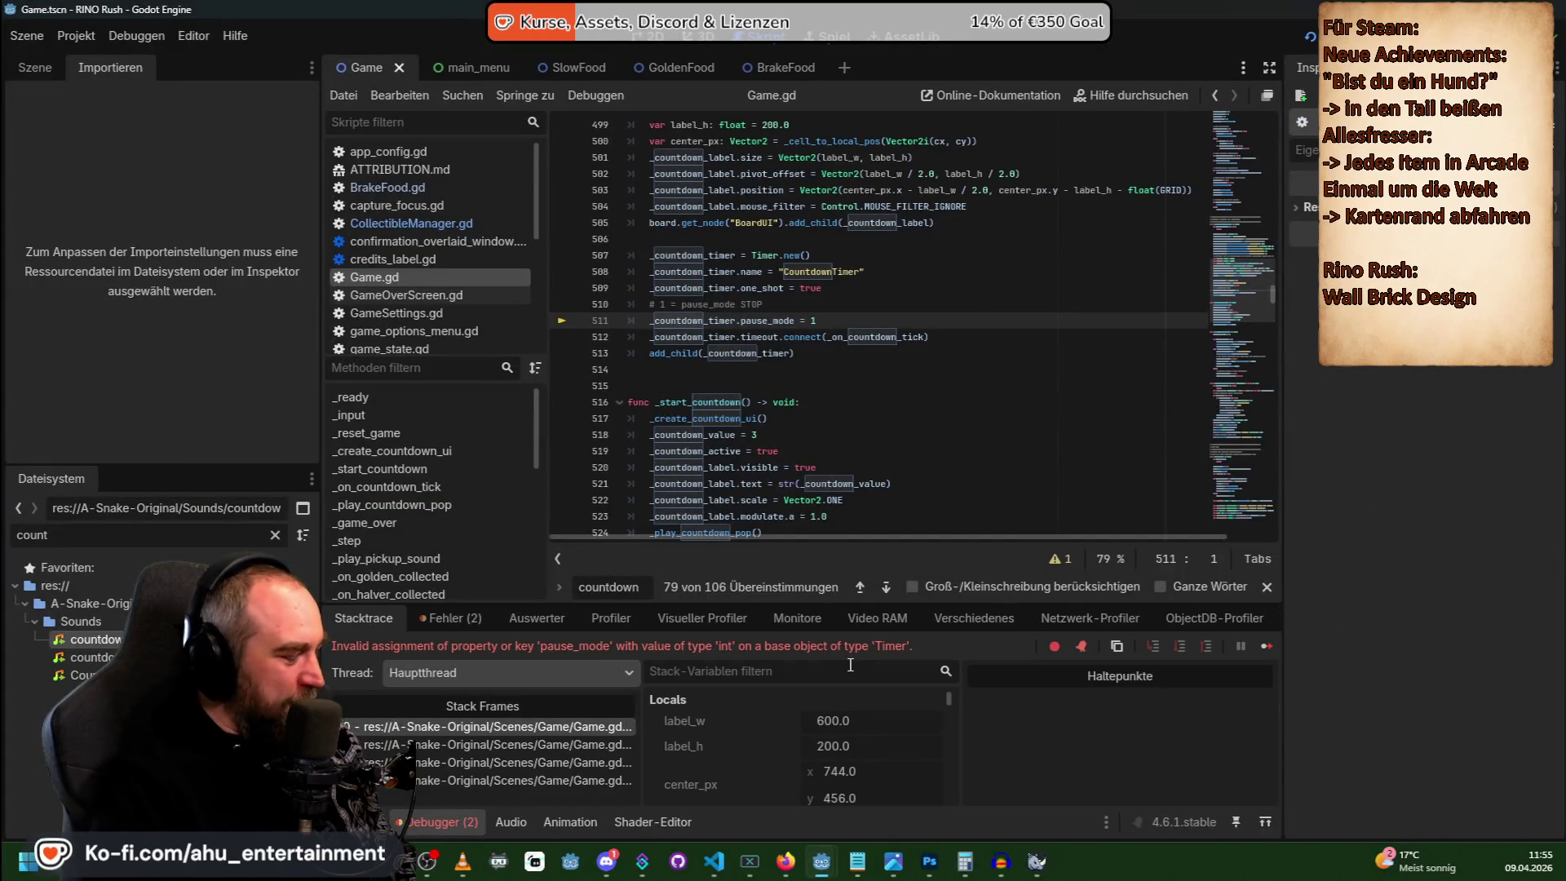
key("F5")
key("alt+Tab")
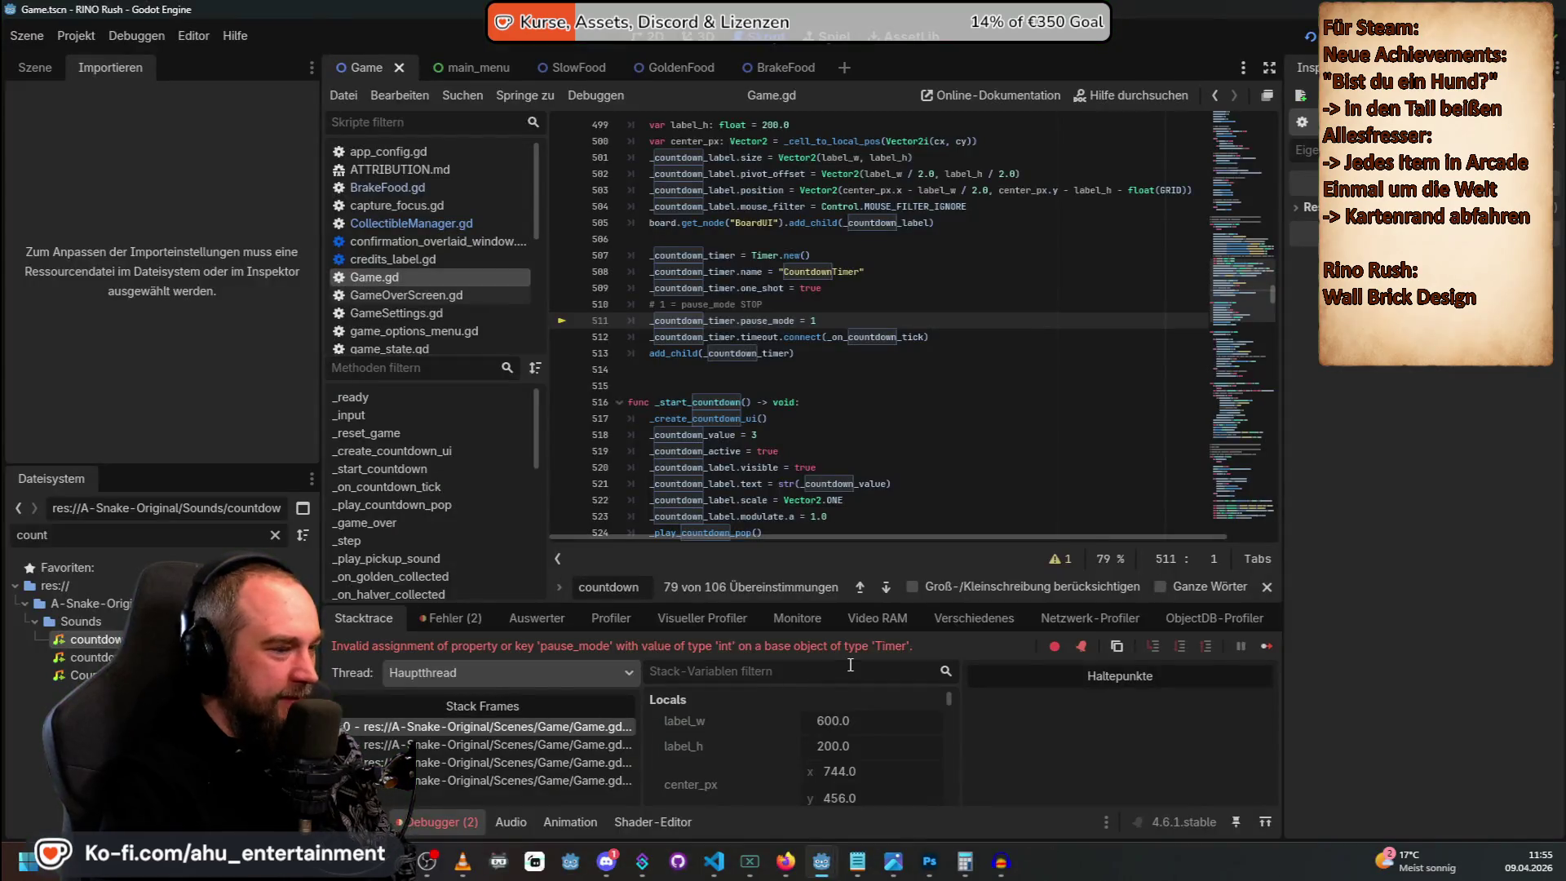
key("alt+Tab")
left_click(1220, 683)
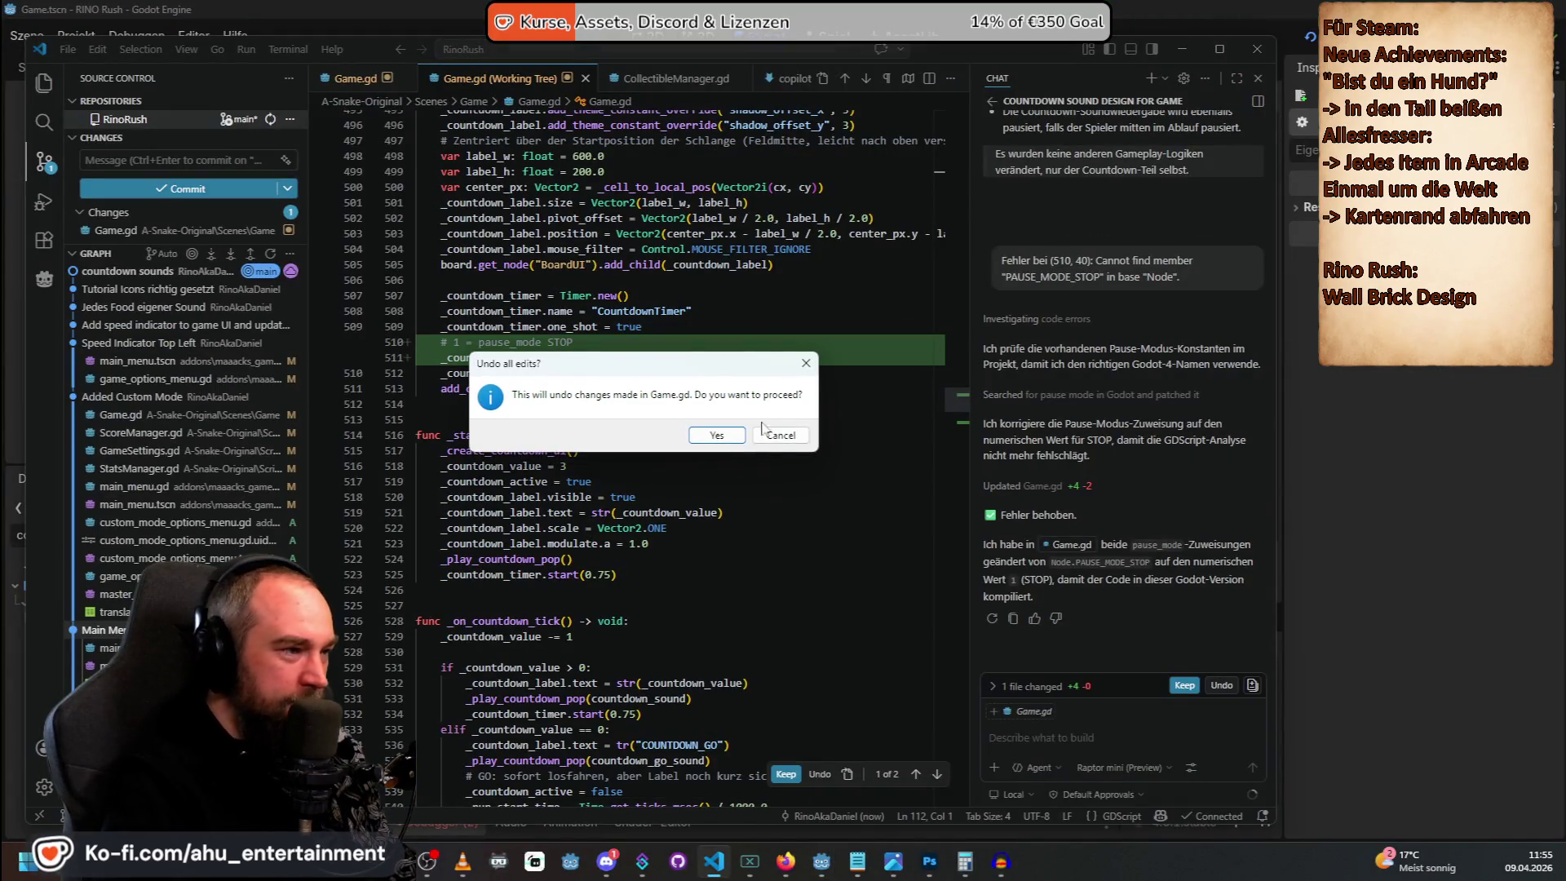
Confirm reverting all Game.gd edits and switch the chat model to Claude Opus 4.6.
left_click(697, 439)
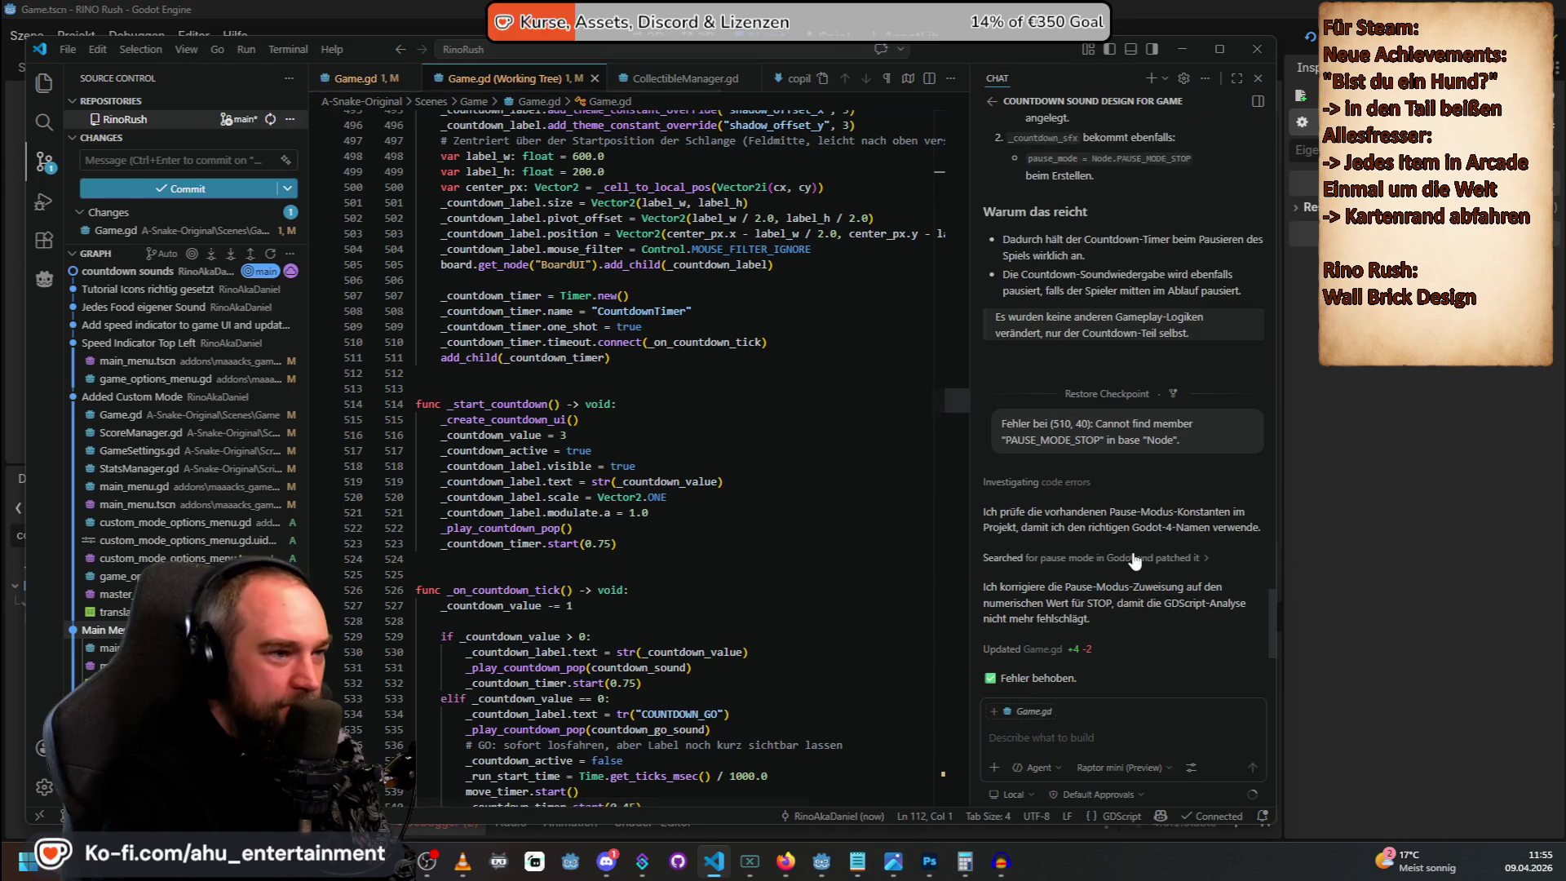
left_click(1126, 766)
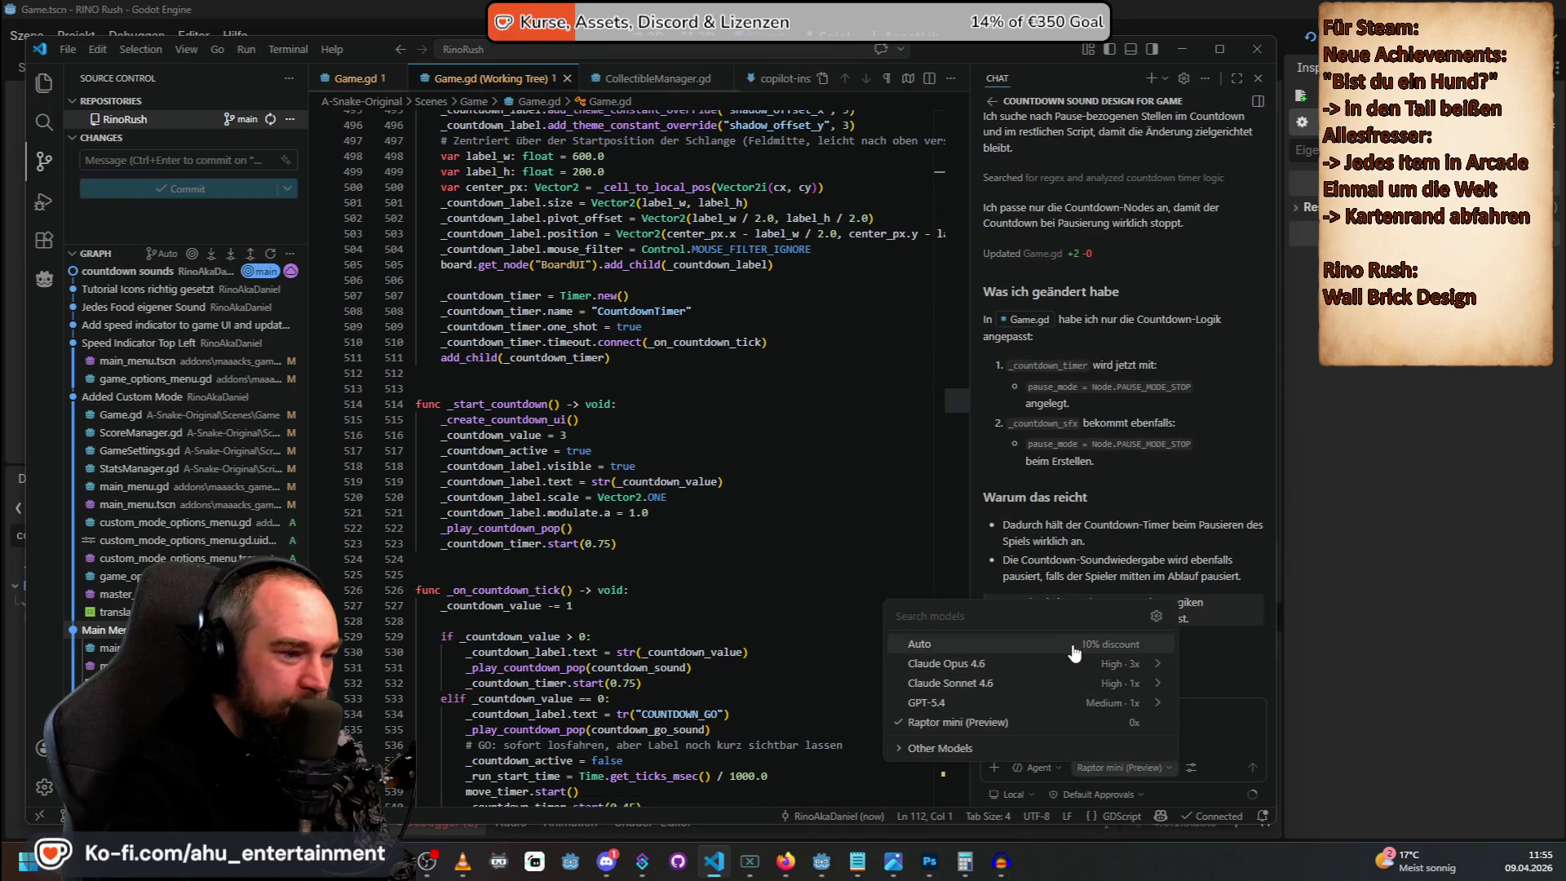
left_click(1055, 669)
scroll(1165, 541, "up", 5)
mouse_move(1238, 492)
left_mouse_down()
mouse_move(1190, 492)
mouse_move(1001, 341)
left_mouse_up()
key("ctrl+c")
Resend the earlier countdown prompt so the timer and sound become PROCESS_MODE_PAUSABLE.
left_click(1046, 737)
key("ctrl+v")
key("Return")
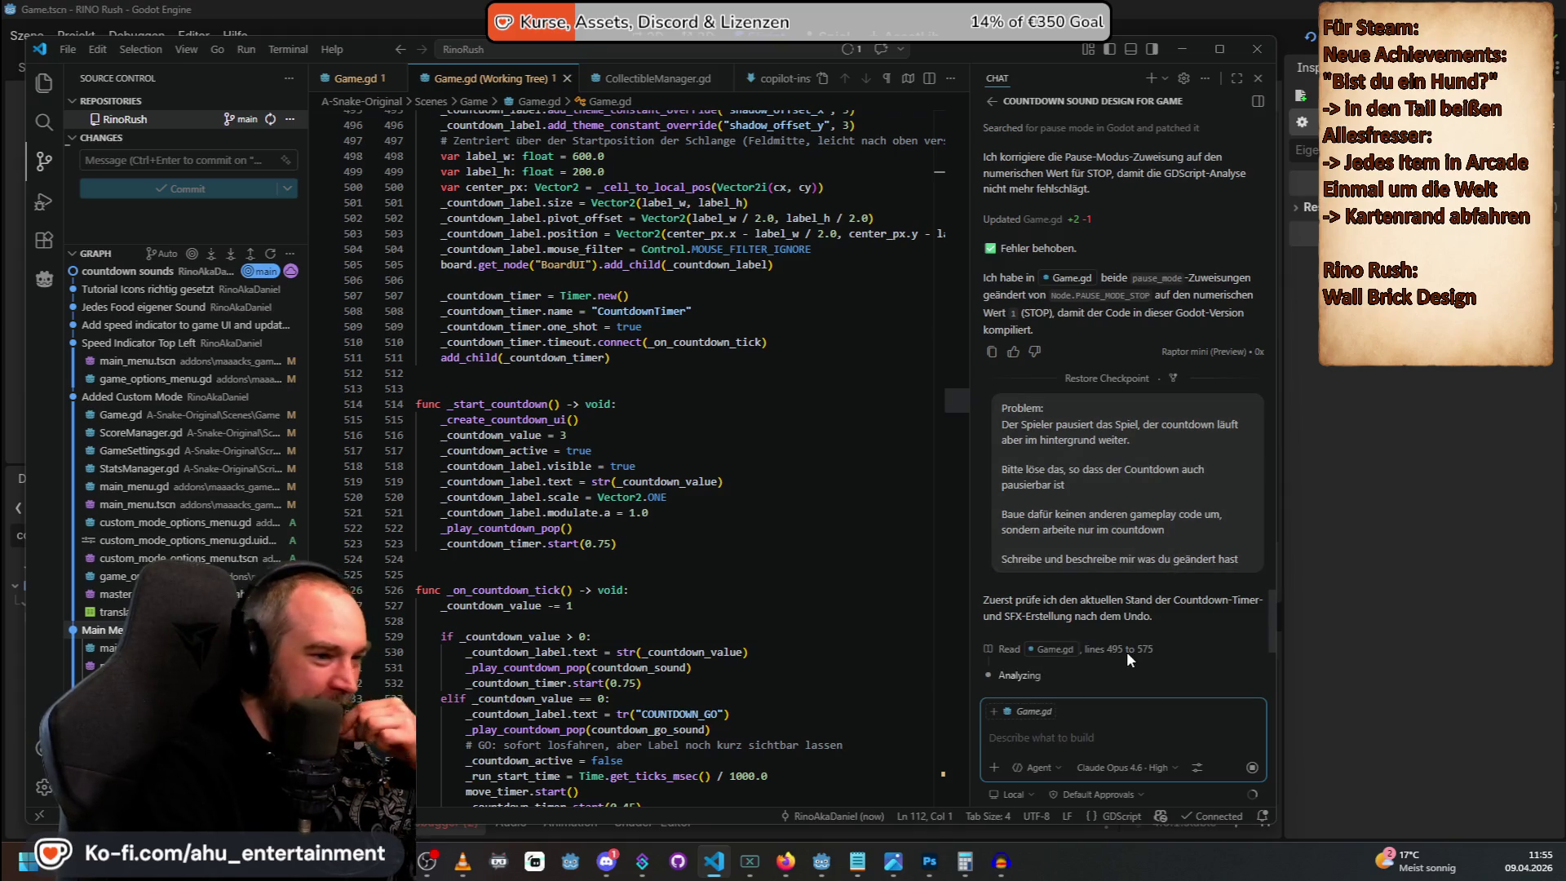
scroll(1127, 649, "down", 1)
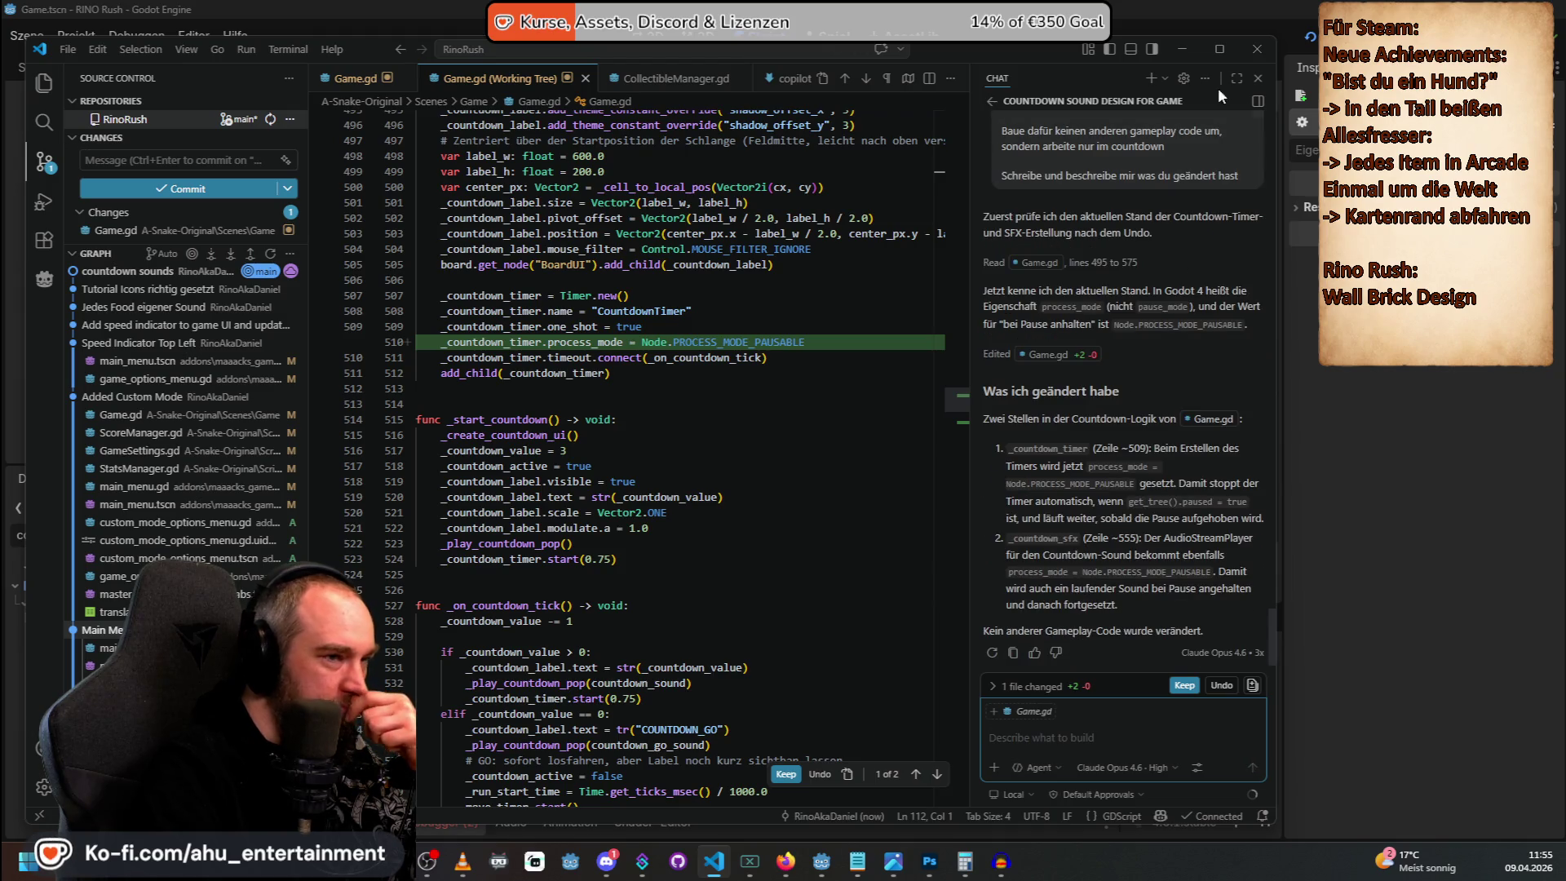
key("alt+Tab")
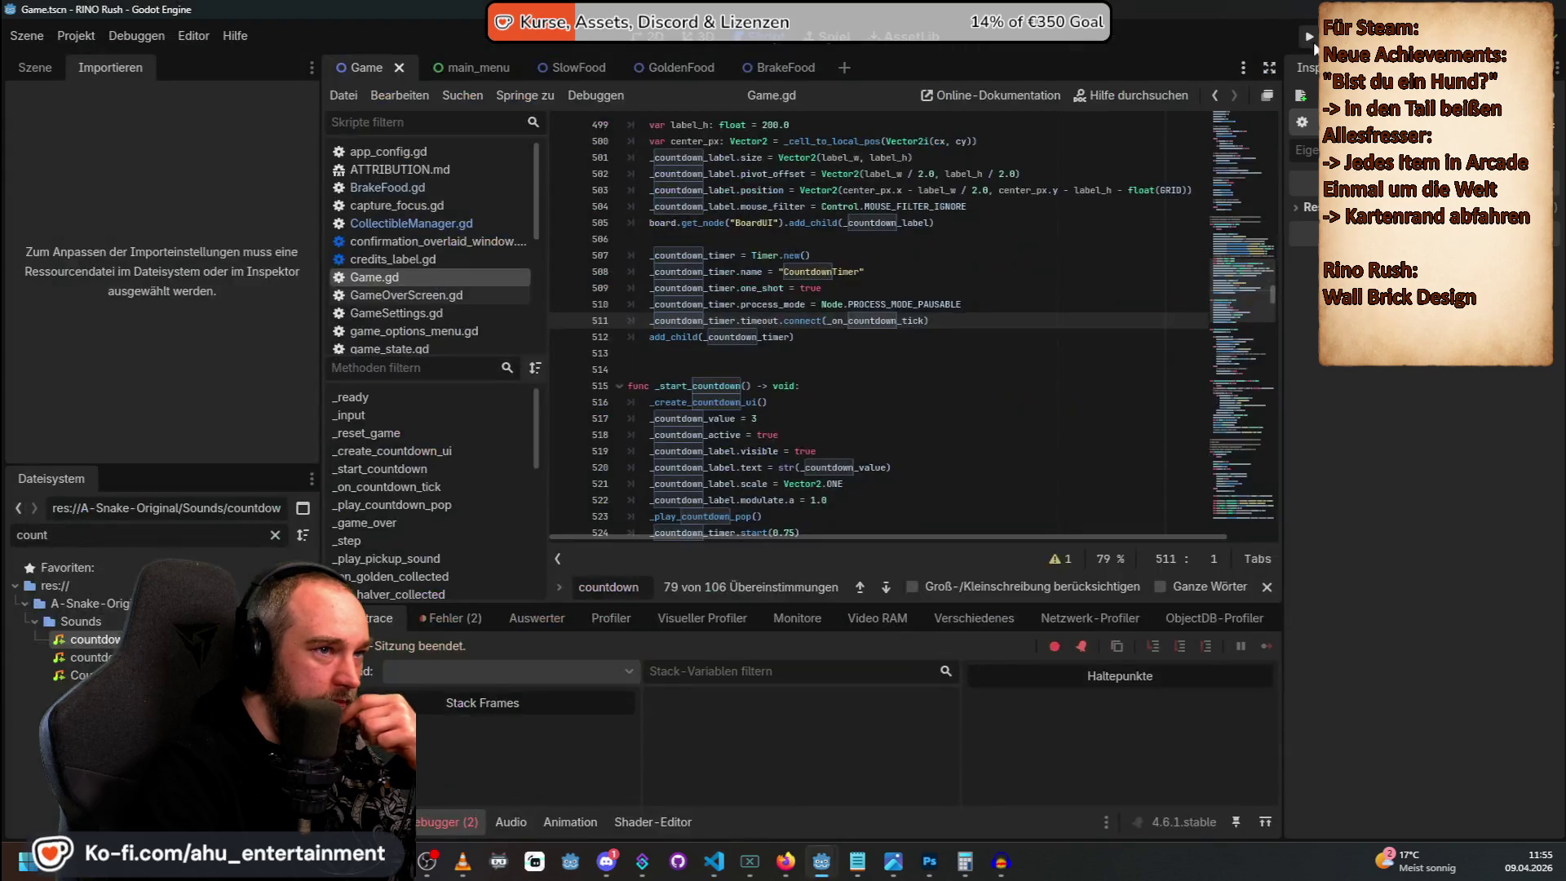
left_click(1308, 36)
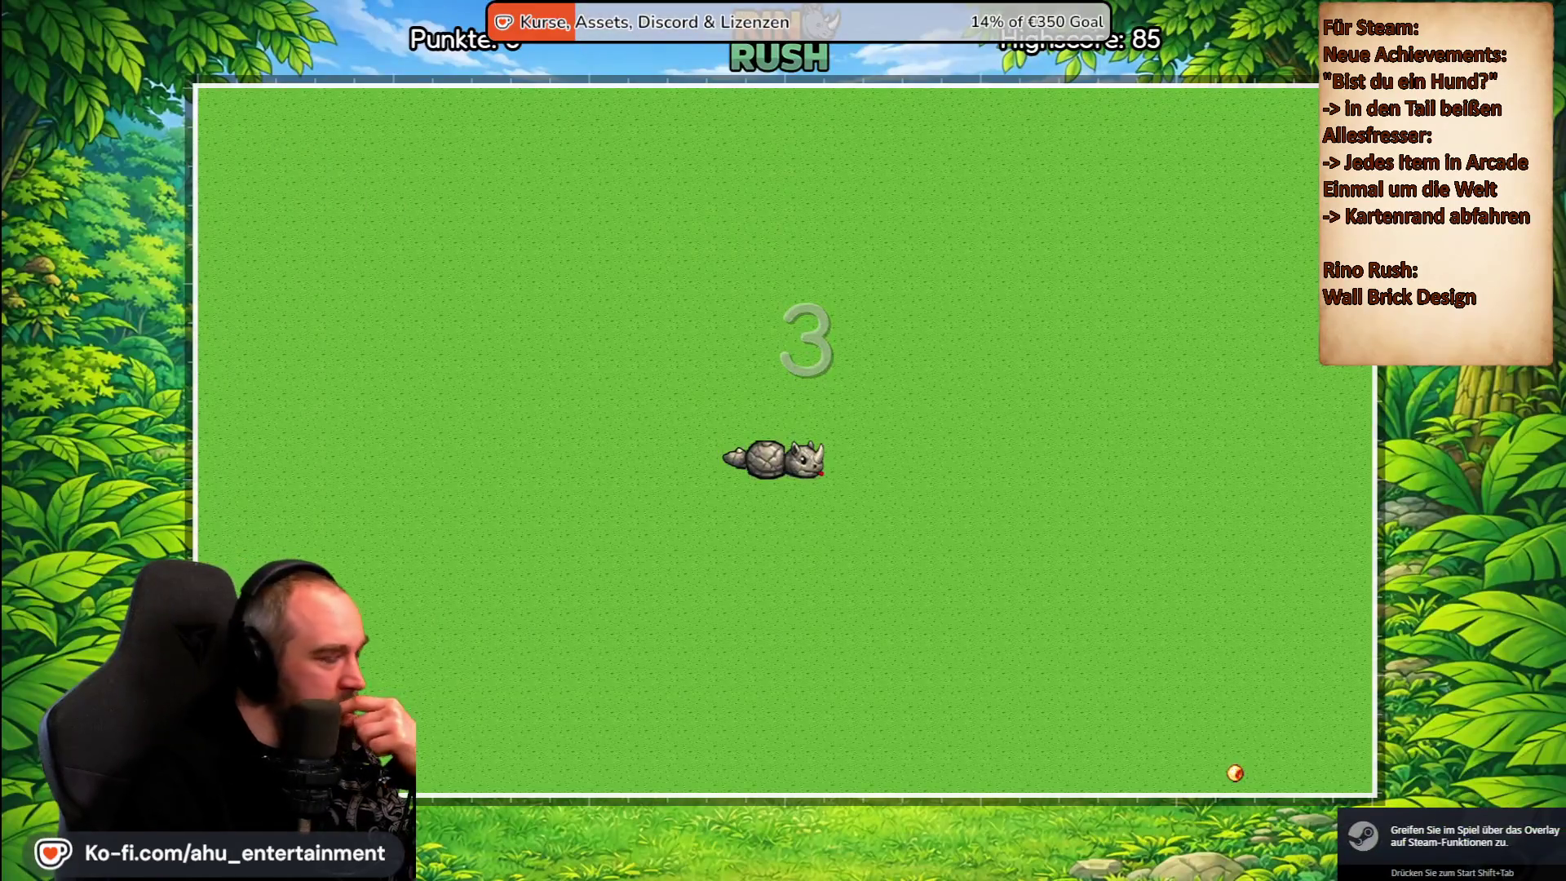
key("Escape")
key("Escape")
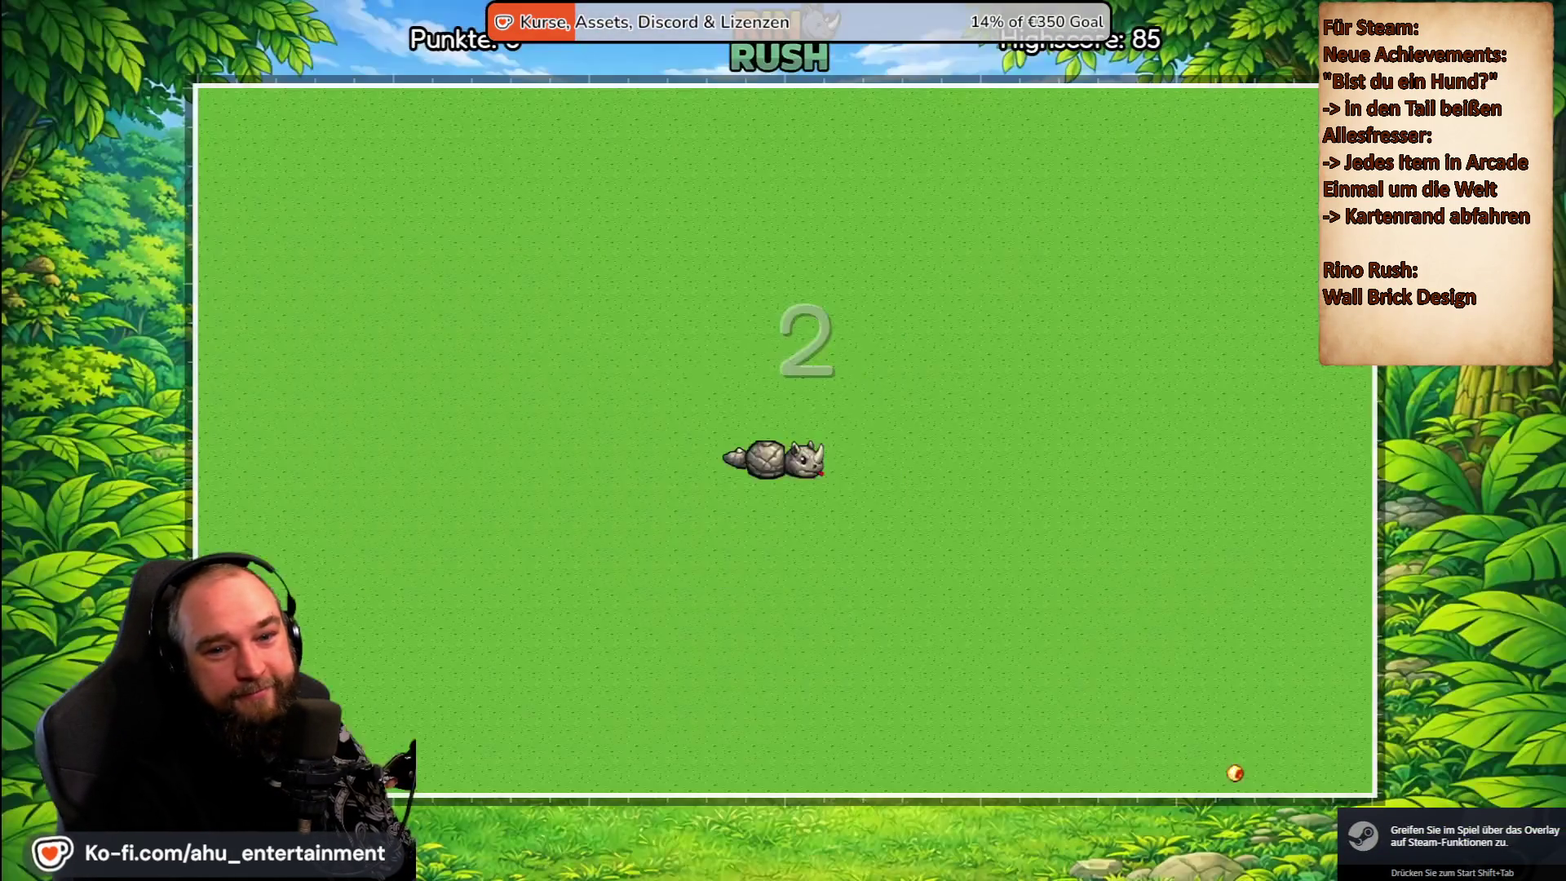
key("Escape")
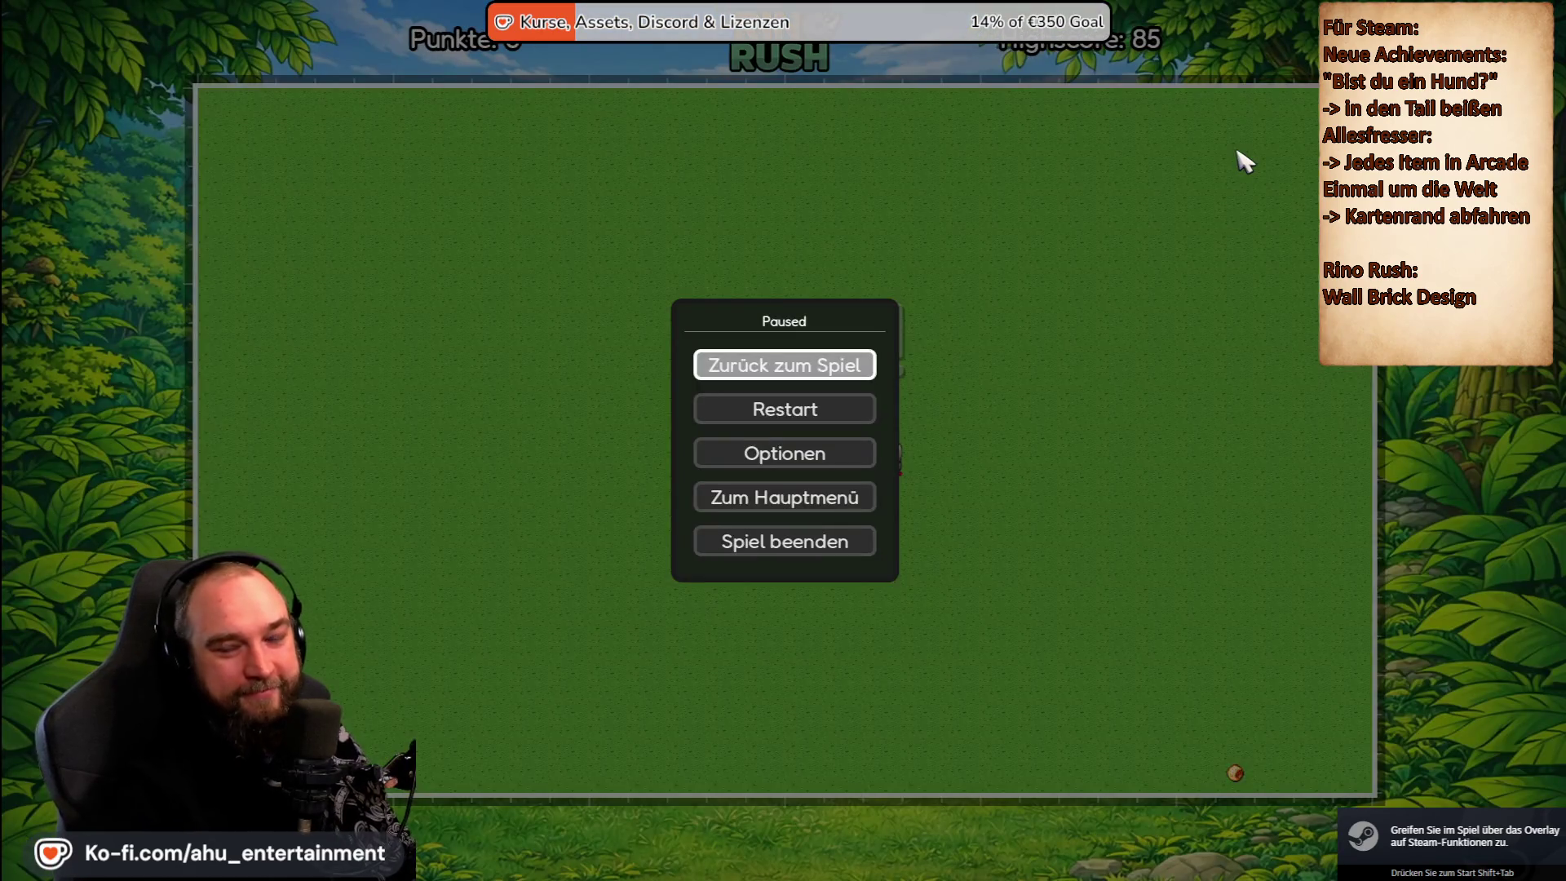
key("Escape")
key("Escape")
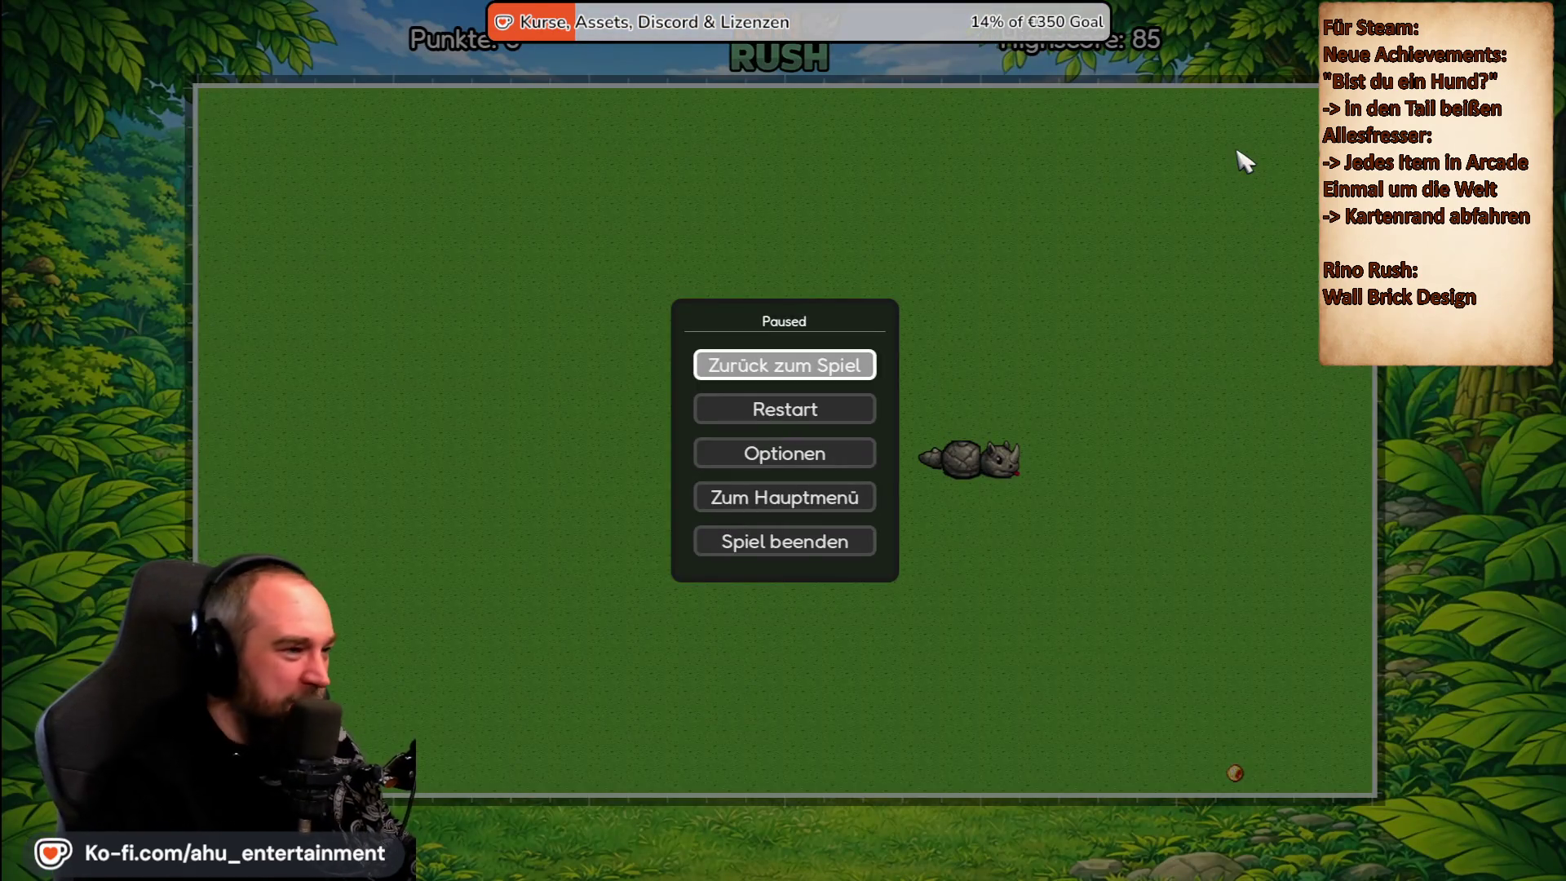
key("Down")
key("Return")
key("Right")
key("Return")
key("Escape")
key("Escape")
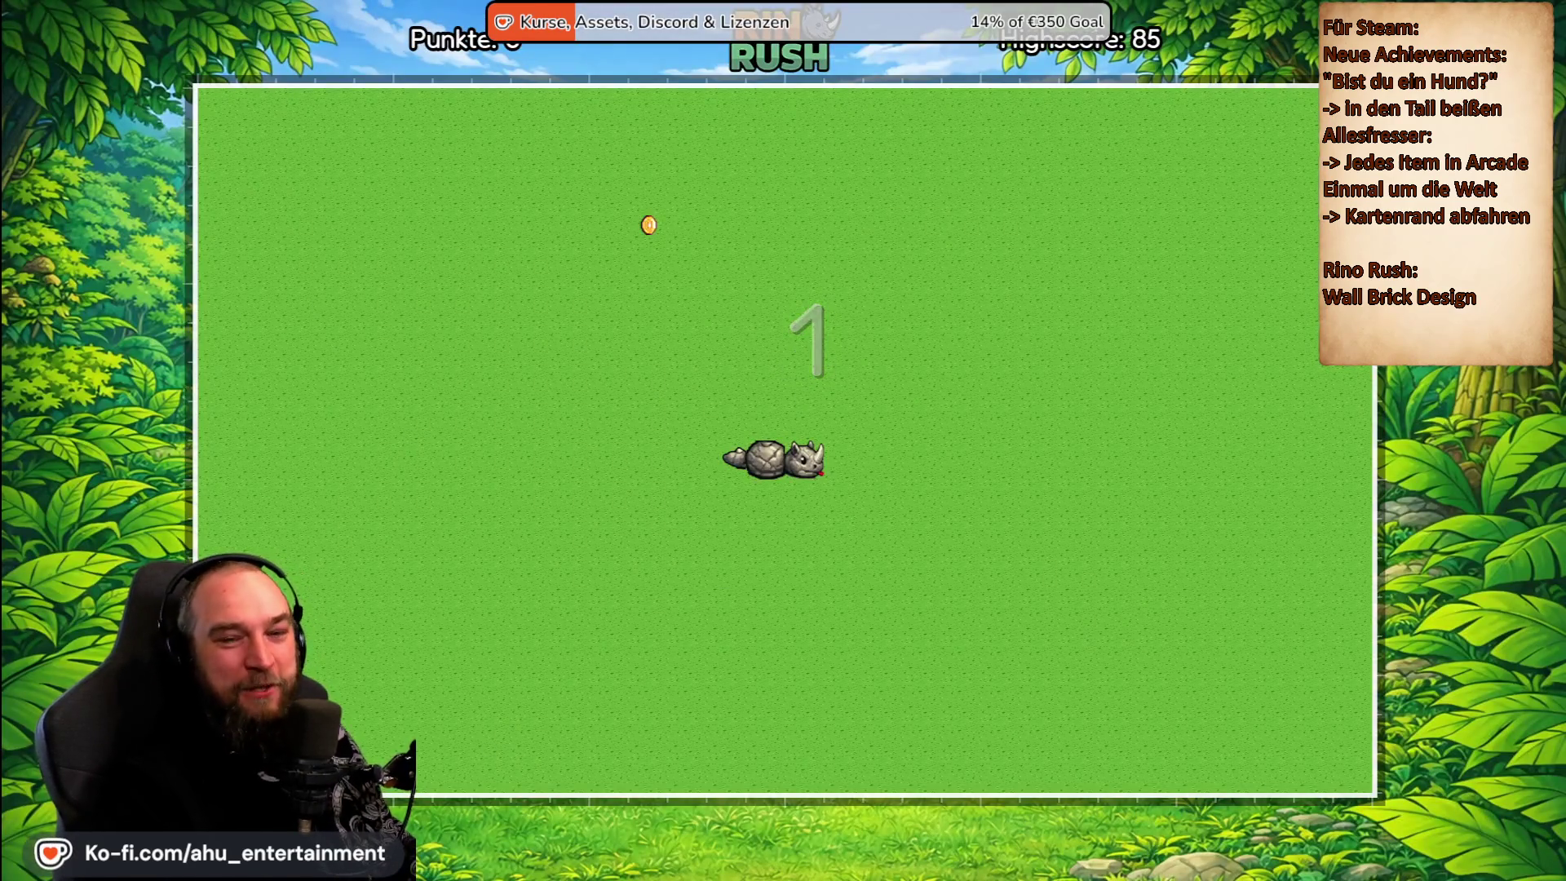
key("Up")
key("Left")
key("Escape")
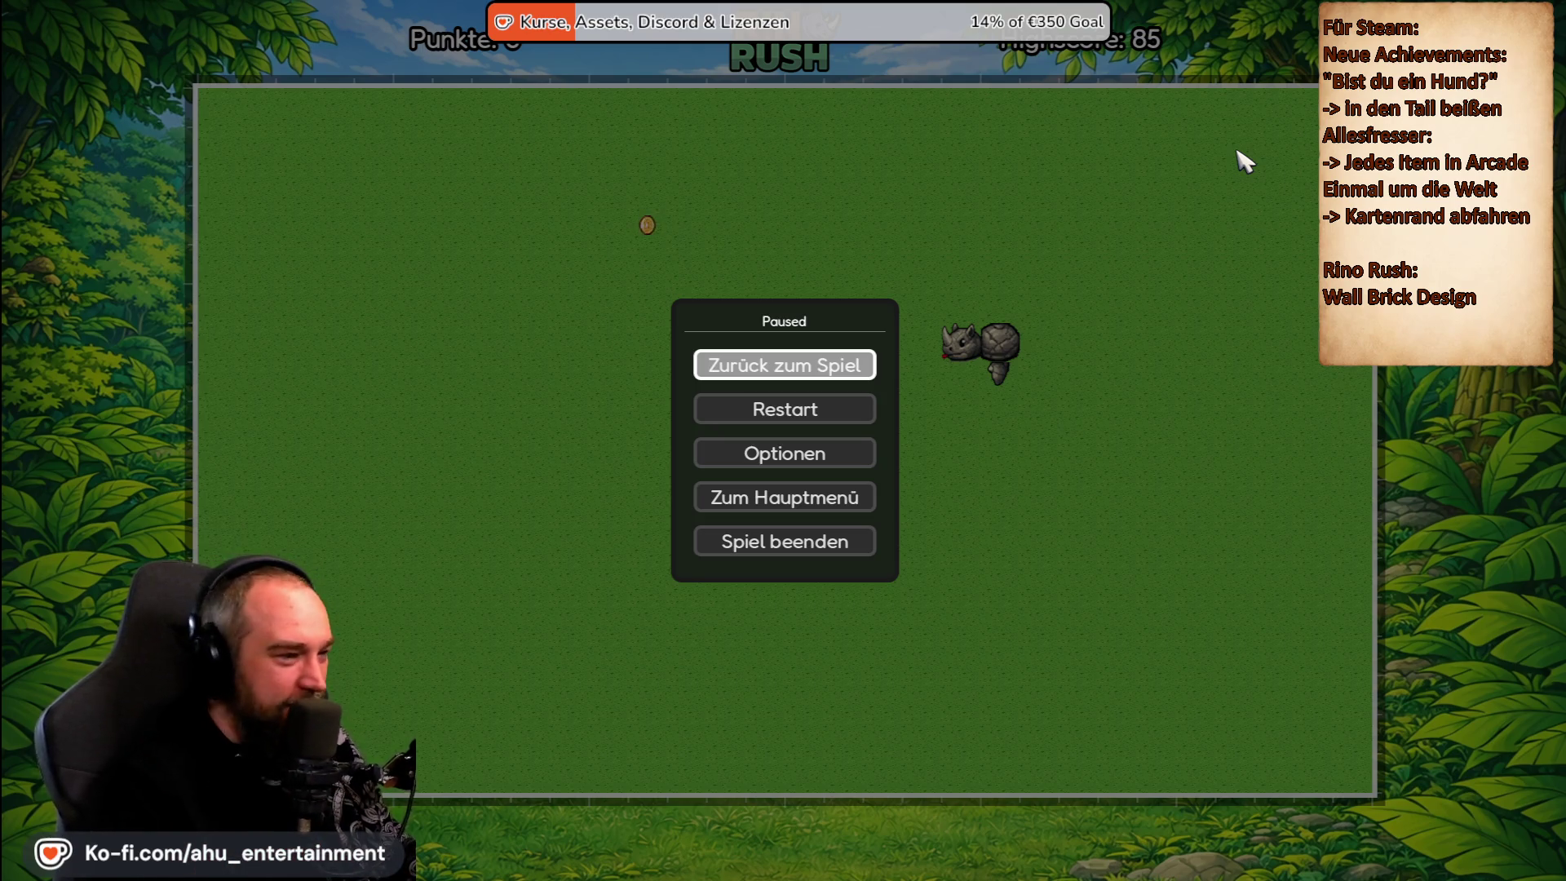
key("Down")
key("Down")
key("Down")
key("Return")
key("Return")
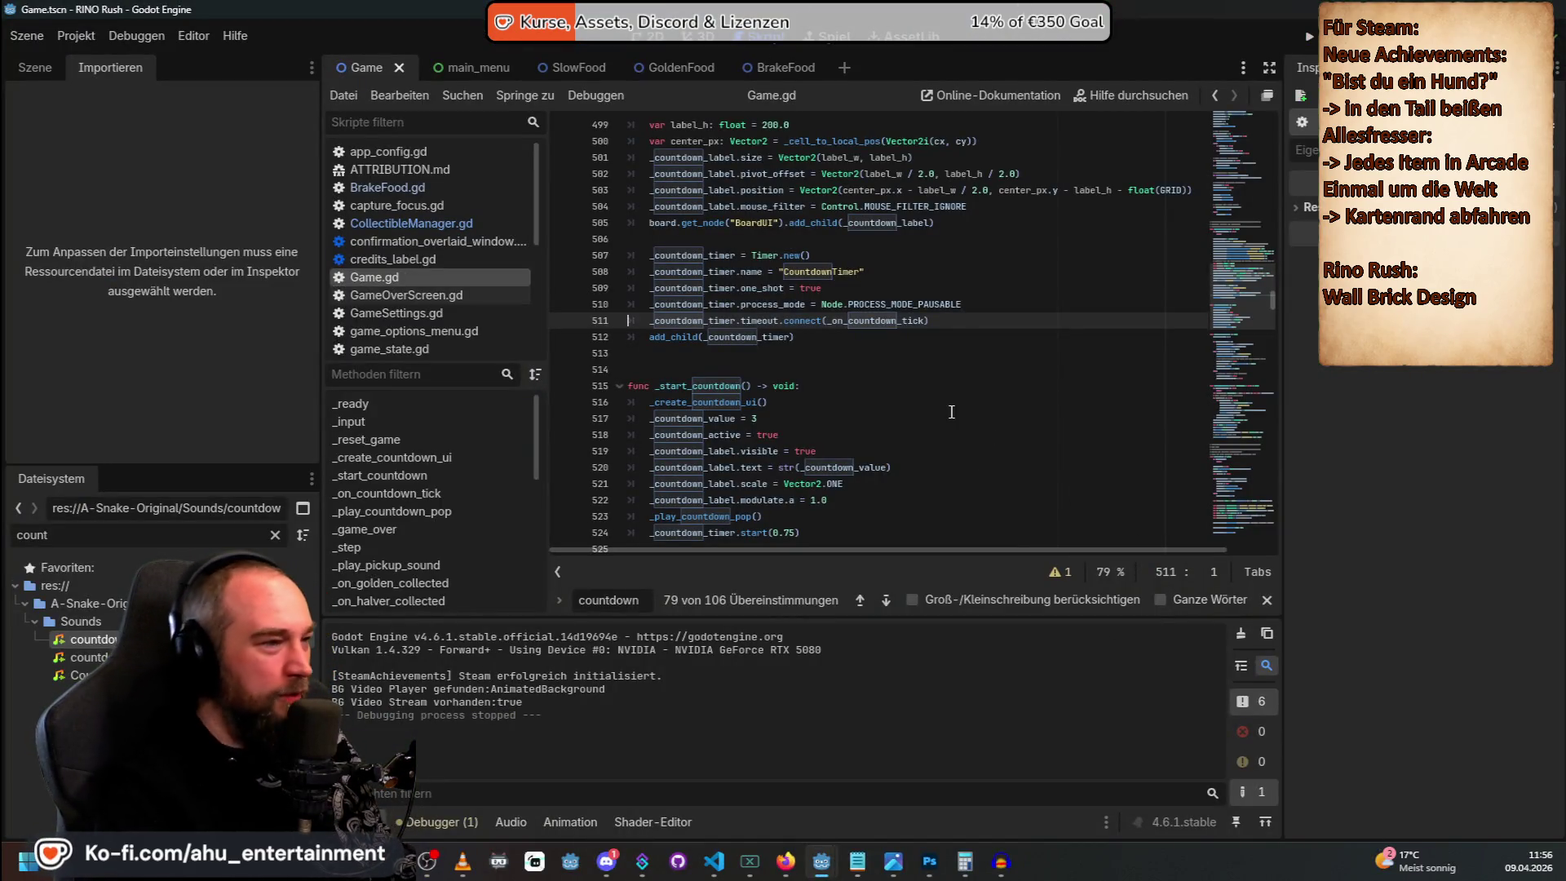
Commit the Game.gd change as 'countdown ist pausierbar' and sync it to the remote.
left_click(35, 68)
key("alt+Tab")
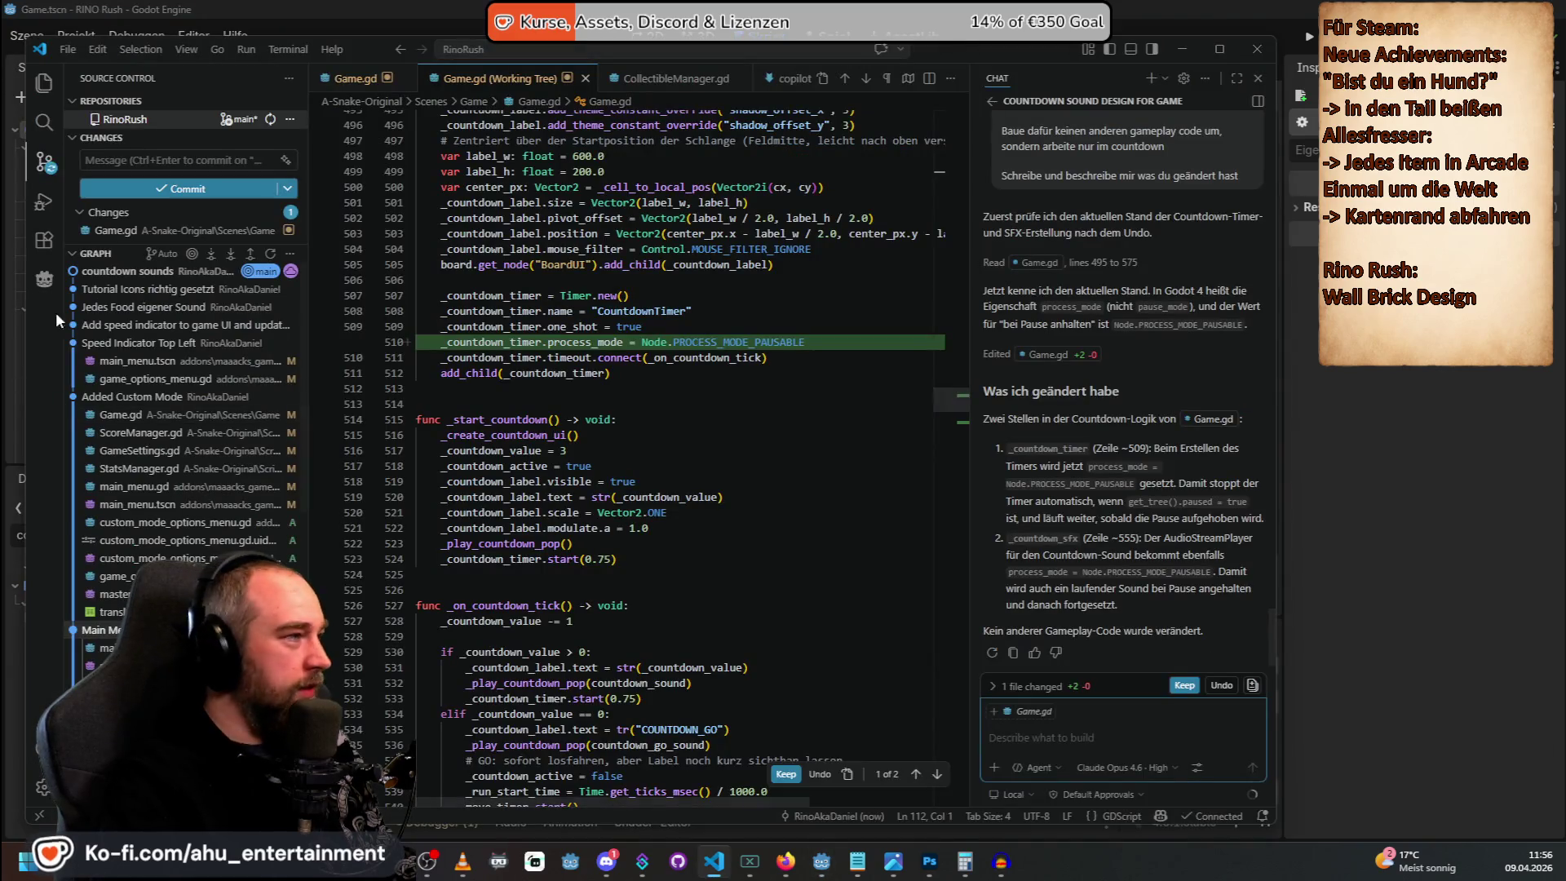
left_click(147, 160)
type("countdown ist pausierbar")
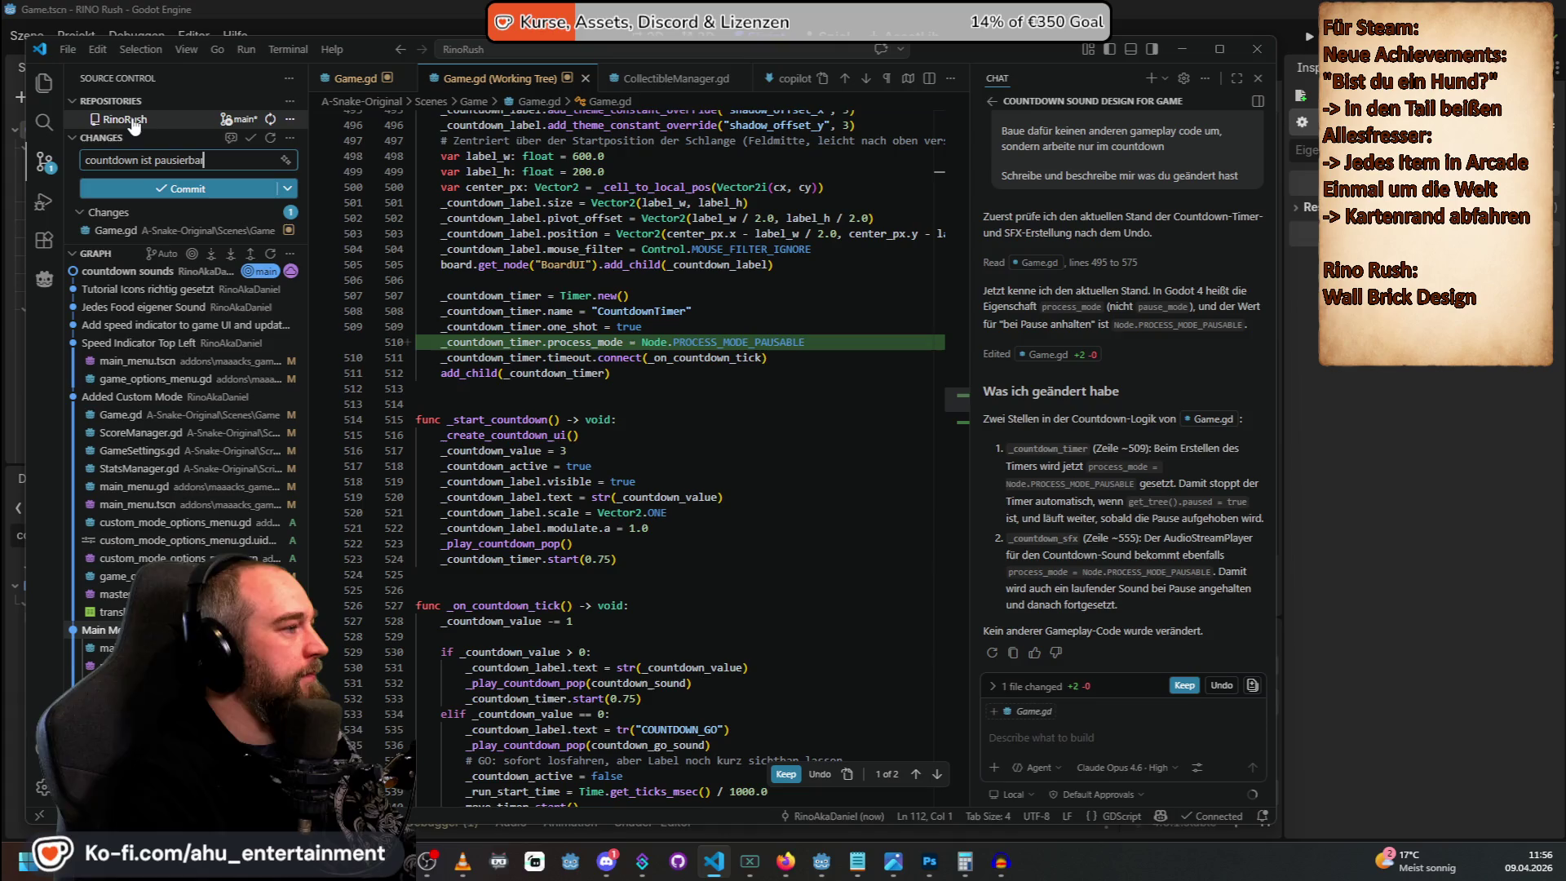
key("ctrl+Return")
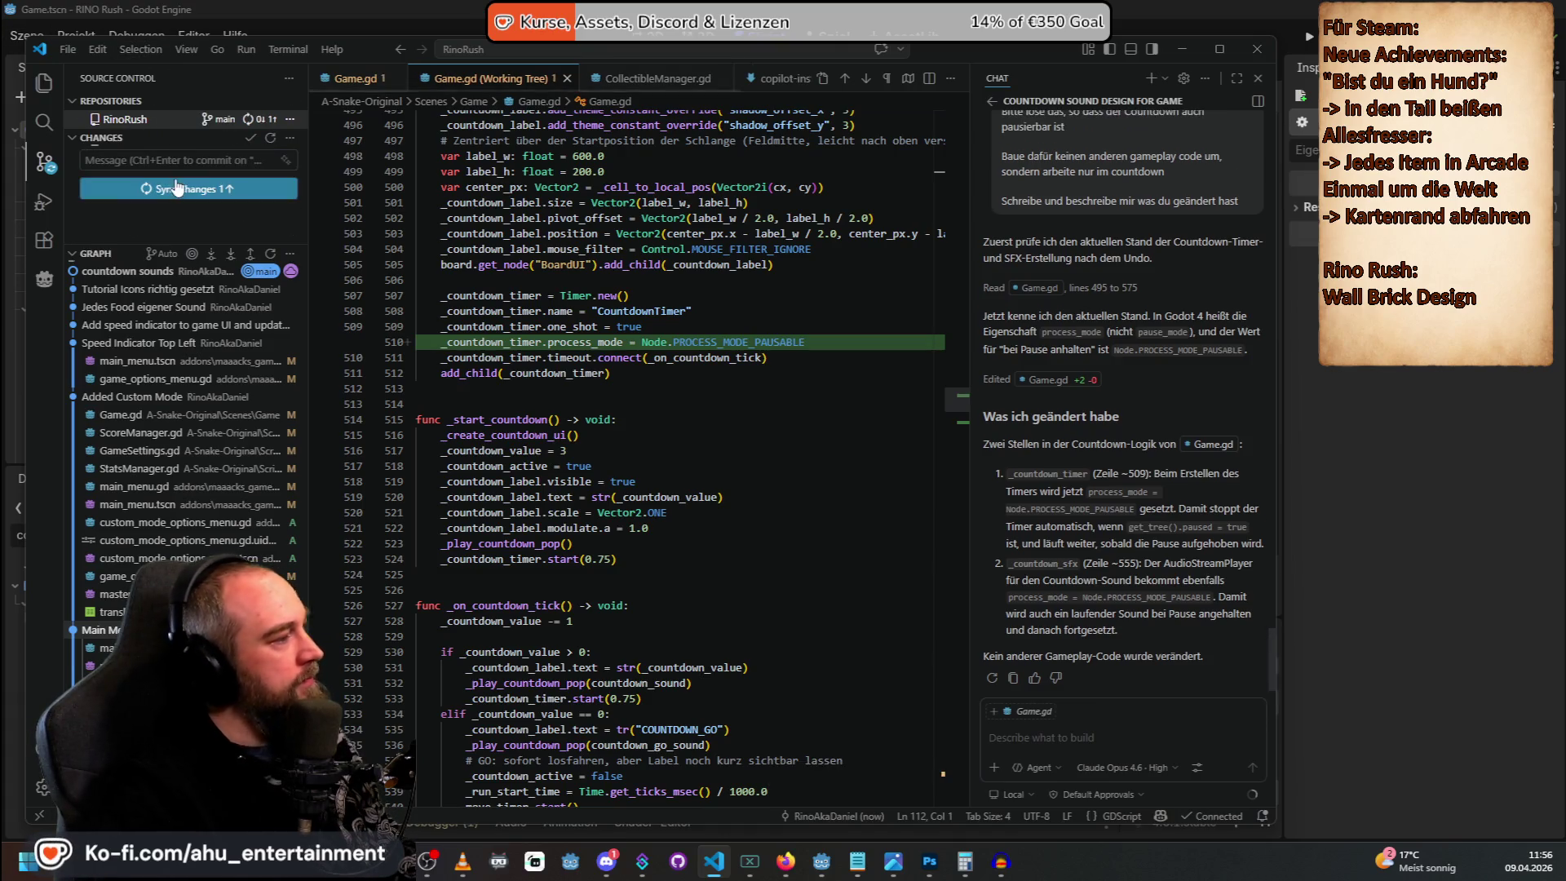
left_click(204, 193)
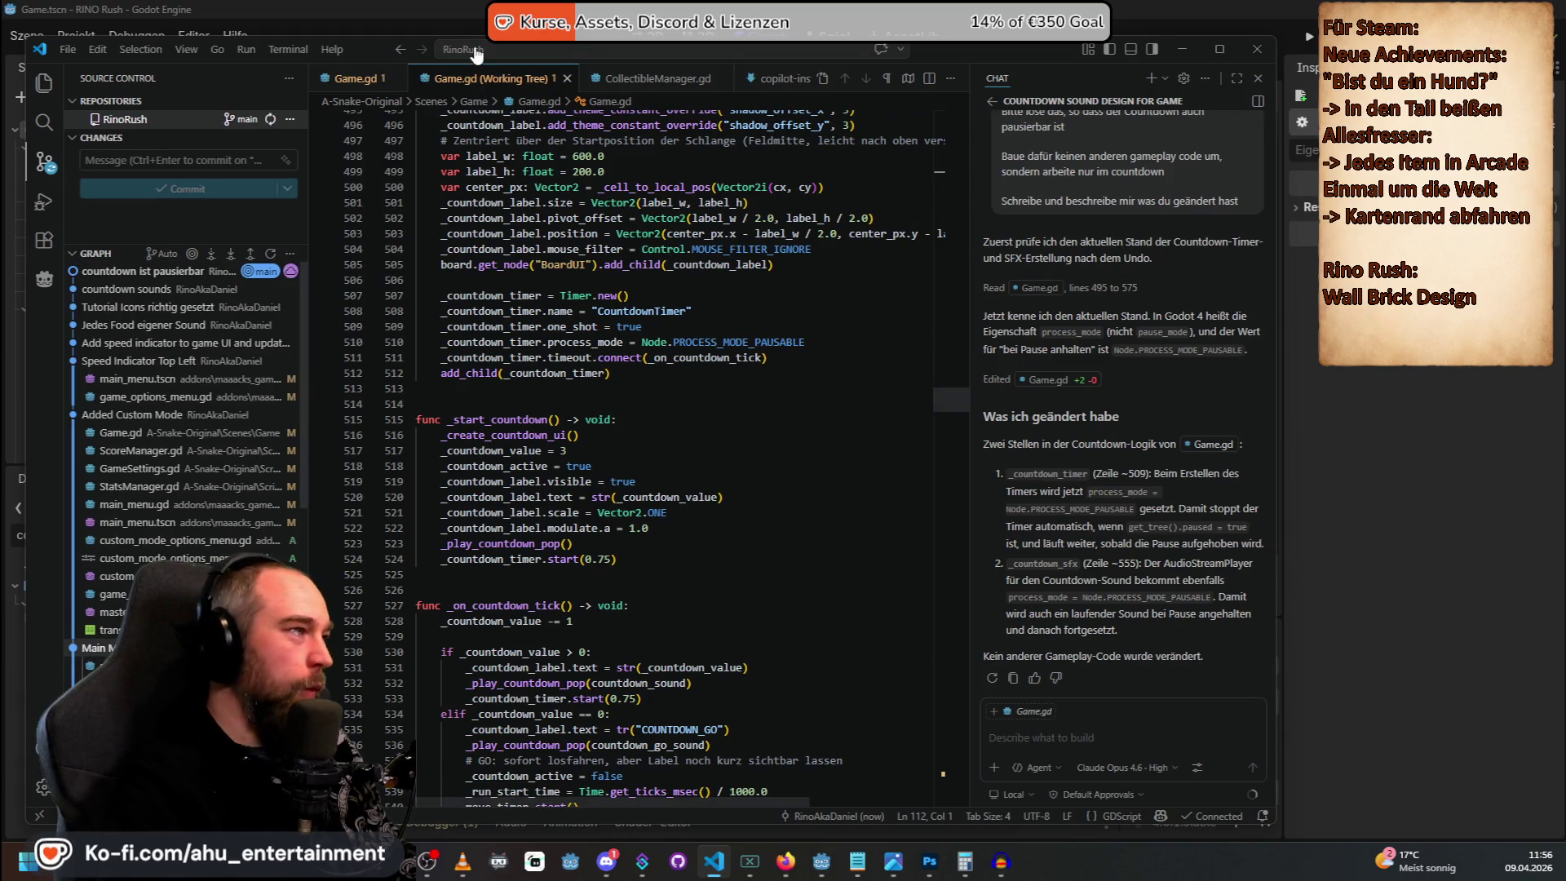
Shift the VS Code window right and bring the Godot editor back to the front.
mouse_move(947, 57)
left_mouse_down()
mouse_move(1134, 54)
mouse_move(998, 62)
left_mouse_up()
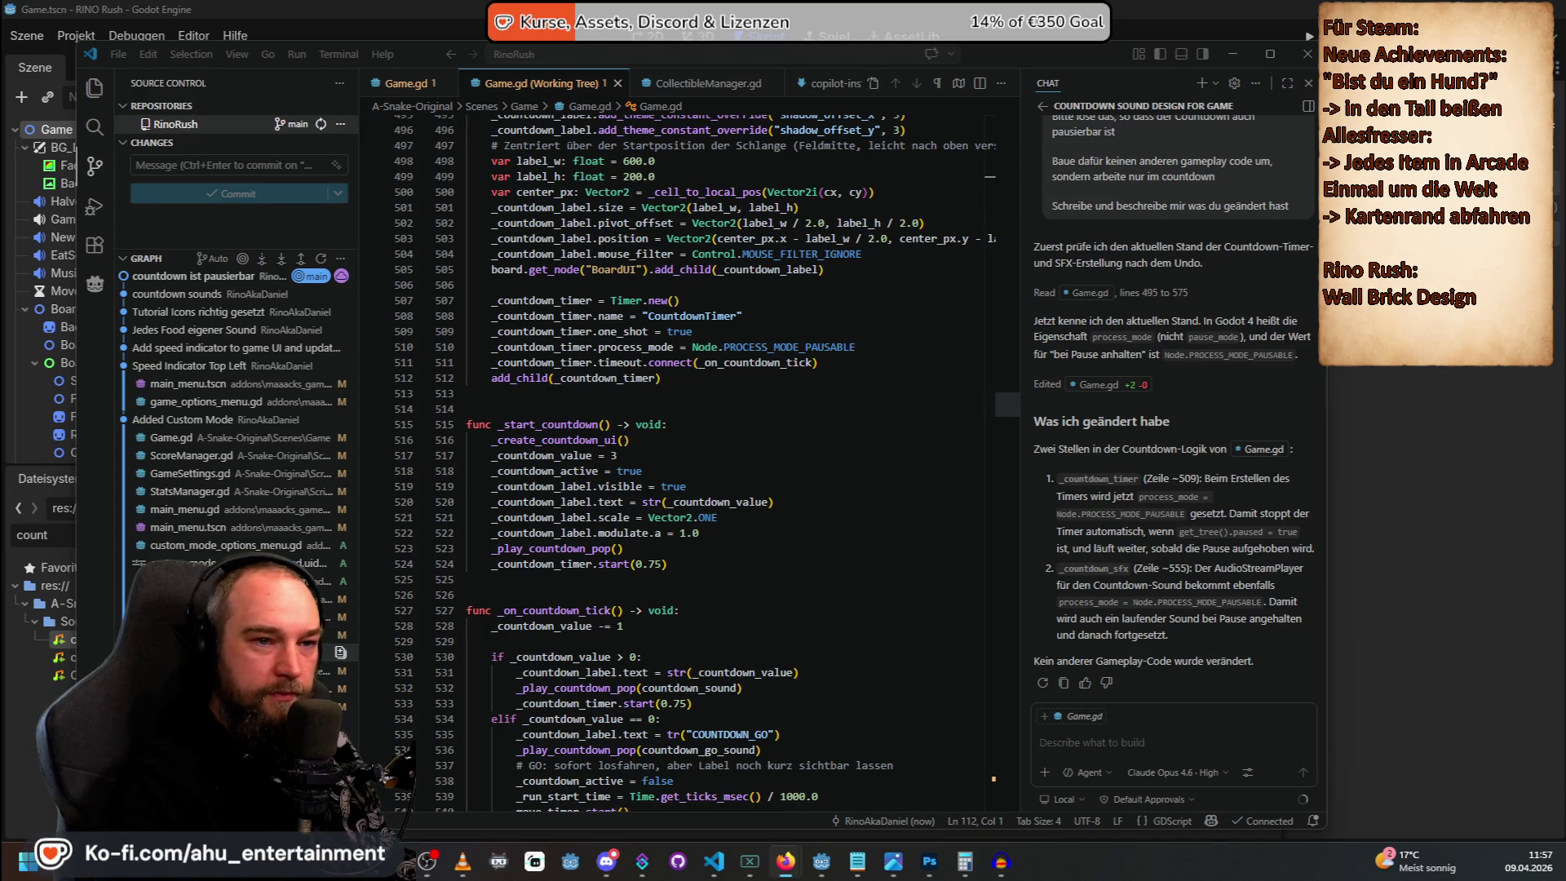
left_click_drag(1060, 55, 1093, 54)
left_click(1061, 7)
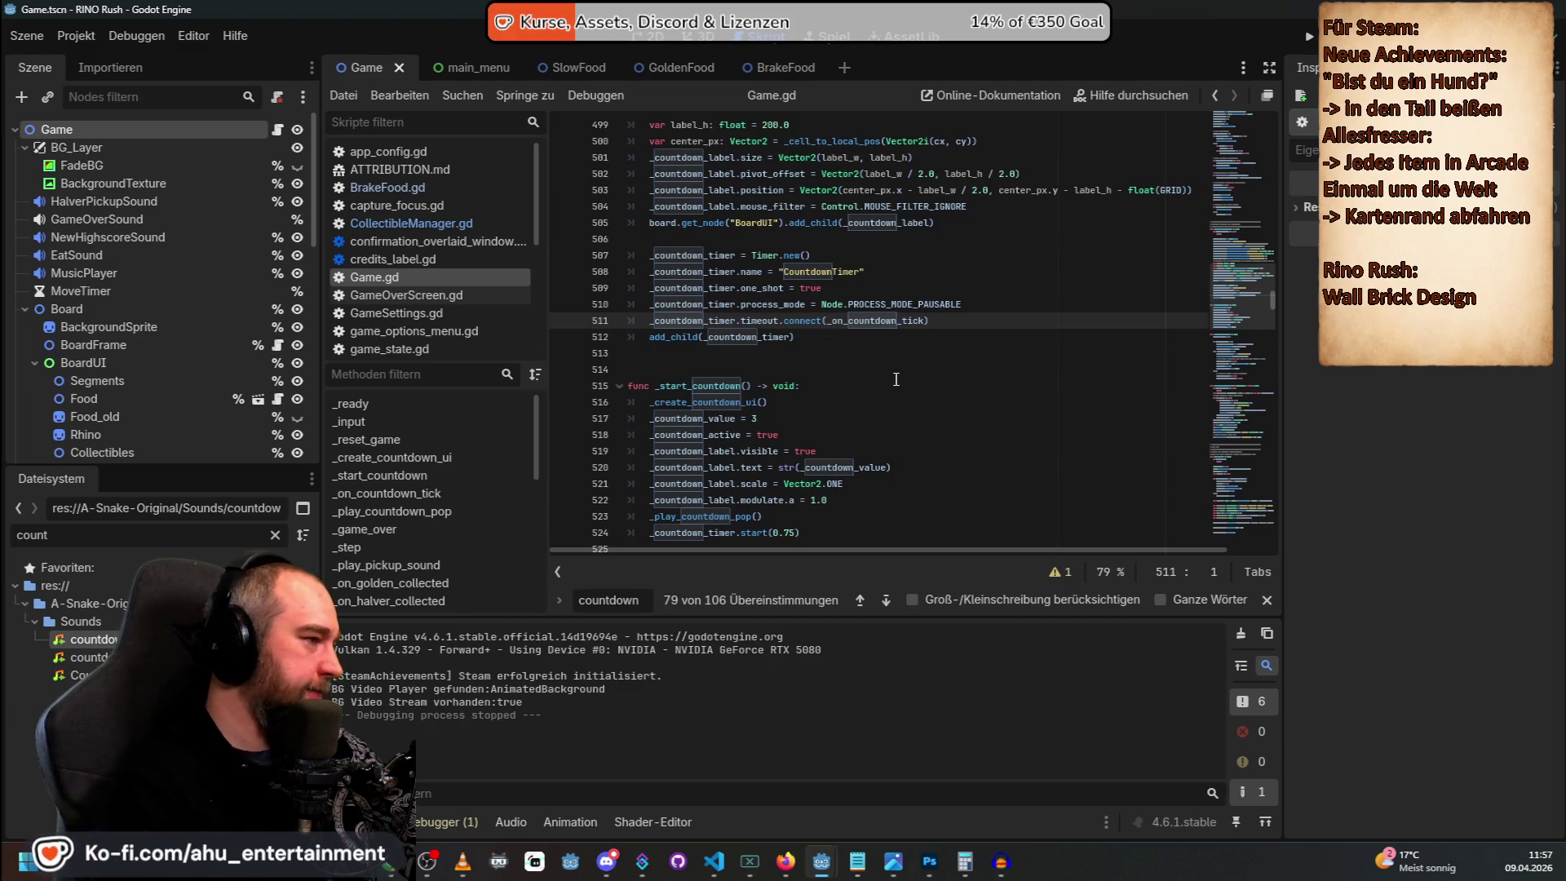
Scroll Game.gd from its header comments through the constants, then bring VS Code forward.
scroll(846, 302, "down", 3)
scroll(845, 302, "down", 20)
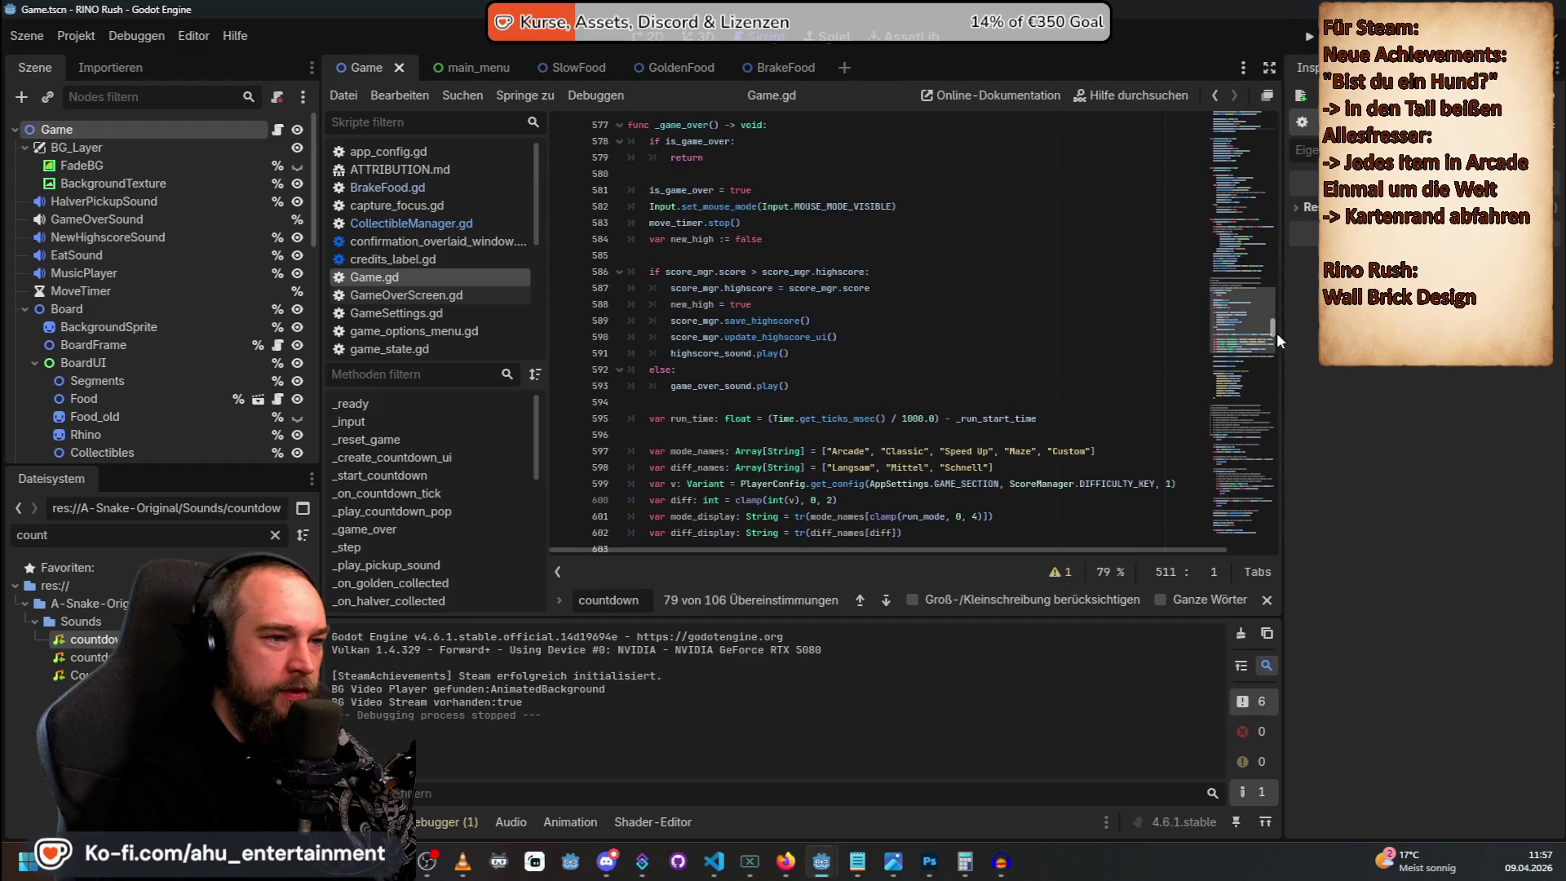
left_click_drag(1270, 326, 1280, 115)
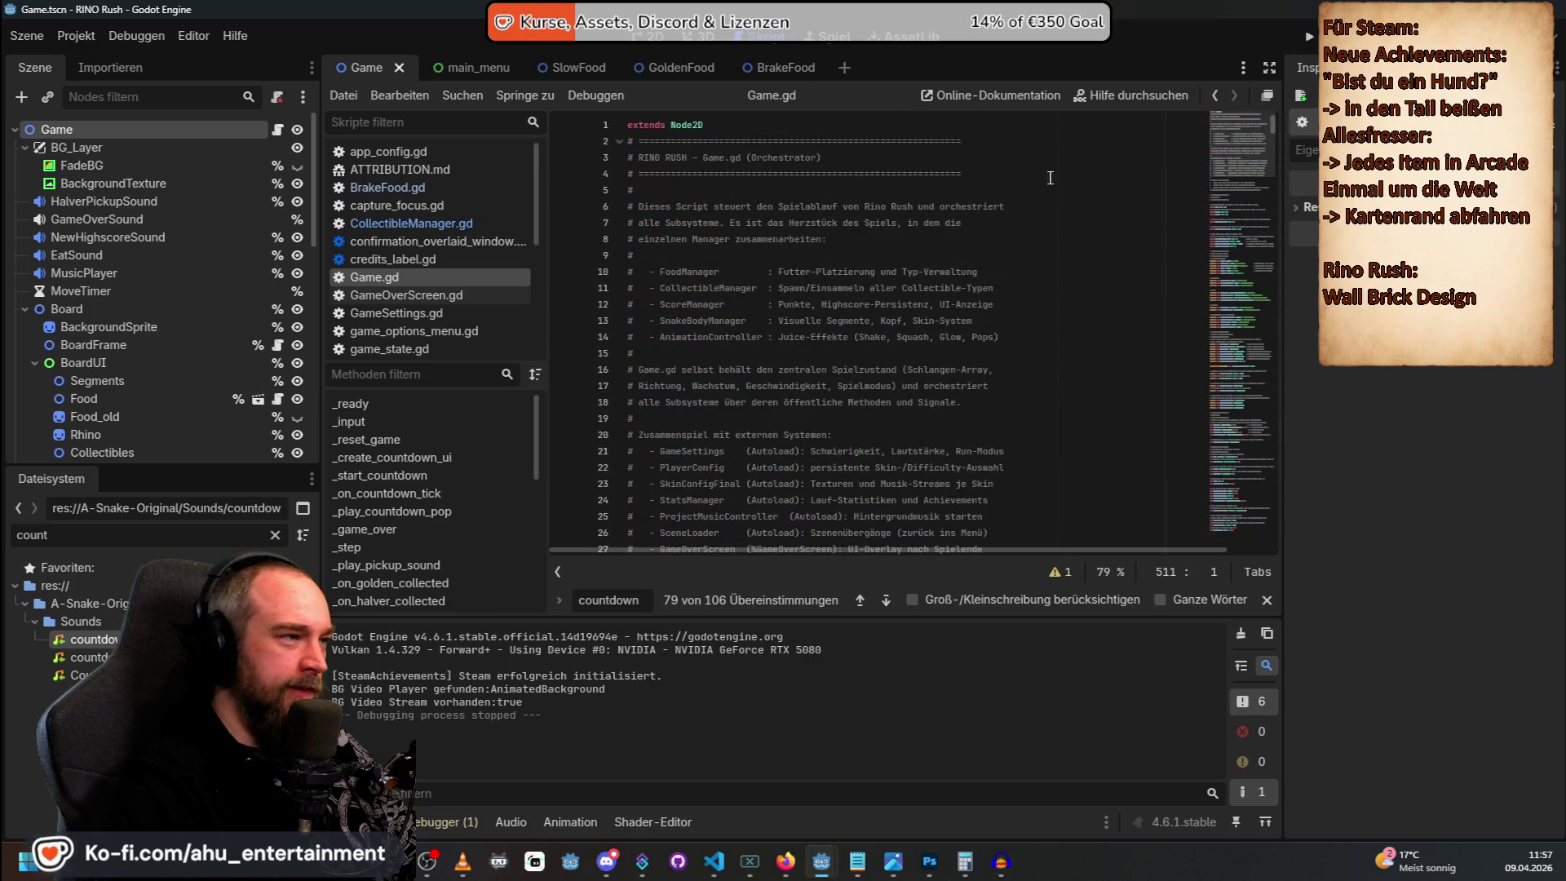
scroll(897, 317, "down", 12)
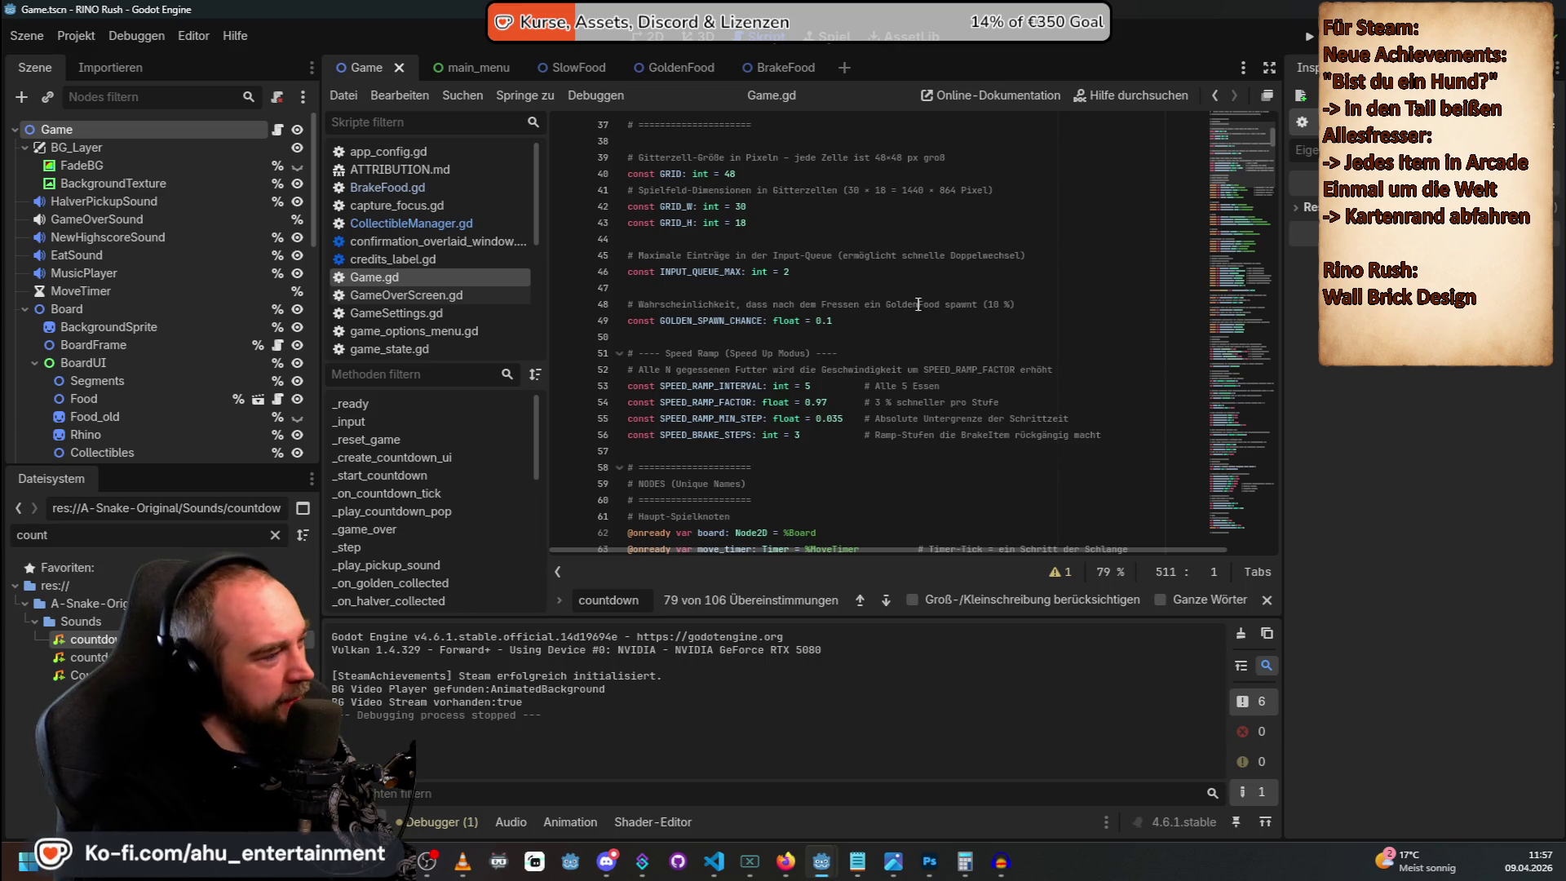
scroll(881, 346, "down", 1)
scroll(881, 355, "up", 6)
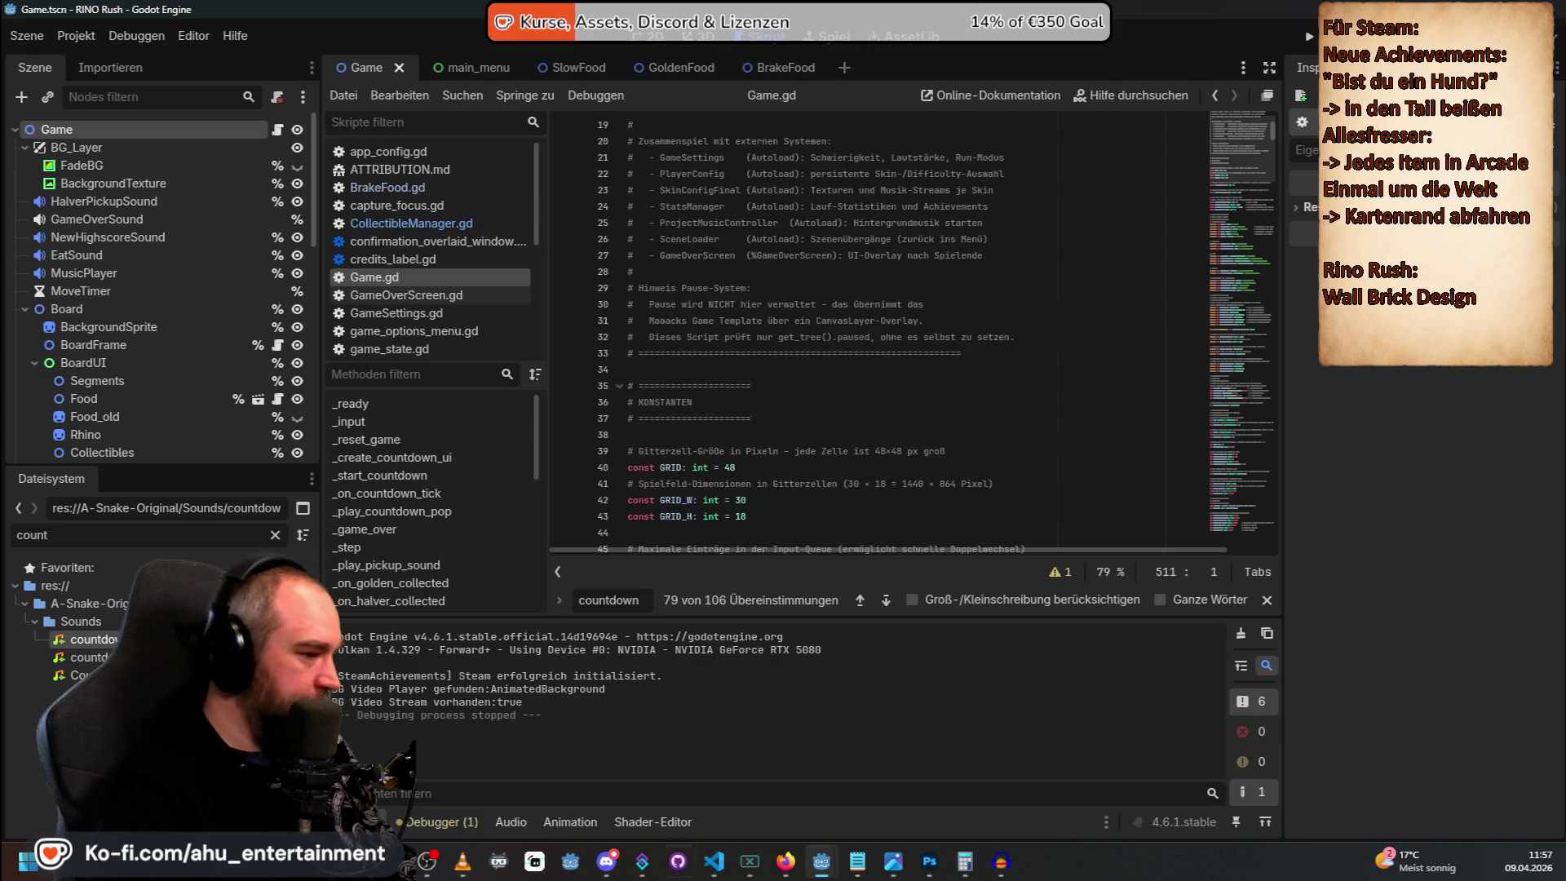
mouse_move(870, 872)
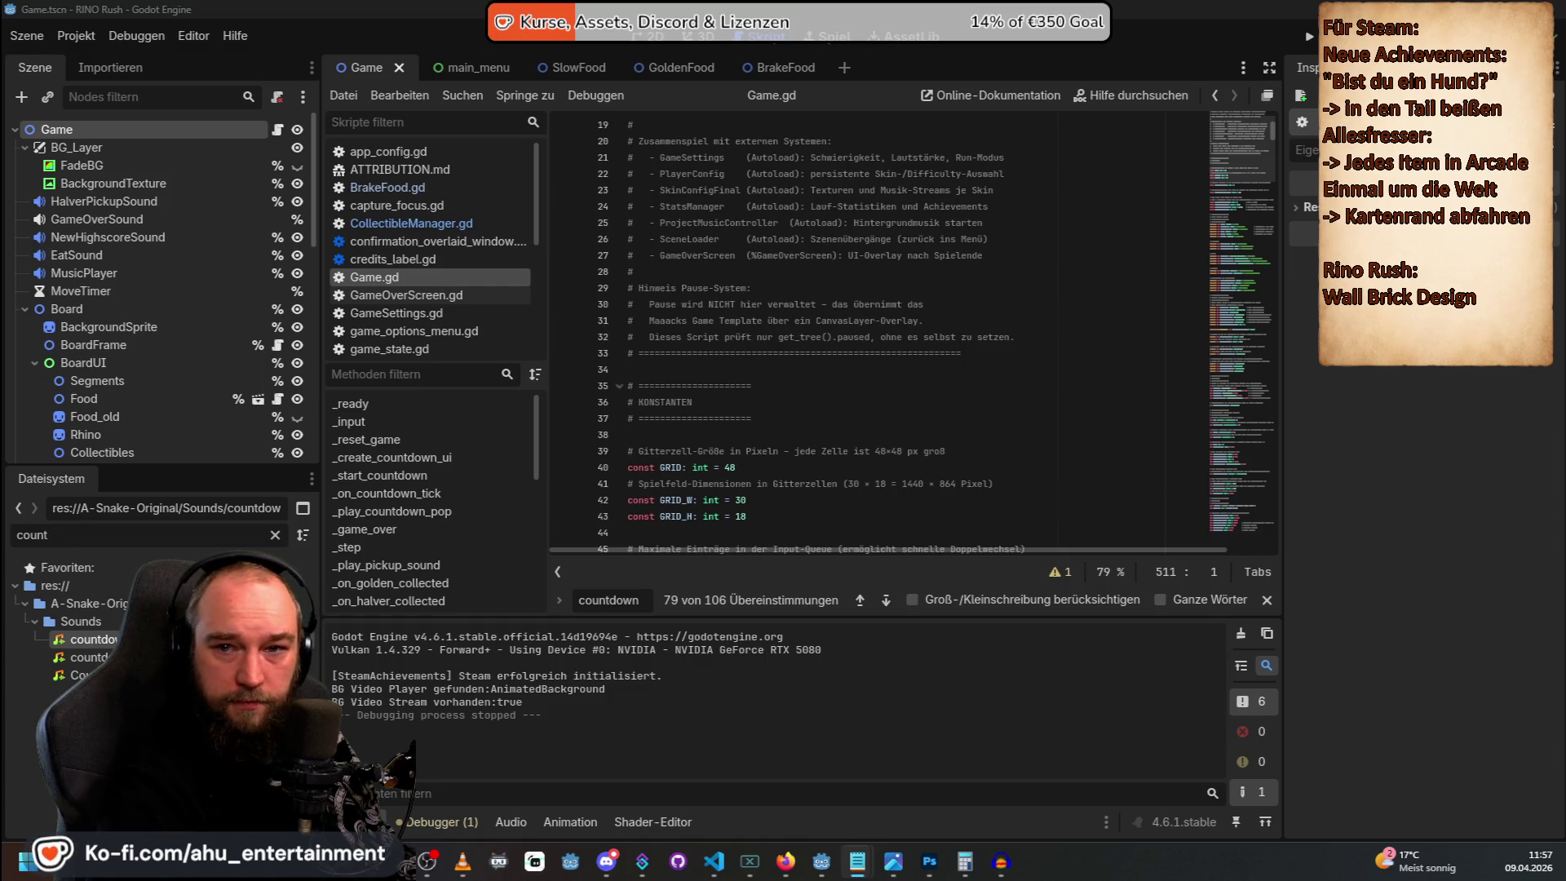
left_click(714, 861)
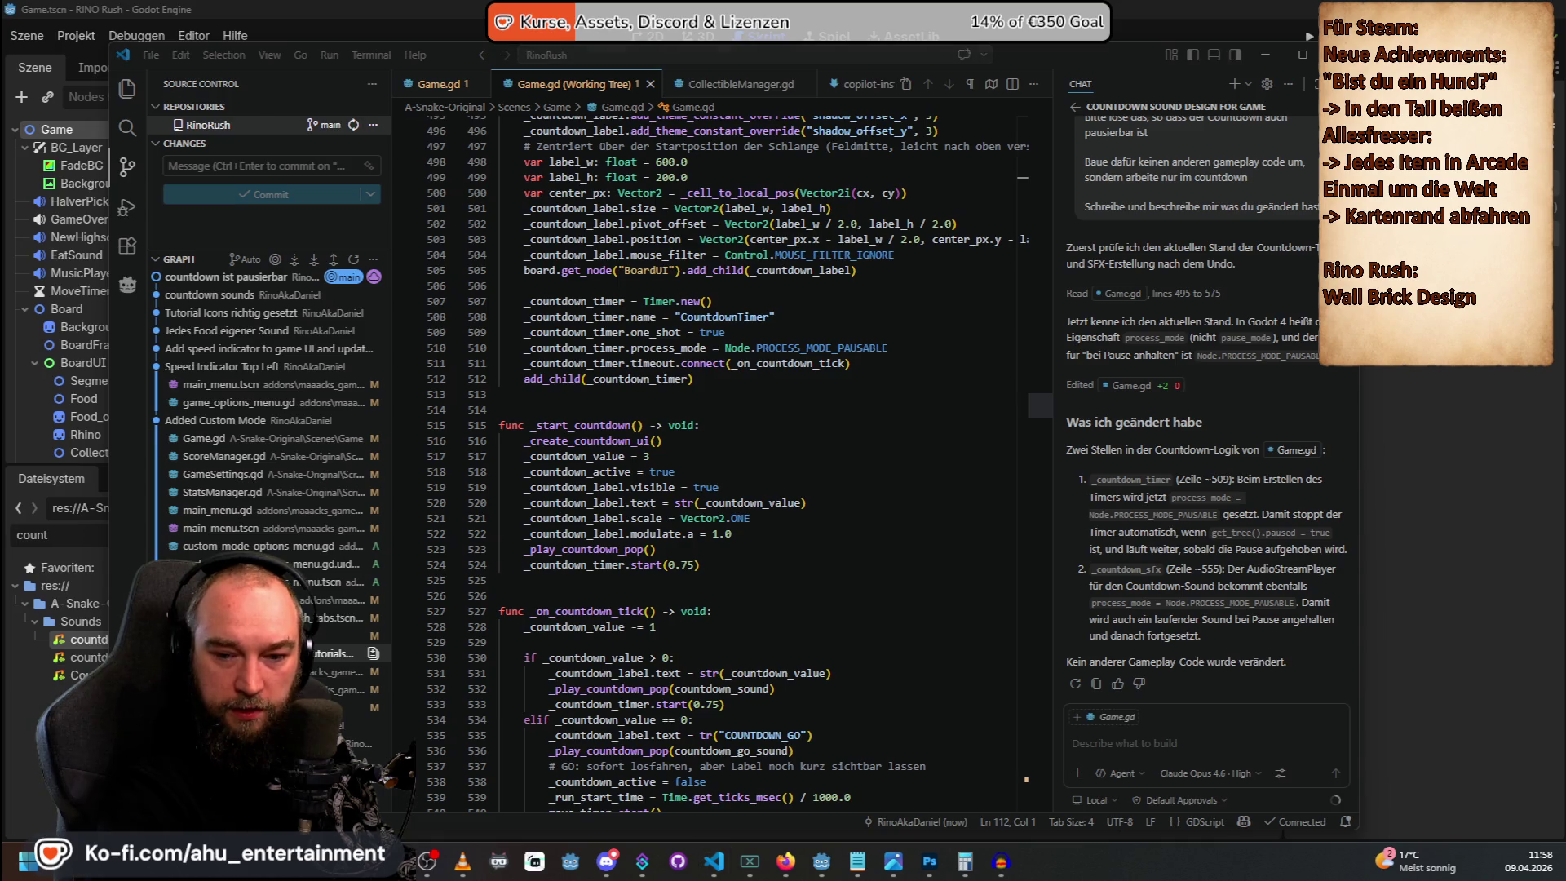
Clear all the old text from the Notepad note.
left_click(856, 861)
left_click(718, 275)
key("ctrl+a")
key("BackSpace")
Write the request for new achievements with German titles, system support and translations.
type("Ic")
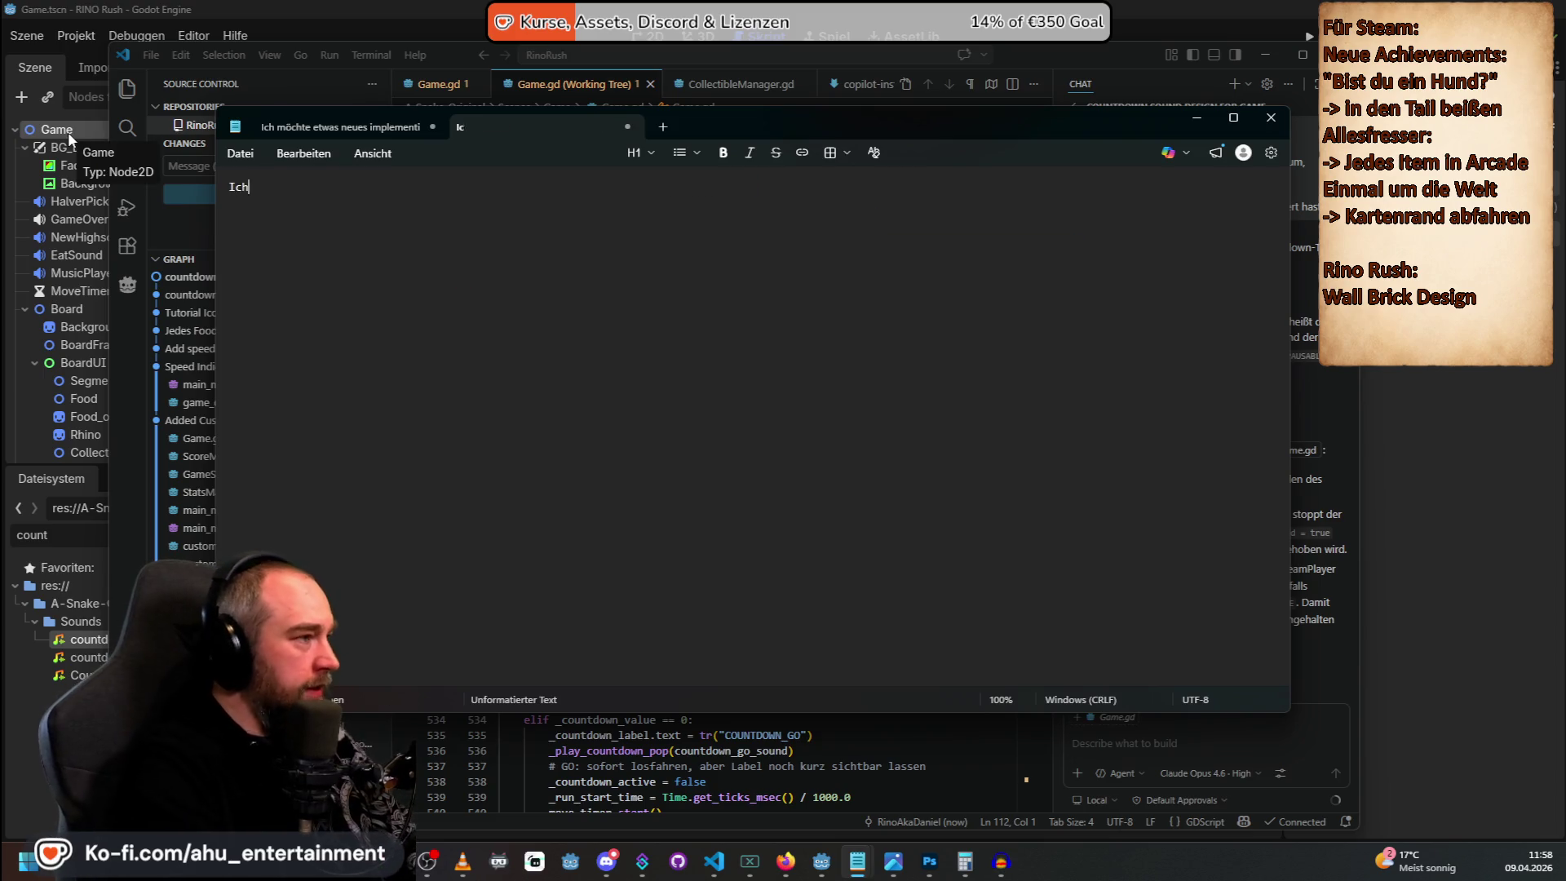
type("h möchte neue Achie")
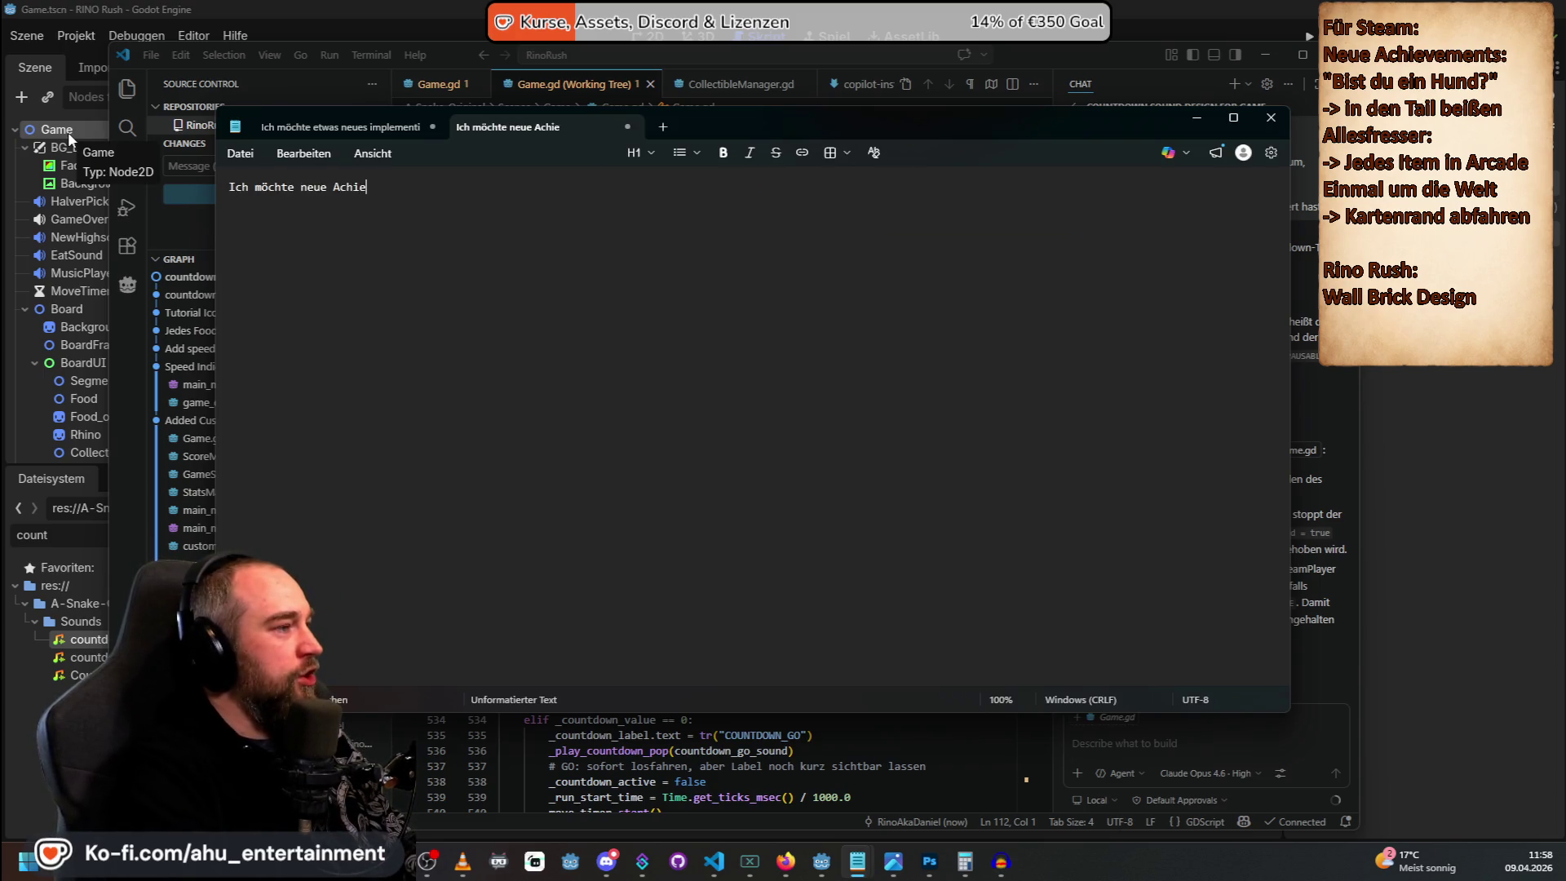
type("vements implem")
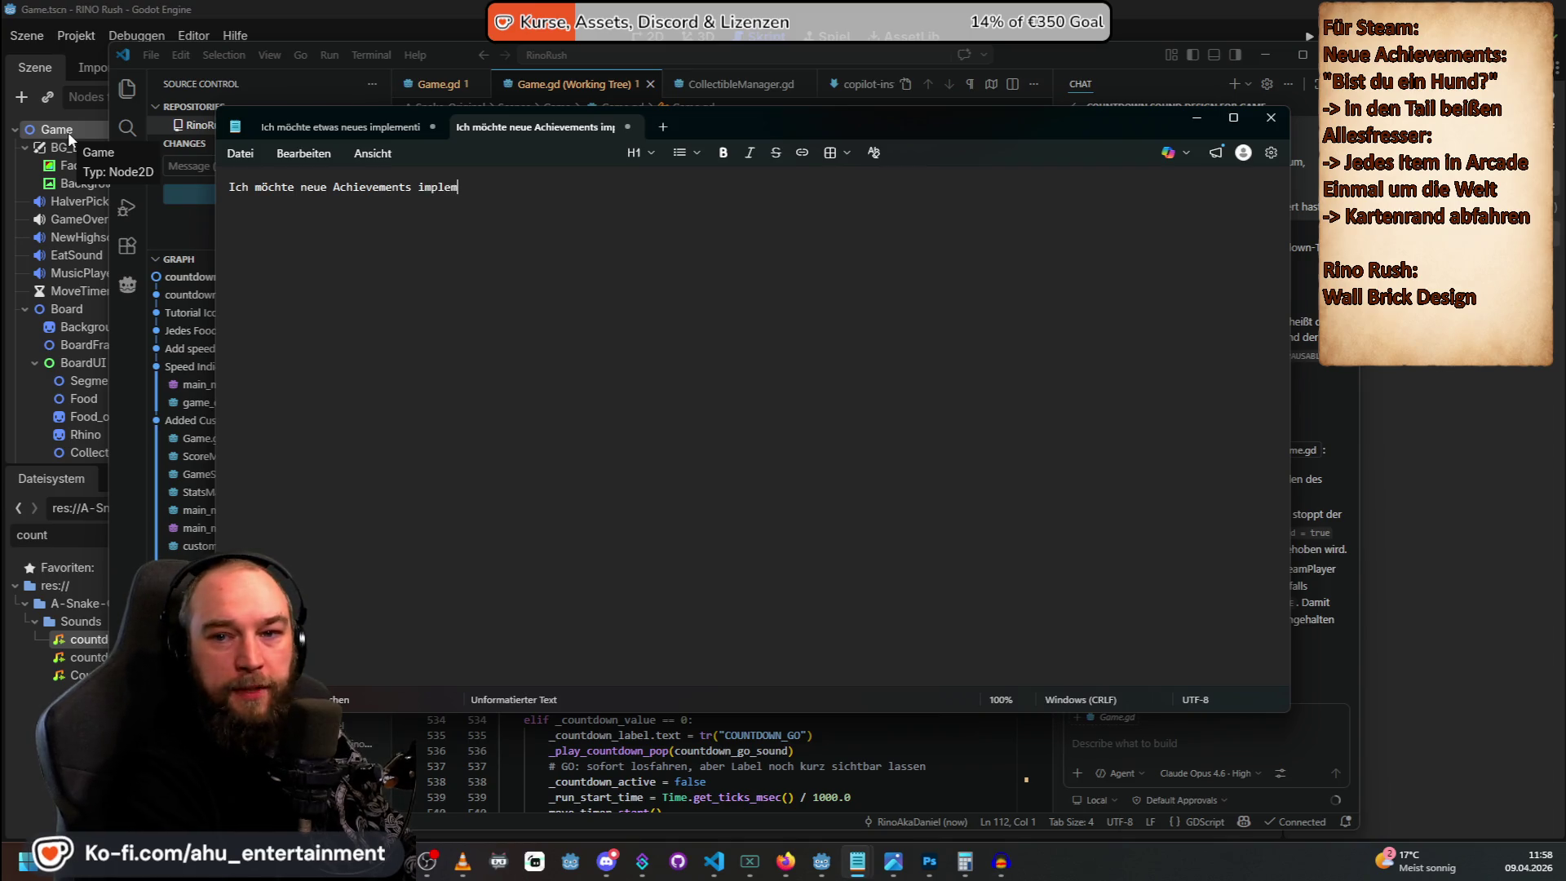
type("entieren")
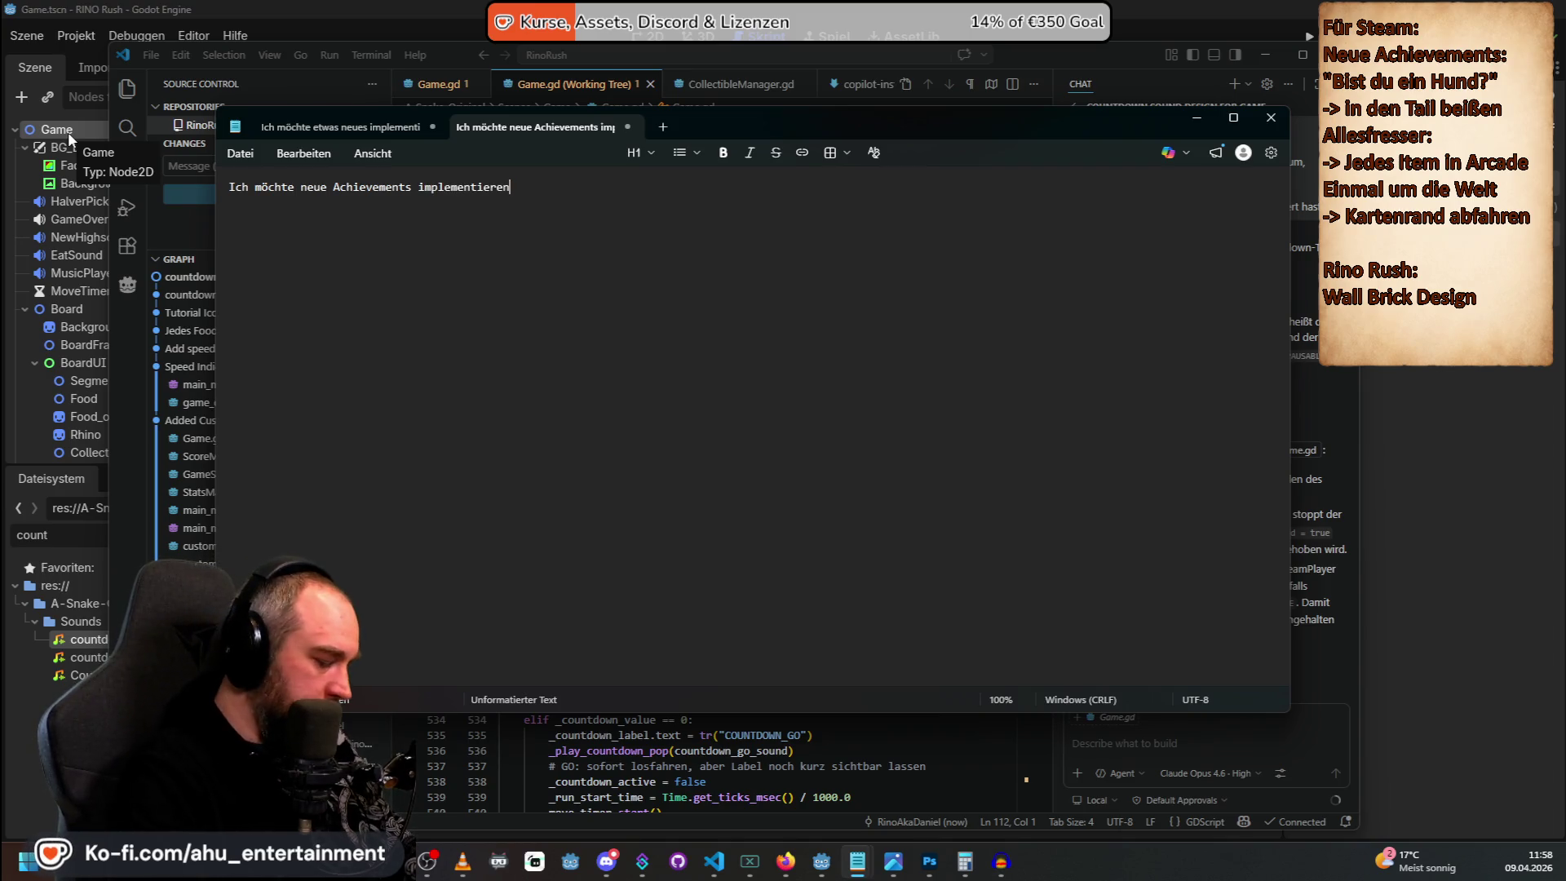
type(".")
key("Return")
type("Folgende Achievements sollen es sein")
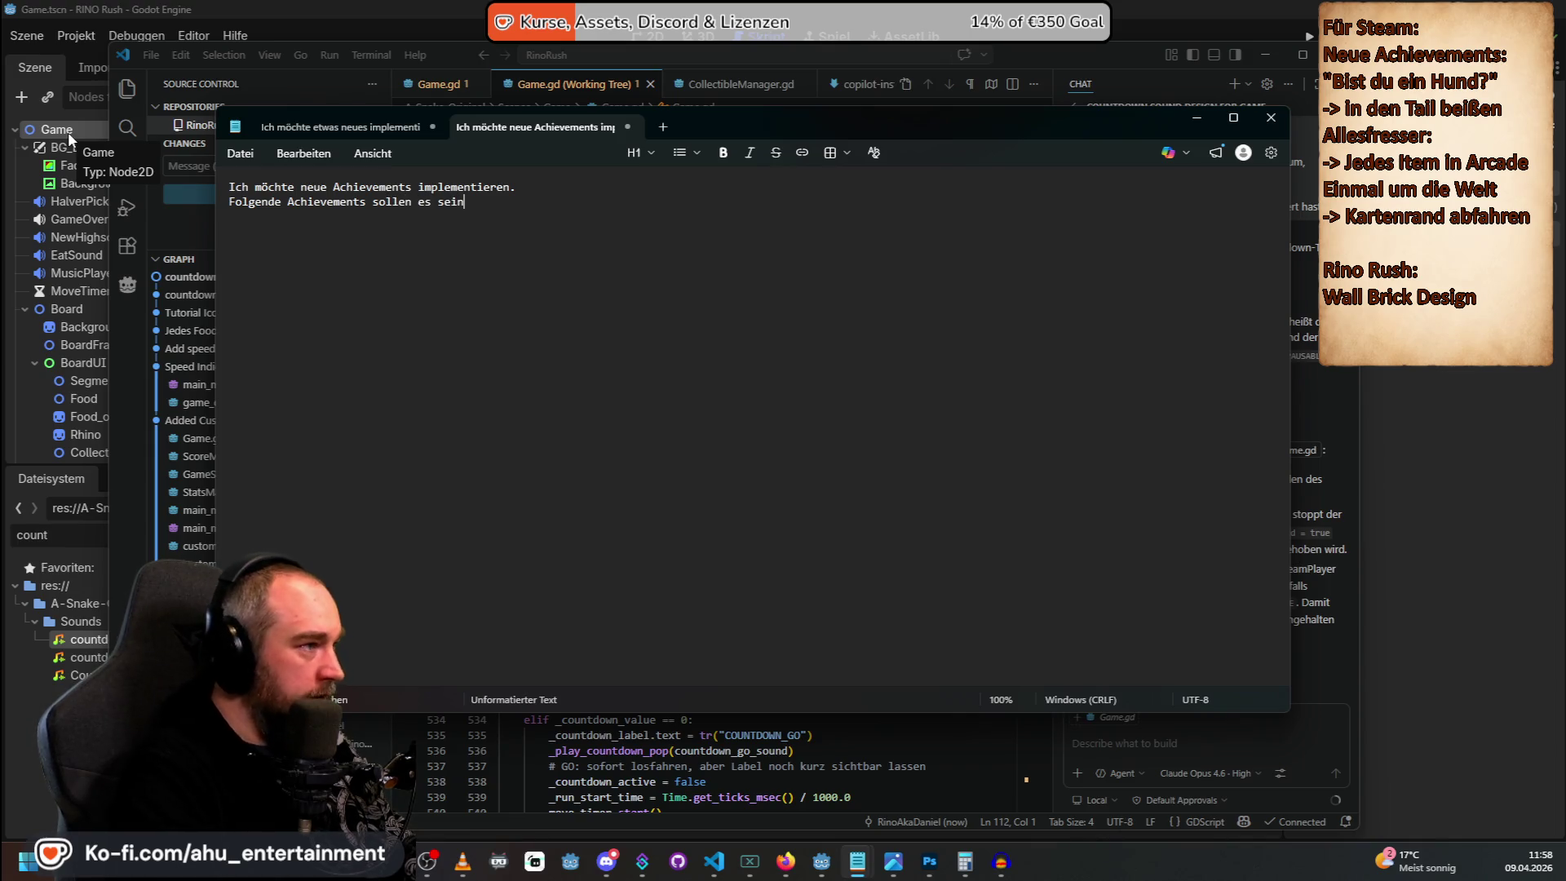
type(". Ich gebe dir diew")
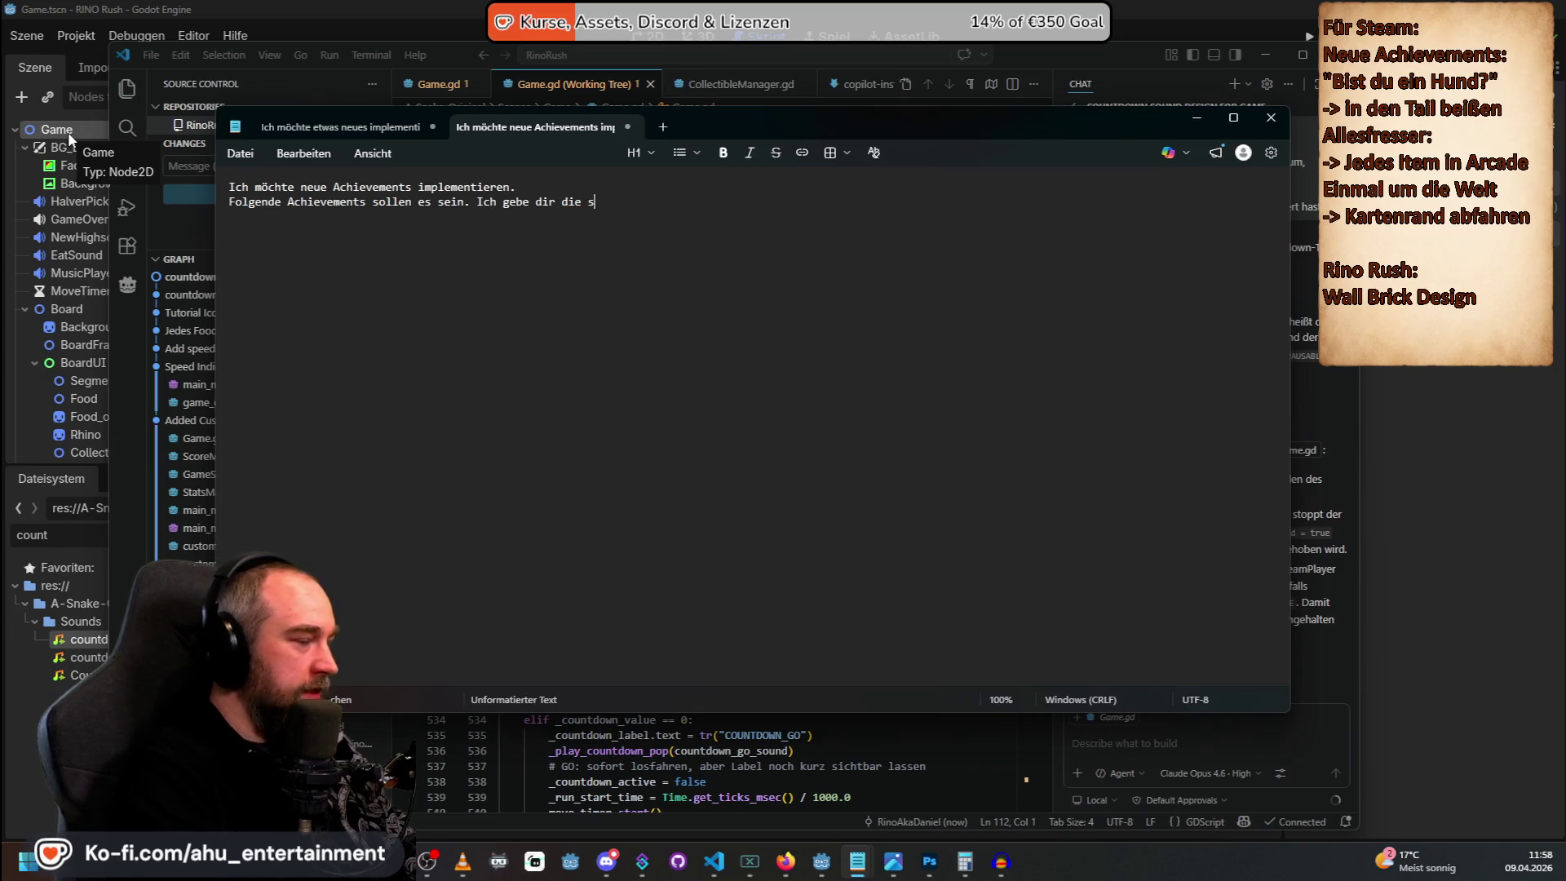
type("team ID dur")
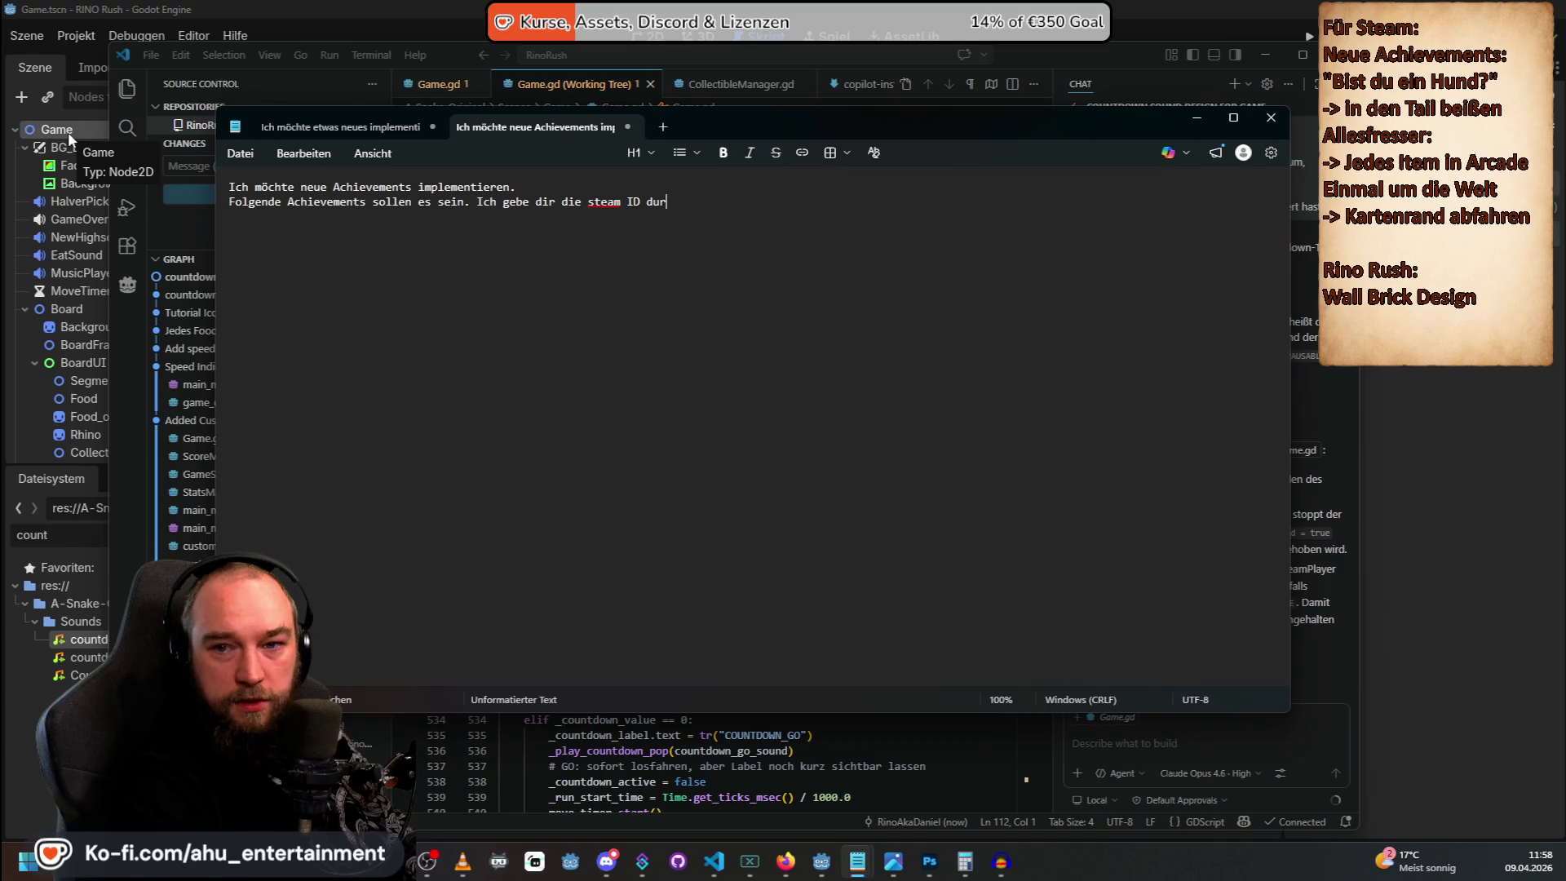
type("ch, dann den de")
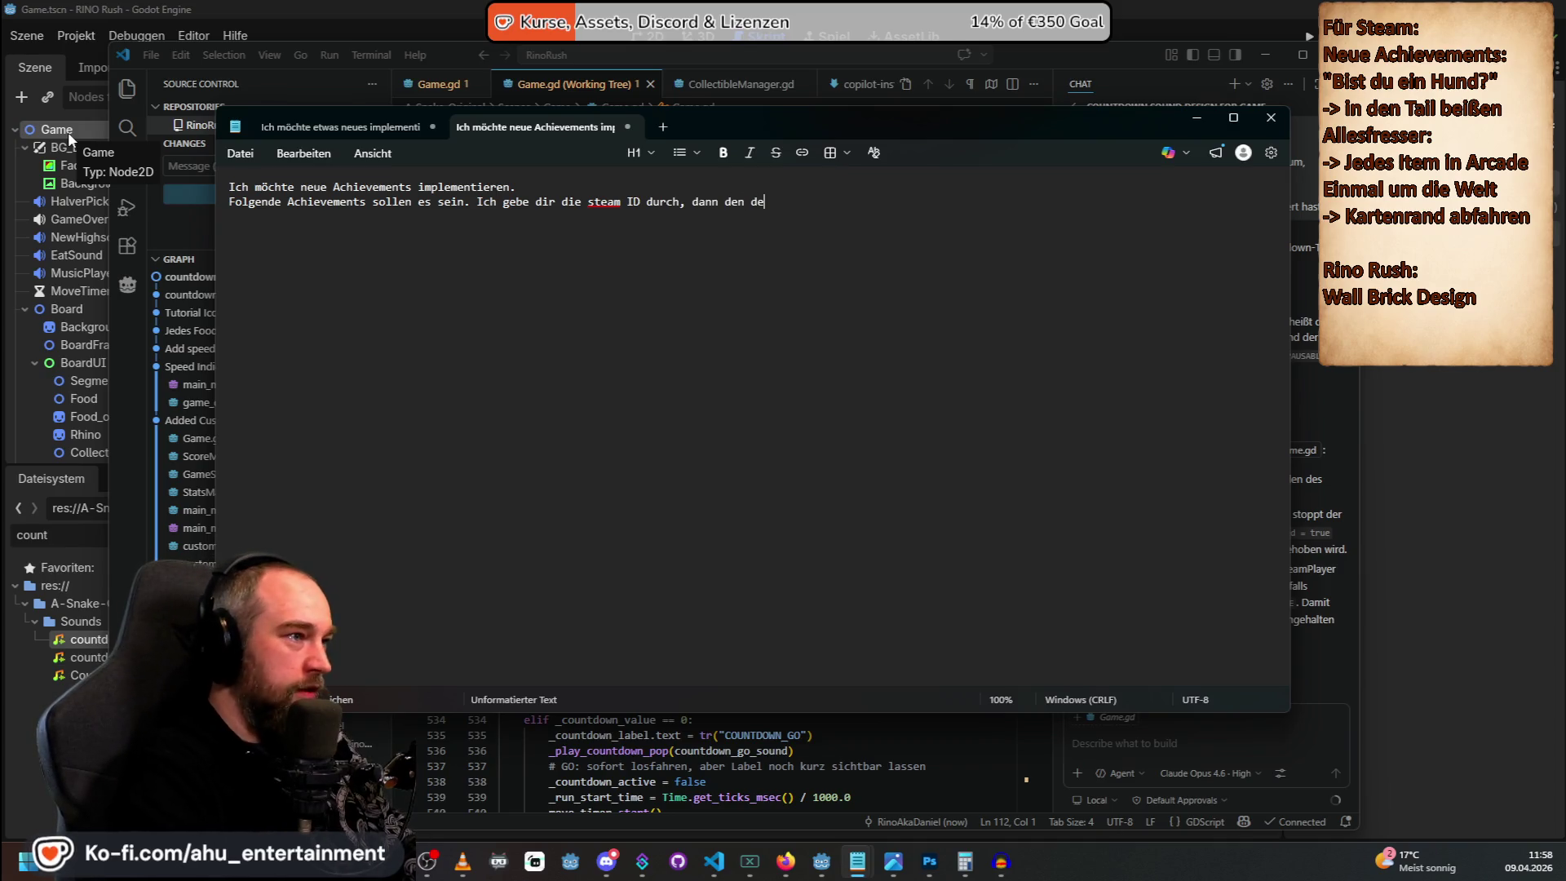
type("utschen Titel und die d")
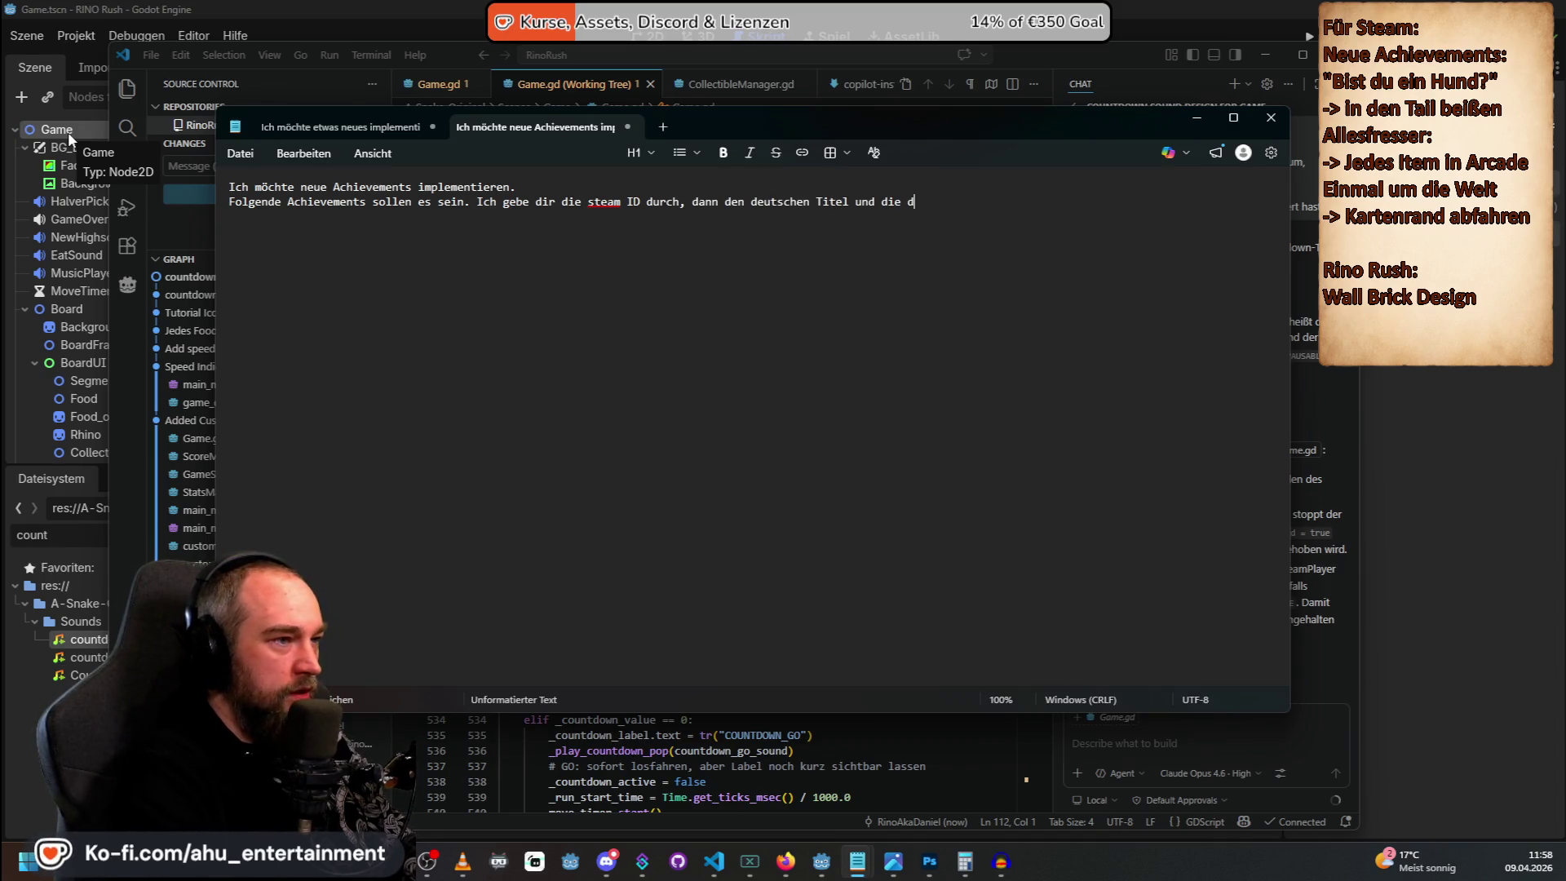
type("eutsche Be")
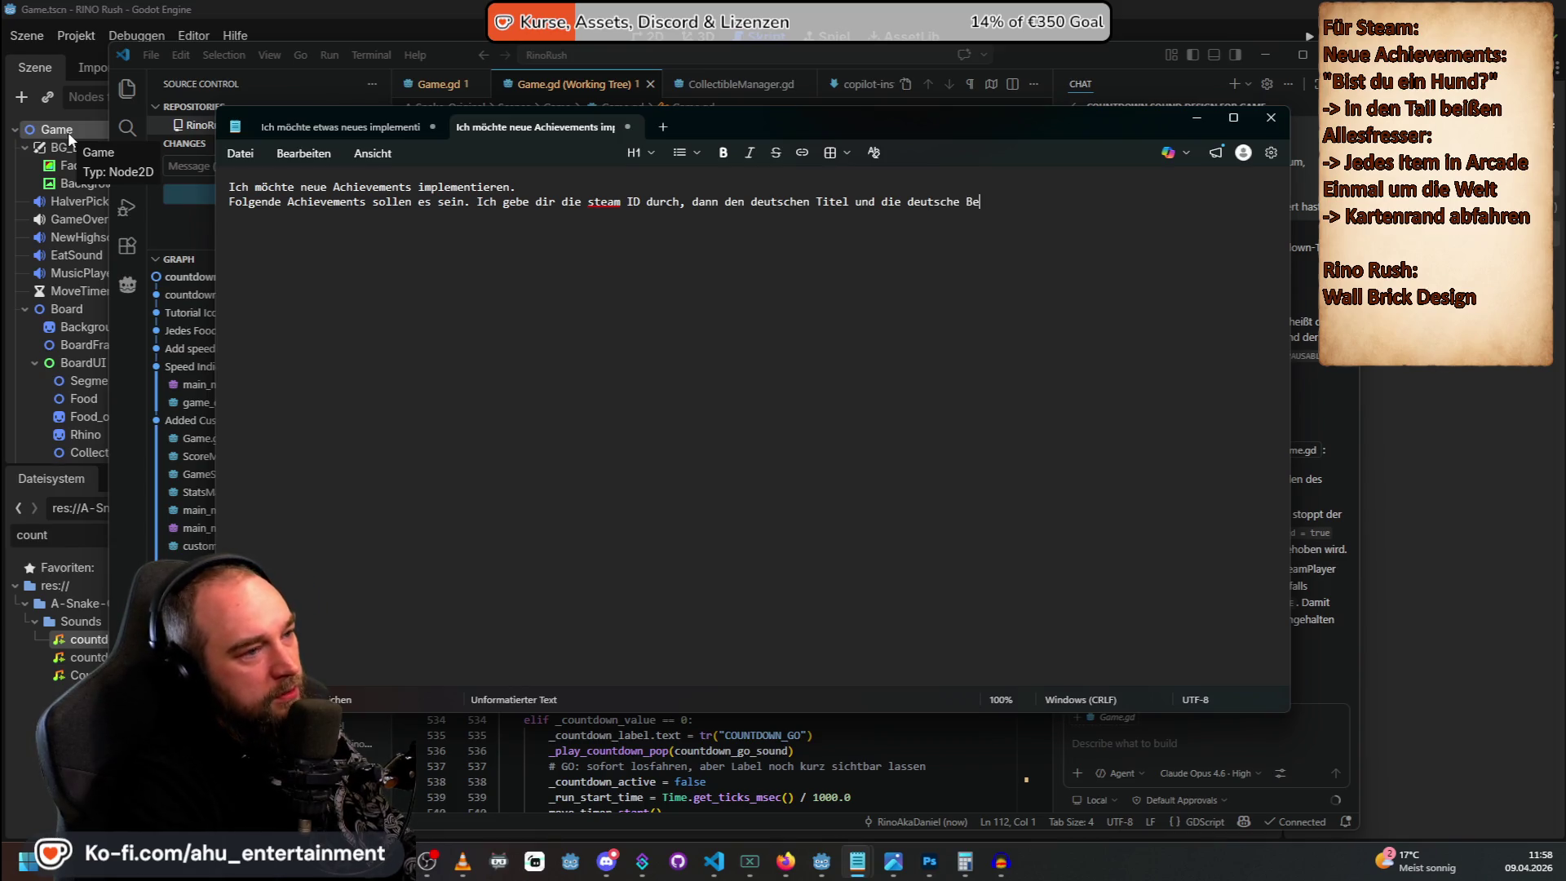
type("schreibung")
key("Return")
type("Füge")
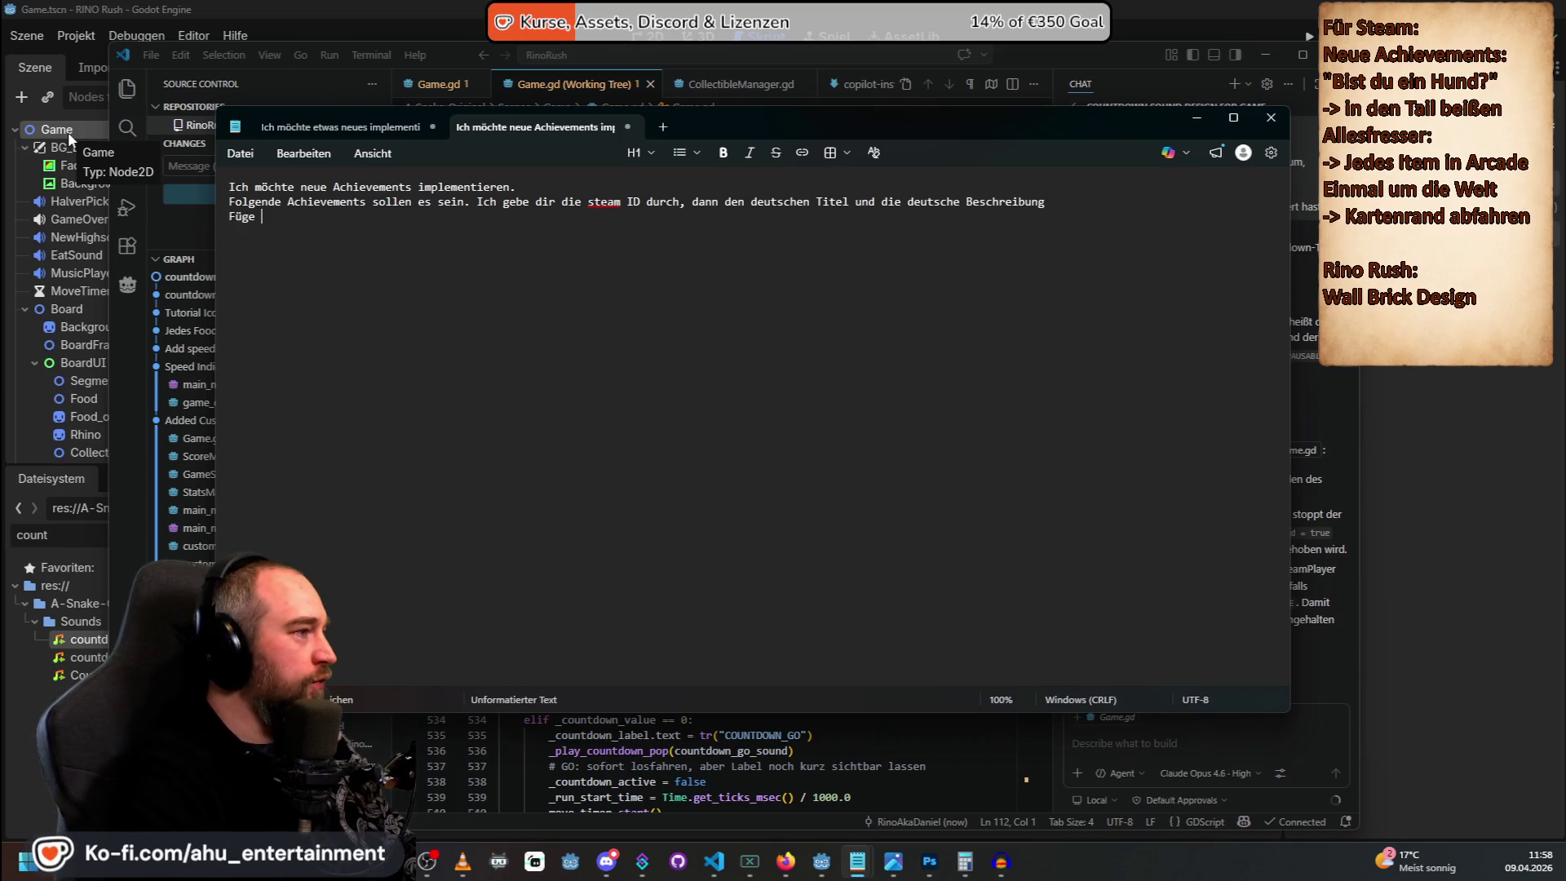
type(" die ")
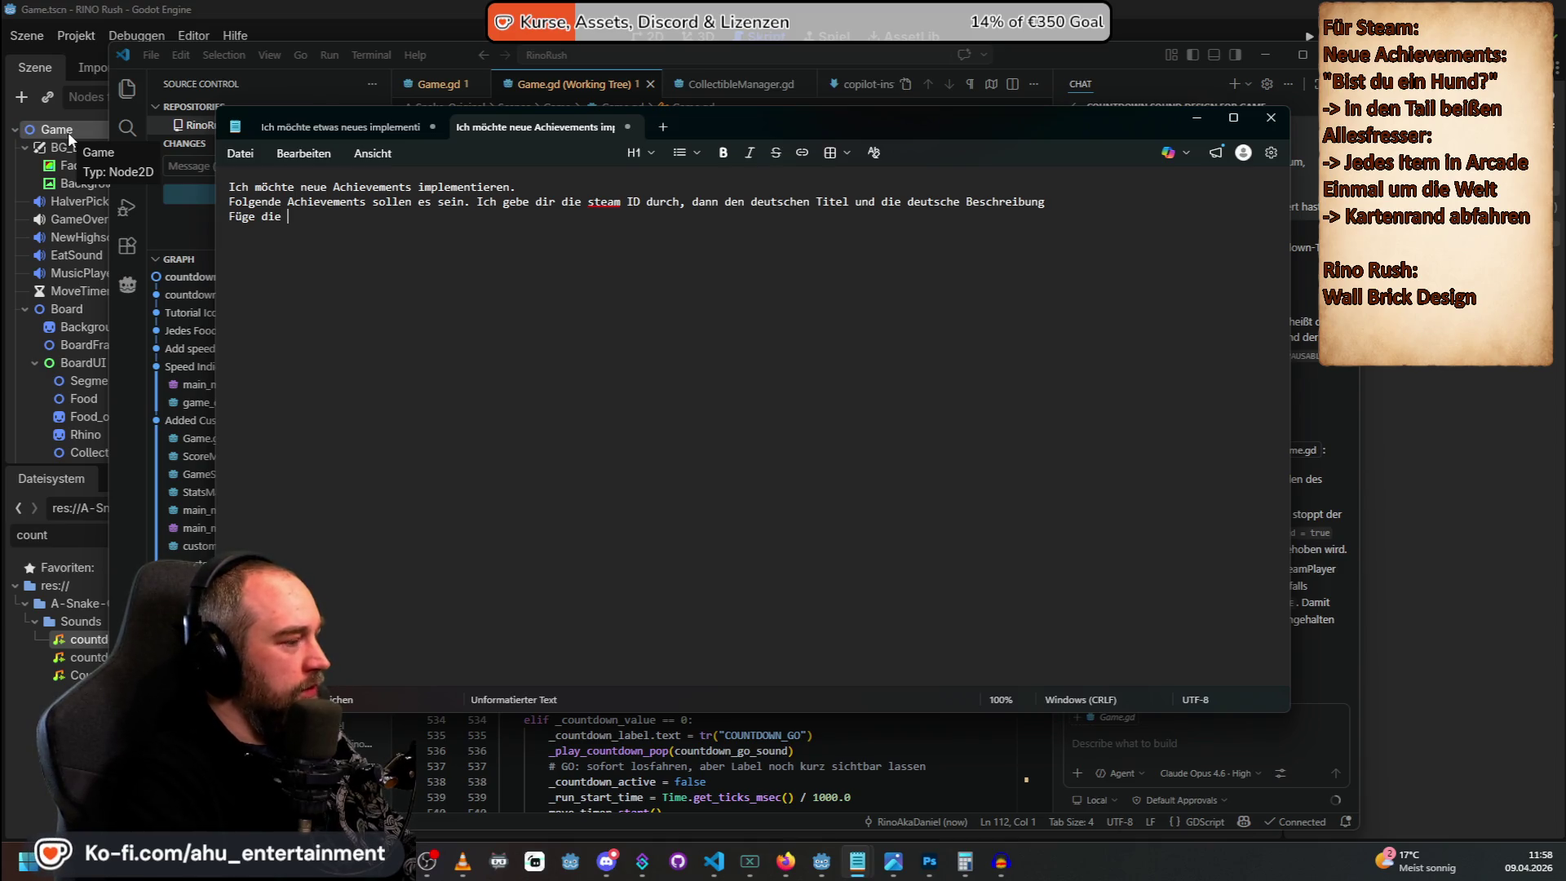
type("achievem")
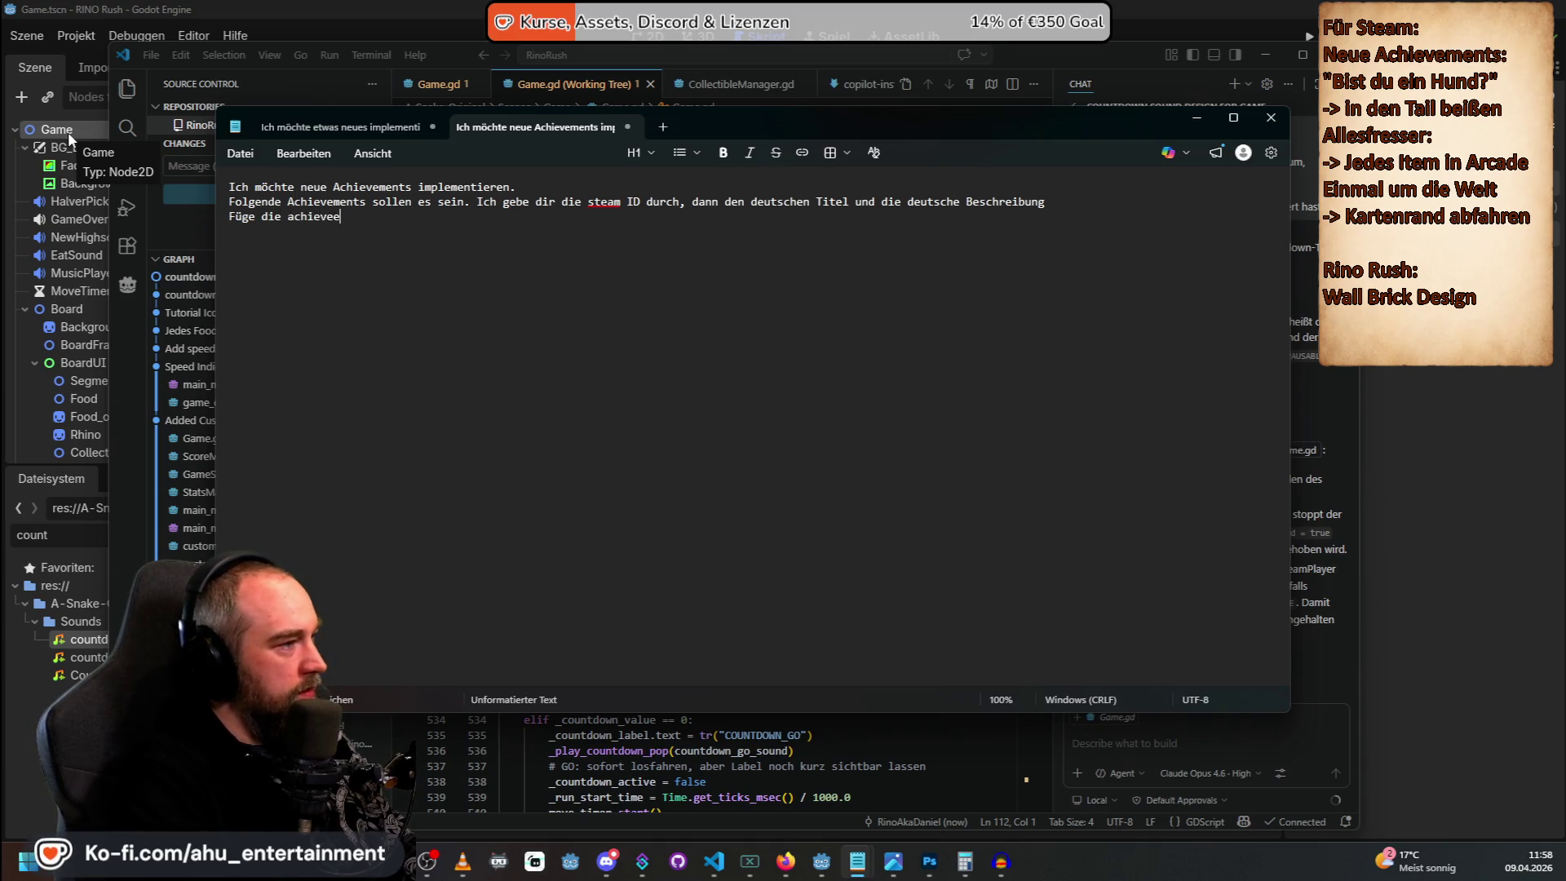
key("BackSpace")
type("ments auch im lo")
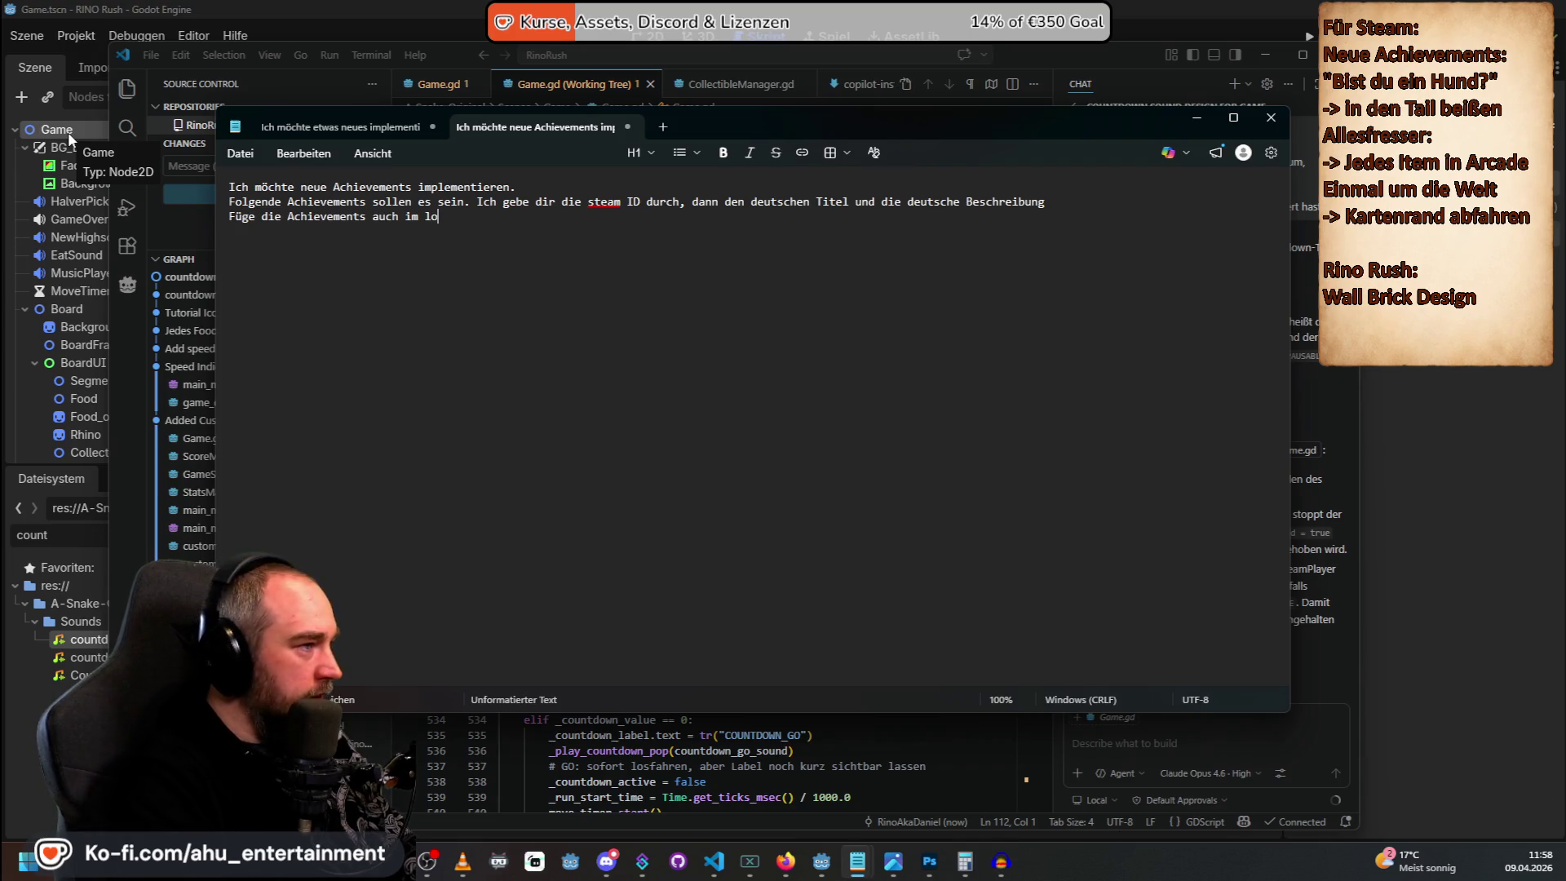
type("kalen")
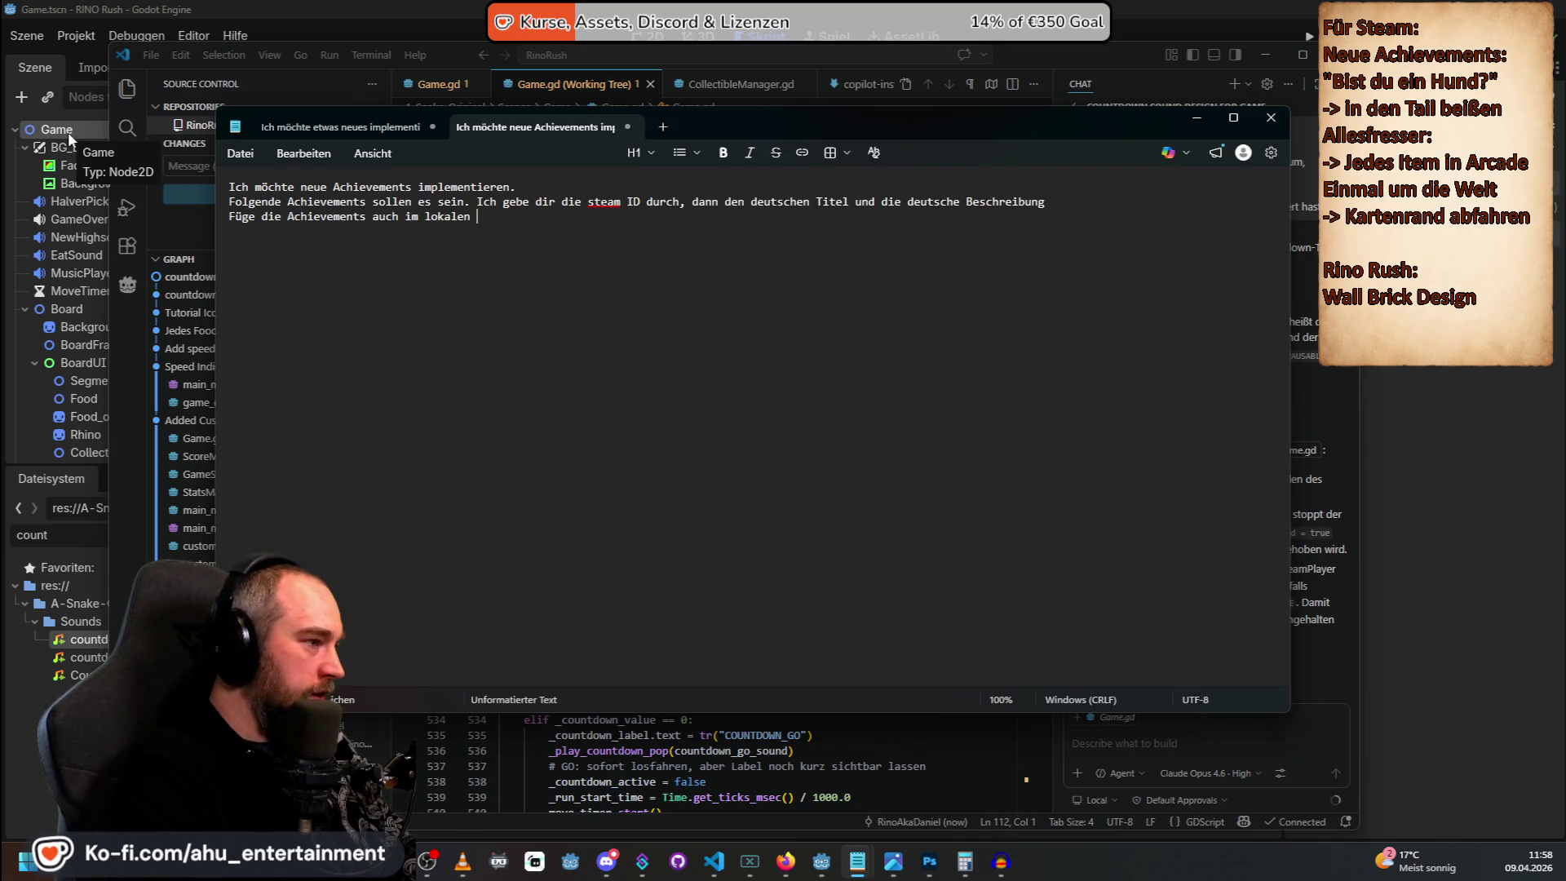
type(" System hin")
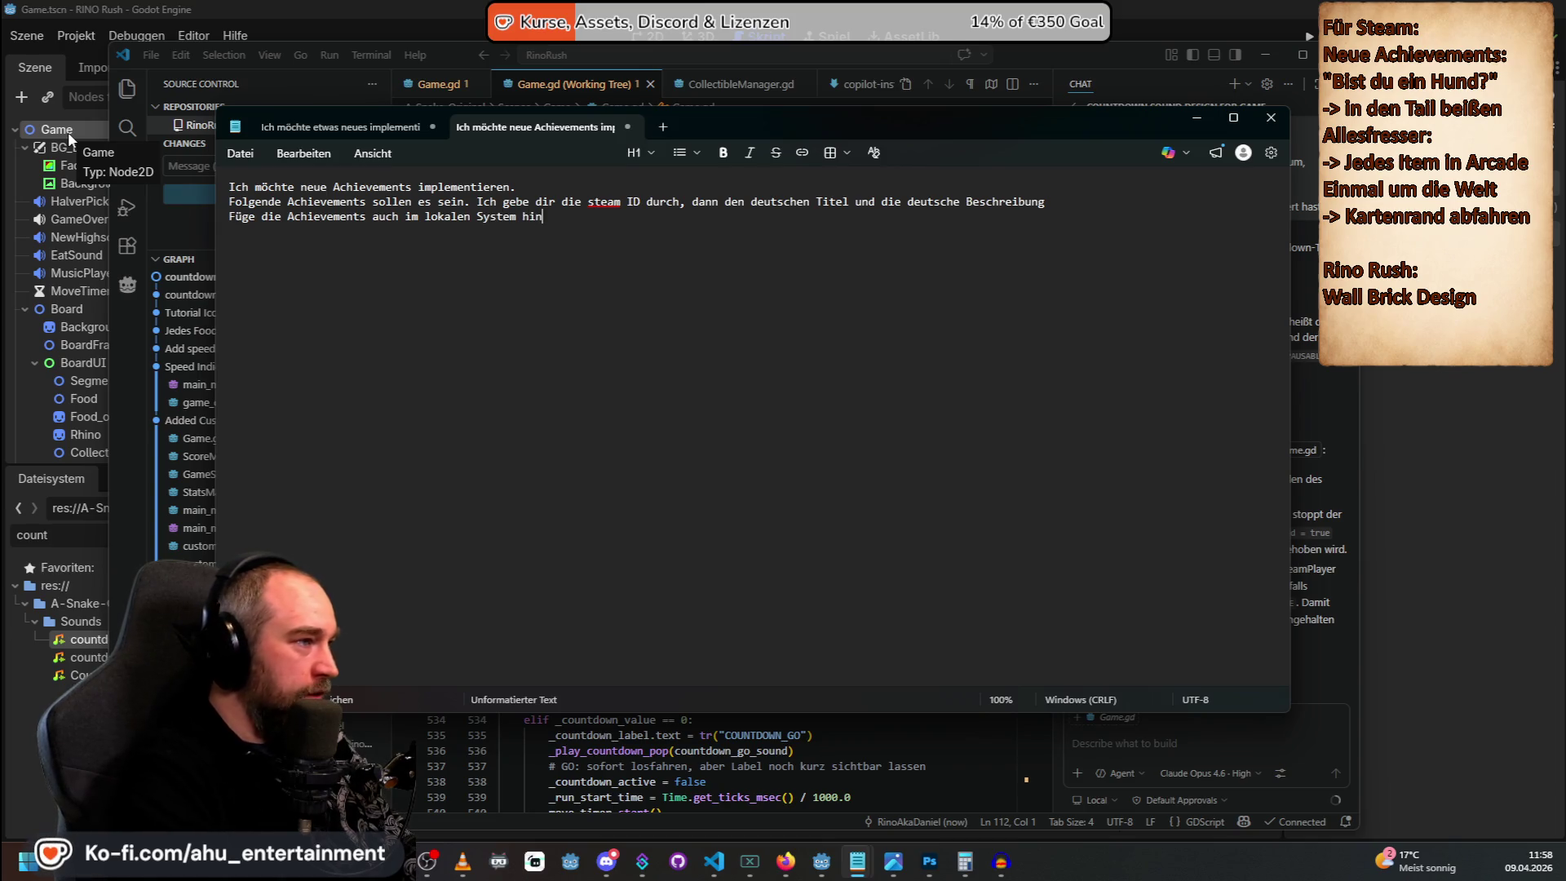
type("atürlich alle übersetzungen in den vorhande")
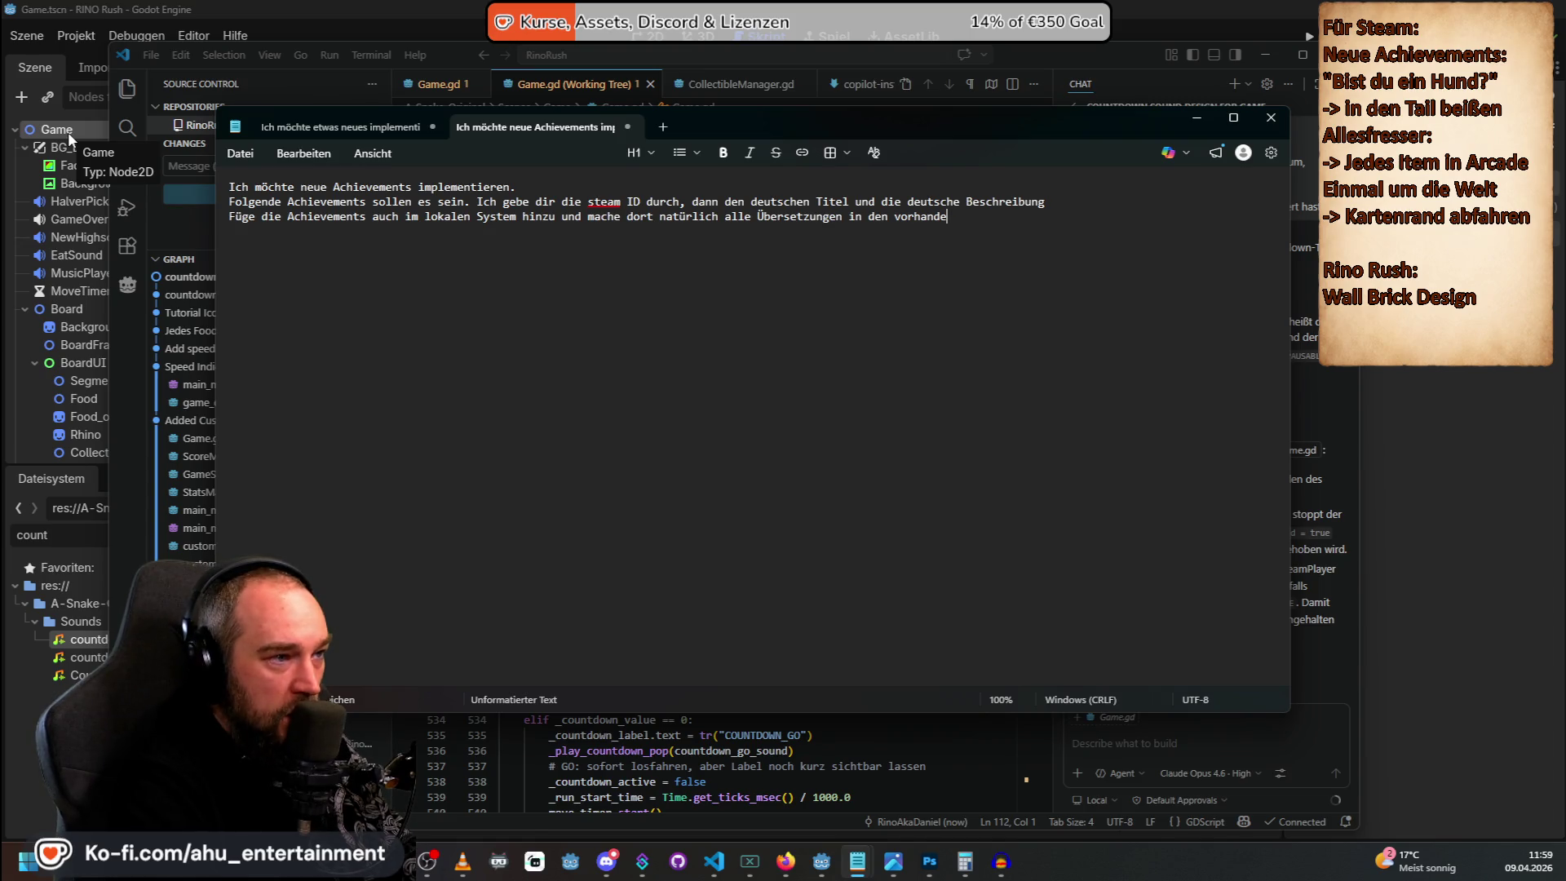
type("nen sprachen")
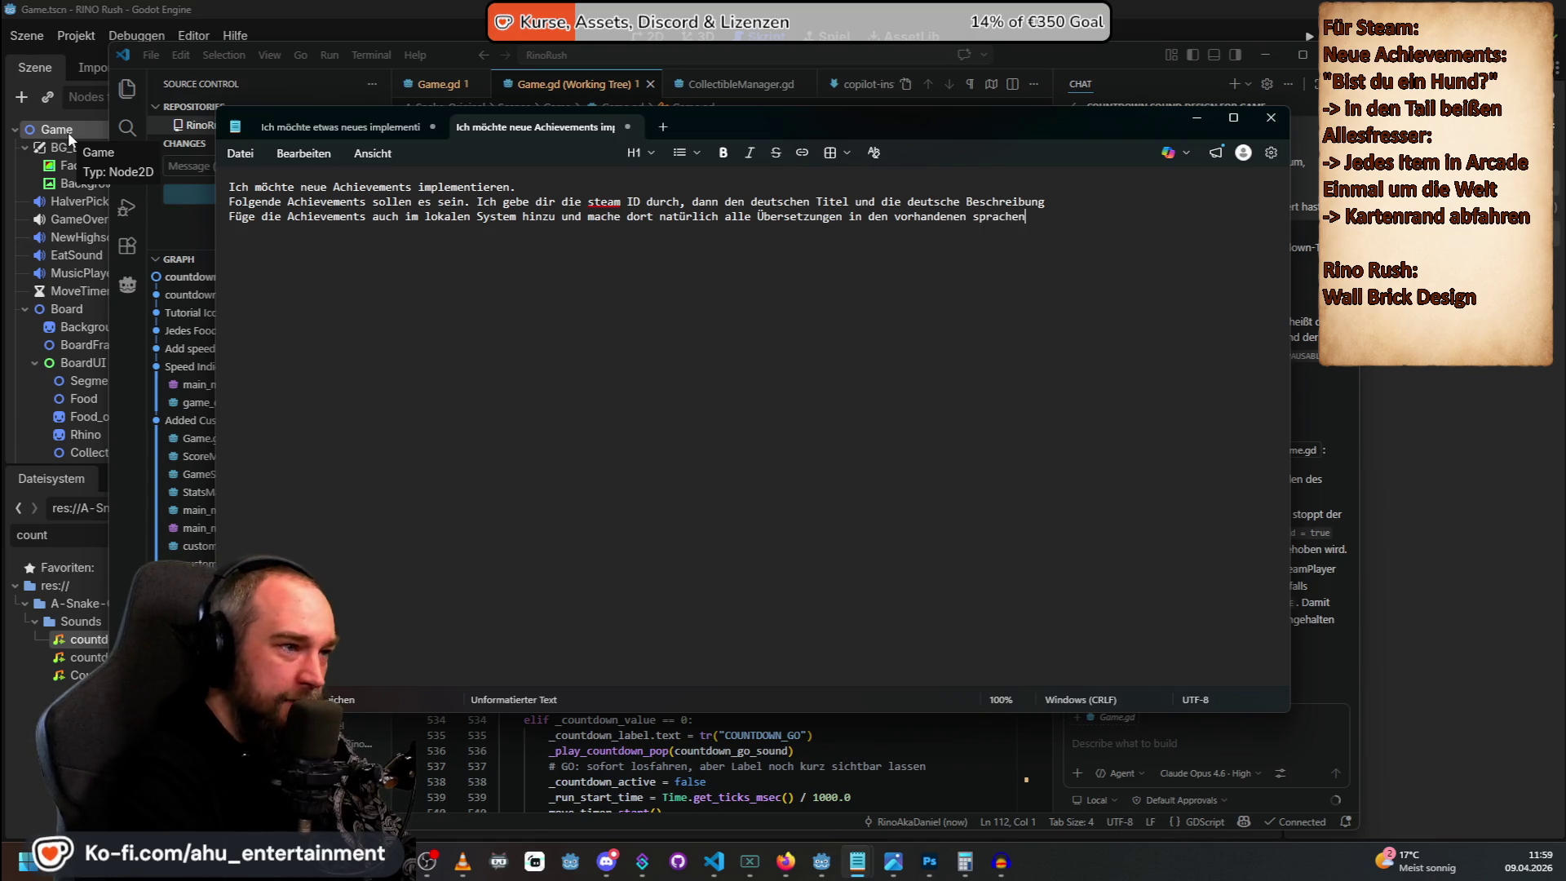
Add 'Baue auch die Logik für die Achievements' and begin the 'id: dog-' line.
key("Return")
key("Return")
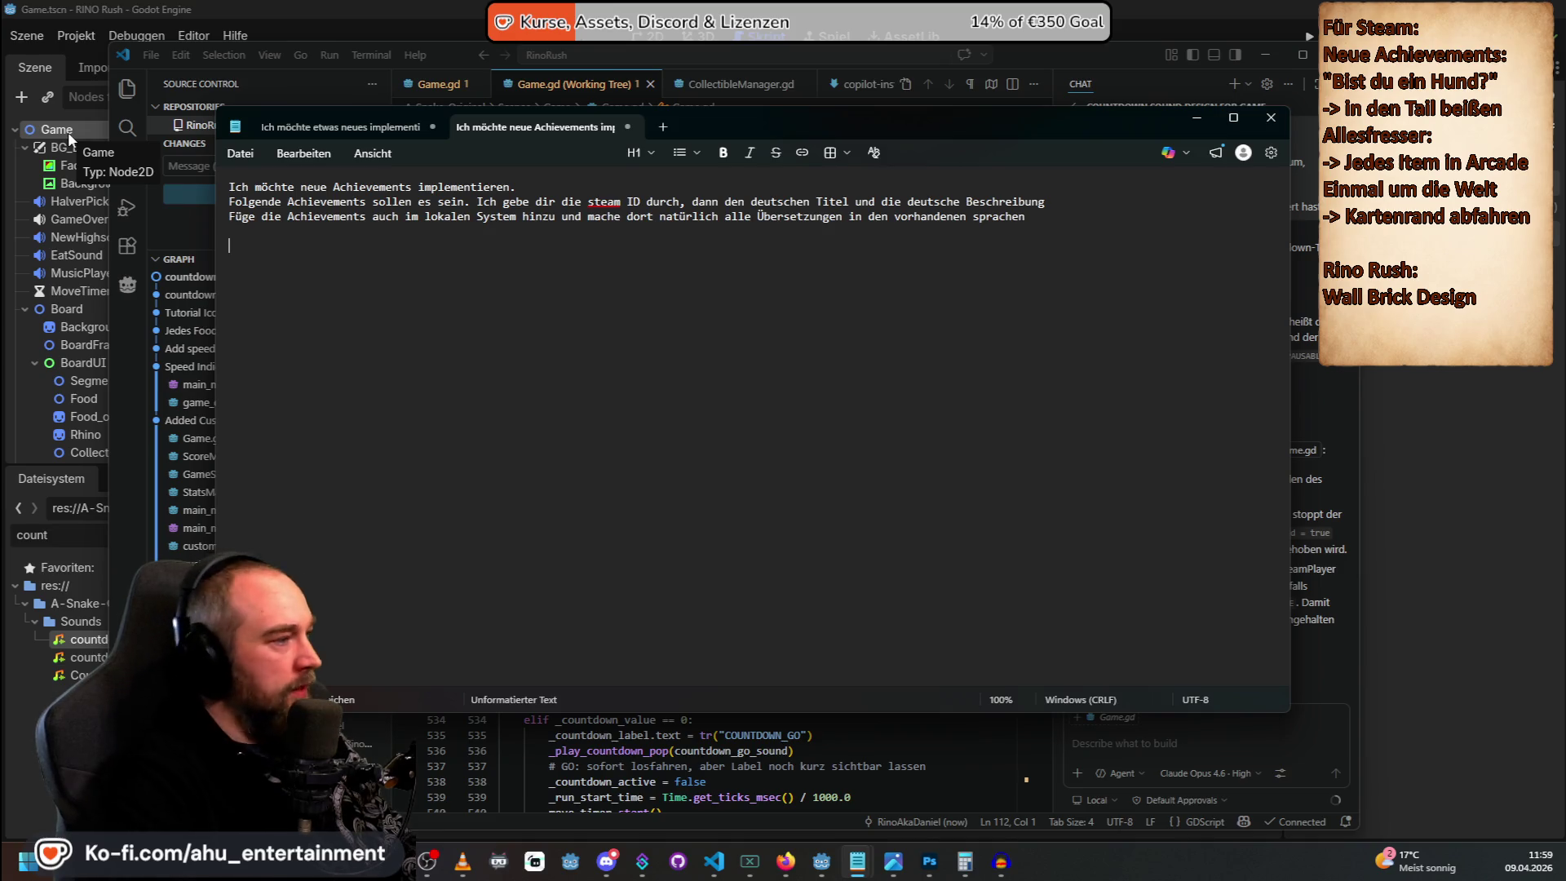
type("Baue auch die L")
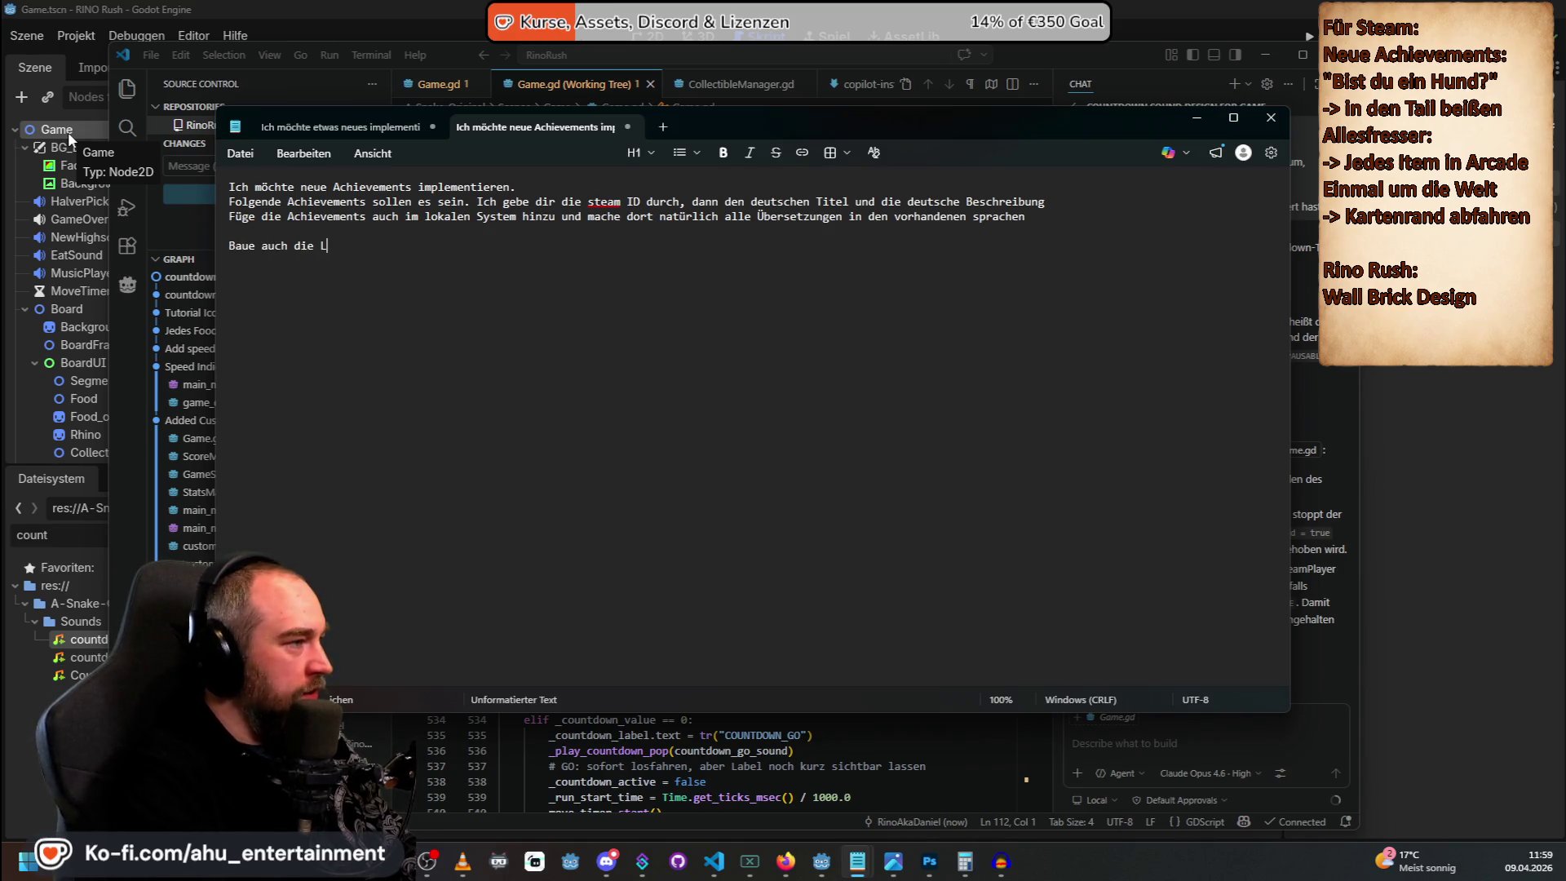
type("ogik für die Achieveme")
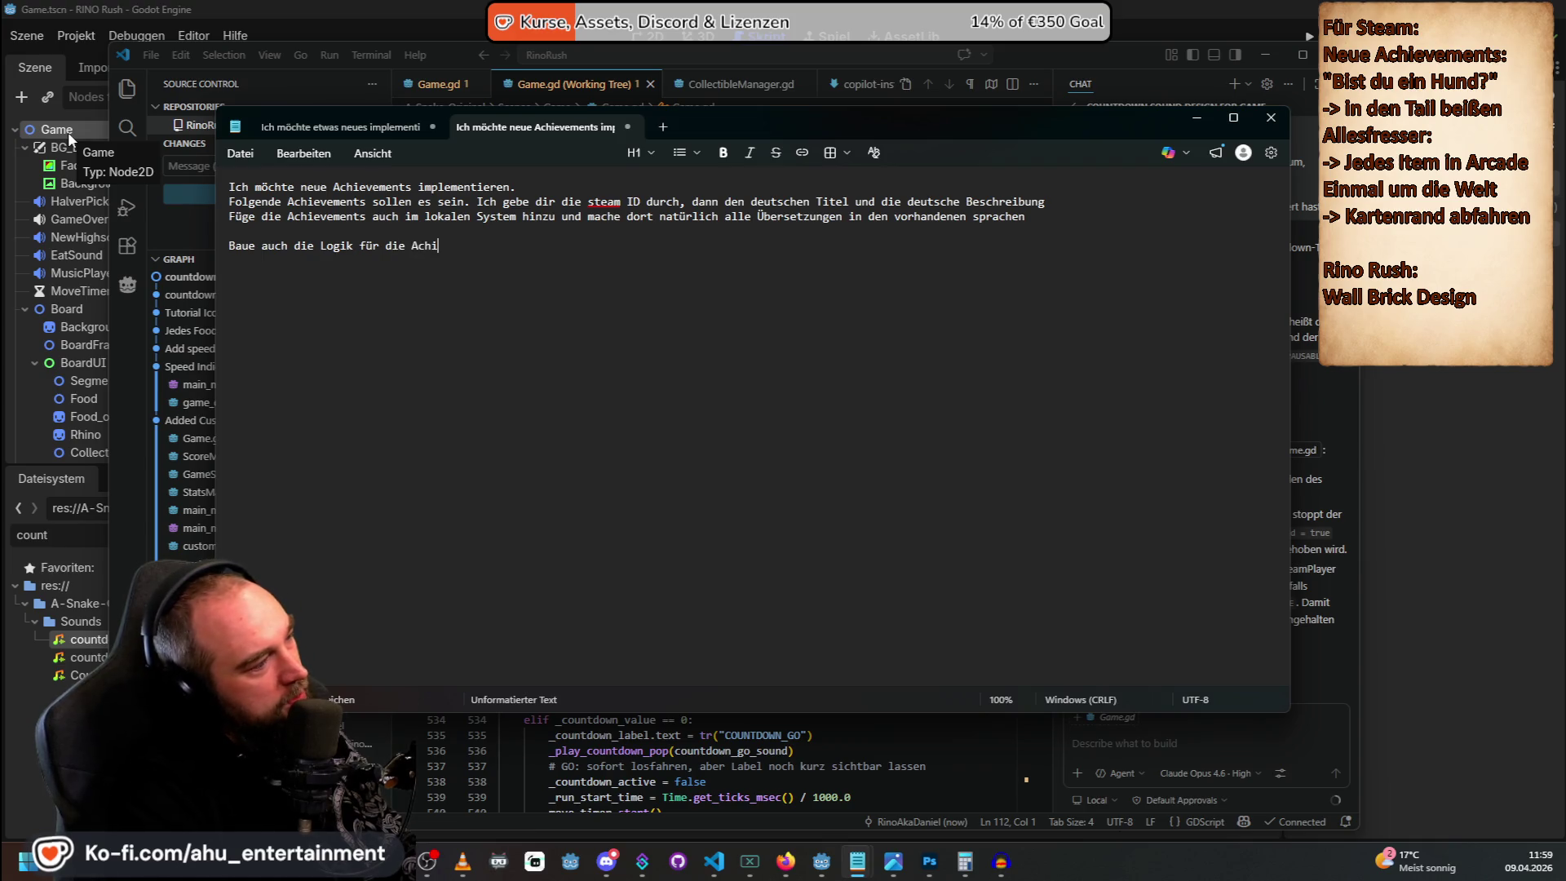
type("nts  ")
type("id")
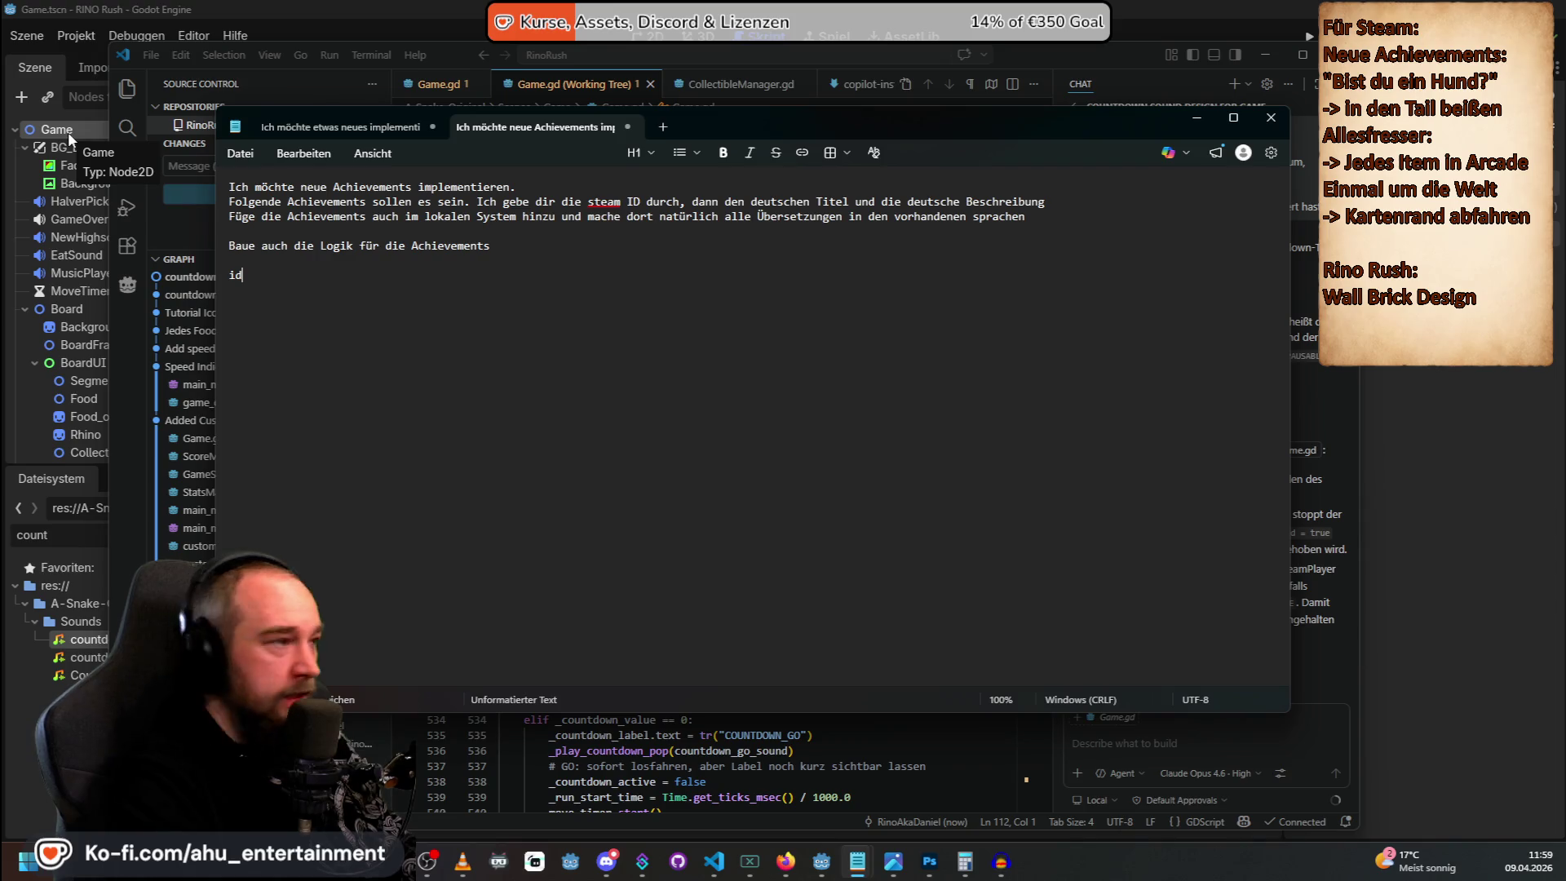
type(":")
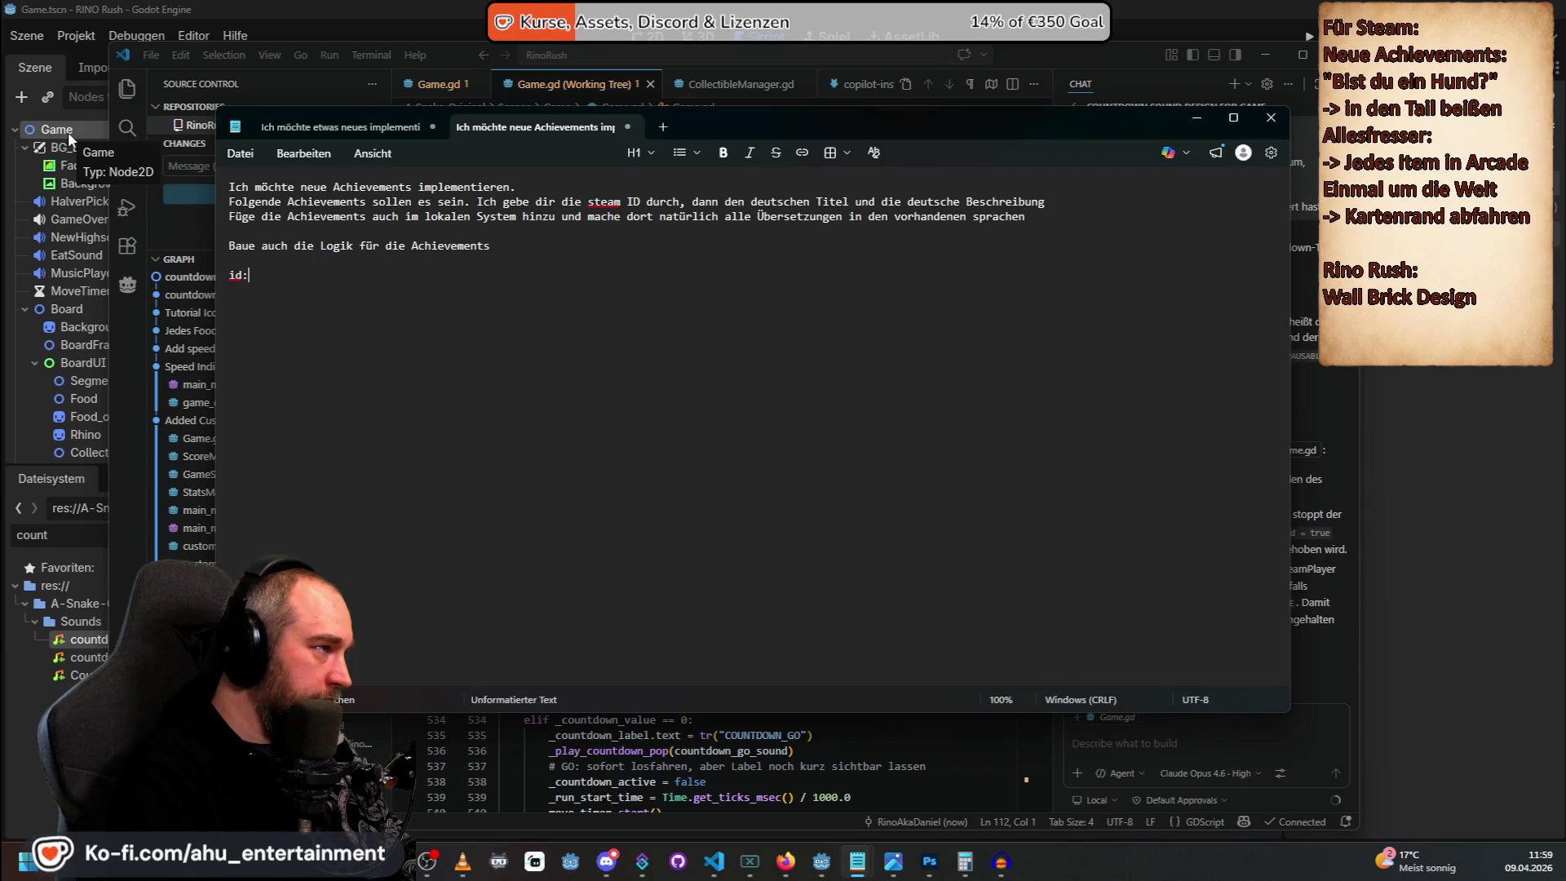
type(" dog-tail")
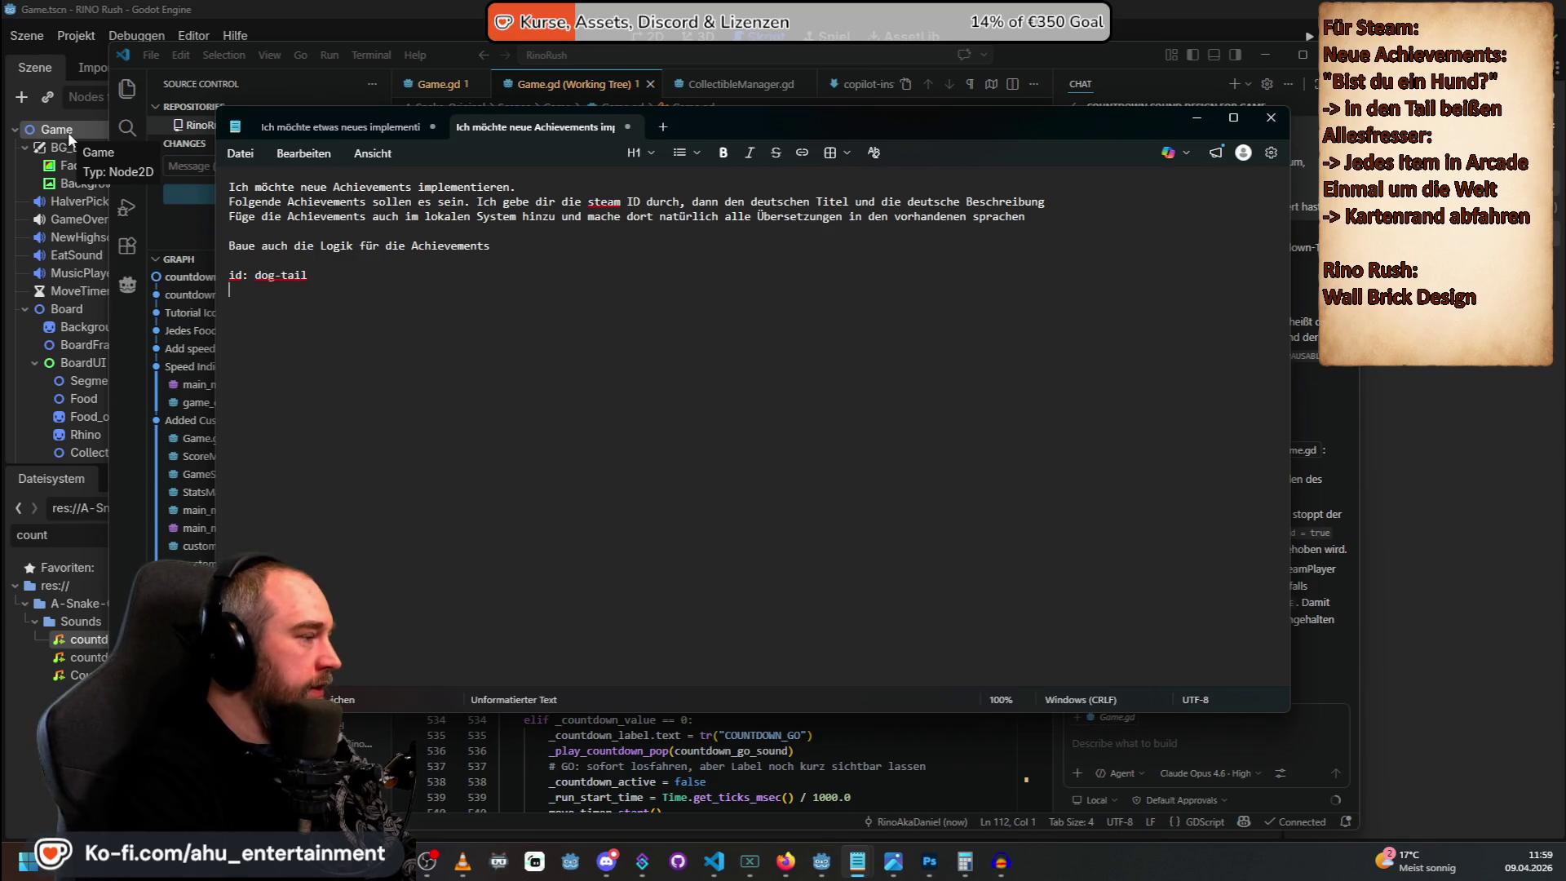
Write dog-tail's title, description and logic: game over from hitting the snake's last segment.
key("Return")
type("Titel: Bist du ein Hund?")
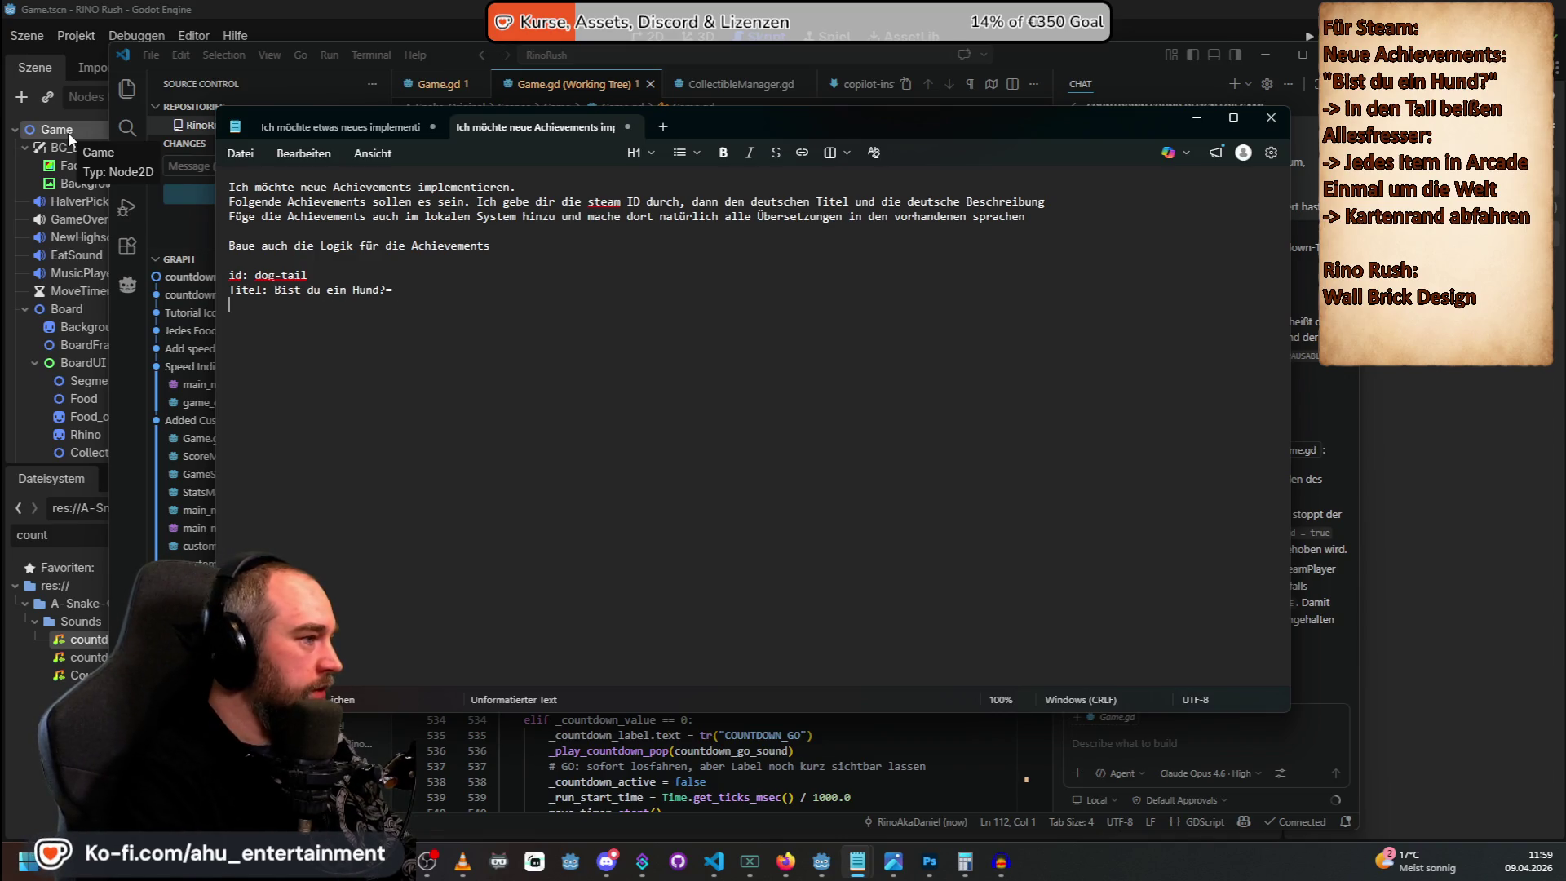
key("Return")
type("Bes")
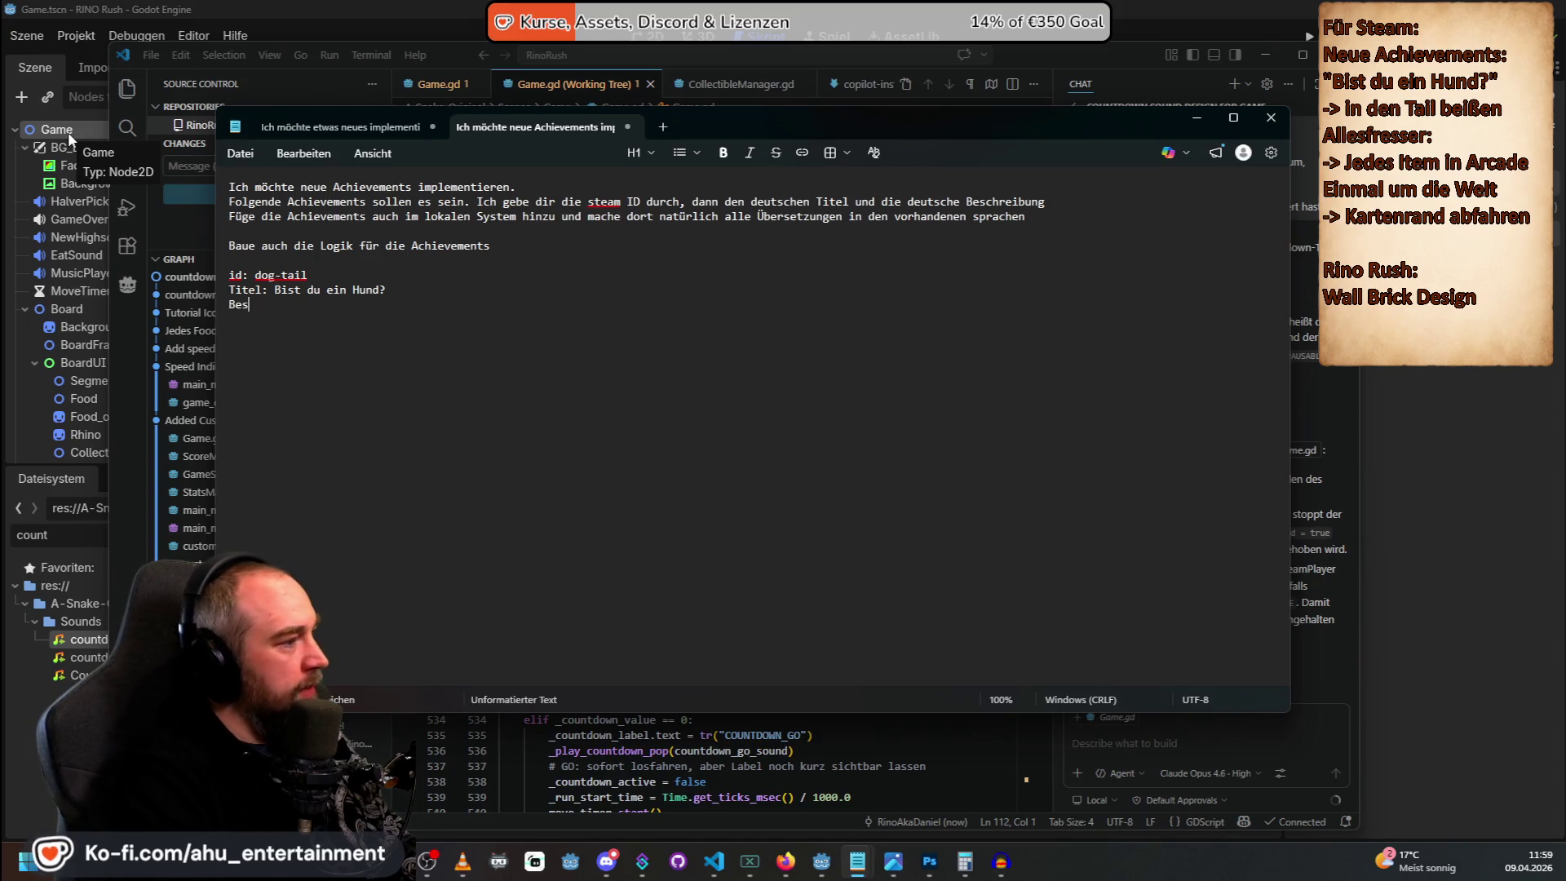
type("chreibung: Be")
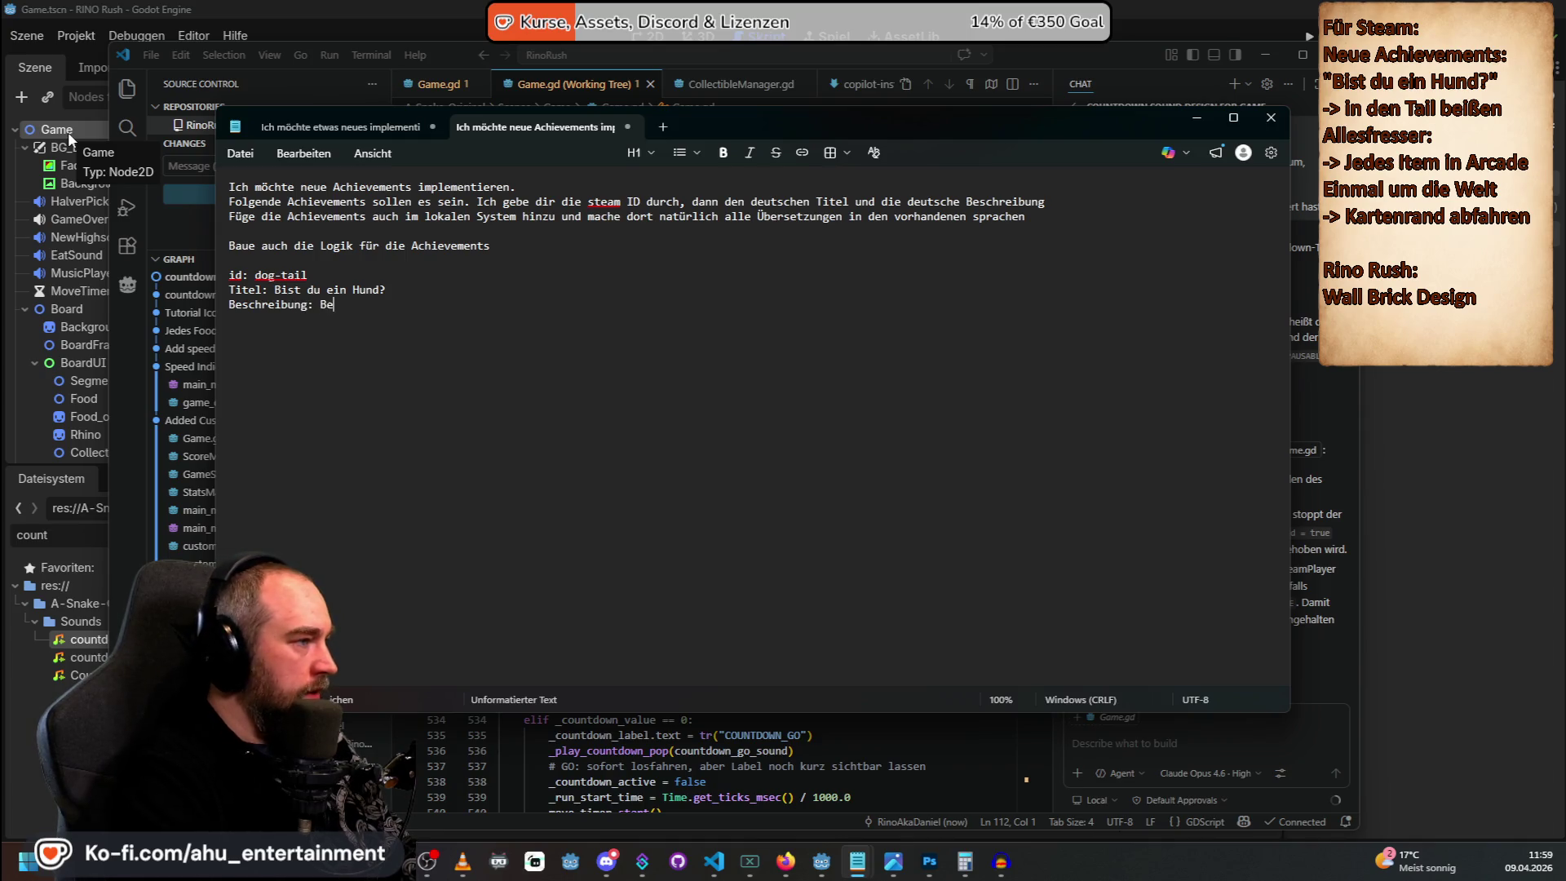
type("iße dir selber in d")
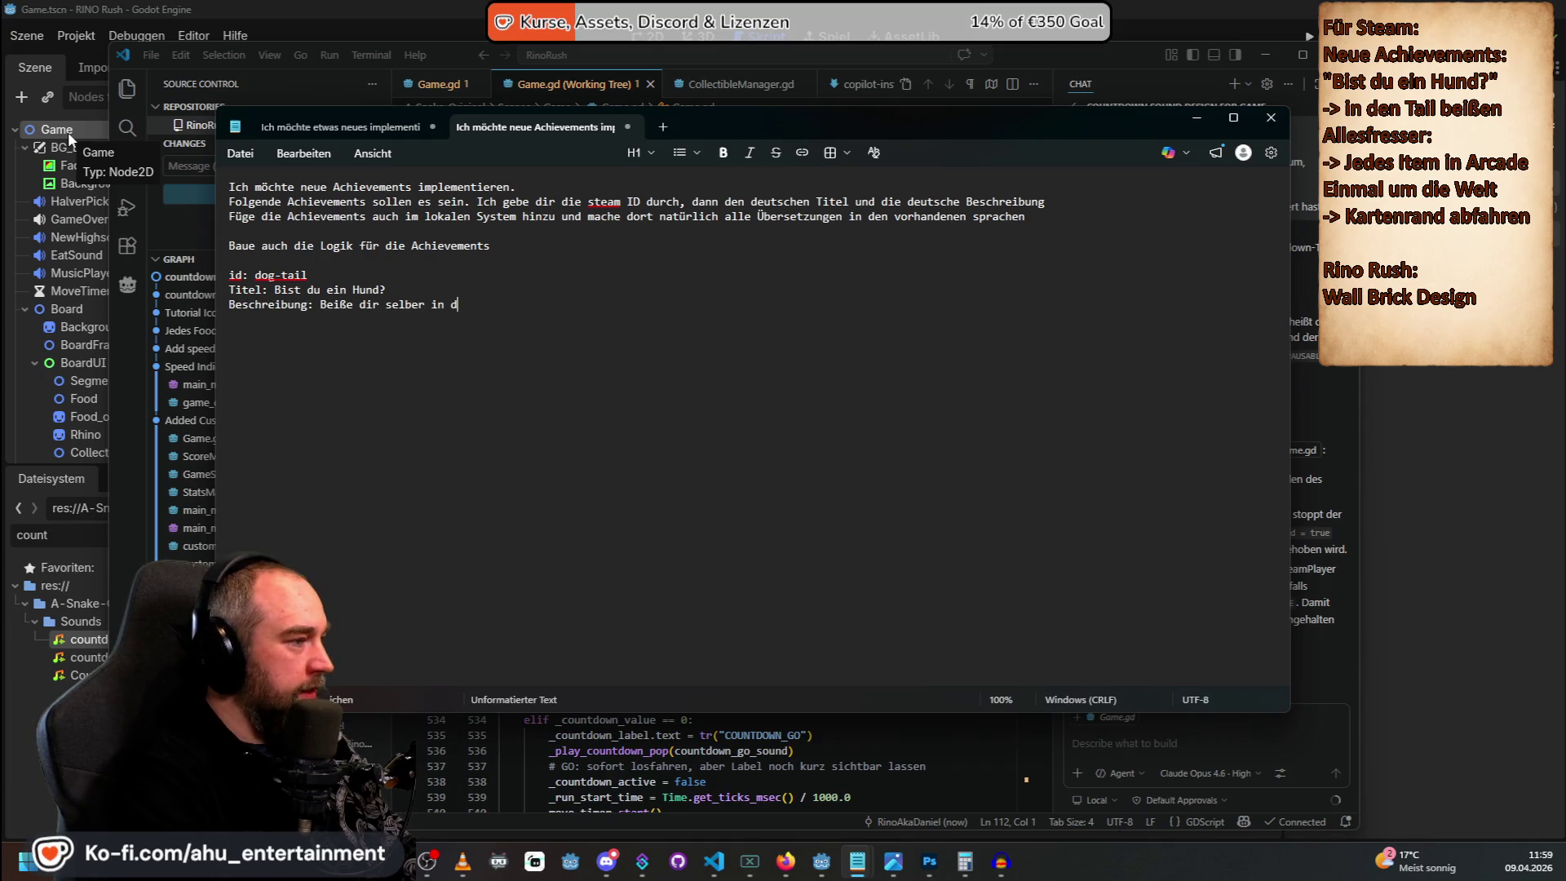
type("en Scc")
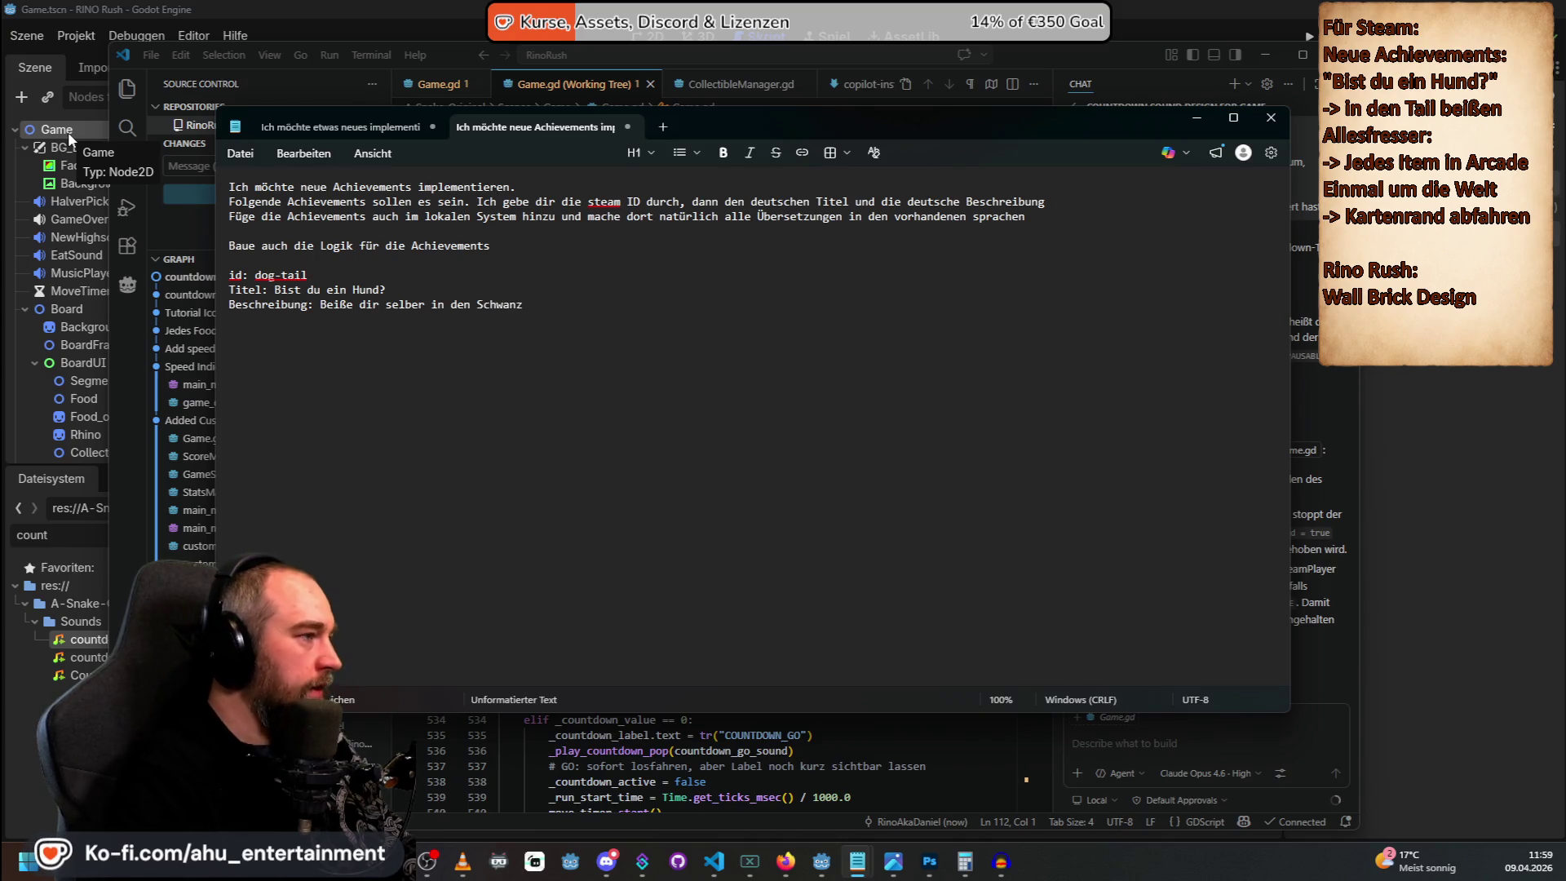
type("Logik")
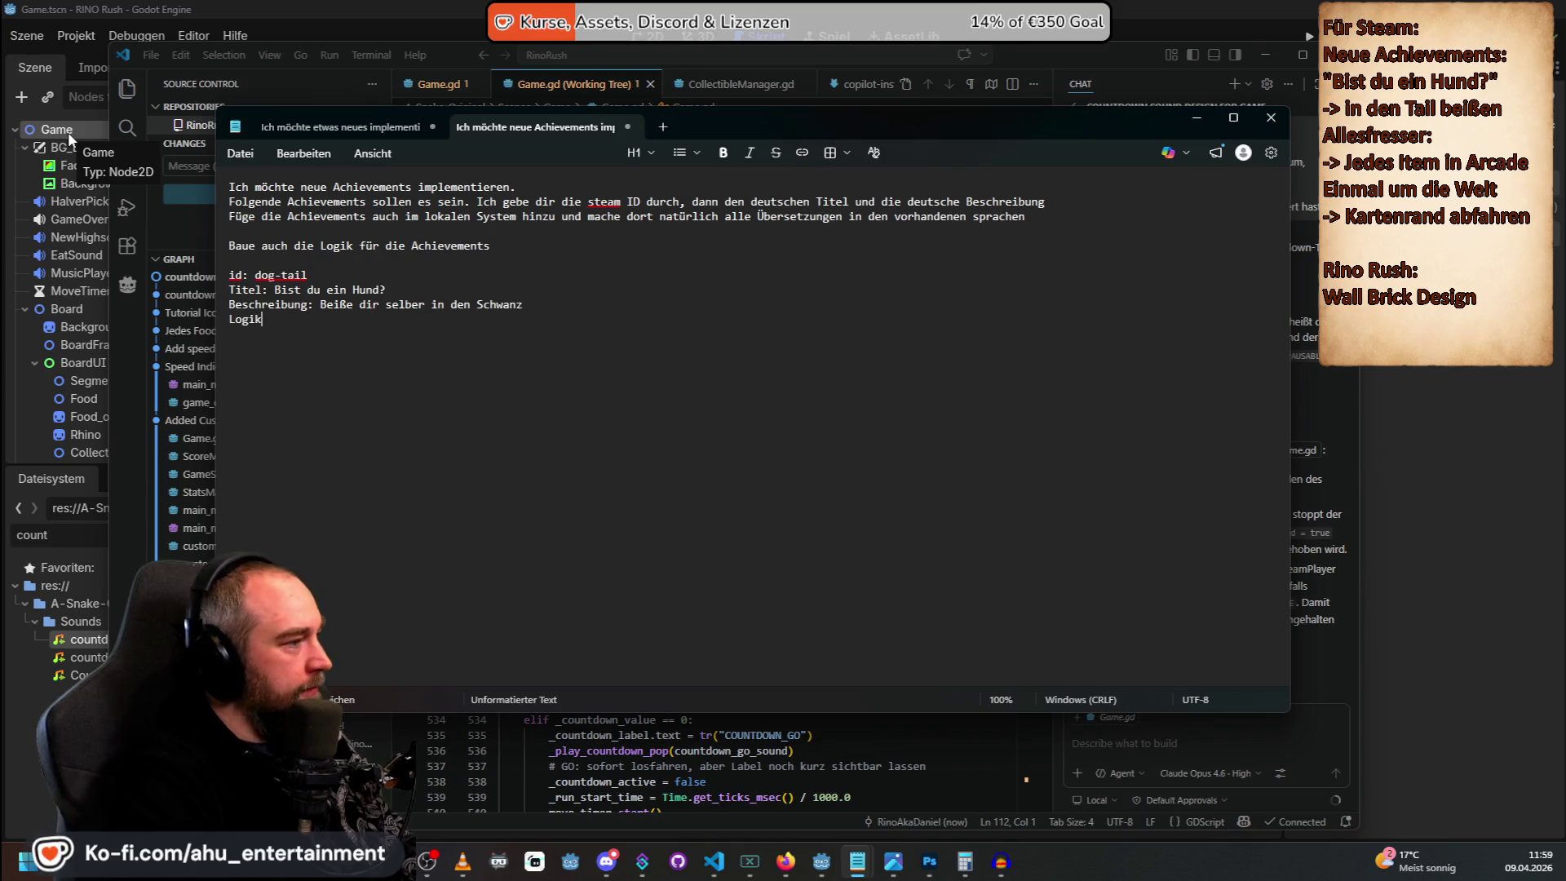
type(": ")
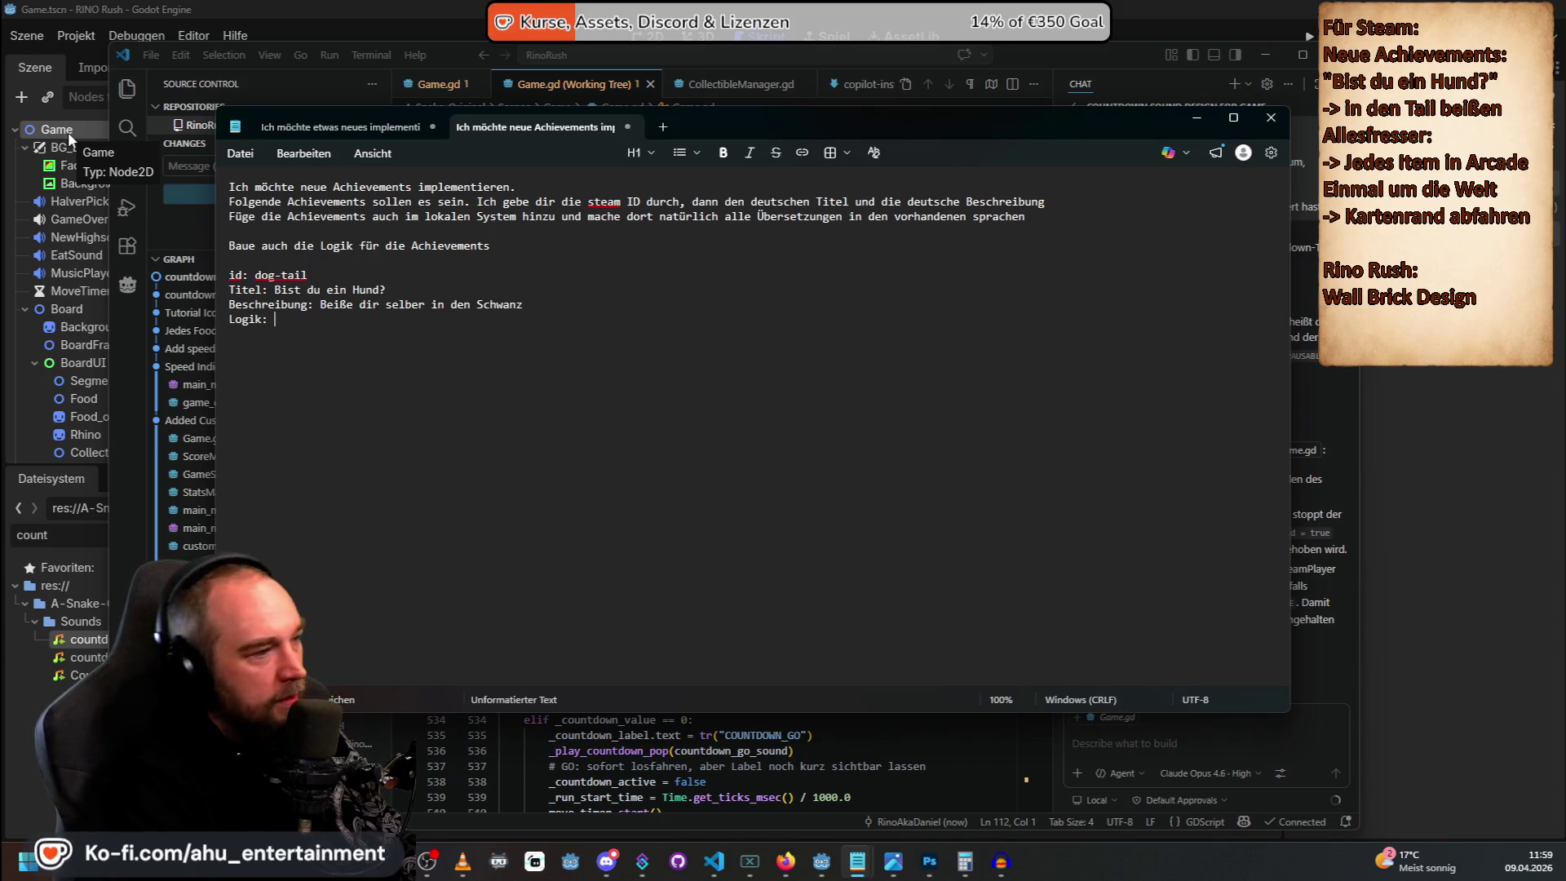
type("Wenn man")
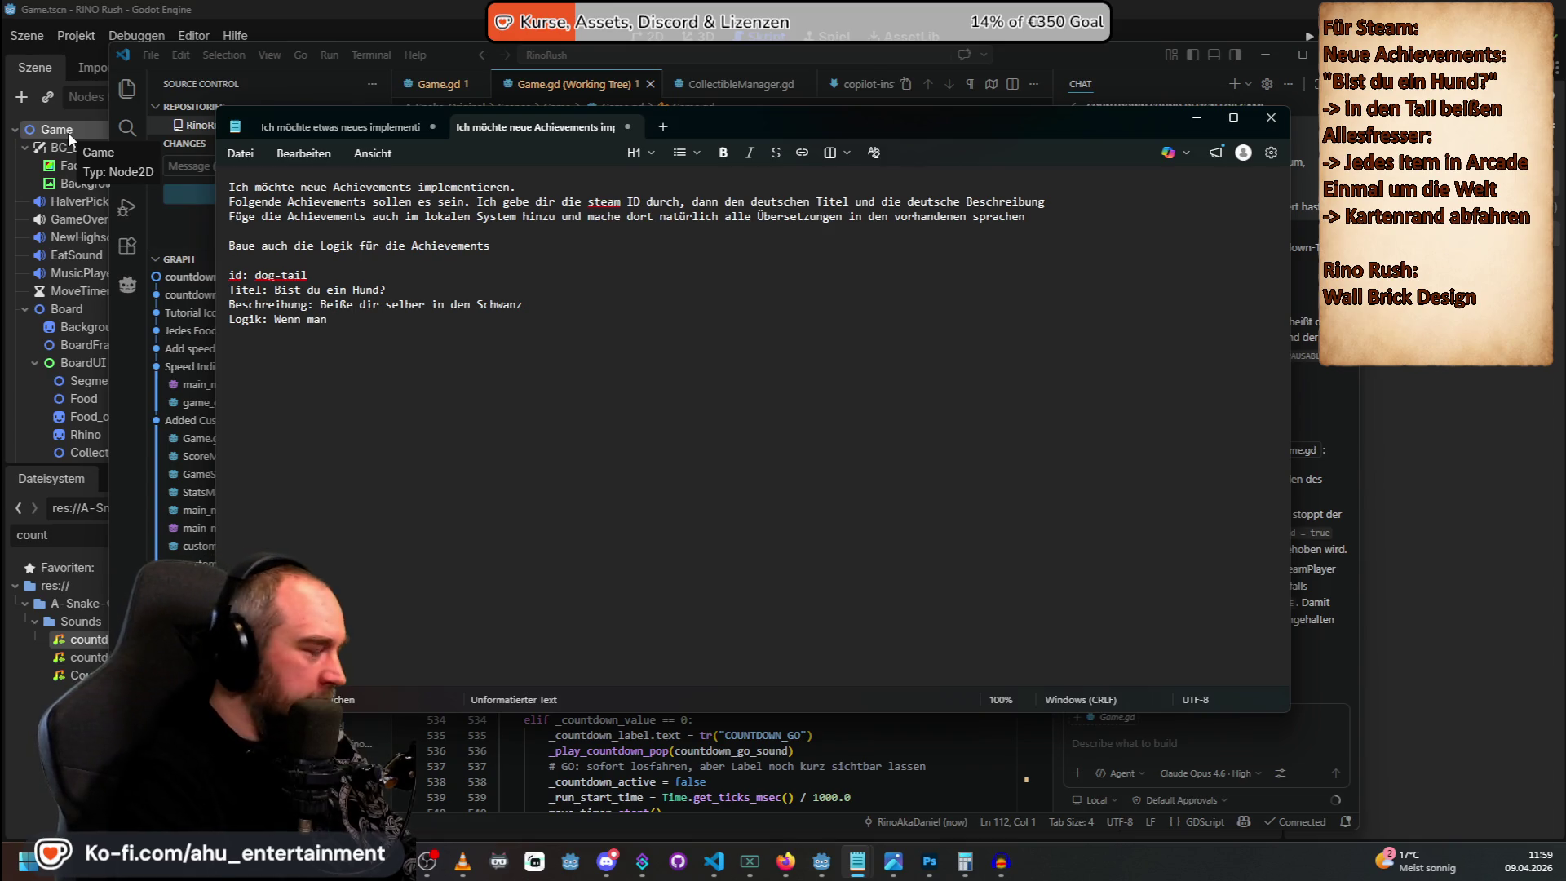
key("BackSpace")
key("BackSpace")
key("BackSpace")
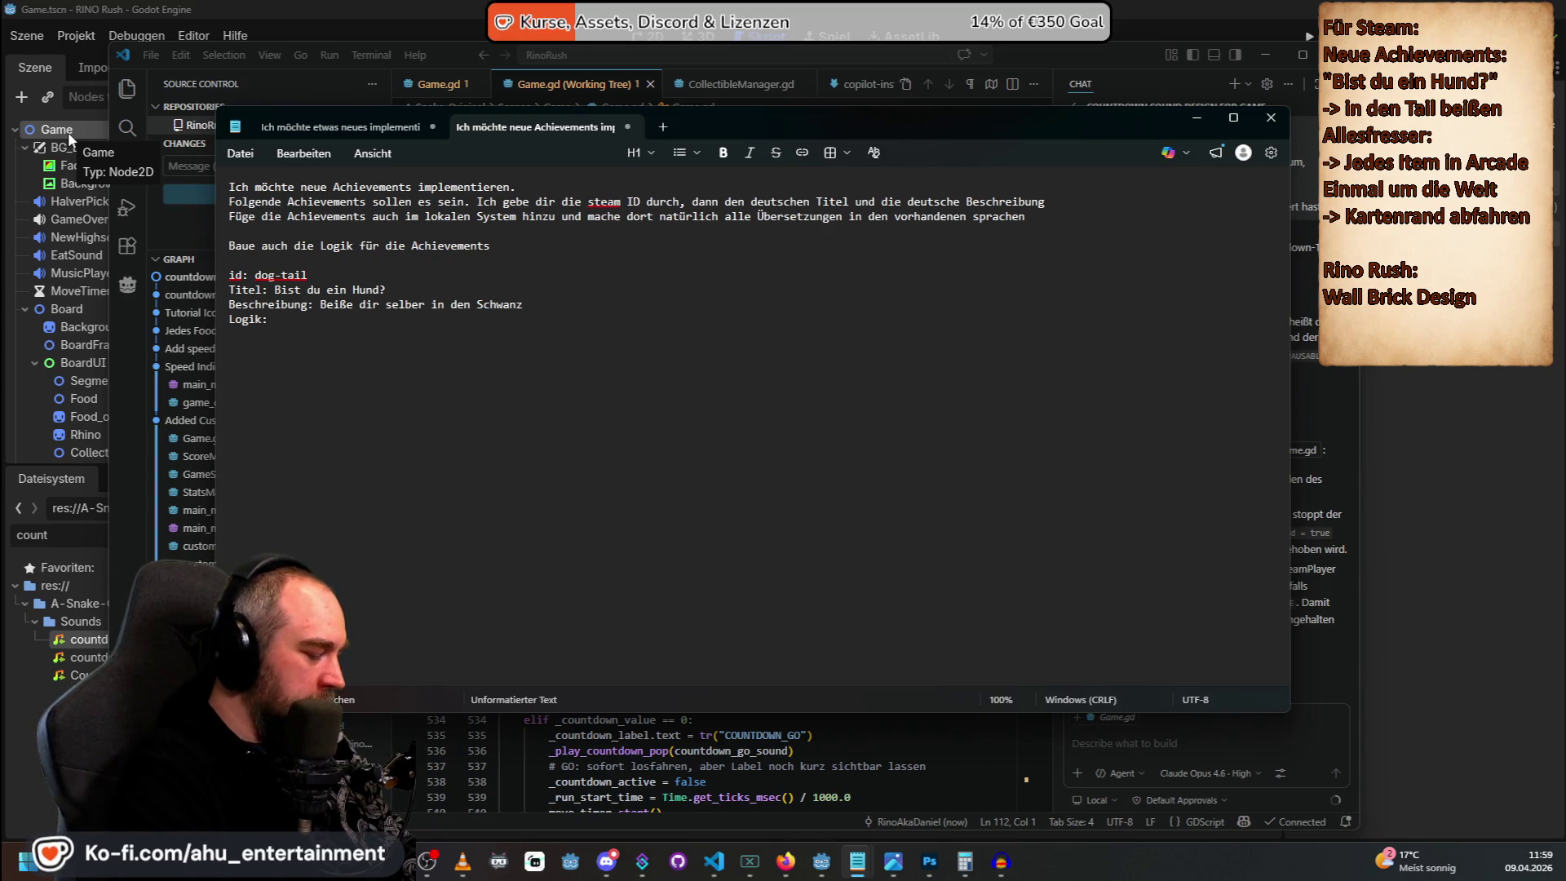
type("Game Over ist dadurch ausgelöst")
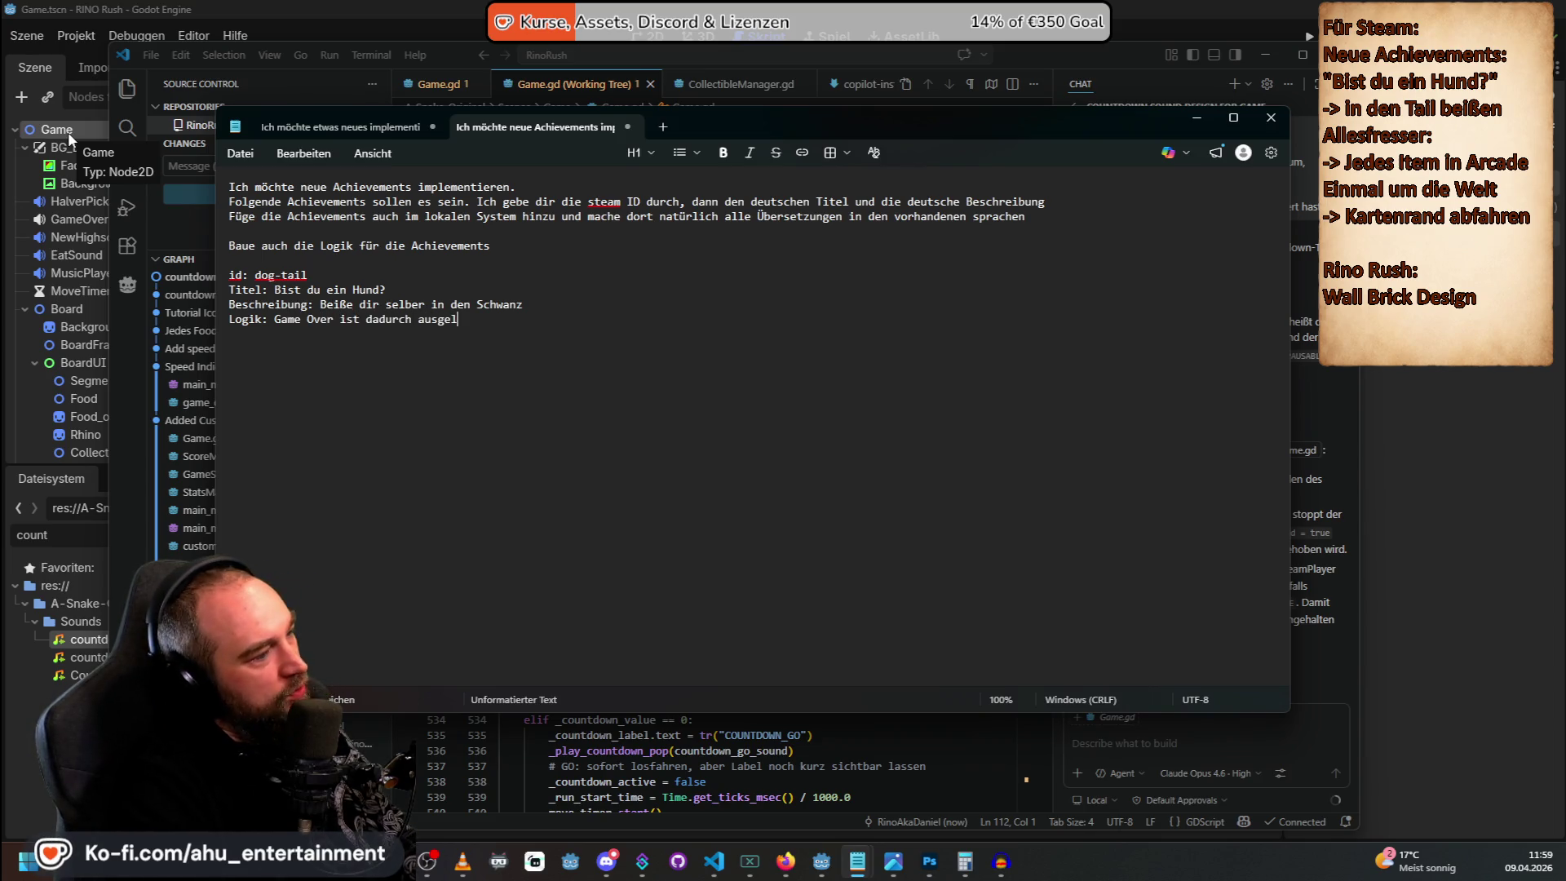
type(", d")
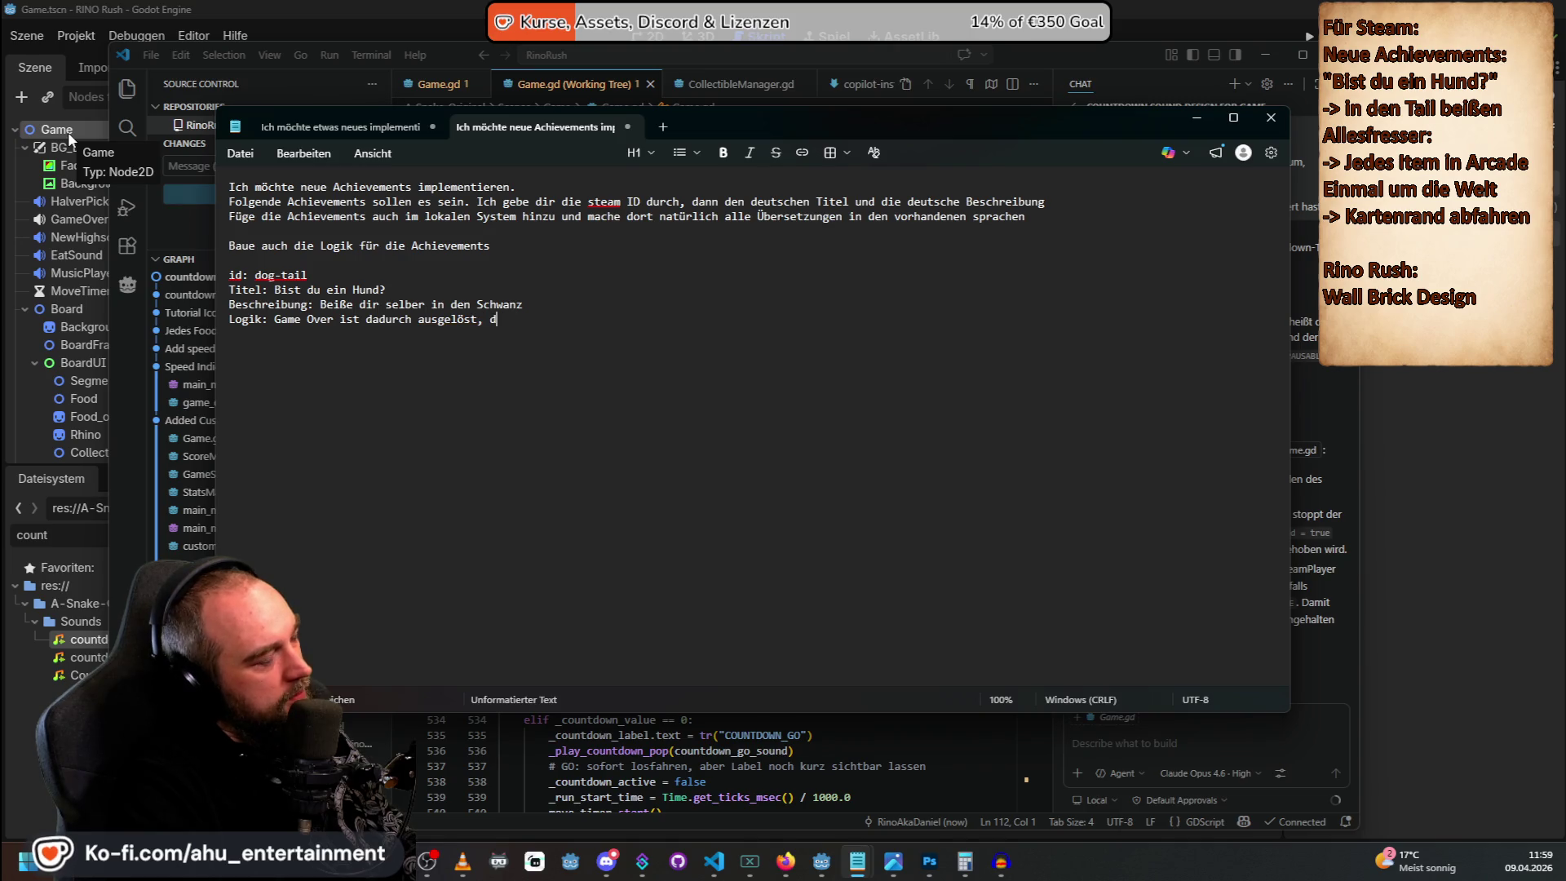
type("ass man gehen ")
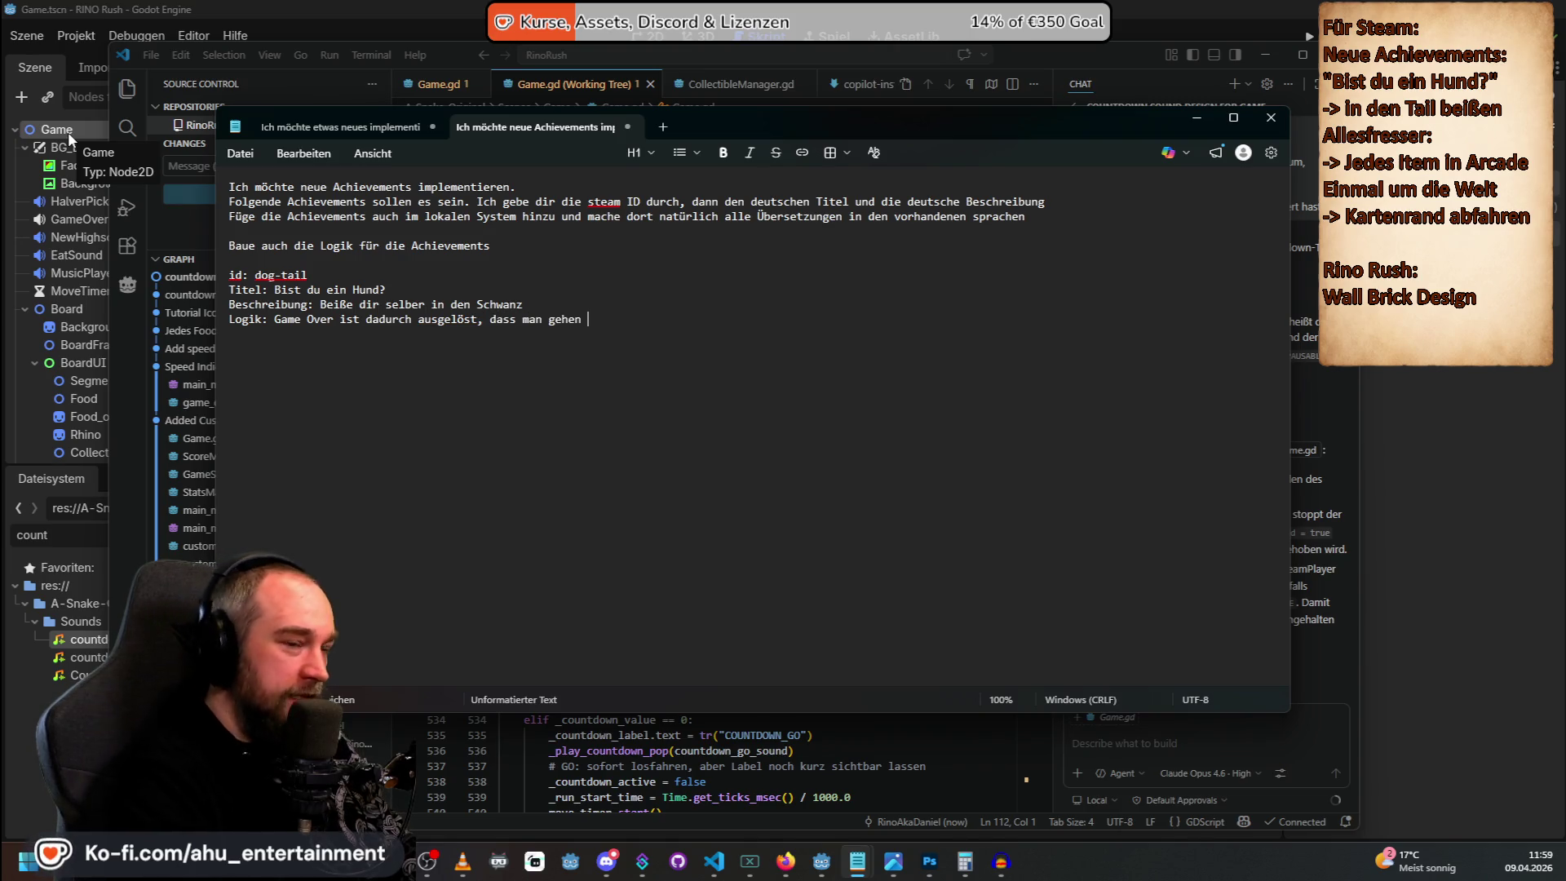
type("seinen Schwanz, also ")
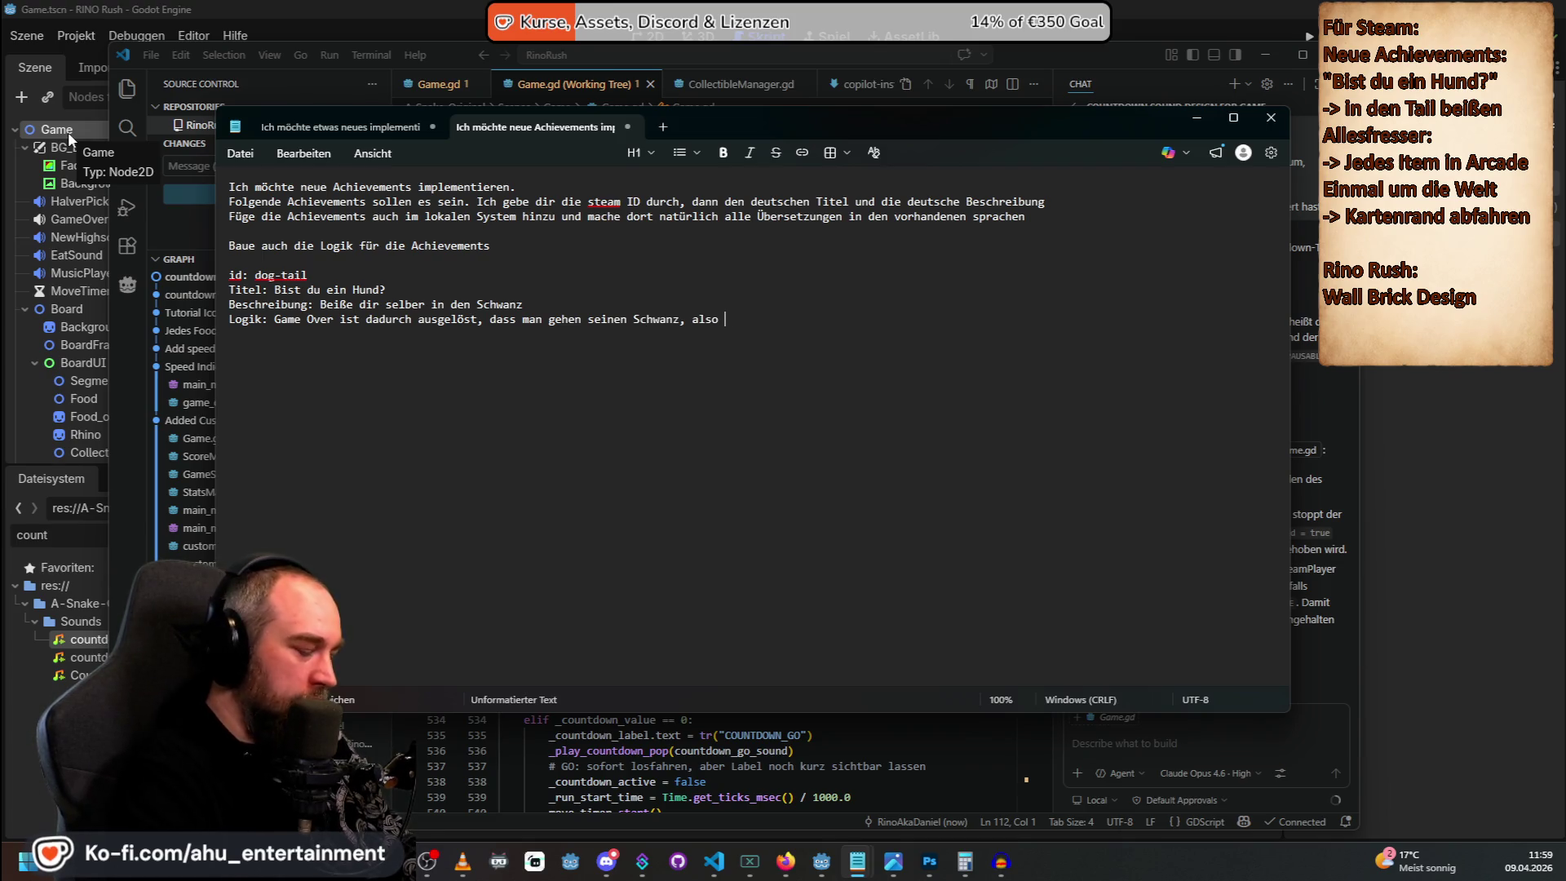
type("der letzten Teil der schlange gefahren ist")
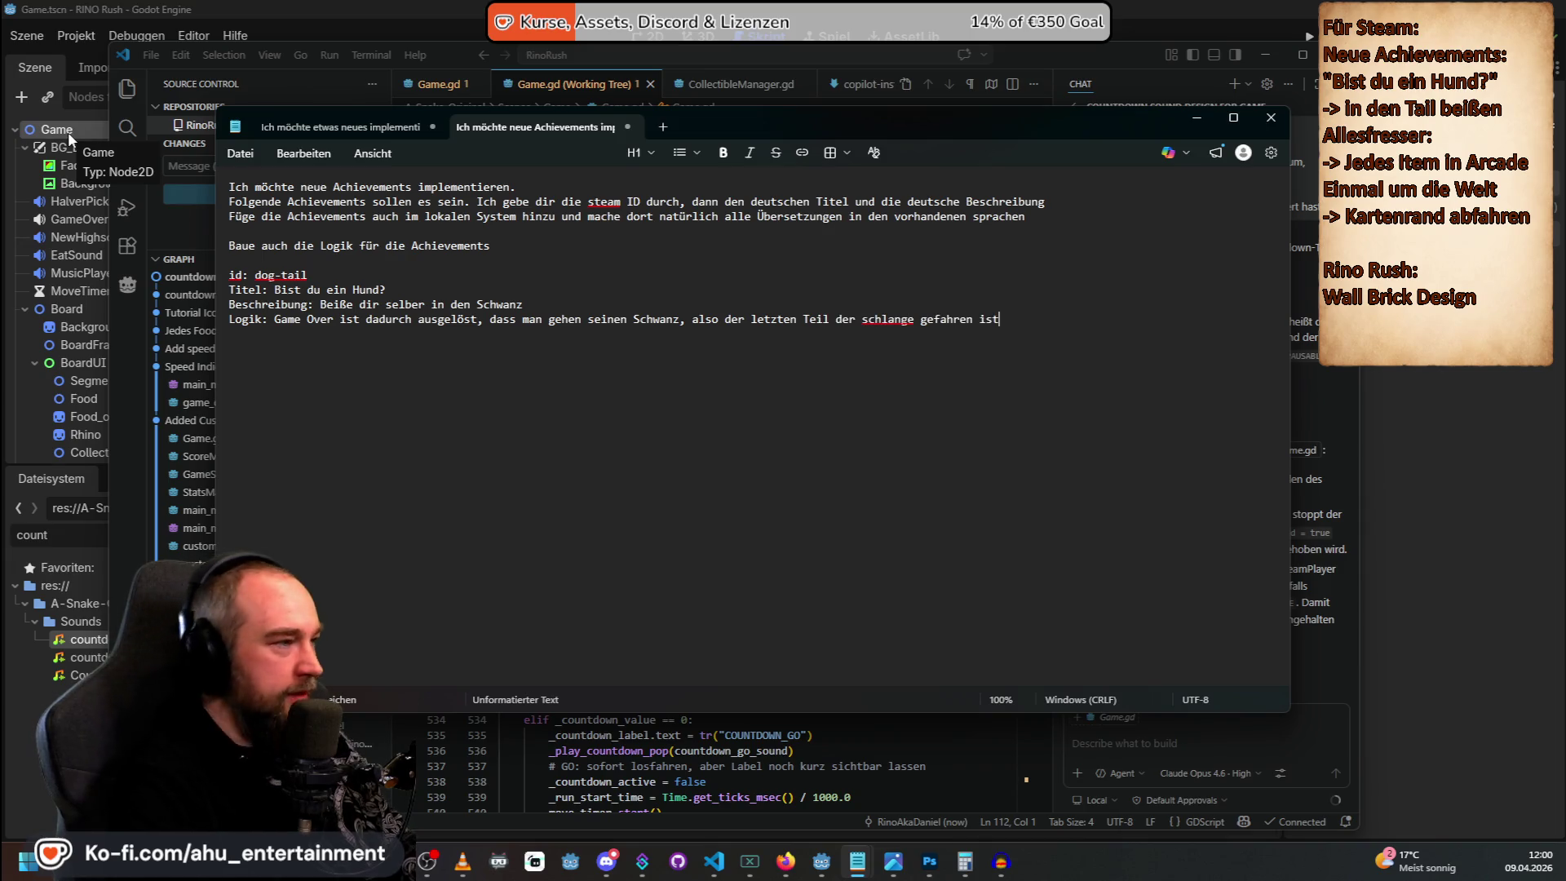
key("Return")
key("Return")
type("id: eat-.a")
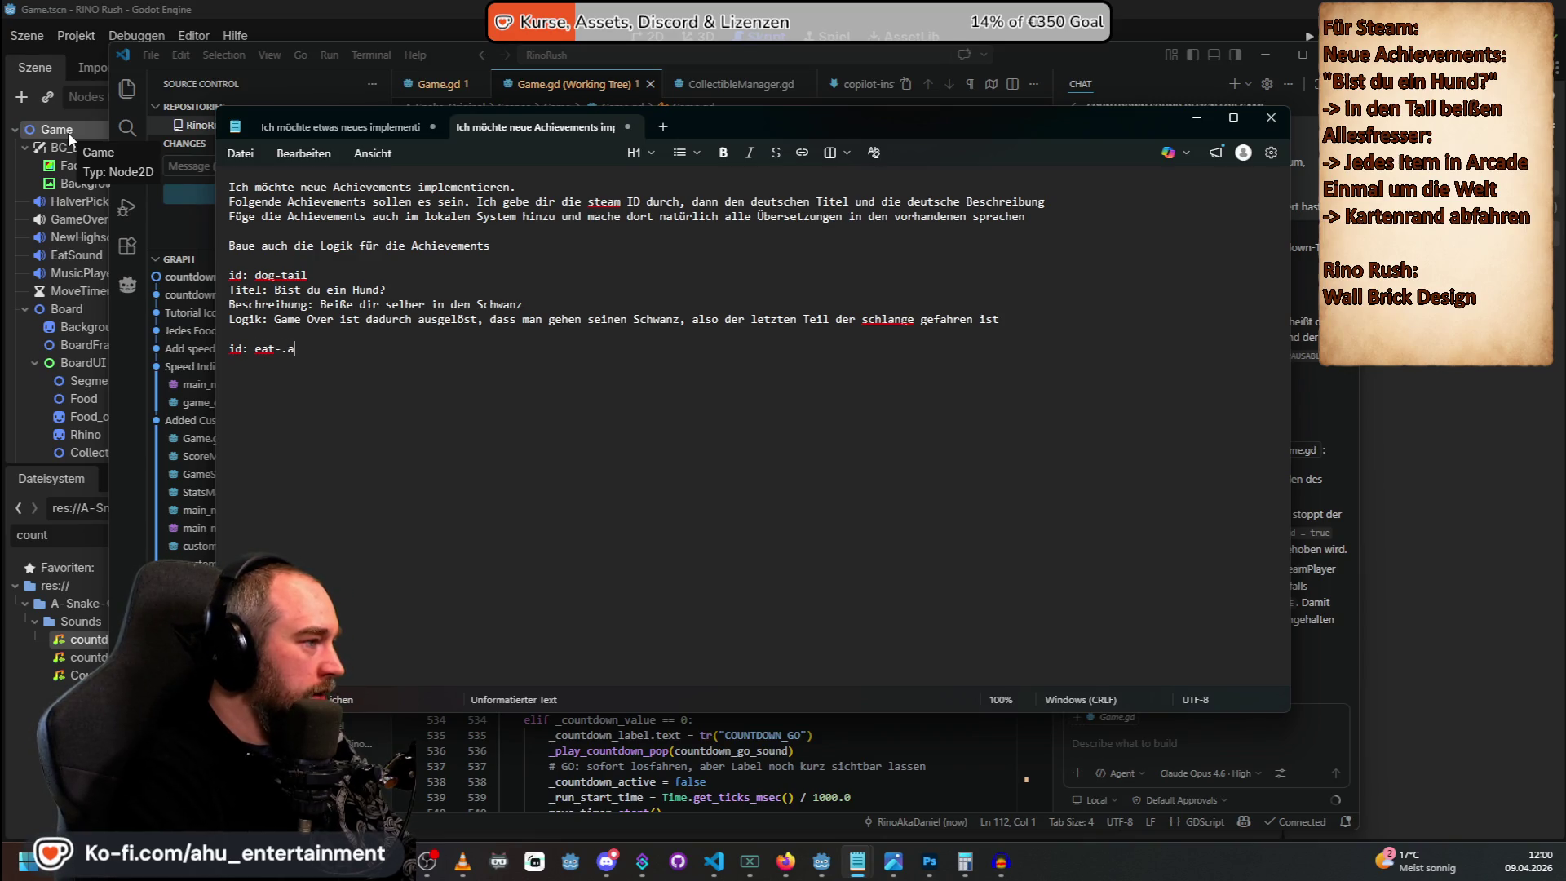
Write the eat-all entry requiring every Arcade-mode item collected within one run.
key("BackSpace")
type("all")
key("Return")
type("Titel: Allesfresser")
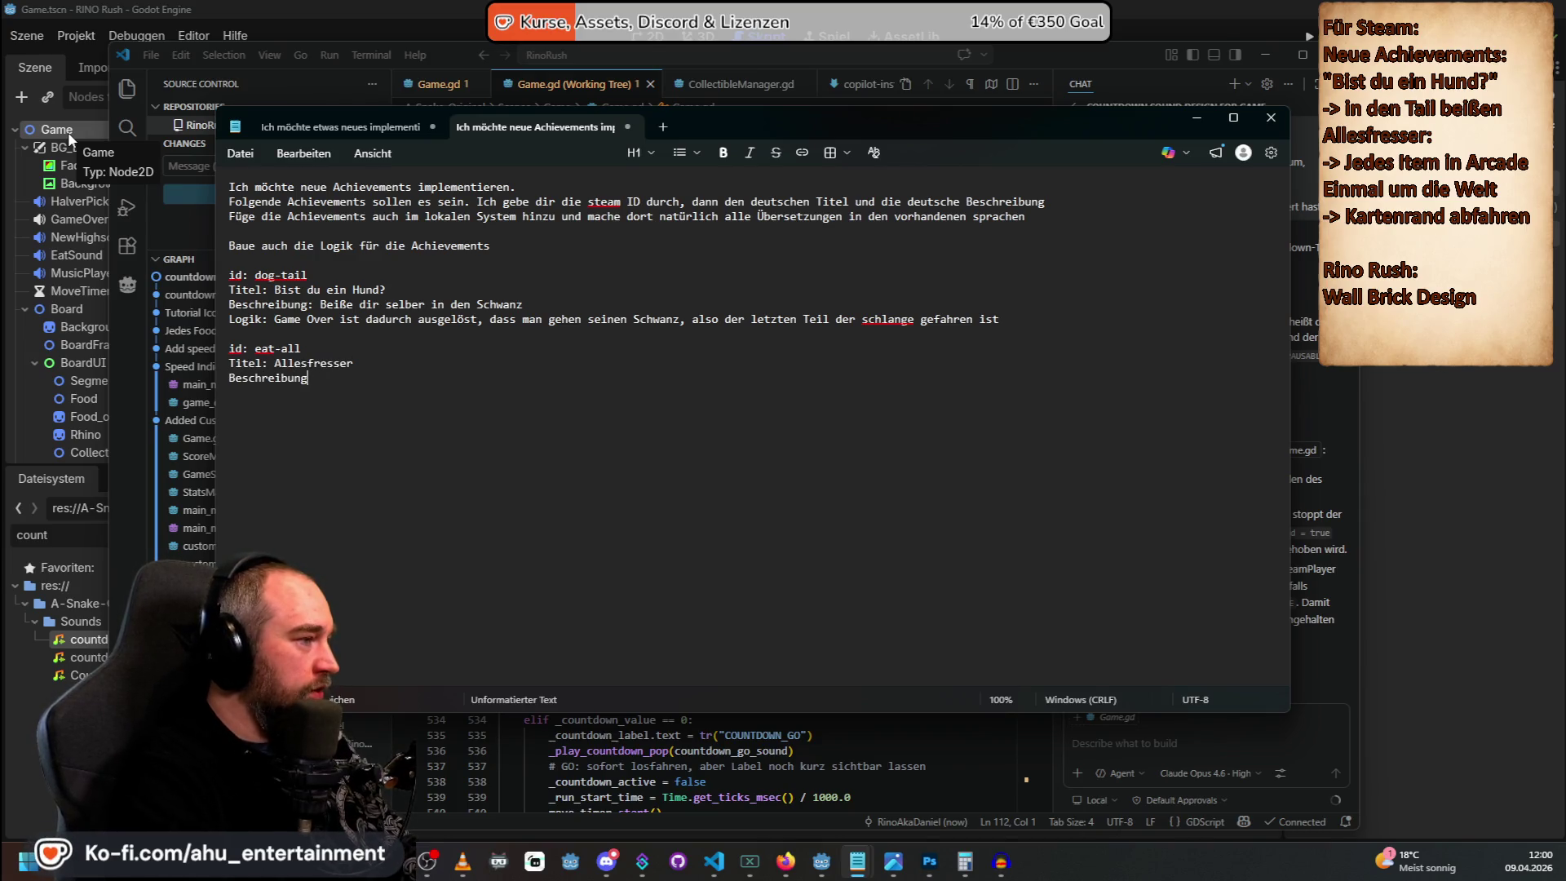
type("Sammle in ei")
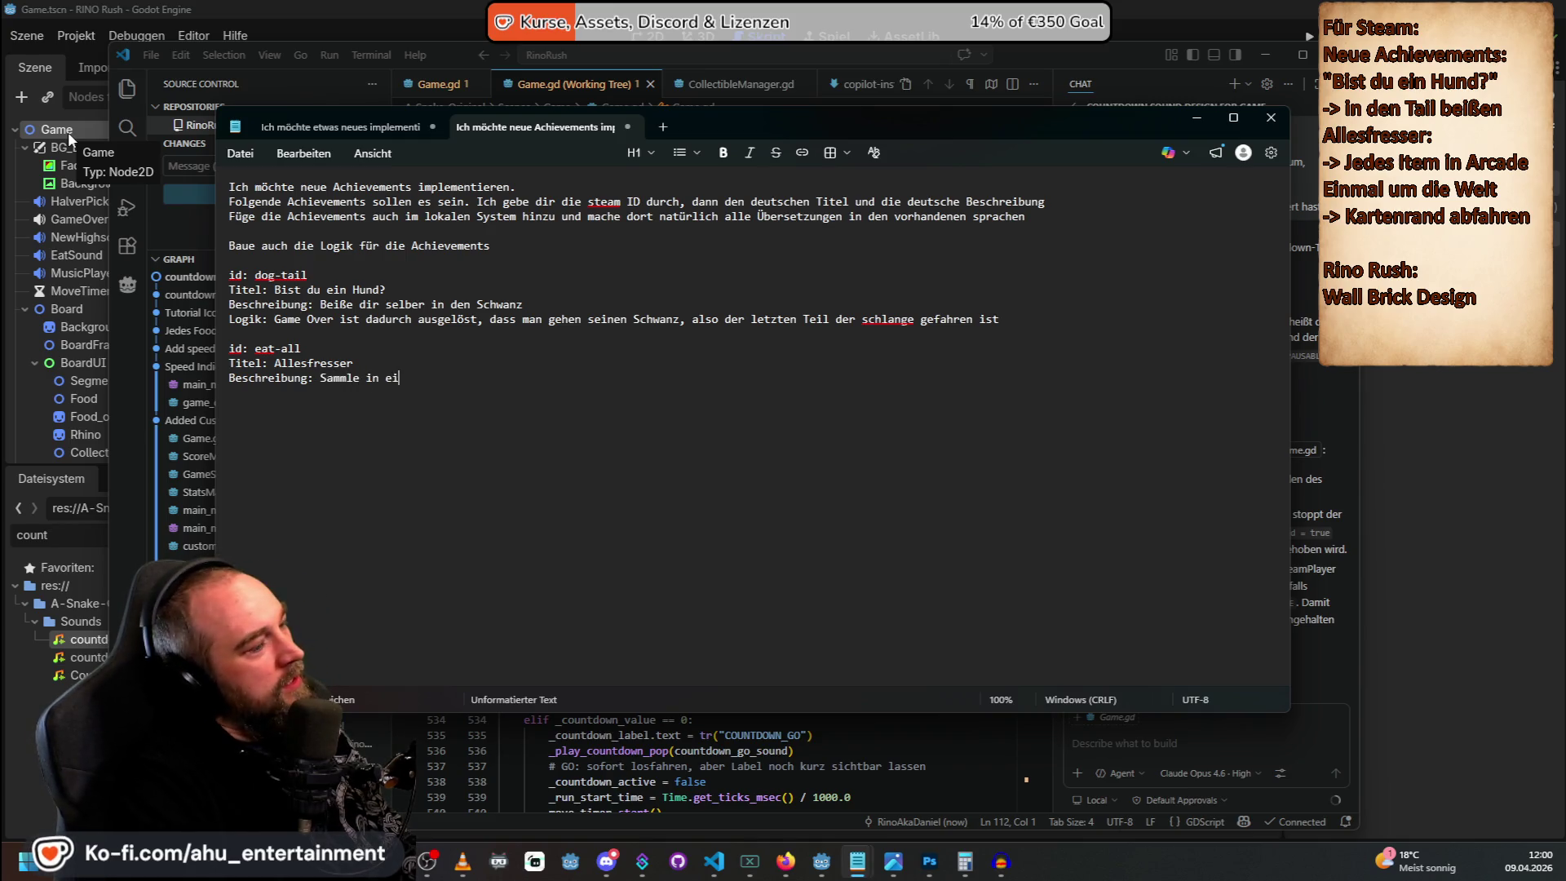
type("nem Run")
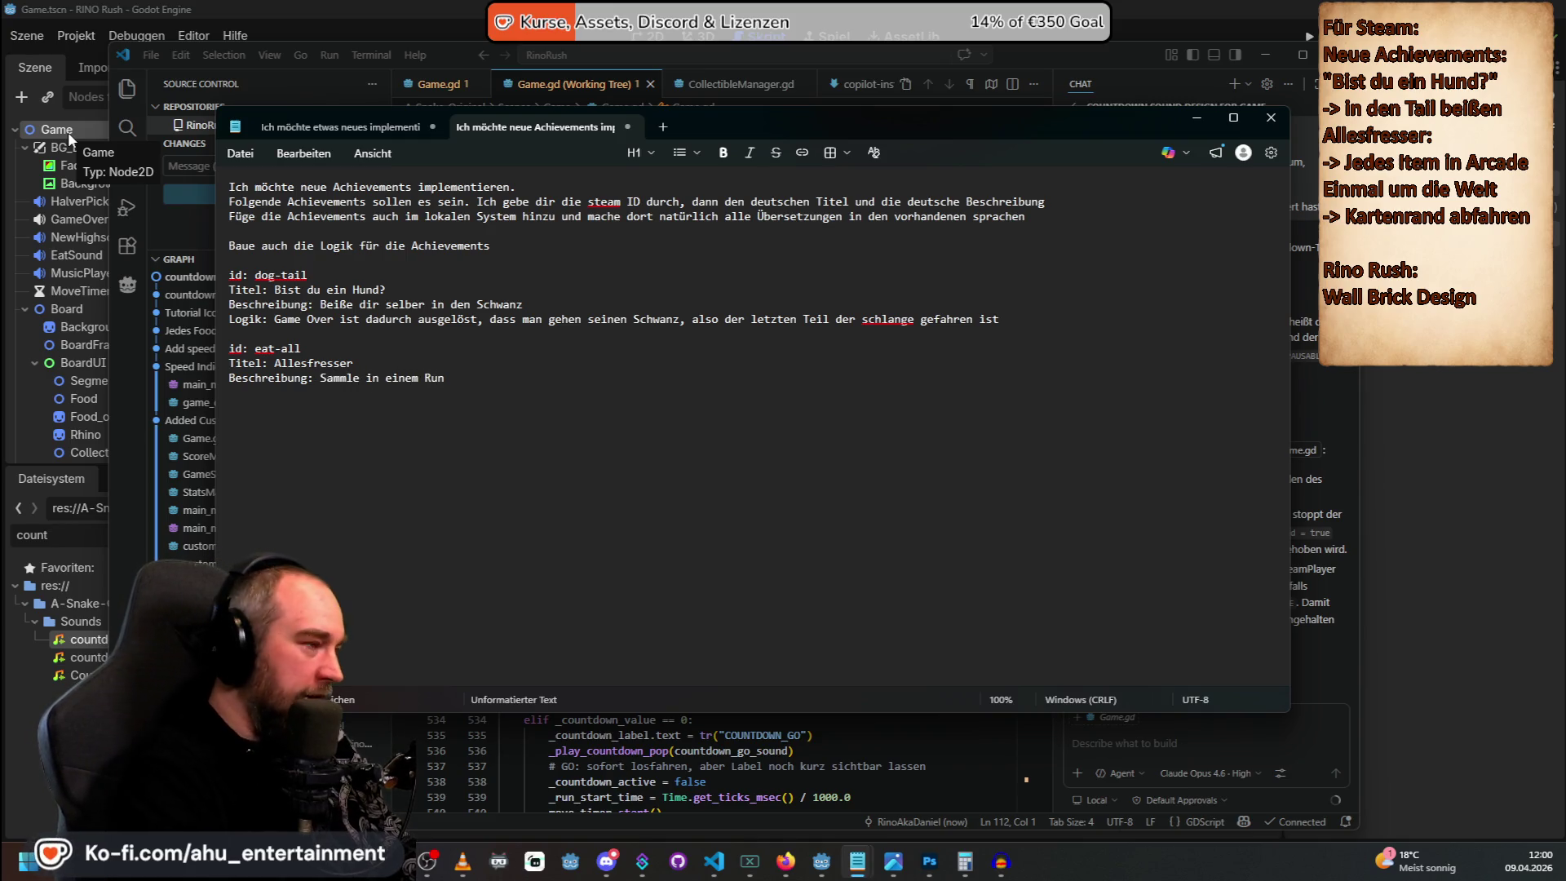
type(" alle im A")
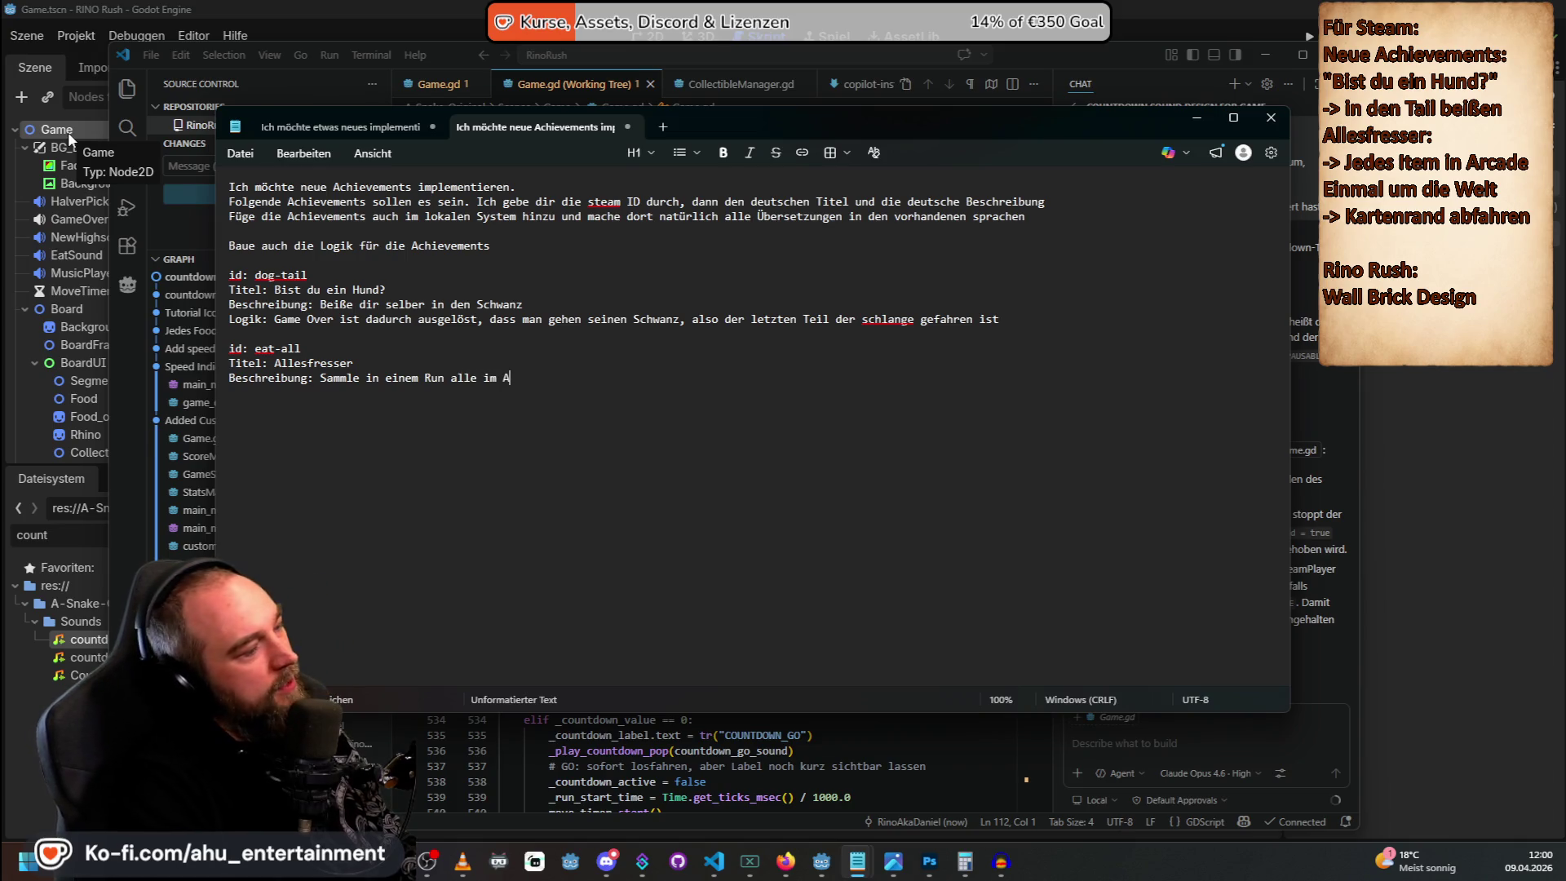
type("crcarde Mod")
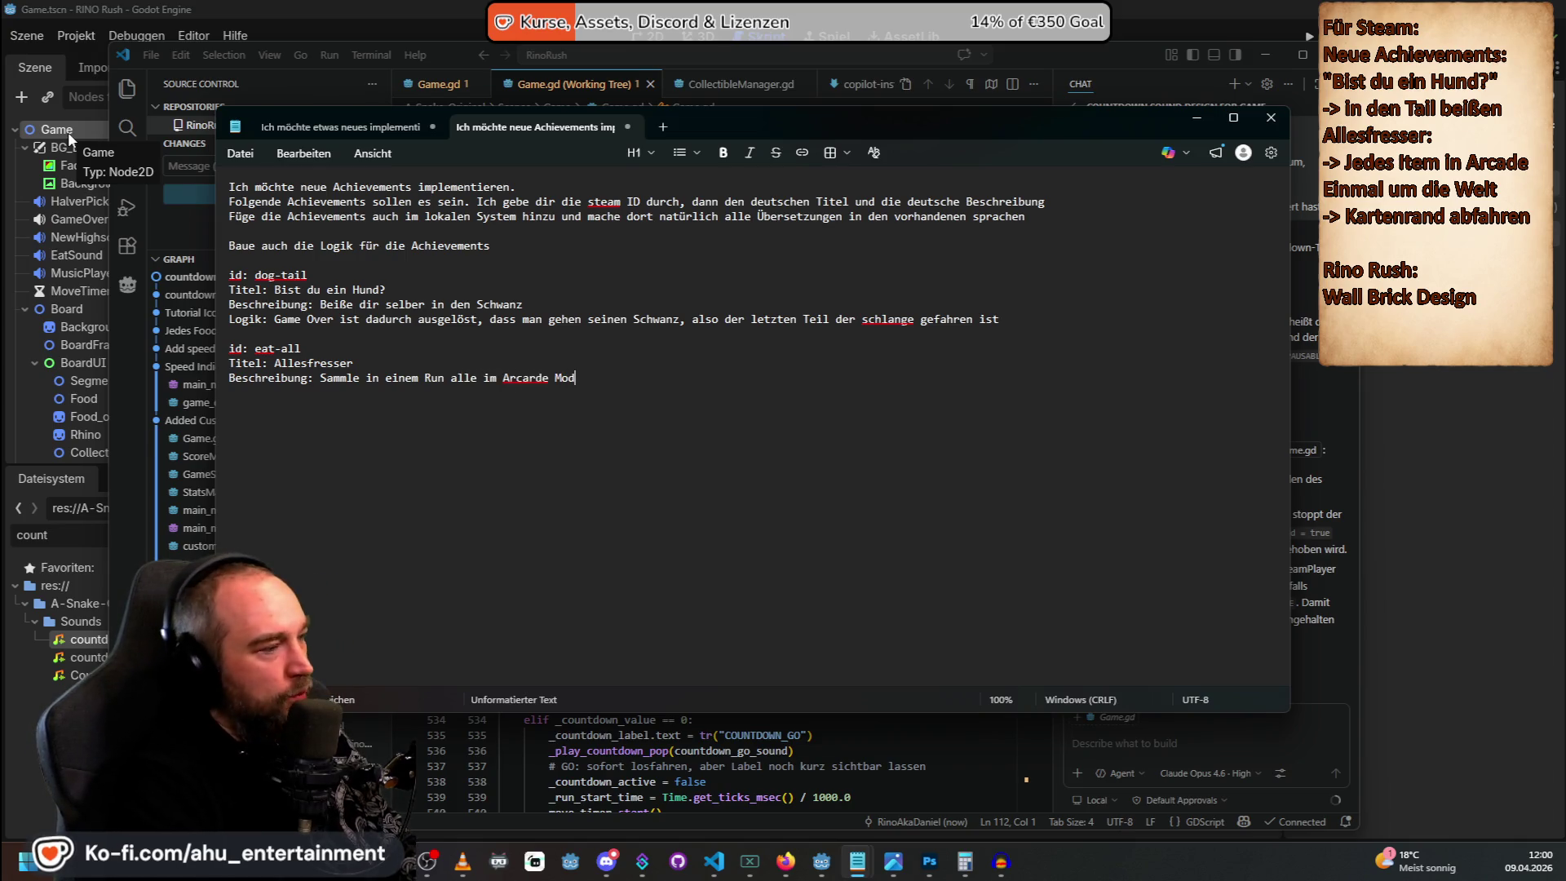
type("us verfügbaren Items ein")
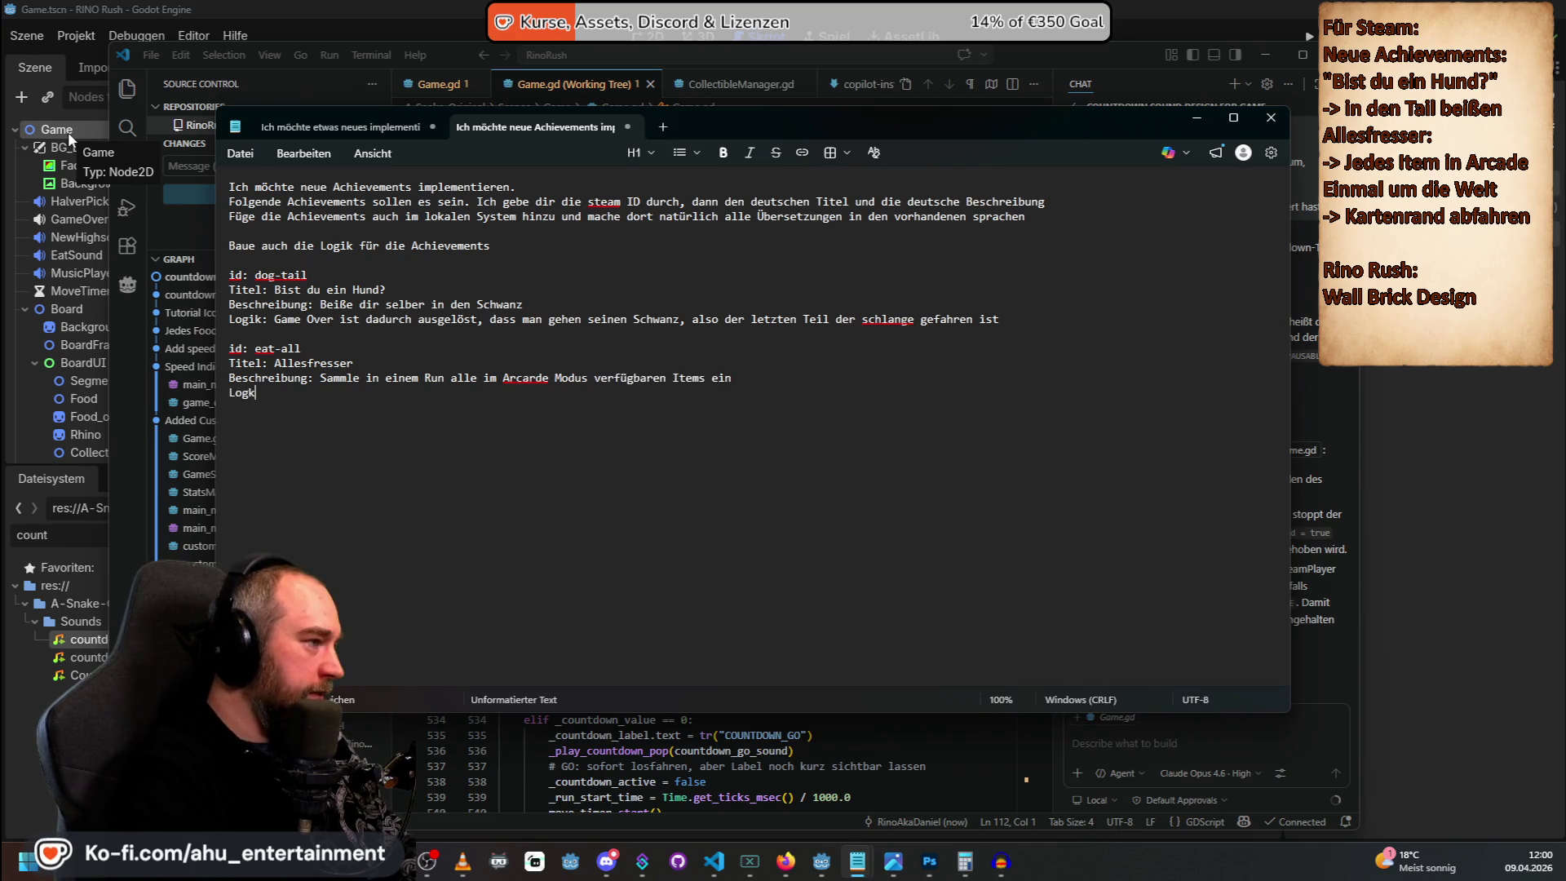
type("ig")
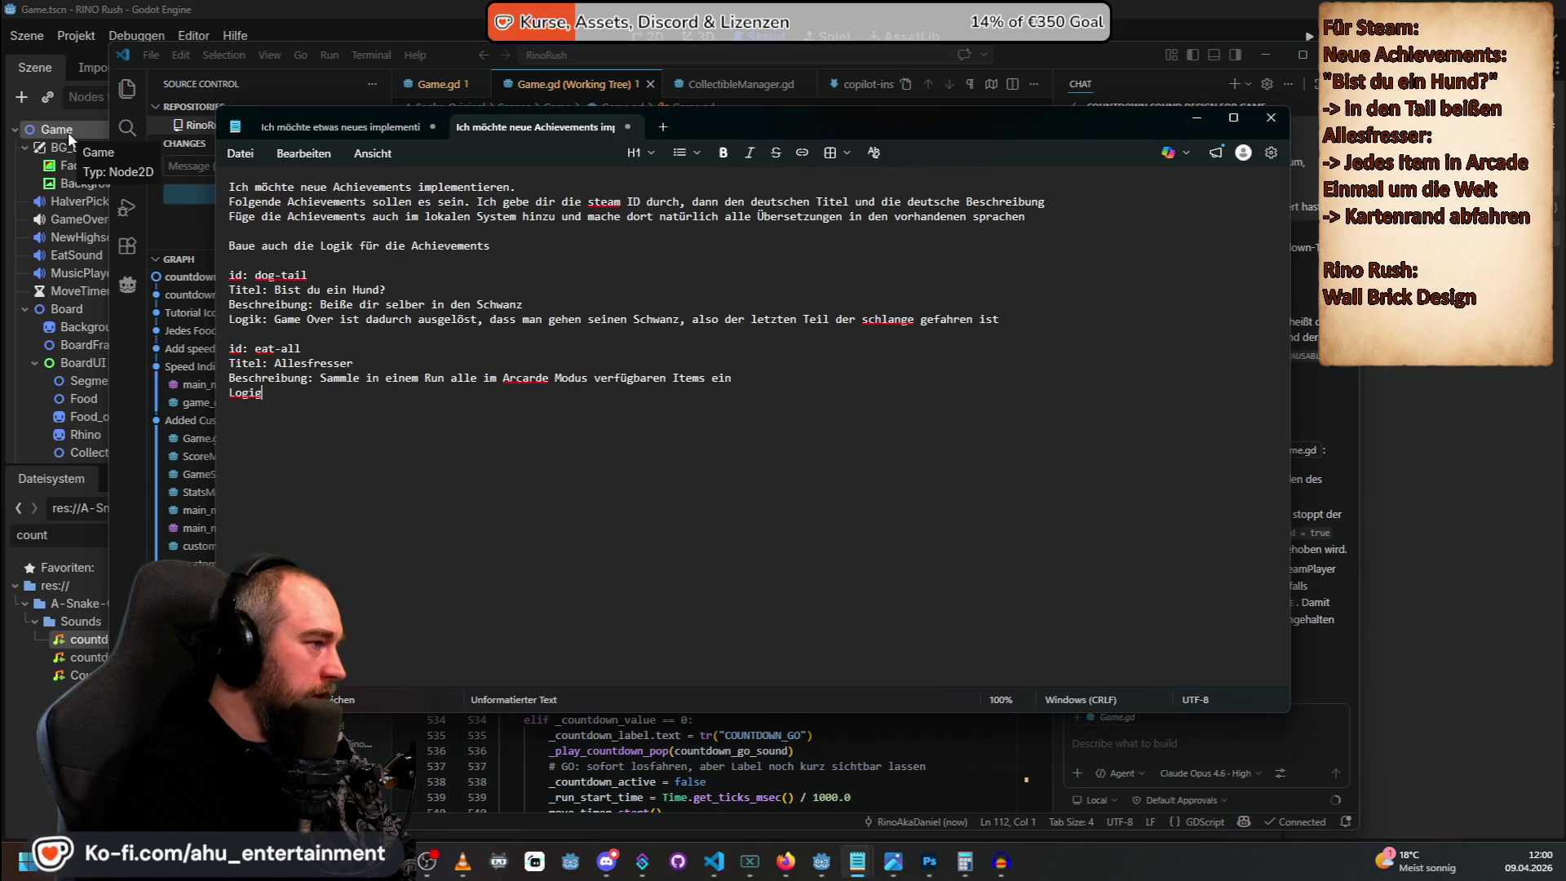
type("IN einem ")
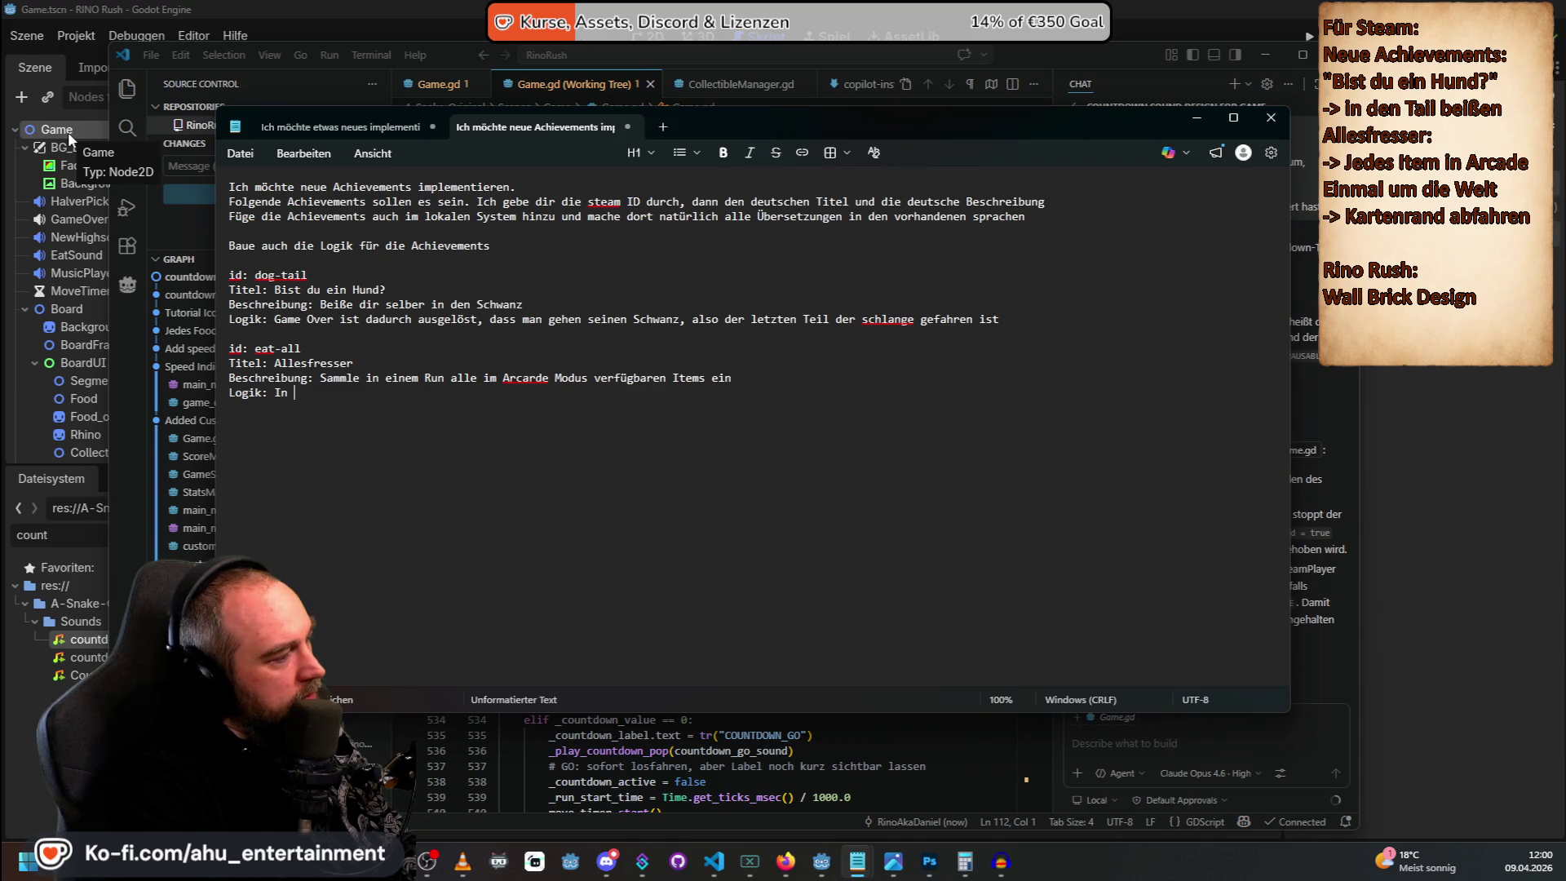
type("Run muss der S")
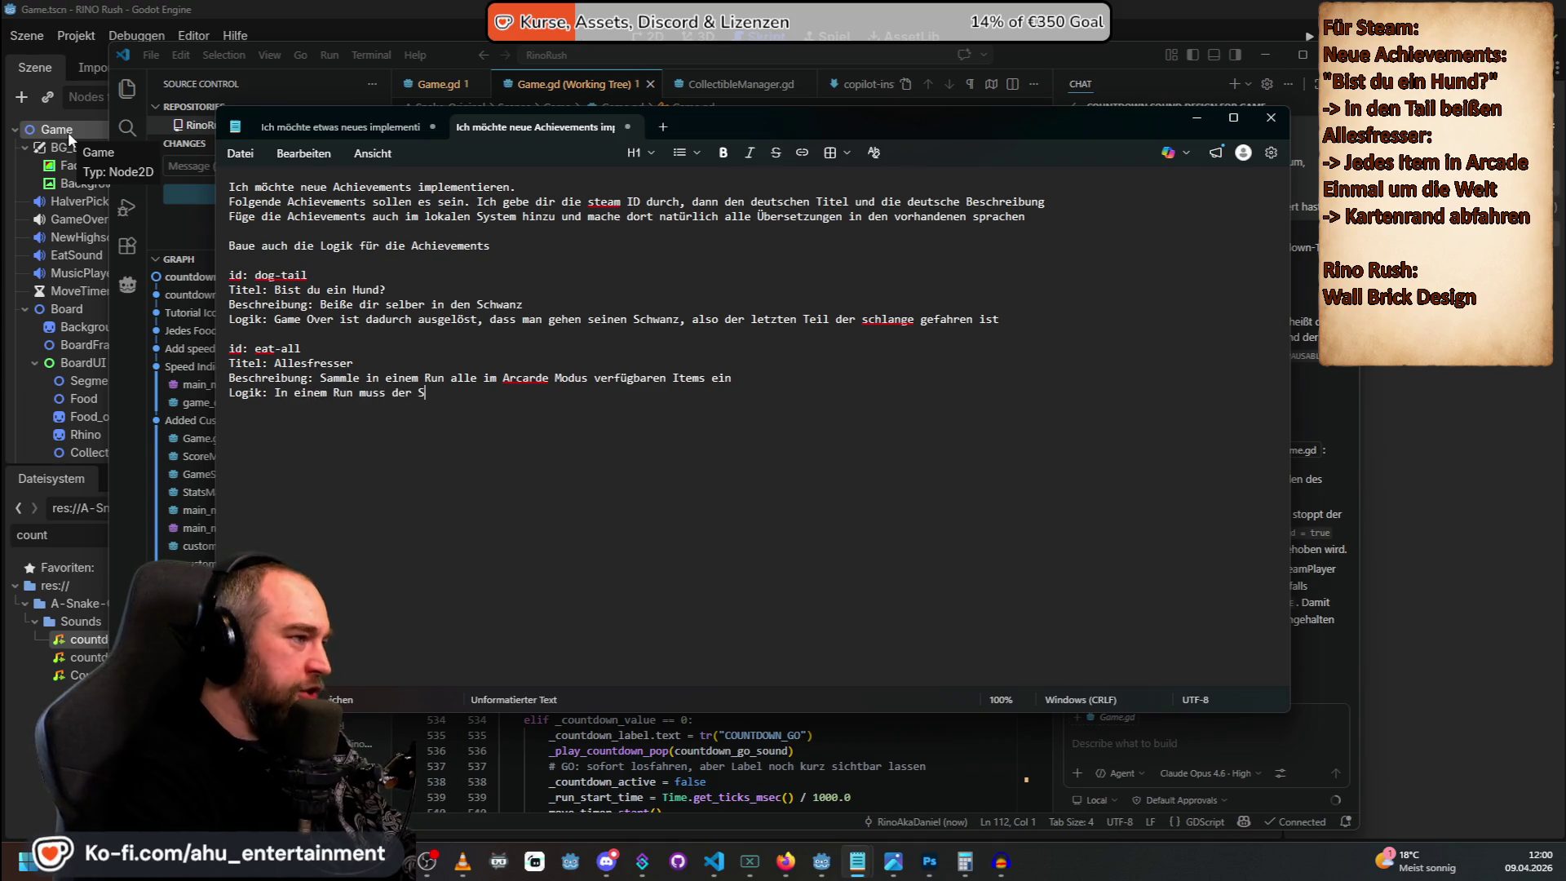
type("pieler alle Items einsa")
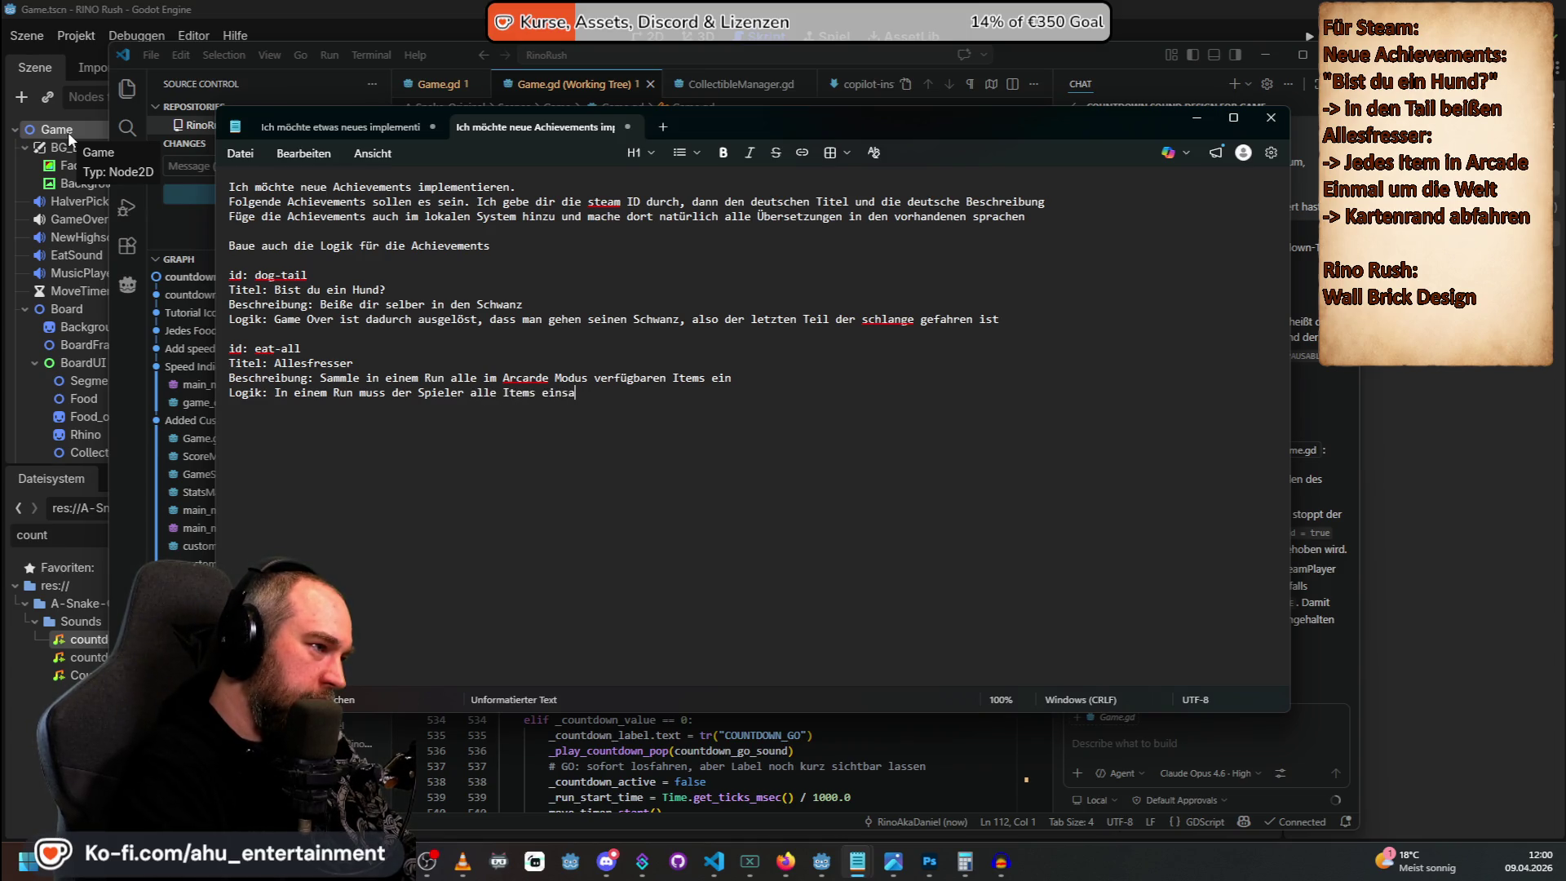
type(" die im Arcarde Modus zur")
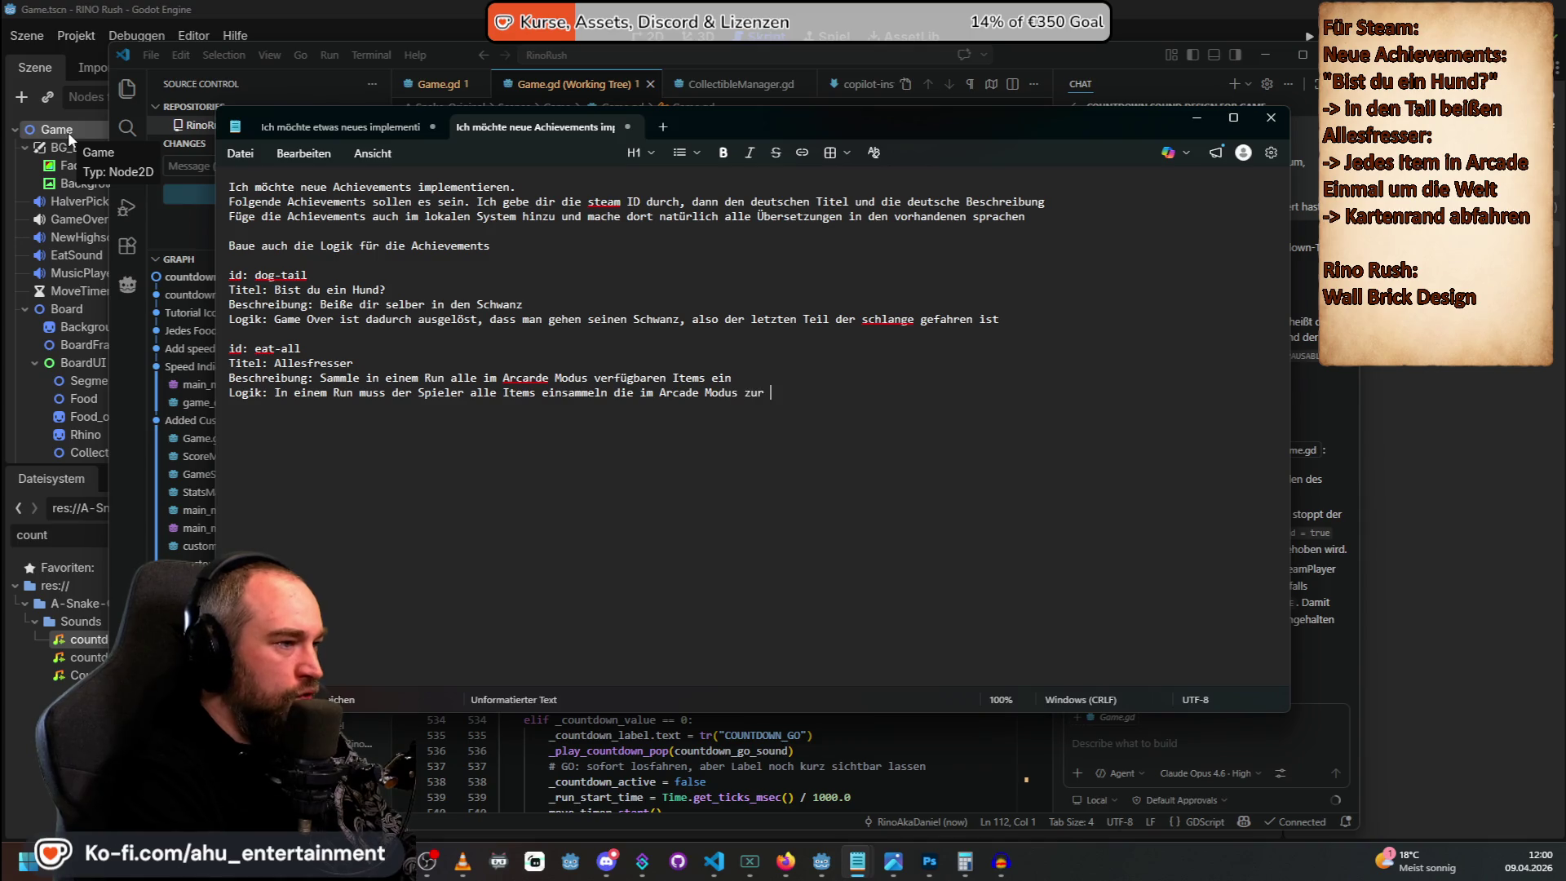
type("ügung stehen")
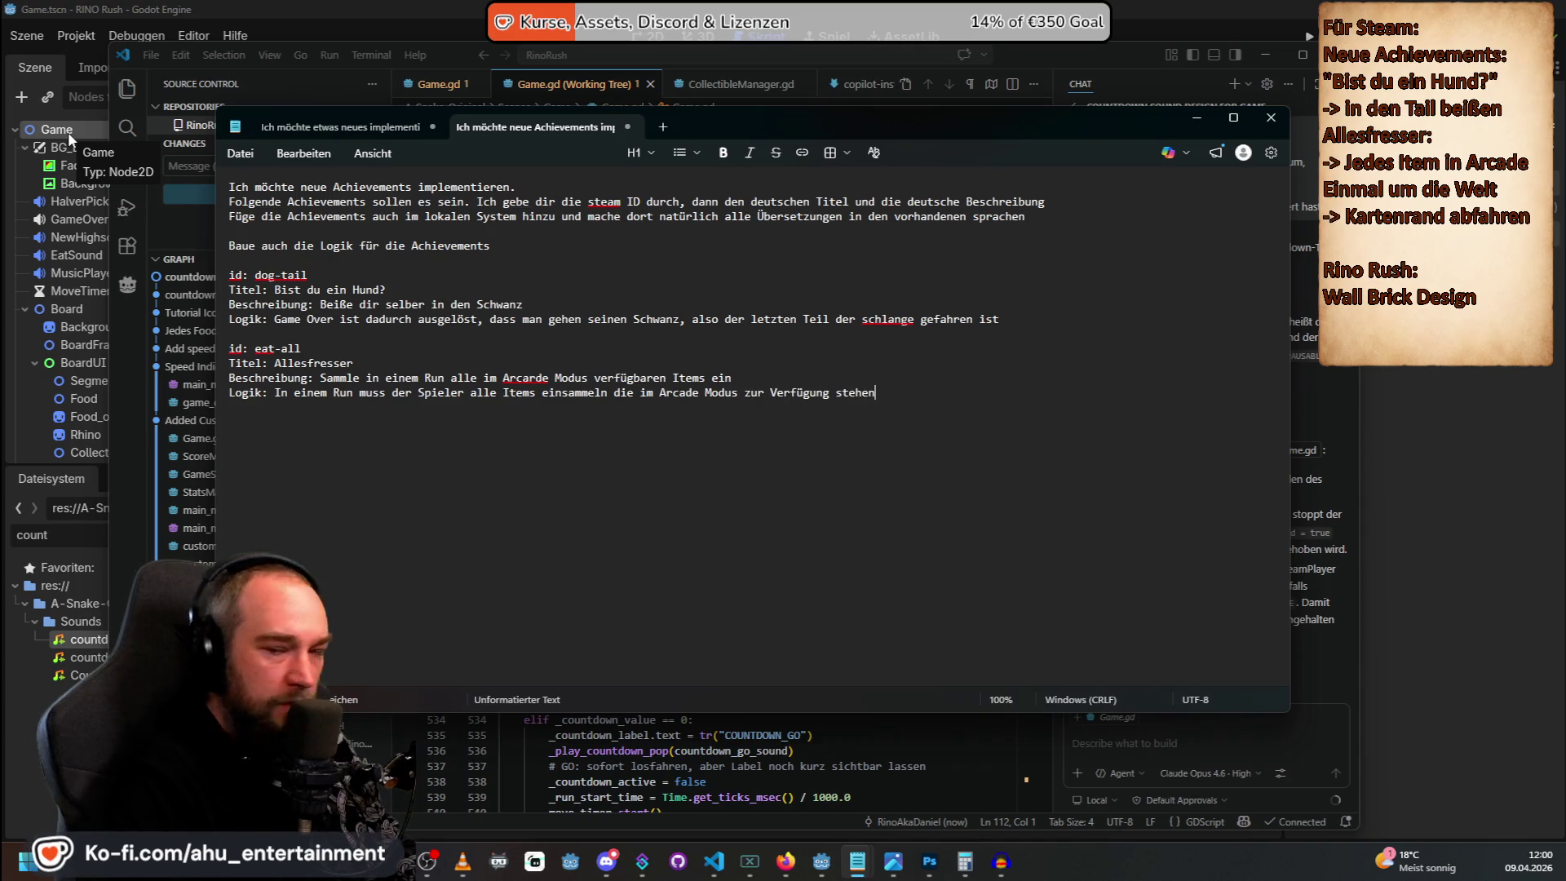
Add around-the-world, 'Einmal um die Welt': drive the full field border without leaving the wall.
key("Return")
key("Return")
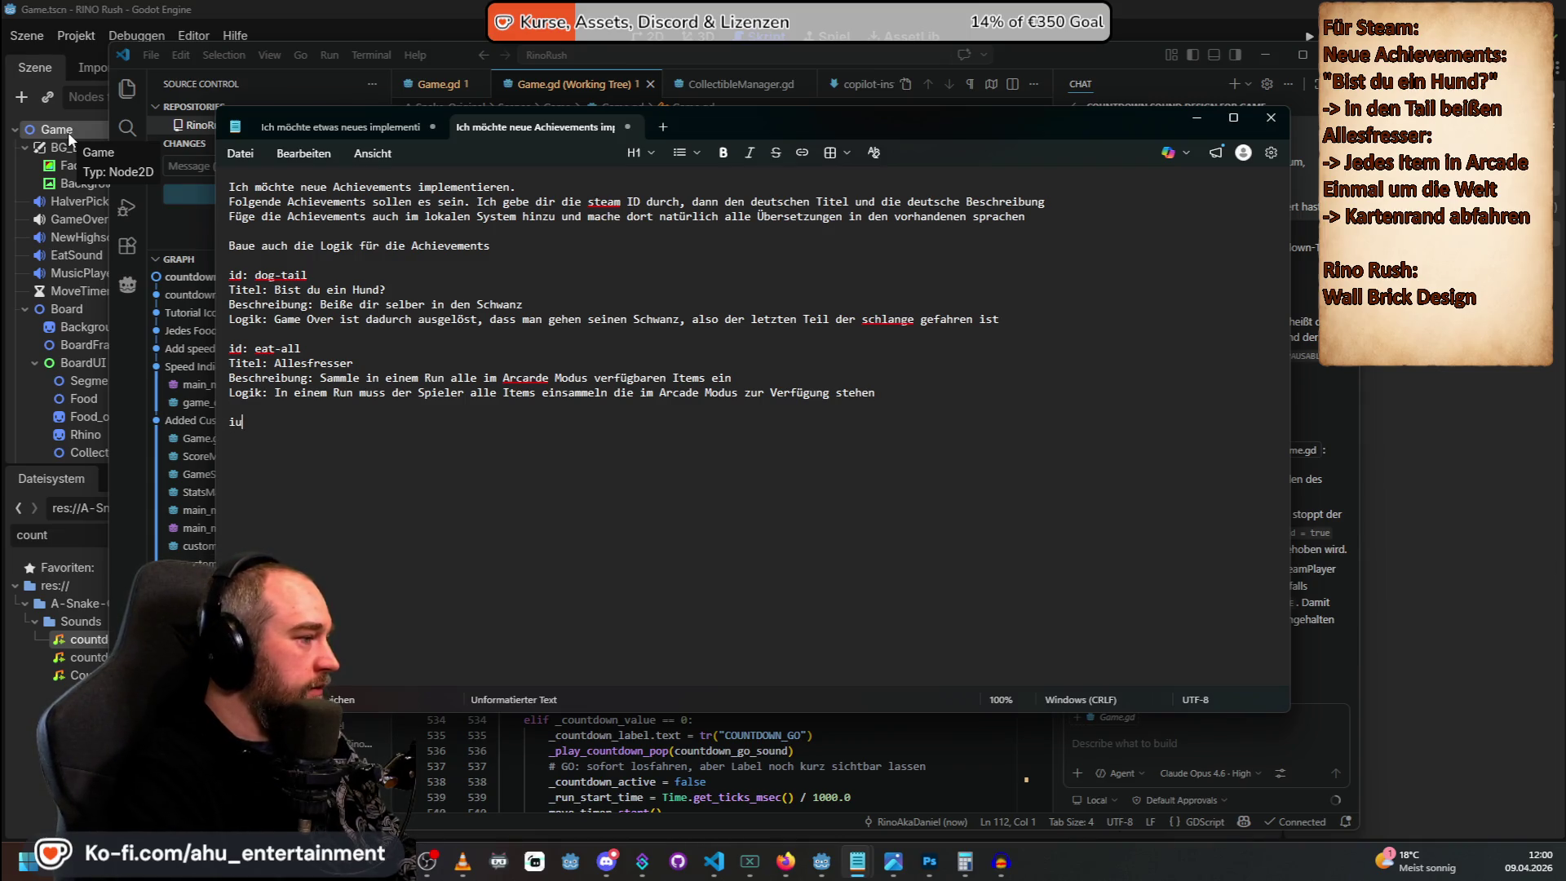
type("d- around-t")
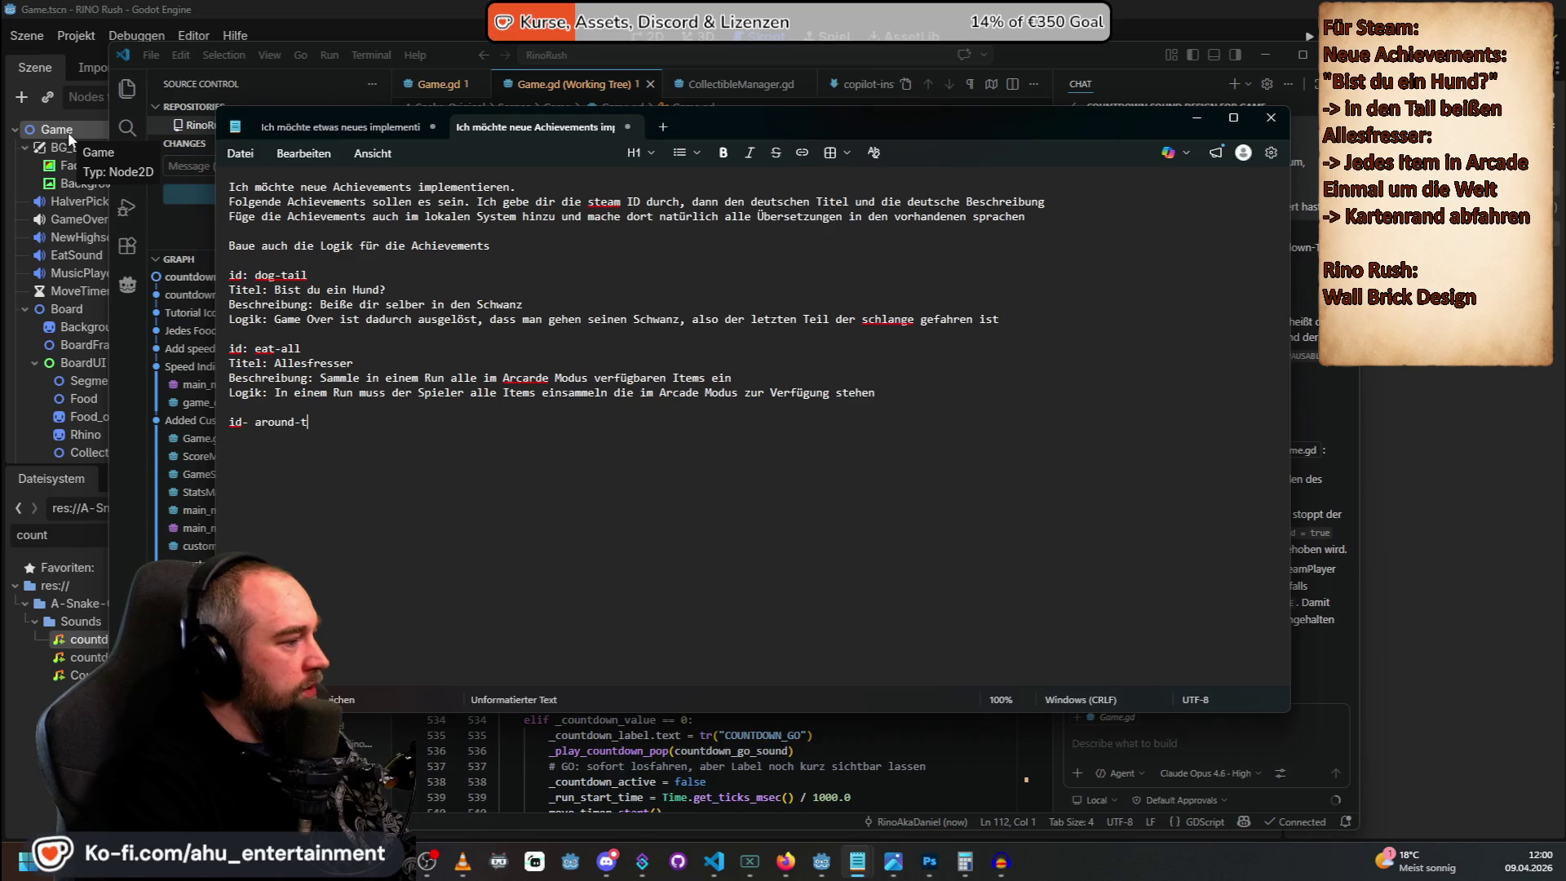
type("he-world")
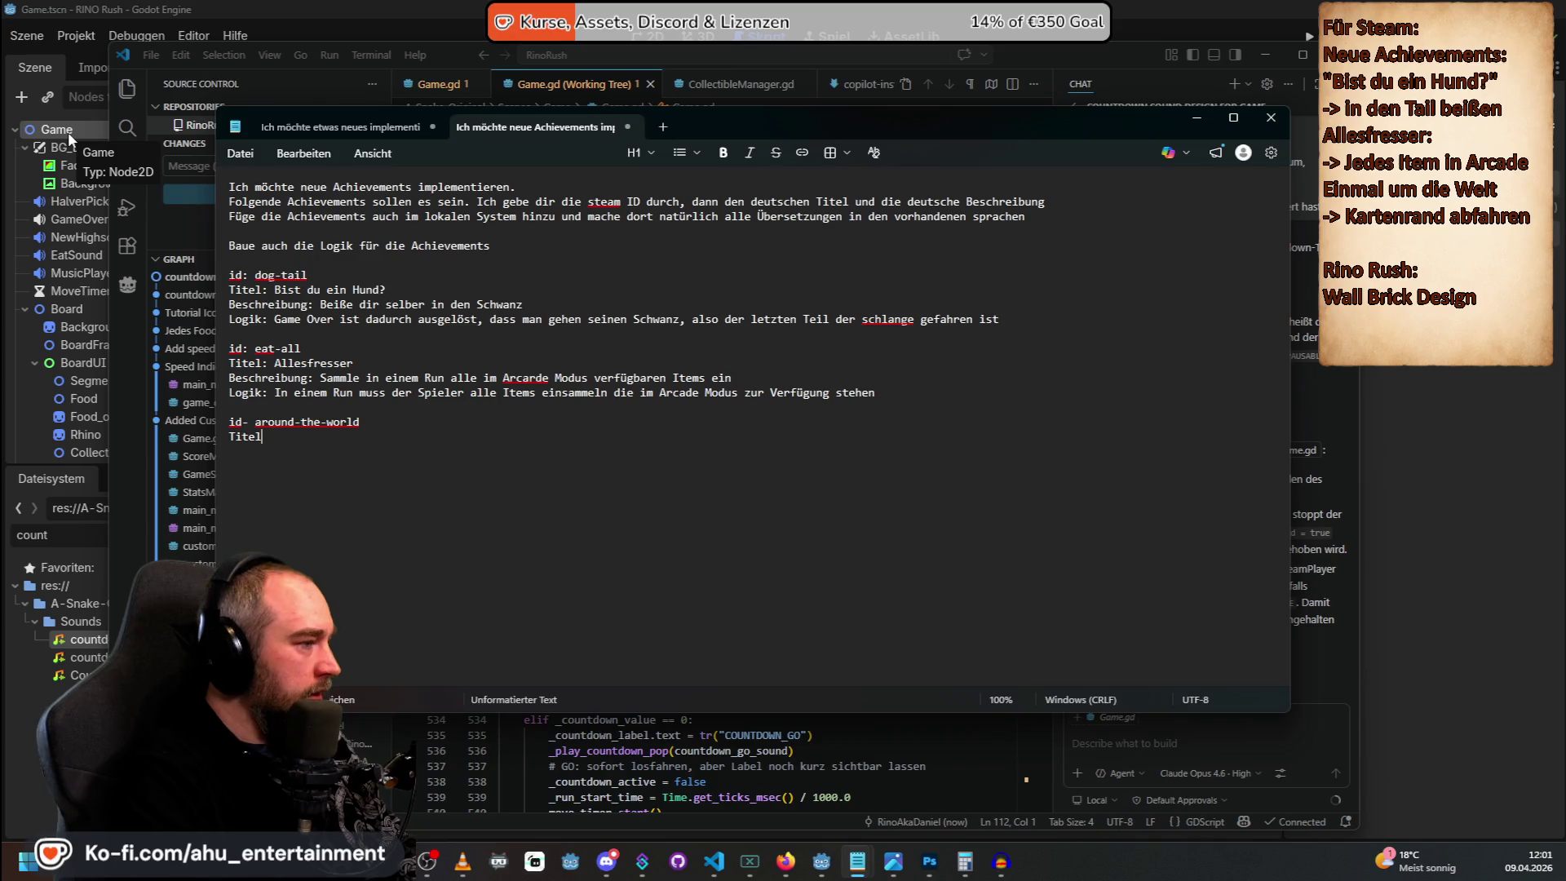
type(" Titel: Einma")
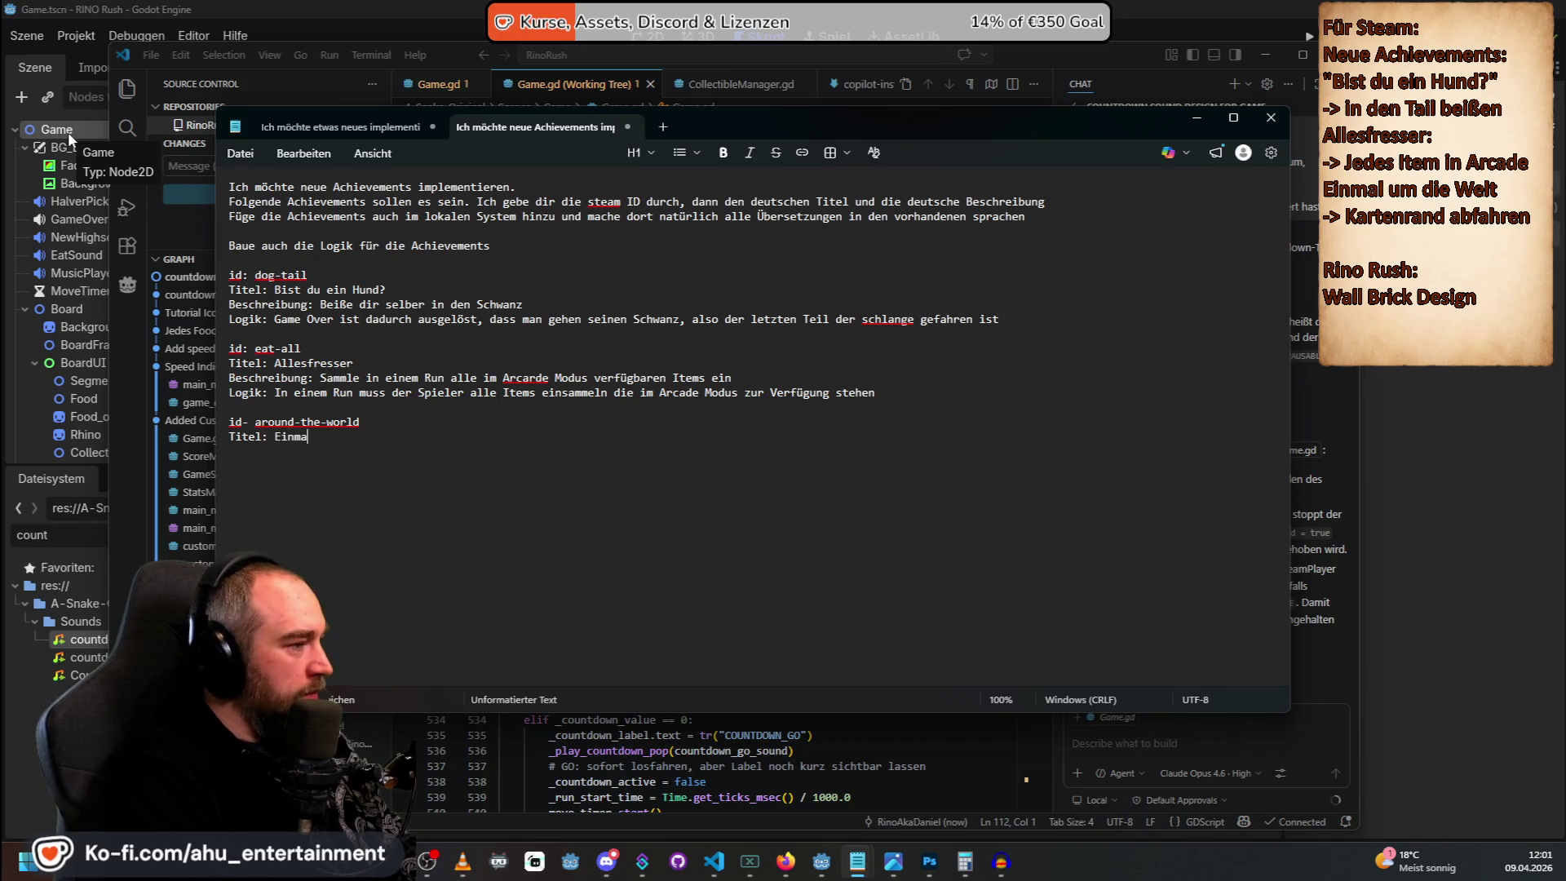
type("l um die Welt")
key("Return")
type("Sch")
type("Beschre")
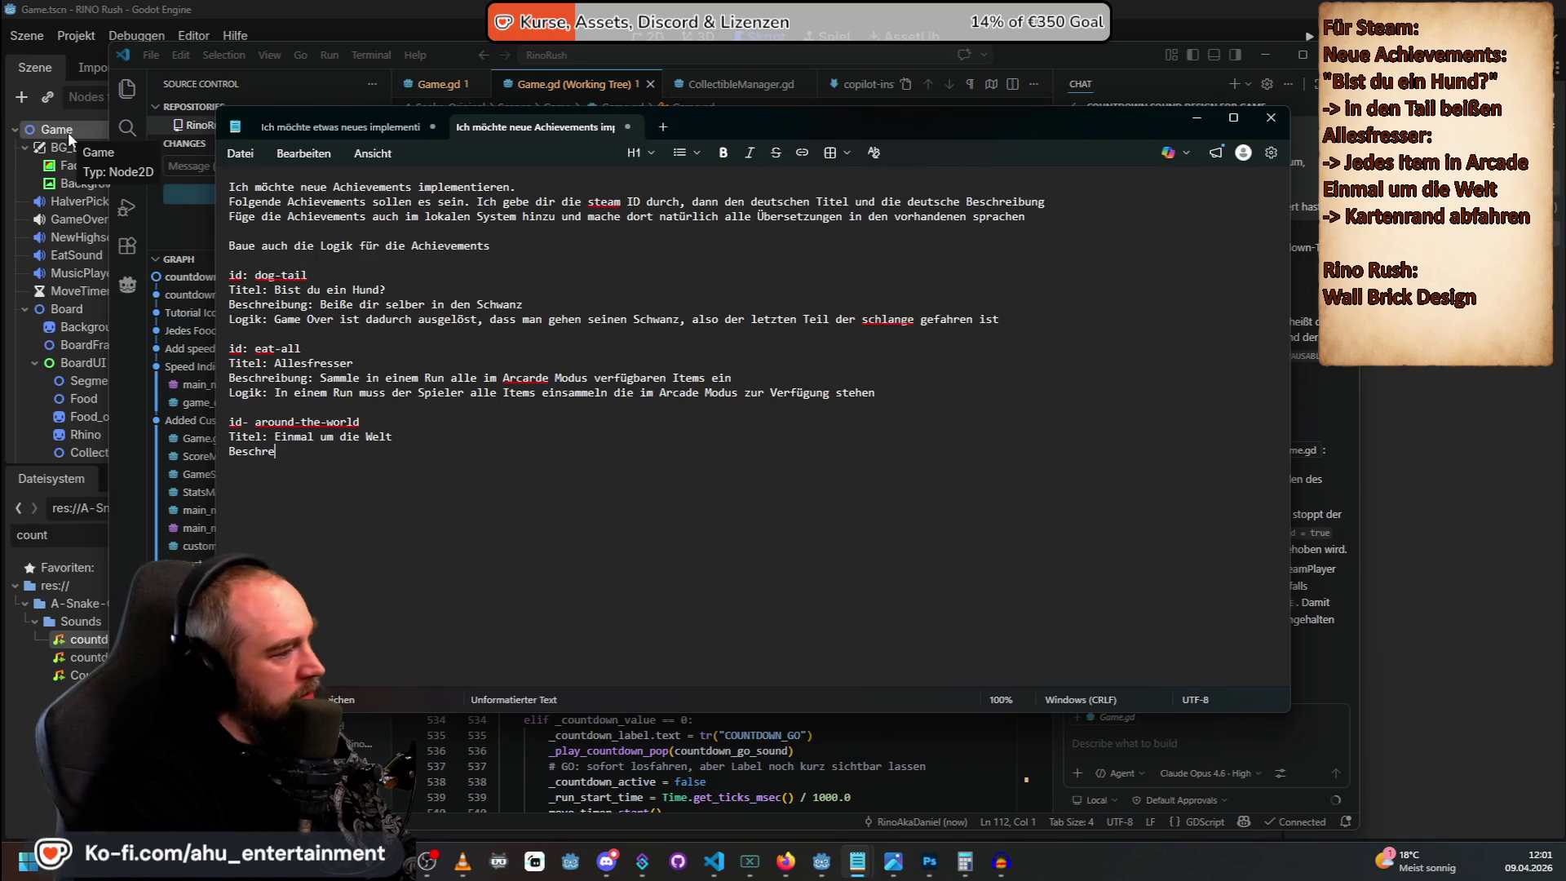
type("ibung: Fahre einm")
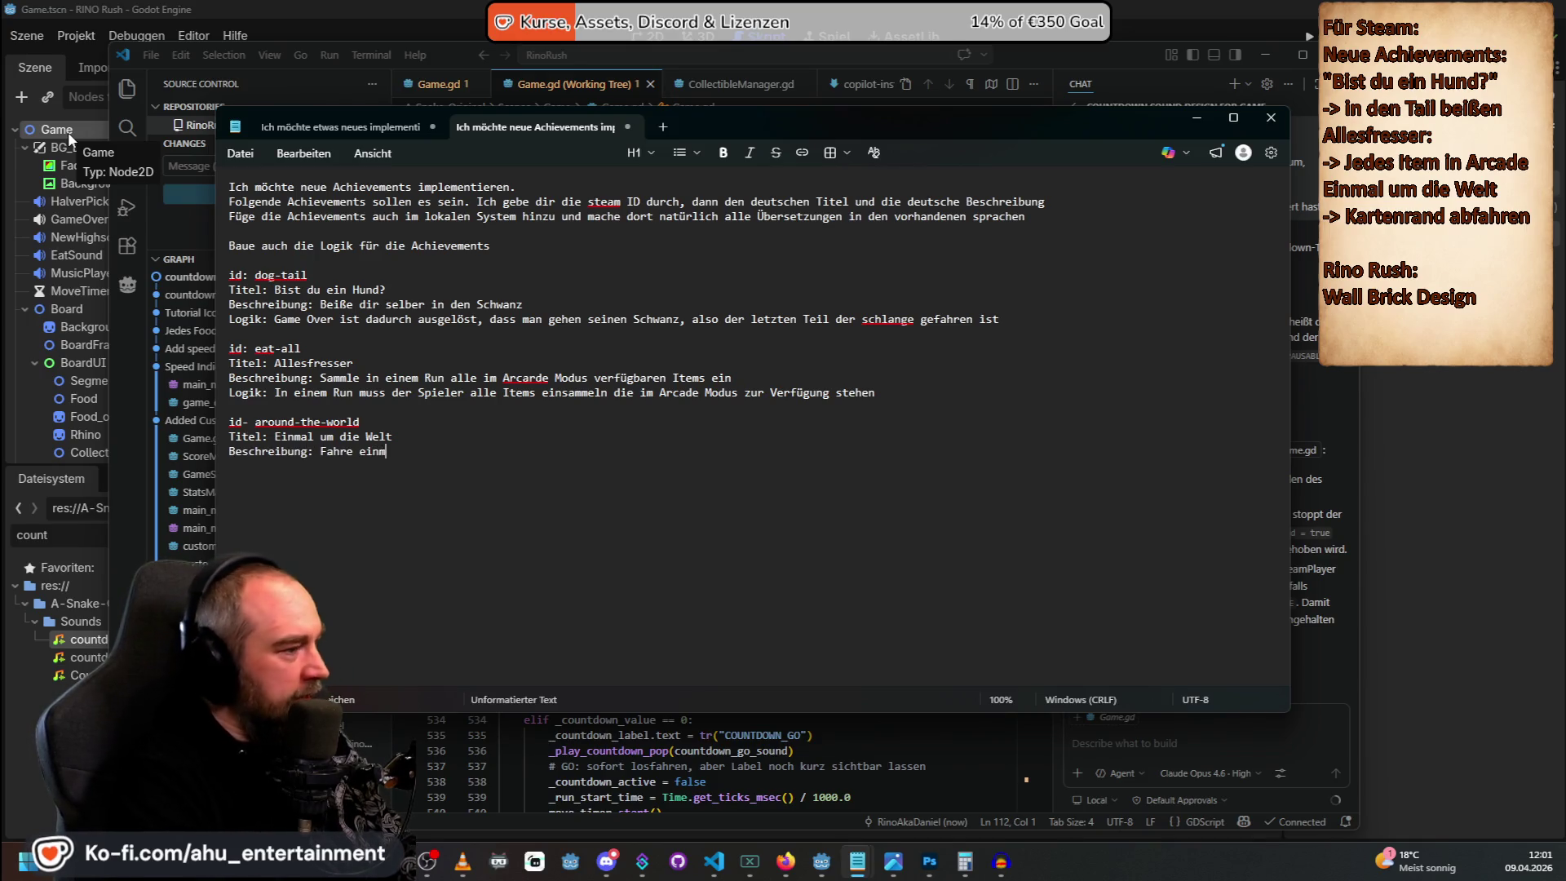
type("al den kompletten Spielfeldrand")
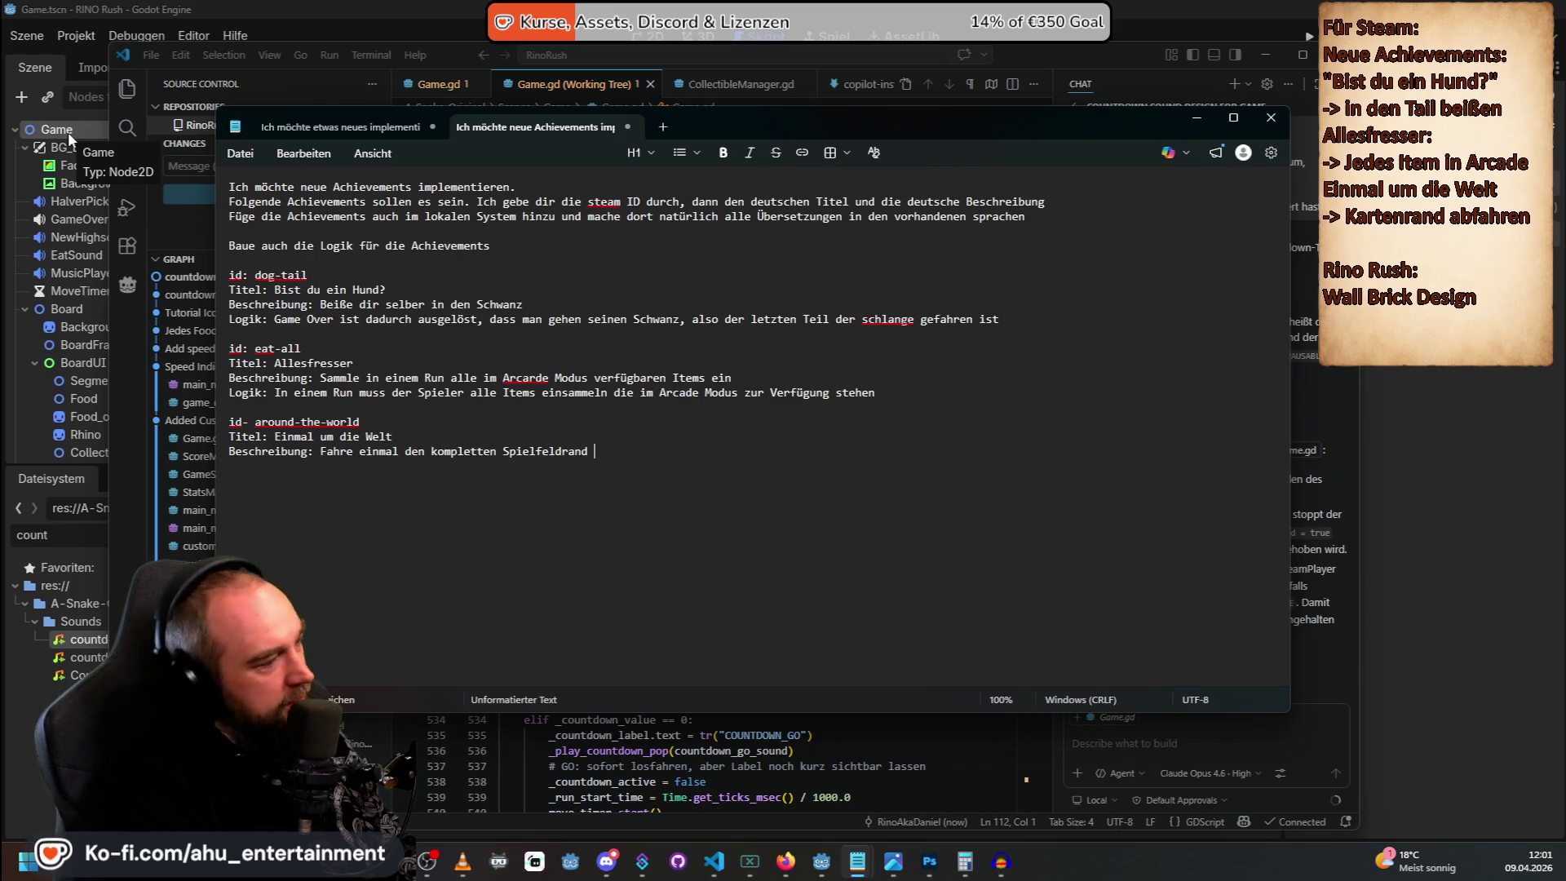
type("ab")
key("Return")
type("LKo")
key("BackSpace")
key("BackSpace")
type("ogik: D")
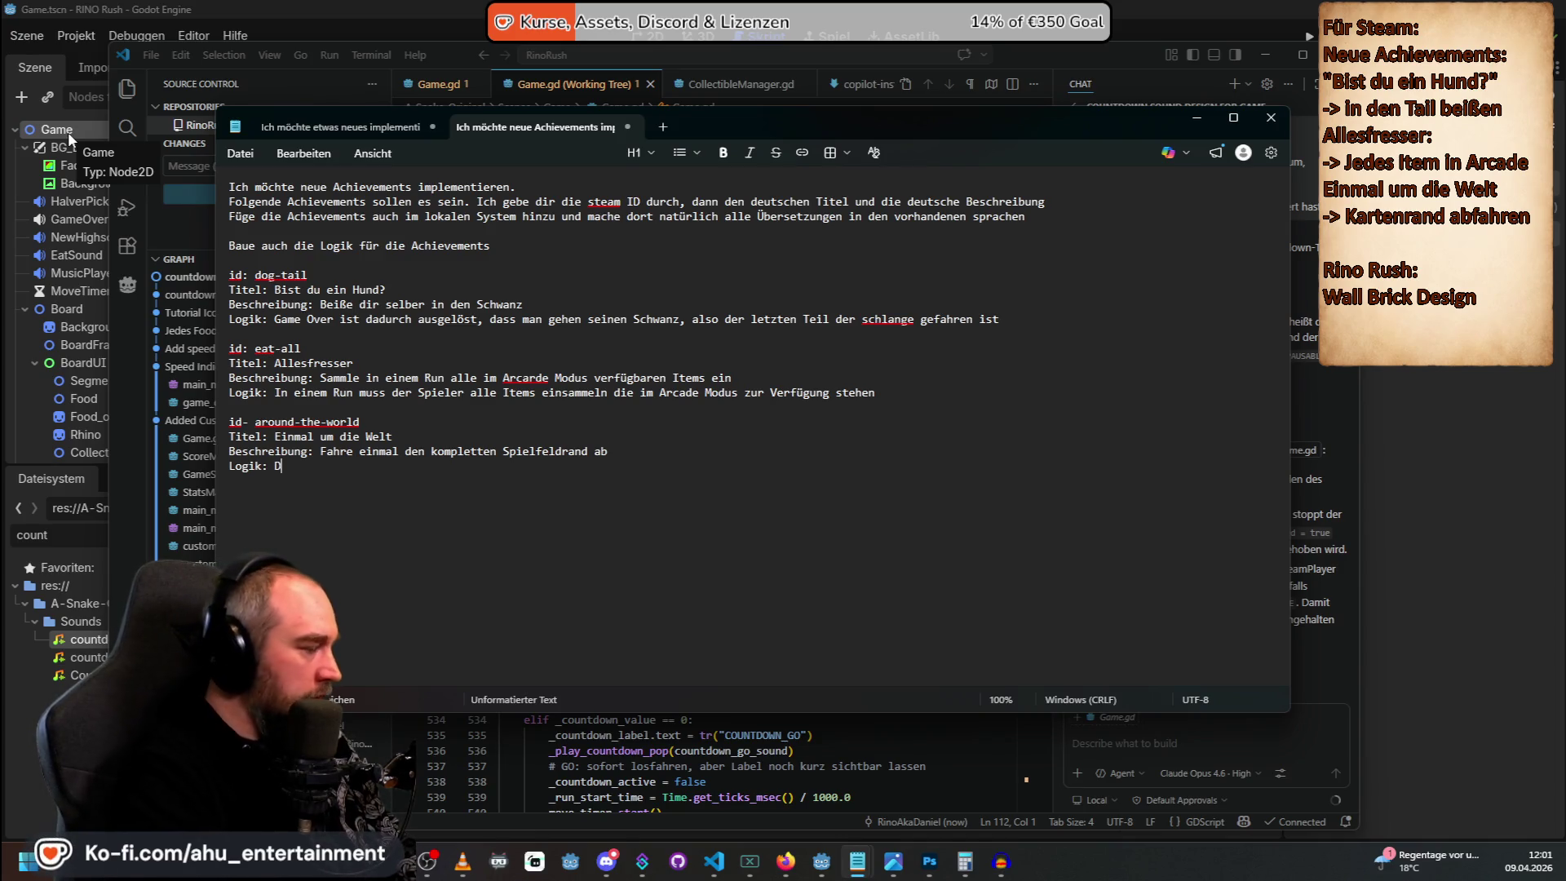
type("er Spieler muss ")
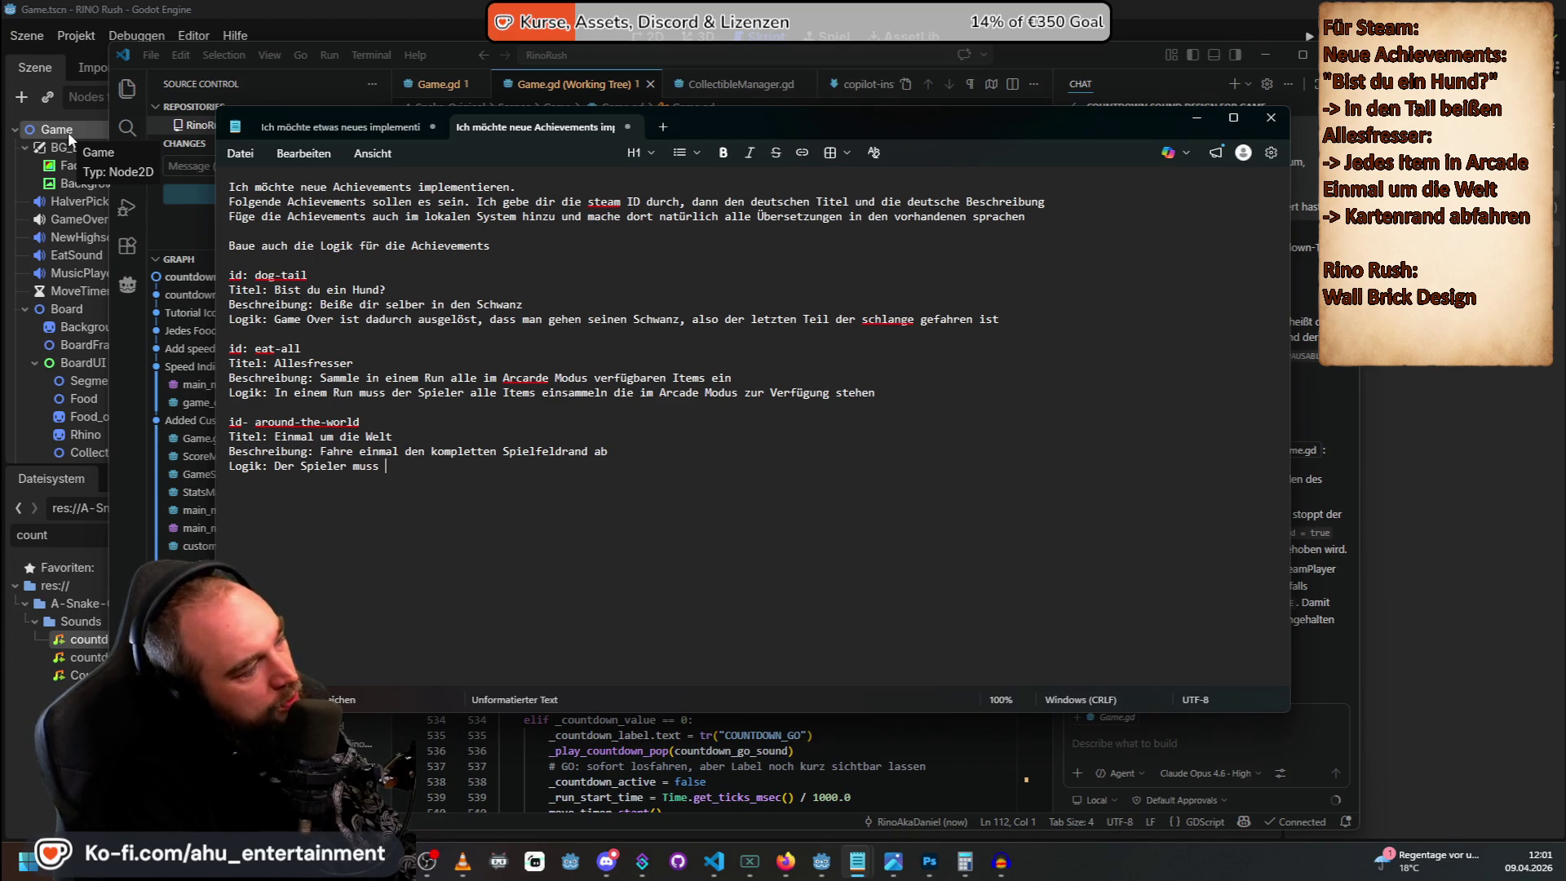
type("den kompletten Sp")
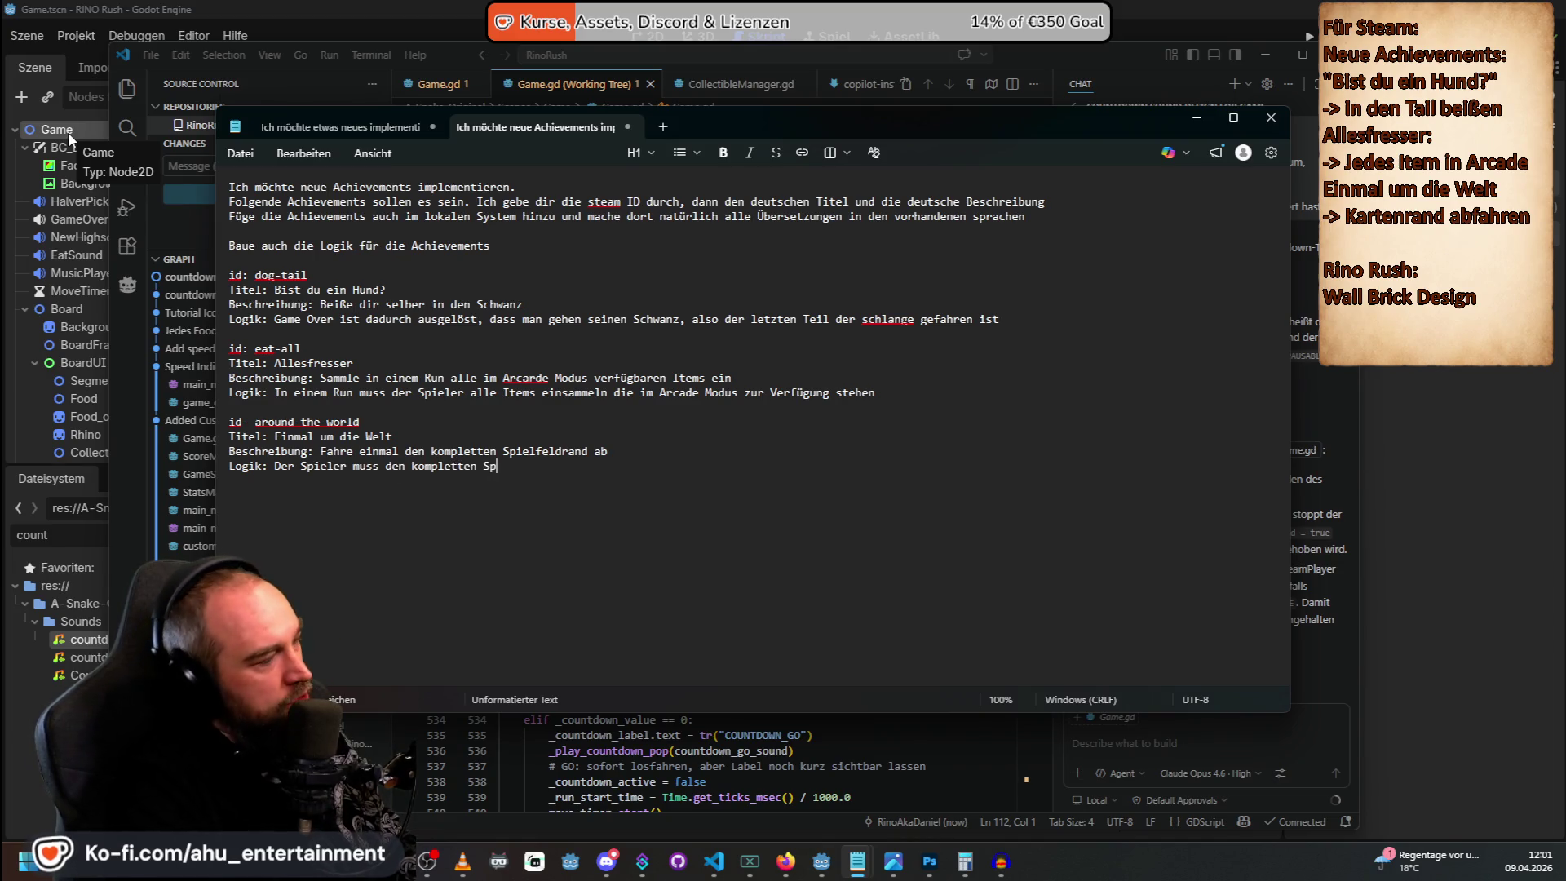
type("ielfeldrand mit dem Kopf abfahren")
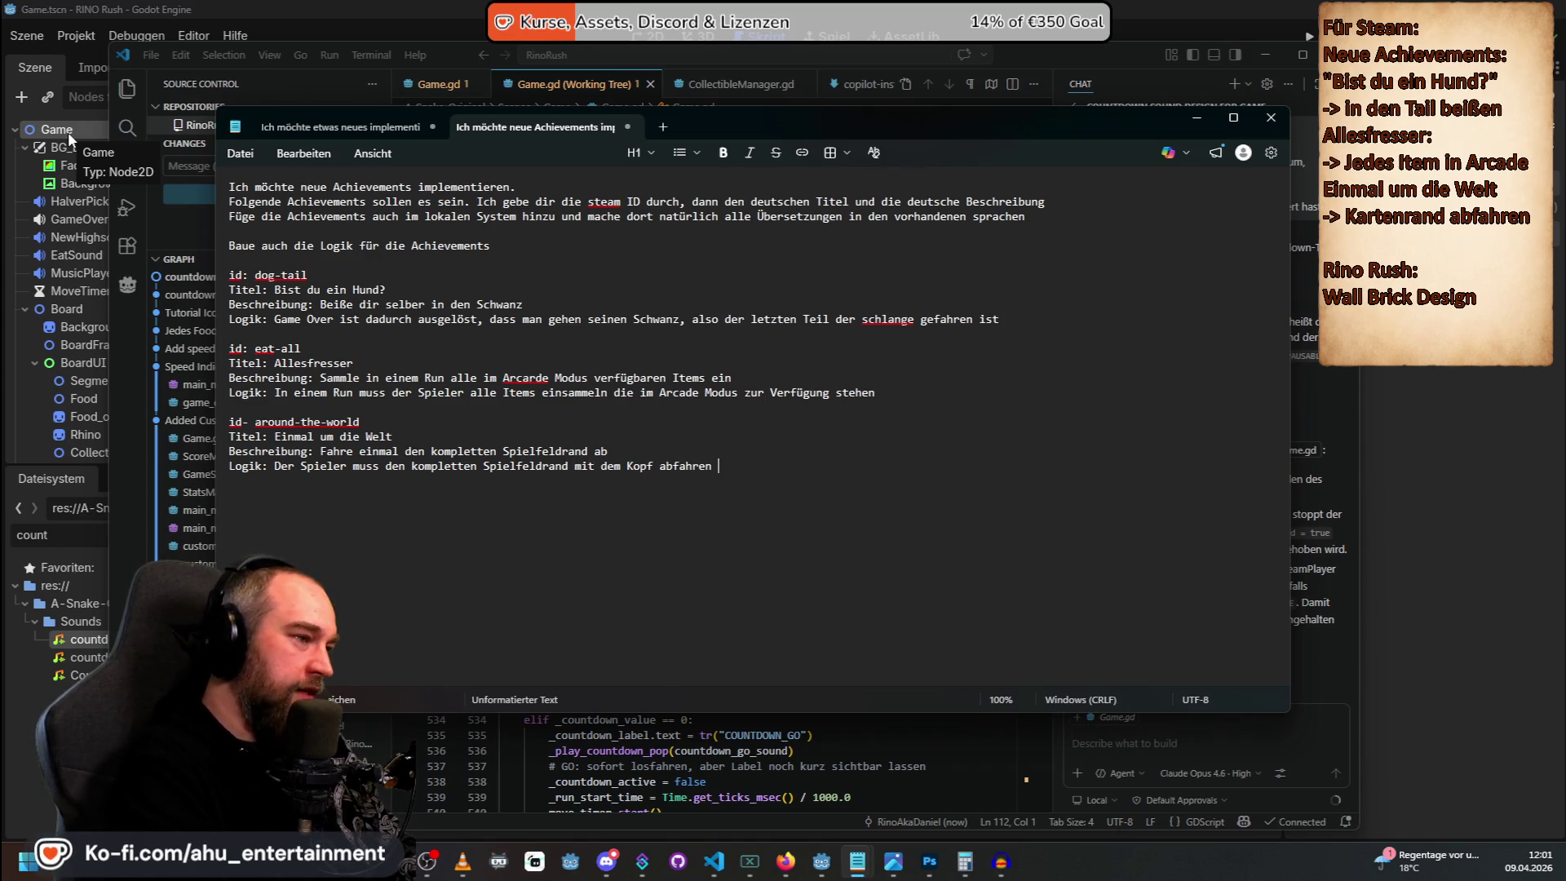
type("ohne einma")
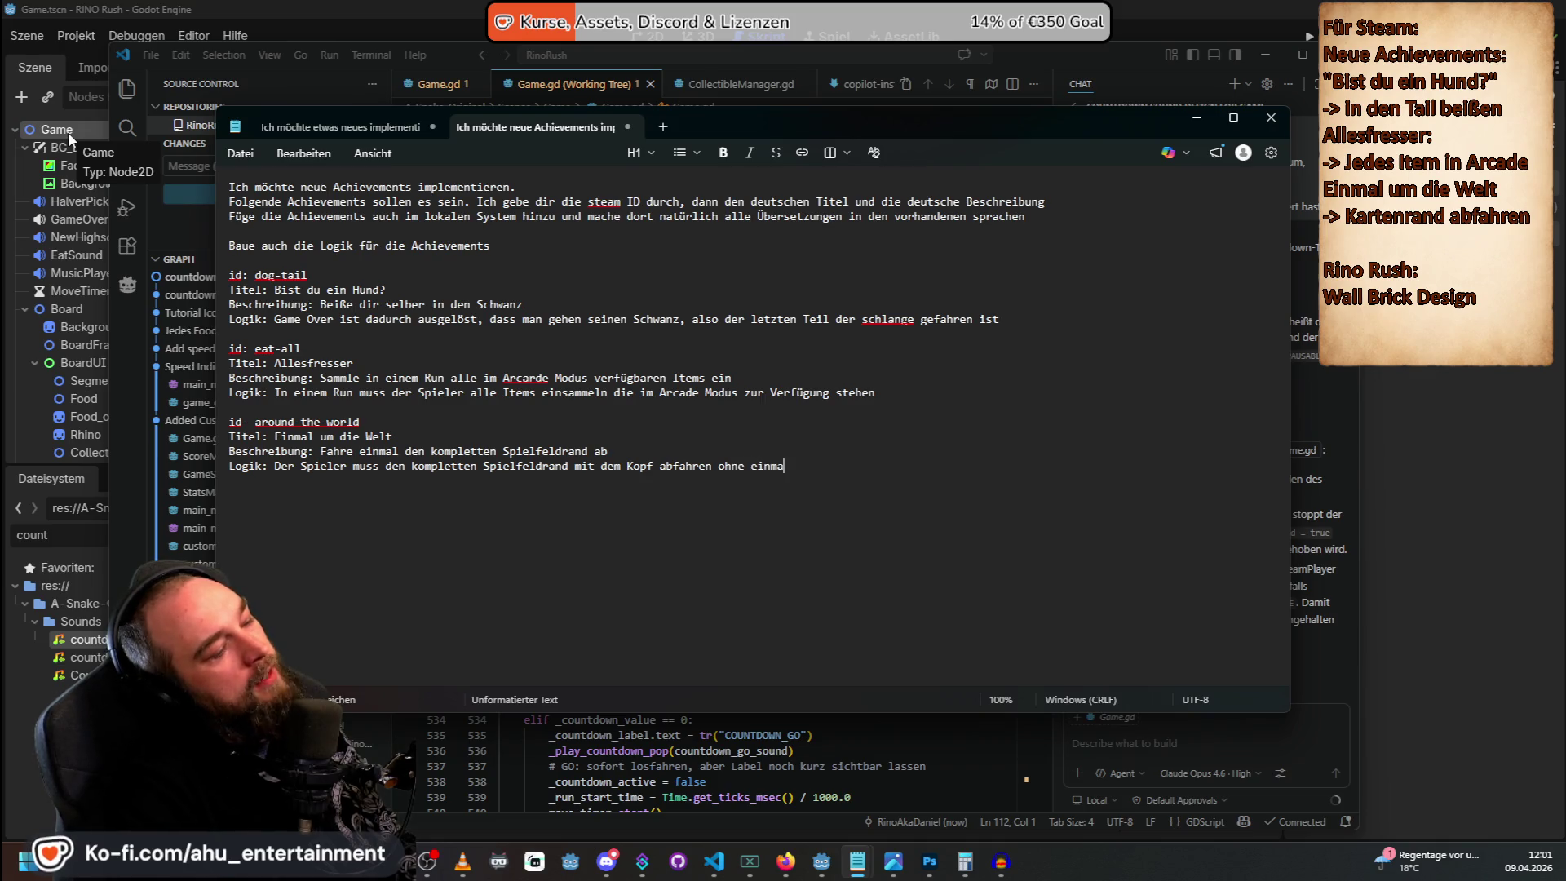
type("l die WEand ")
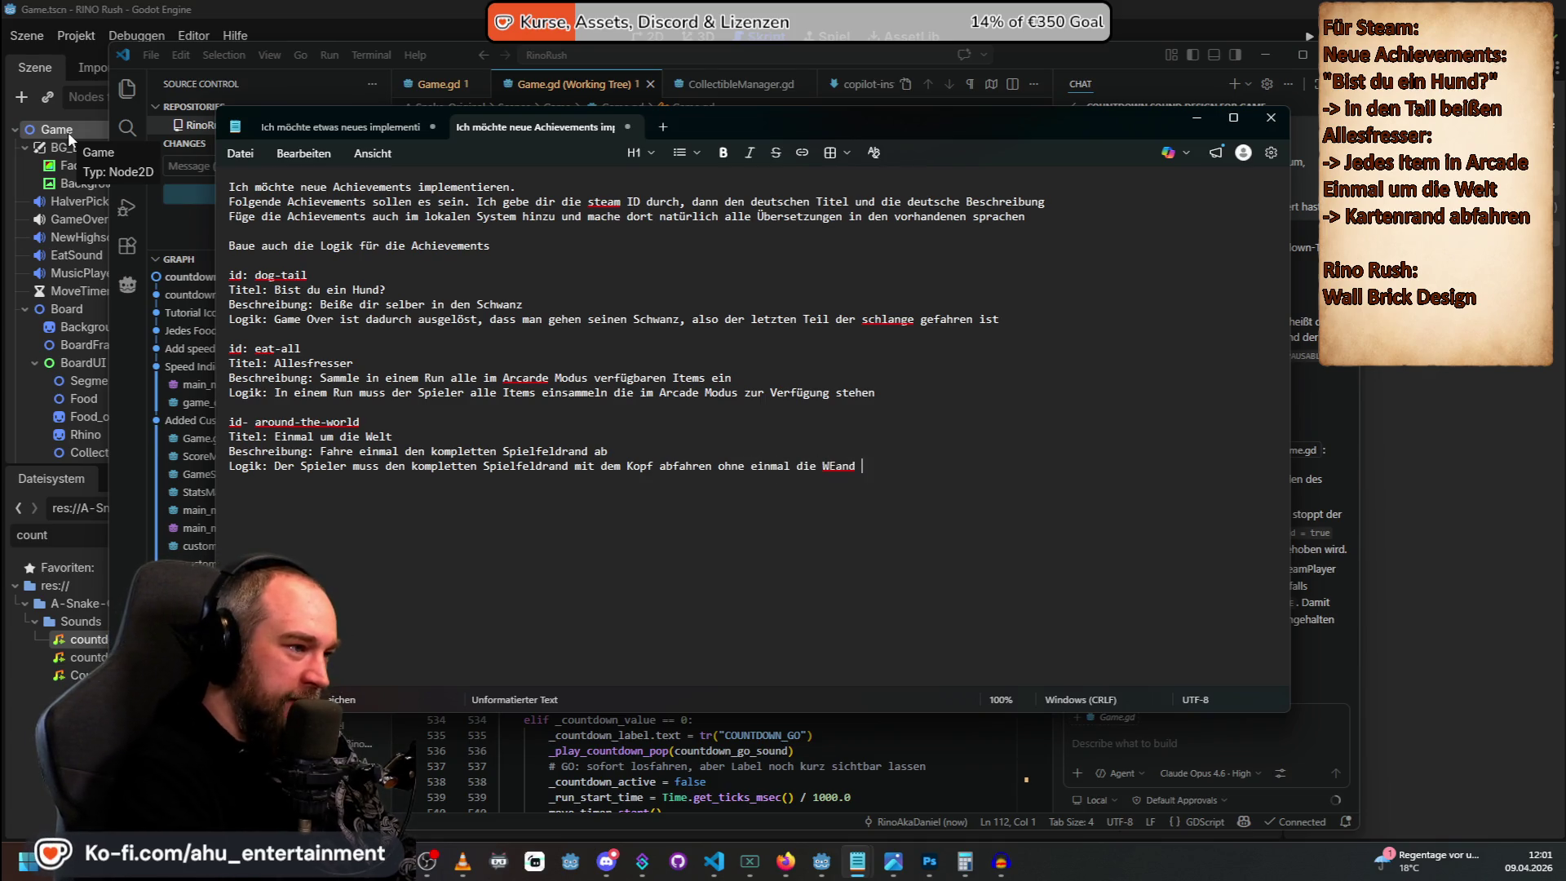
key("BackSpace")
key("BackSpace")
key("BackSpace")
key("BackSpace")
key("BackSpace")
type("and zu verlassen")
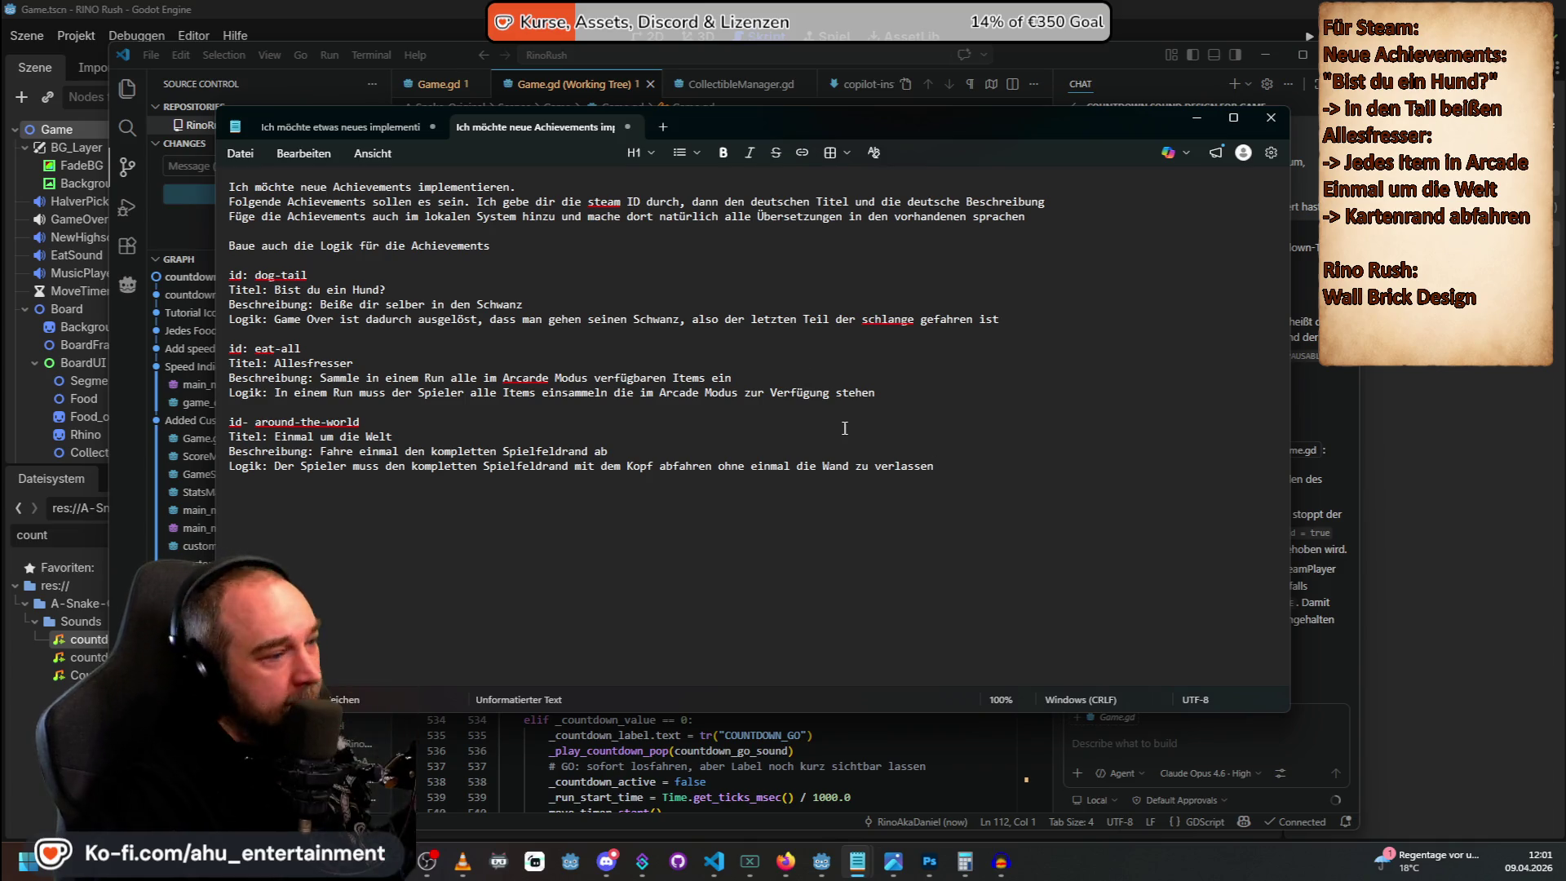
key("ctrl+a")
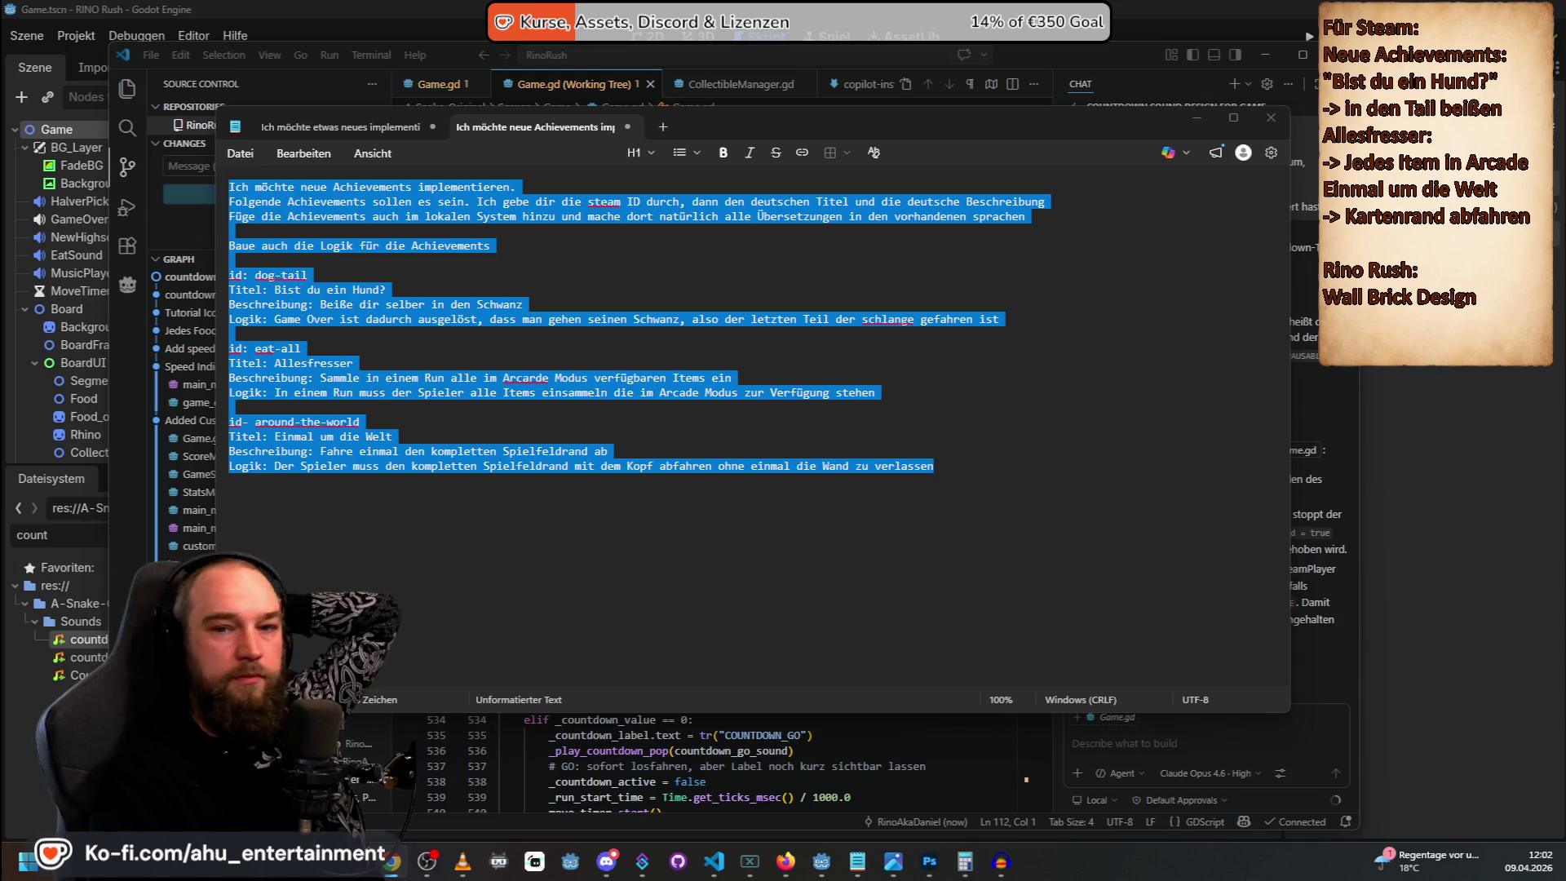
Minimize Notepad so VS Code's Game.gd and Copilot chat are in front.
left_click(563, 85)
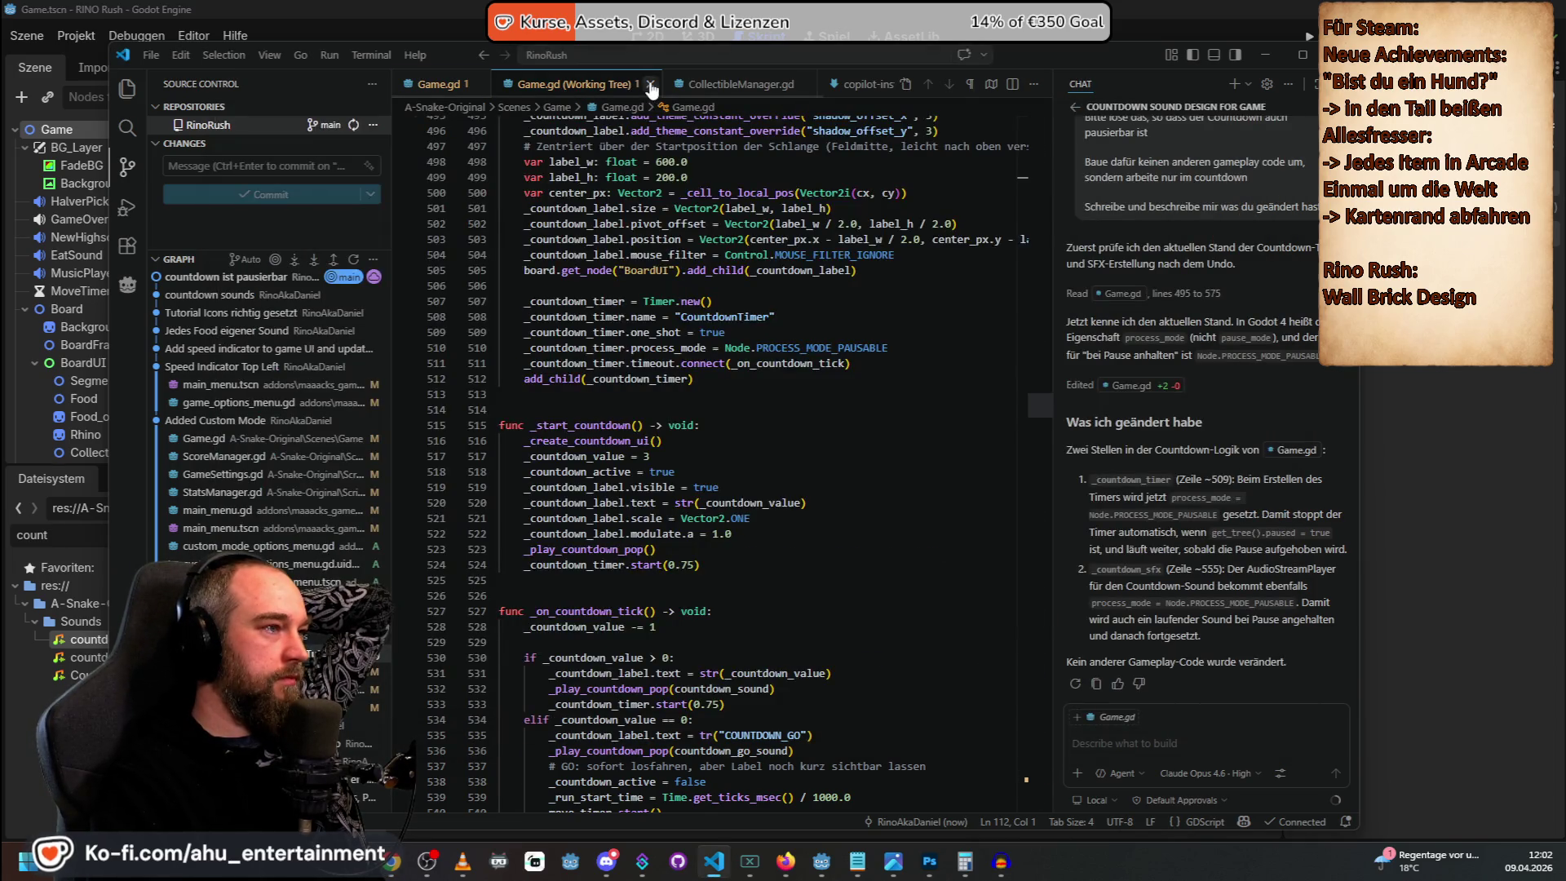
Close the Game.gd diff and start a new chat using Raptor mini (Preview).
left_click(651, 85)
key("alt+Tab")
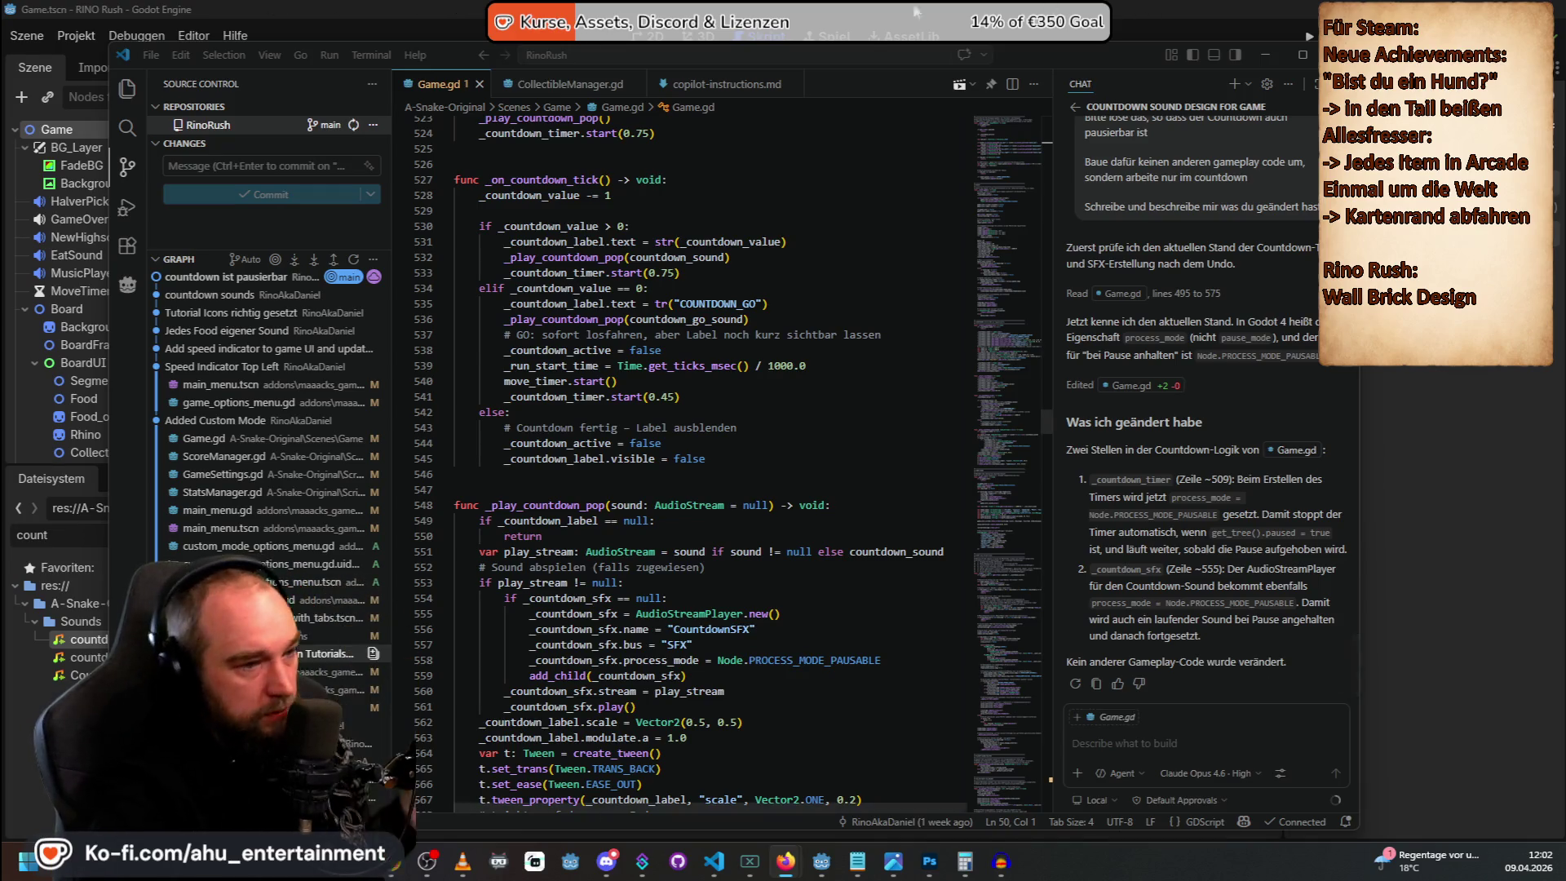
left_click(1224, 109)
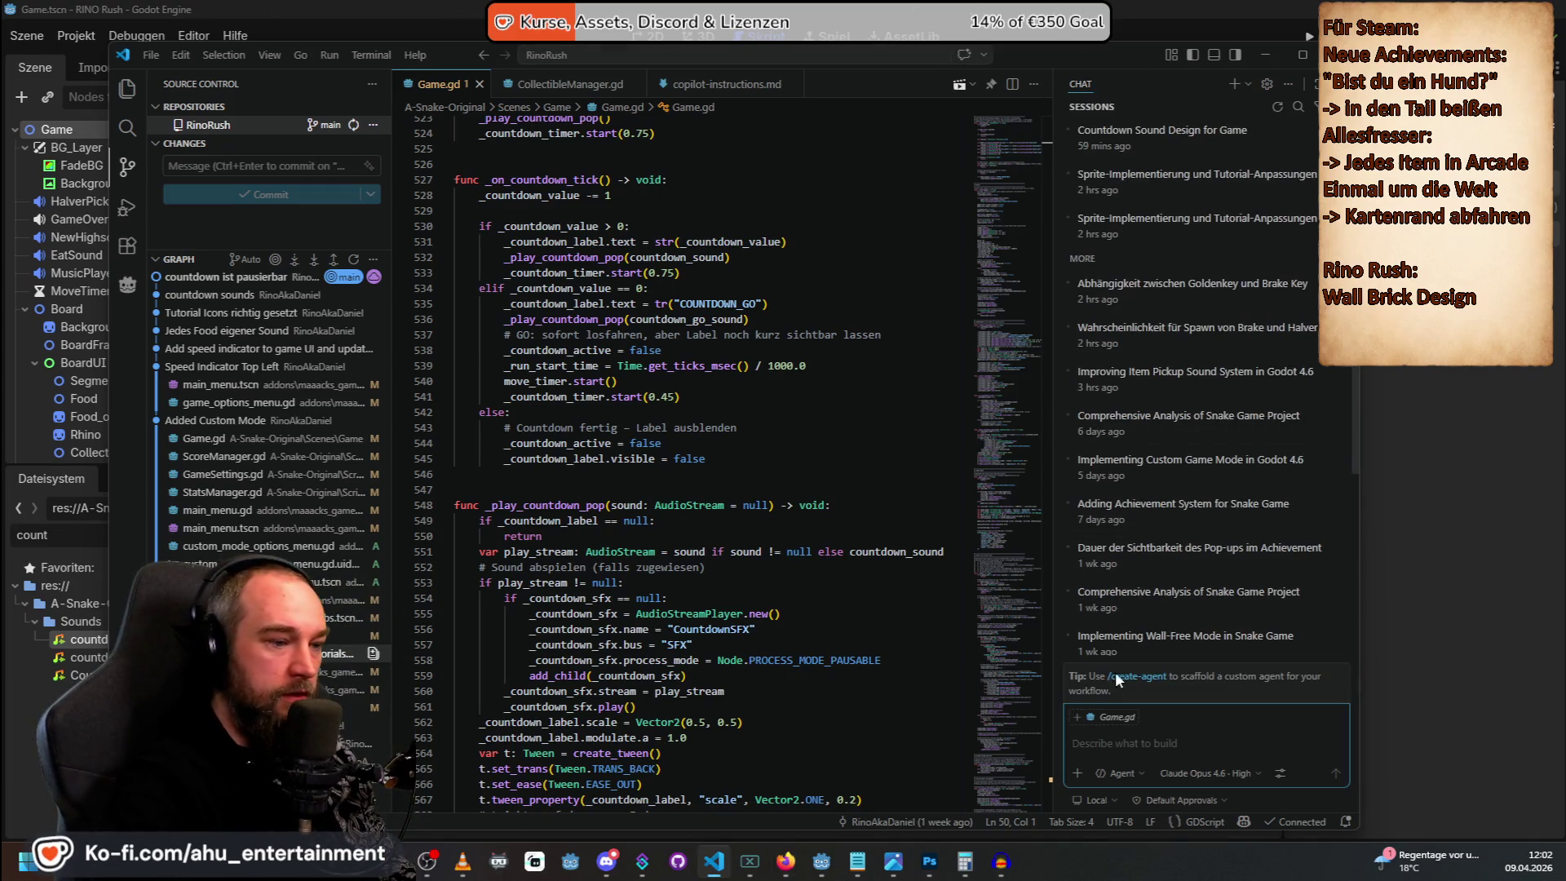
left_click(1207, 772)
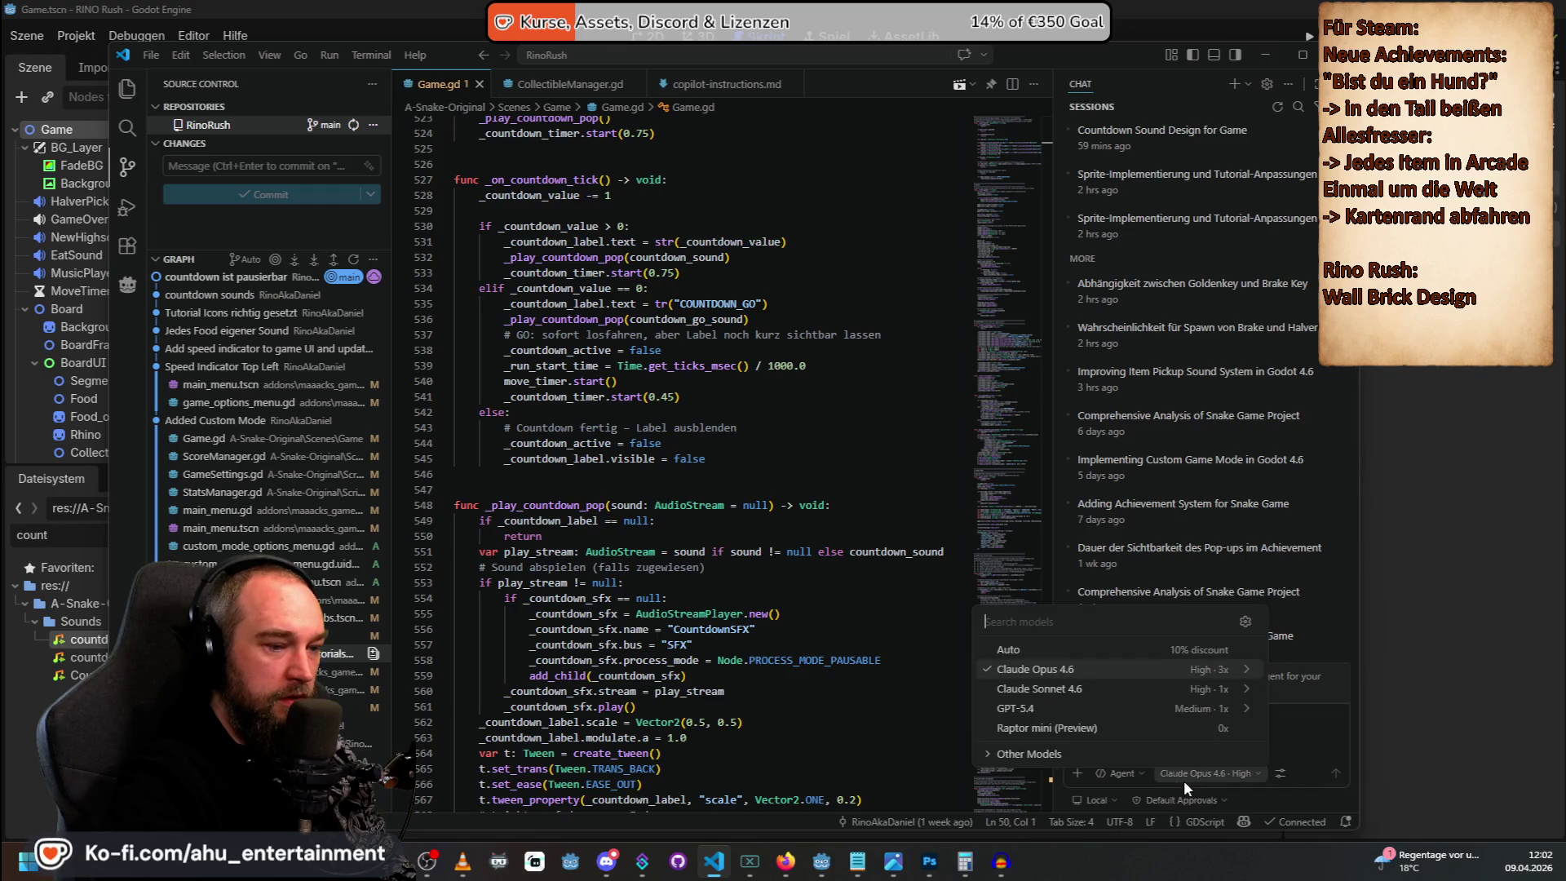
left_click(1129, 725)
Ask in Ask mode how many code lines the game has, excluding comments and blank lines.
type("Aus wieviel")
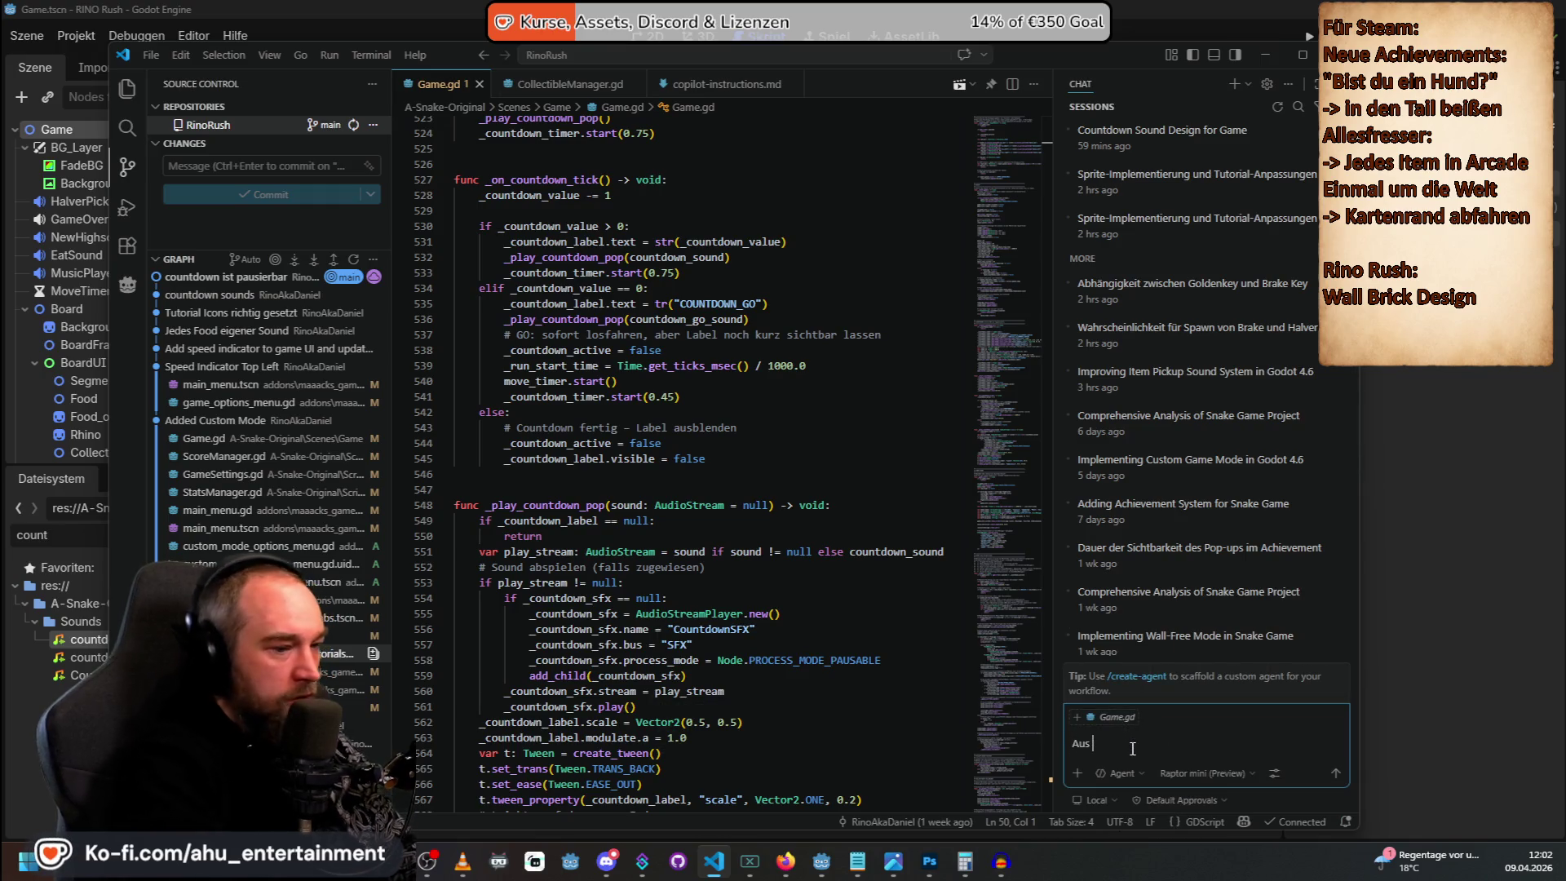
type(" zeilen code bers")
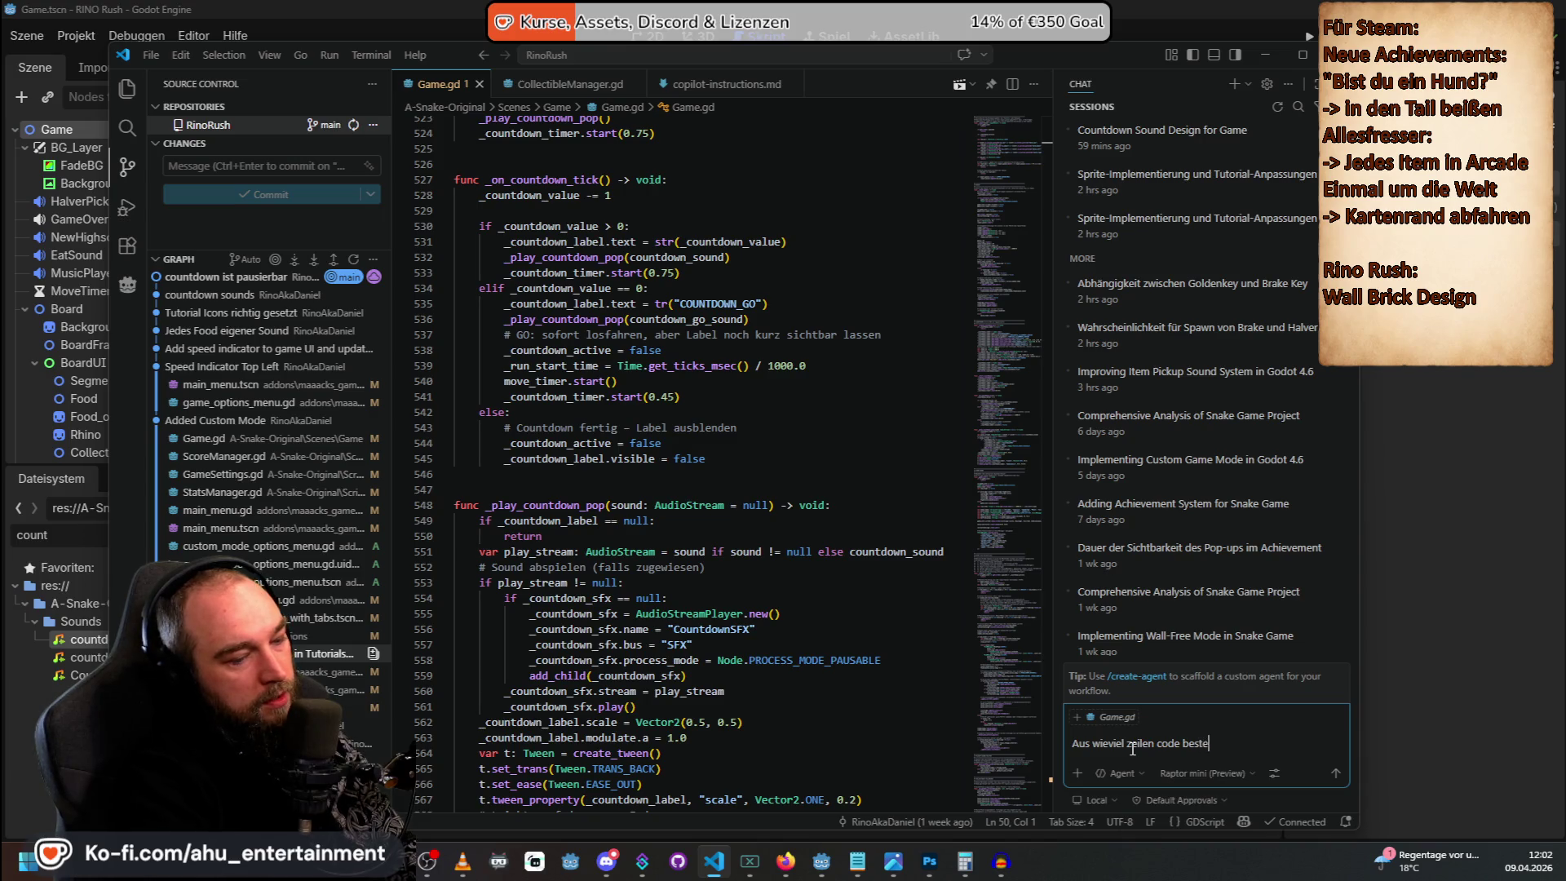
type("ein spiel?")
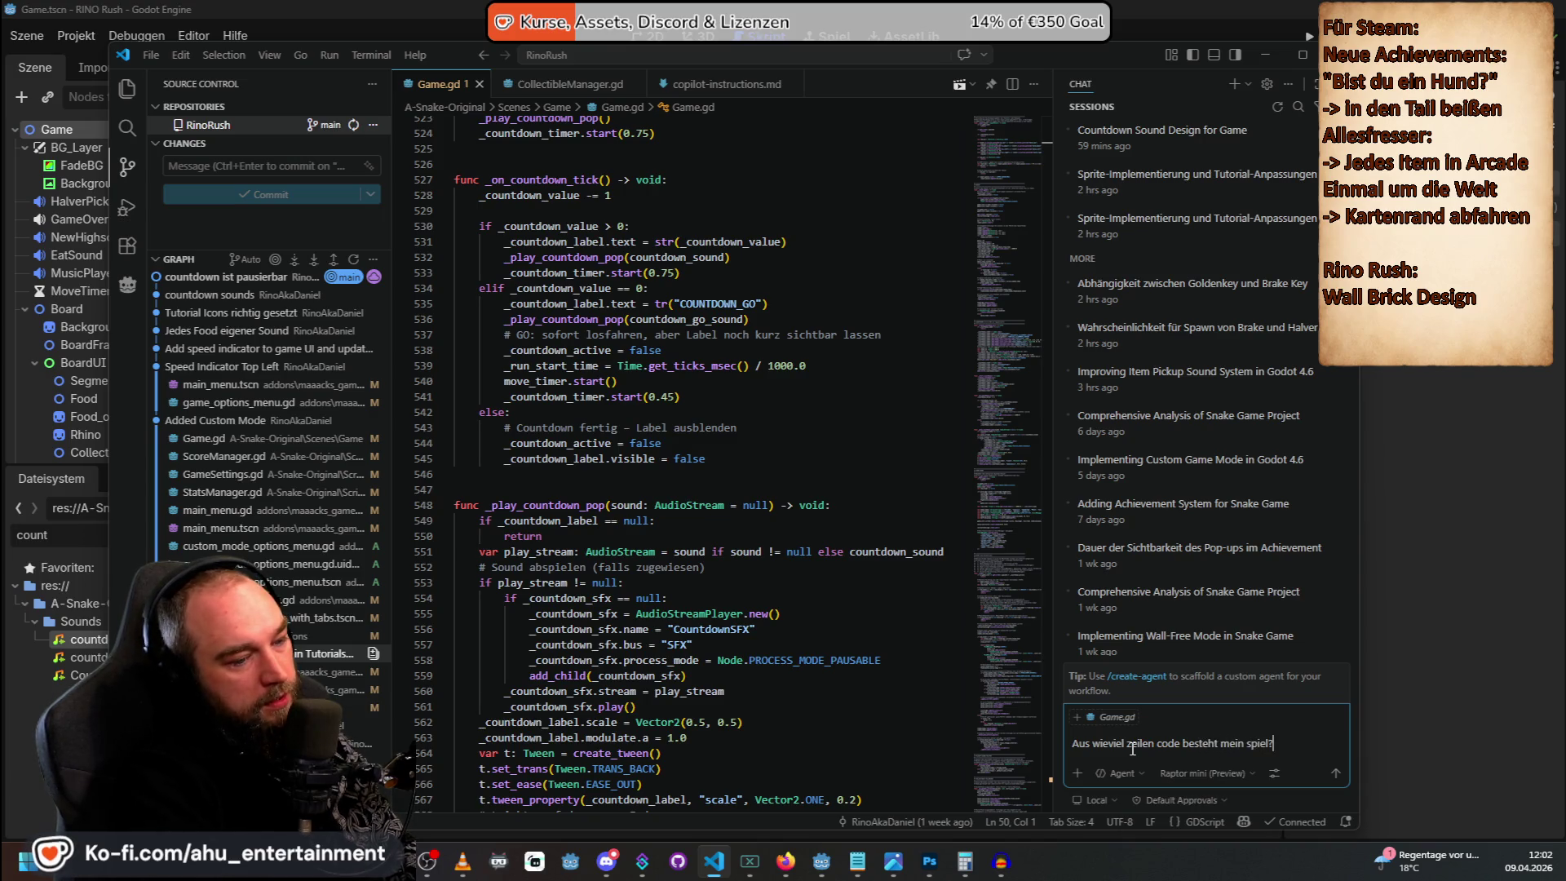
key("shift+Return")
type("NB")
key("BackSpace")
type("imm alle kommentier")
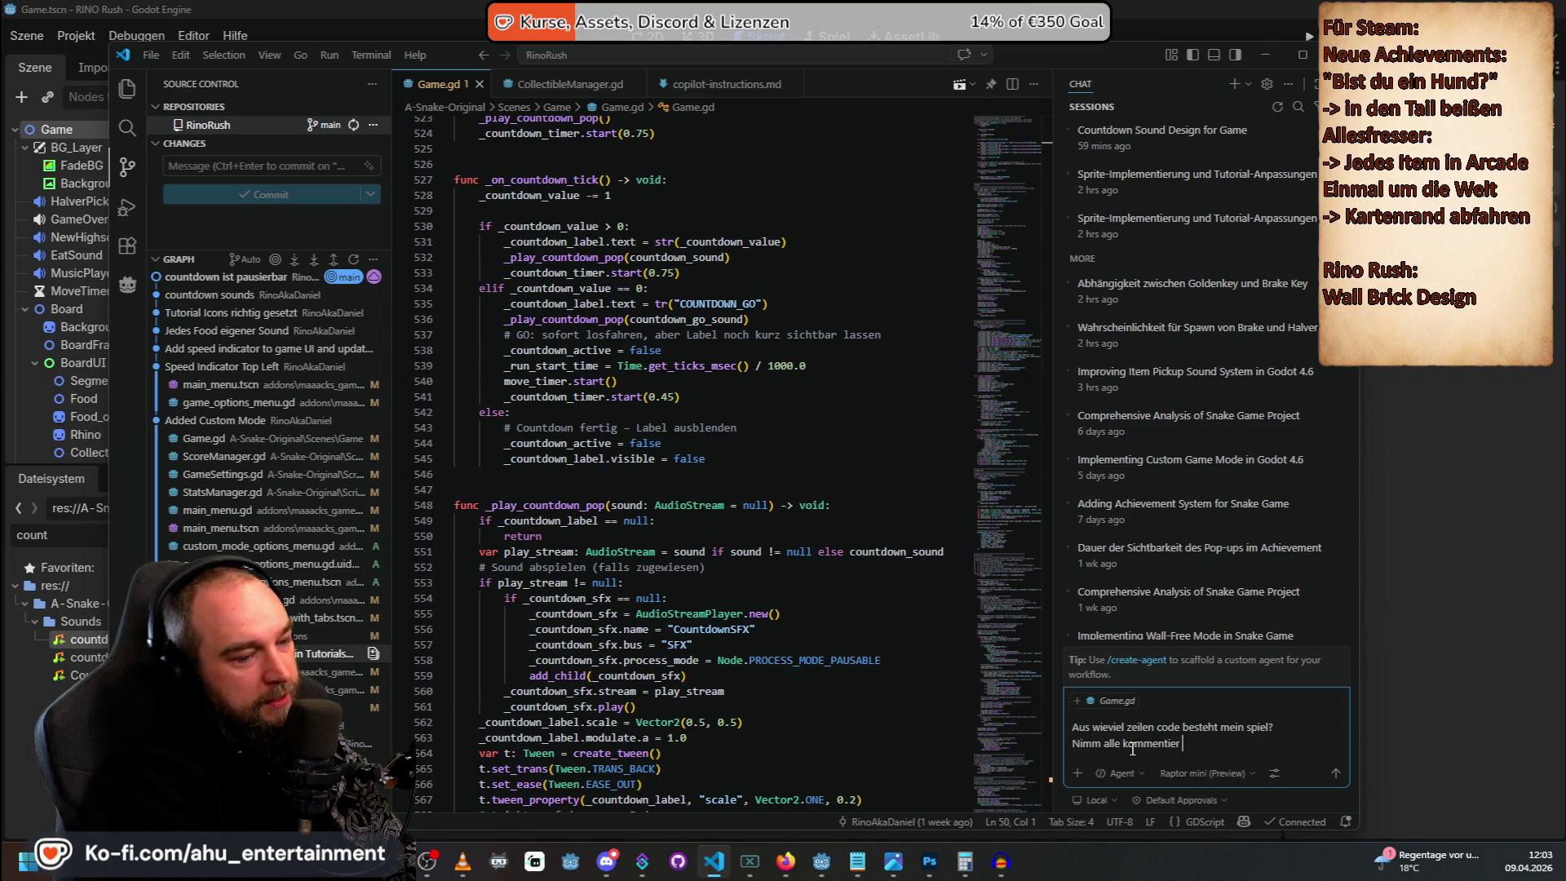
key("BackSpace")
key("BackSpace")
key("BackSpace")
type("are raus und leere zeilen bitte auch")
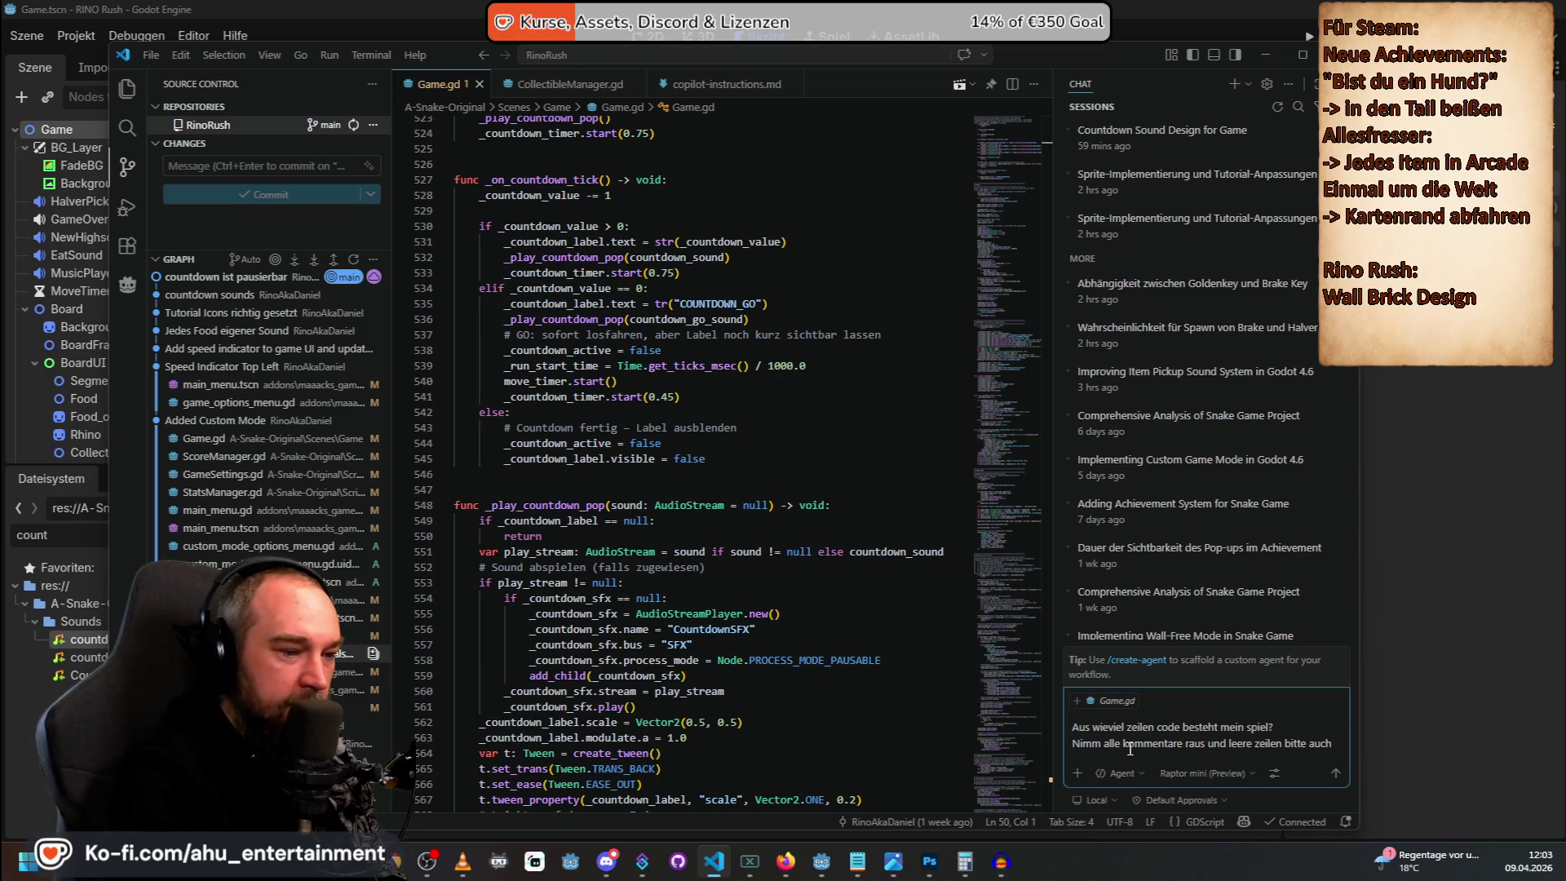
left_click(1118, 771)
left_click(1146, 724)
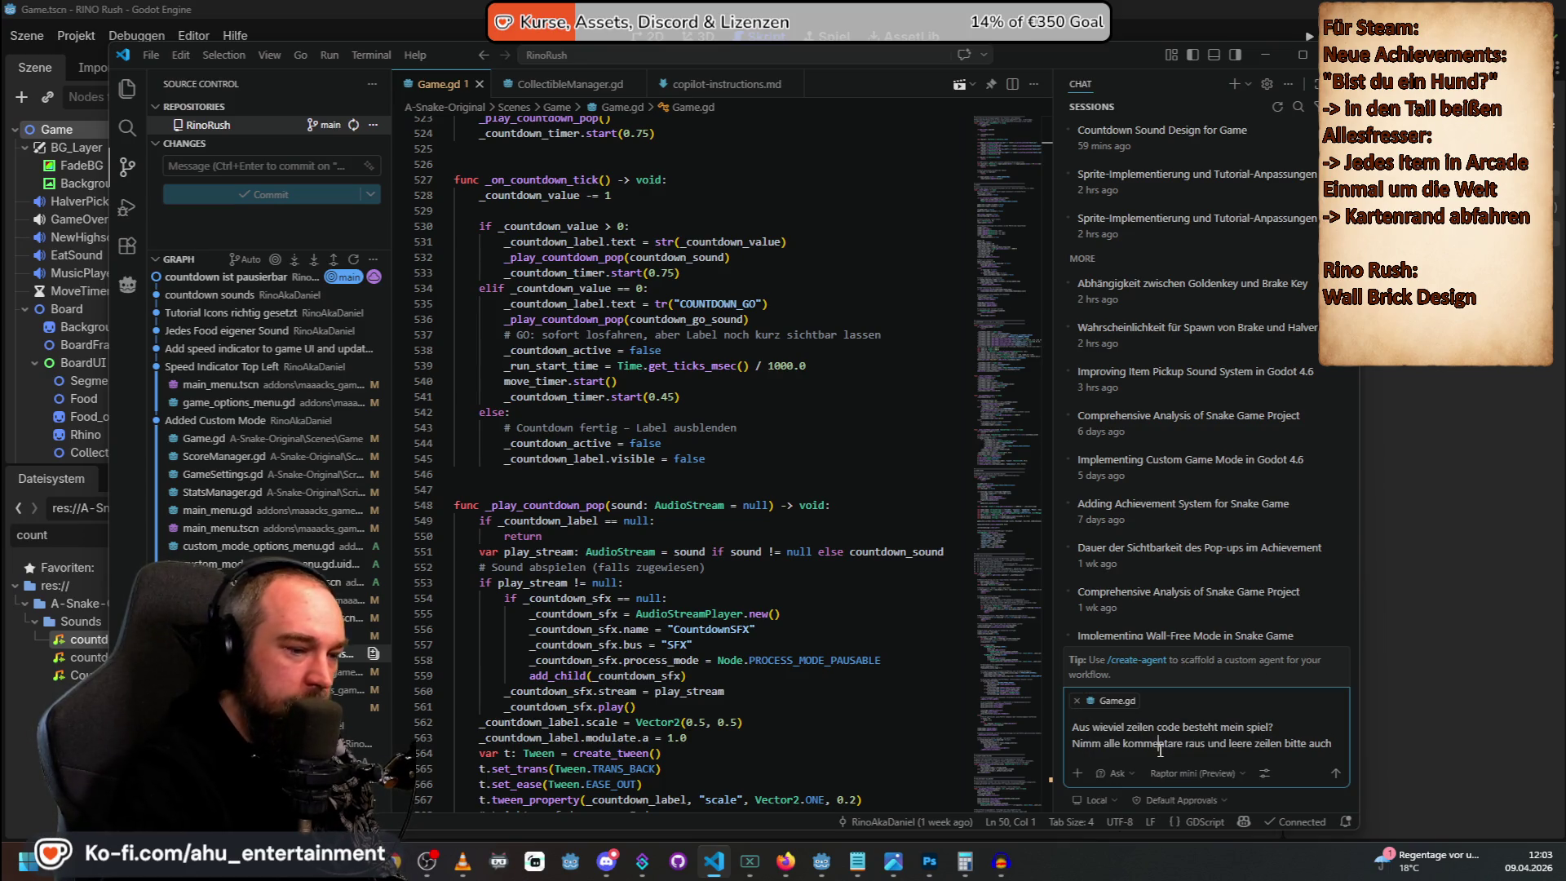
key("Return")
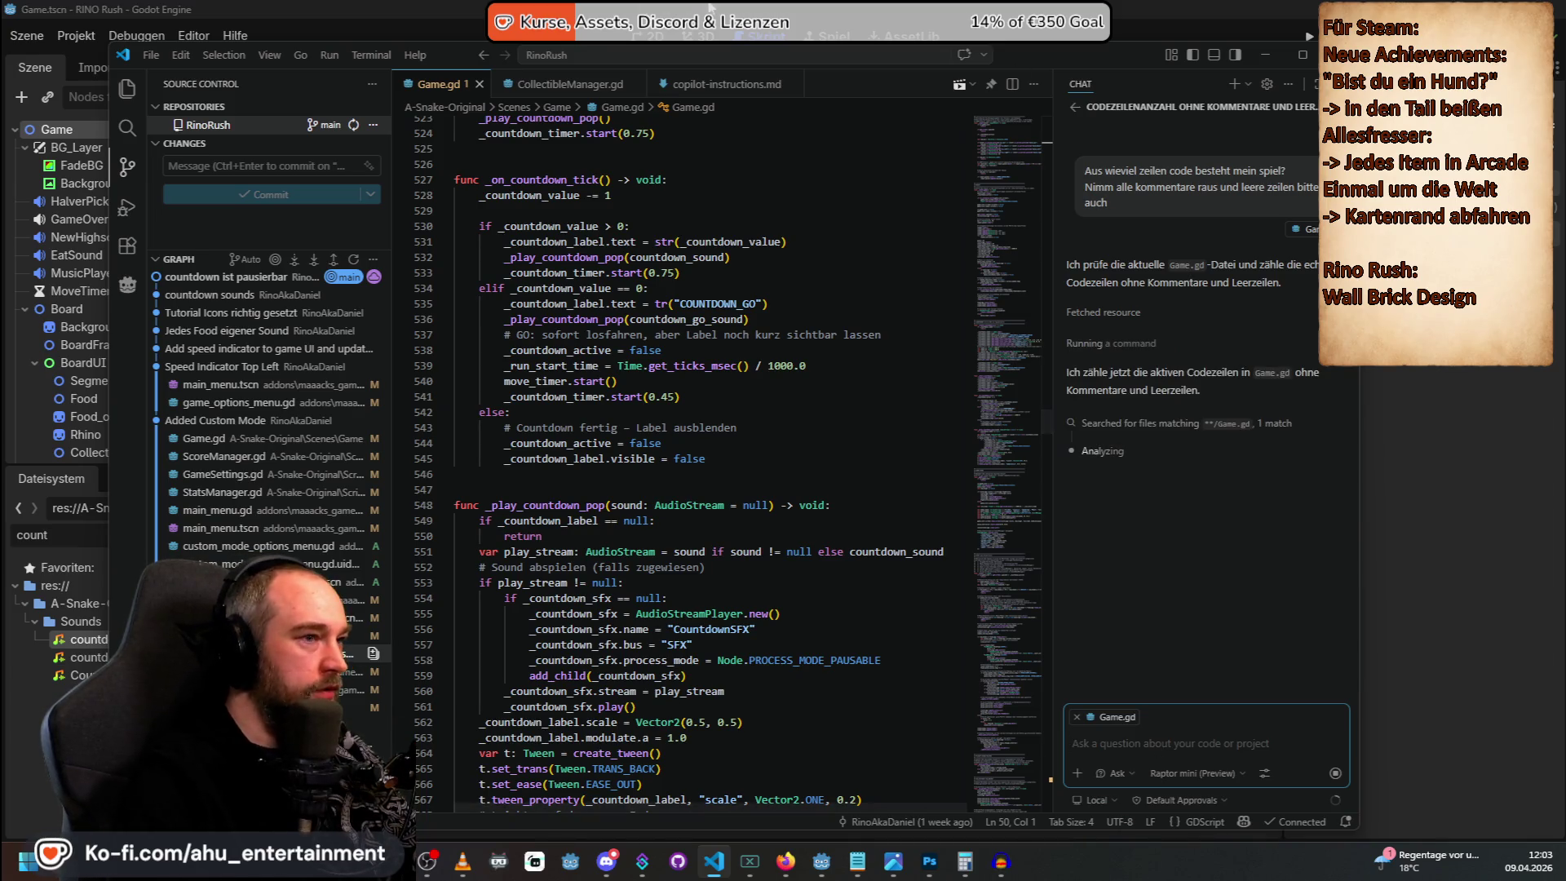
Back in Godot, clear 'count' from the FileSystem filter to show all files.
key("alt+Tab")
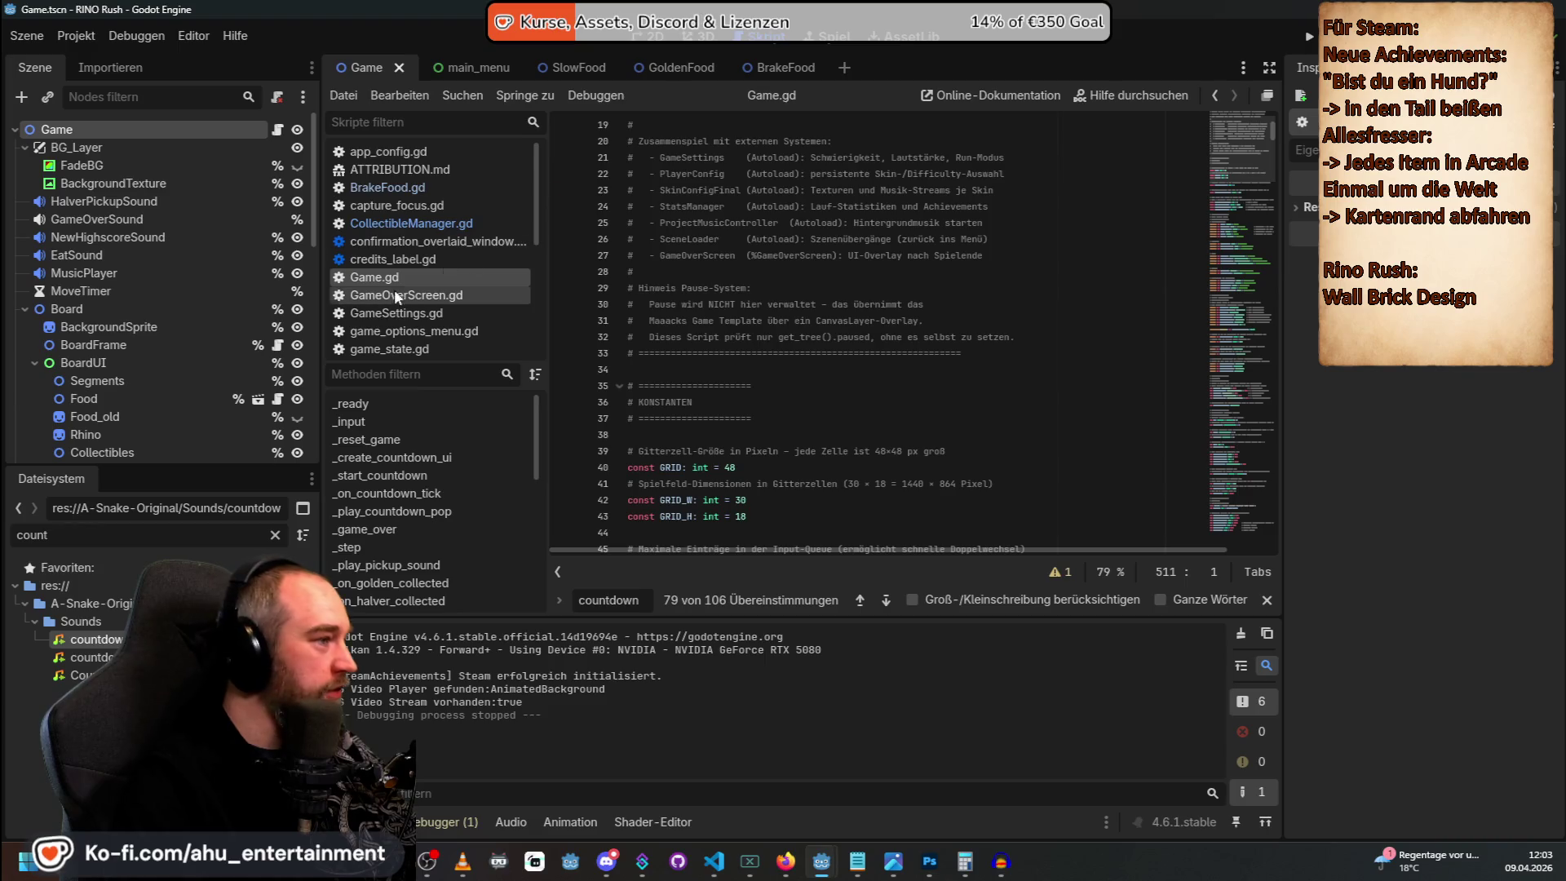
left_click_drag(1278, 128, 1274, 601)
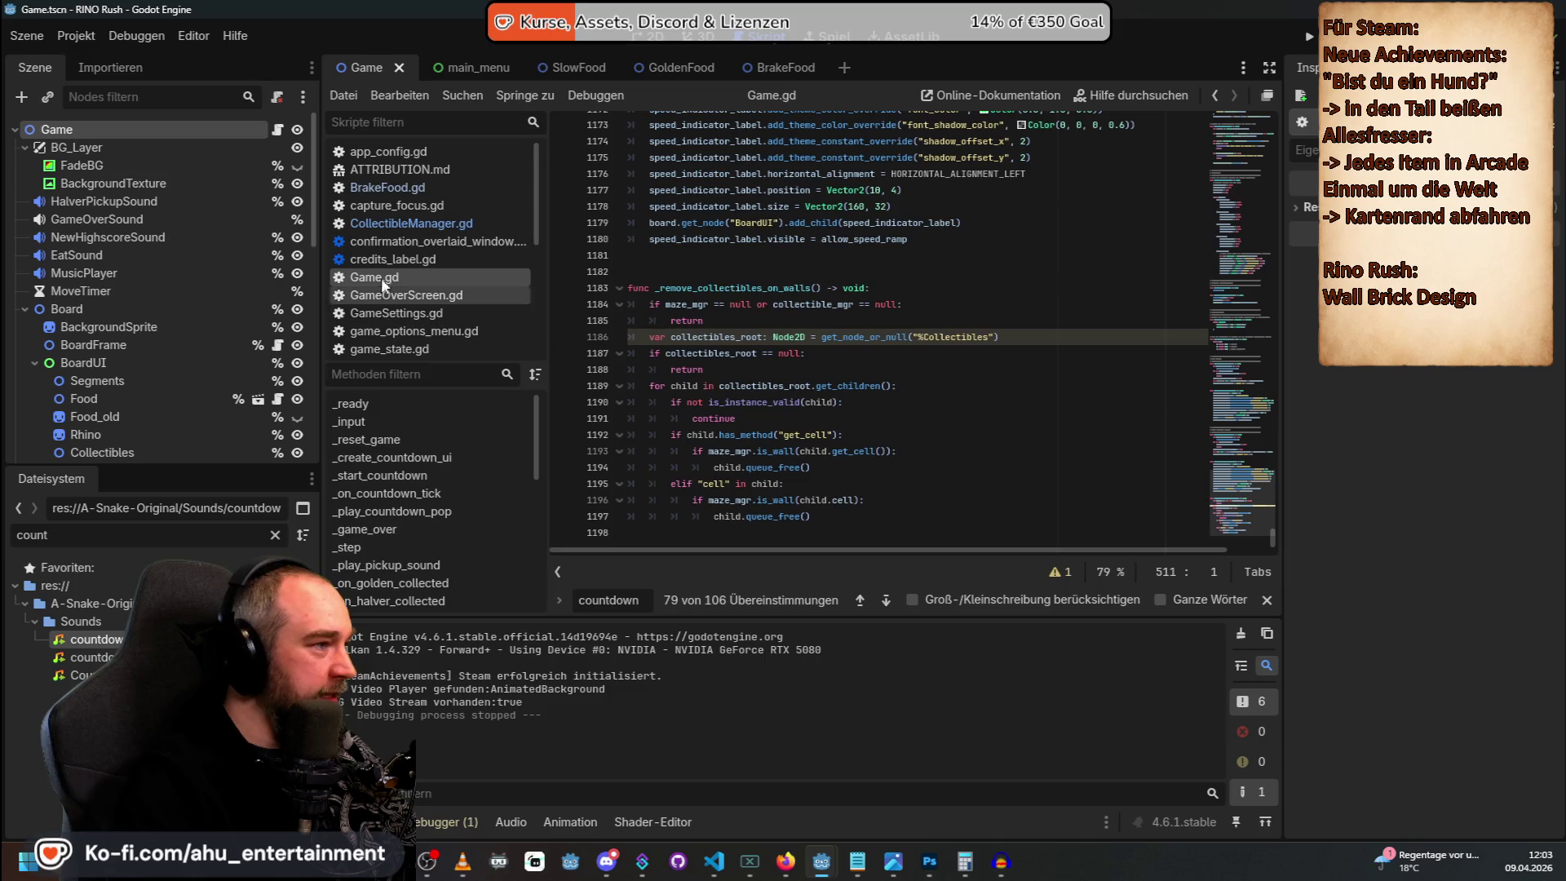
double_click(97, 537)
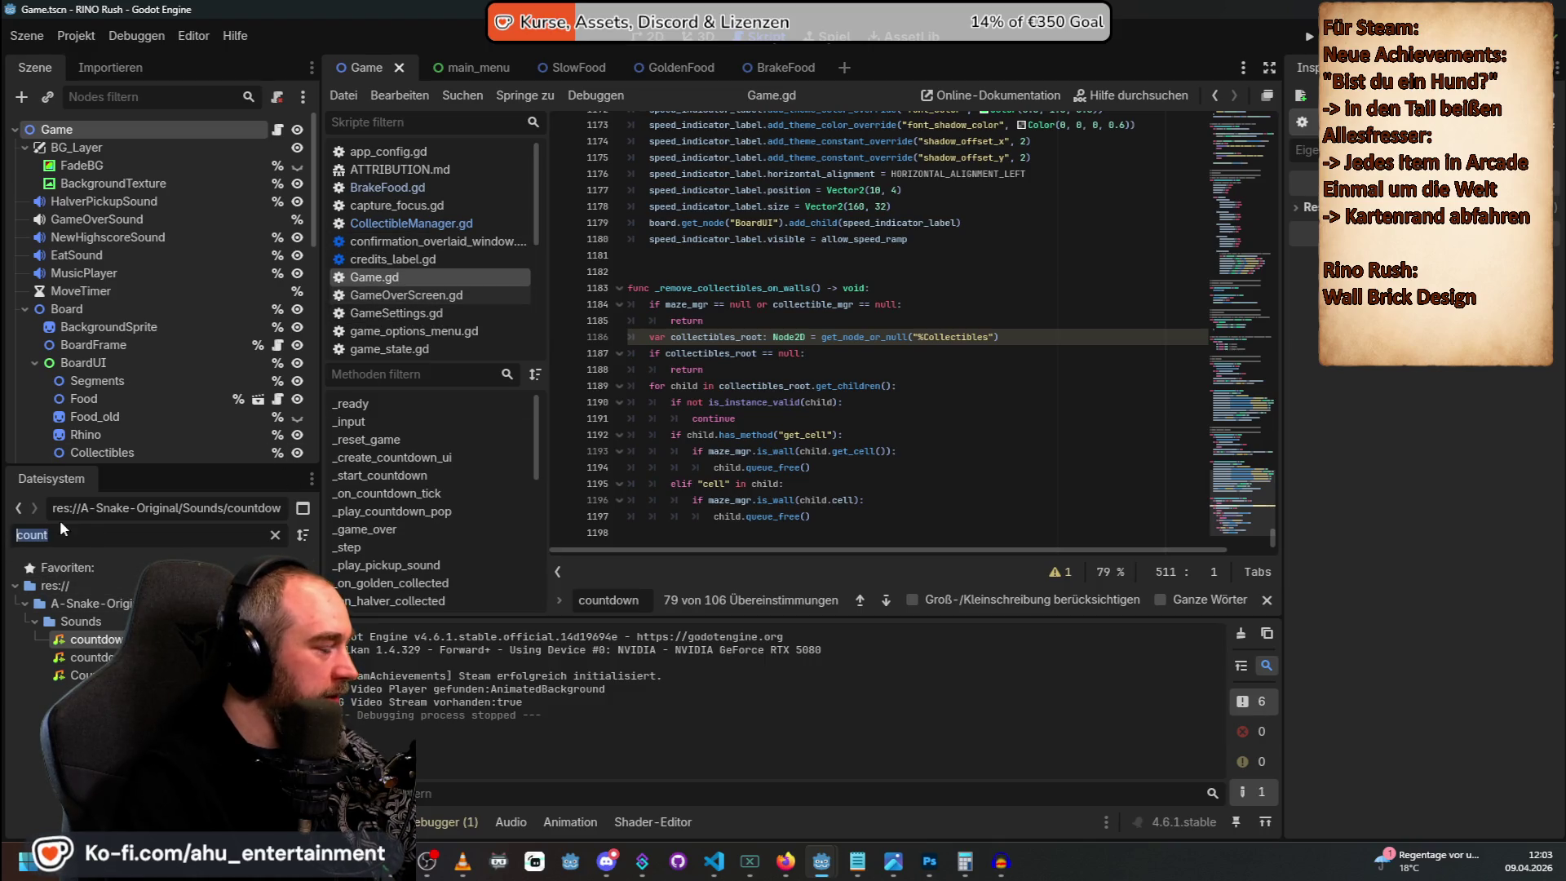
key("BackSpace")
Mark the CollectibleManager and AnimationController lines in Game.gd's header comment.
left_click_drag(1276, 538, 1243, 195)
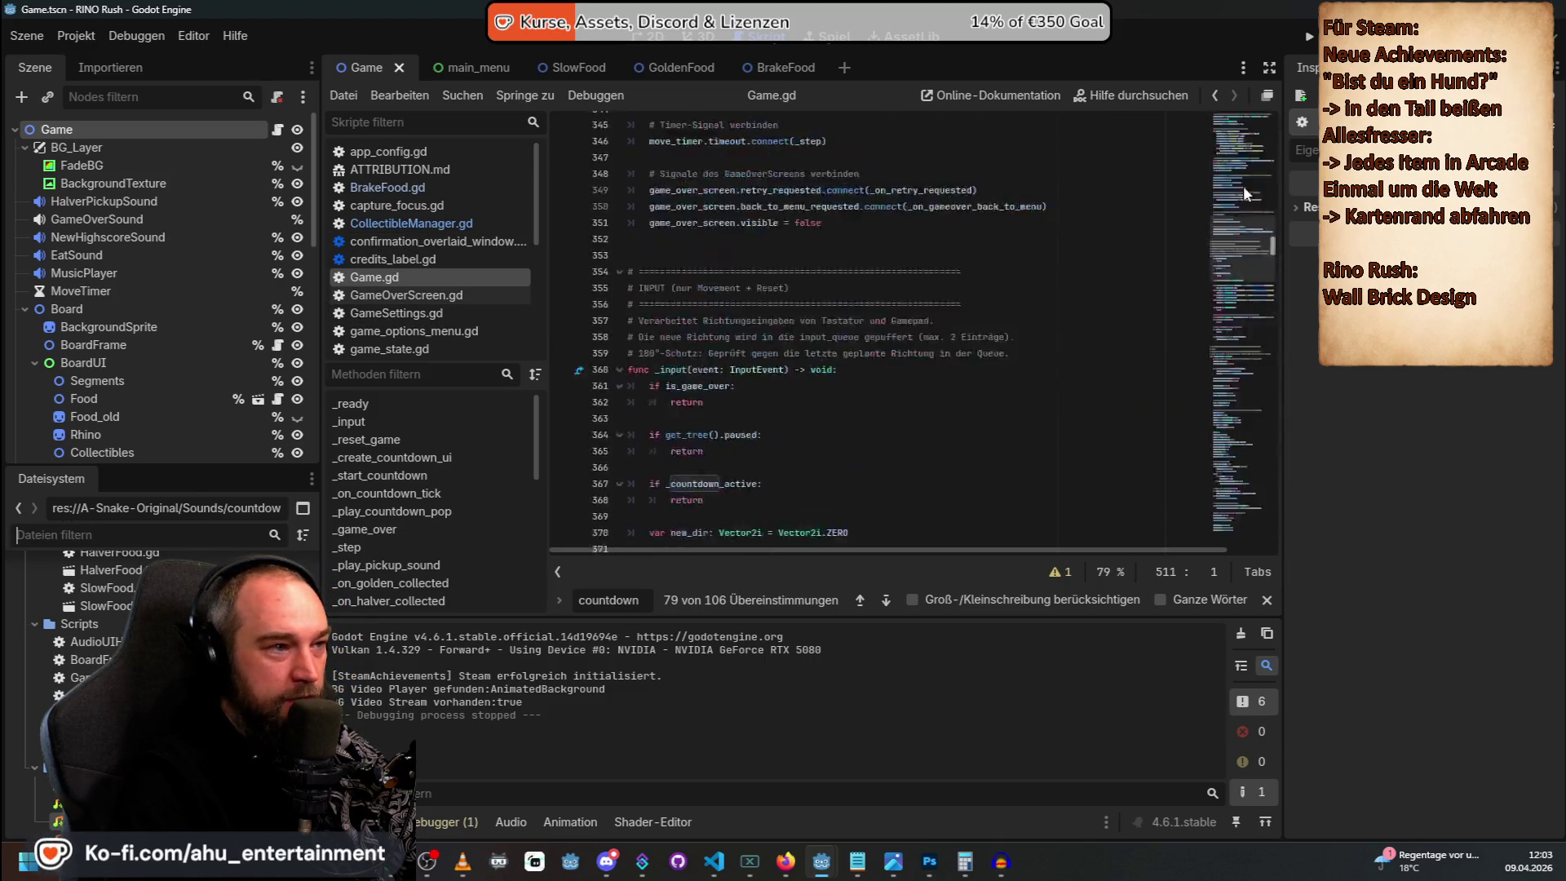
scroll(694, 284, "up", 1)
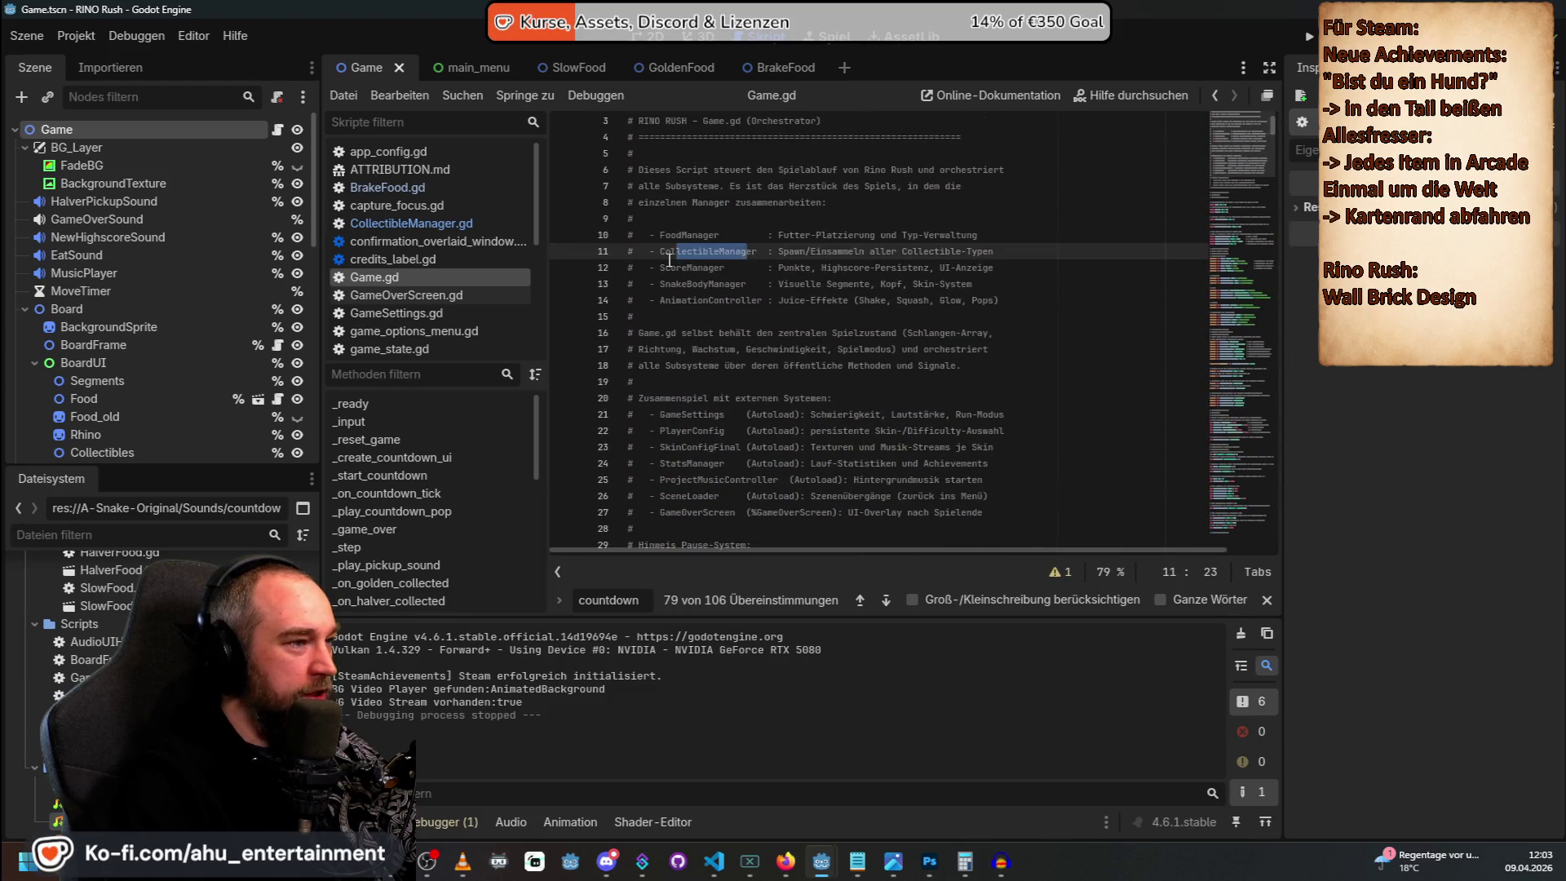
left_click_drag(671, 267, 757, 267)
left_click_drag(660, 300, 792, 312)
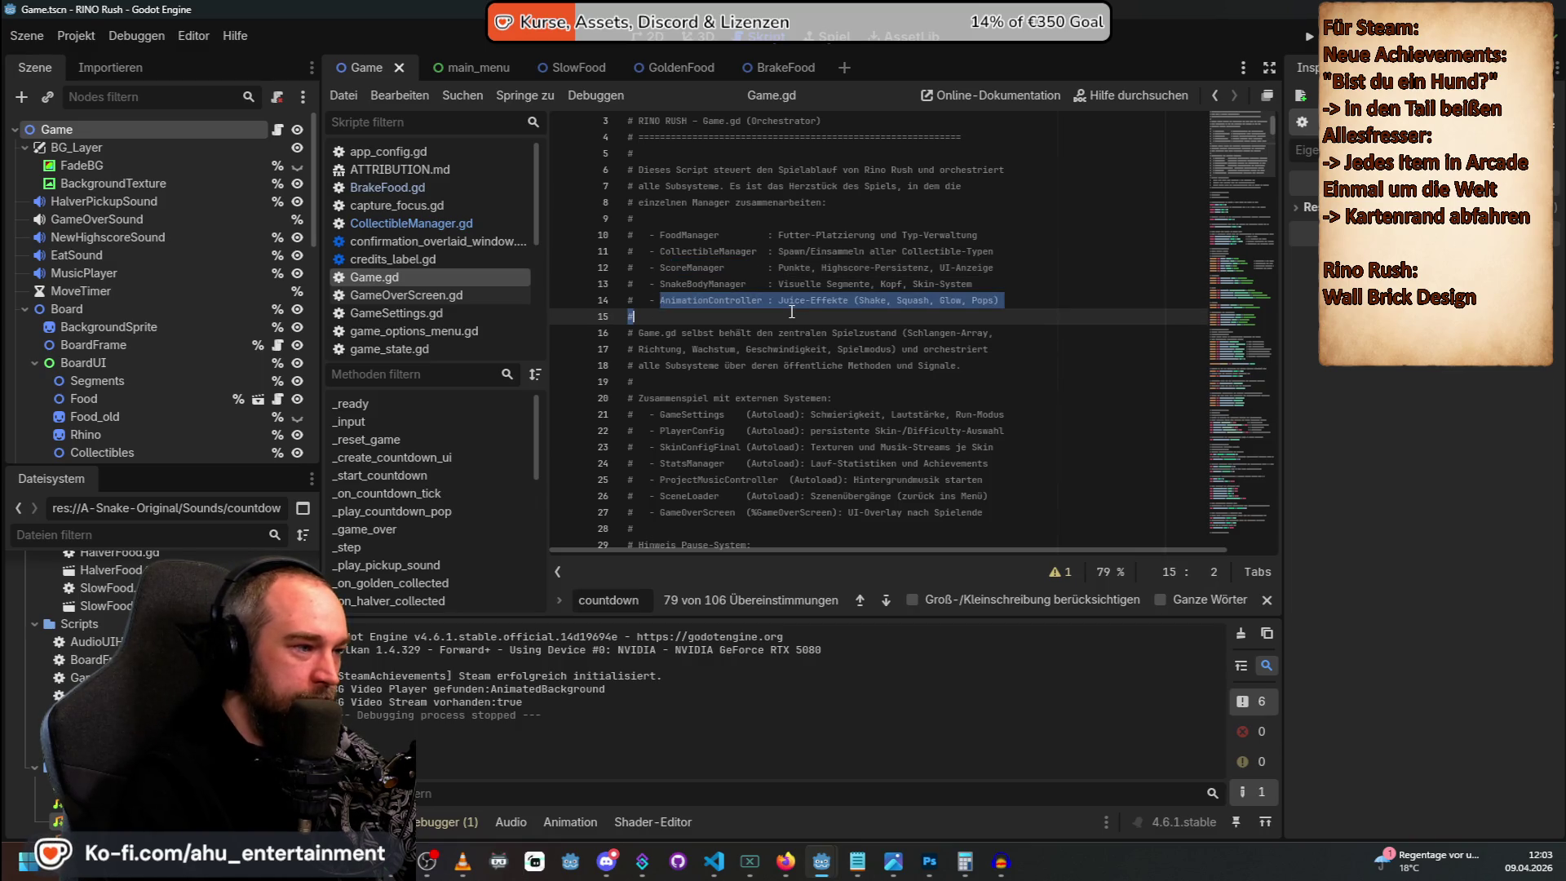
scroll(791, 312, "down", 2)
mouse_move(660, 317)
left_mouse_down()
mouse_move(734, 319)
mouse_move(724, 333)
mouse_move(746, 349)
mouse_move(687, 365)
mouse_move(736, 382)
mouse_move(708, 414)
left_mouse_up()
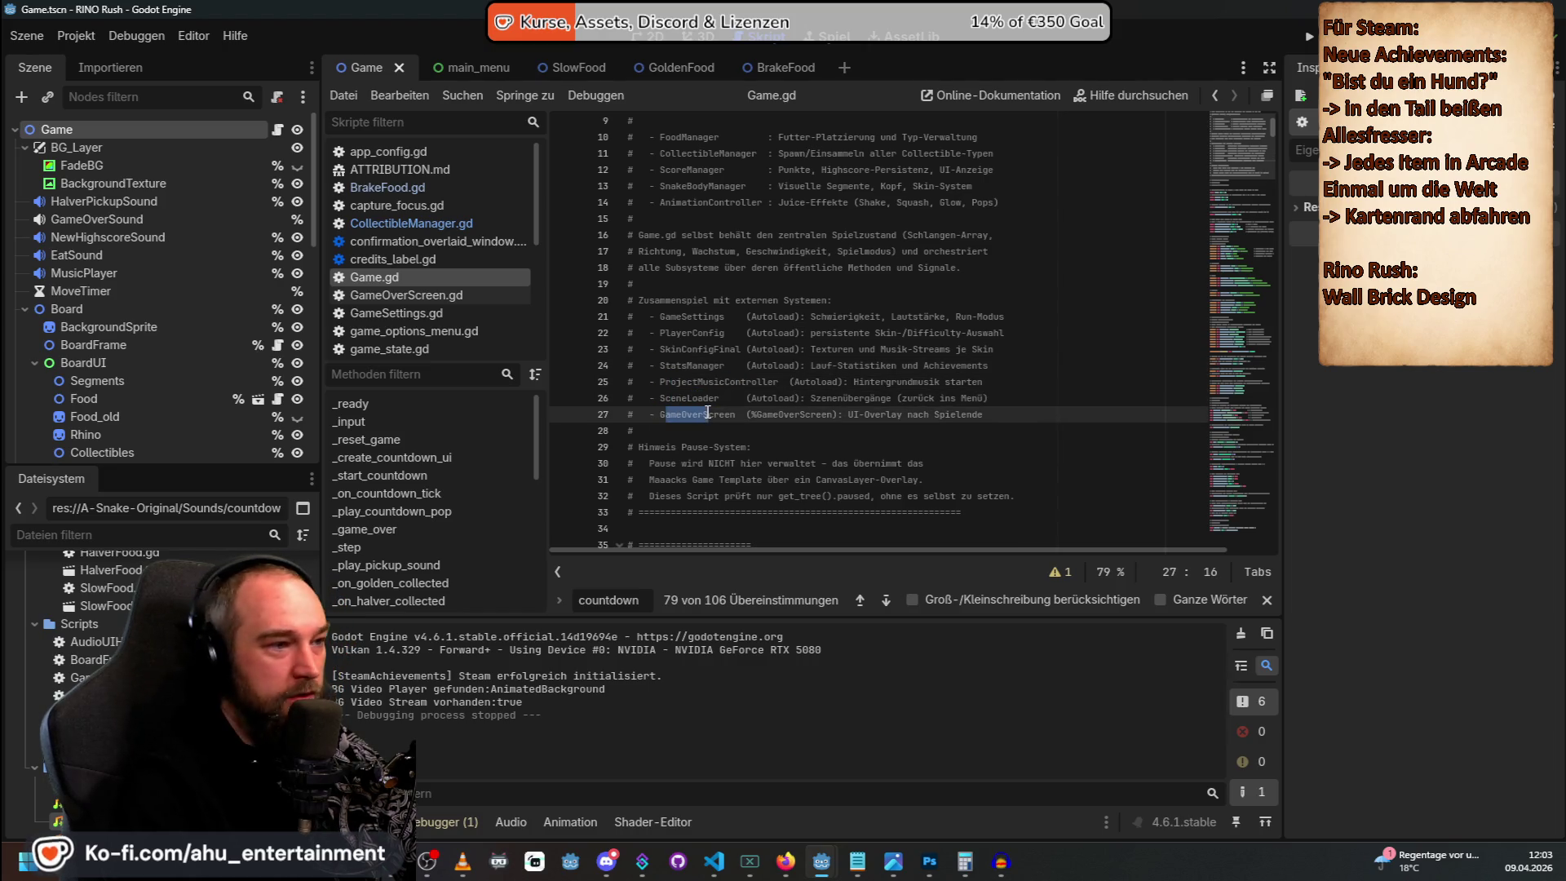
scroll(730, 422, "down", 2)
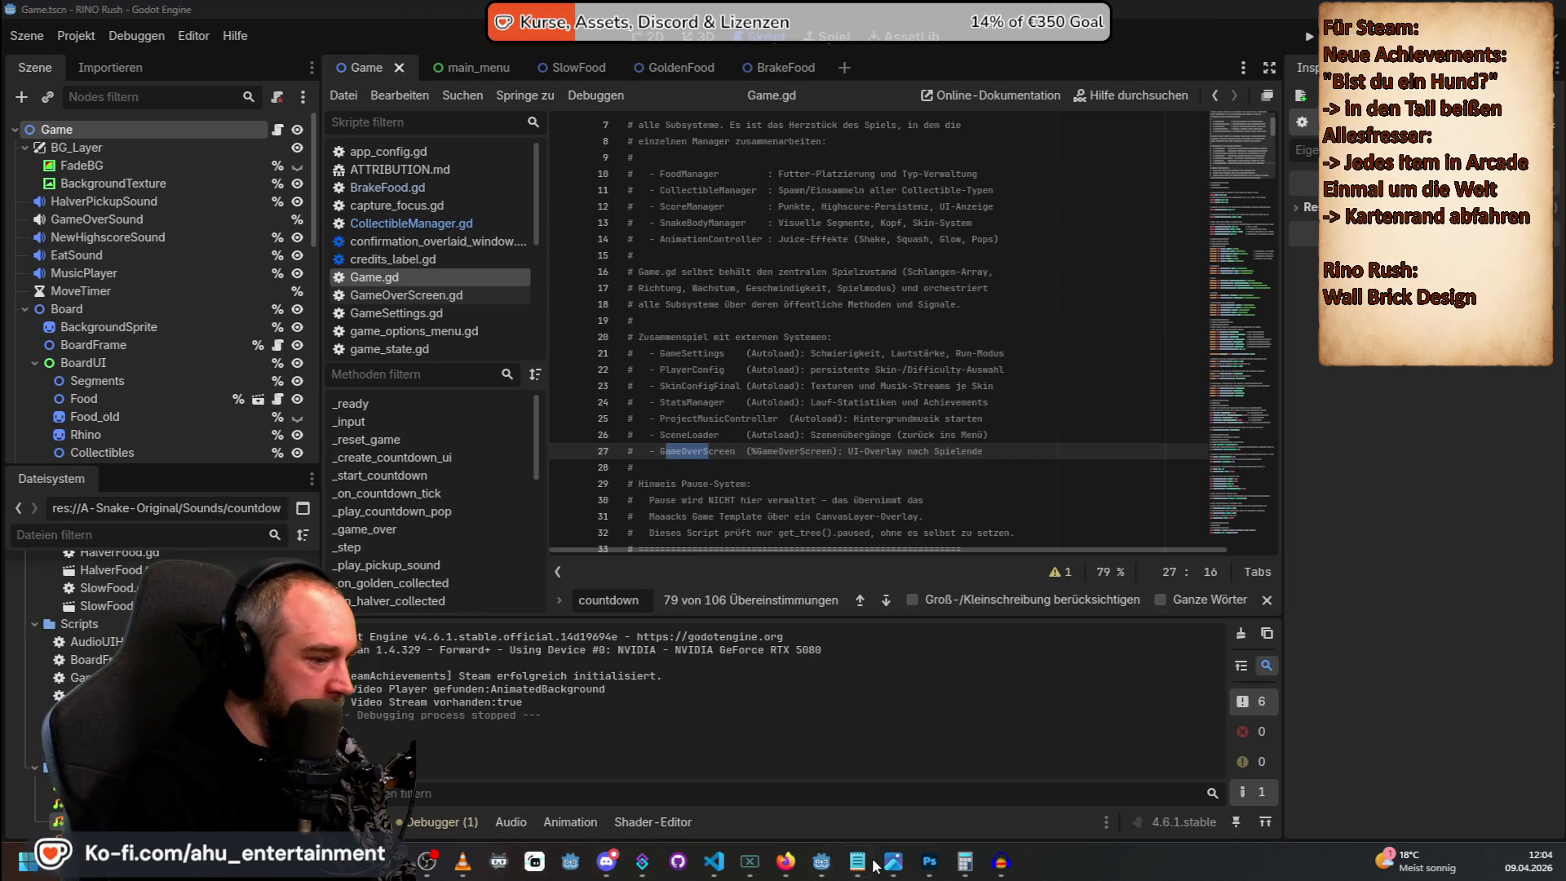
Start a new Copilot chat in VS Code using Claude Opus 4.6.
left_click(714, 862)
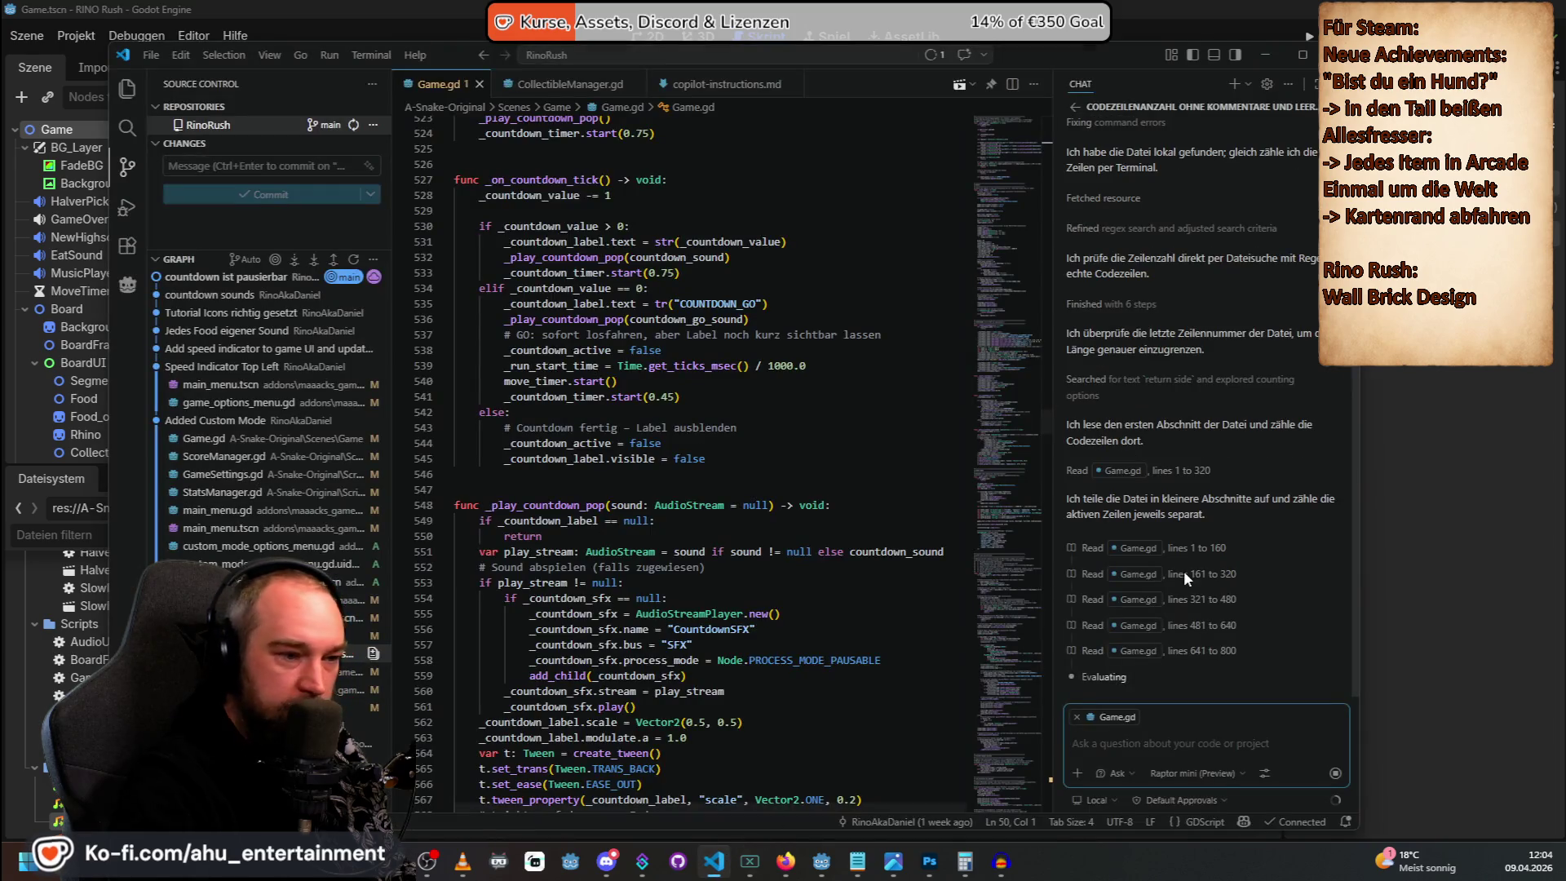
scroll(1235, 527, "up", 5)
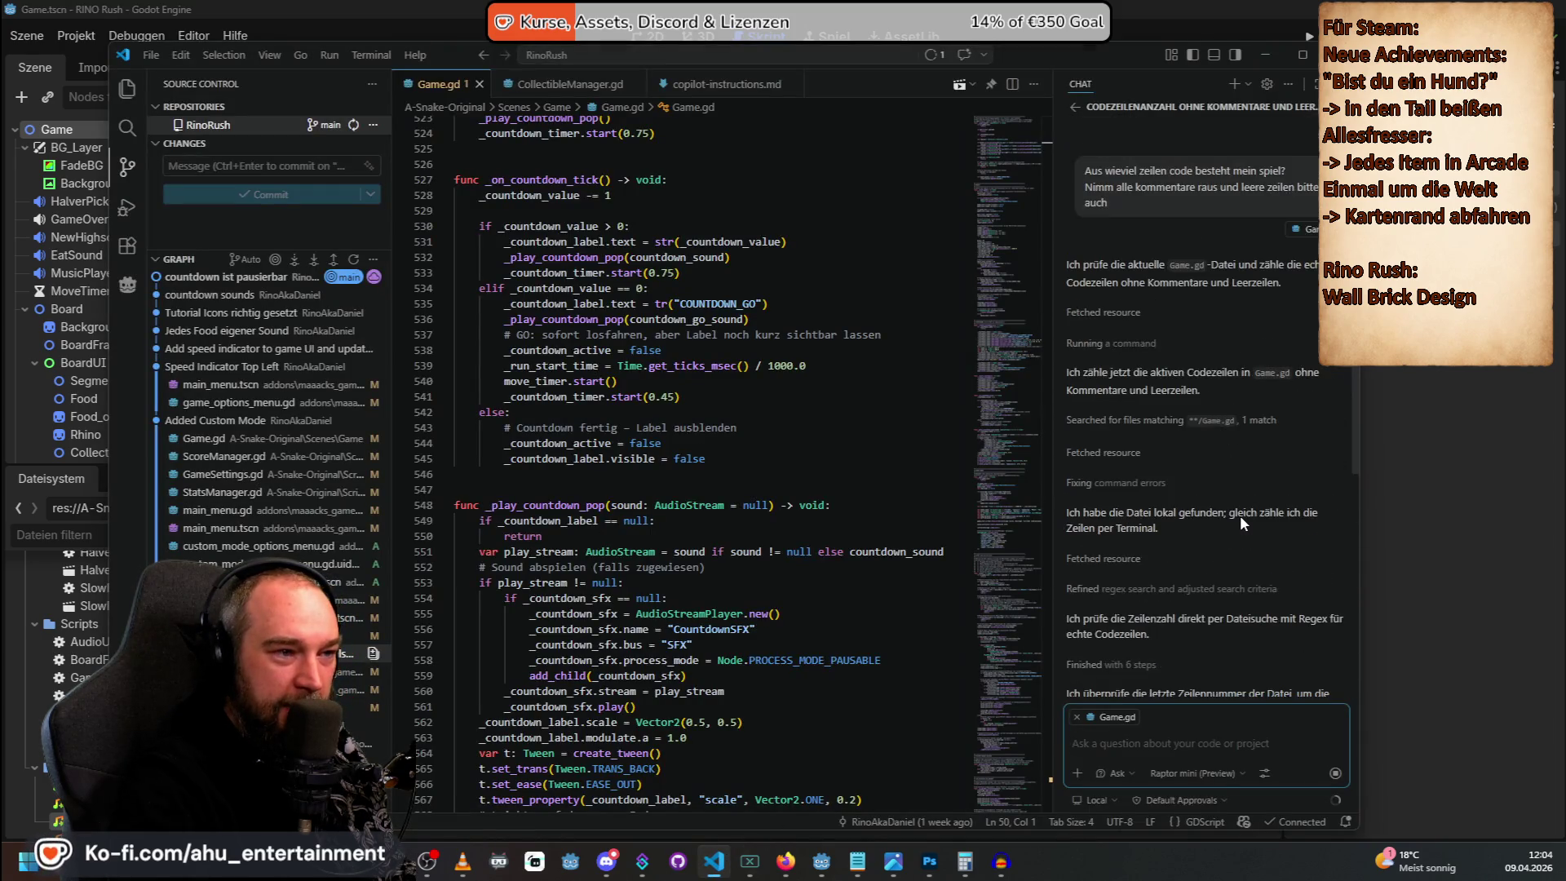
scroll(1208, 506, "down", 5)
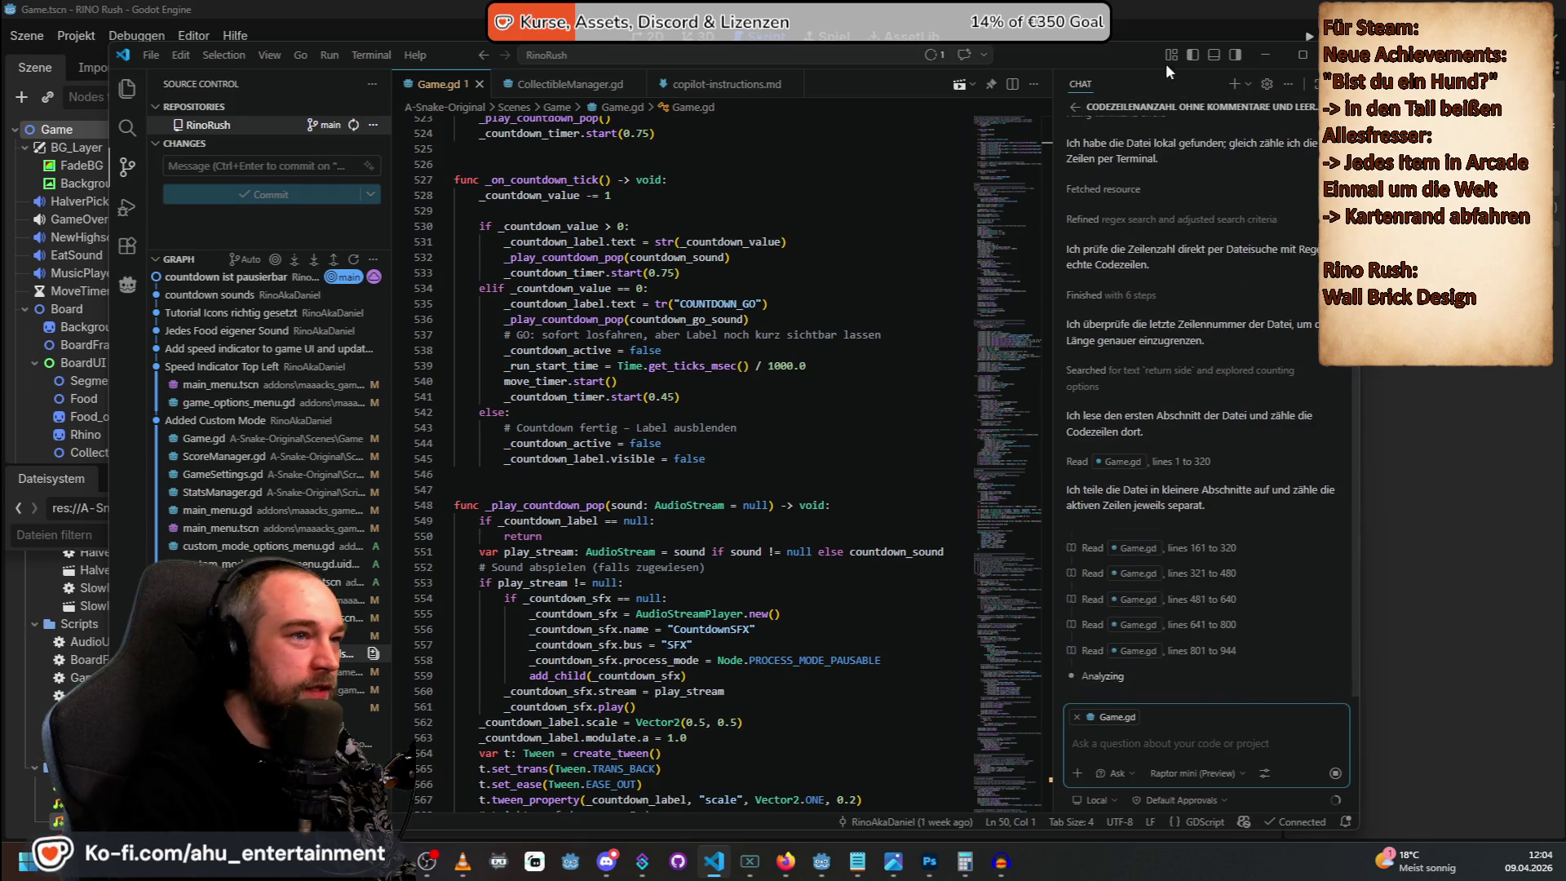
left_click(1075, 107)
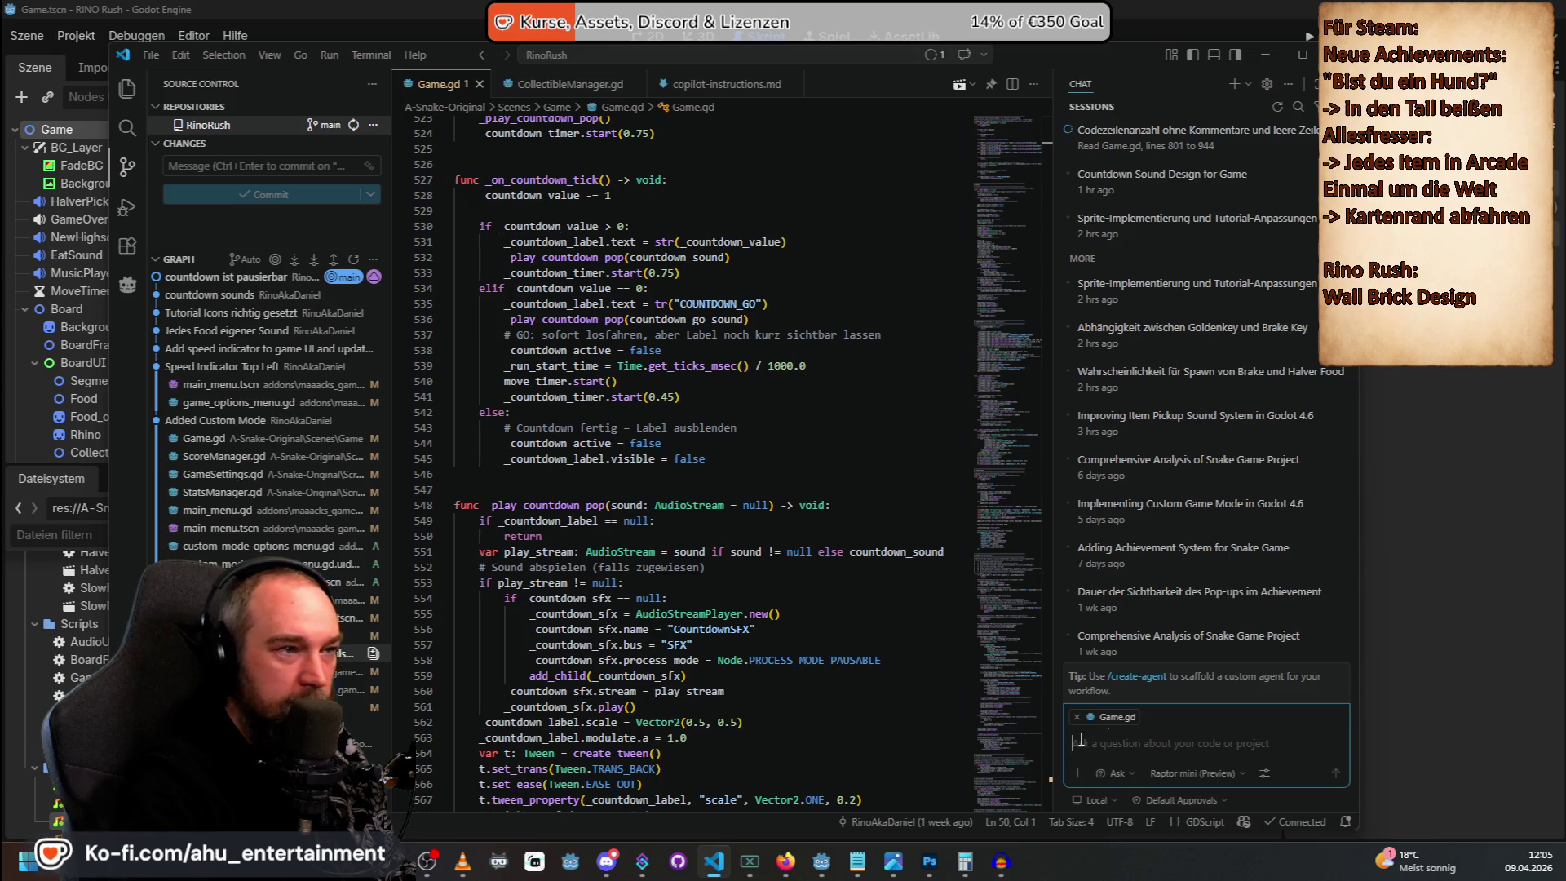
left_click(1185, 768)
left_click(1063, 669)
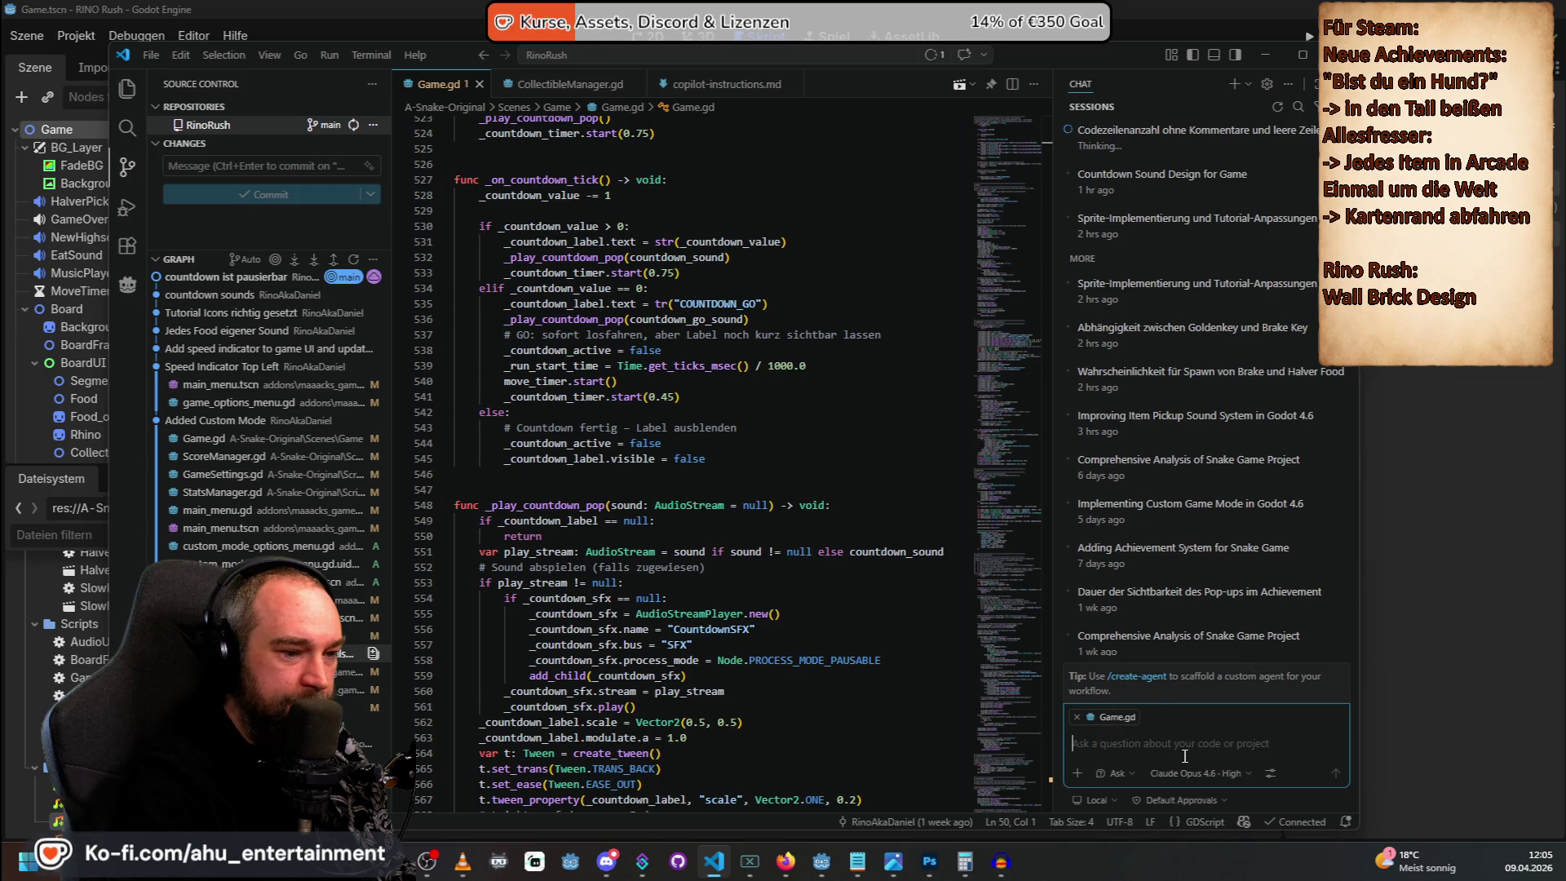
Paste the three-achievement prompt and send it in Agent mode.
key("ctrl+v")
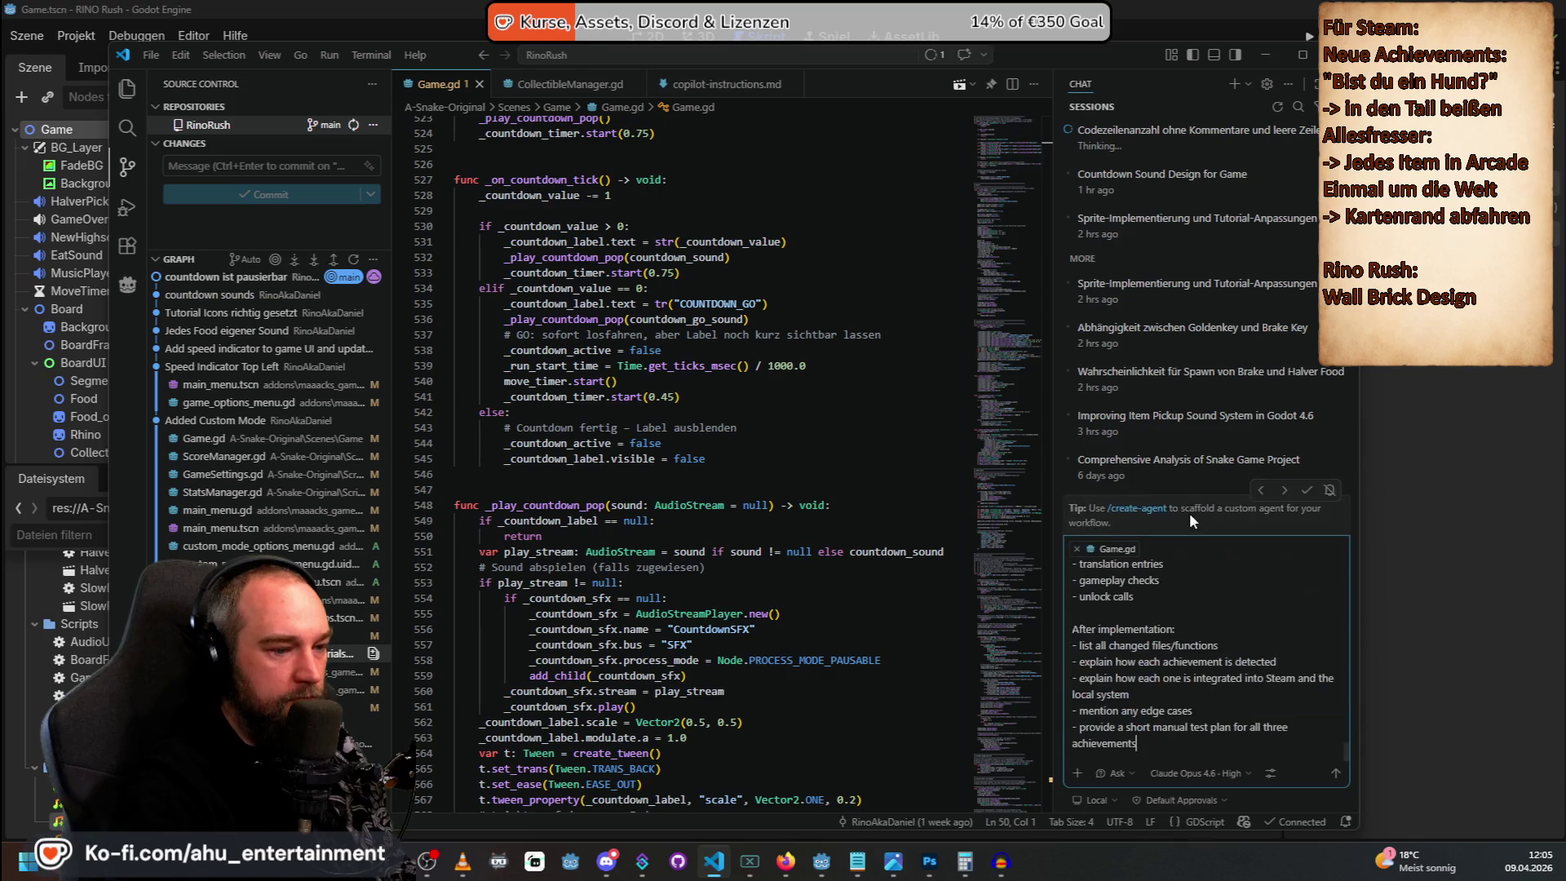
scroll(1215, 673, "up", 10)
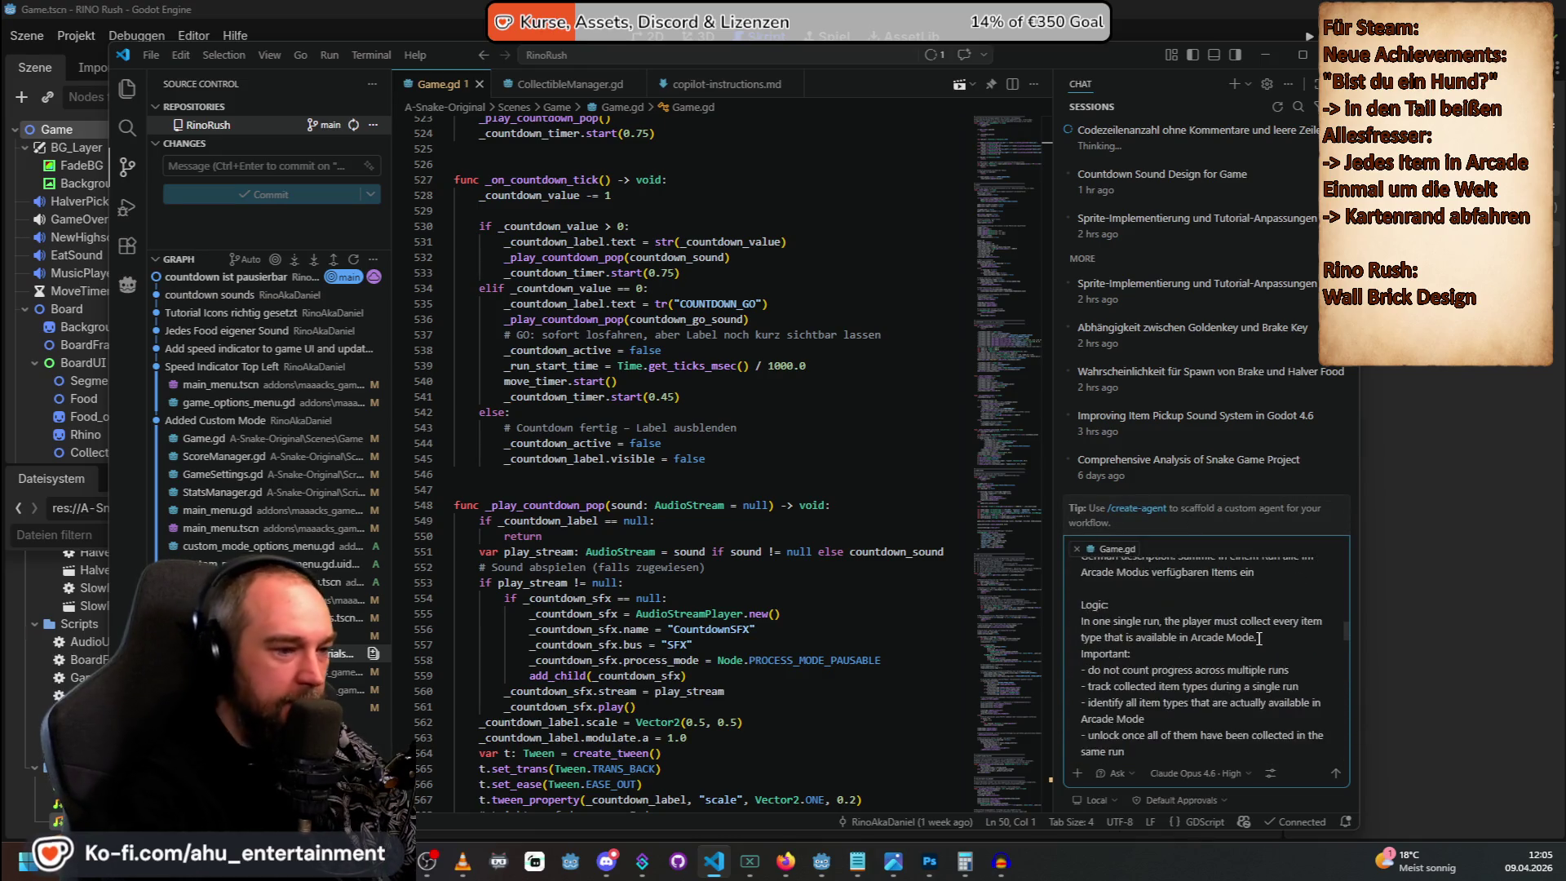
scroll(1250, 666, "down", 10)
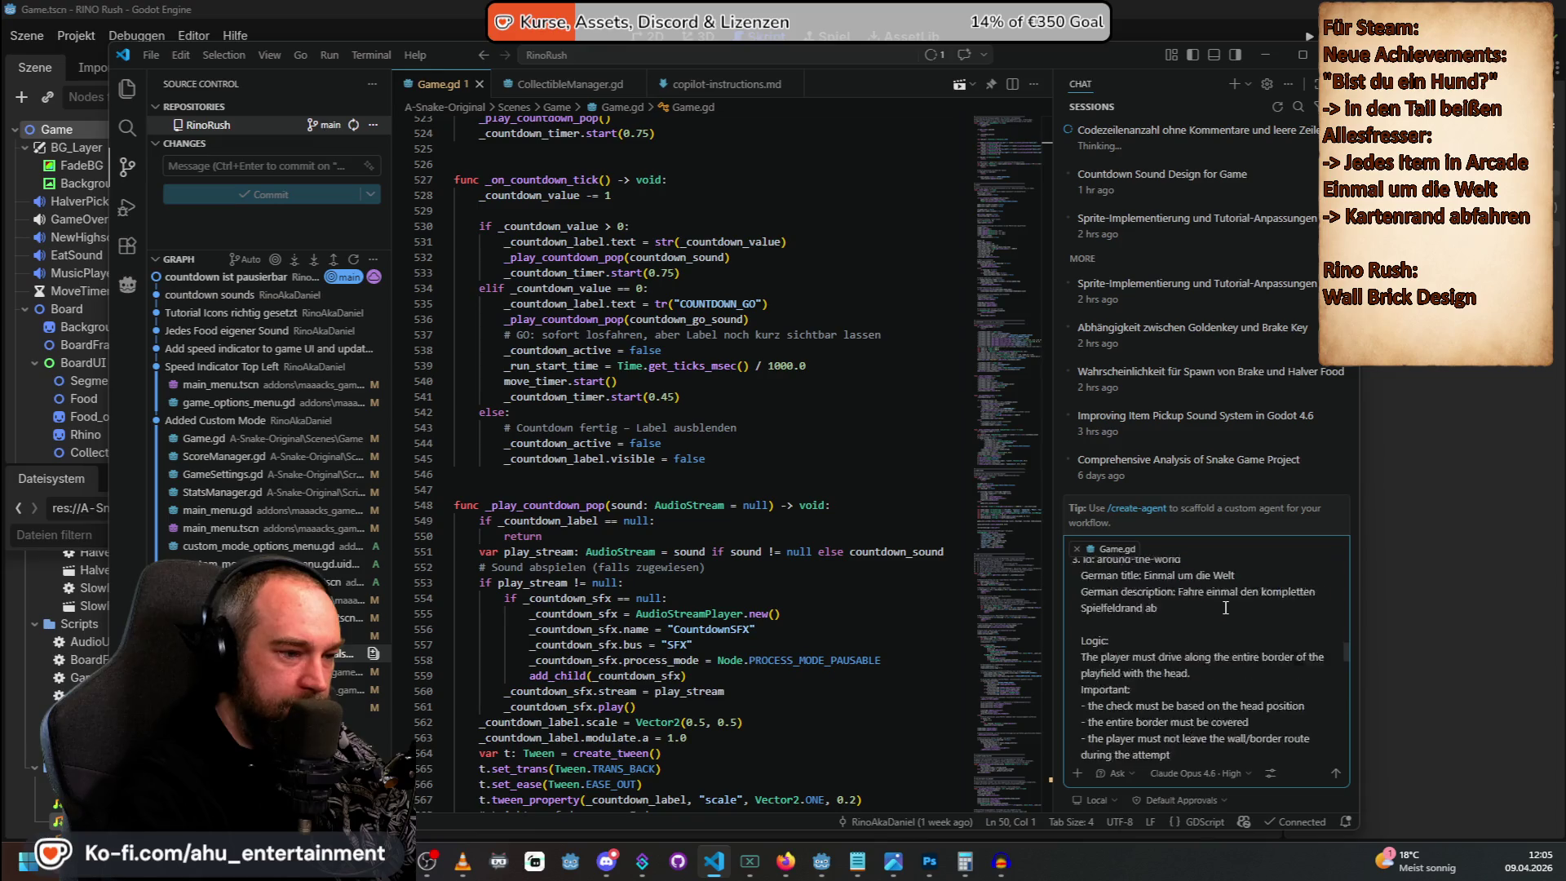
scroll(1225, 608, "down", 8)
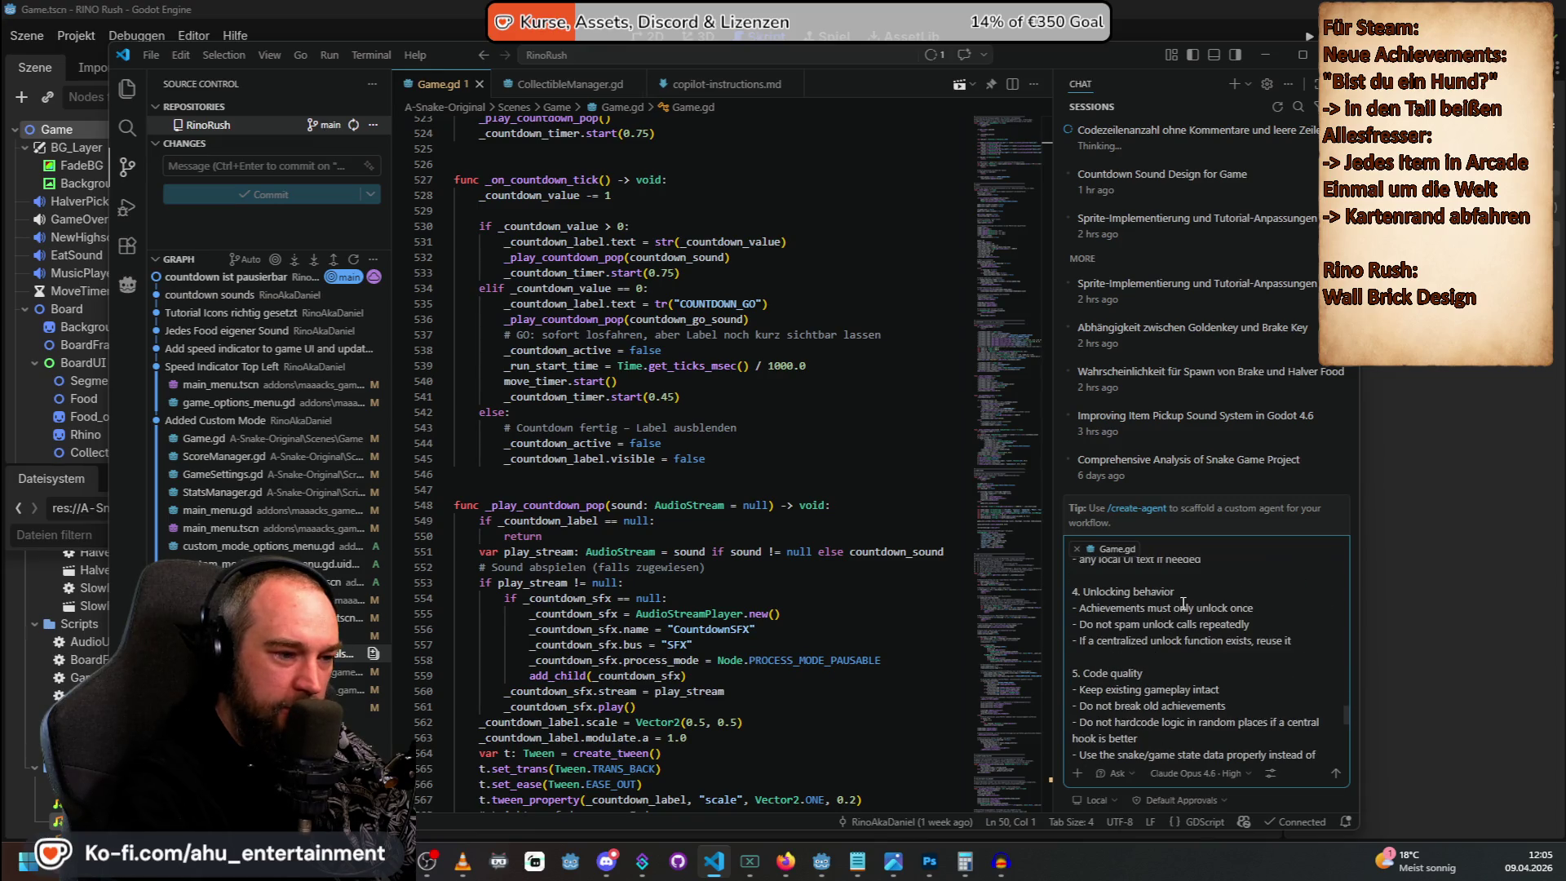
scroll(1183, 603, "down", 5)
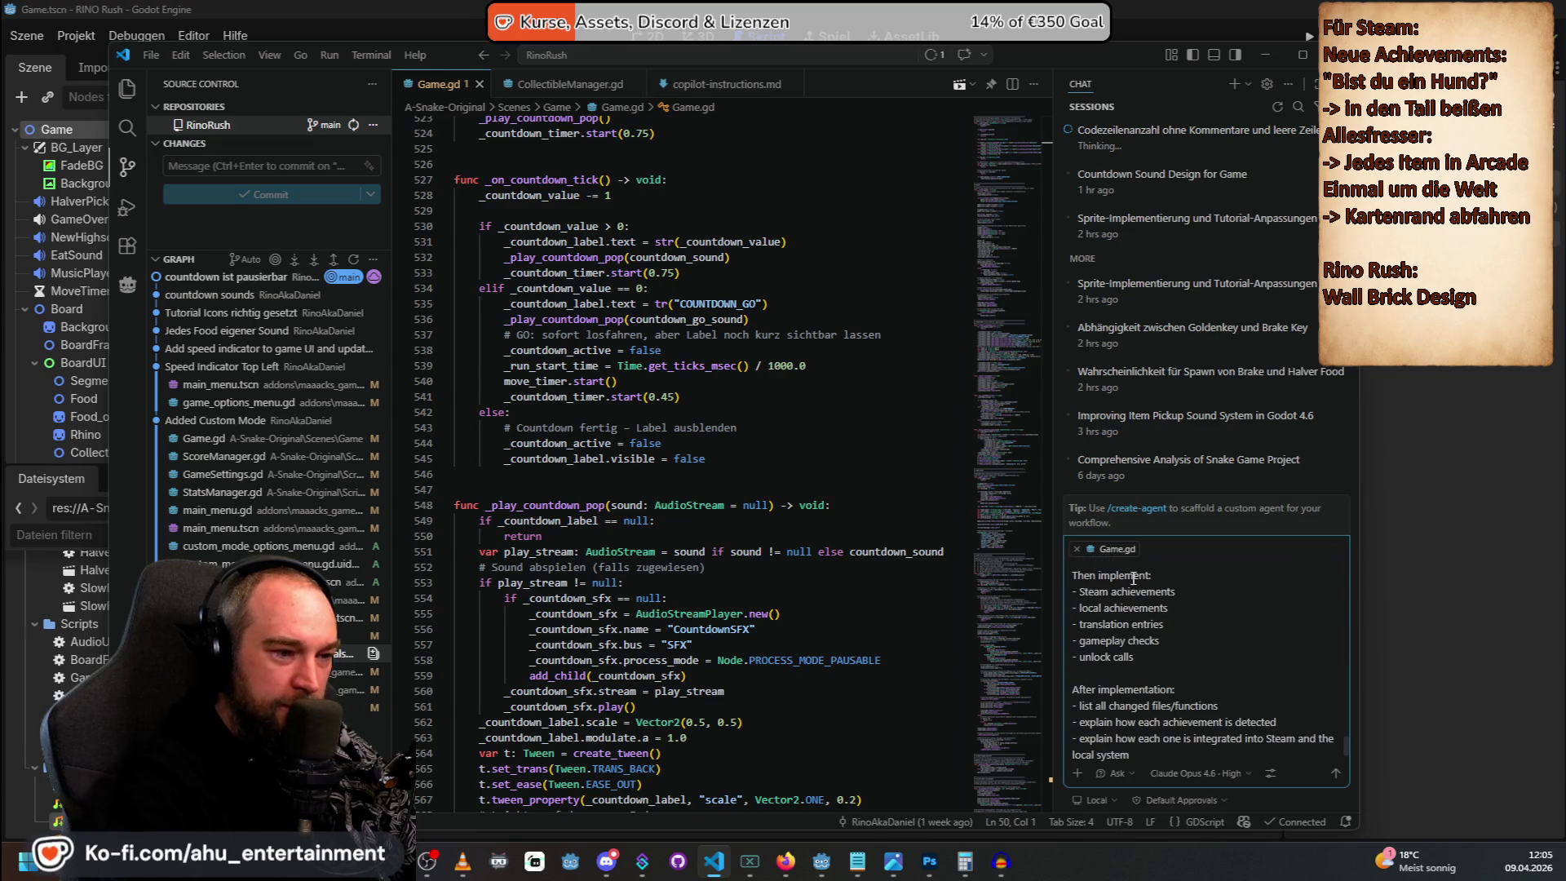
scroll(1098, 601, "down", 3)
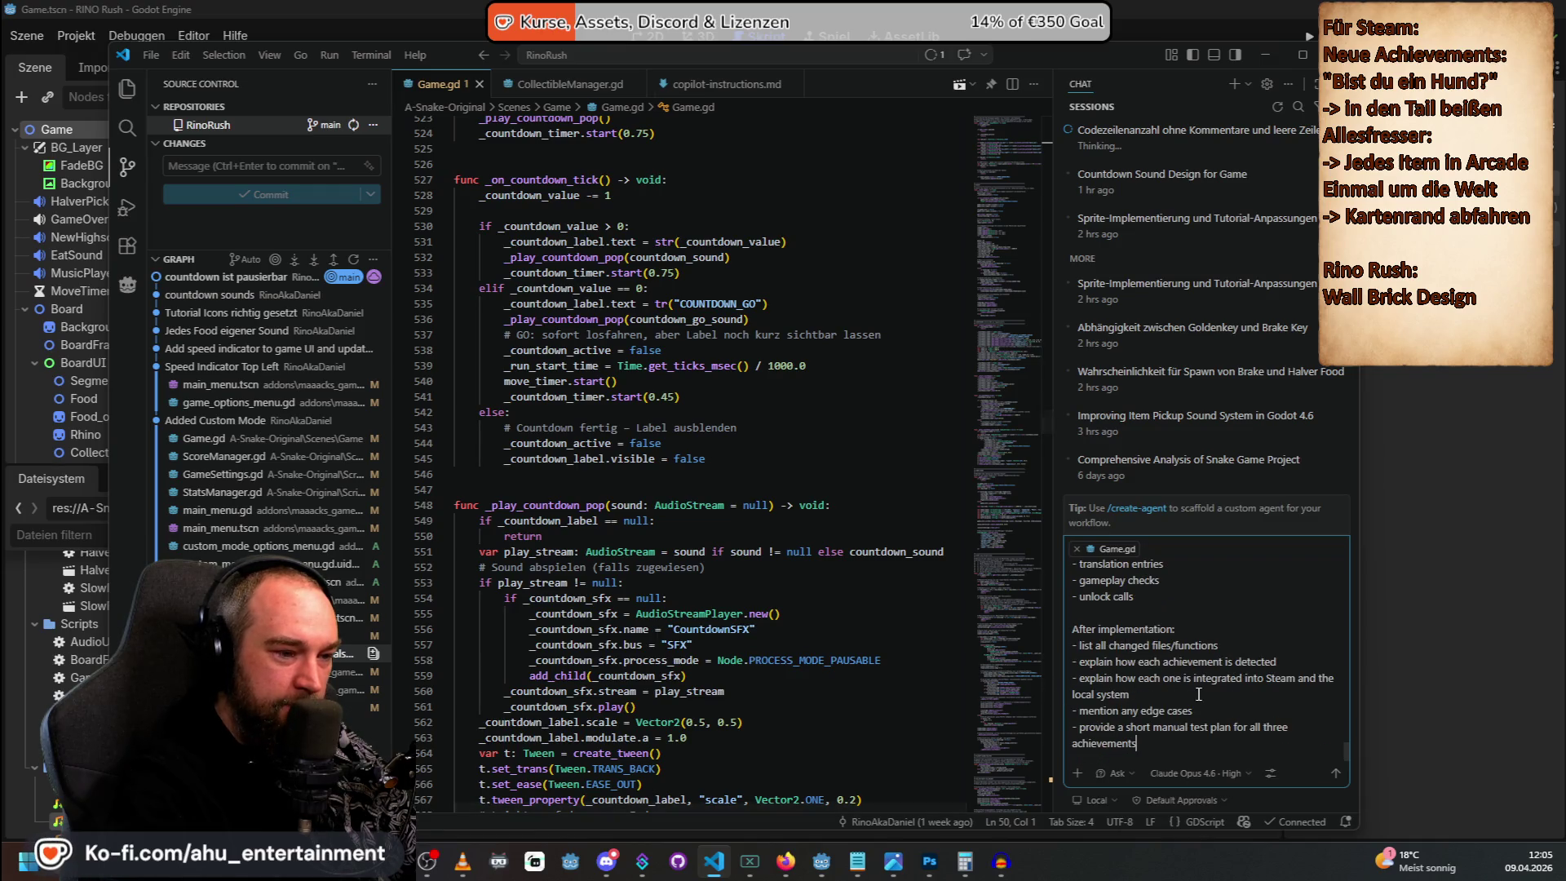
scroll(1160, 665, "up", 1)
scroll(1160, 665, "down", 1)
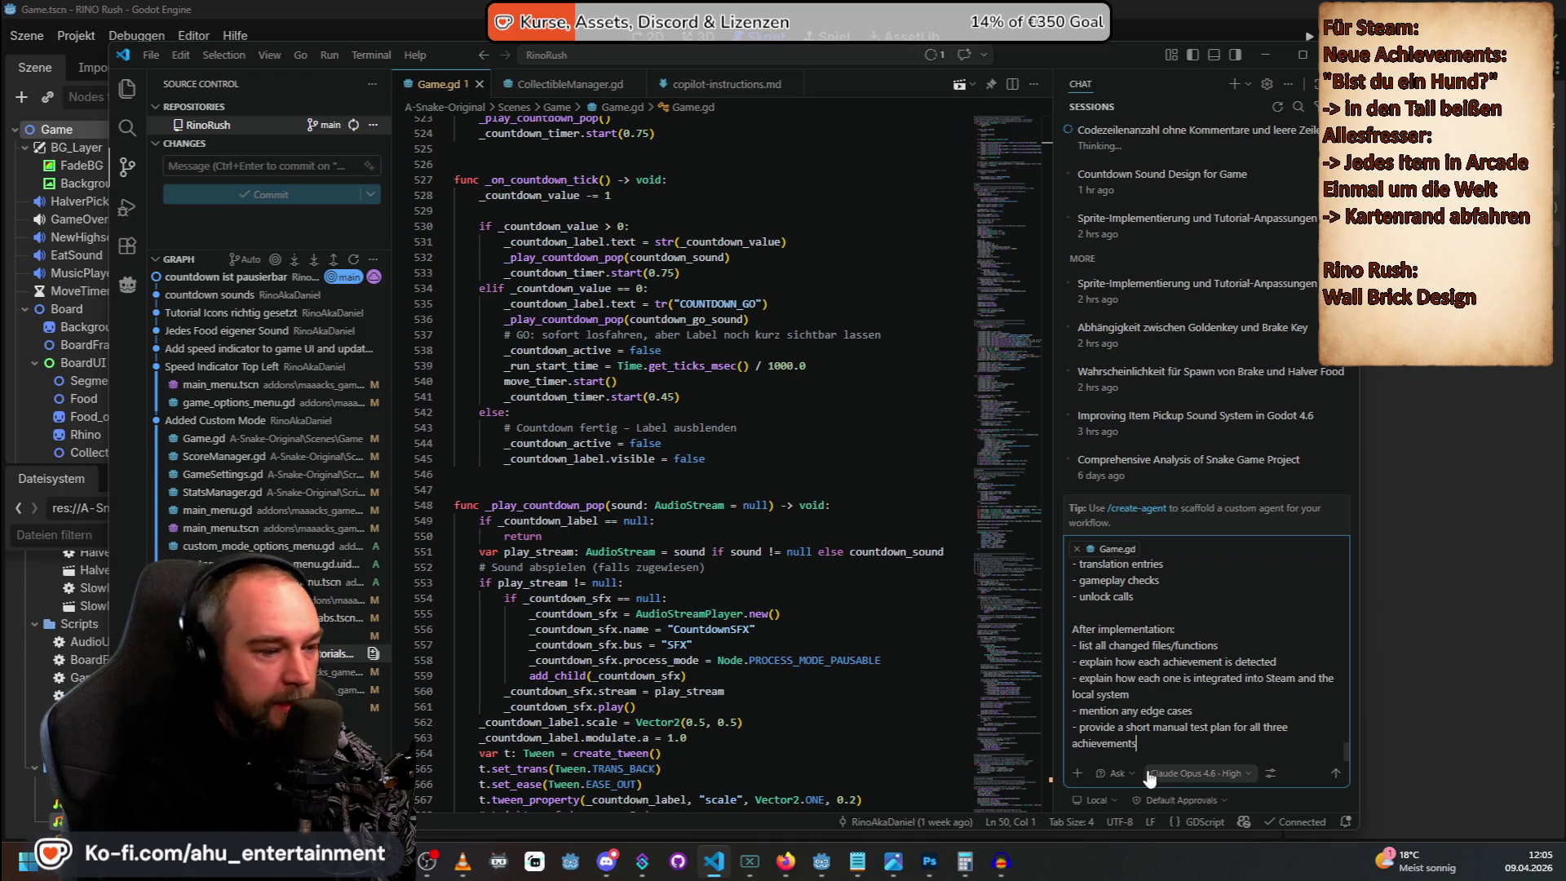
left_click(1117, 773)
left_click(1142, 687)
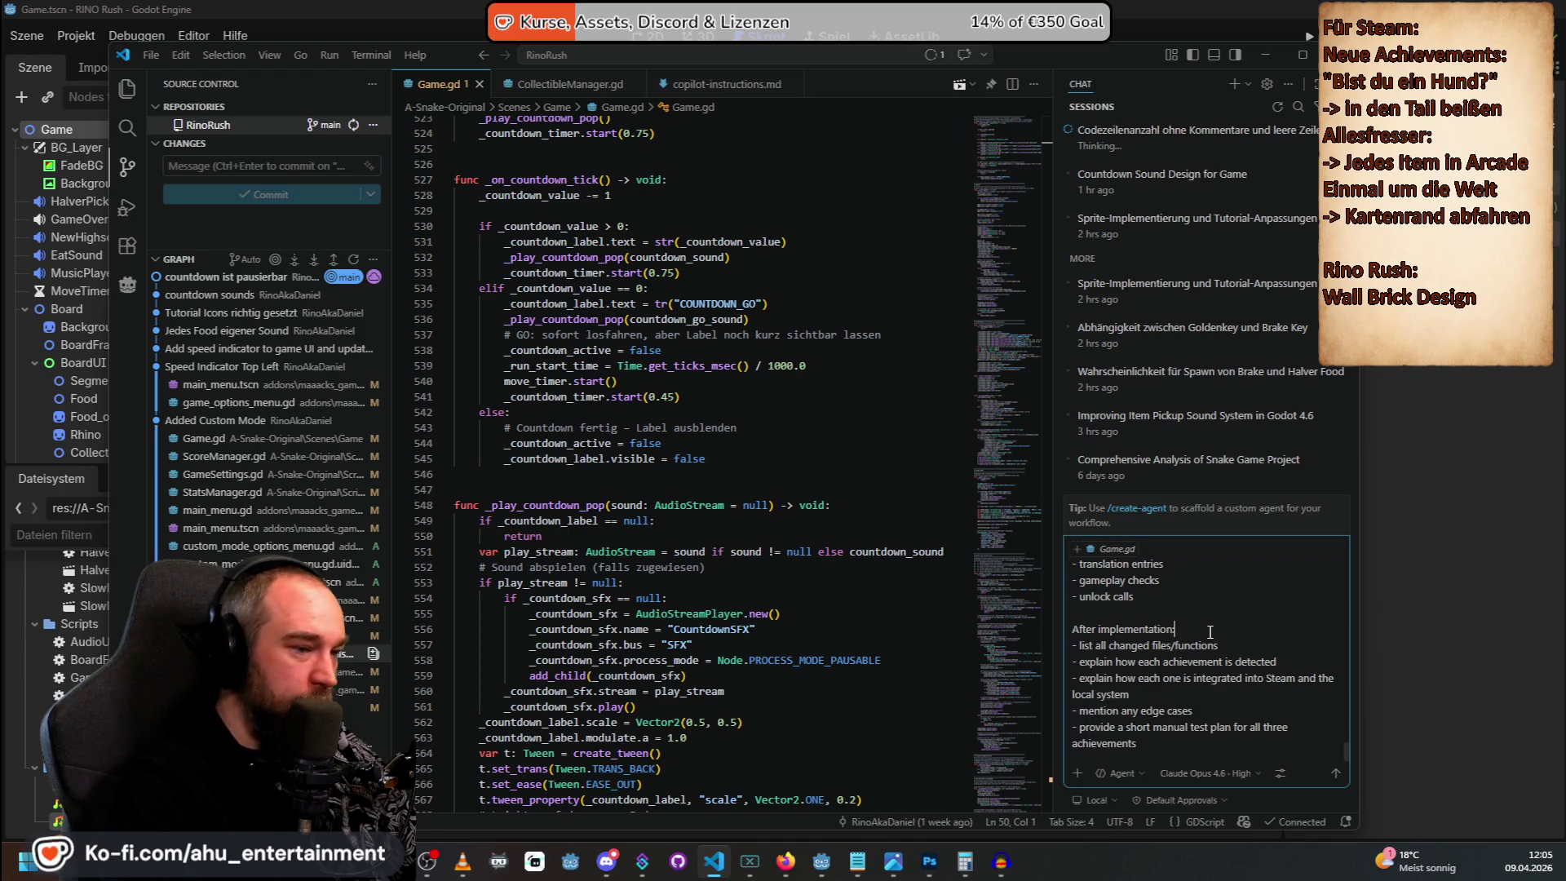
key("Return")
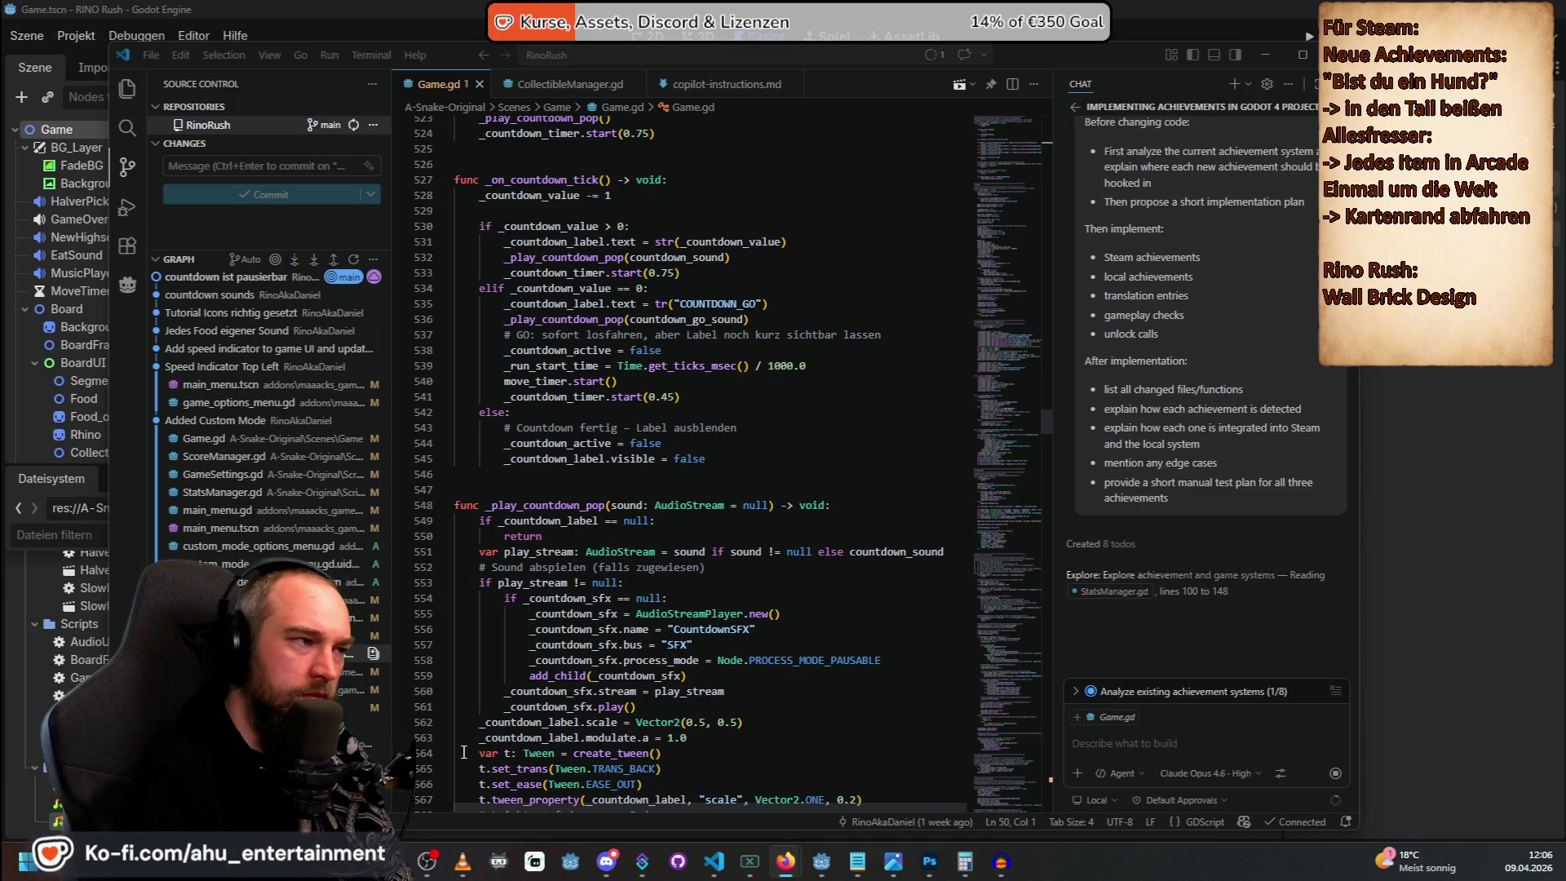
Bring Godot back and scroll Game.gd to its skin-based board and background texture functions.
left_click(714, 6)
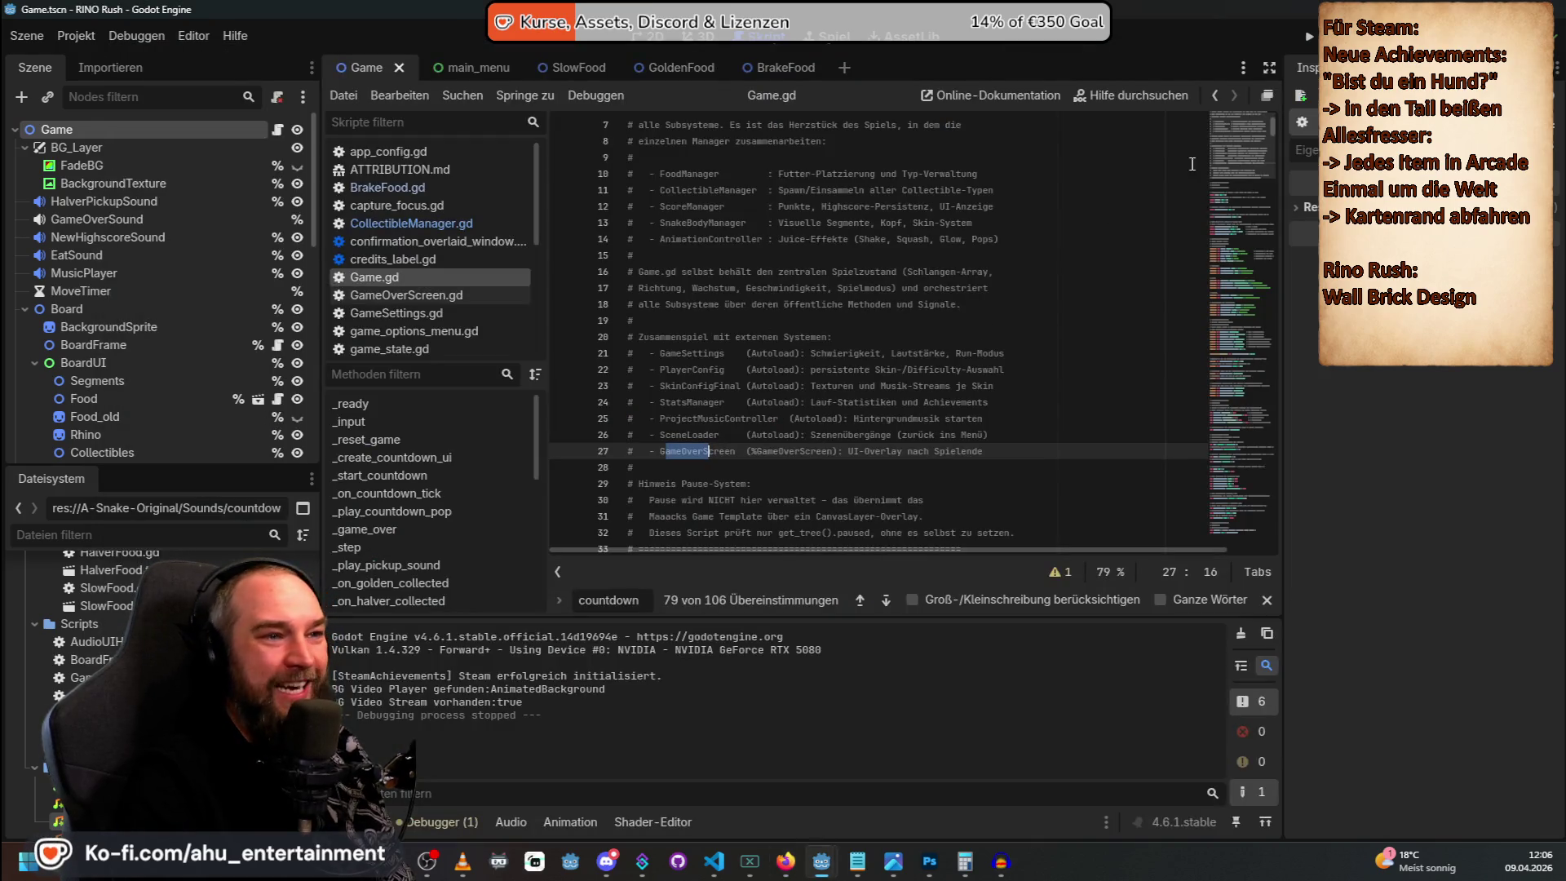
left_click_drag(1275, 117, 1295, 526)
scroll(963, 502, "down", 2)
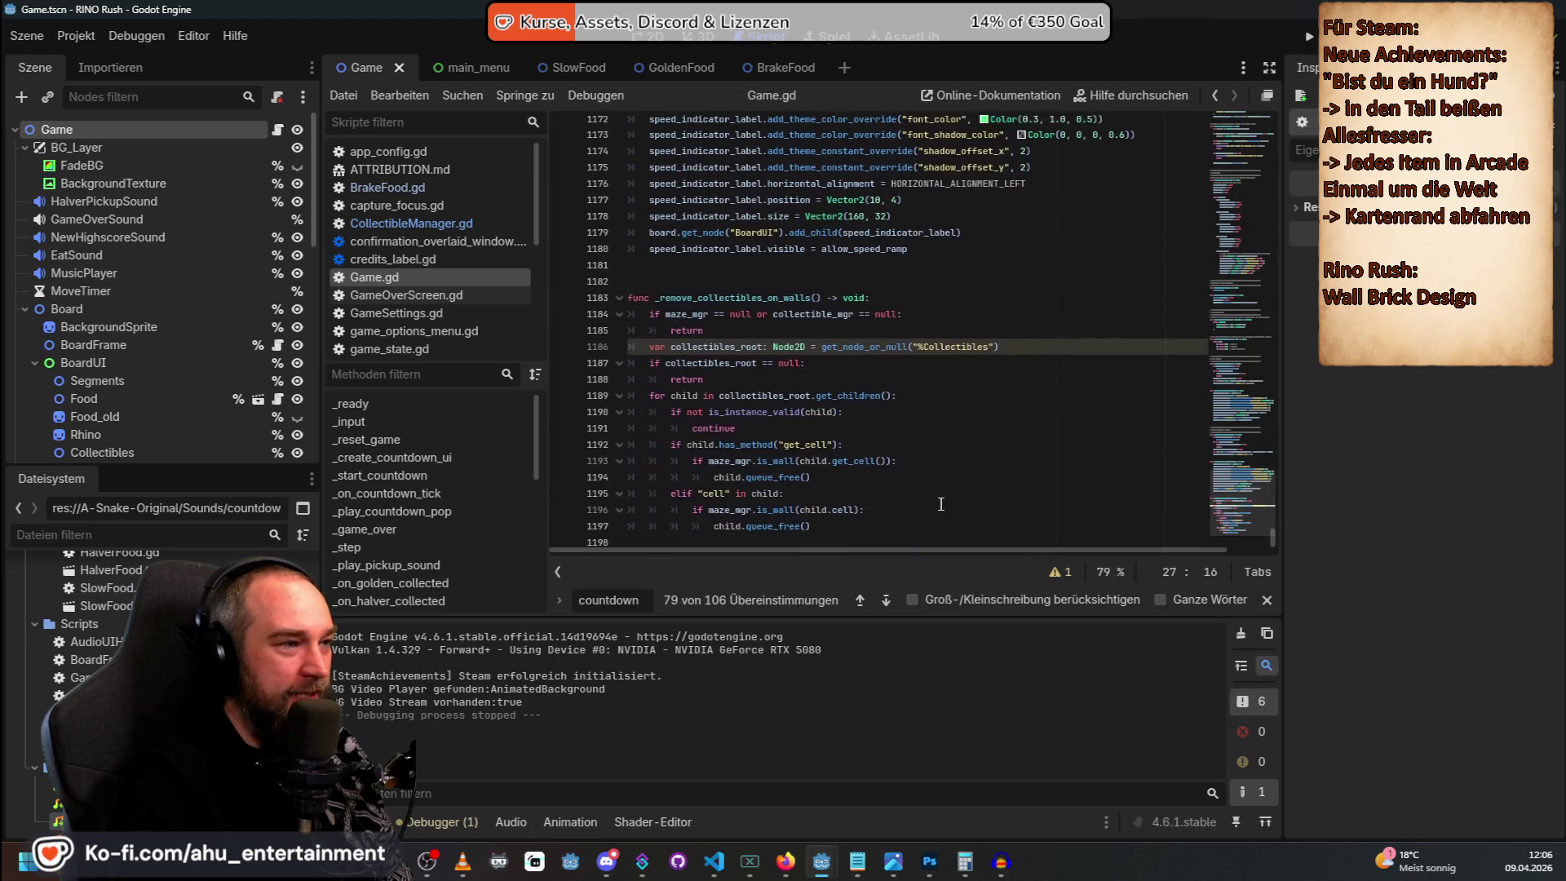
scroll(964, 501, "up", 10)
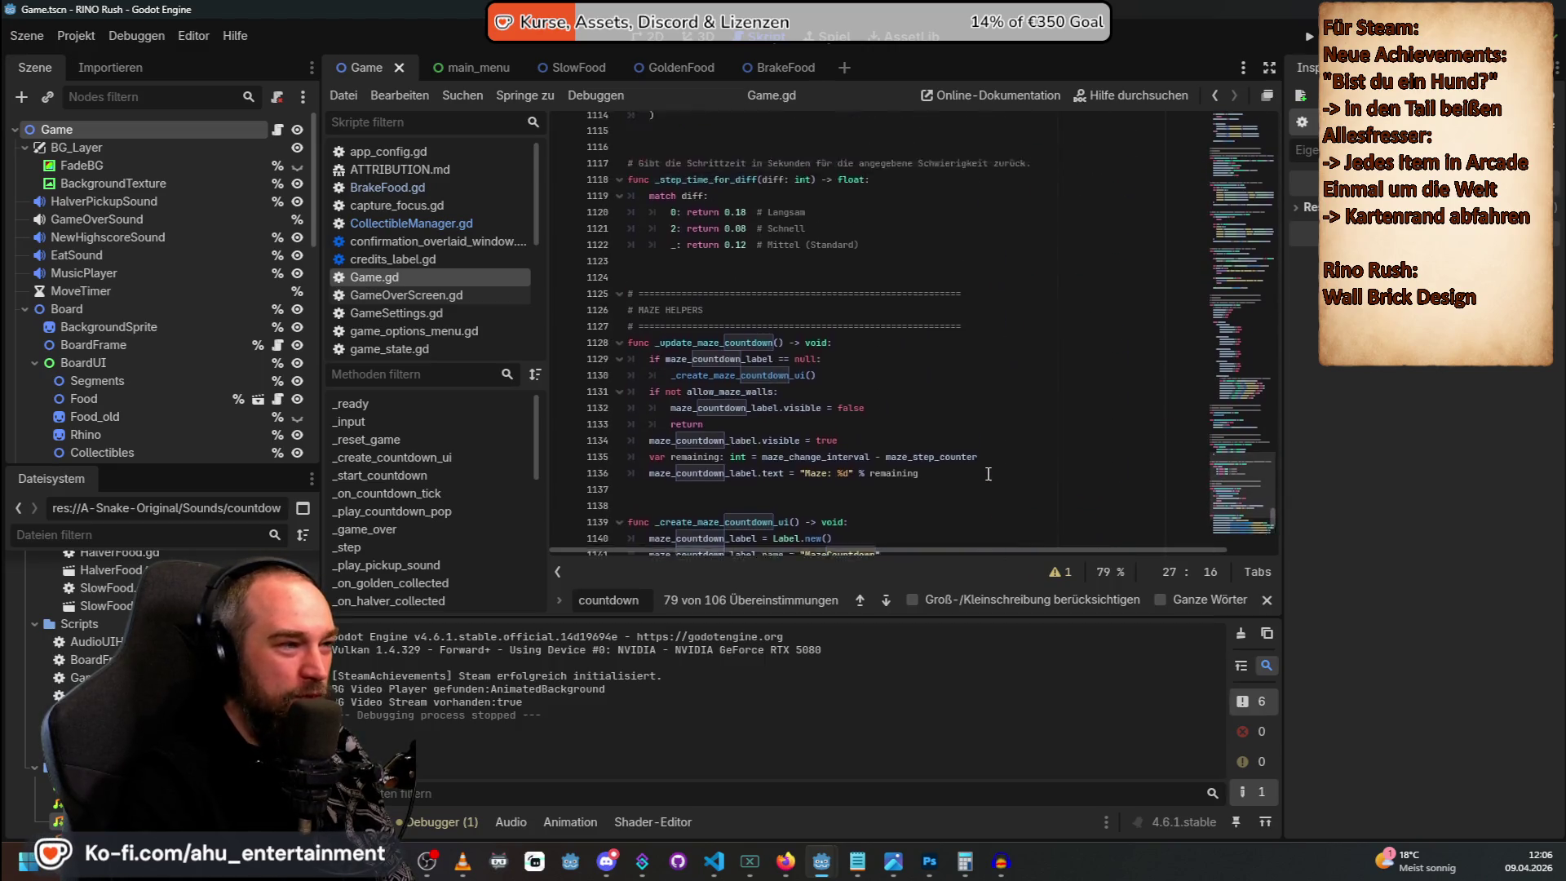
scroll(988, 473, "up", 14)
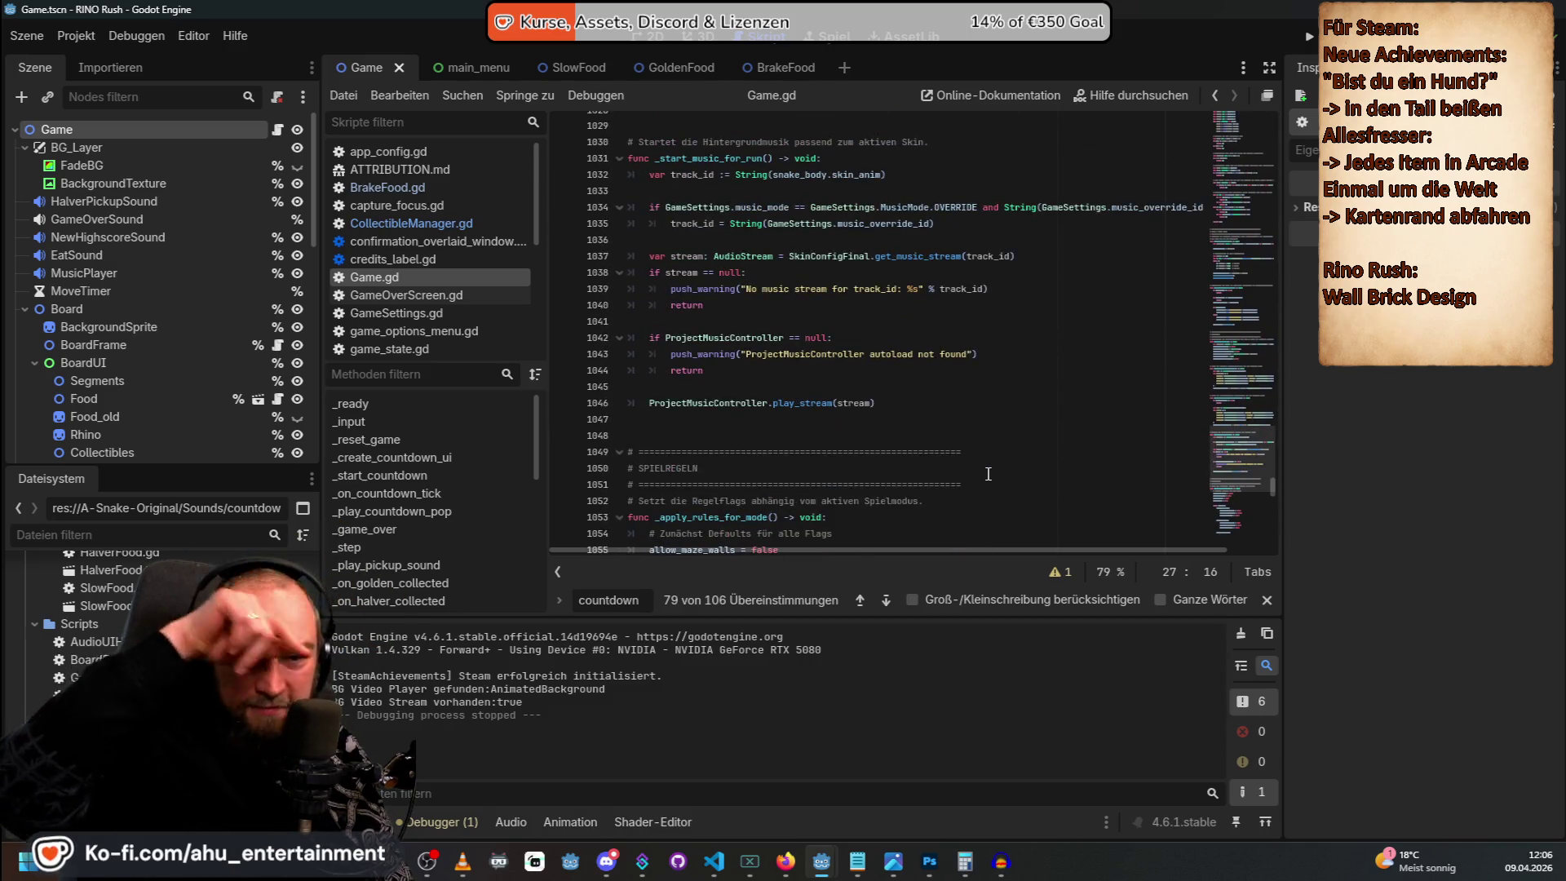
scroll(988, 473, "up", 3)
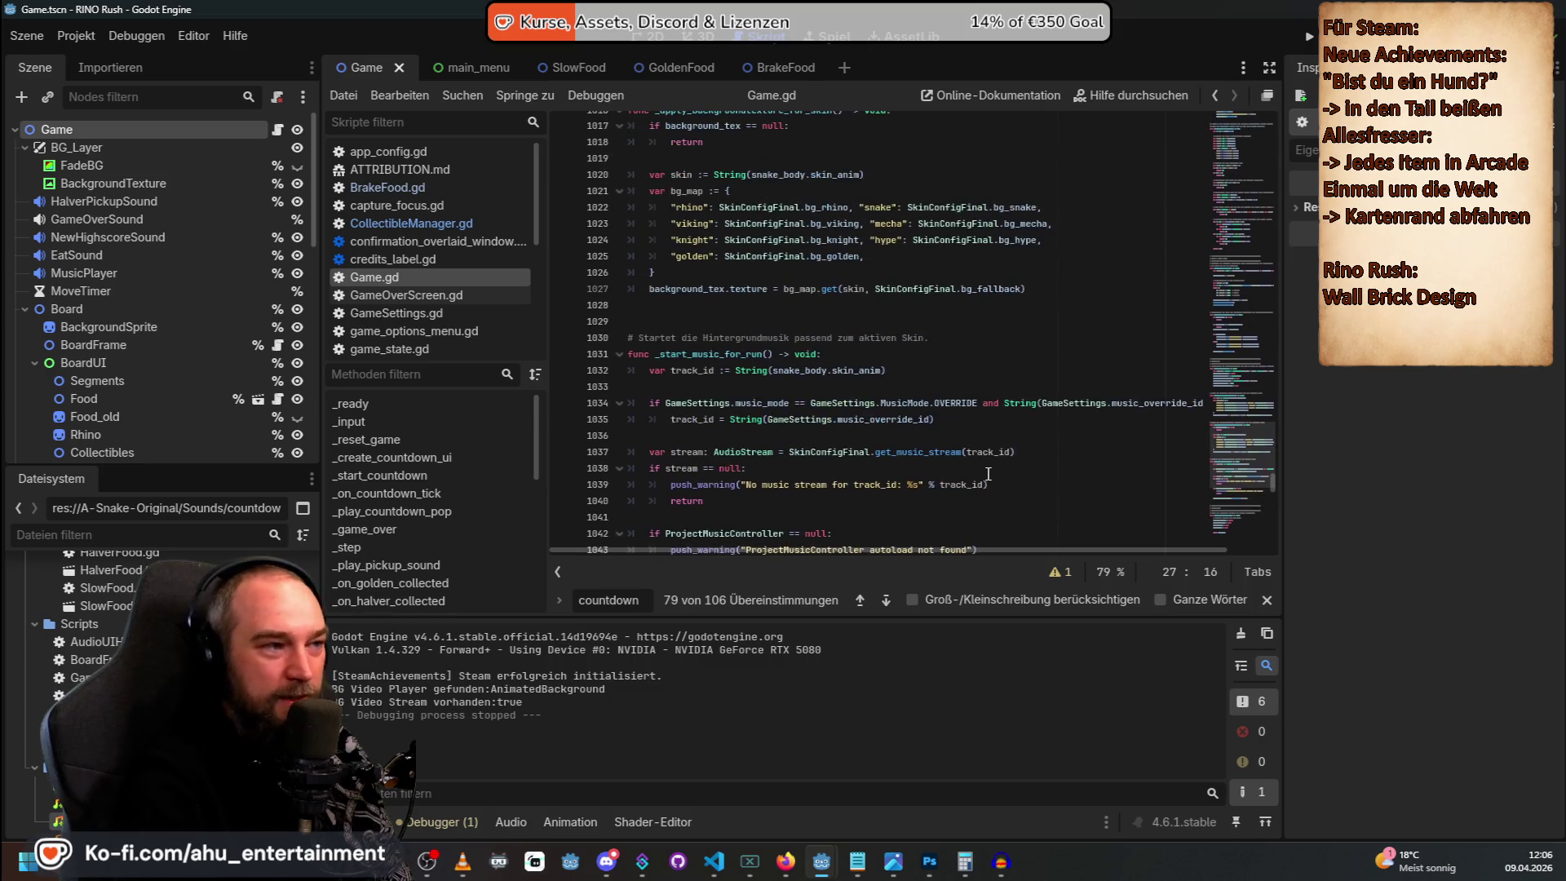
scroll(988, 473, "up", 4)
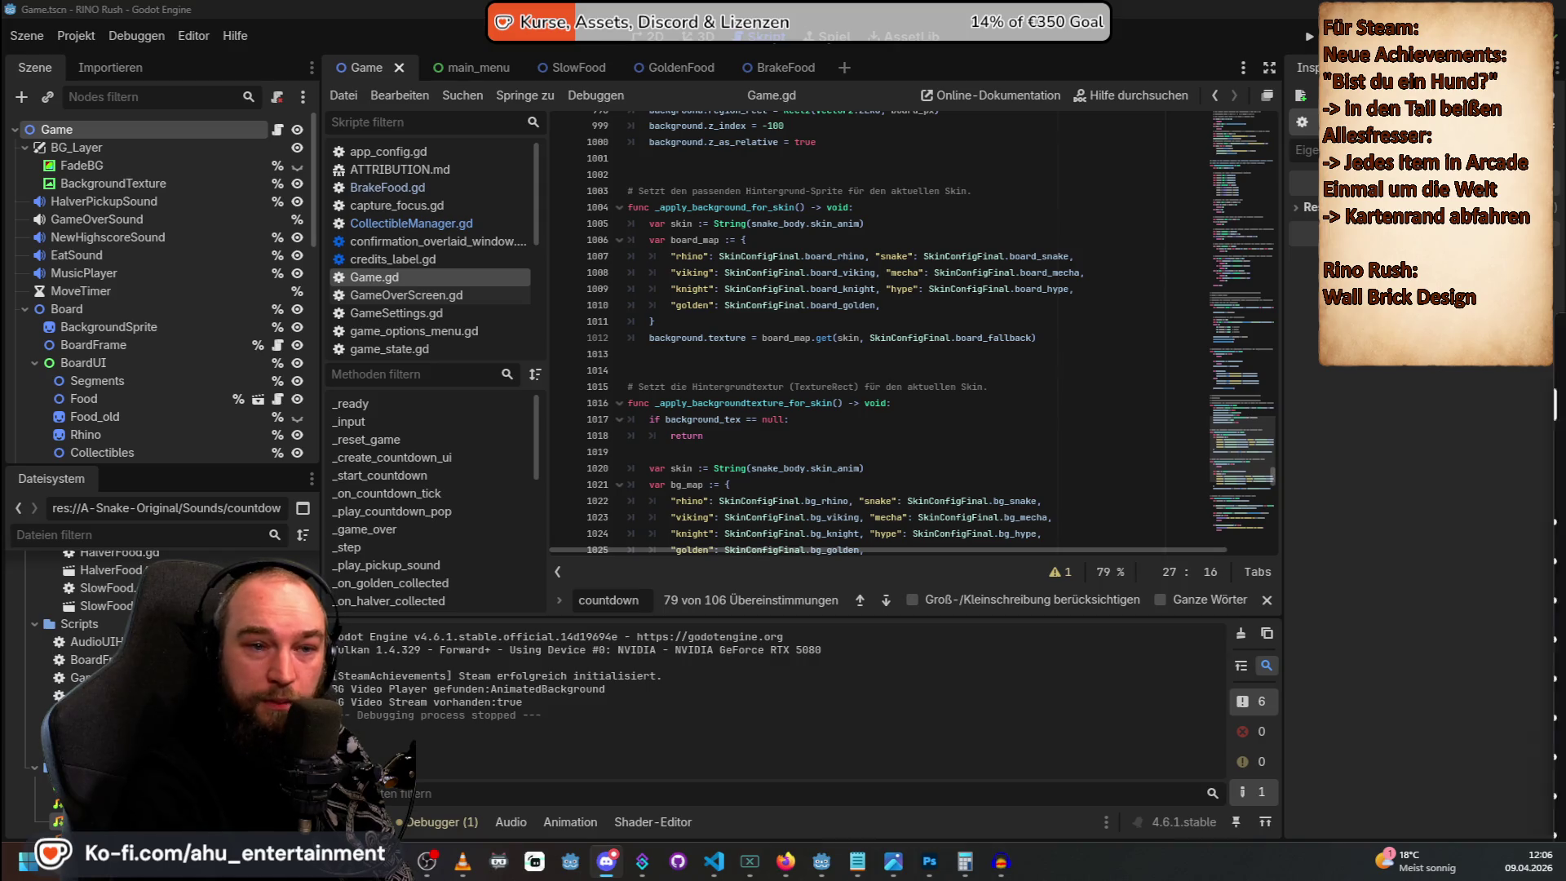
Switch to Discord and open the #rino-progammiert channel from the channel list.
left_click(606, 861)
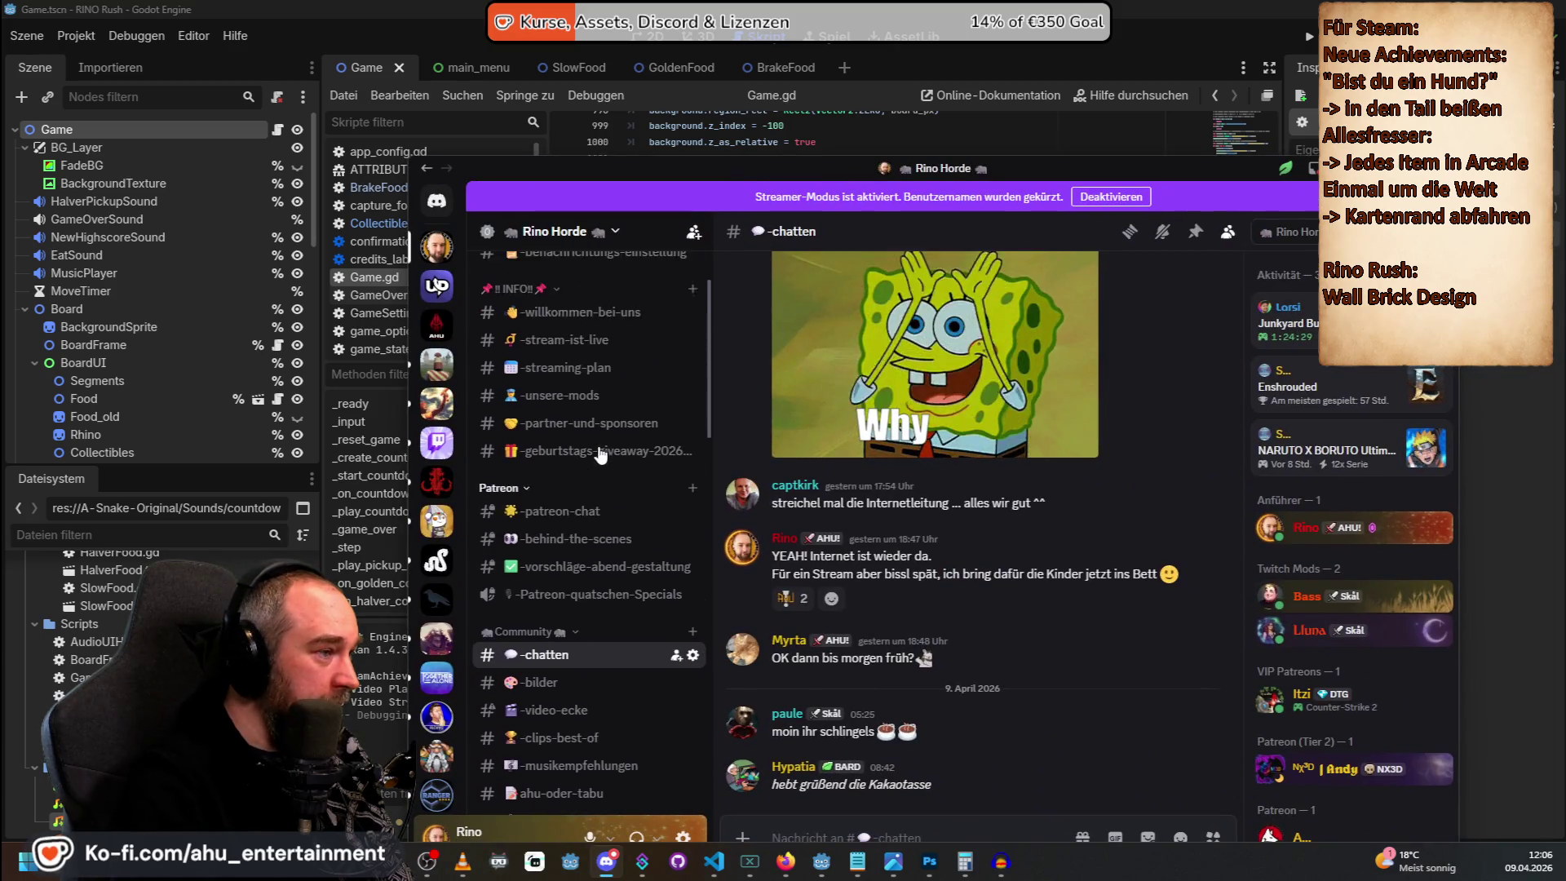
scroll(595, 636, "down", 5)
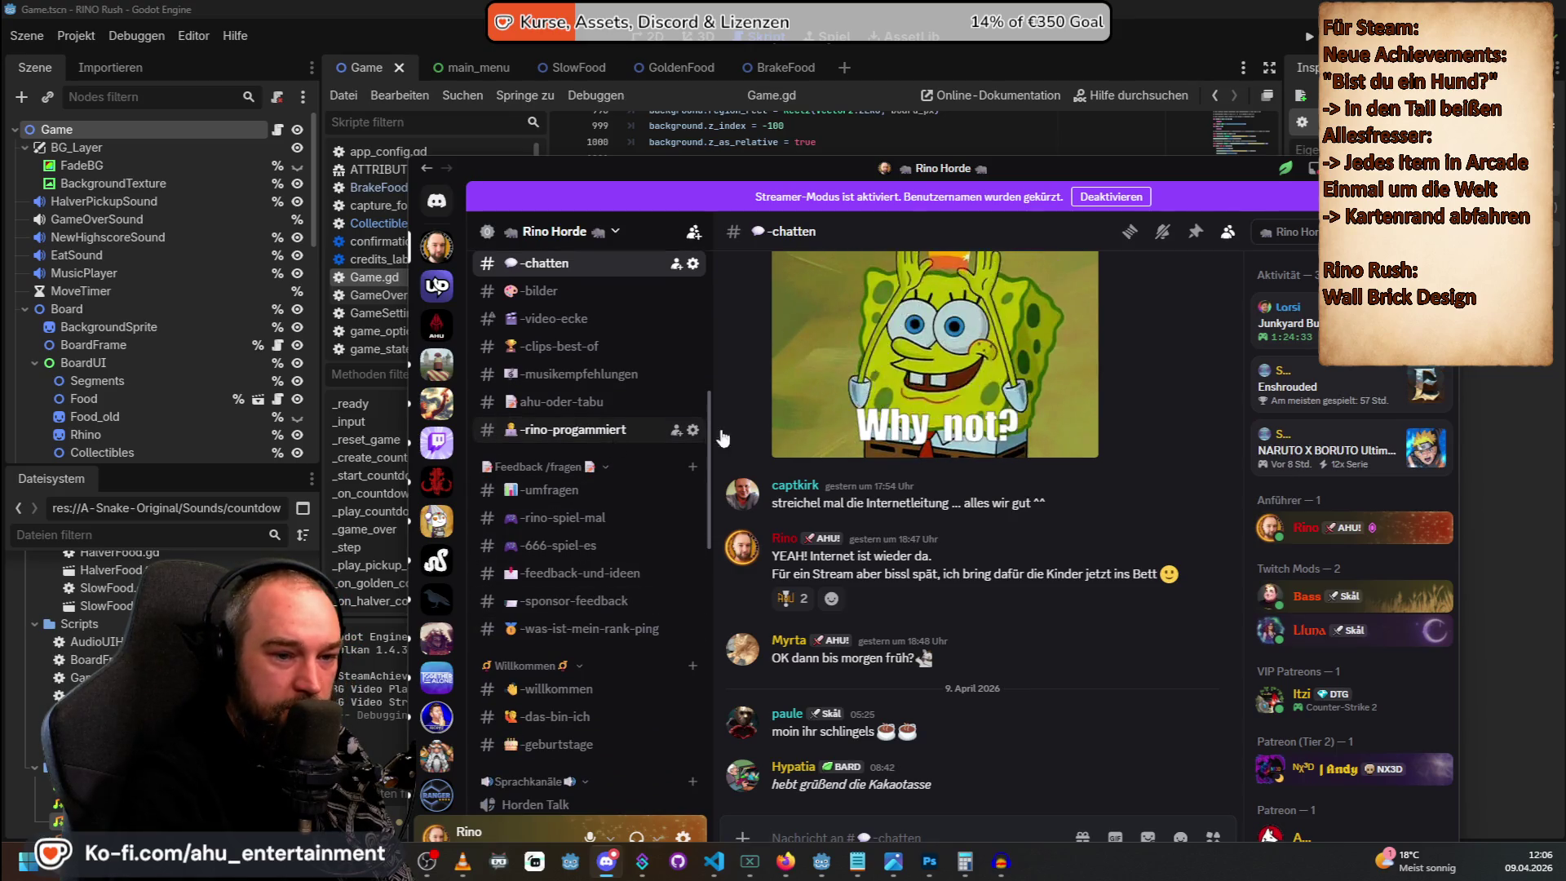
scroll(1171, 693, "up", 3)
left_click_drag(1236, 742, 1276, 176)
scroll(1106, 449, "up", 15)
scroll(1147, 601, "up", 15)
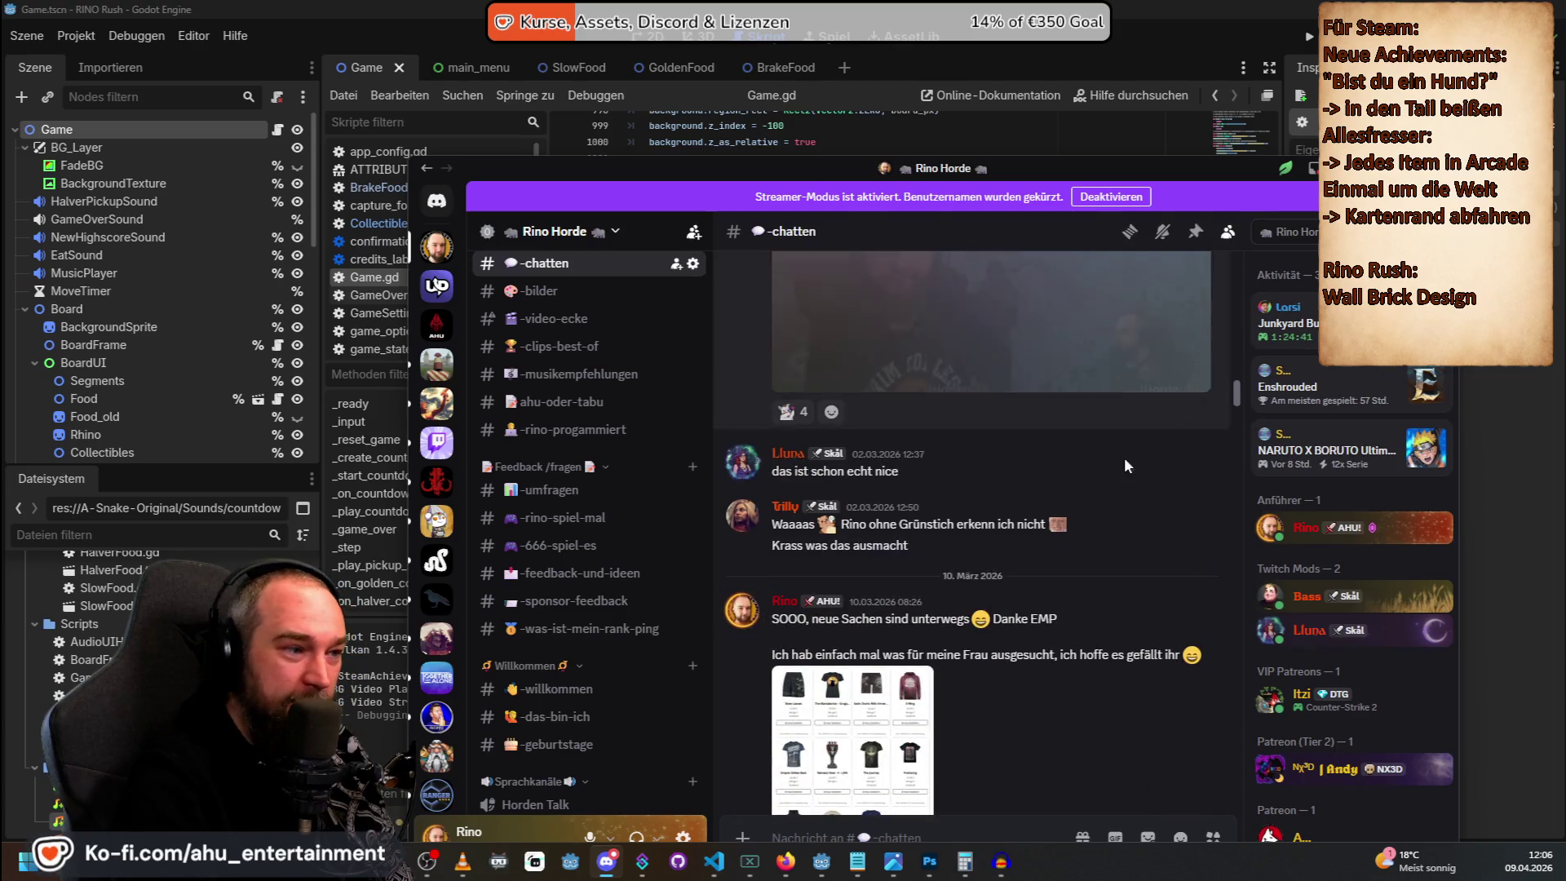
scroll(612, 554, "up", 2)
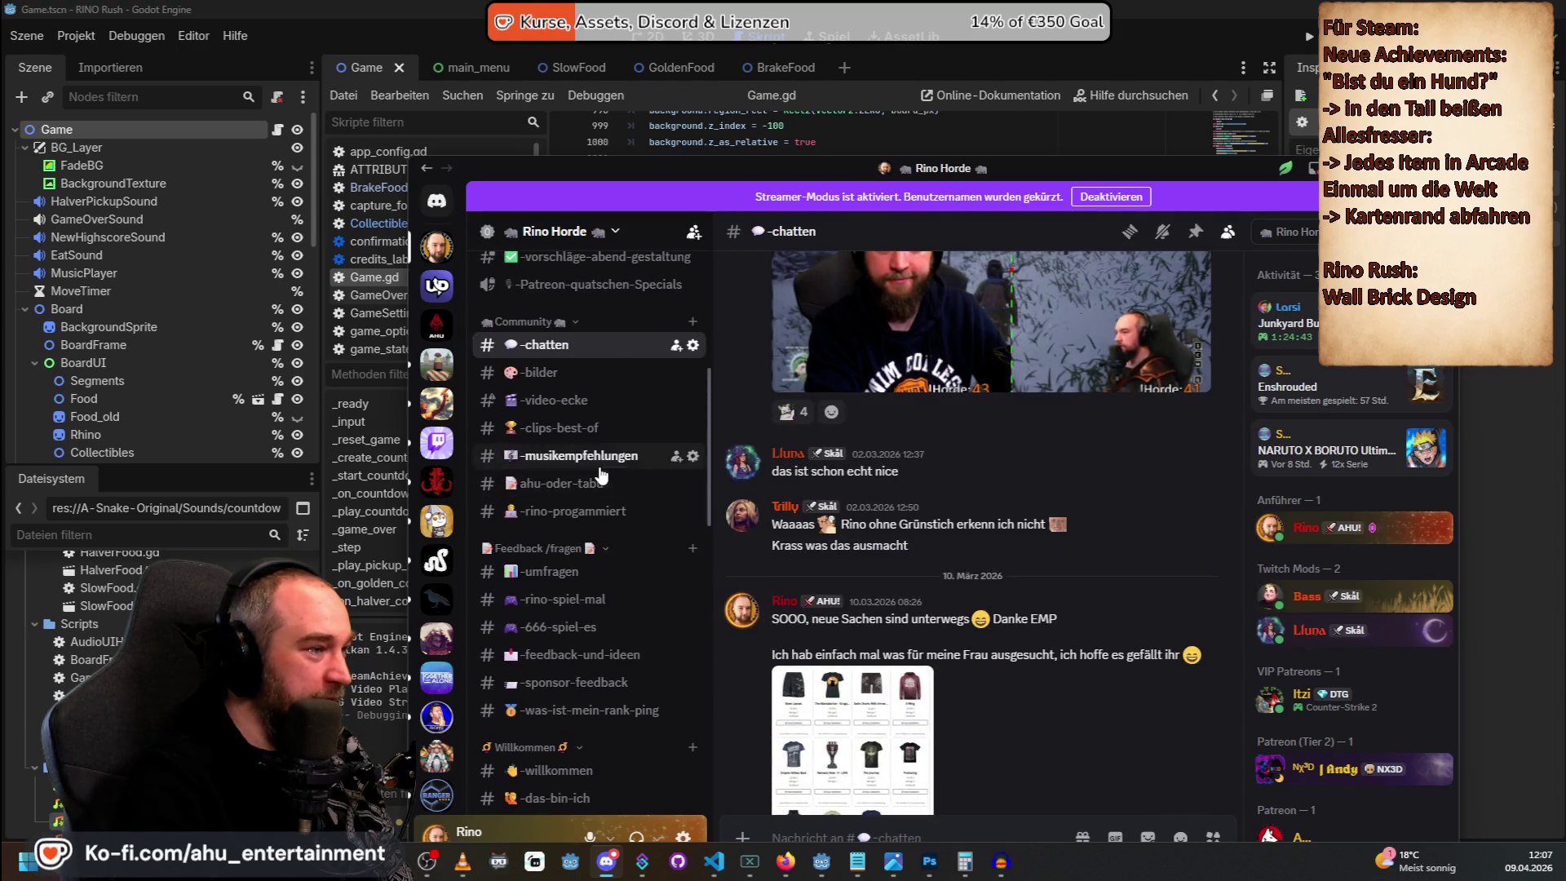
left_click(571, 511)
Play the channel's first posted video in full screen.
scroll(1207, 734, "up", 5)
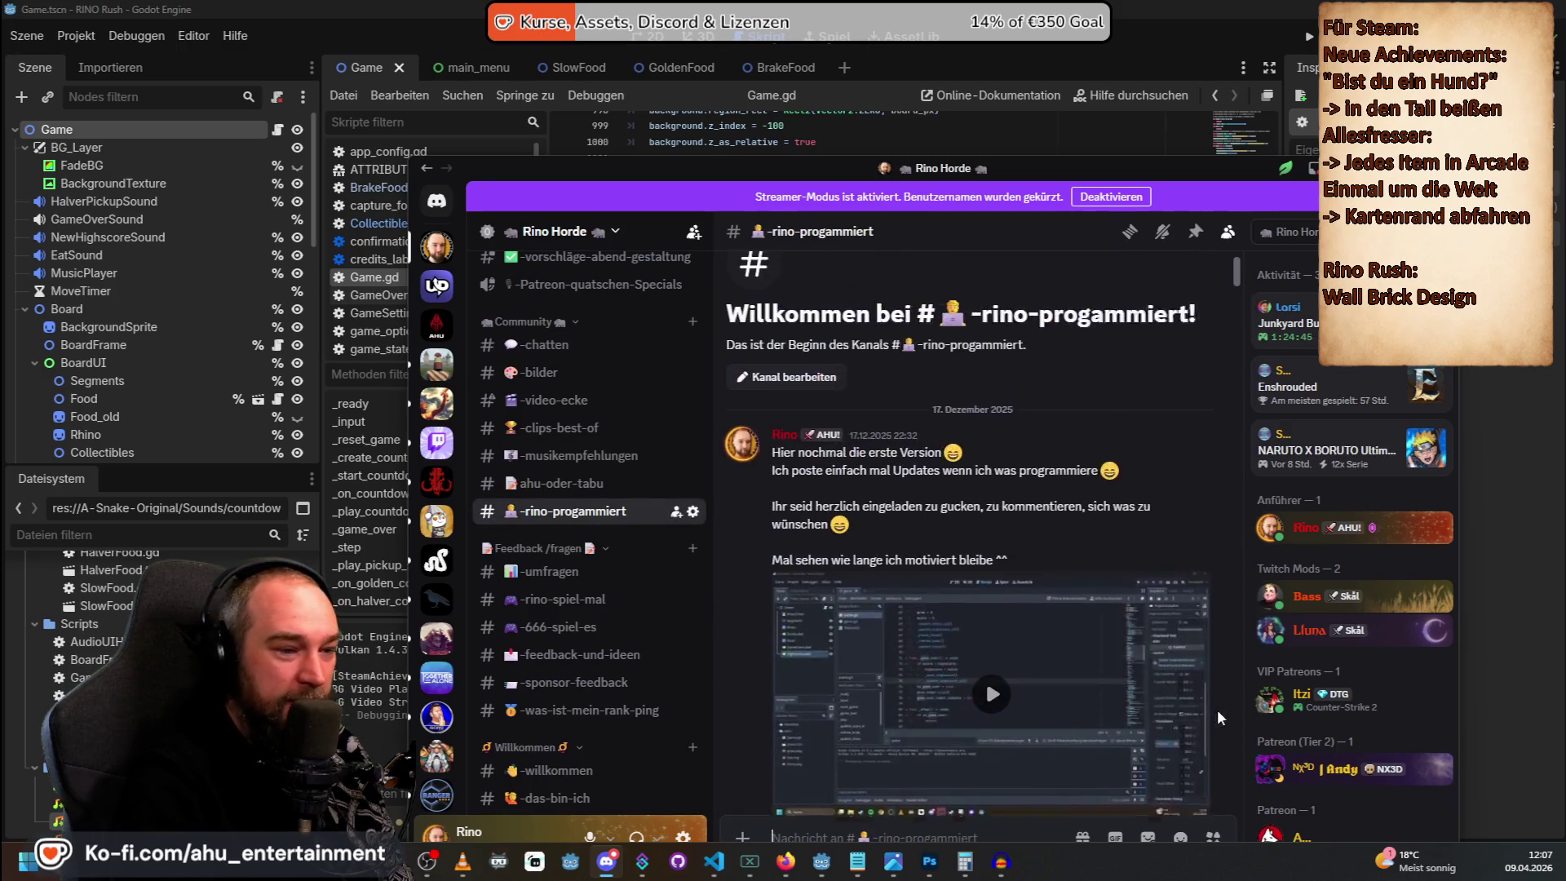
scroll(1088, 524, "down", 3)
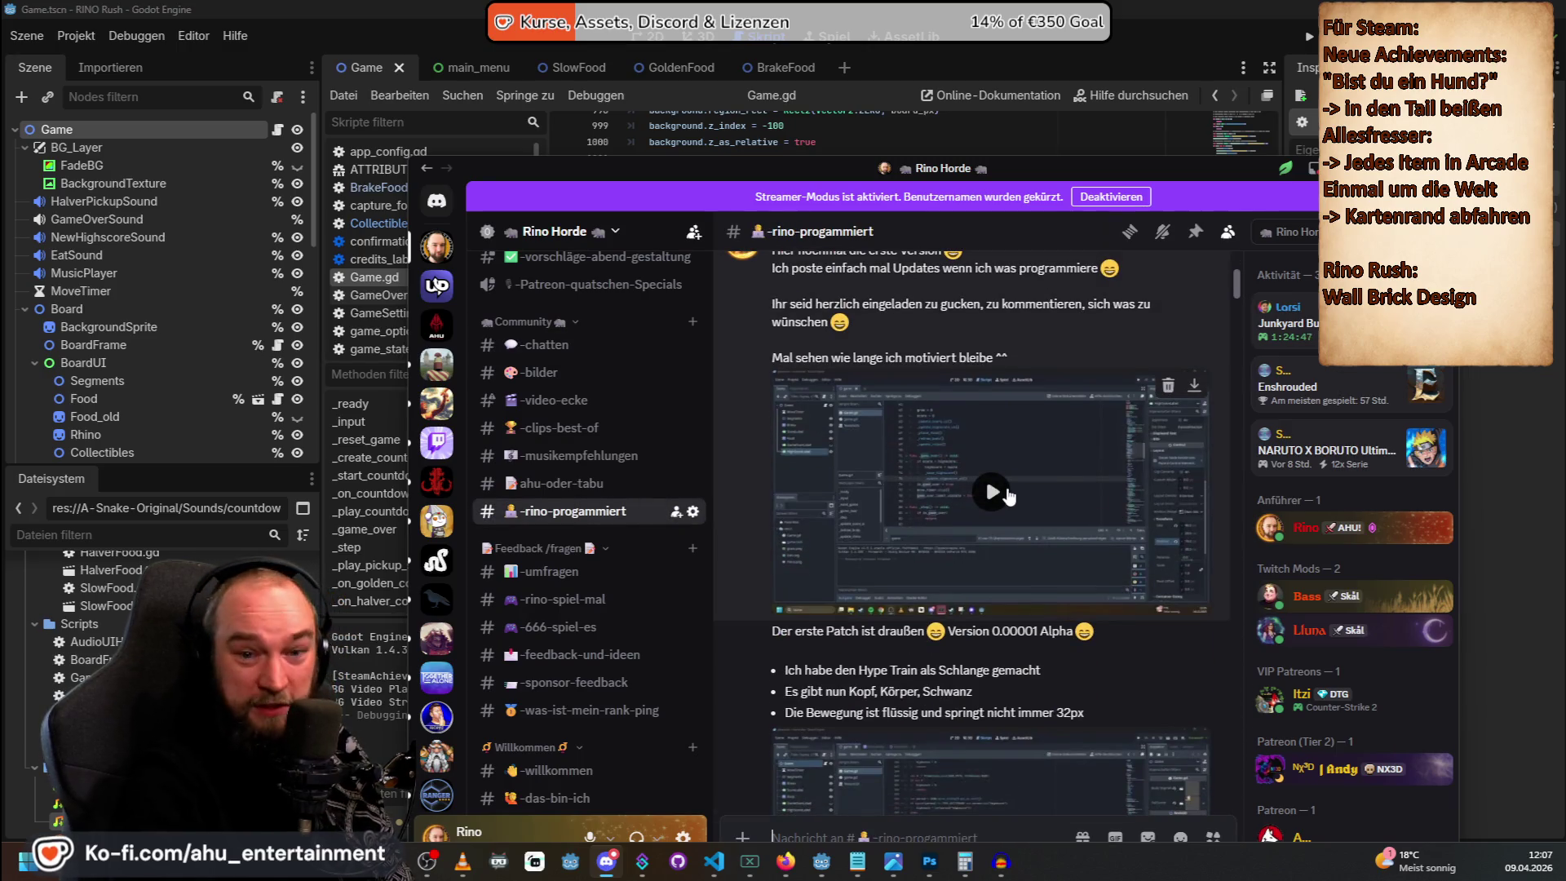
left_click(1008, 495)
left_click(1186, 597)
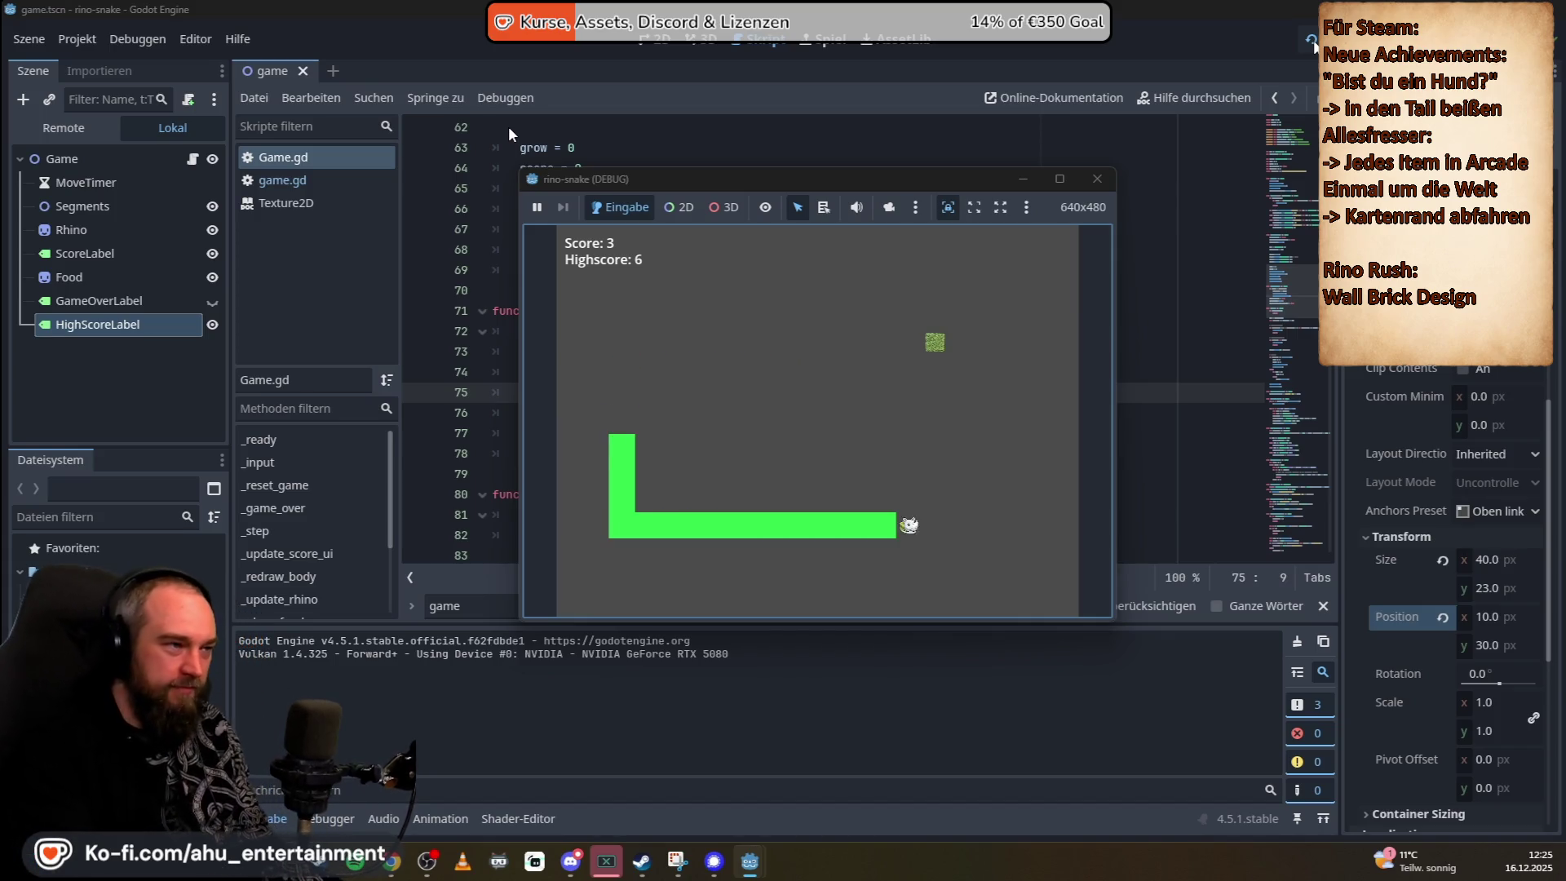
Watch the early rino-snake prototype video with the arrow keys, then return to Visual Studio Code.
key("Up")
key("Left")
key("Down")
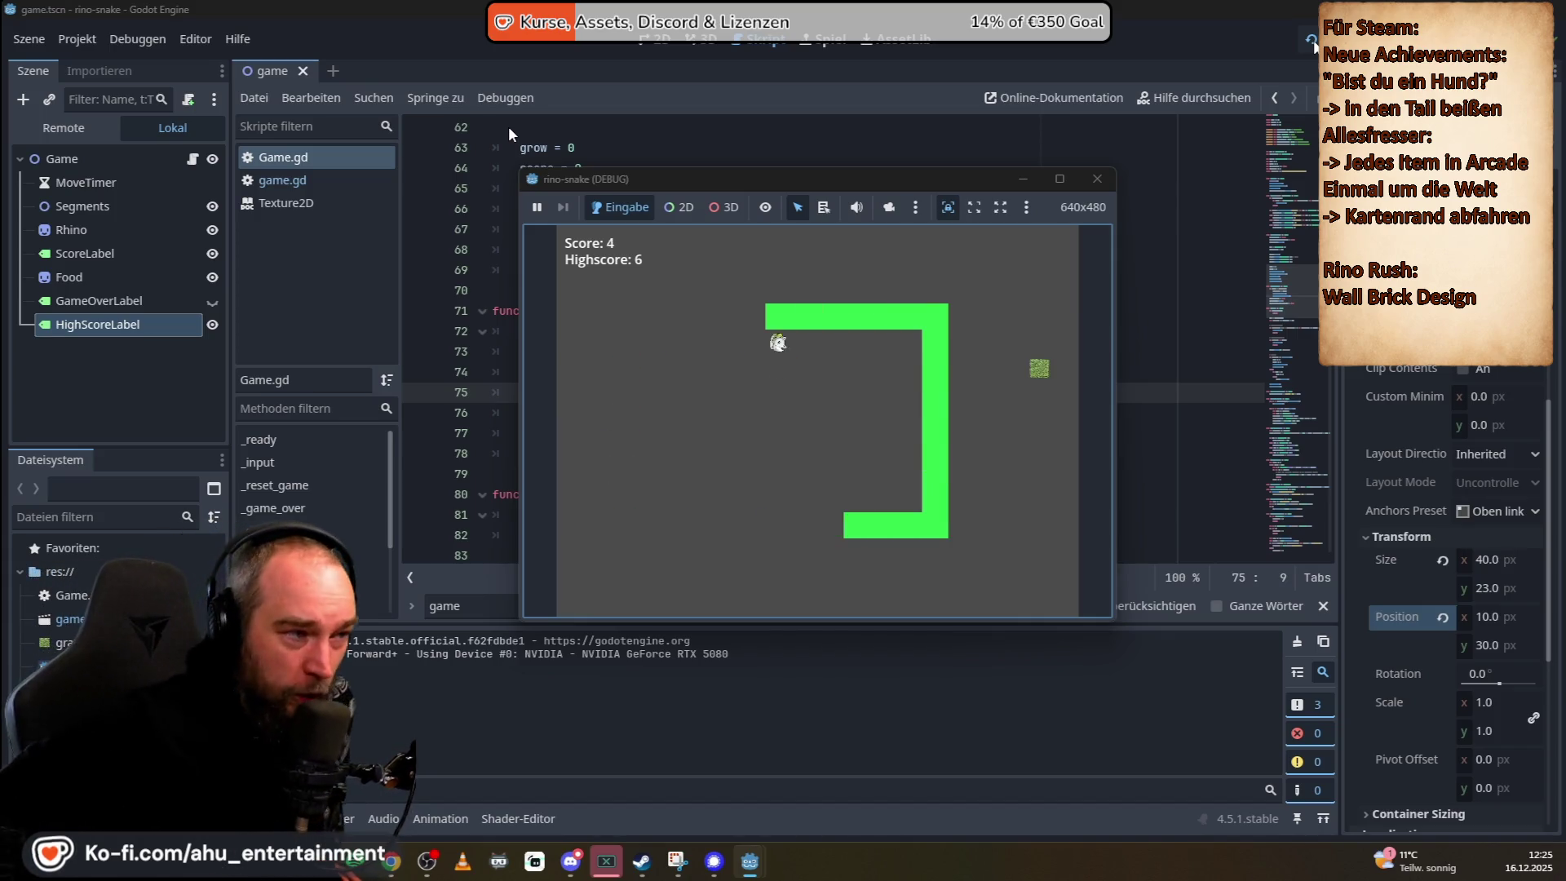
key("Right")
key("Up")
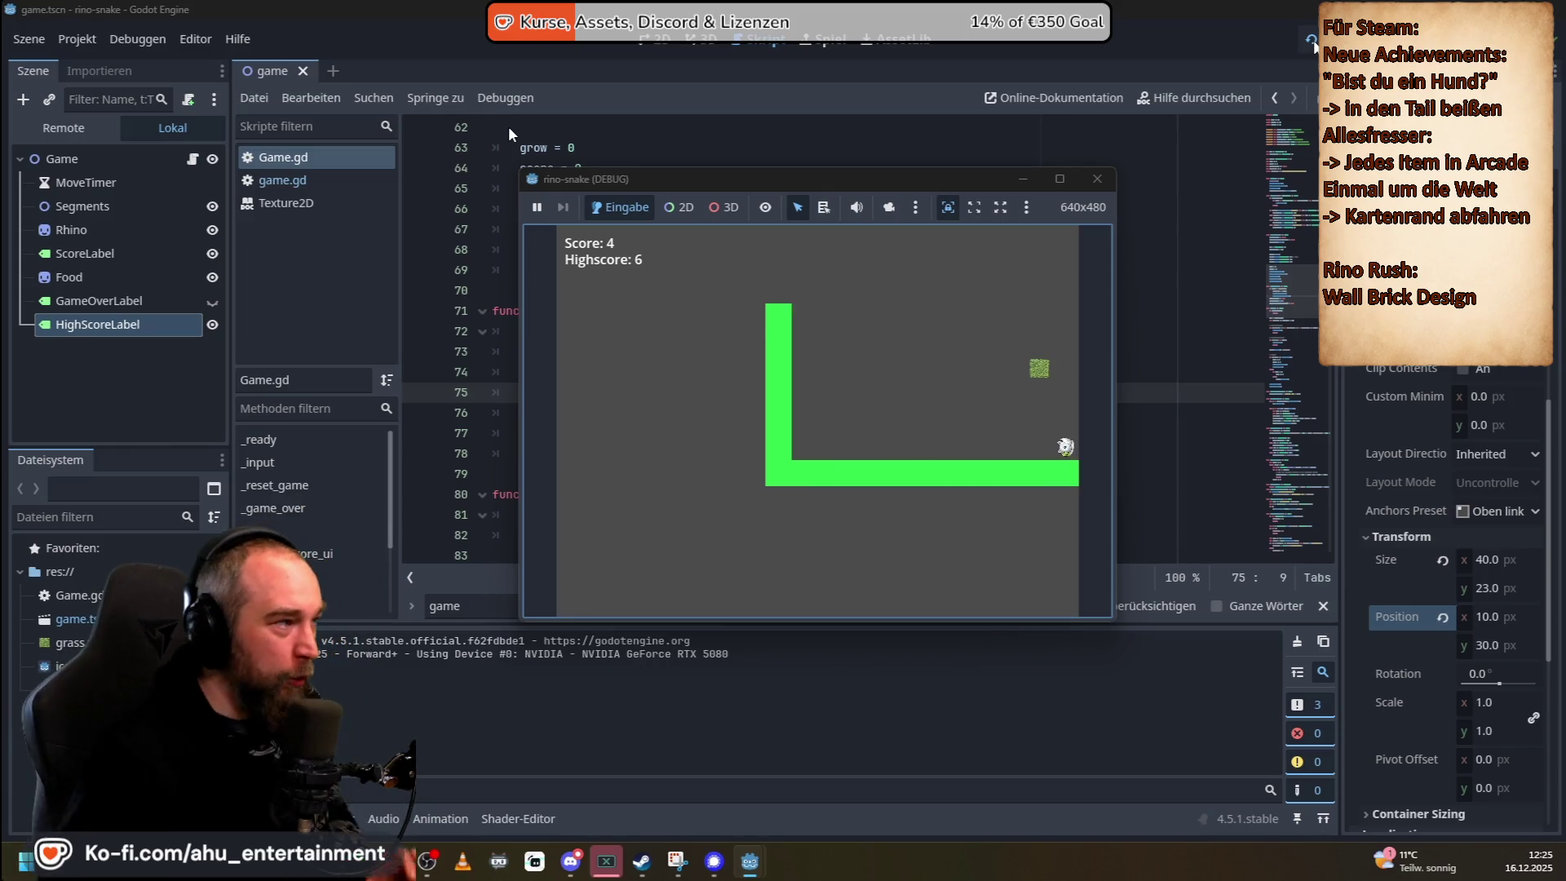
key("Left")
key("Up")
key("Left")
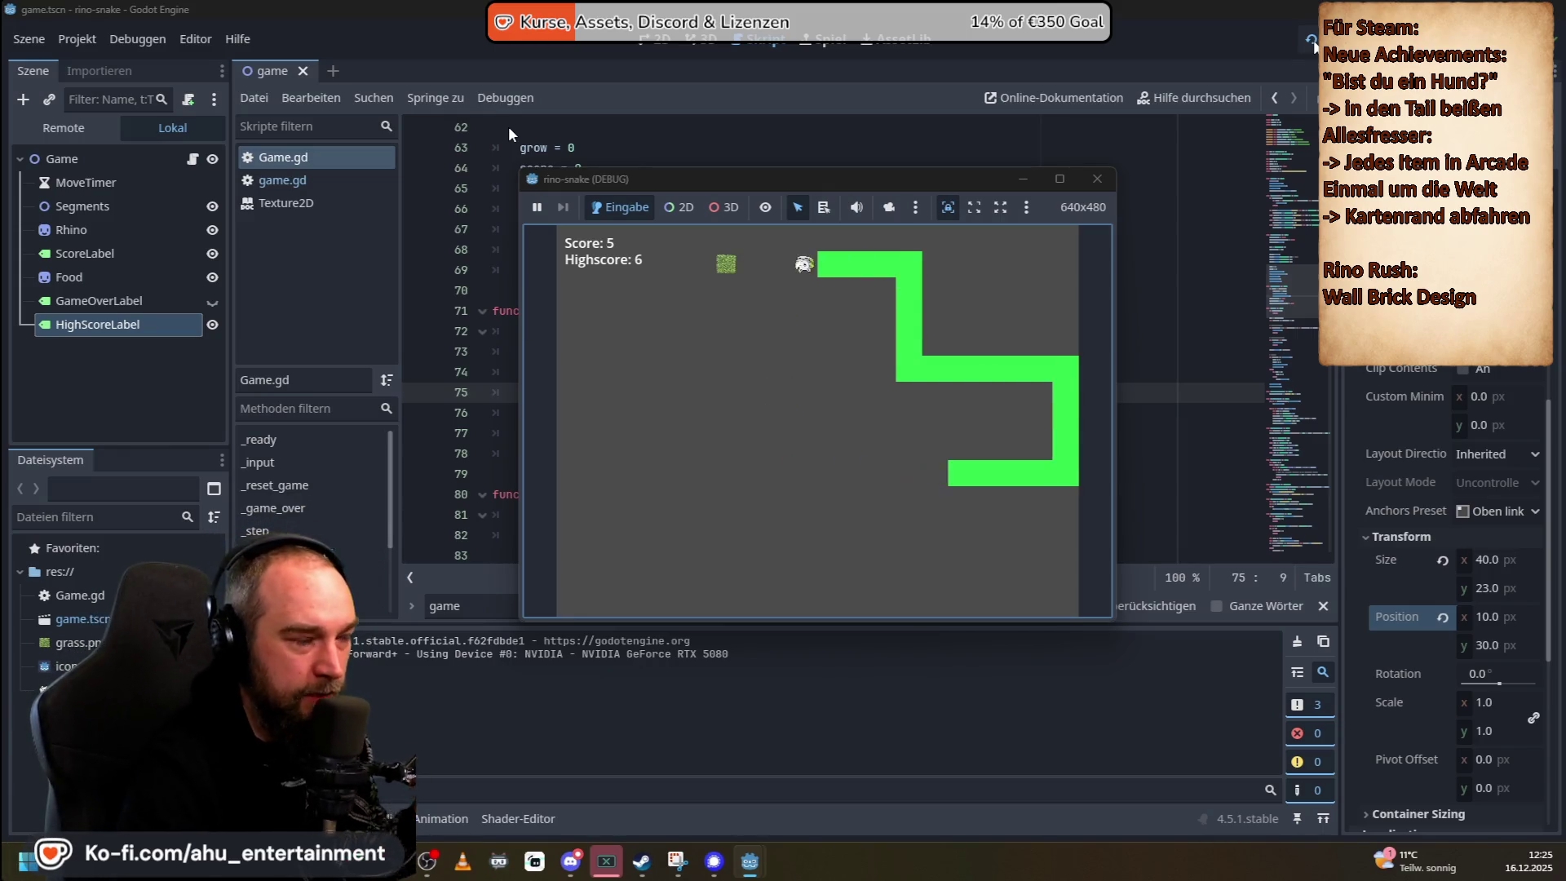
key("Down")
key("Left")
key("Down")
key("Right")
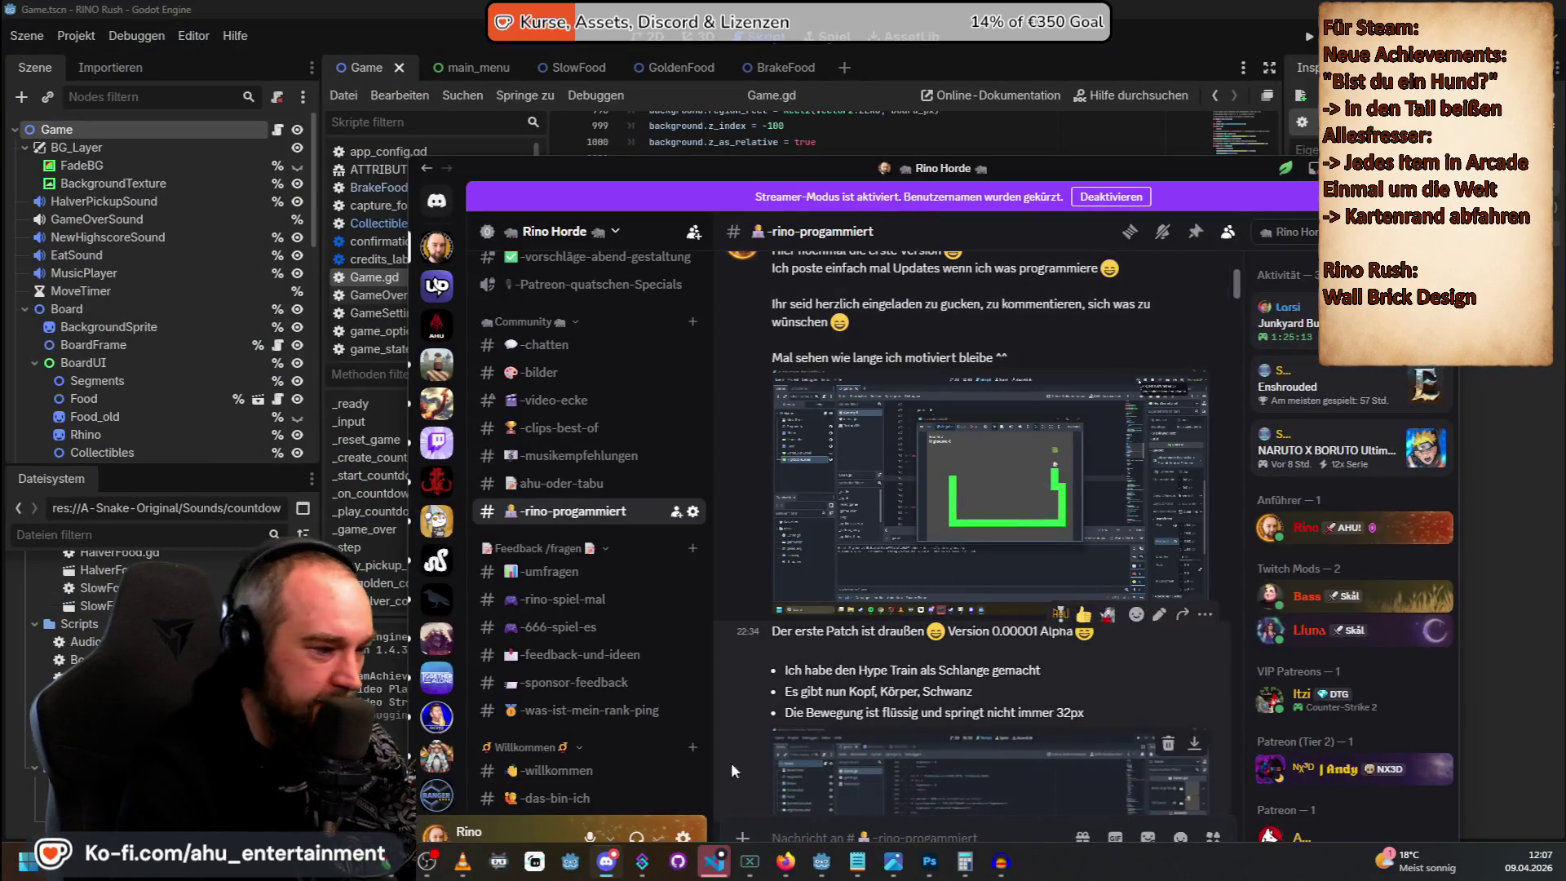
left_click(714, 860)
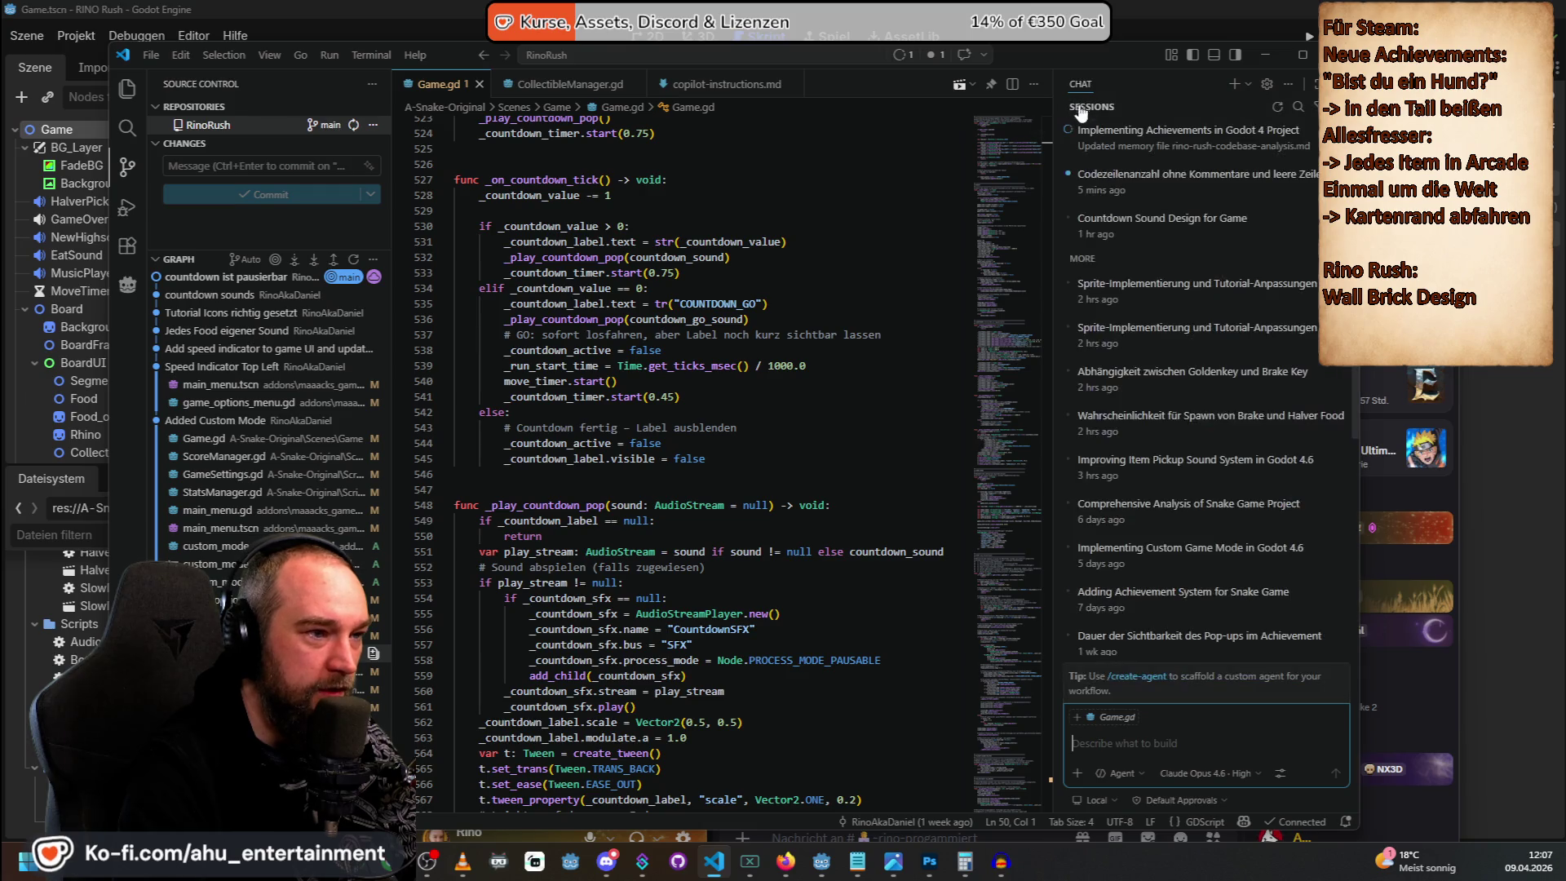
Open the 'Codezeilenanzahl ohne Kommentare und leere Zeilen' Copilot session and review its 690-line answer.
left_click(1191, 181)
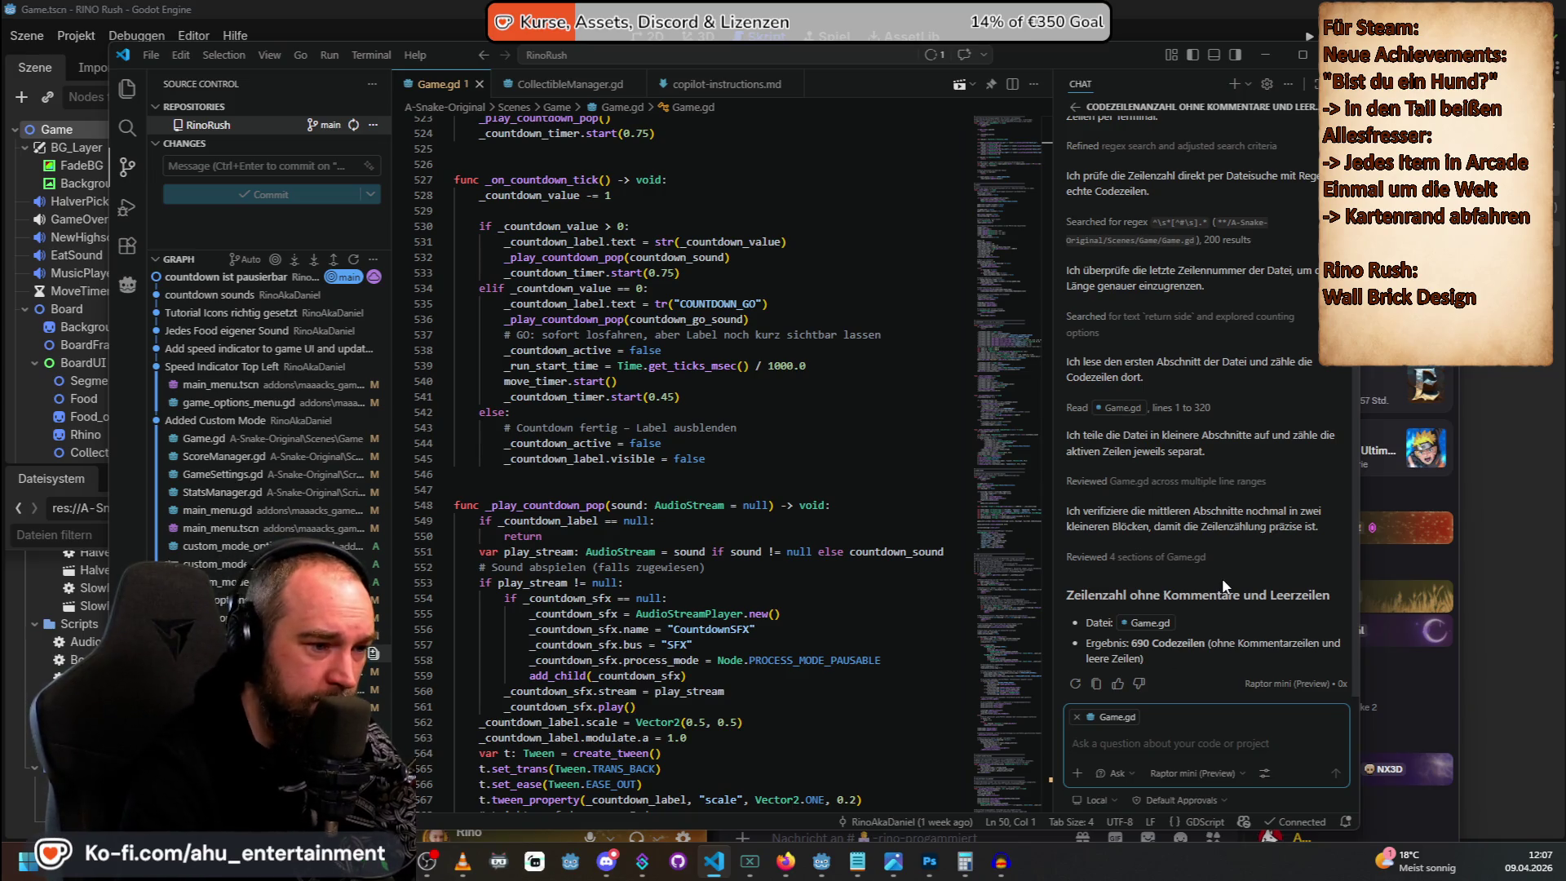
scroll(1216, 645, "up", 2)
scroll(1120, 487, "up", 3)
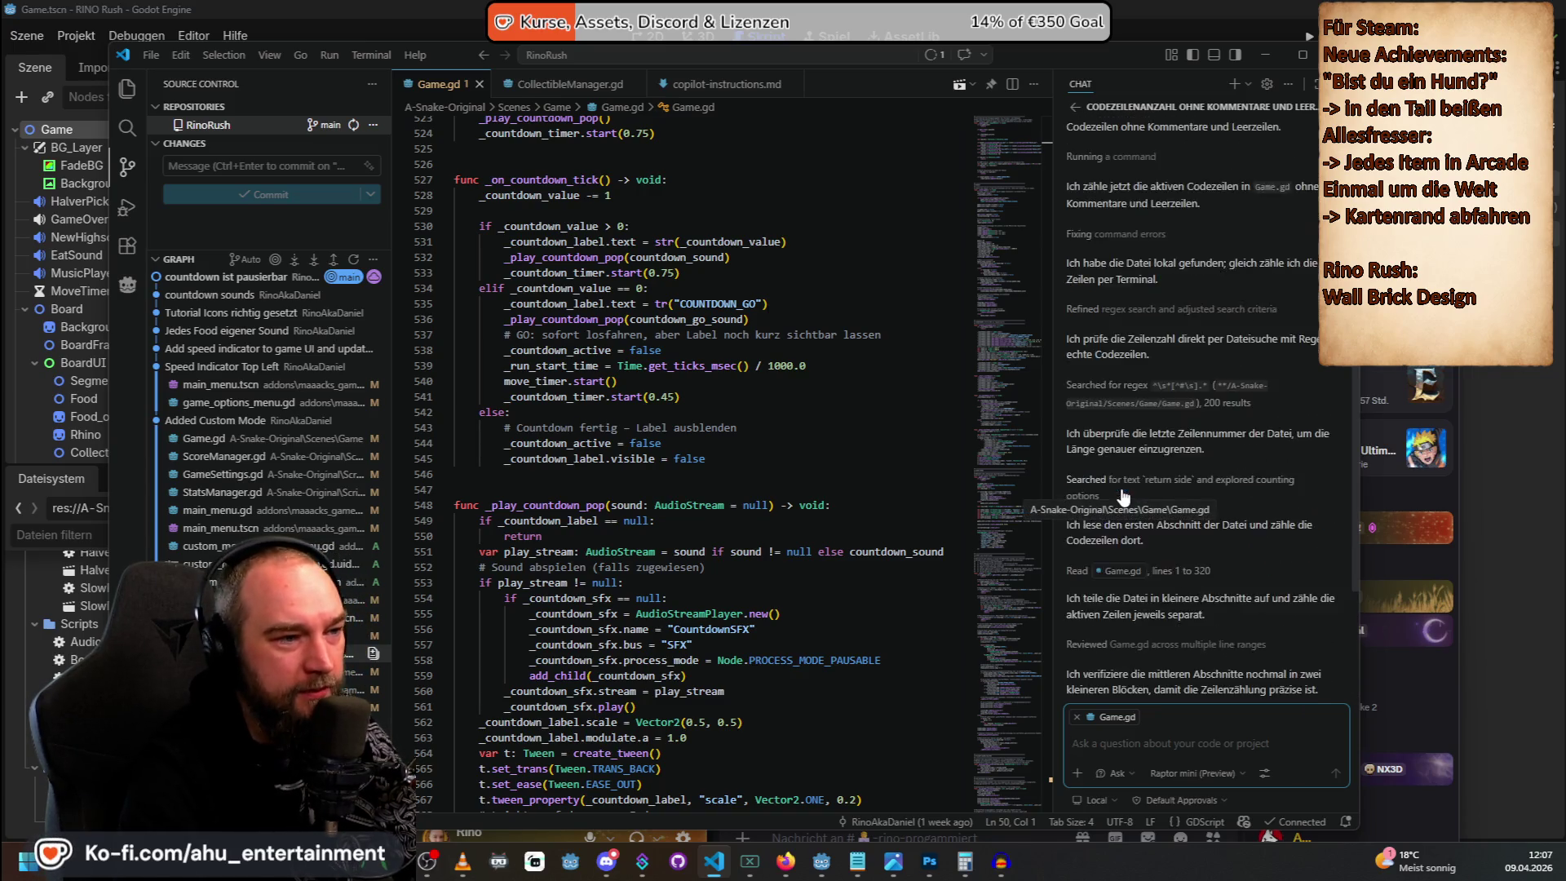
scroll(1120, 486, "up", 2)
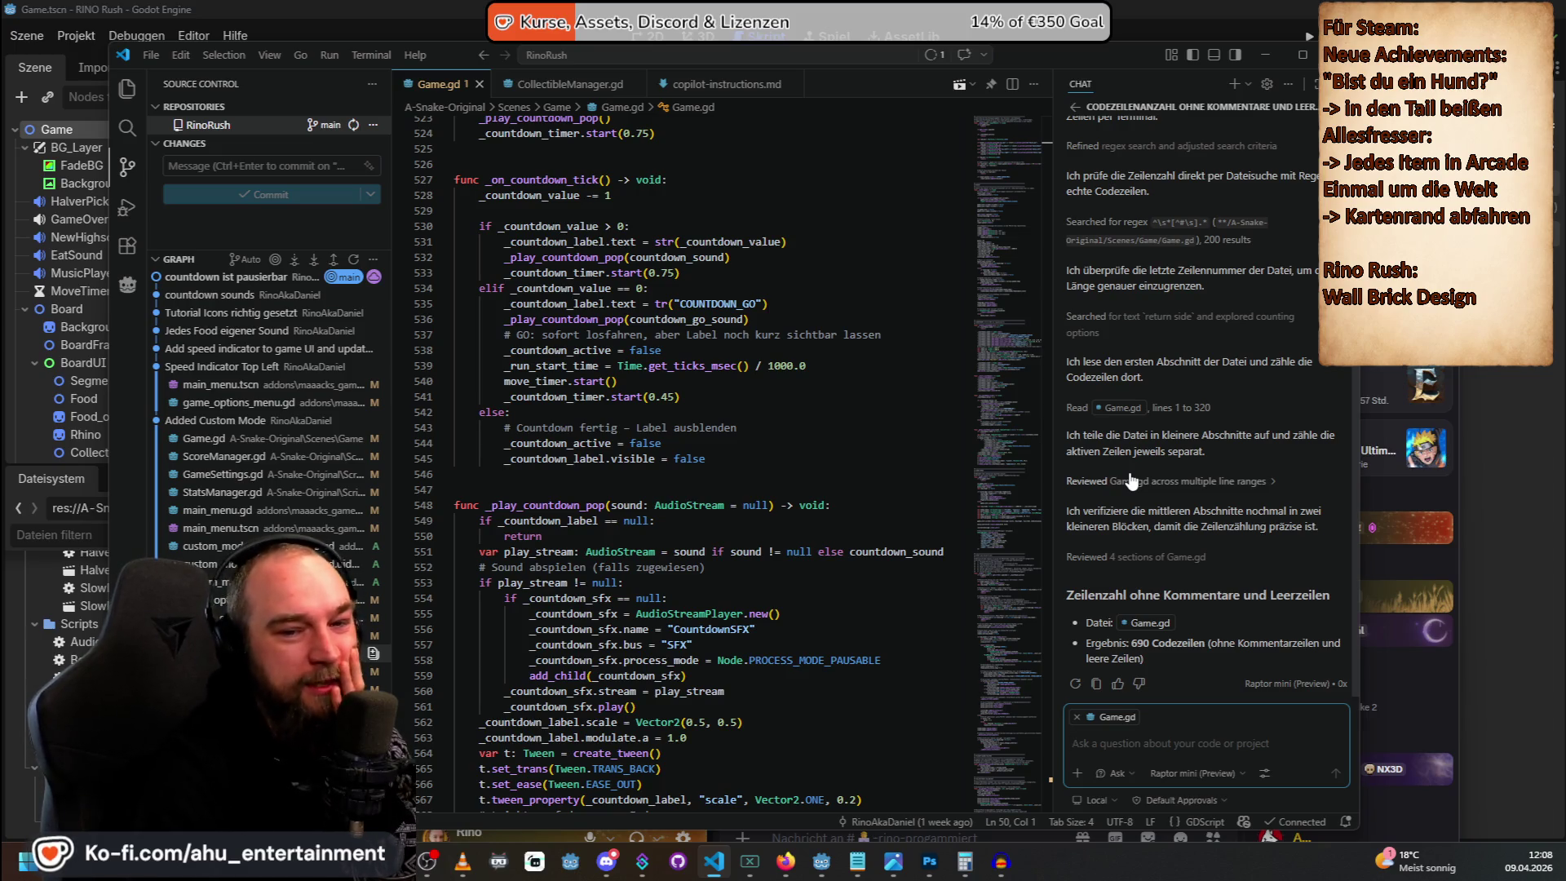
scroll(1132, 482, "up", 5)
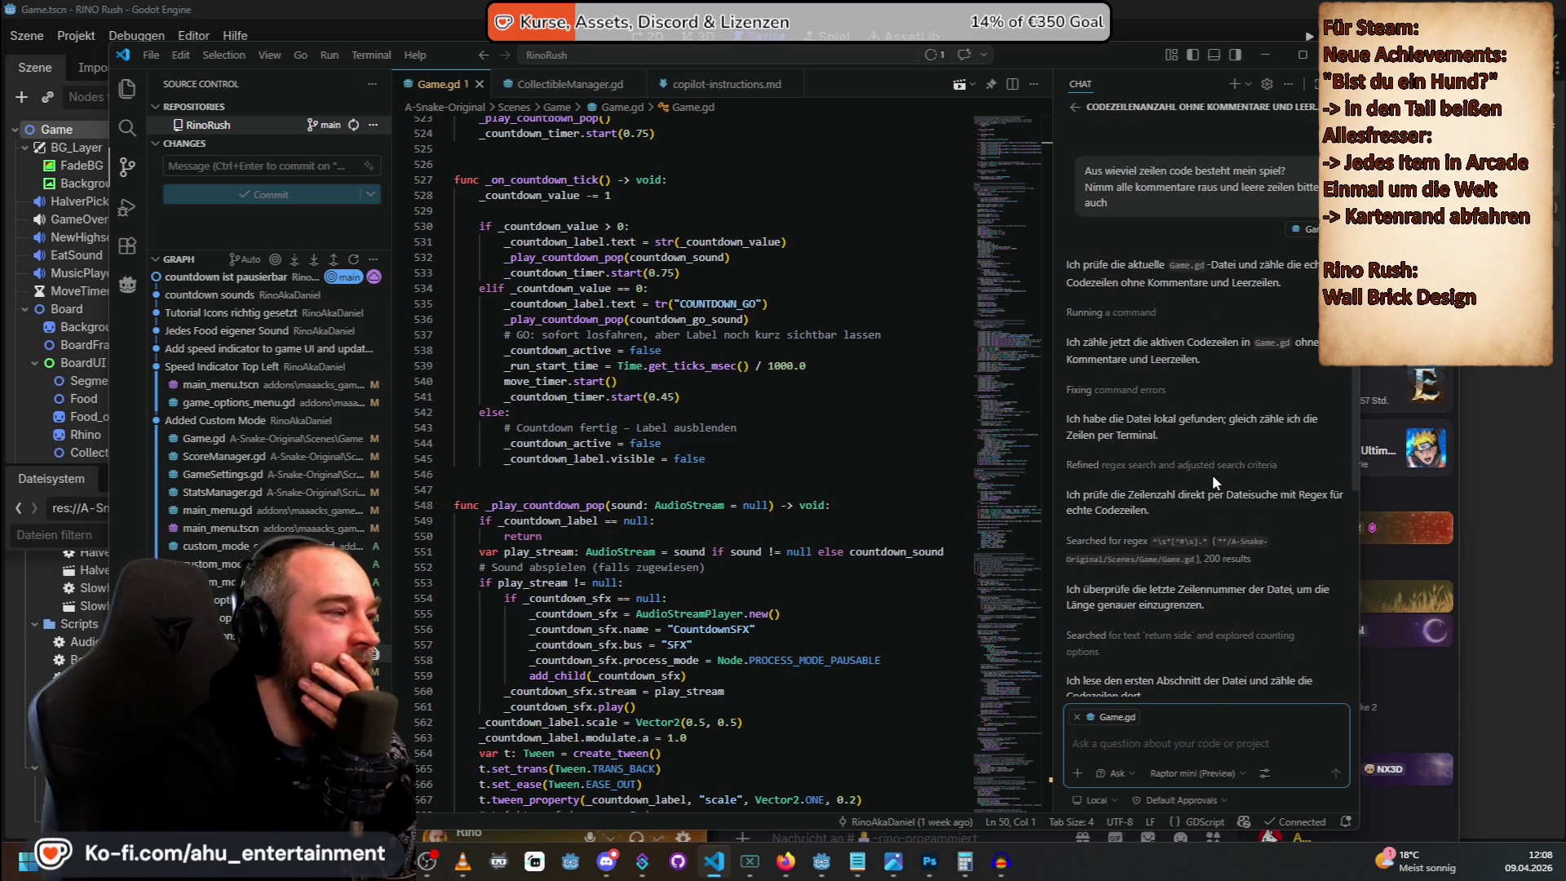
scroll(1211, 473, "down", 5)
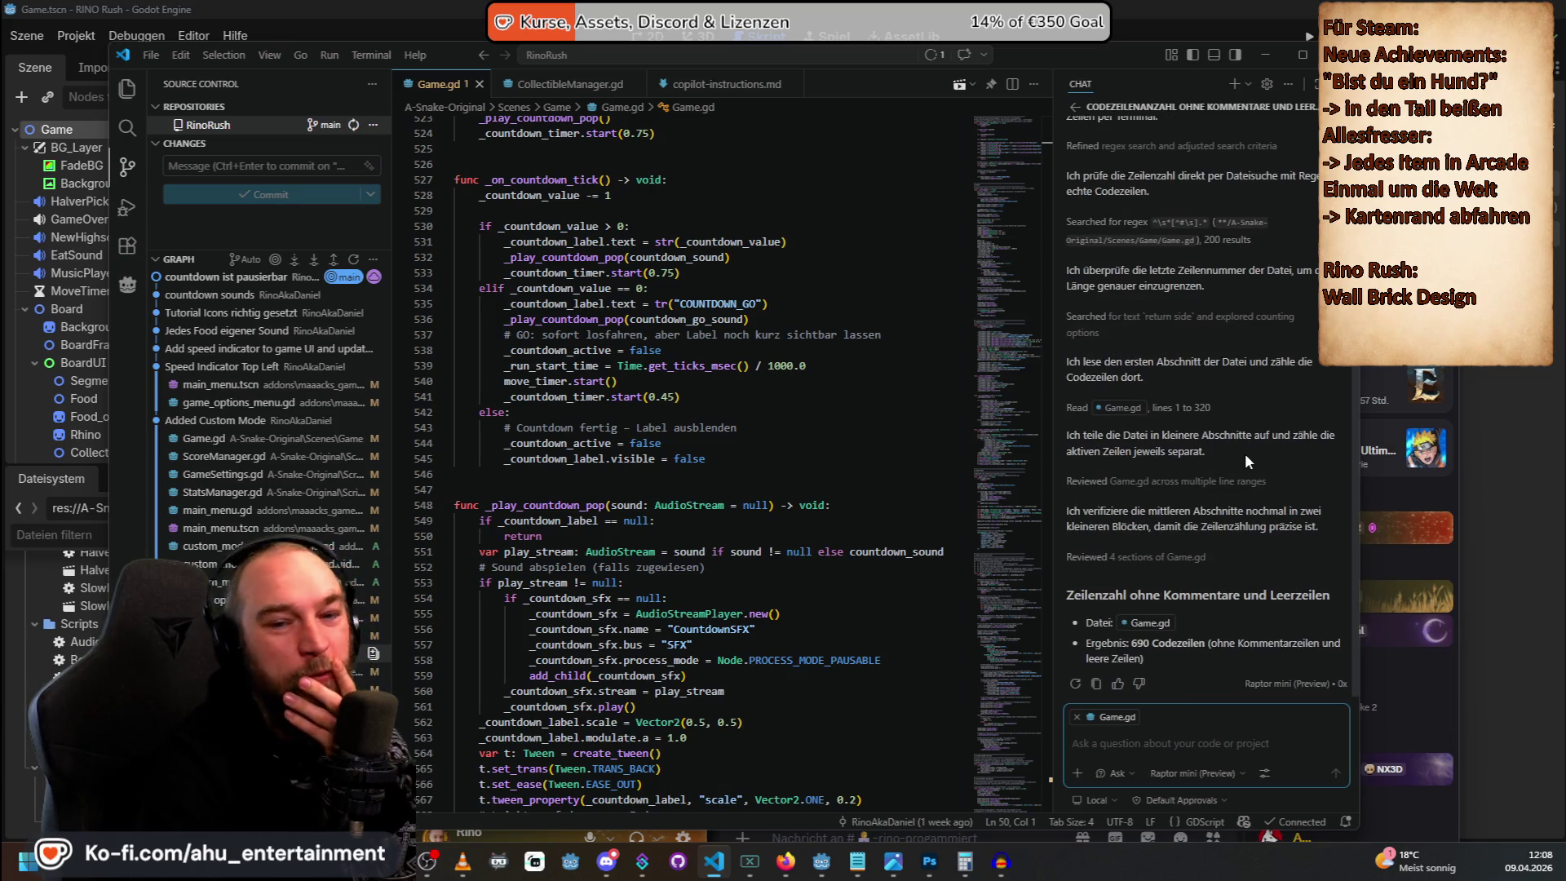
left_click(719, 6)
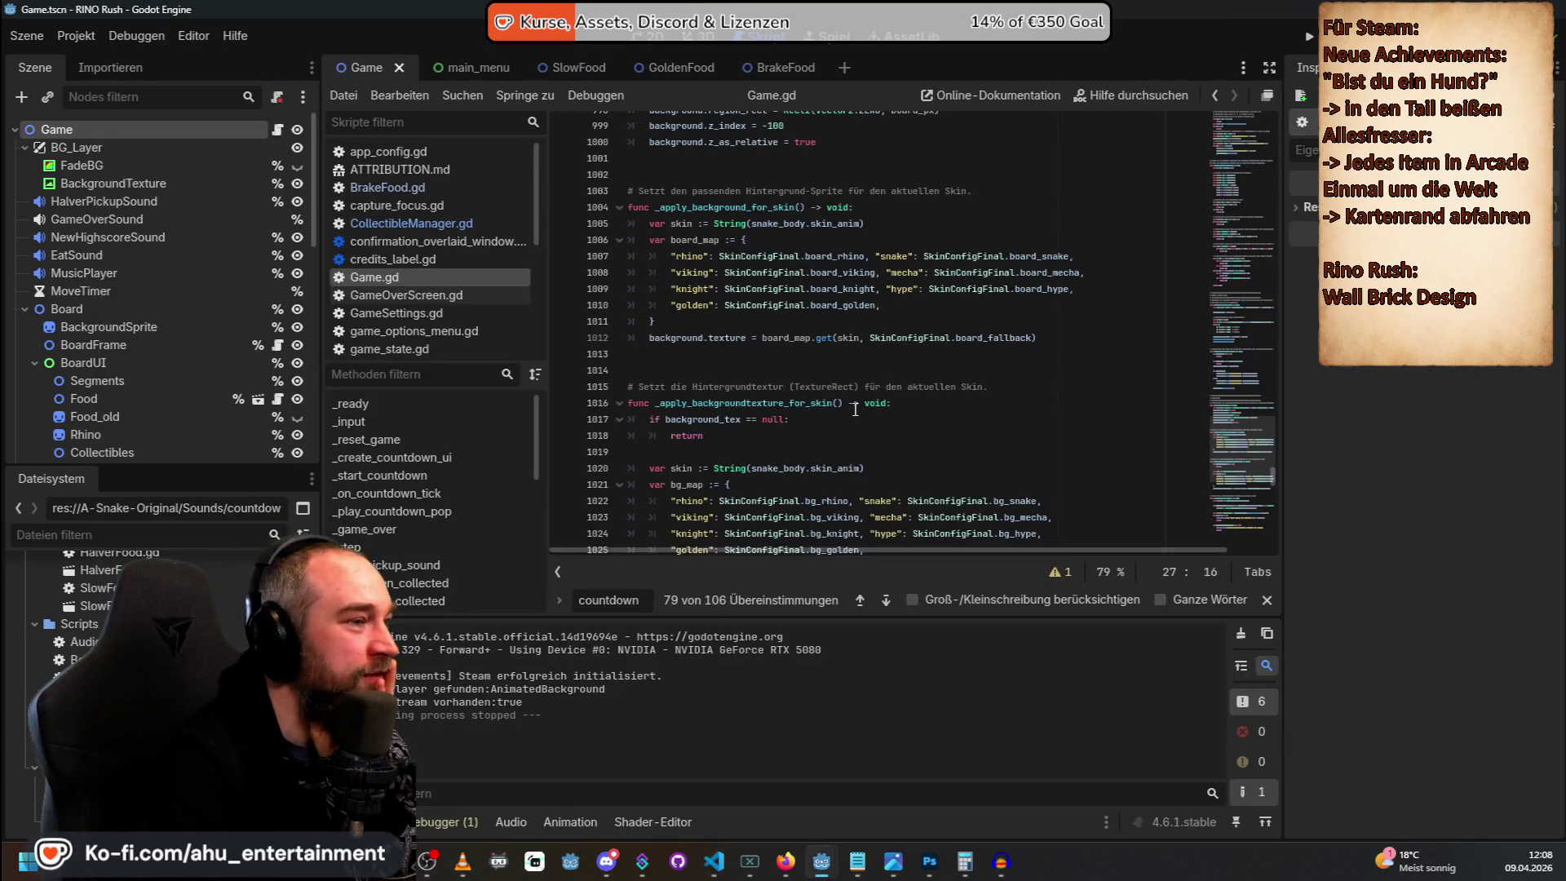
scroll(903, 341, "up", 10)
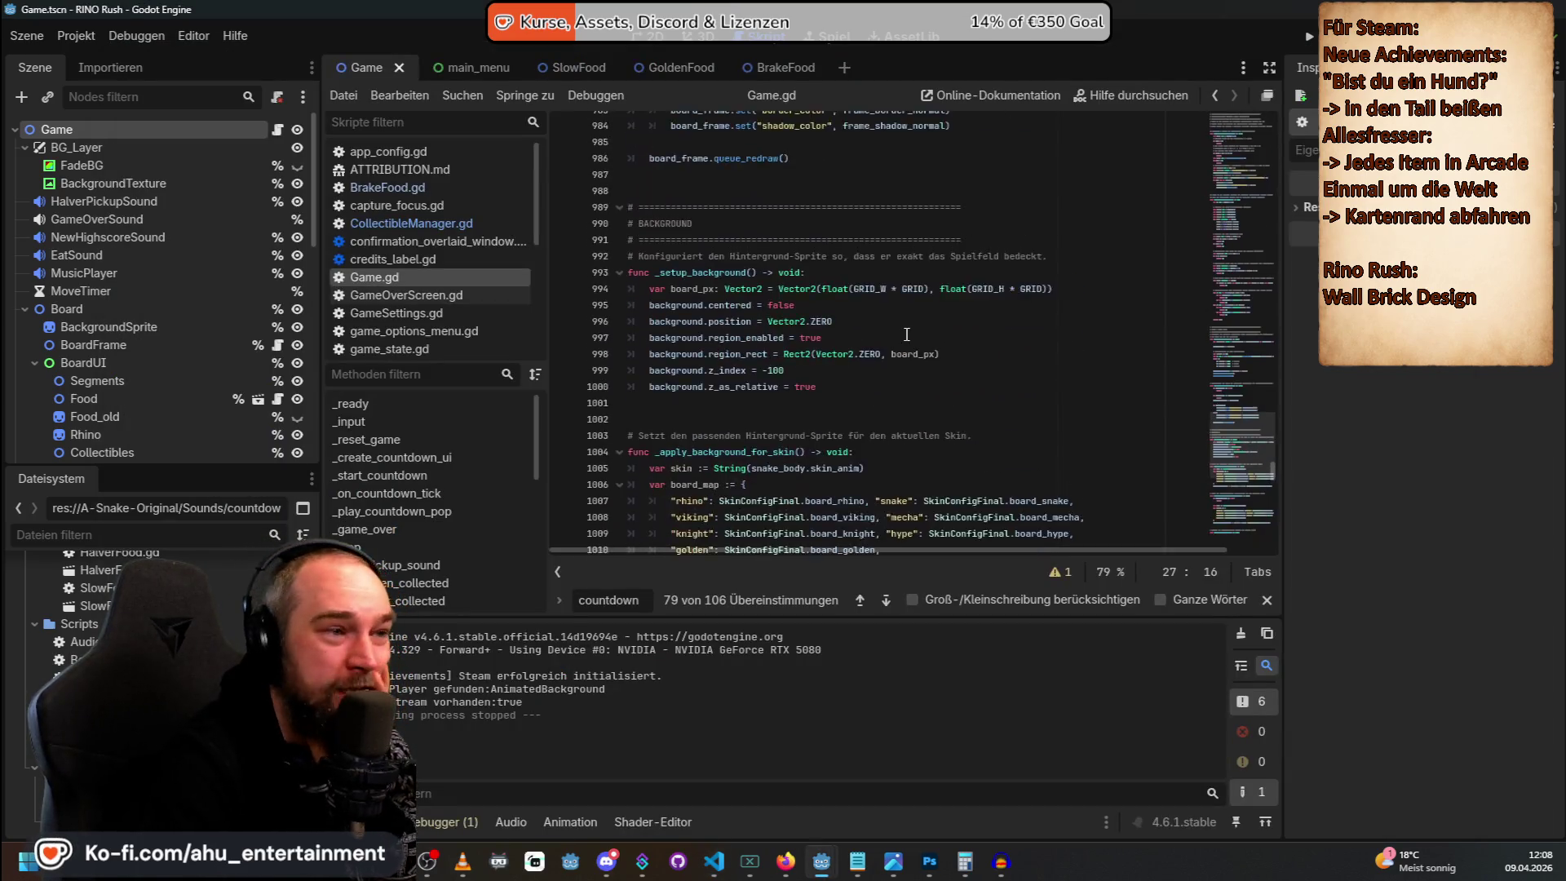
scroll(908, 340, "up", 10)
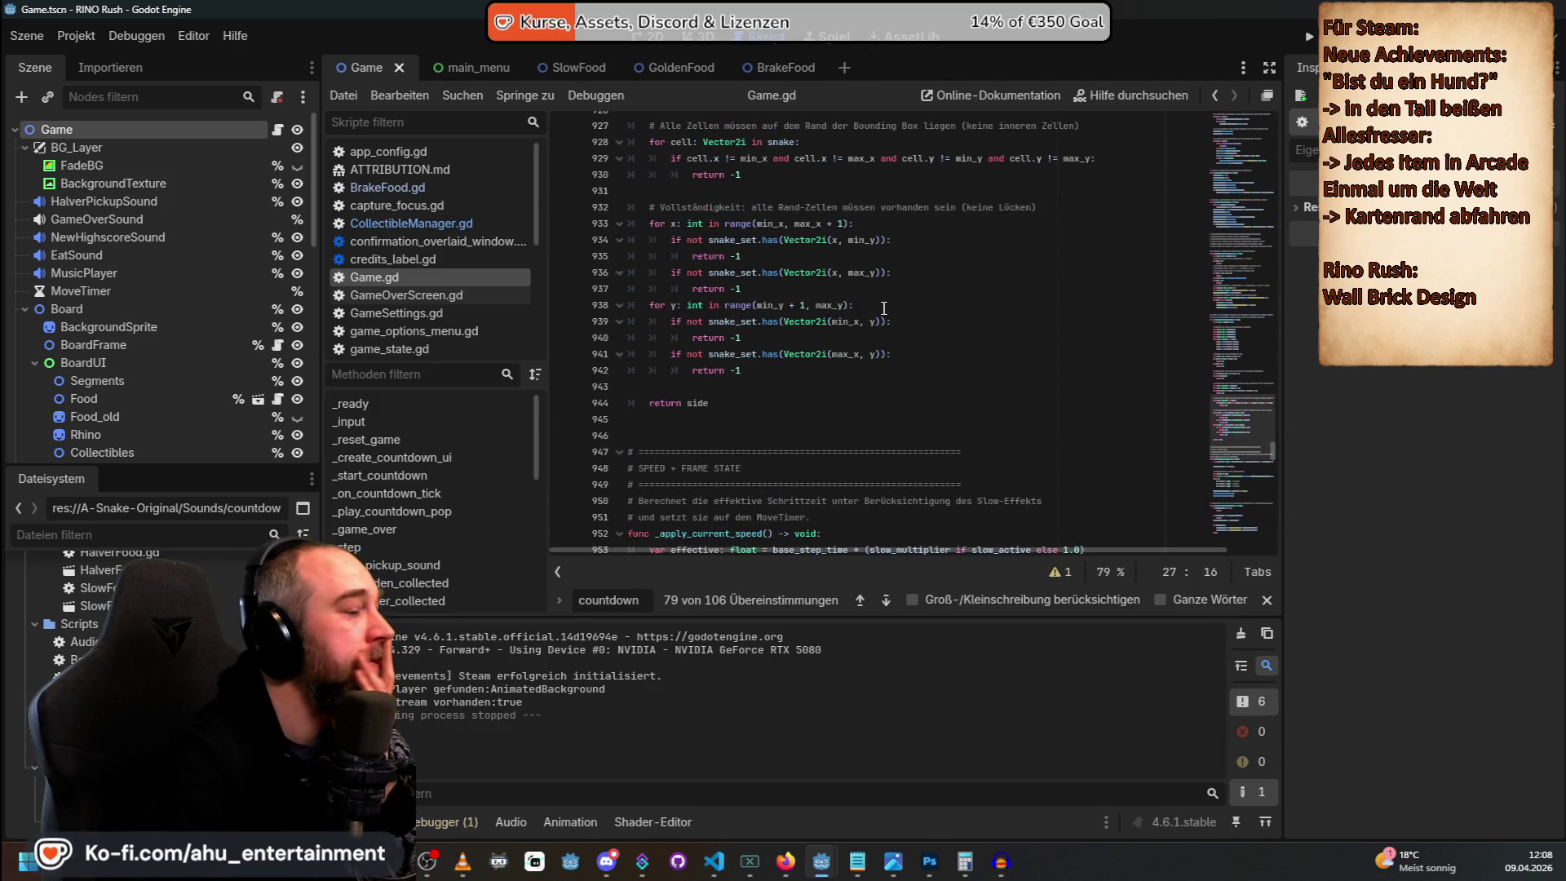
mouse_move(639, 197)
left_mouse_down()
mouse_move(734, 275)
mouse_move(726, 469)
mouse_move(740, 451)
left_mouse_up()
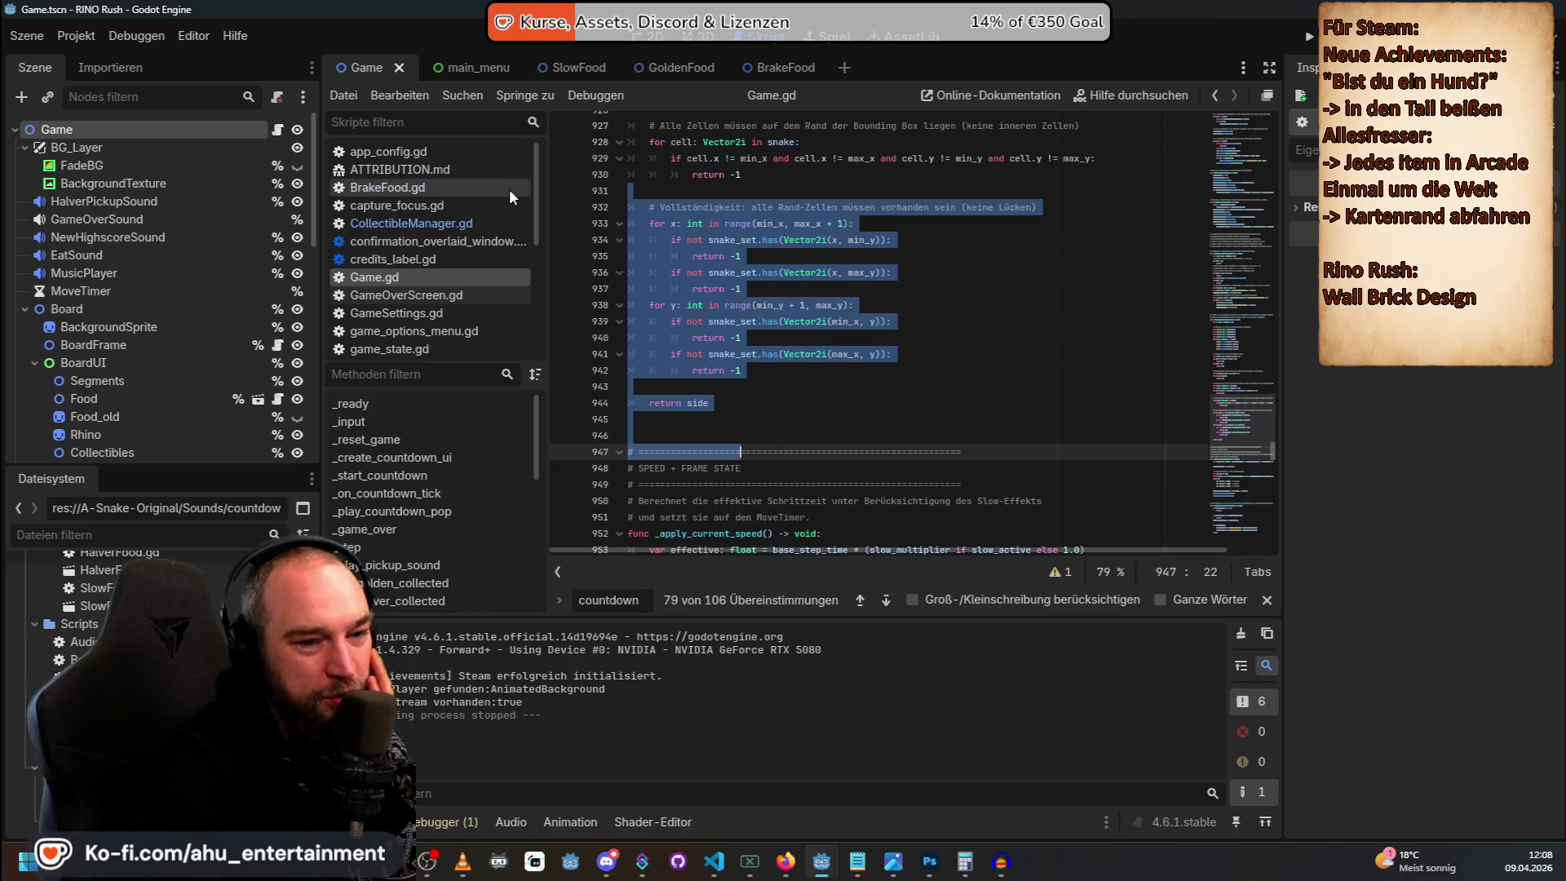
left_click(803, 306)
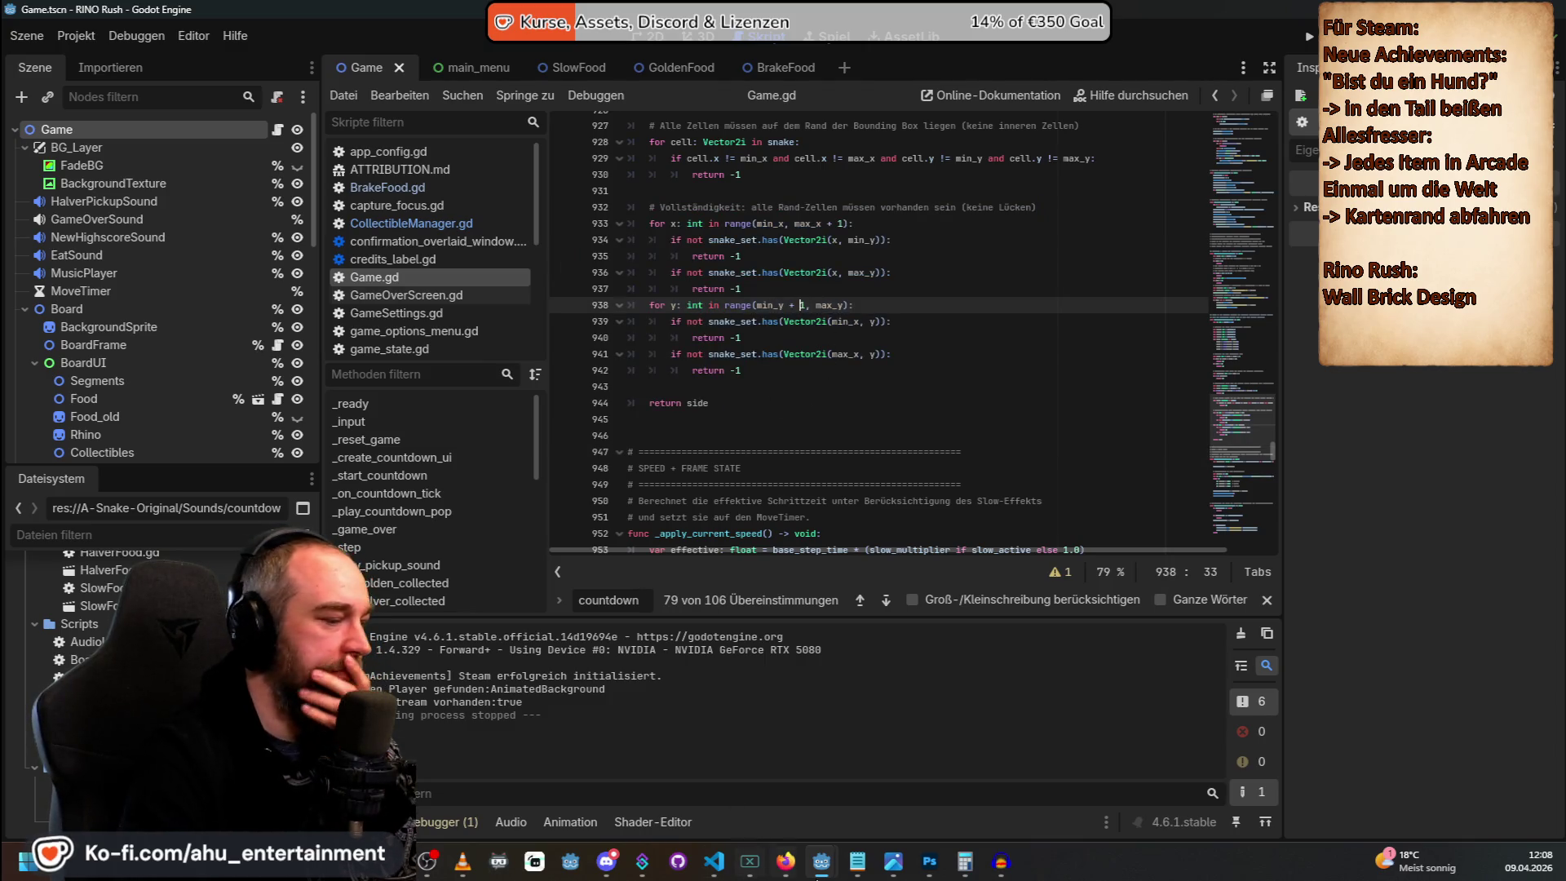
mouse_move(828, 870)
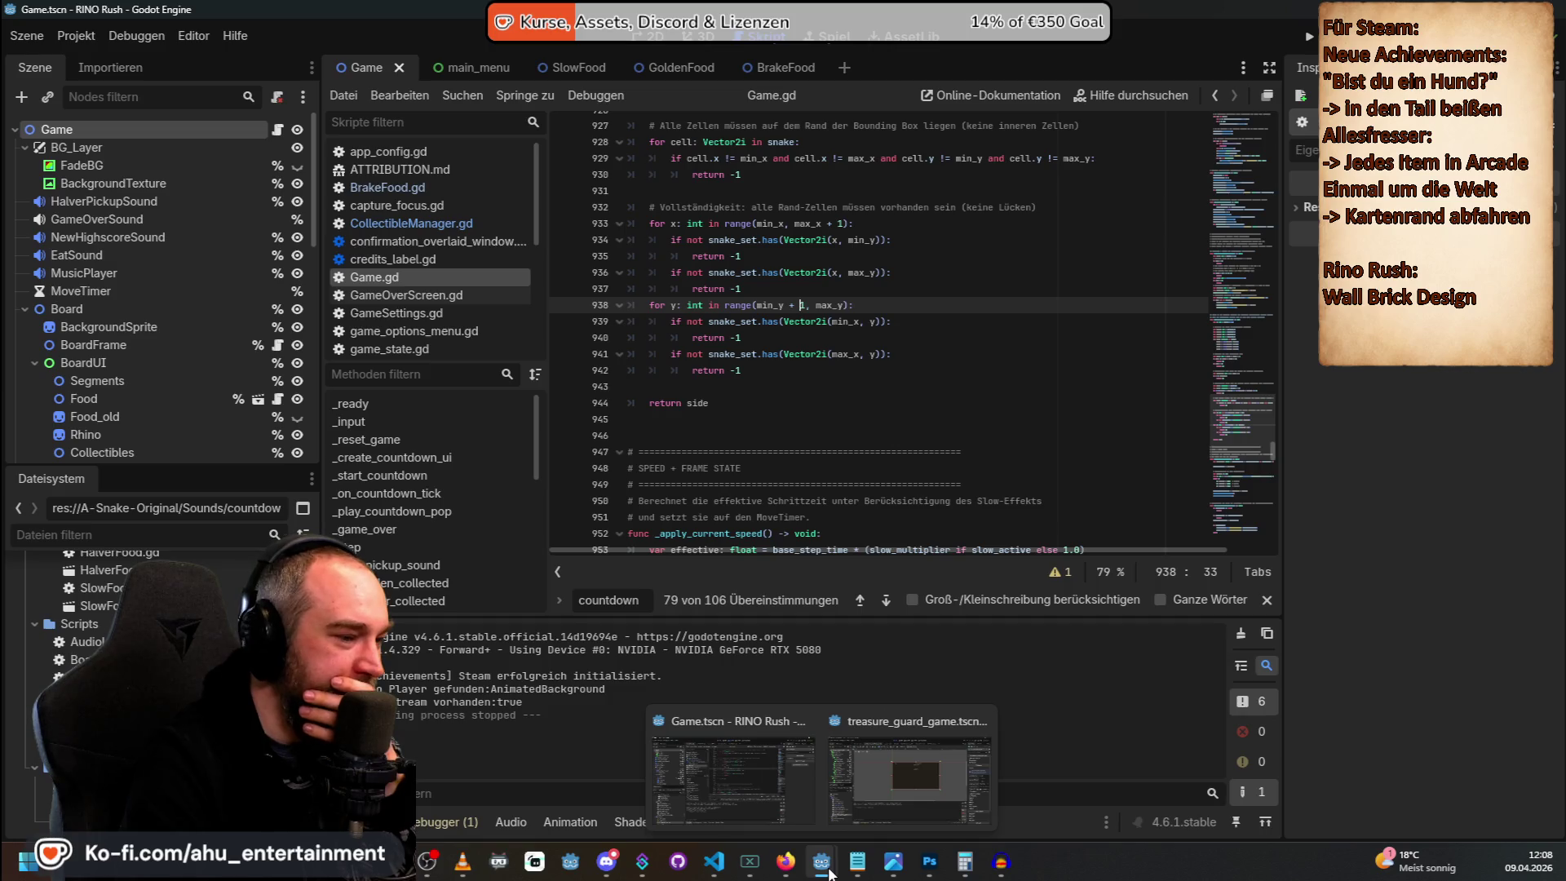
left_click(718, 869)
left_click(1075, 107)
left_click(1199, 134)
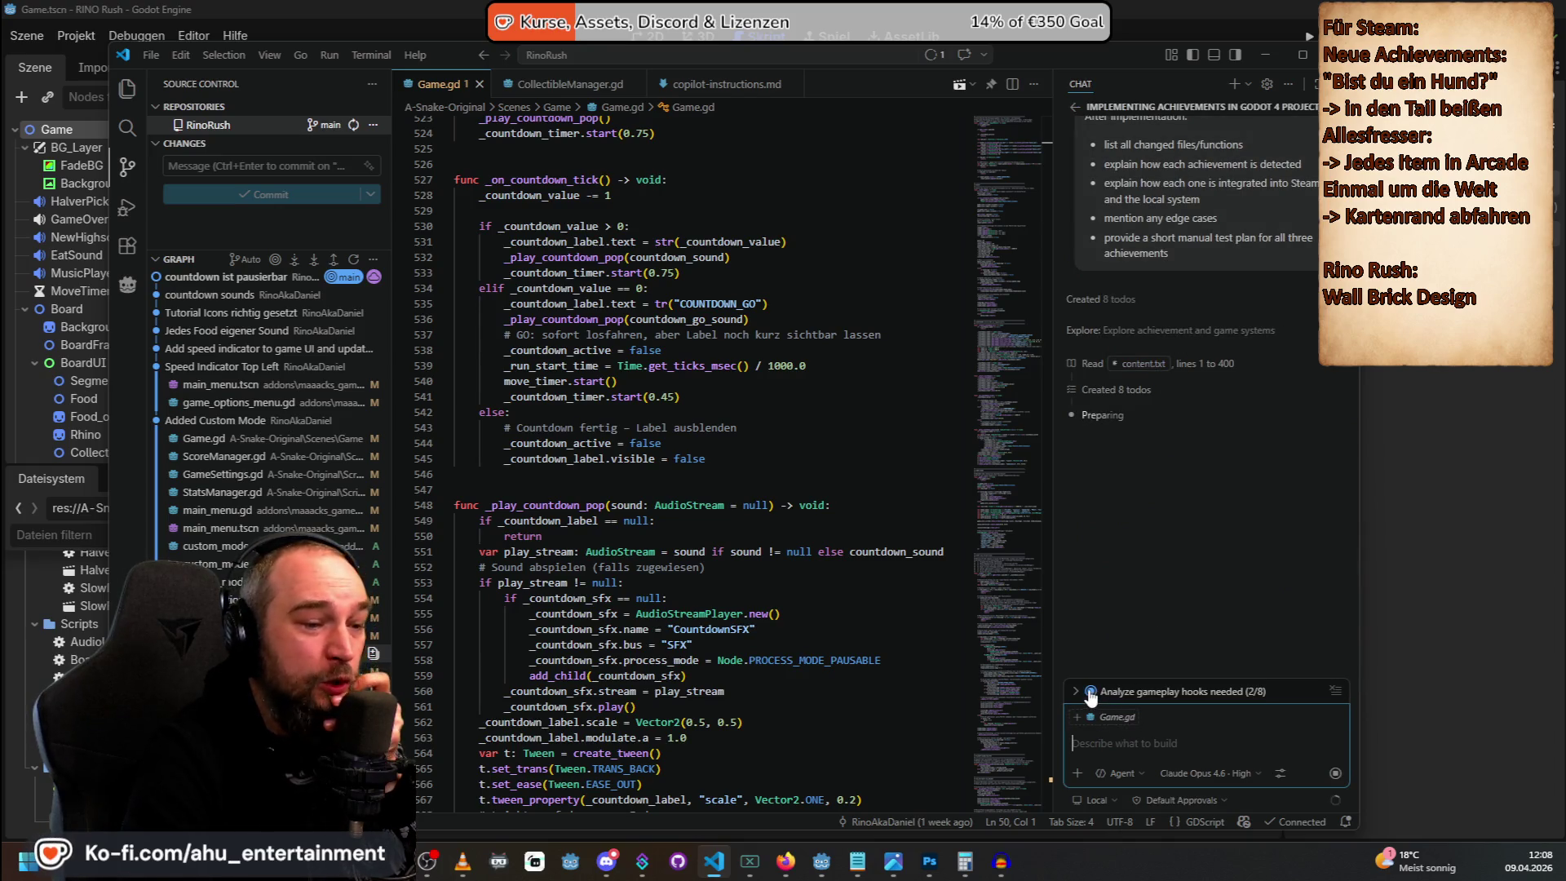
Expand the achievements session's Todos (2/8) plan and scroll through its items.
left_click(1090, 693)
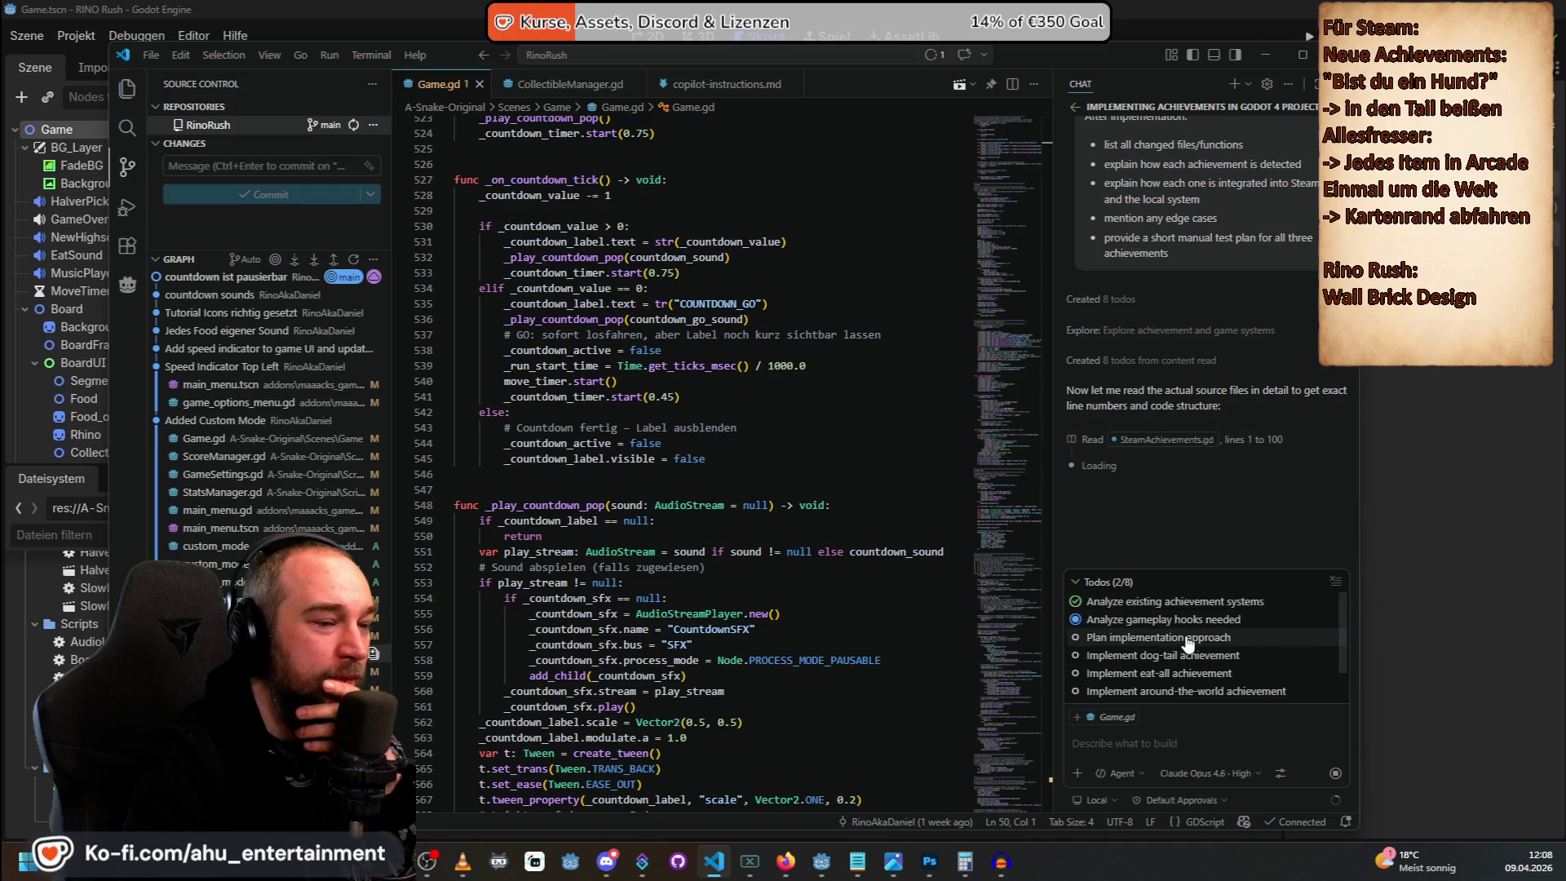
scroll(1266, 644, "down", 2)
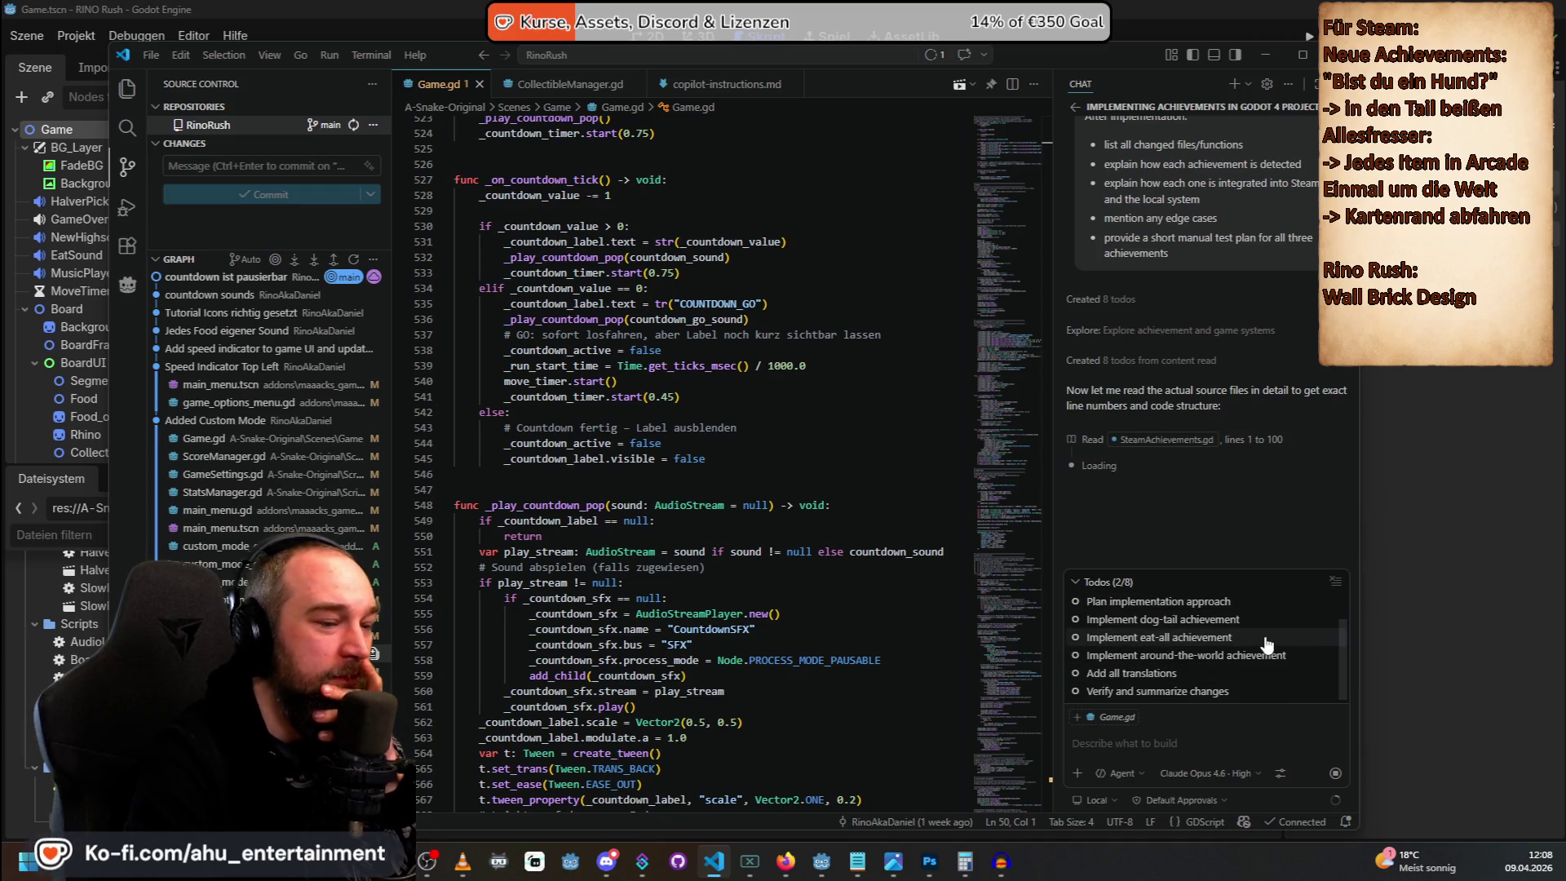
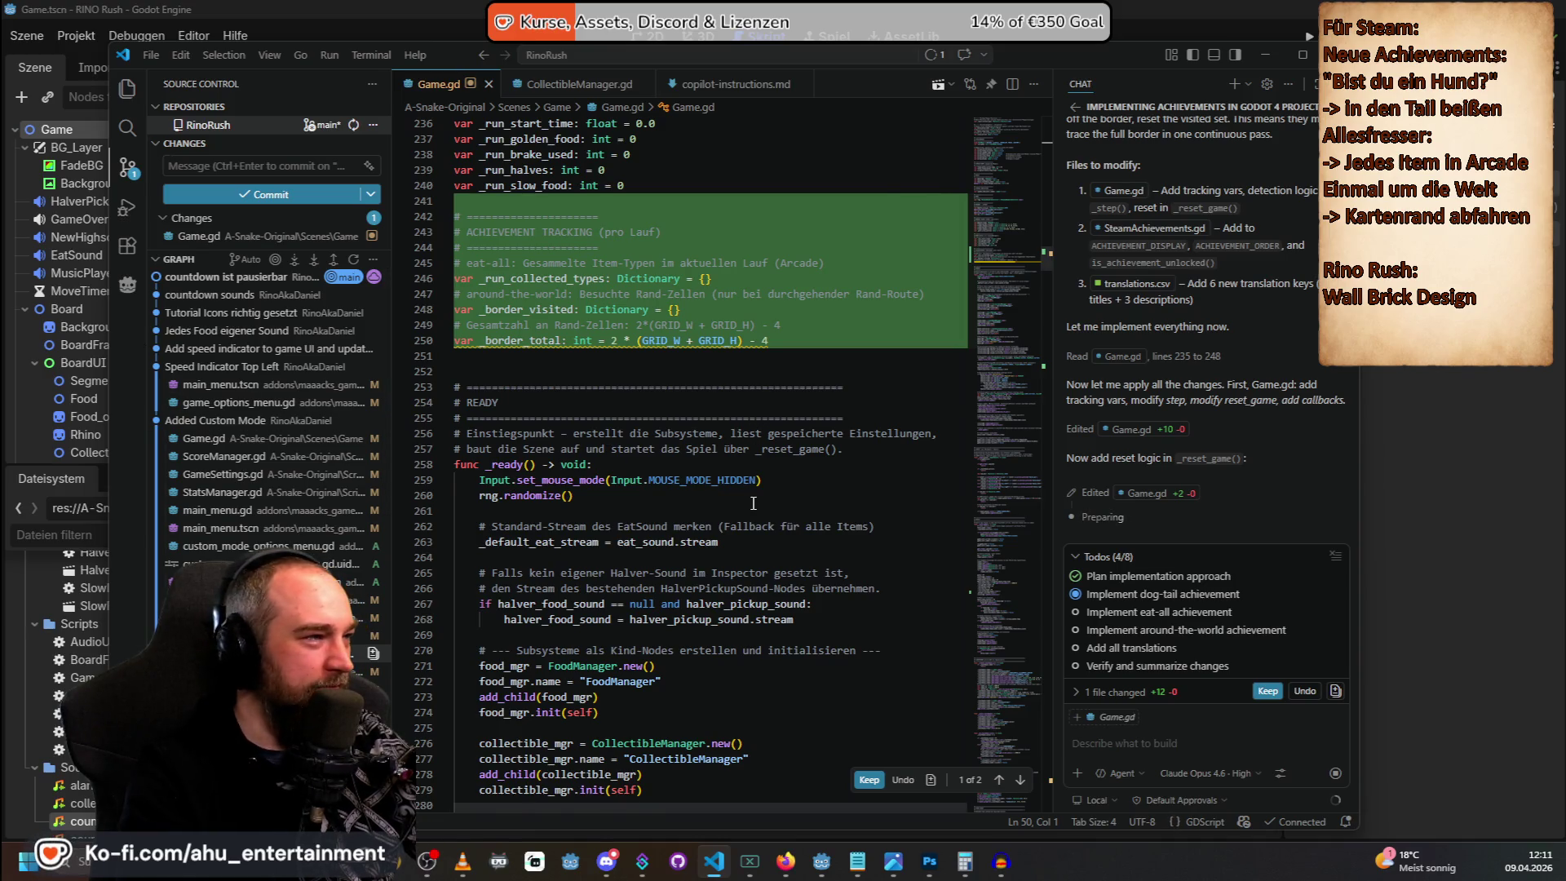
Scroll up Game.gd to watch the agent add the ACHIEVEMENT TRACKING block and _reset_game() edits.
scroll(754, 503, "up", 2)
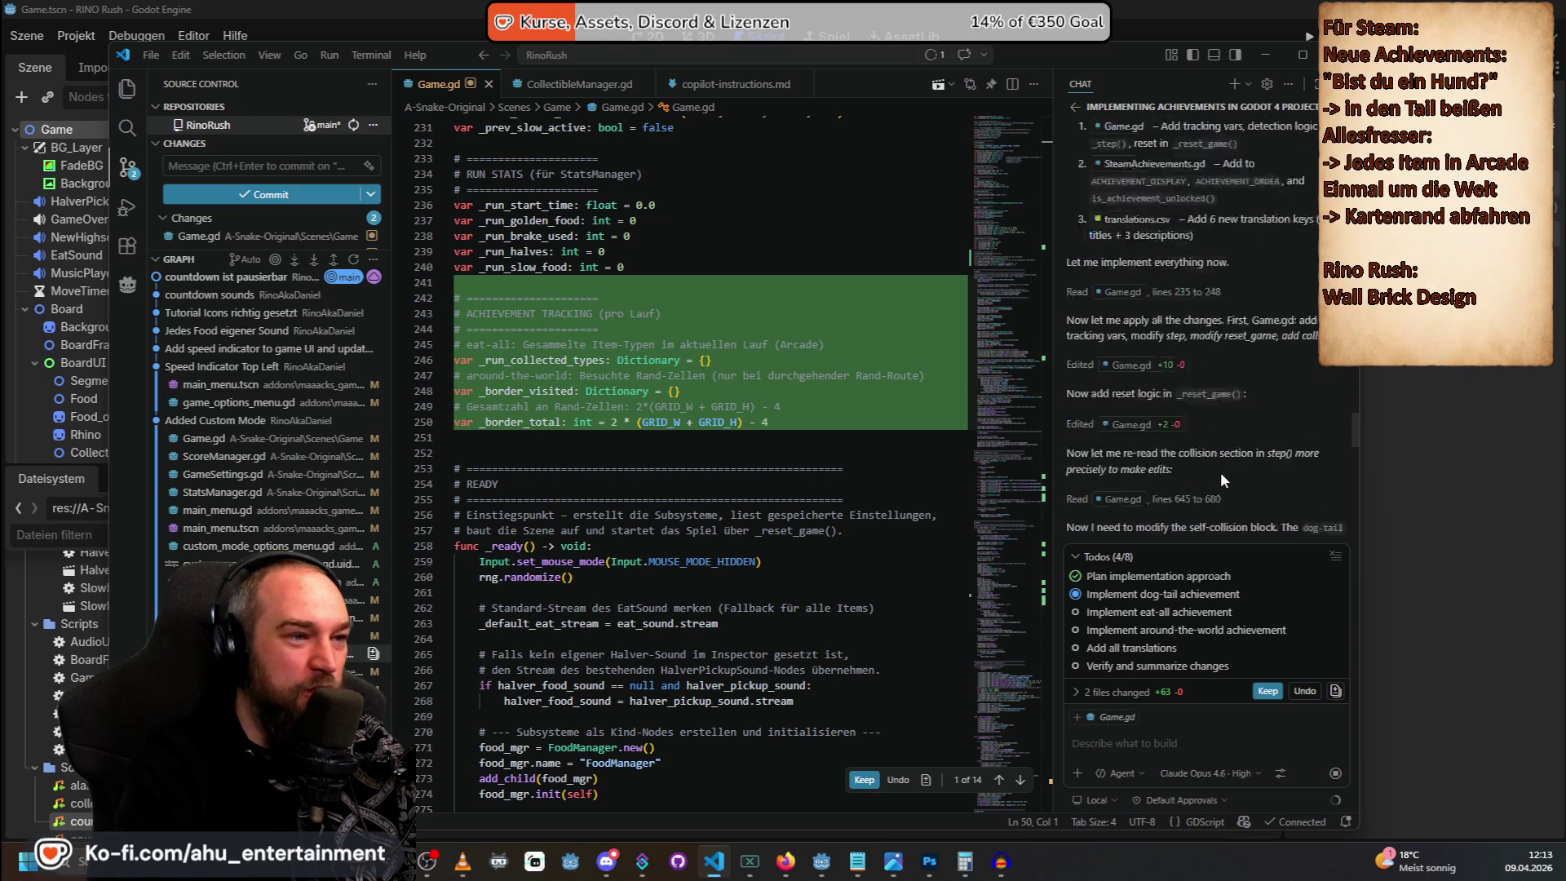
Scroll up the Copilot Chat to reread the original achievement prompt, then scroll back down.
scroll(1220, 483, "up", 10)
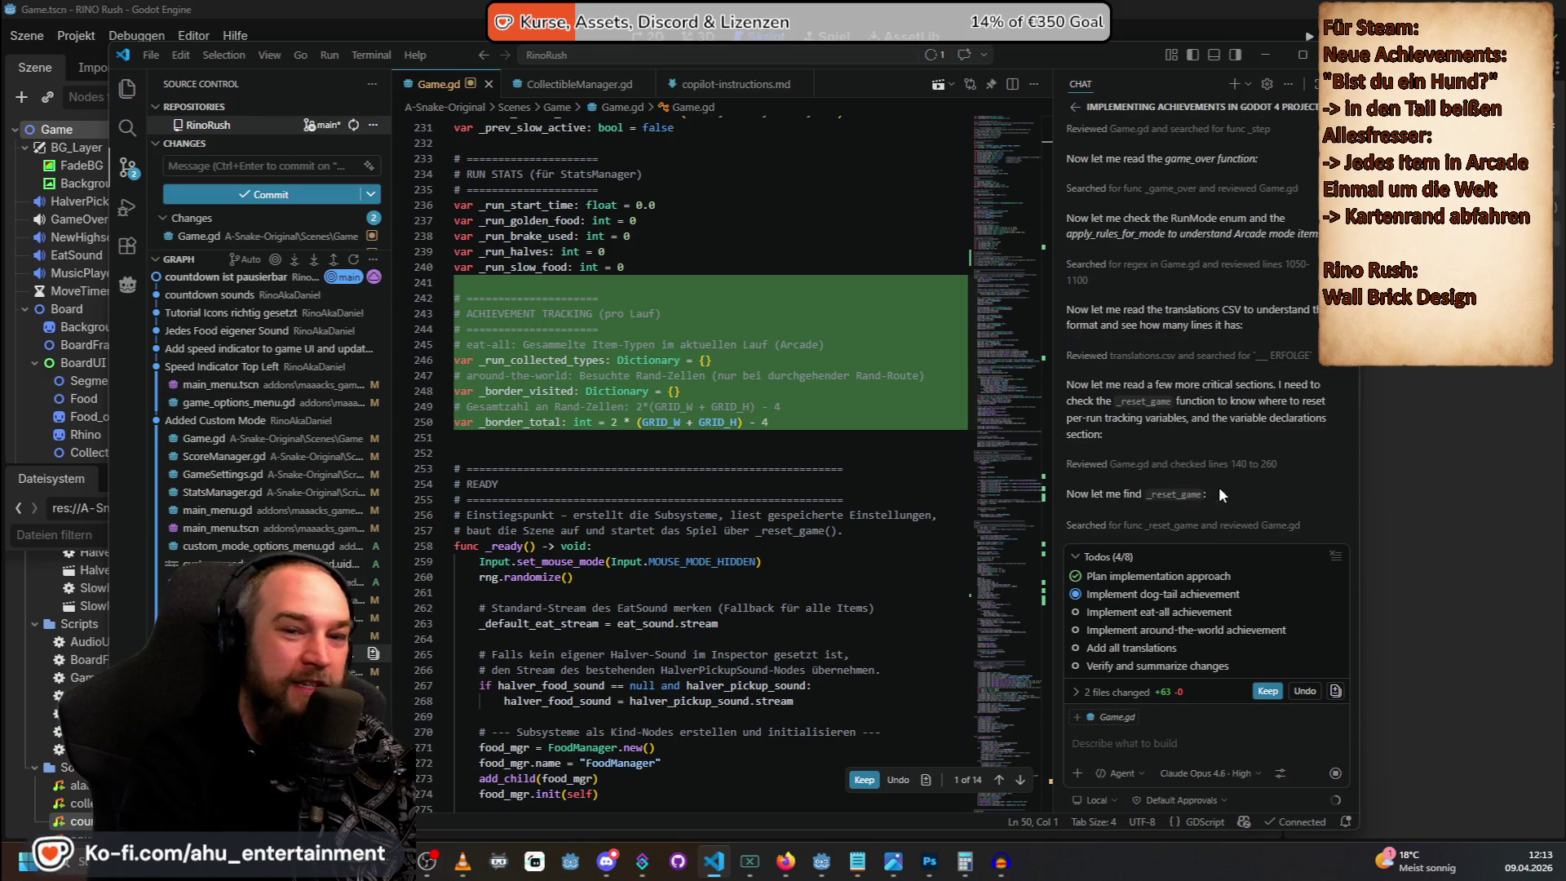
scroll(1218, 489, "up", 10)
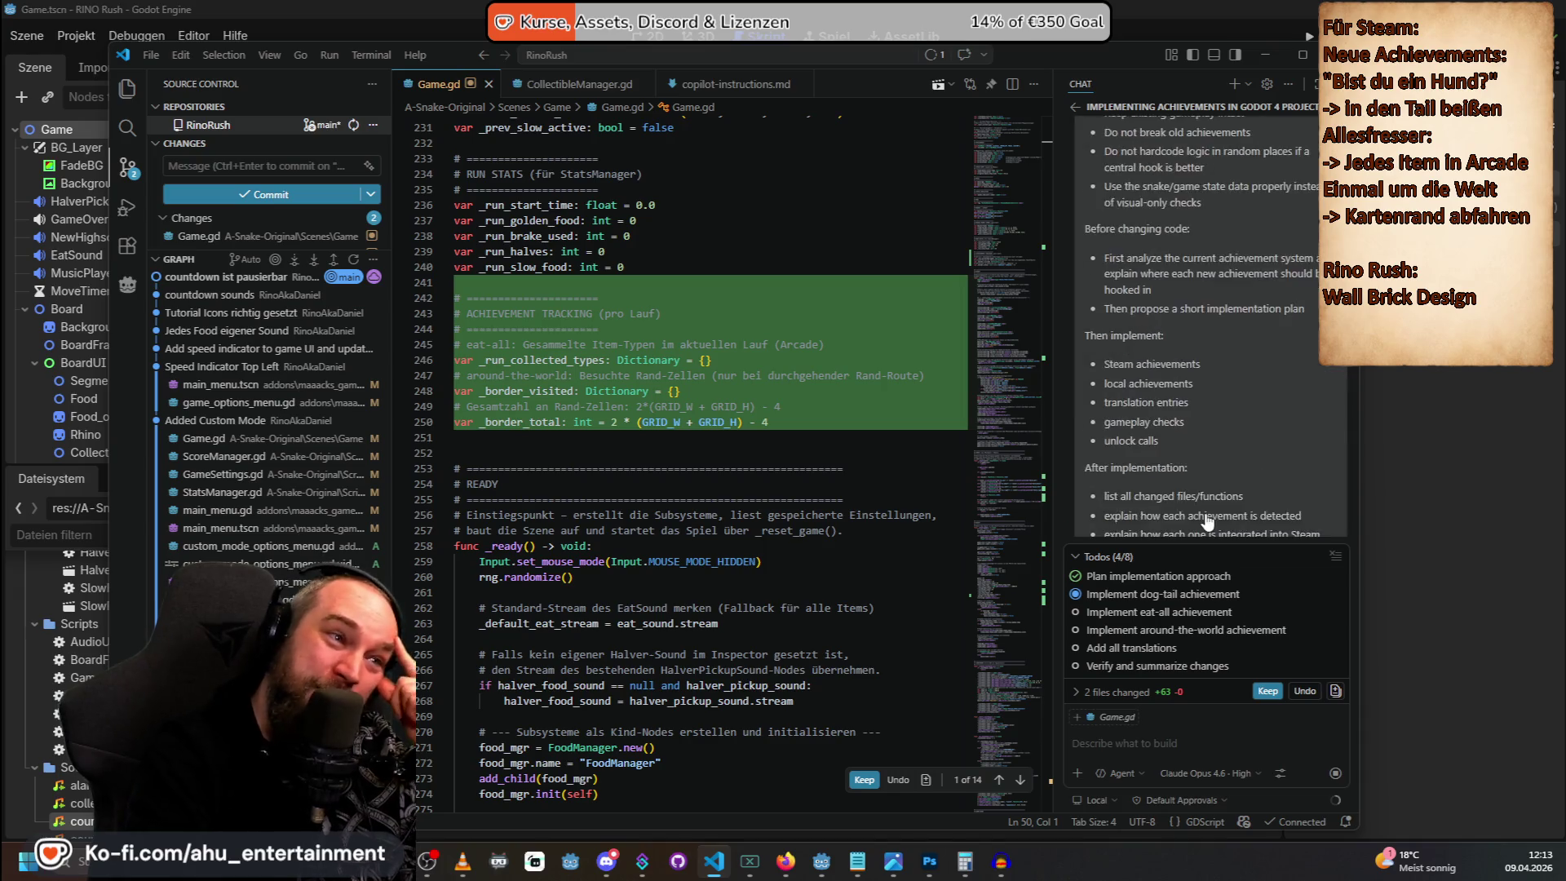
scroll(1203, 521, "up", 10)
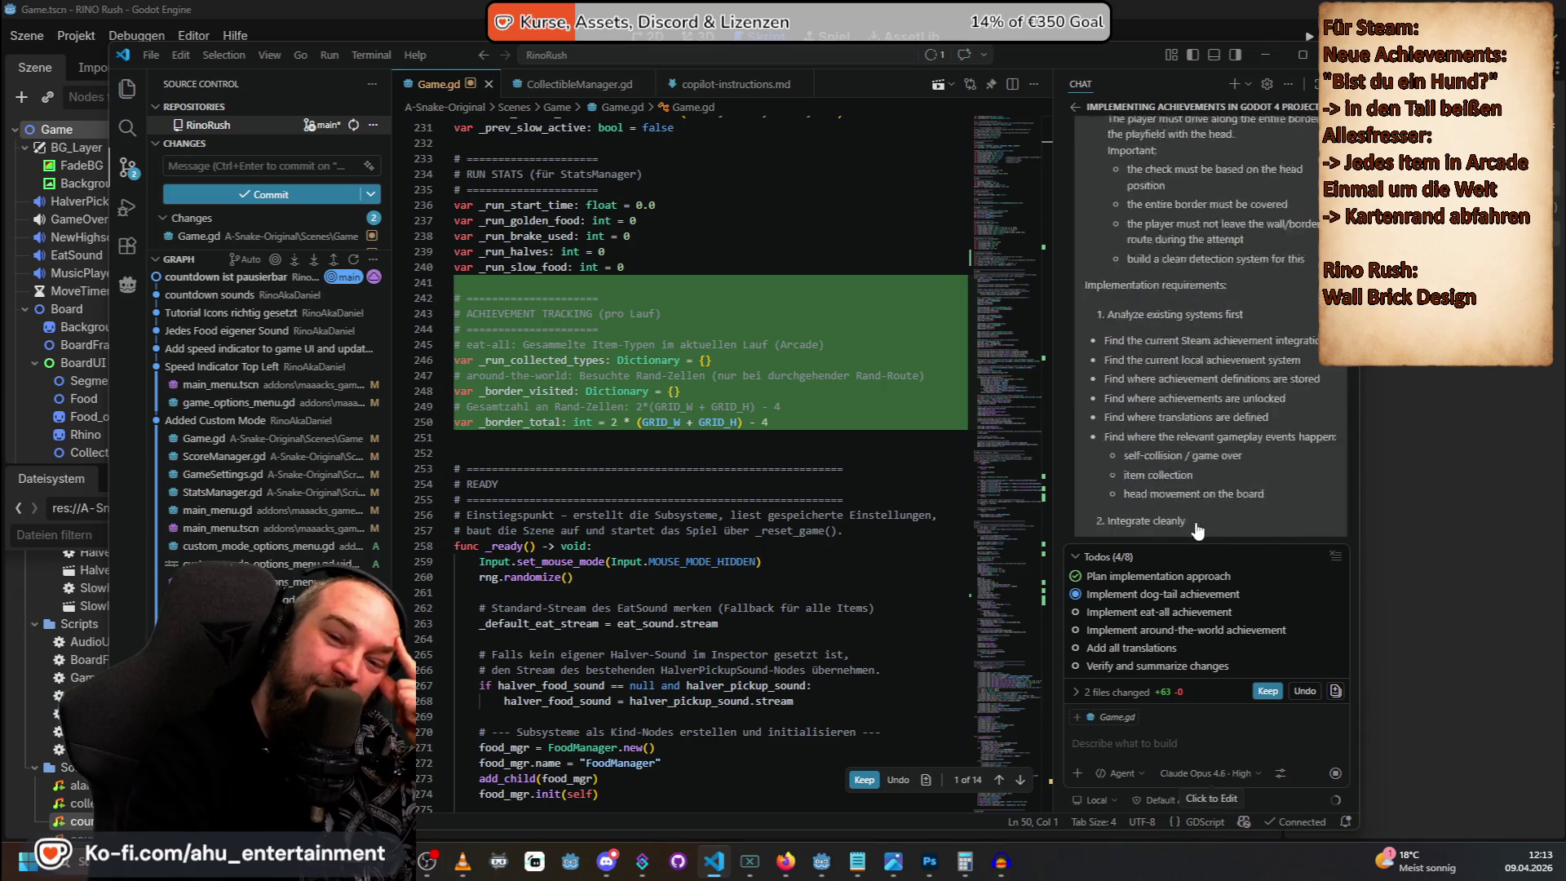
scroll(1197, 520, "up", 10)
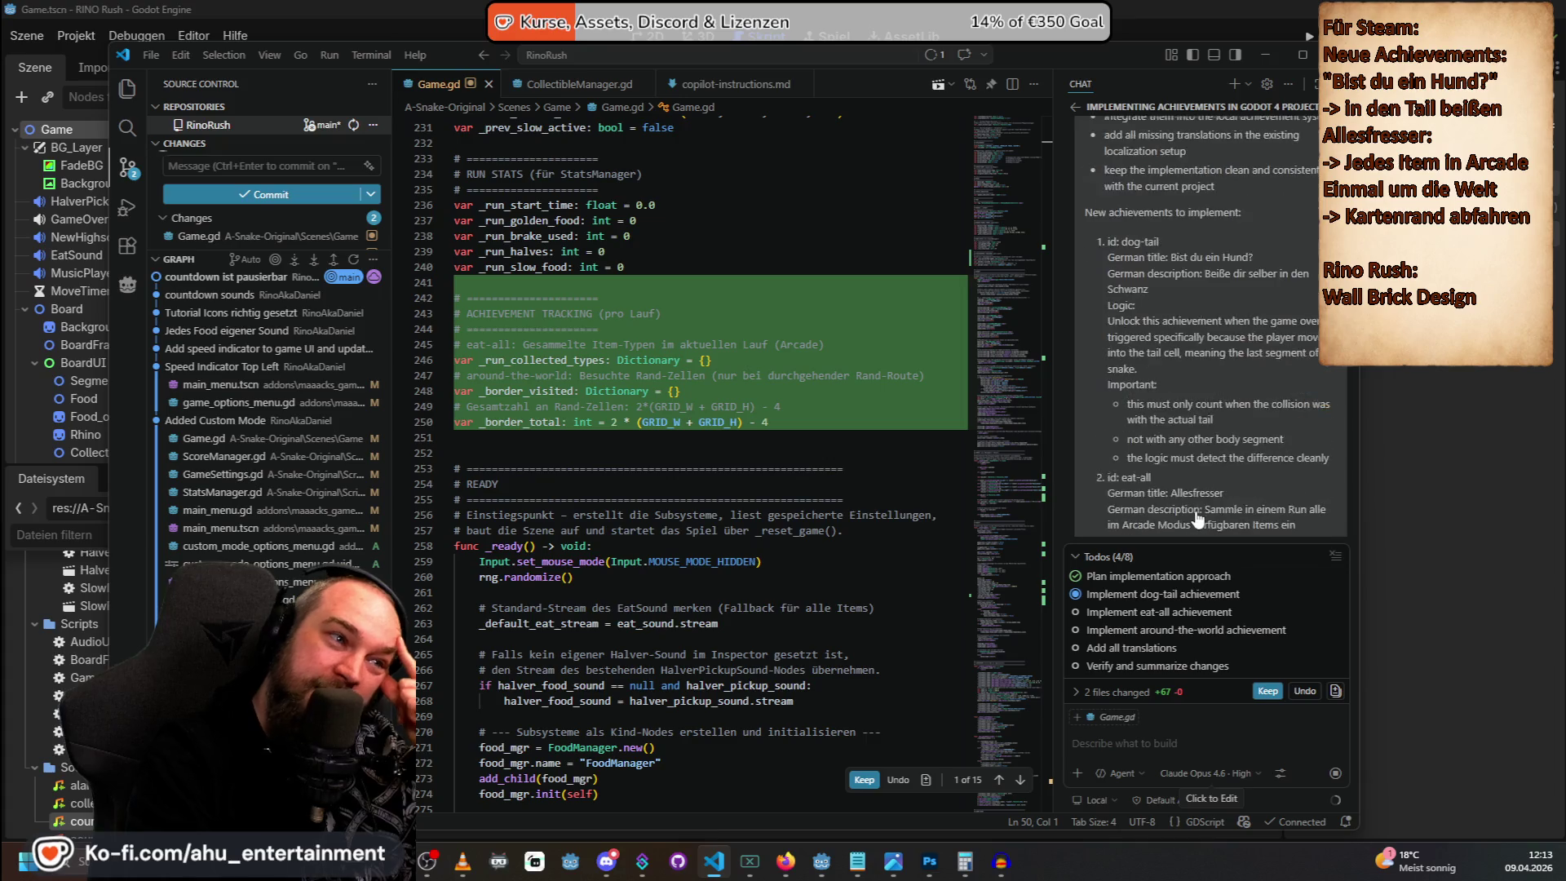
scroll(1218, 487, "down", 5)
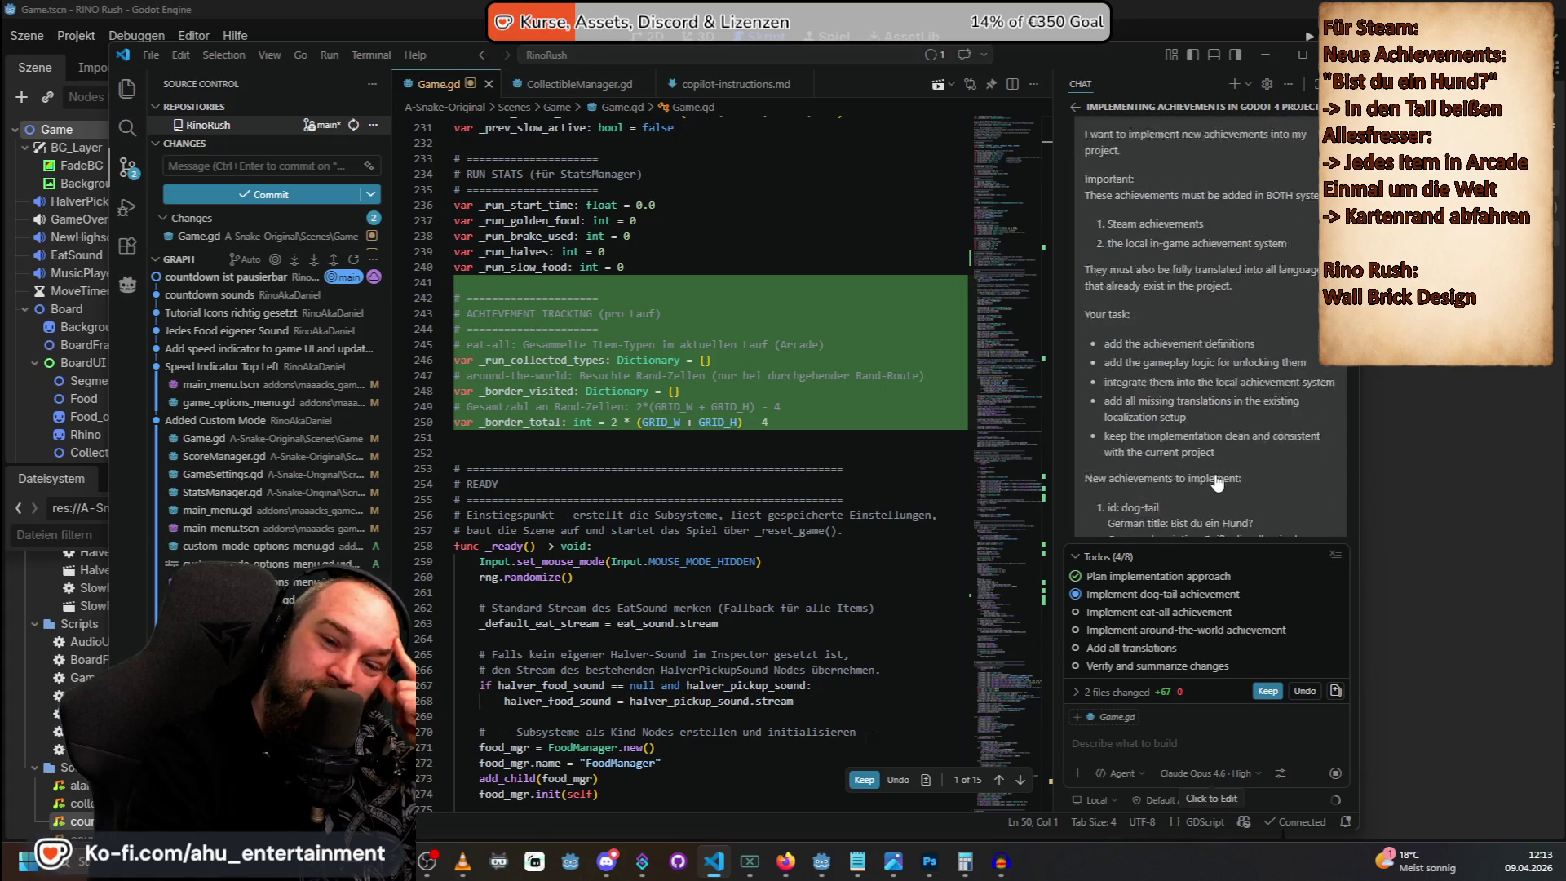
scroll(1217, 487, "down", 6)
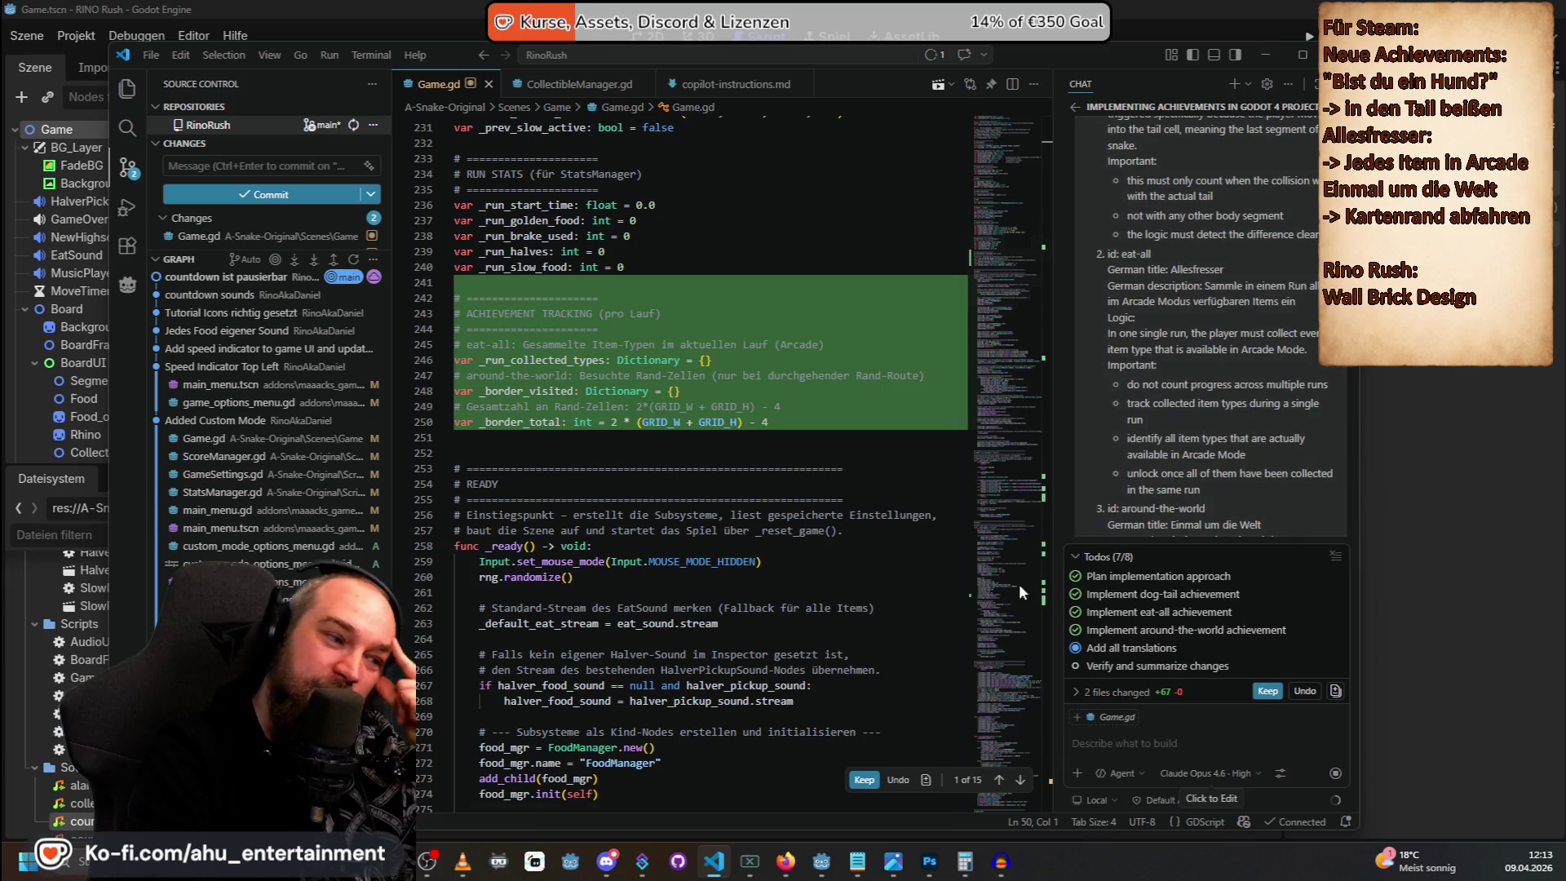
Read the German achievement request notes in Notepad, then return to the VS Code chat.
mouse_move(874, 866)
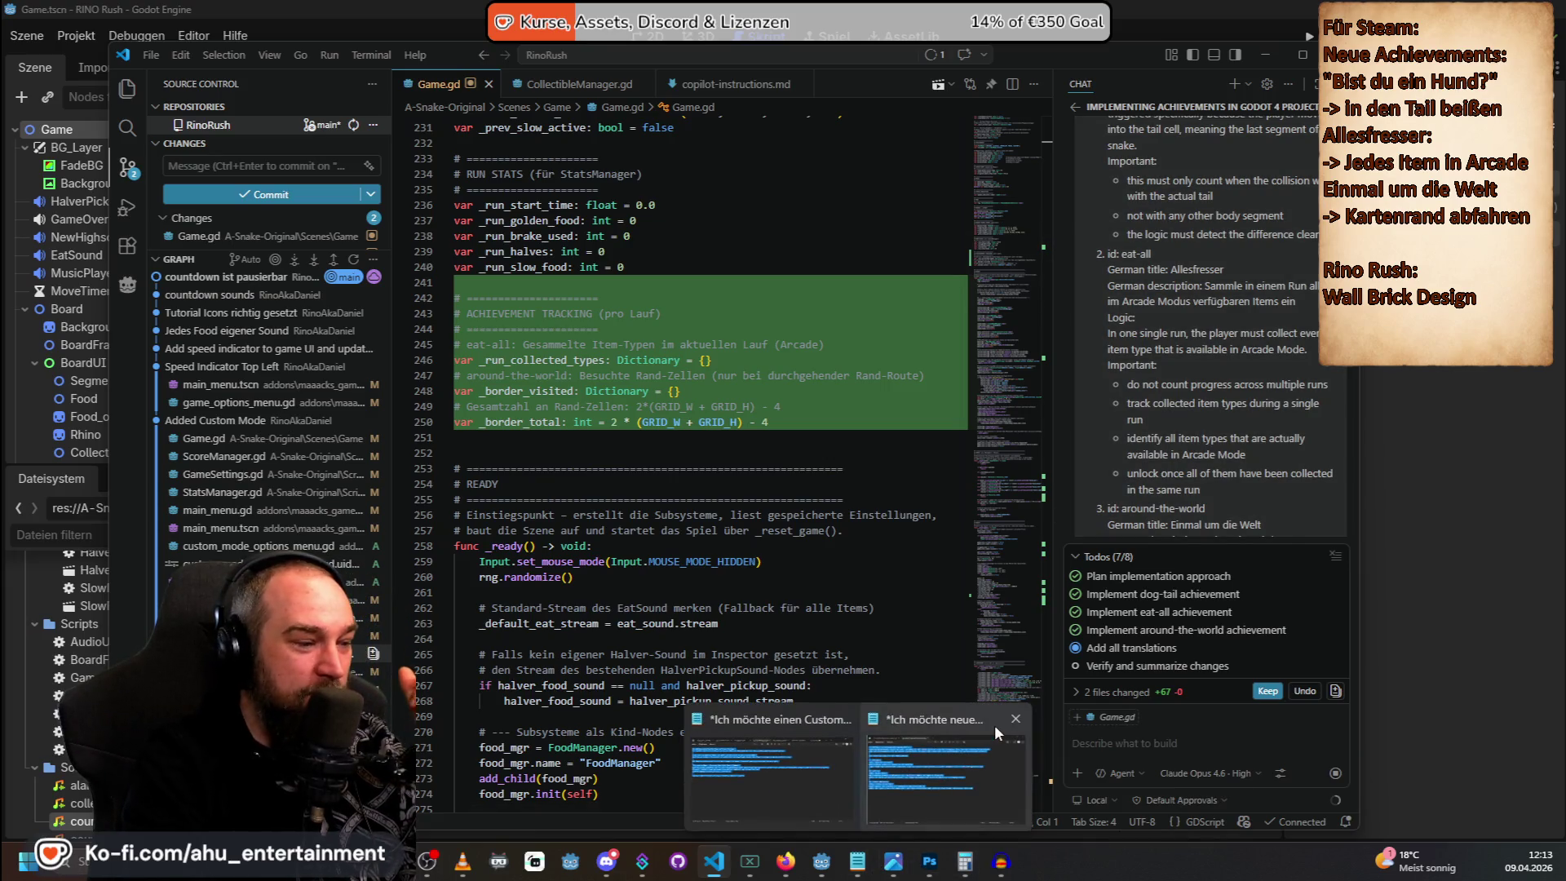
left_click(995, 725)
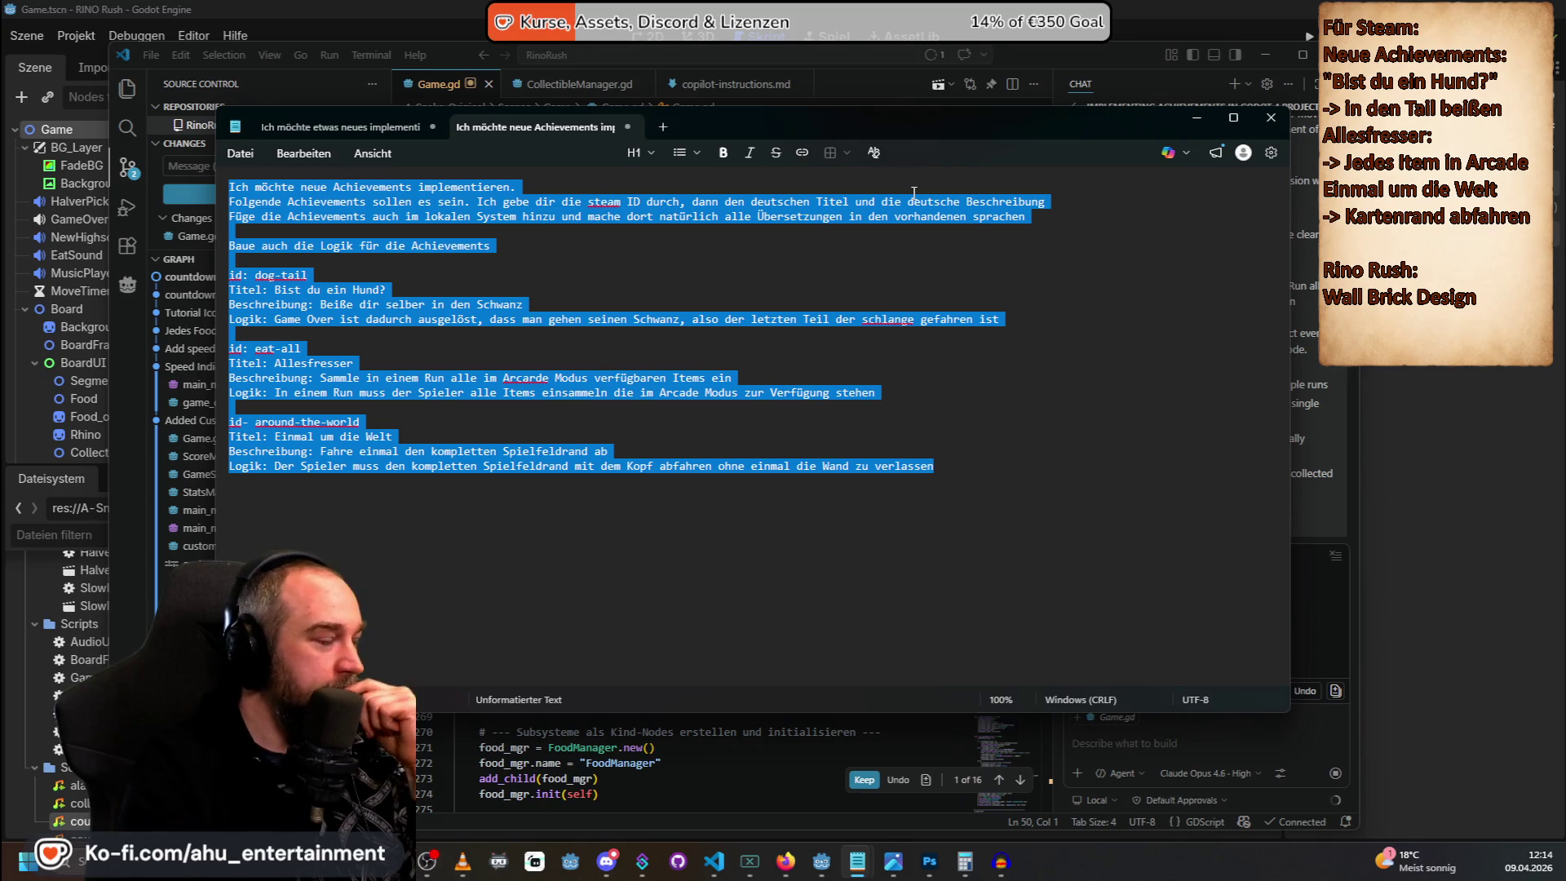
left_click(1171, 748)
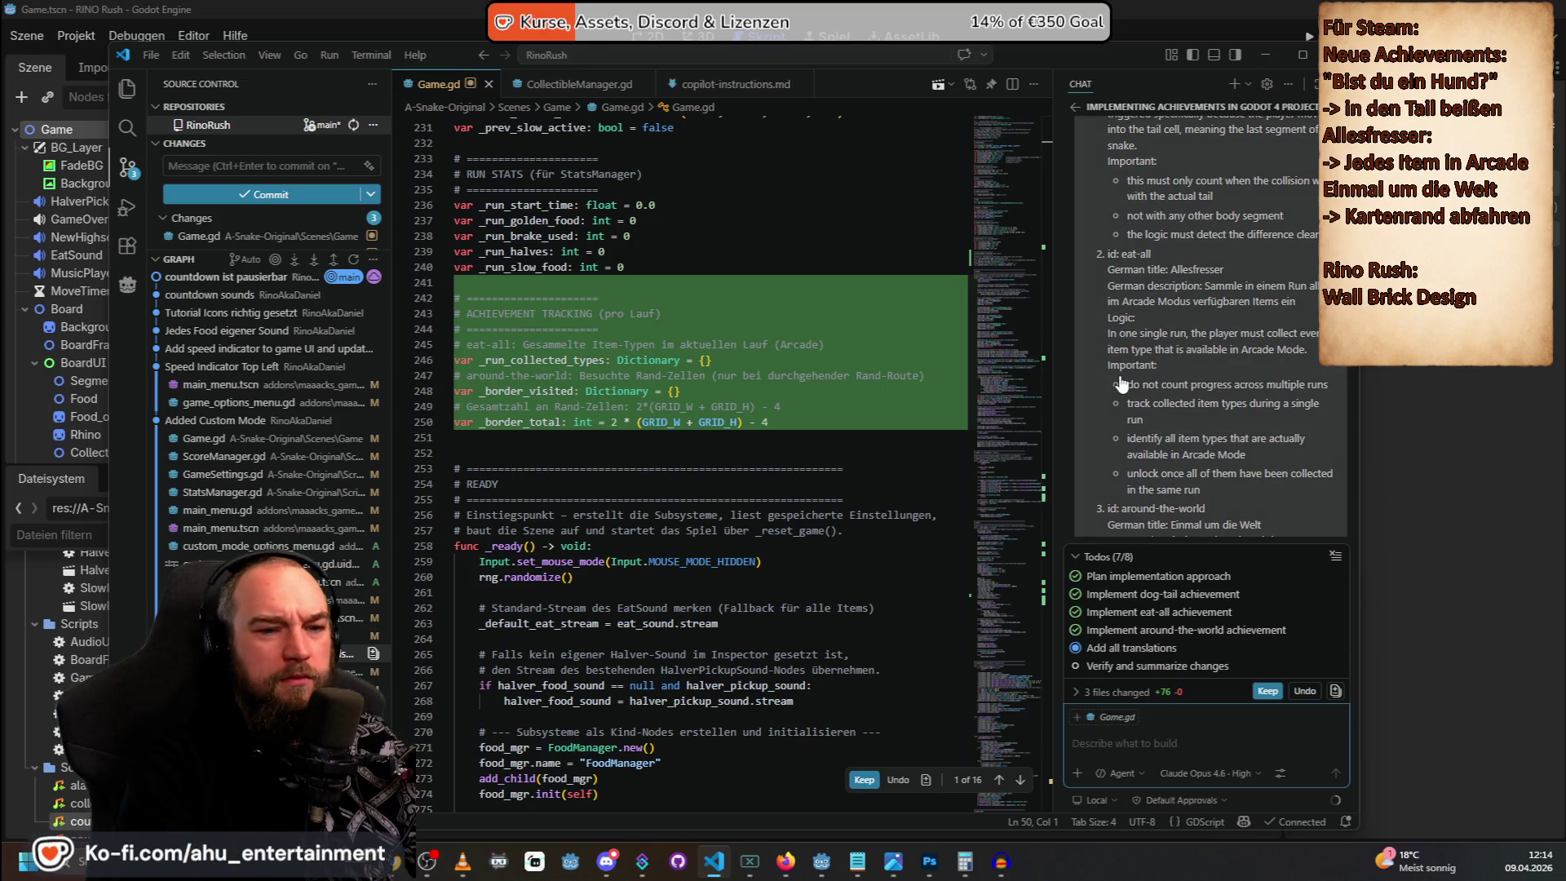
Continue the paused Copilot agent until it finishes all 8 tasks and shows its Summary of Changes.
scroll(1222, 380, "up", 3)
scroll(1224, 377, "down", 10)
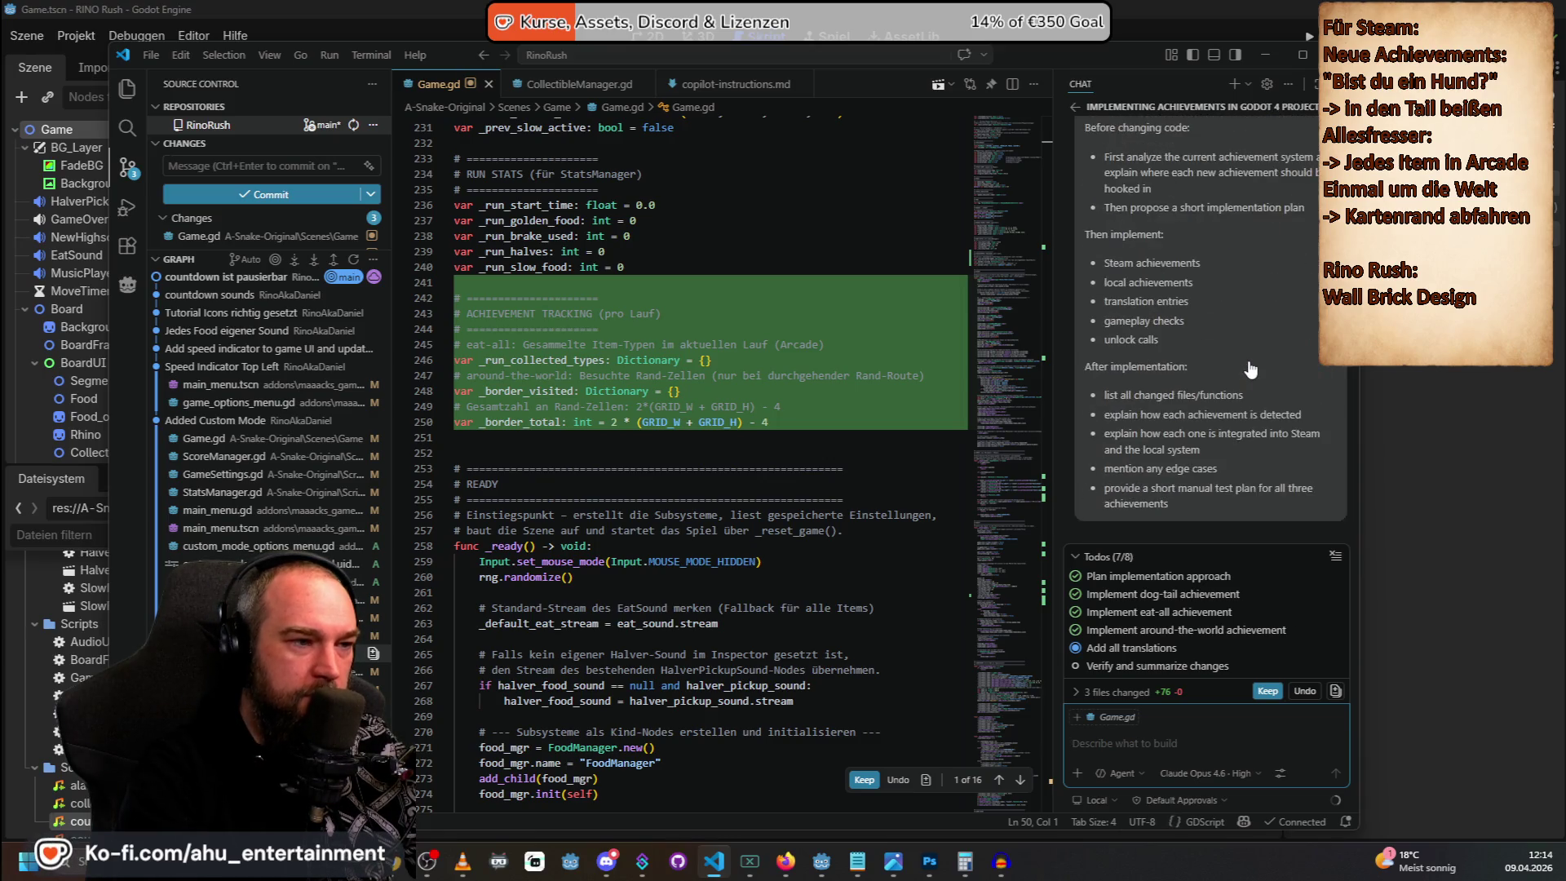
scroll(1236, 332, "down", 10)
scroll(1236, 313, "down", 10)
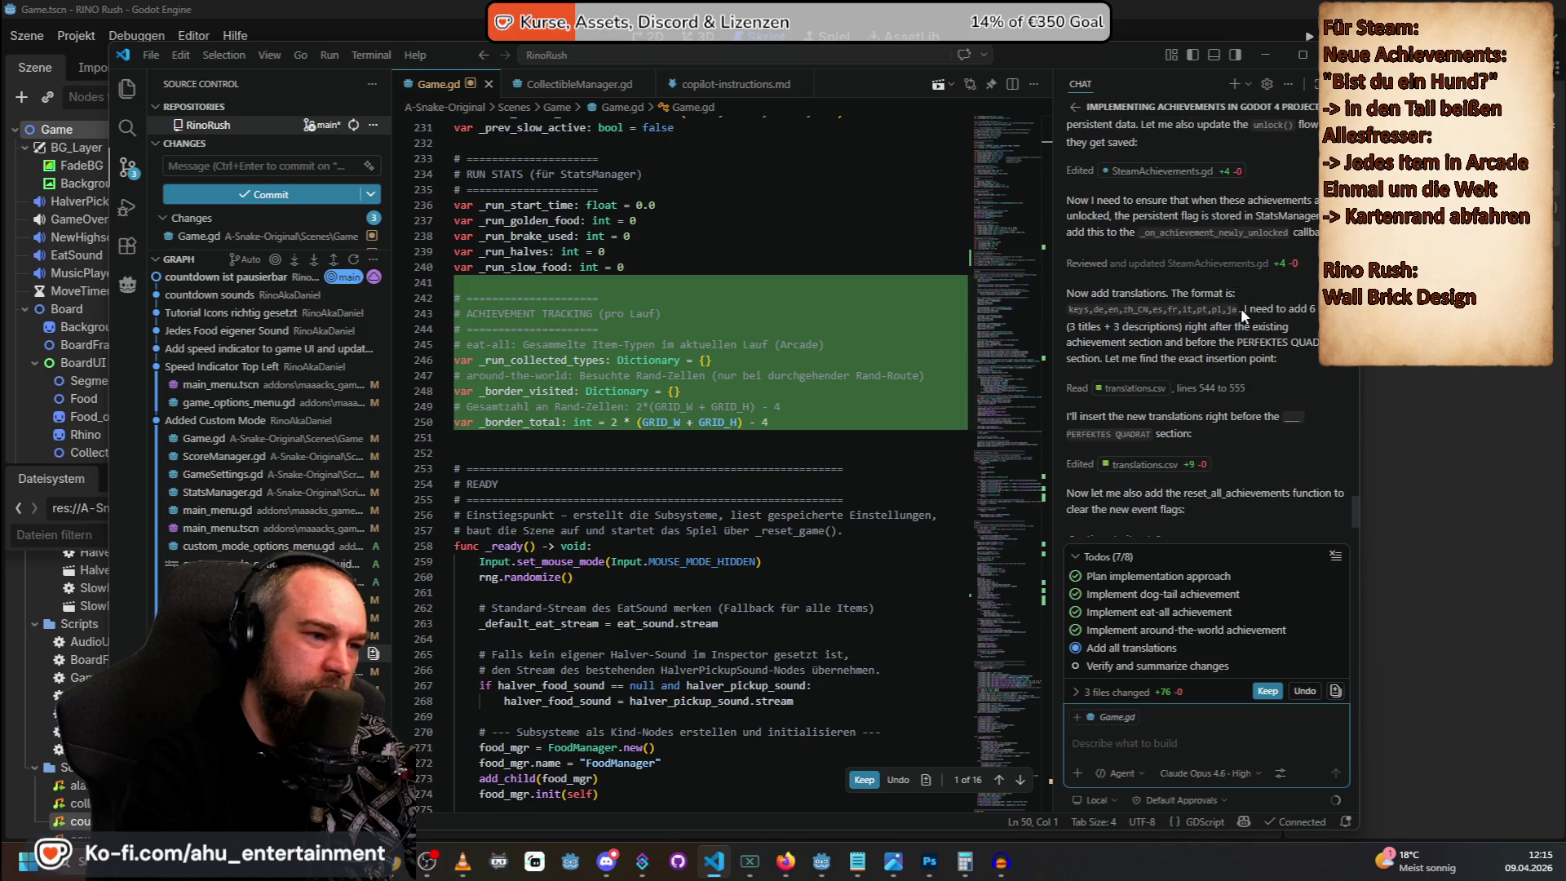
left_click(1097, 493)
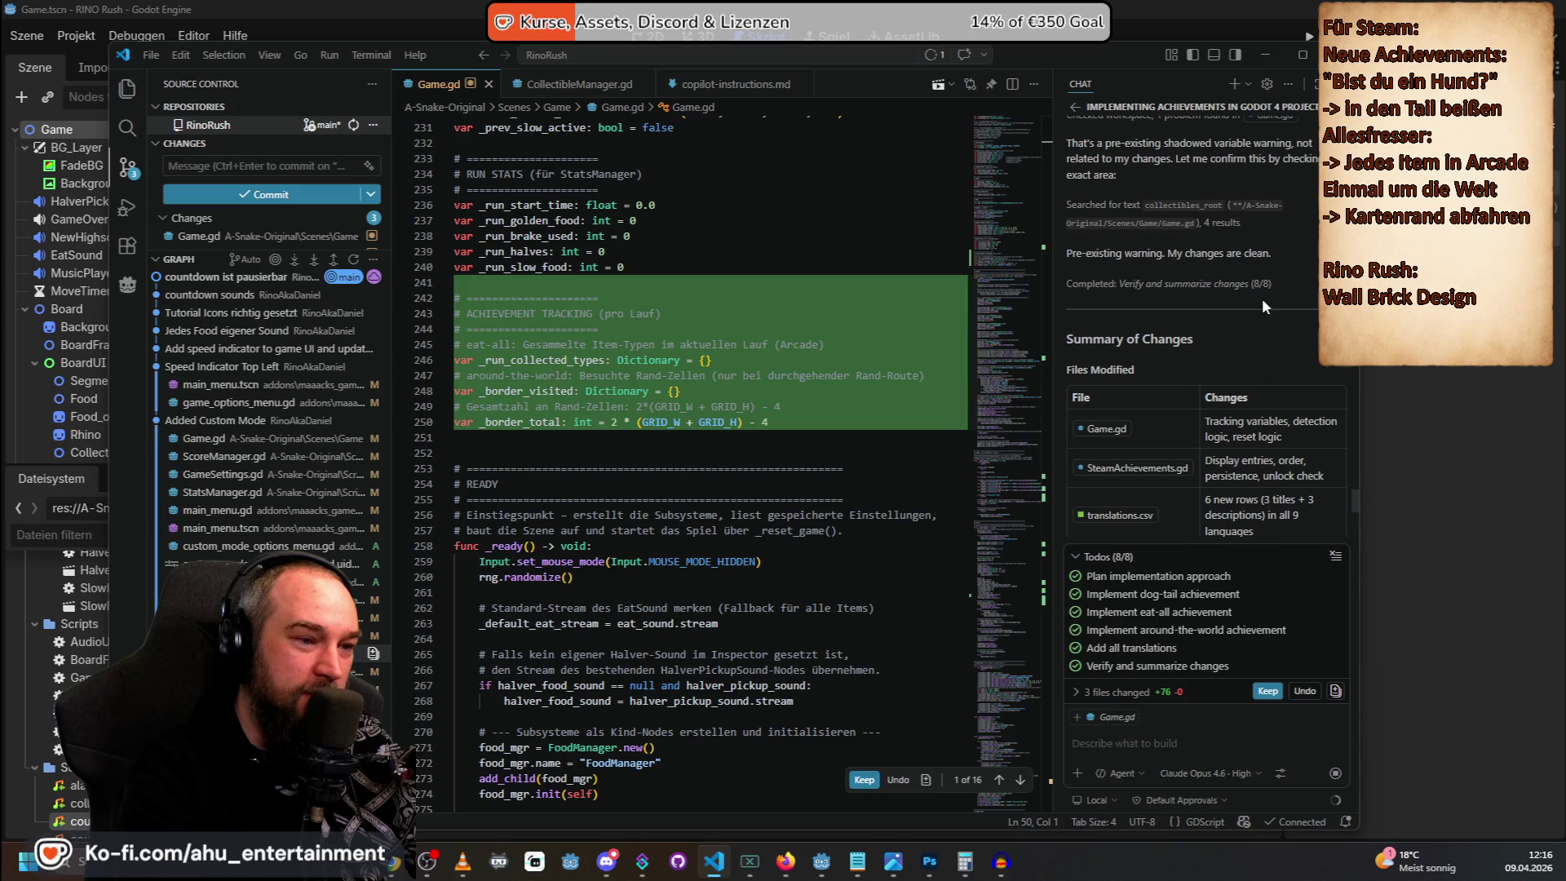
Read the agent's Achievement Detection and Edge Cases notes in Copilot Chat.
scroll(1261, 298, "down", 3)
scroll(1261, 299, "down", 1)
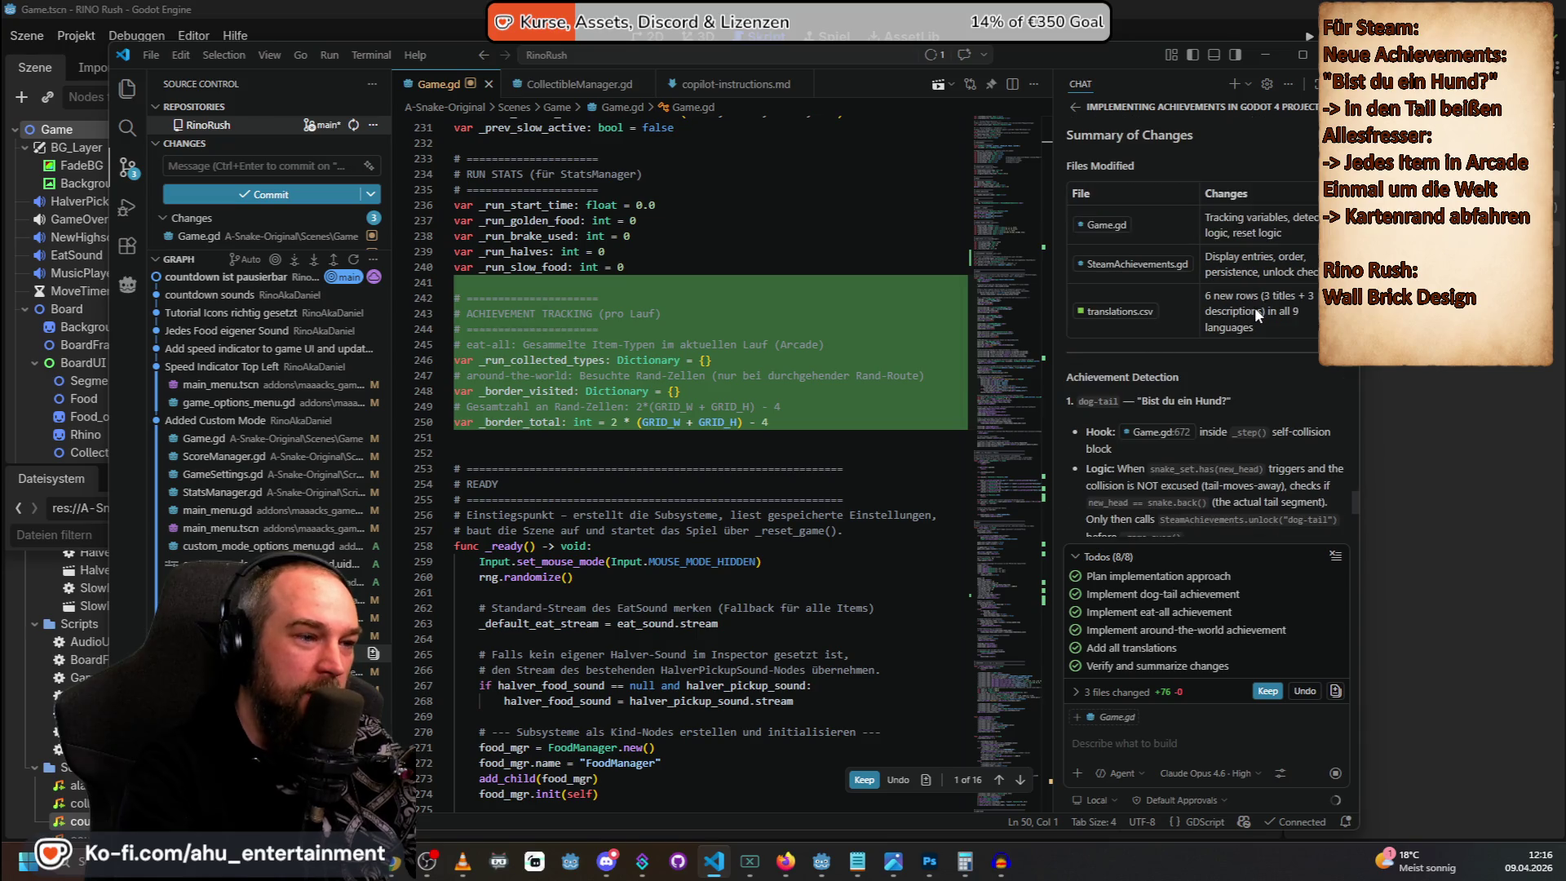
scroll(1272, 378, "down", 2)
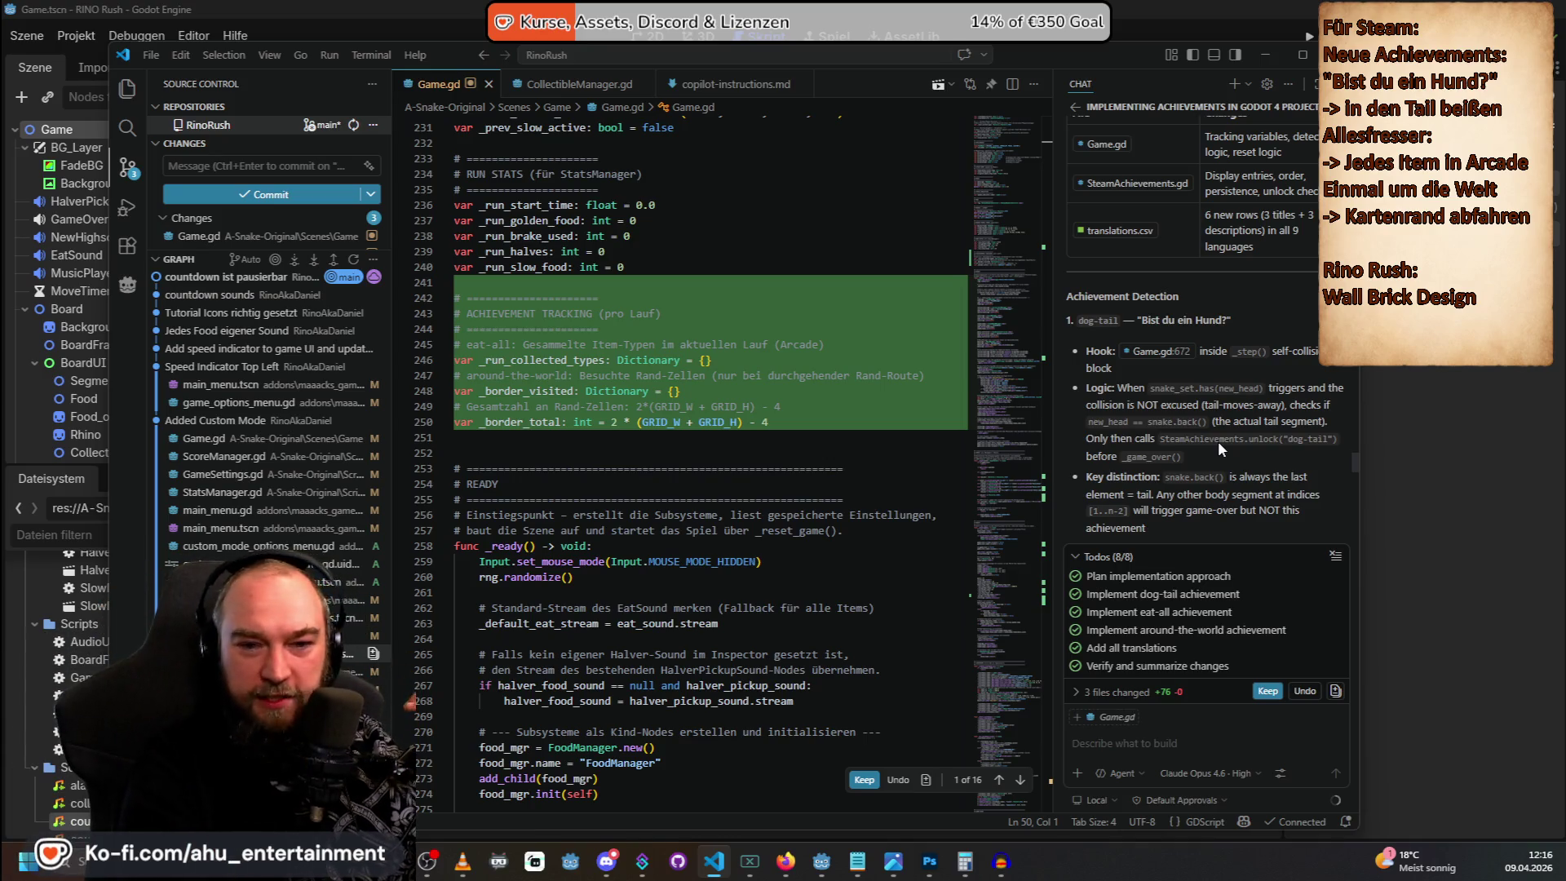
scroll(1217, 440, "down", 1)
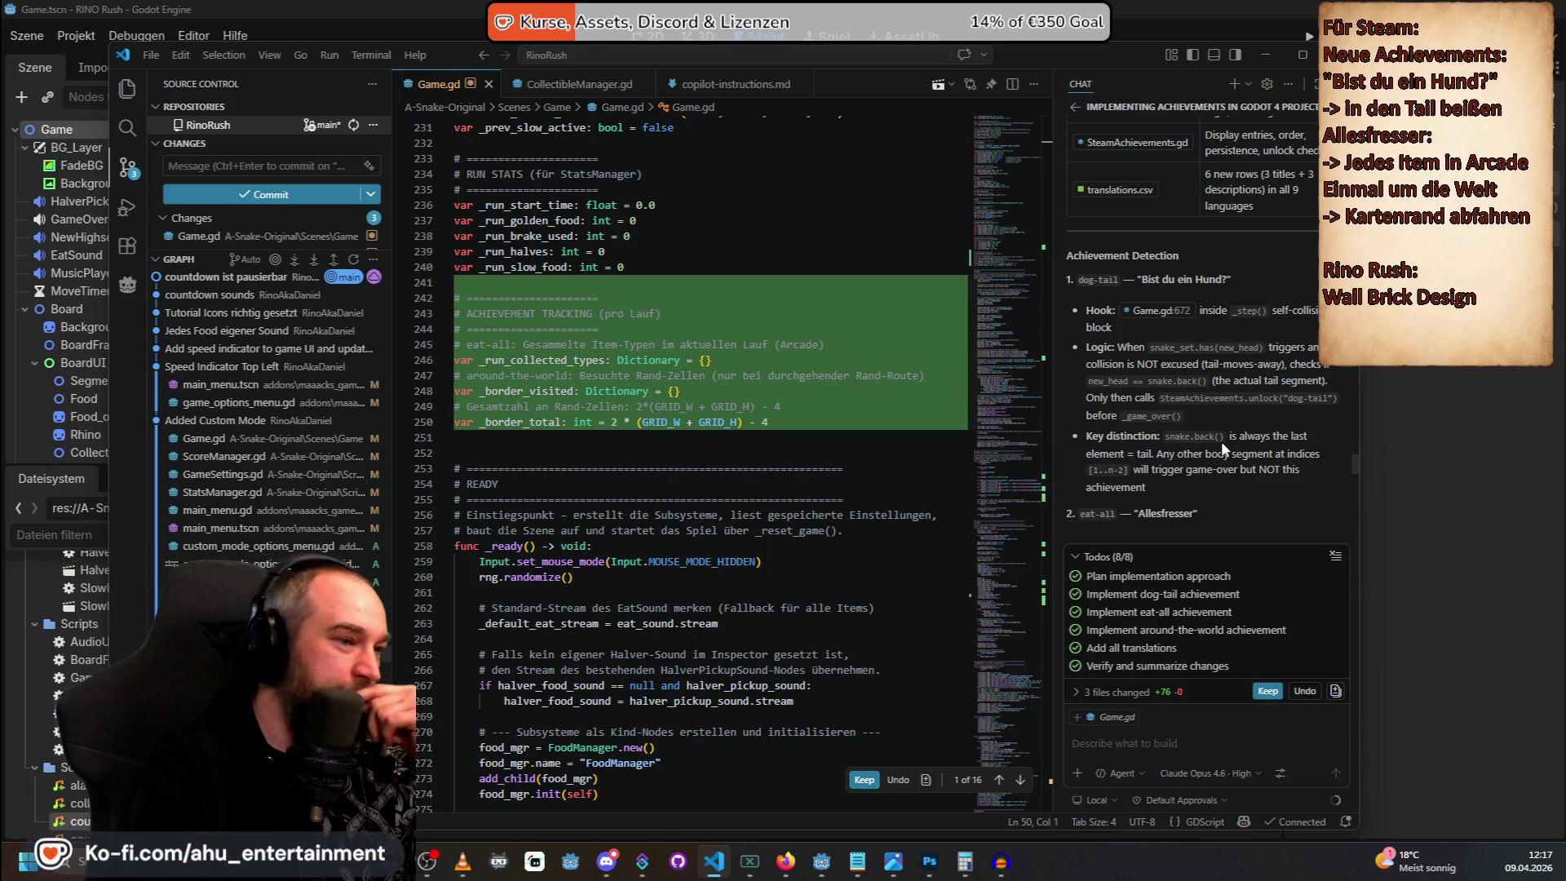
scroll(1207, 371, "down", 3)
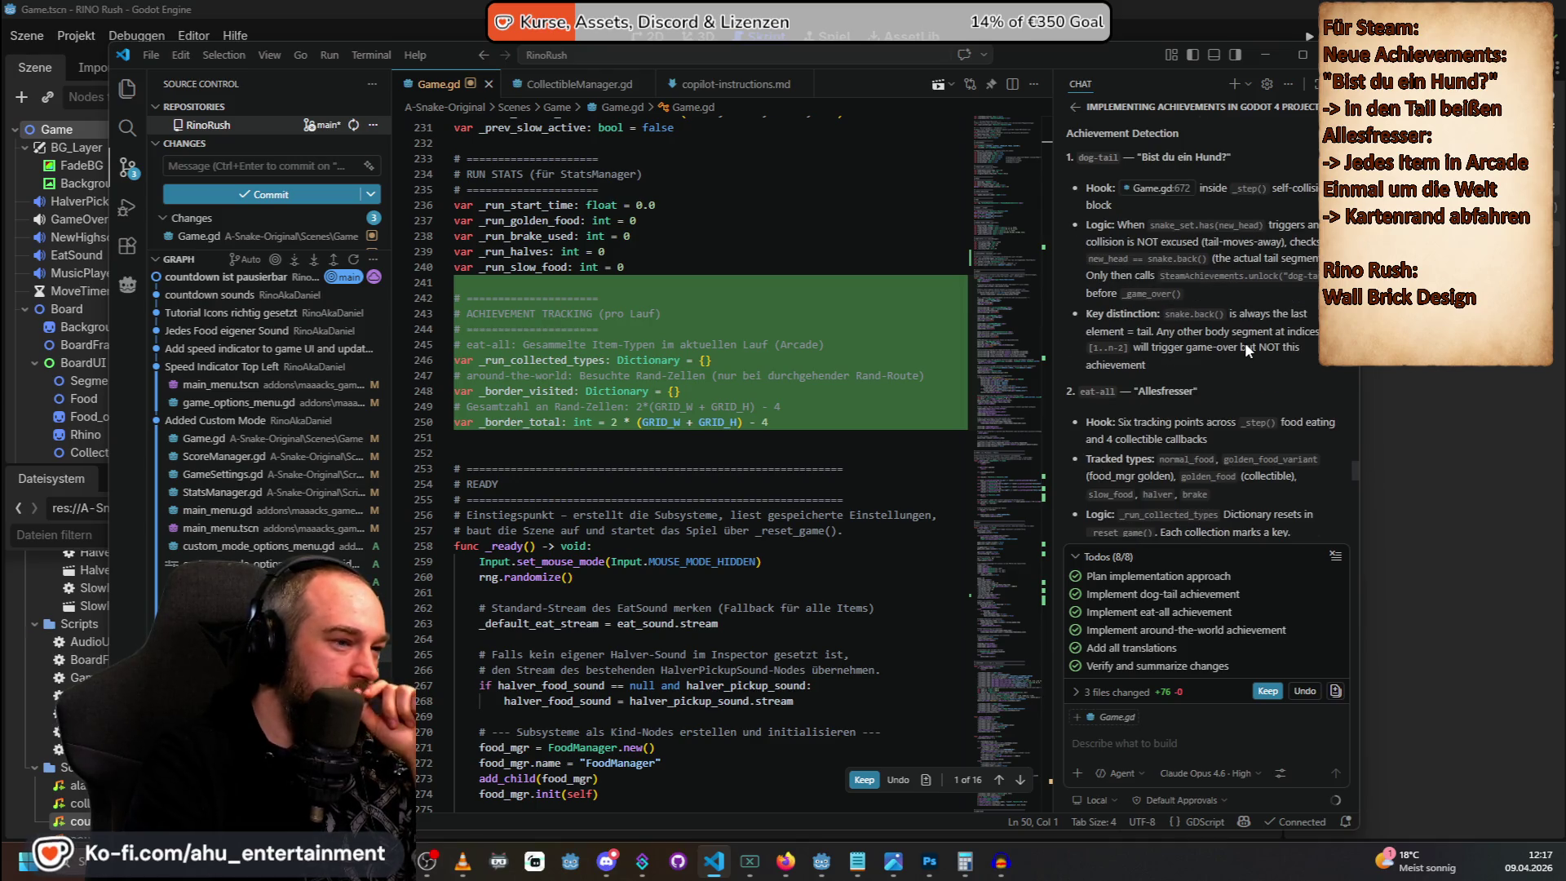
scroll(1245, 341, "down", 5)
scroll(1244, 341, "down", 3)
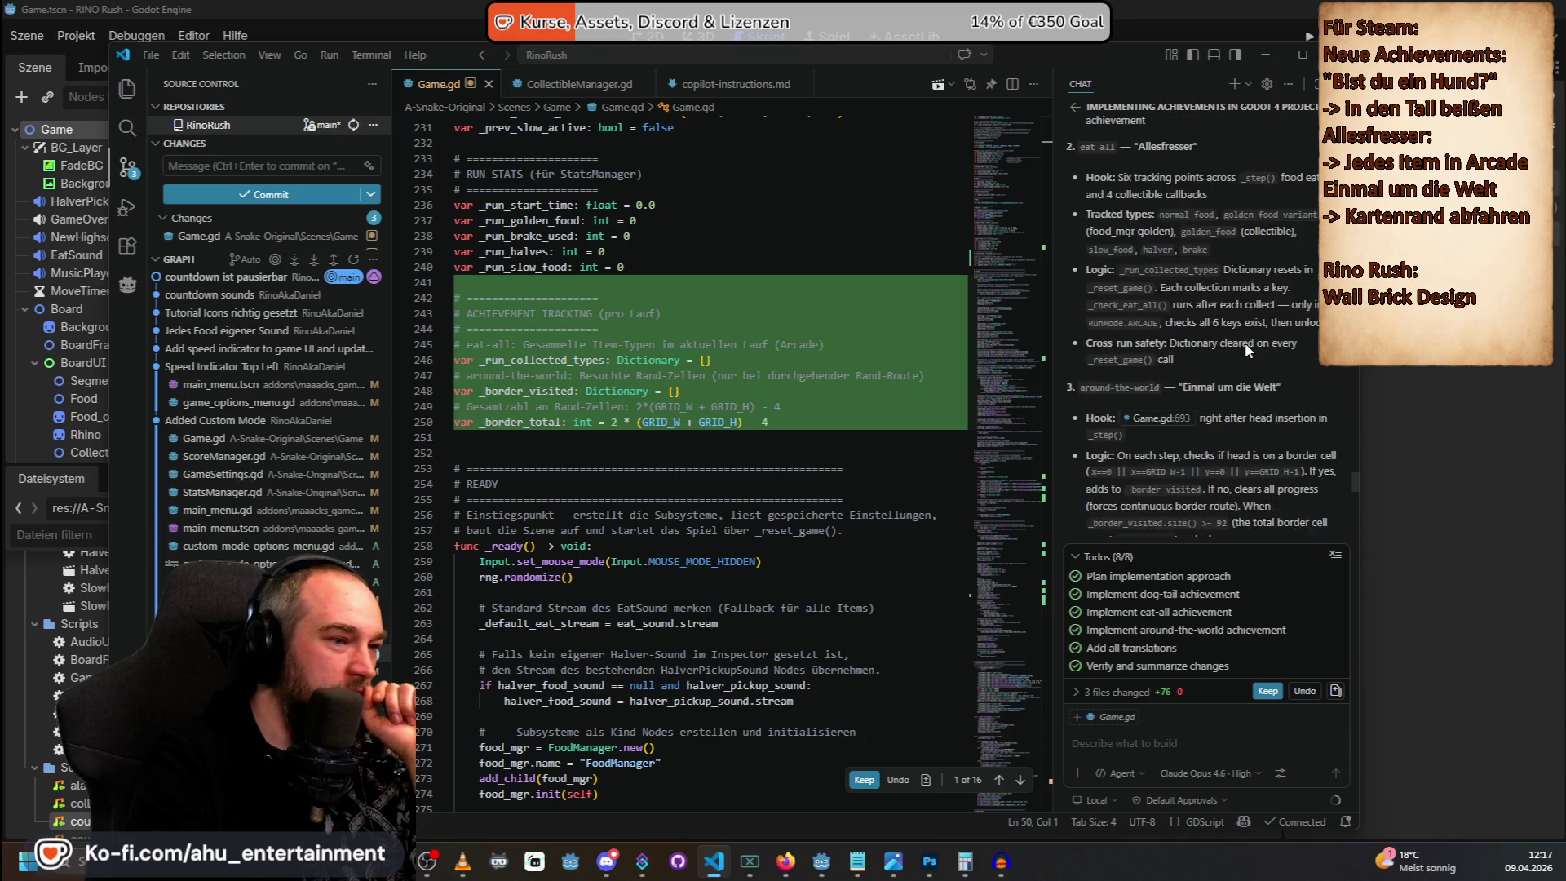
Read the Manual Test Plan, then switch to the Godot editor.
scroll(1245, 342, "up", 4)
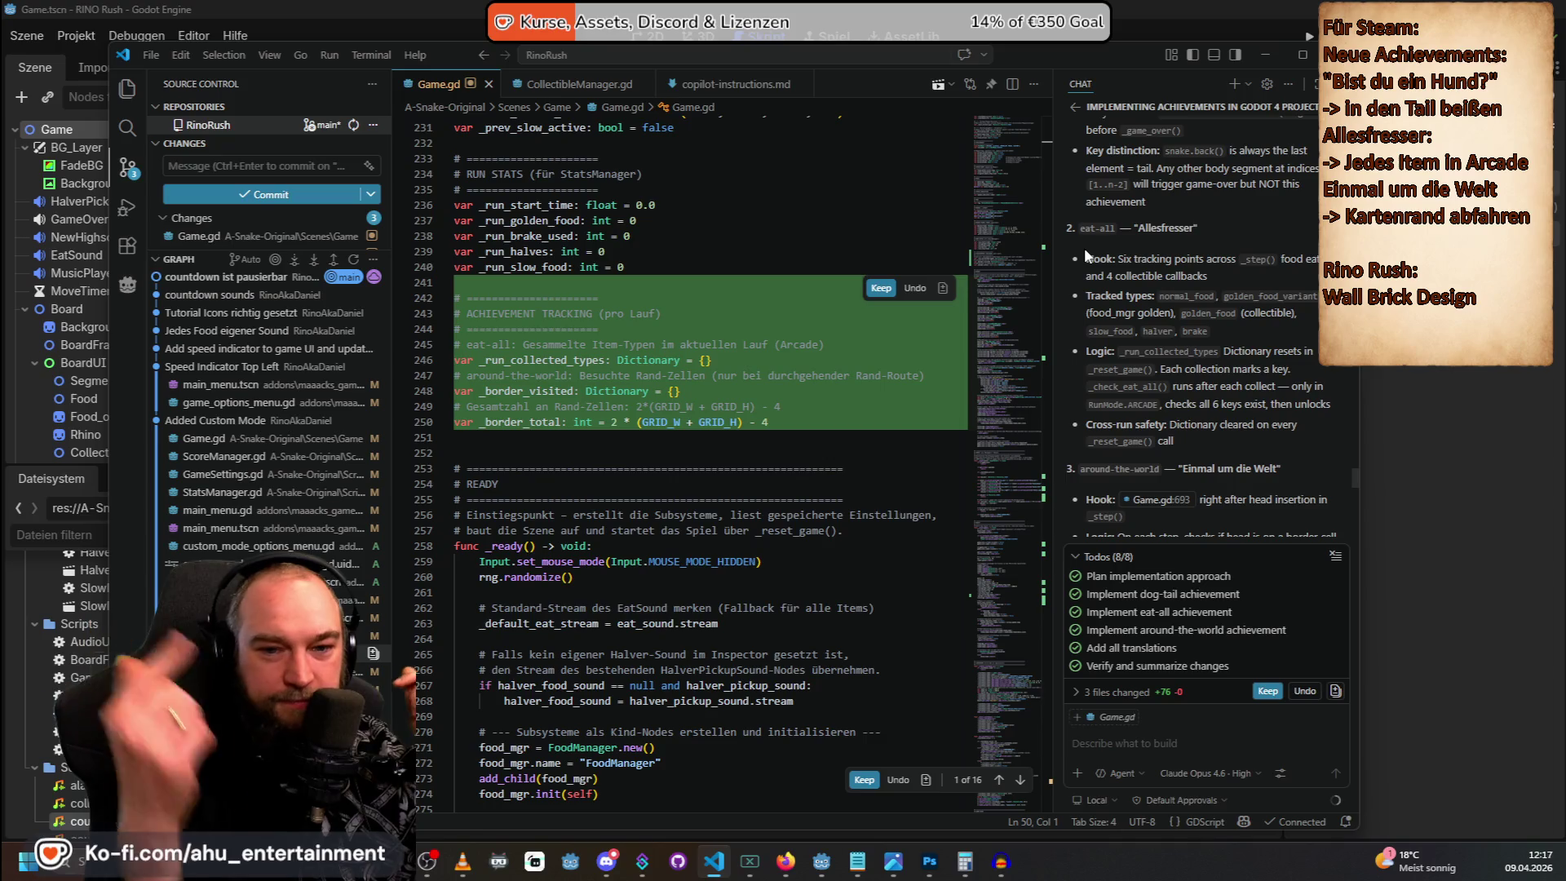
scroll(1084, 247, "down", 2)
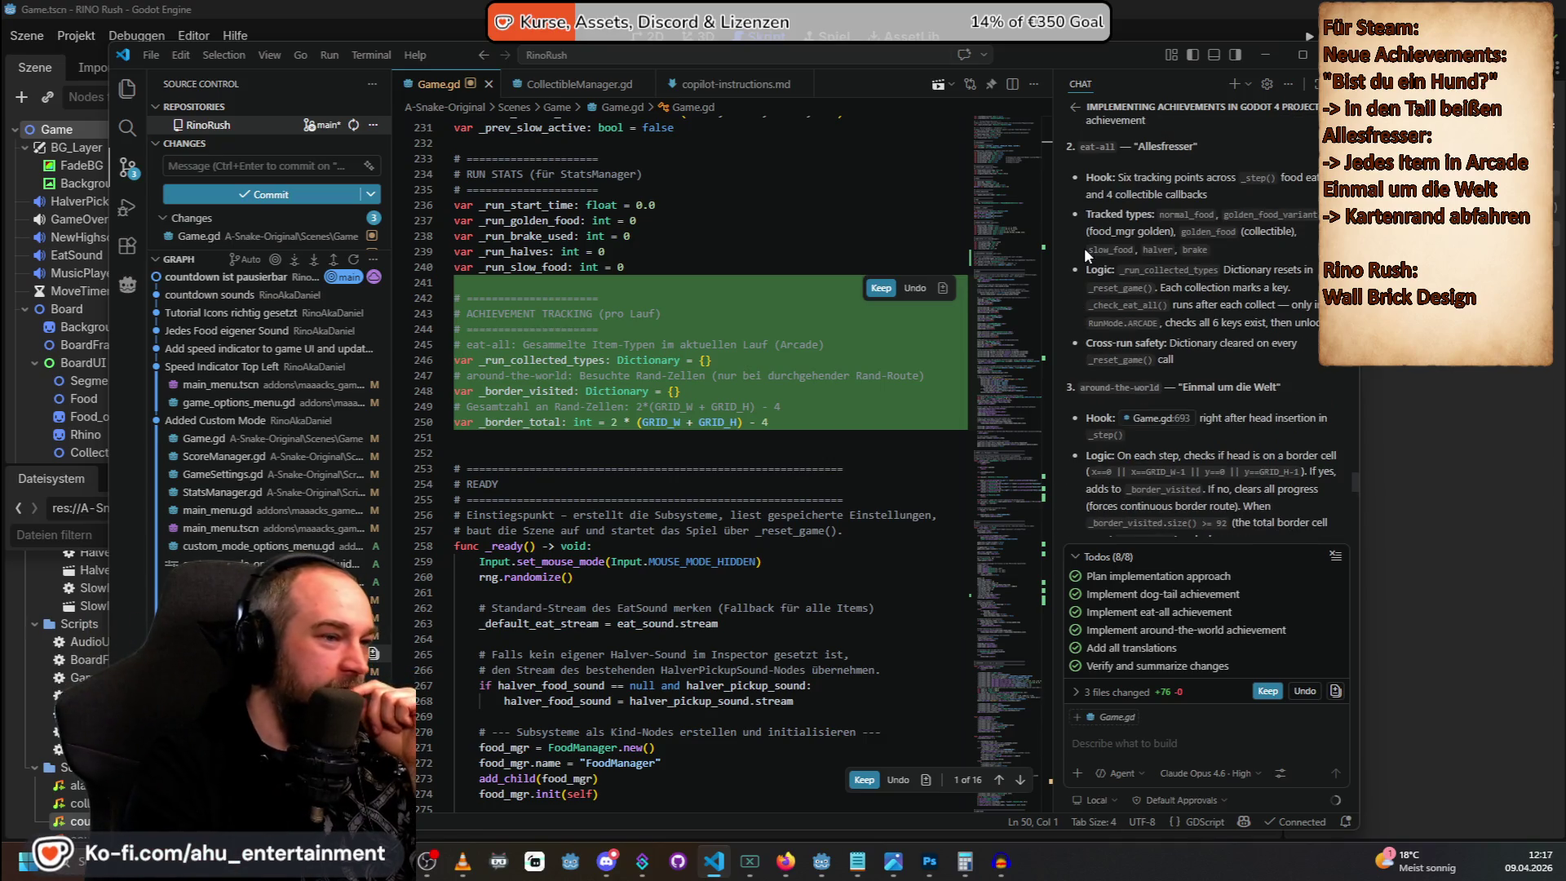
scroll(1222, 396, "down", 3)
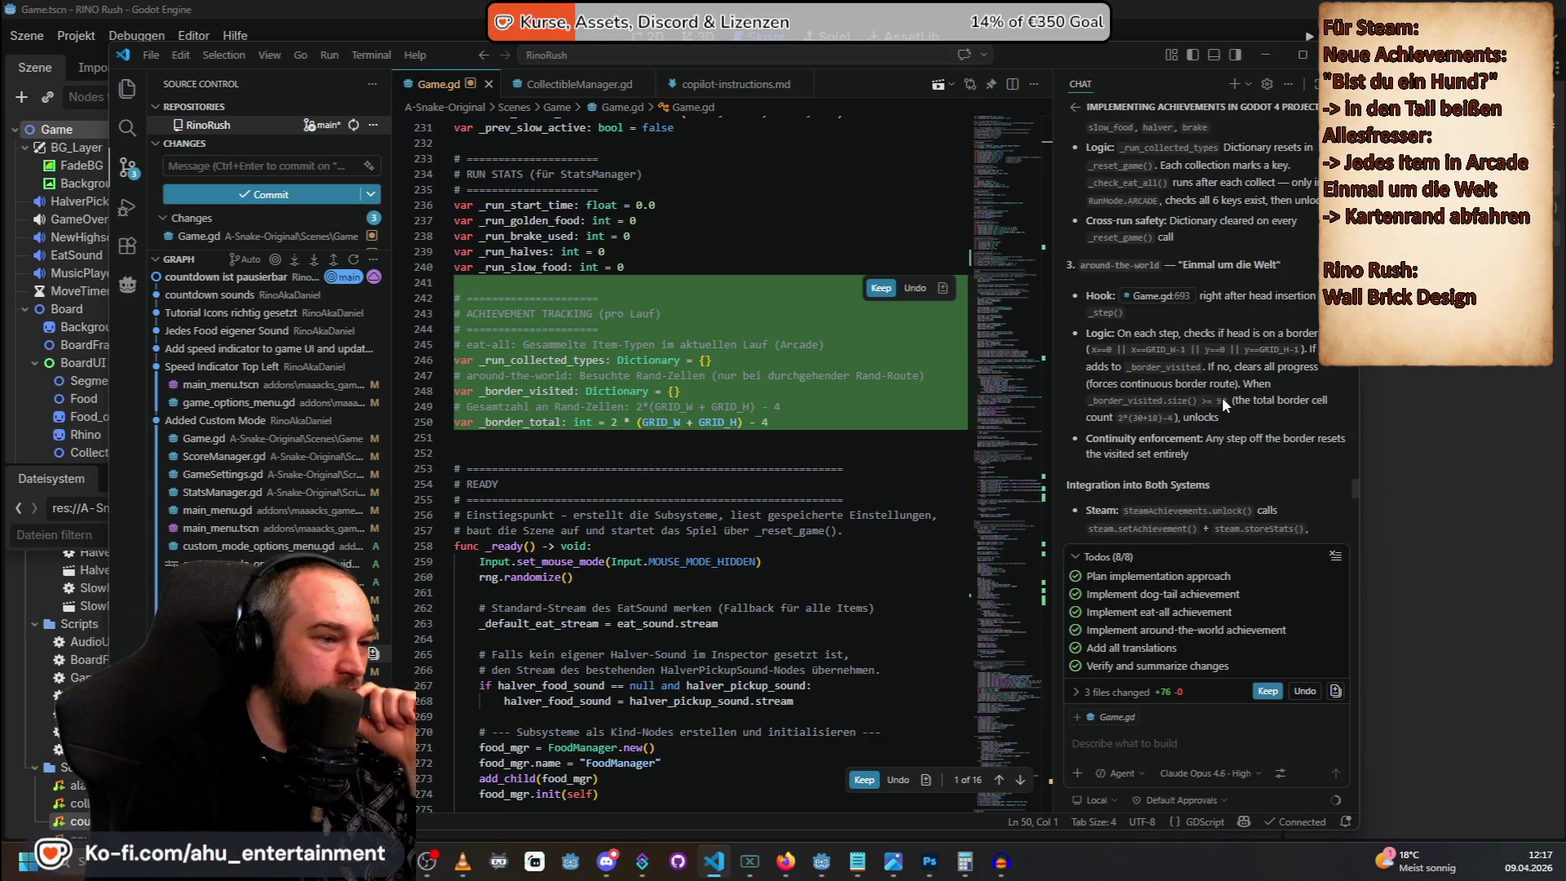
scroll(1176, 268, "down", 10)
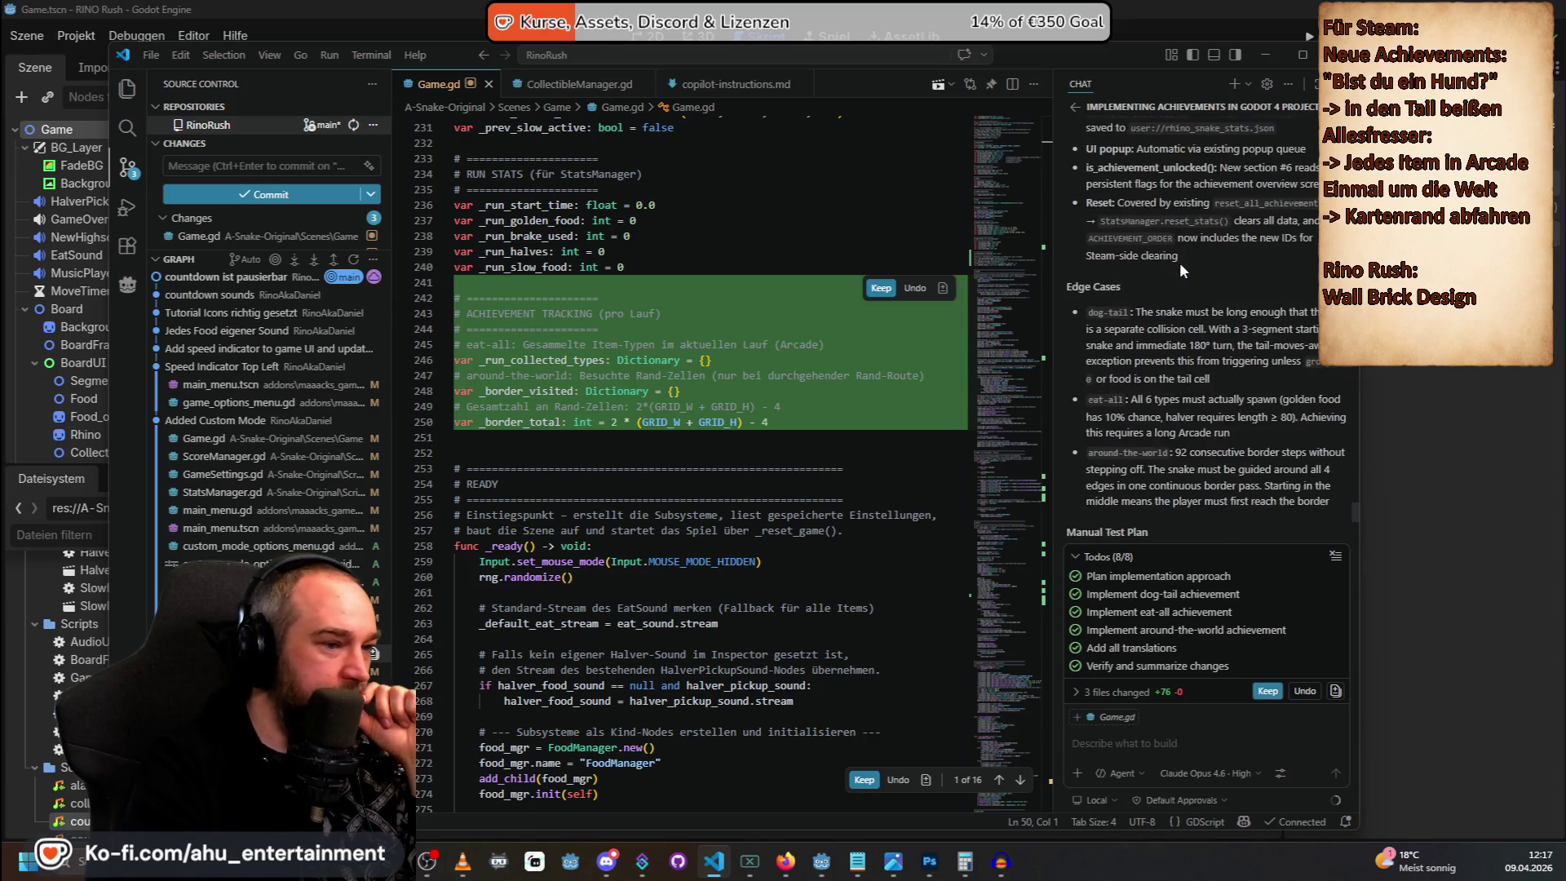
scroll(1179, 262, "down", 8)
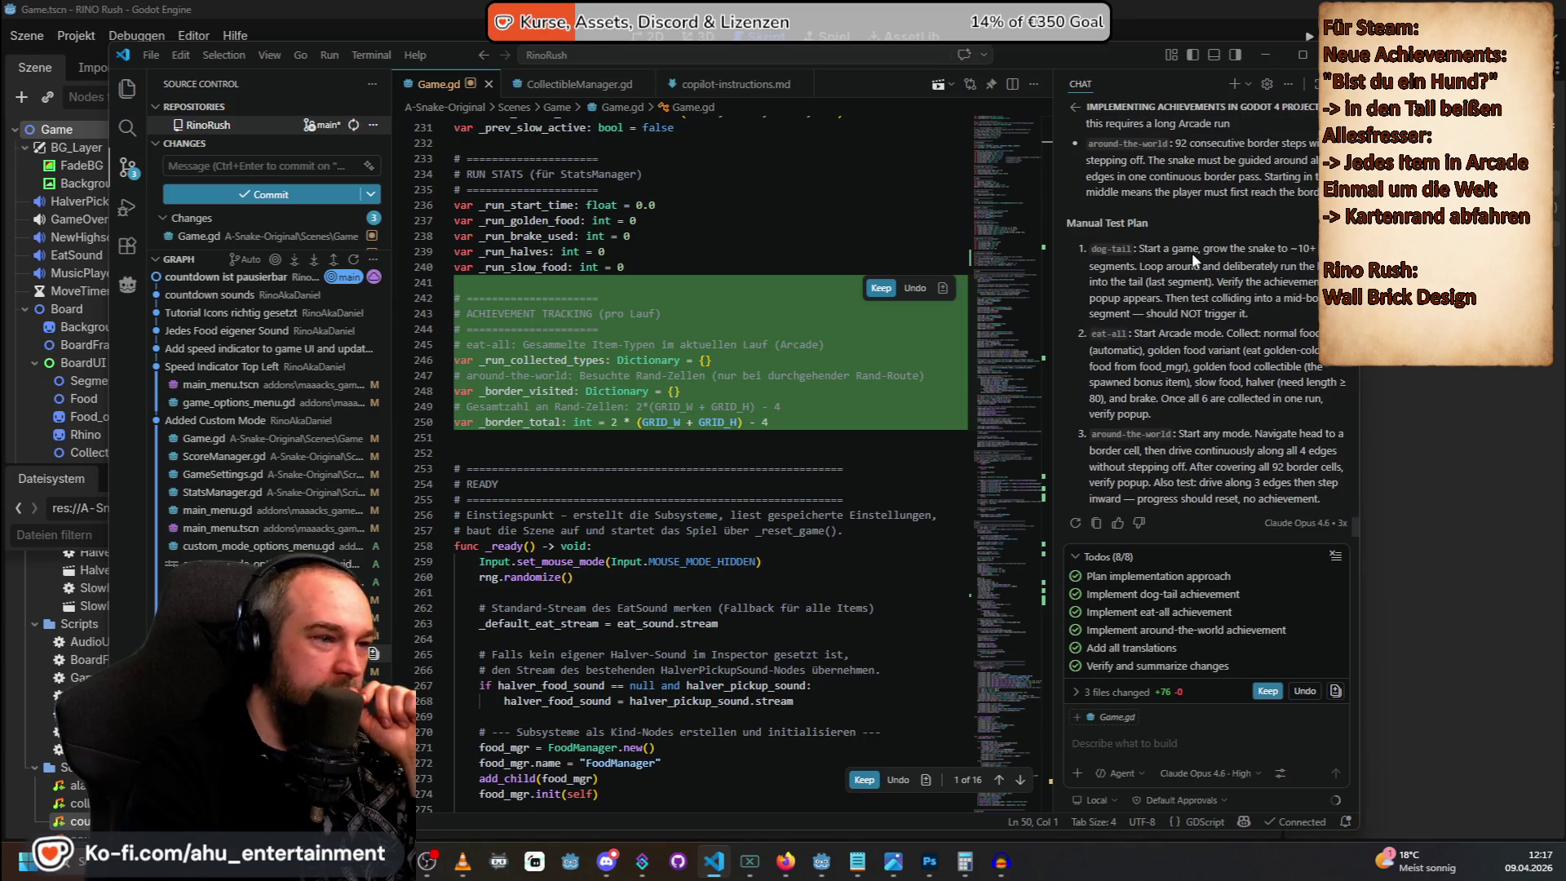
key("alt+Tab")
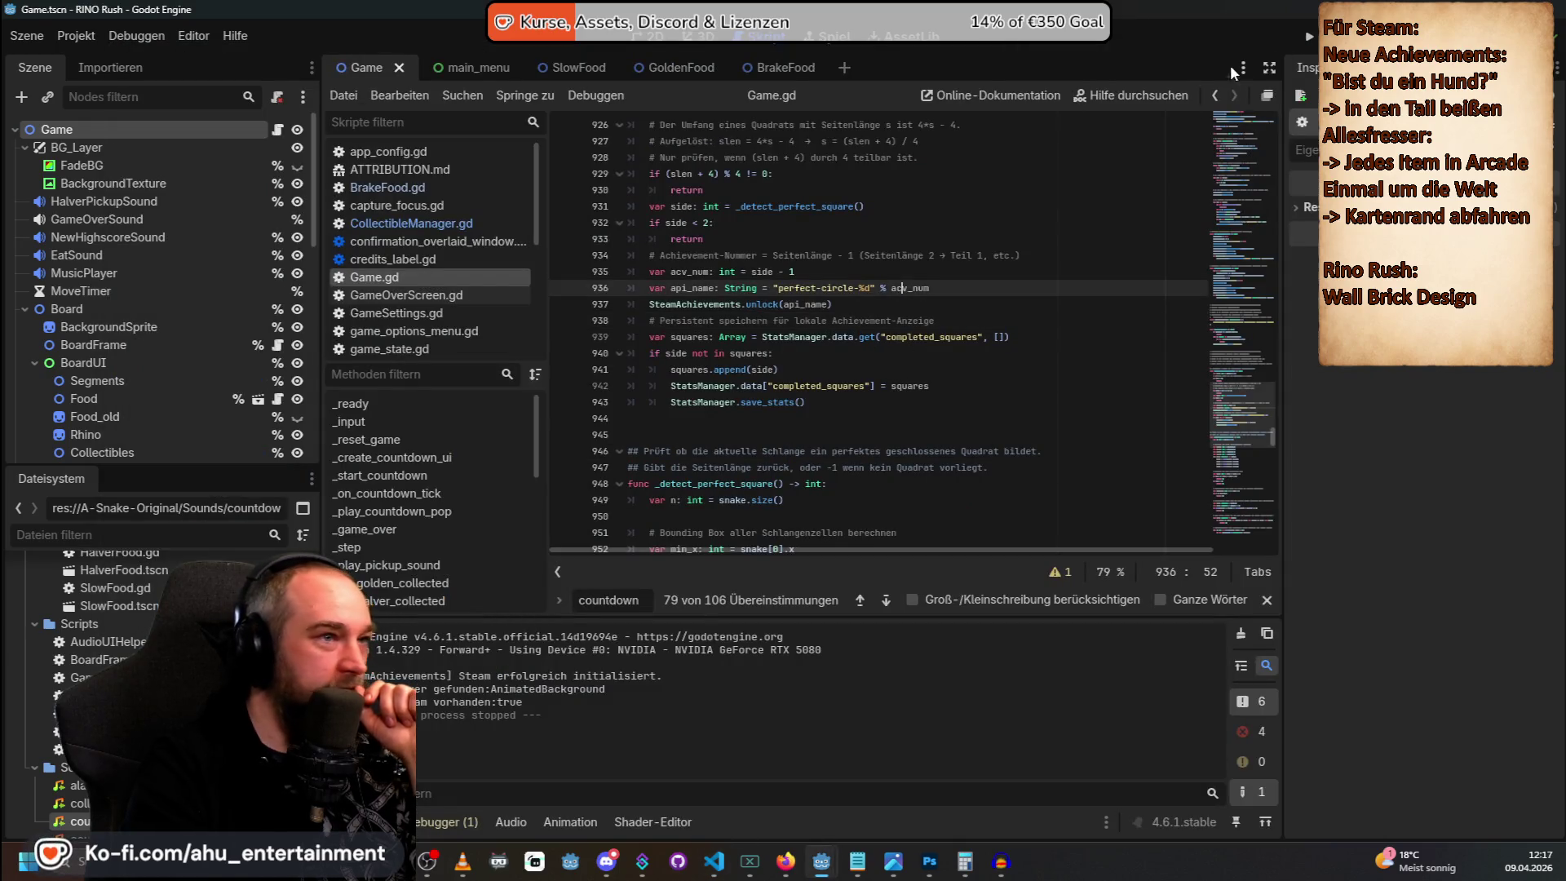
Run Rino Rush from Godot and start a new Arcade game on Mittel speed.
left_click(1307, 34)
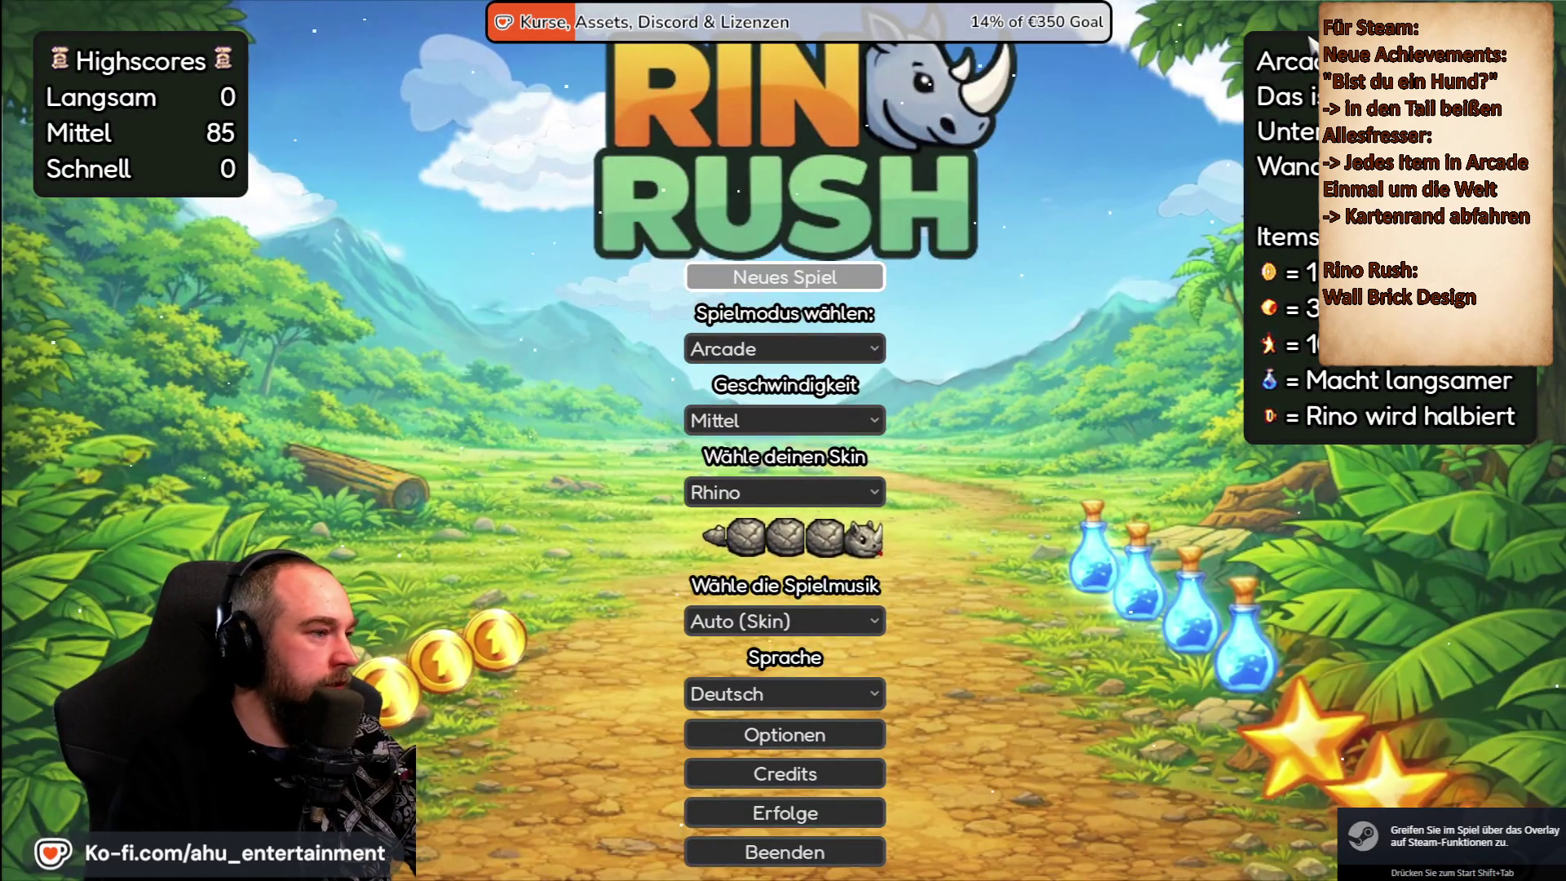
key("Down")
key("Up")
key("Return")
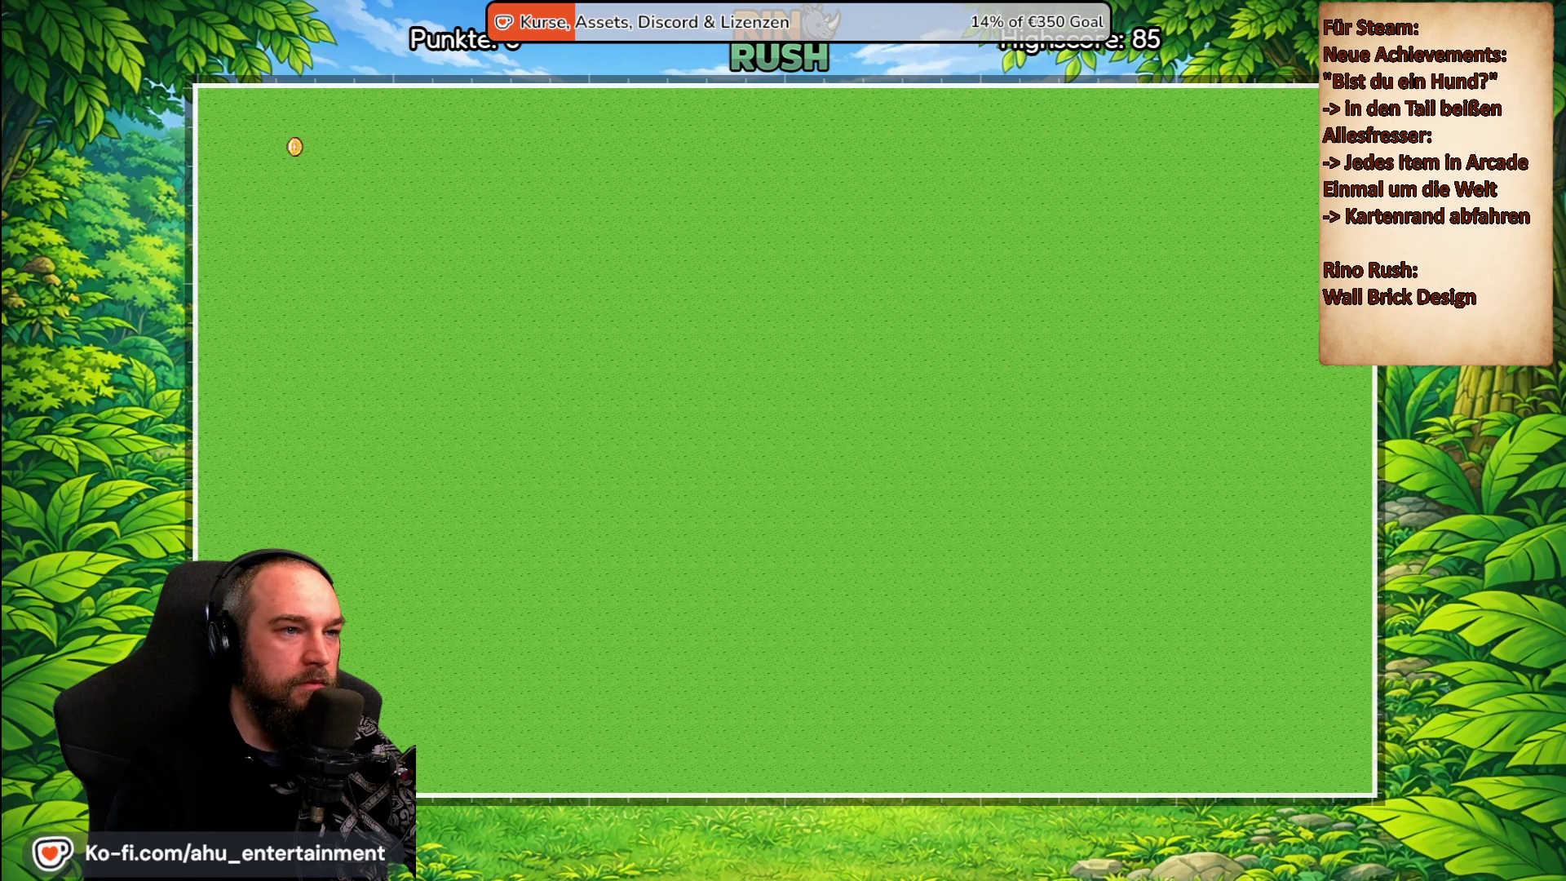
Pause the round and resume it from the pause menu.
key("Escape")
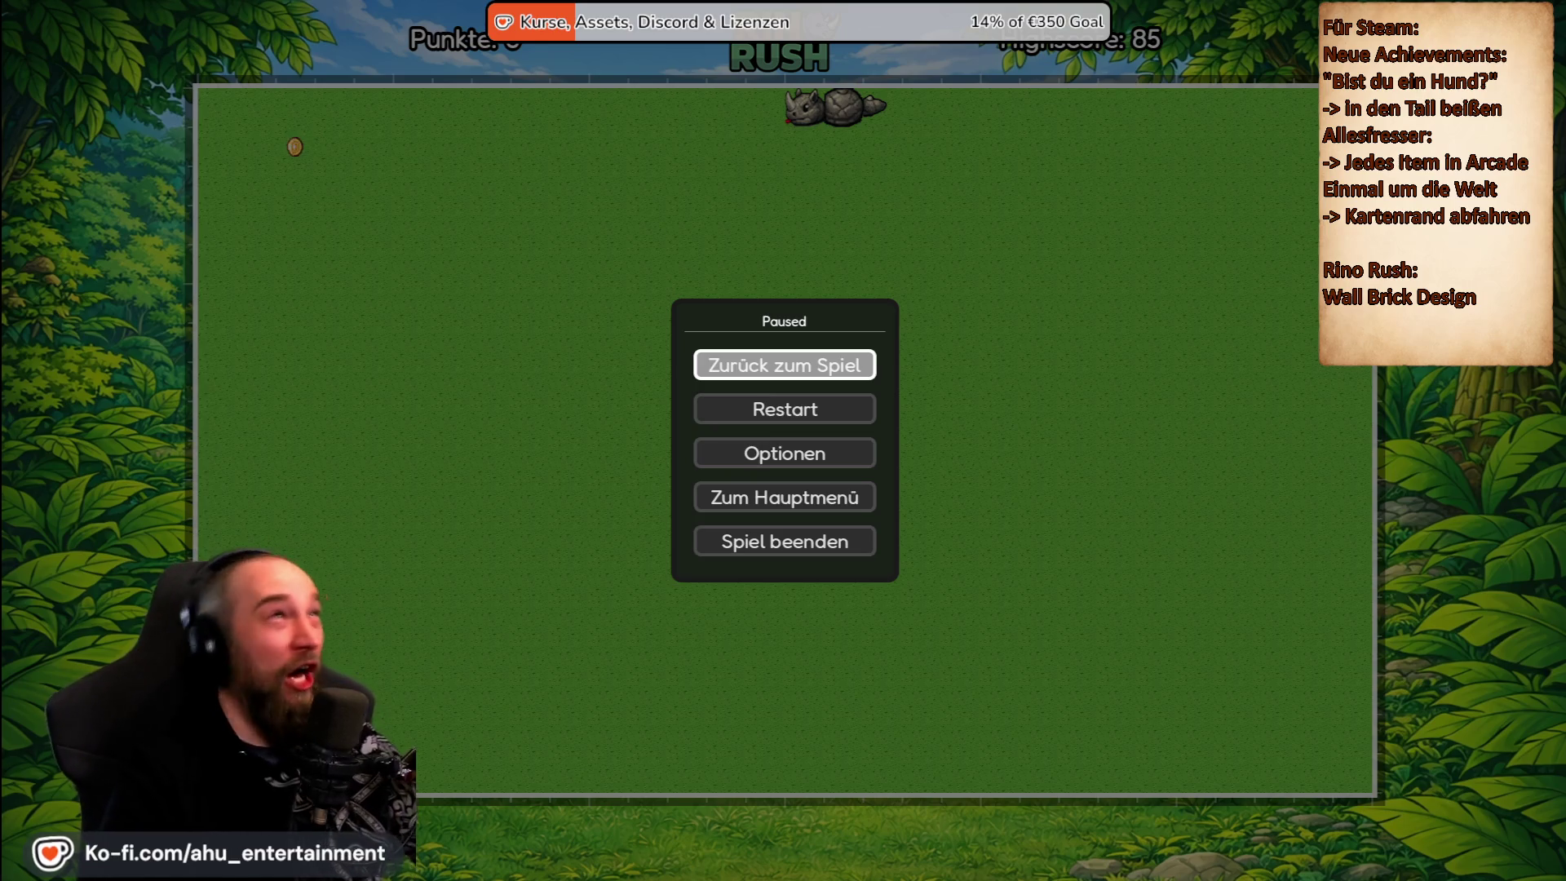
key("Down")
key("Up")
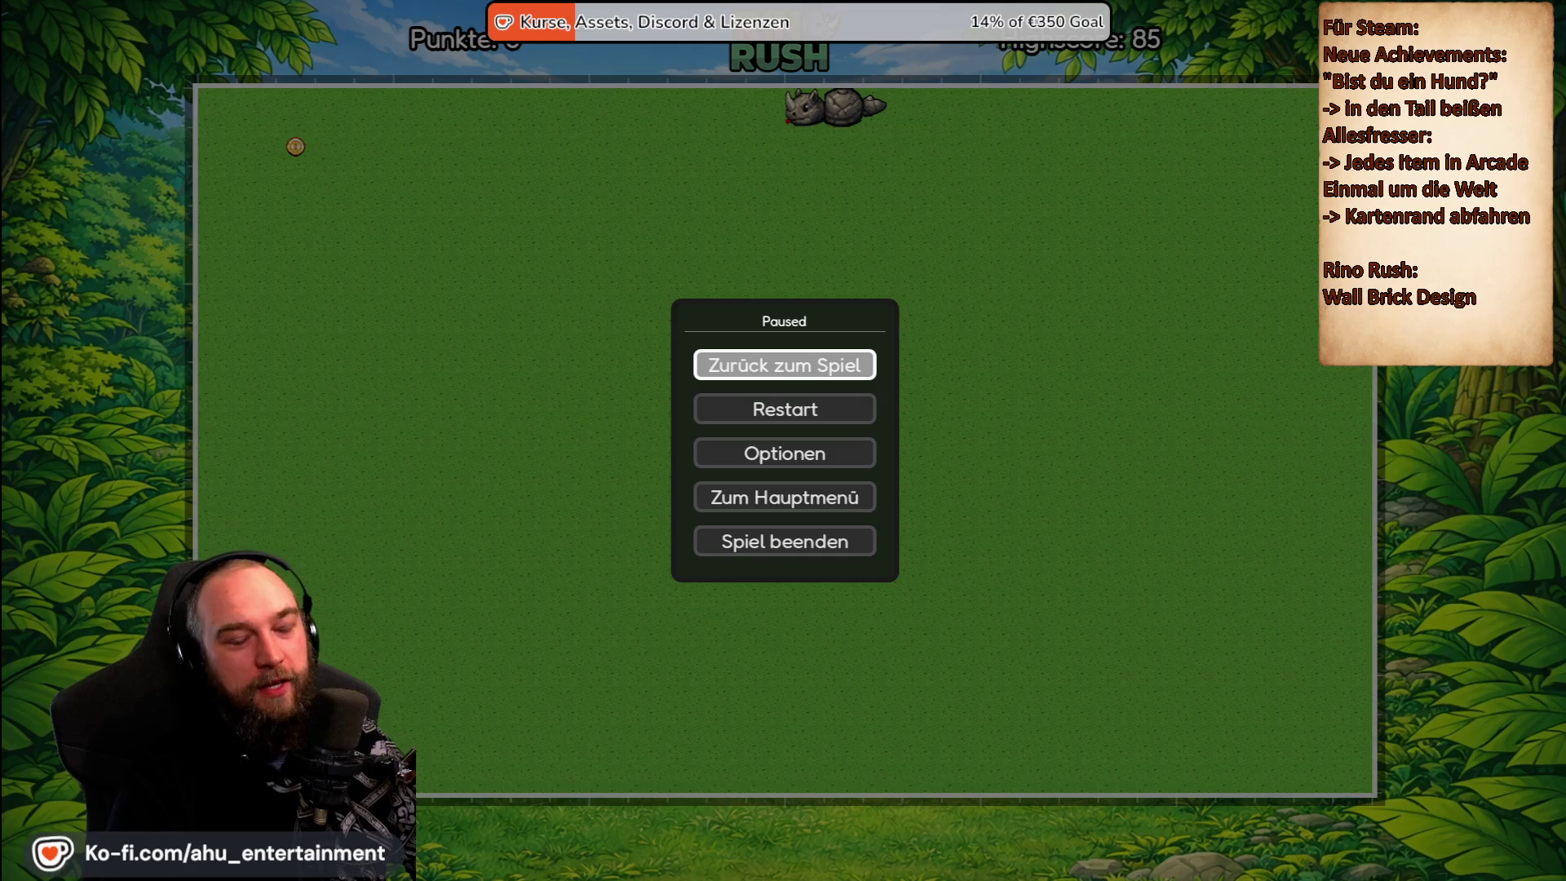
key("Return")
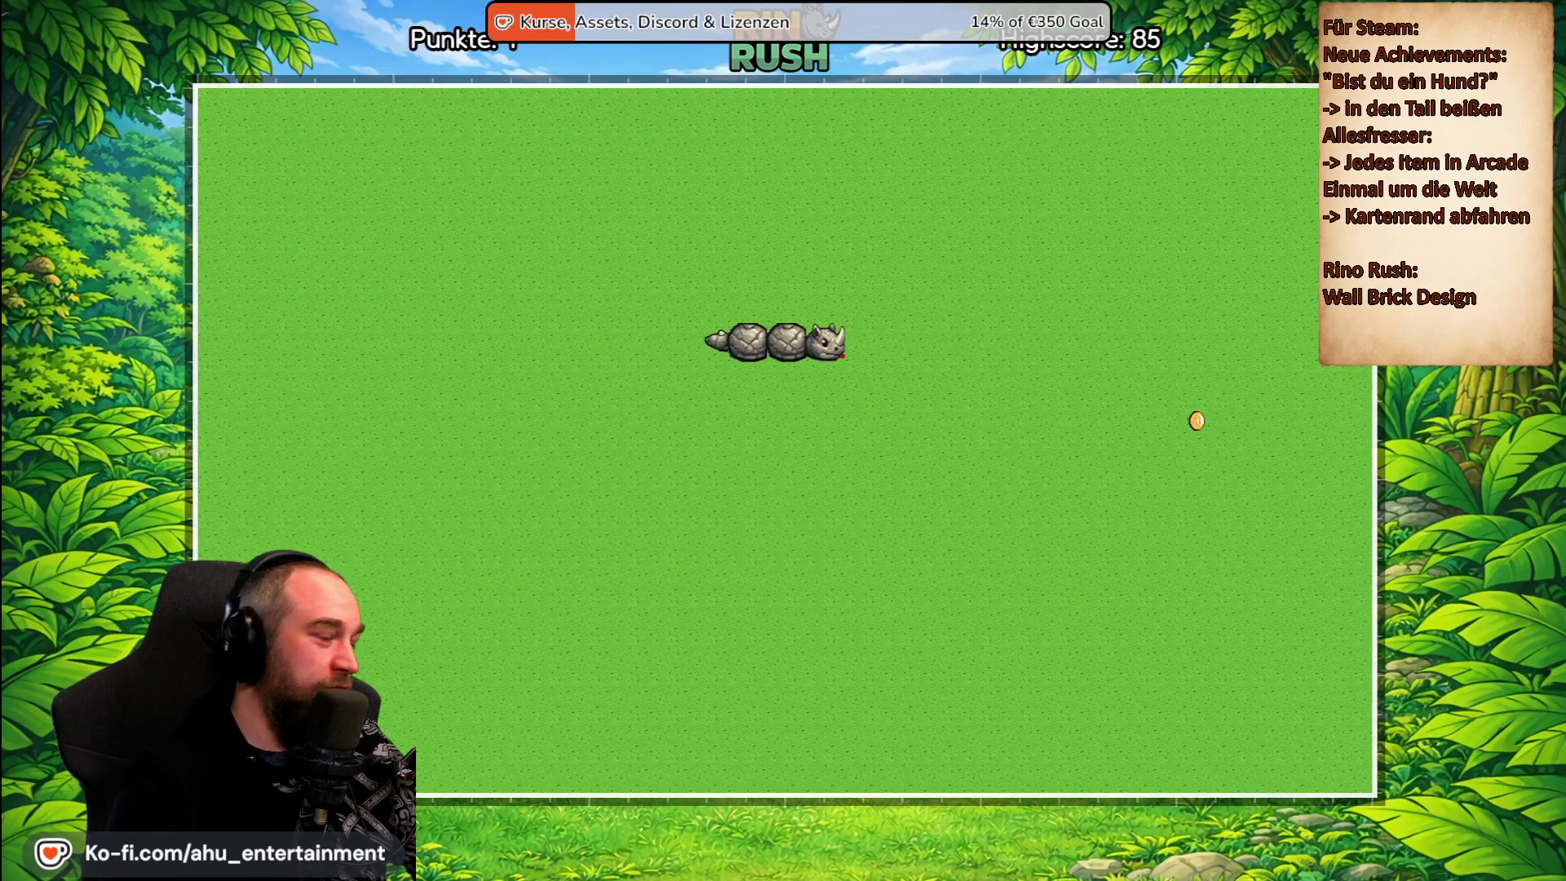
Steer the rhino around the field collecting coins until the round ends at 8 points.
key("Down")
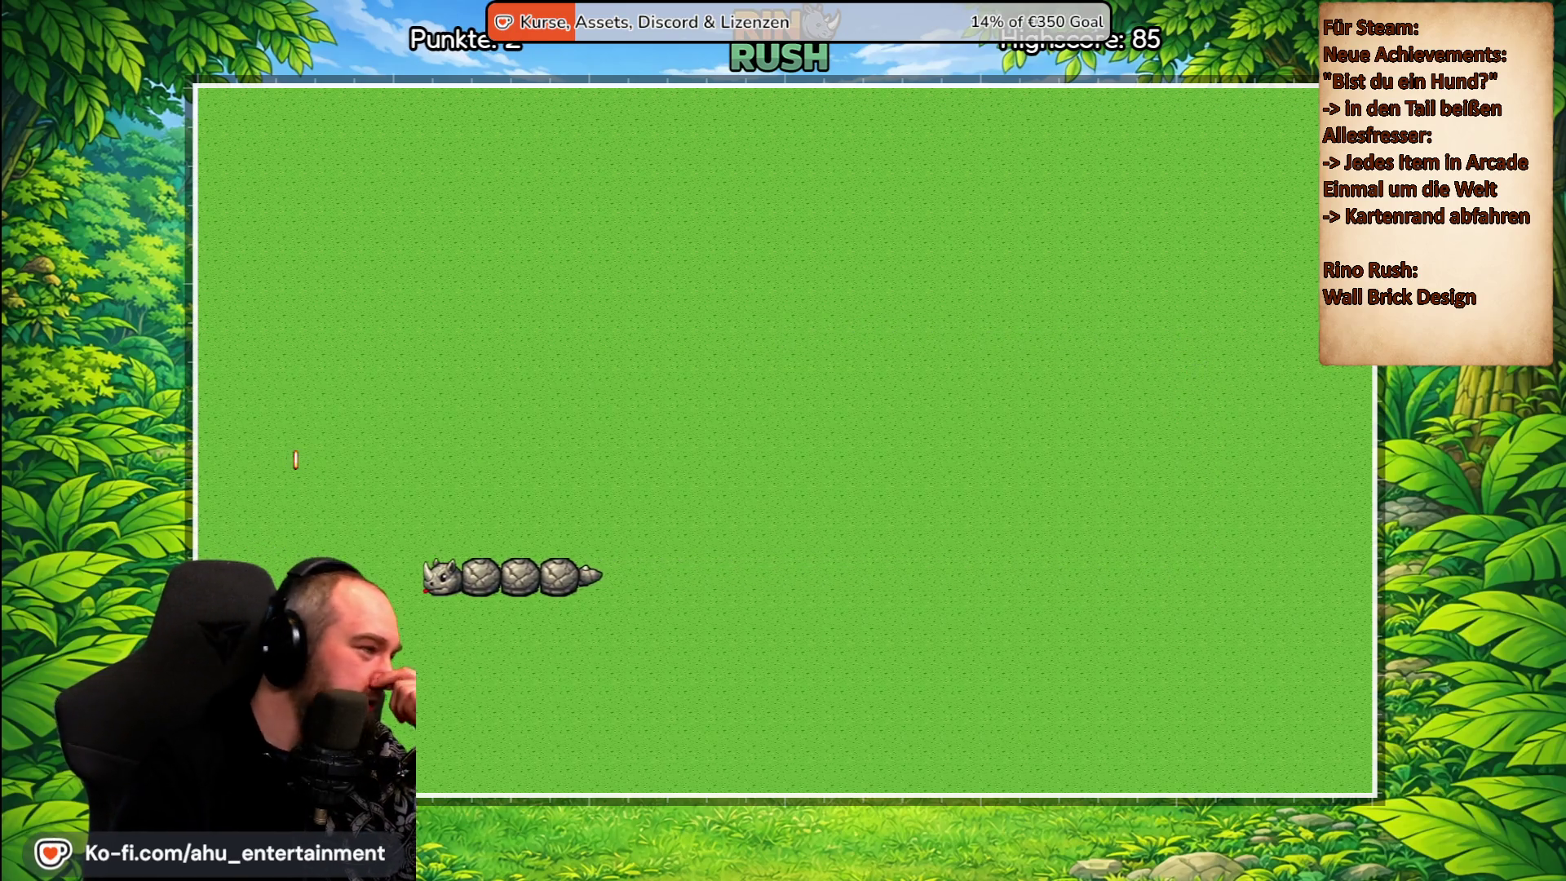
key("Down")
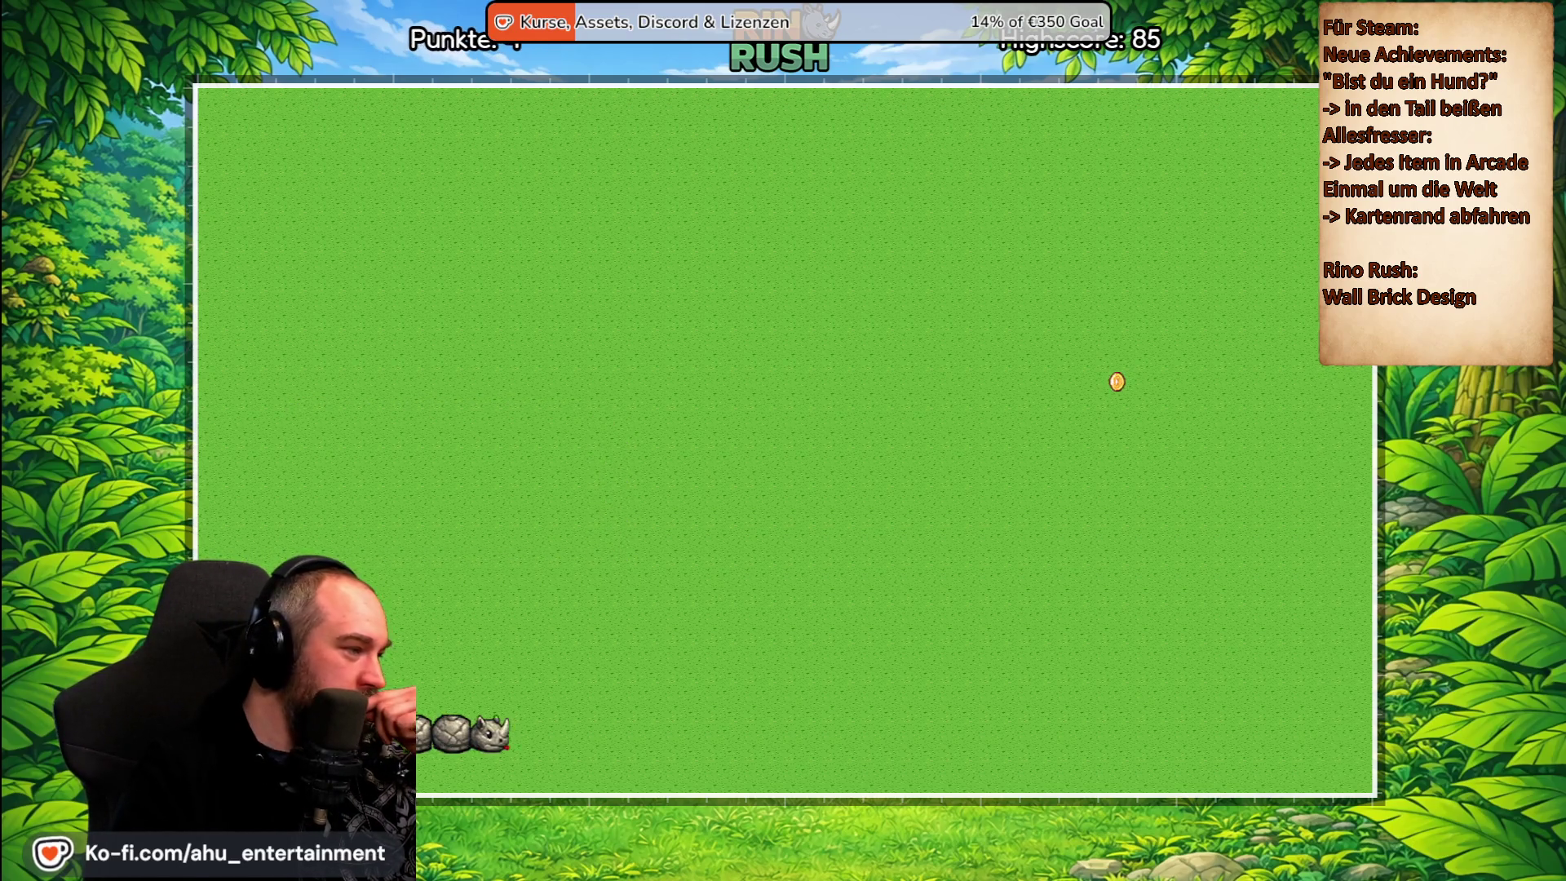
key("Up")
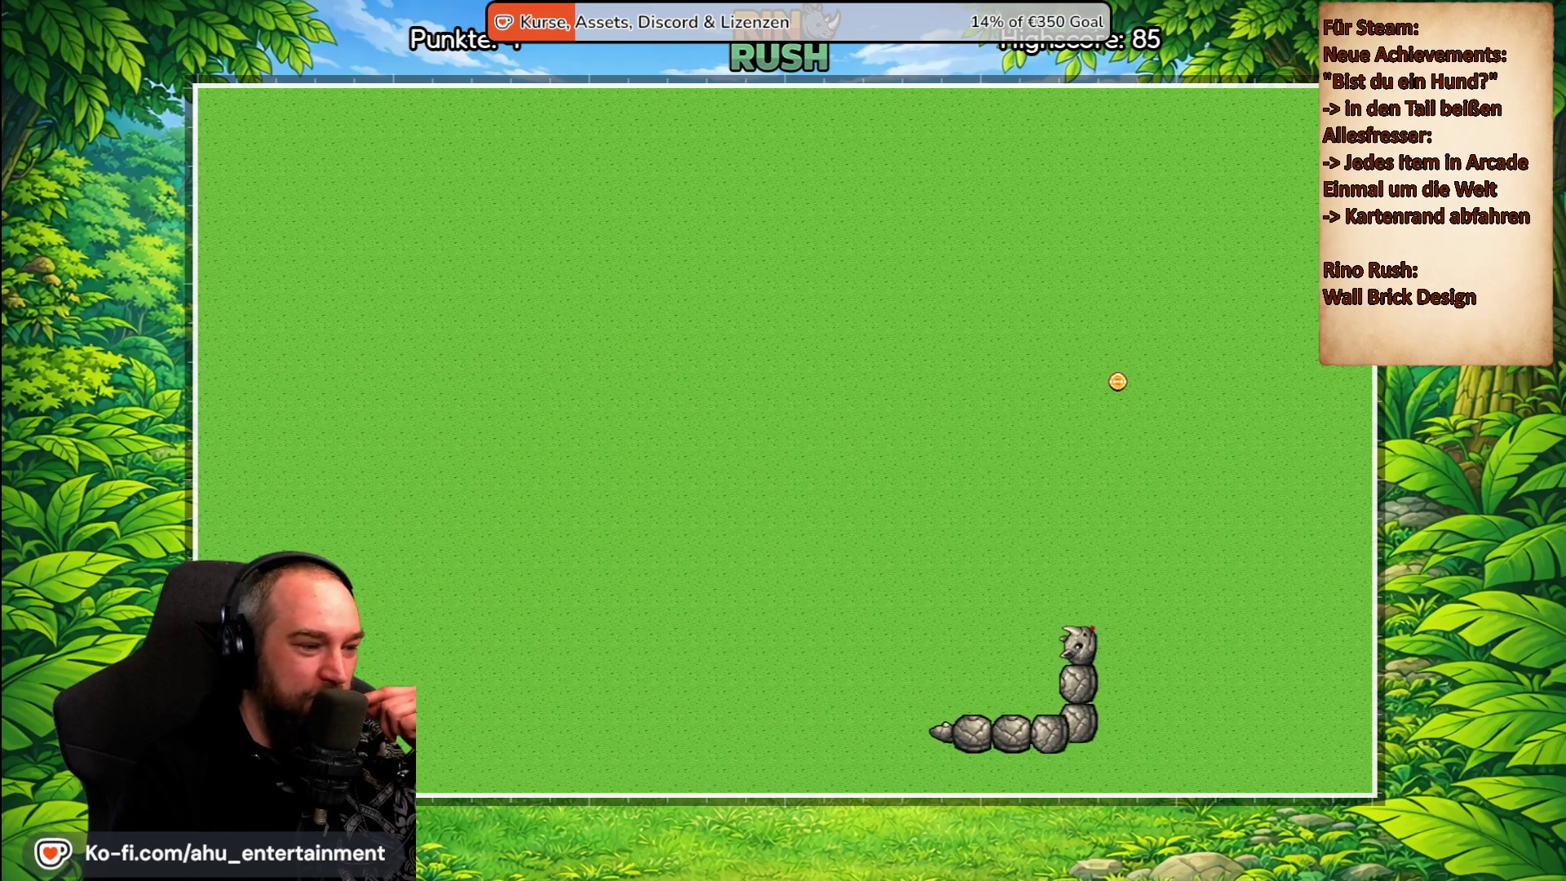
key("Right")
key("Up")
key("Left")
key("Down")
key("Right")
key("Up")
key("Left")
key("Down")
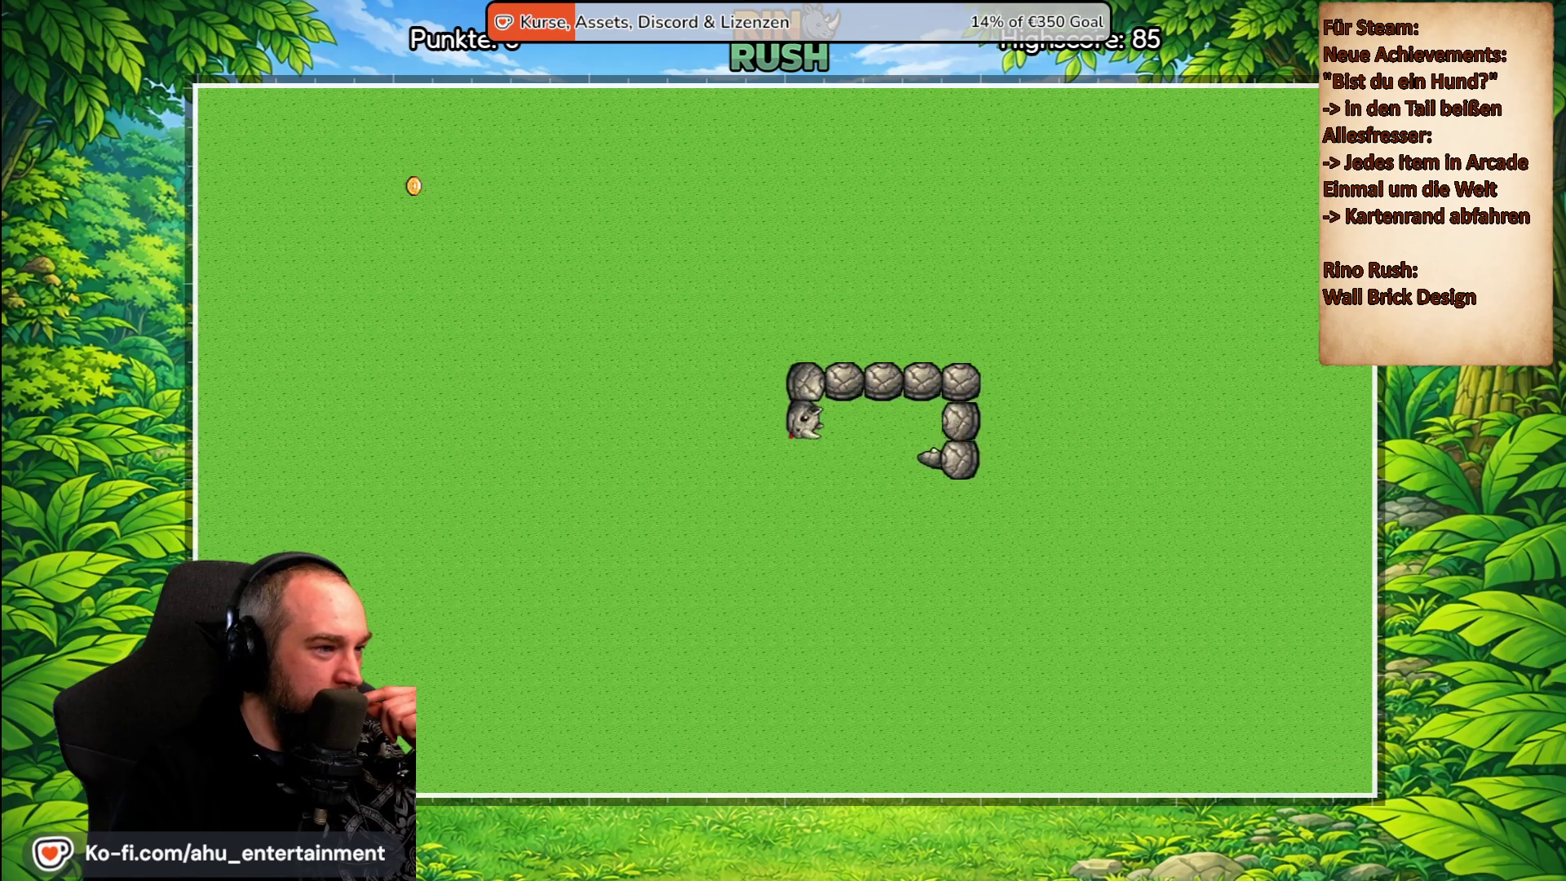
key("Right")
key("Up")
key("Left")
key("Up")
key("Left")
key("Down")
key("Right")
key("Up")
key("Left")
key("Down")
key("Right")
key("Up")
key("Left")
key("Down")
key("Right")
key("Up")
key("Left")
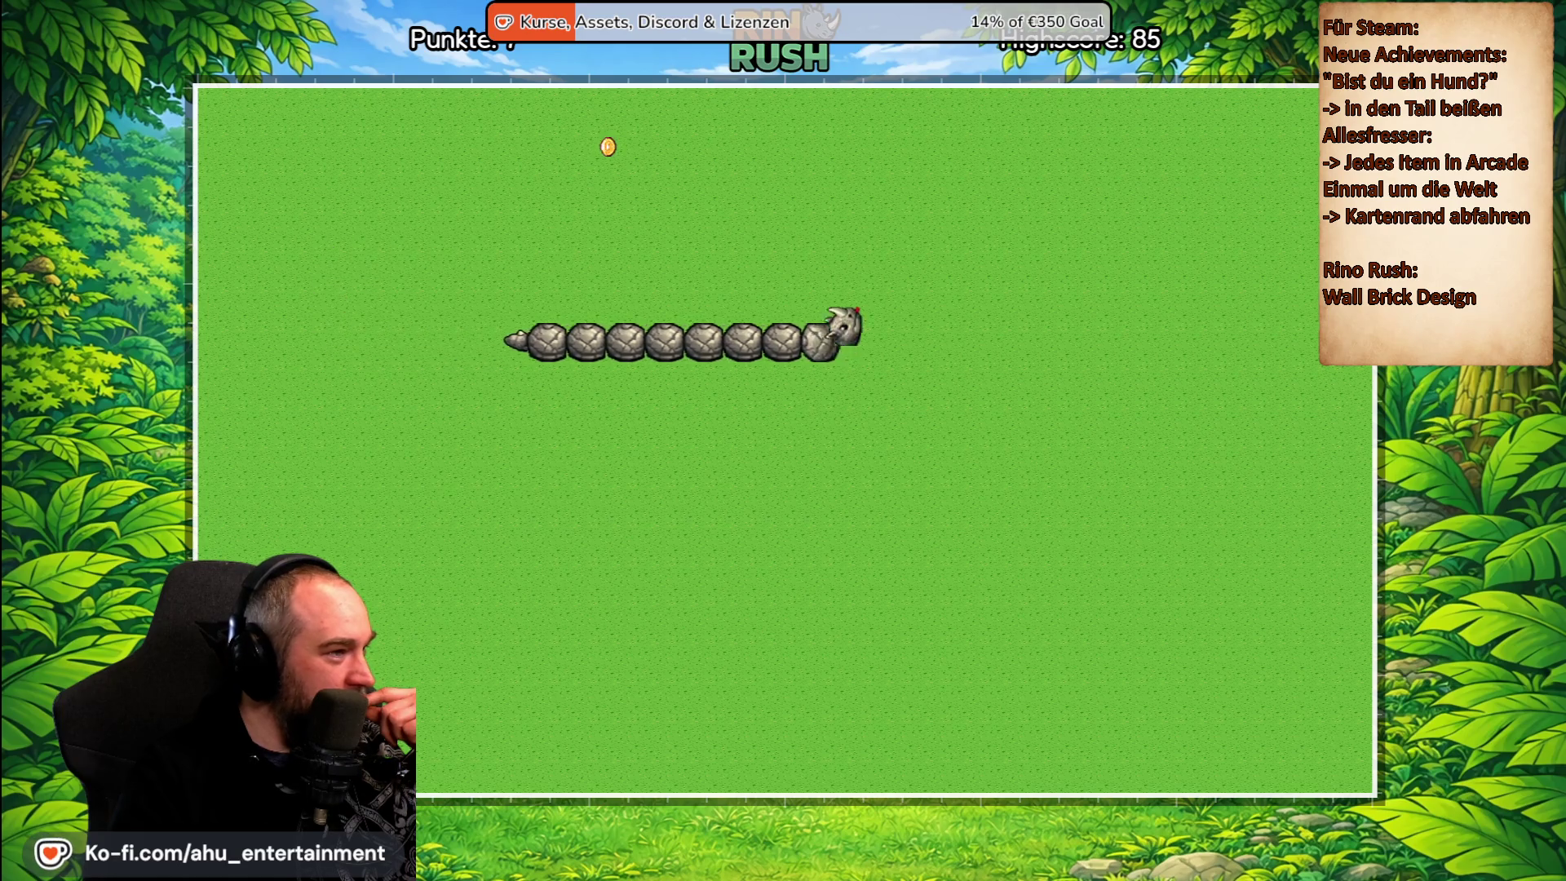
key("Down")
key("Right")
key("Up")
key("Left")
key("Down")
key("Right")
key("Up")
key("Left")
key("Down")
key("Right")
key("Up")
key("Left")
key("Down")
key("Right")
key("Up")
key("Left")
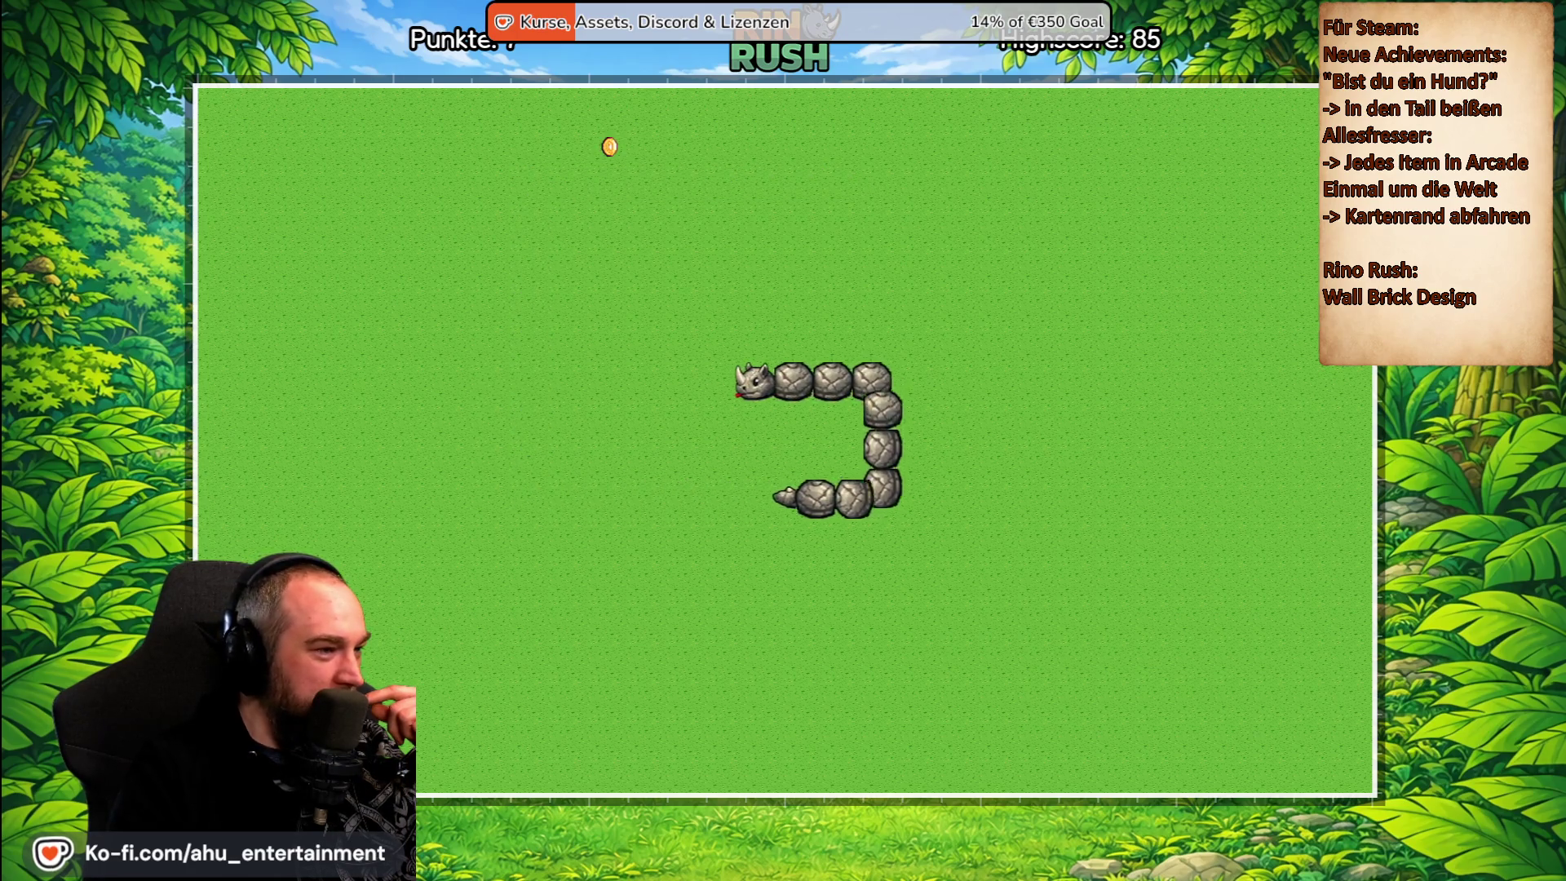
key("Down")
key("Right")
key("Up")
key("Left")
key("Down")
key("Right")
key("Up")
key("Left")
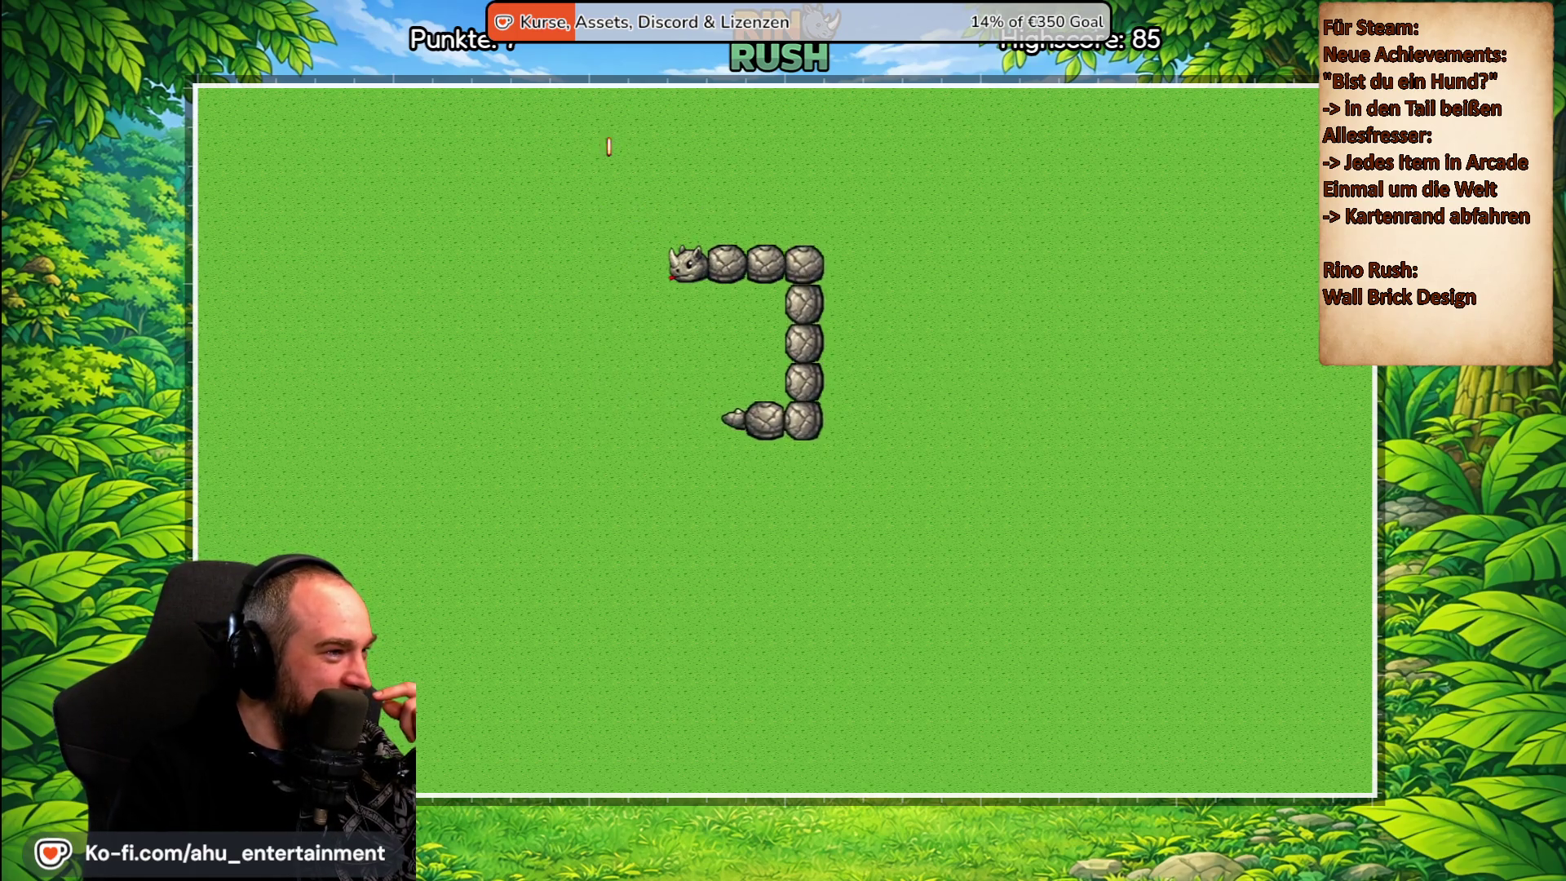
key("Down")
key("Right")
key("Up")
key("Left")
key("Down")
key("Right")
key("Up")
key("Left")
key("Down")
key("Right")
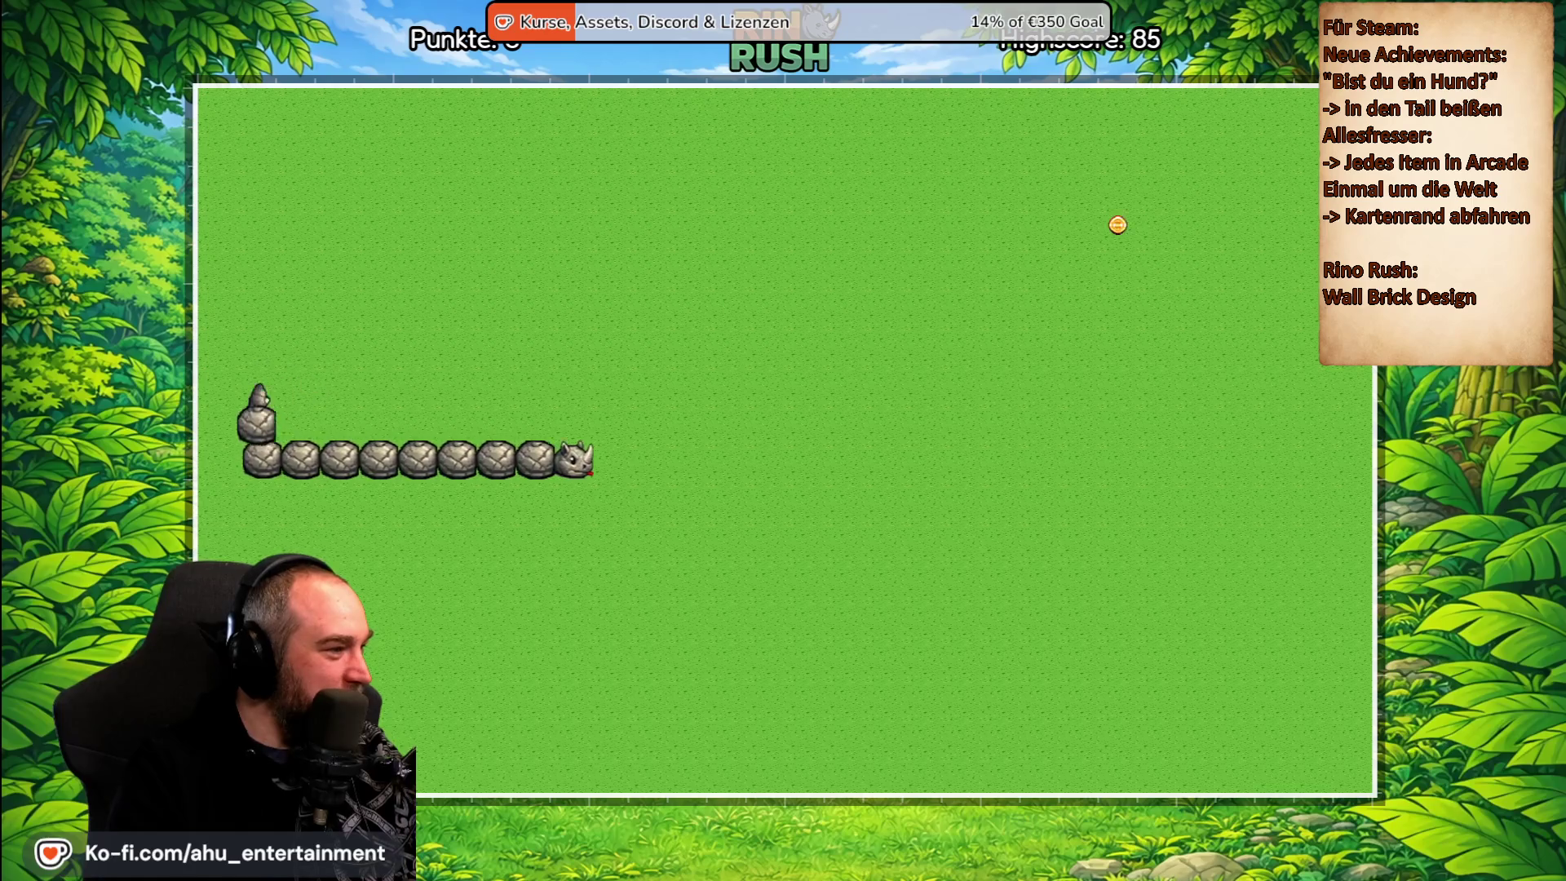
key("Up")
key("Left")
key("Down")
key("Right")
key("Up")
key("Left")
key("Down")
key("Right")
key("Up")
key("Left")
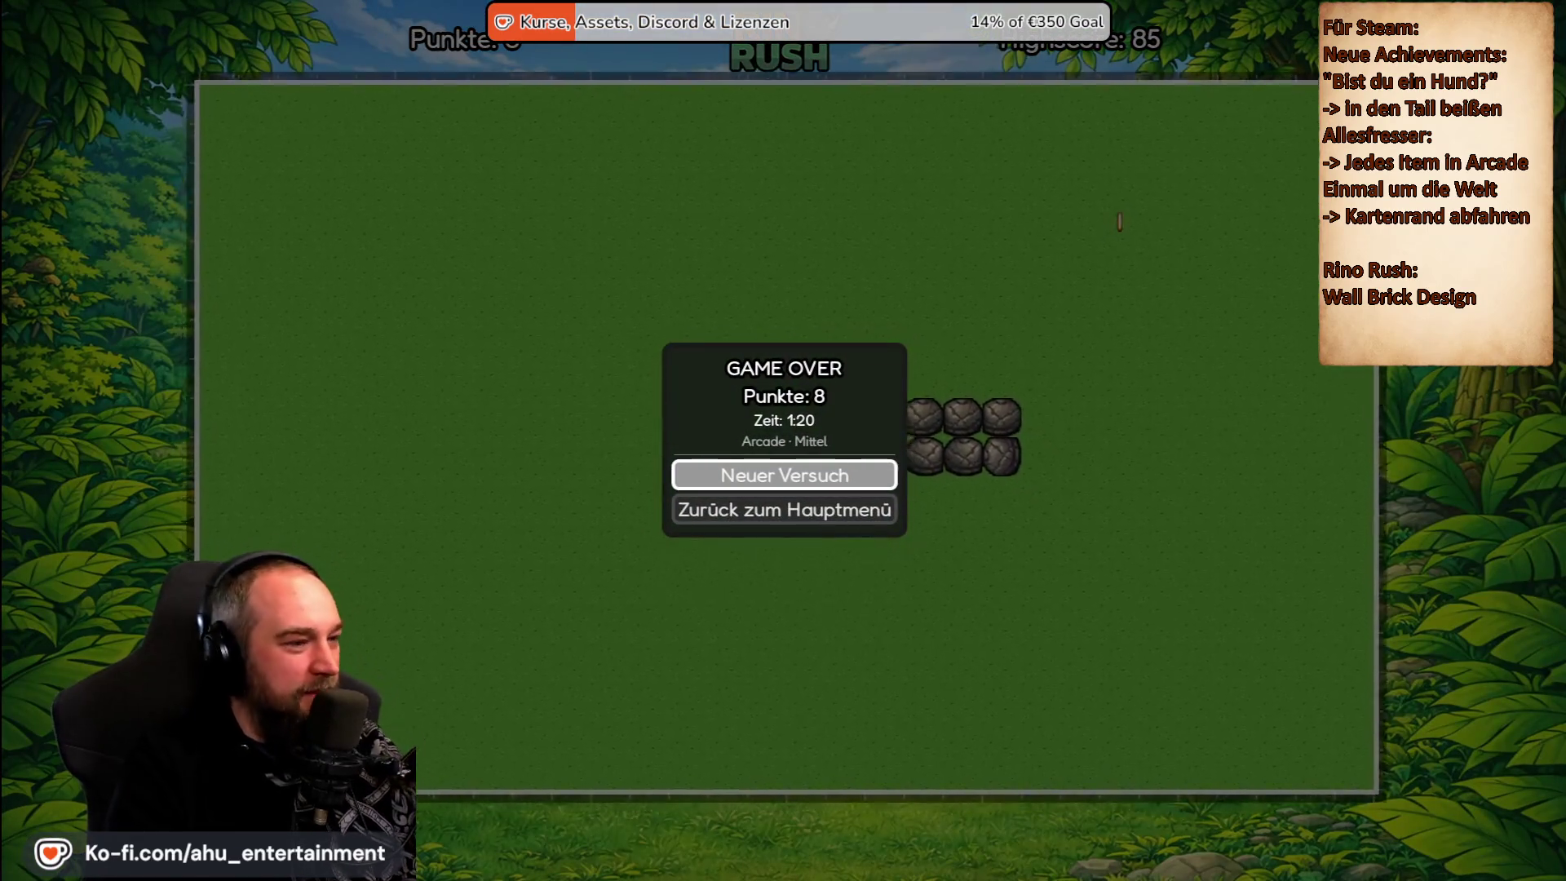
Return to the main menu, set Geschwindigkeit to Langsam, and start a new game.
key("Down")
key("Return")
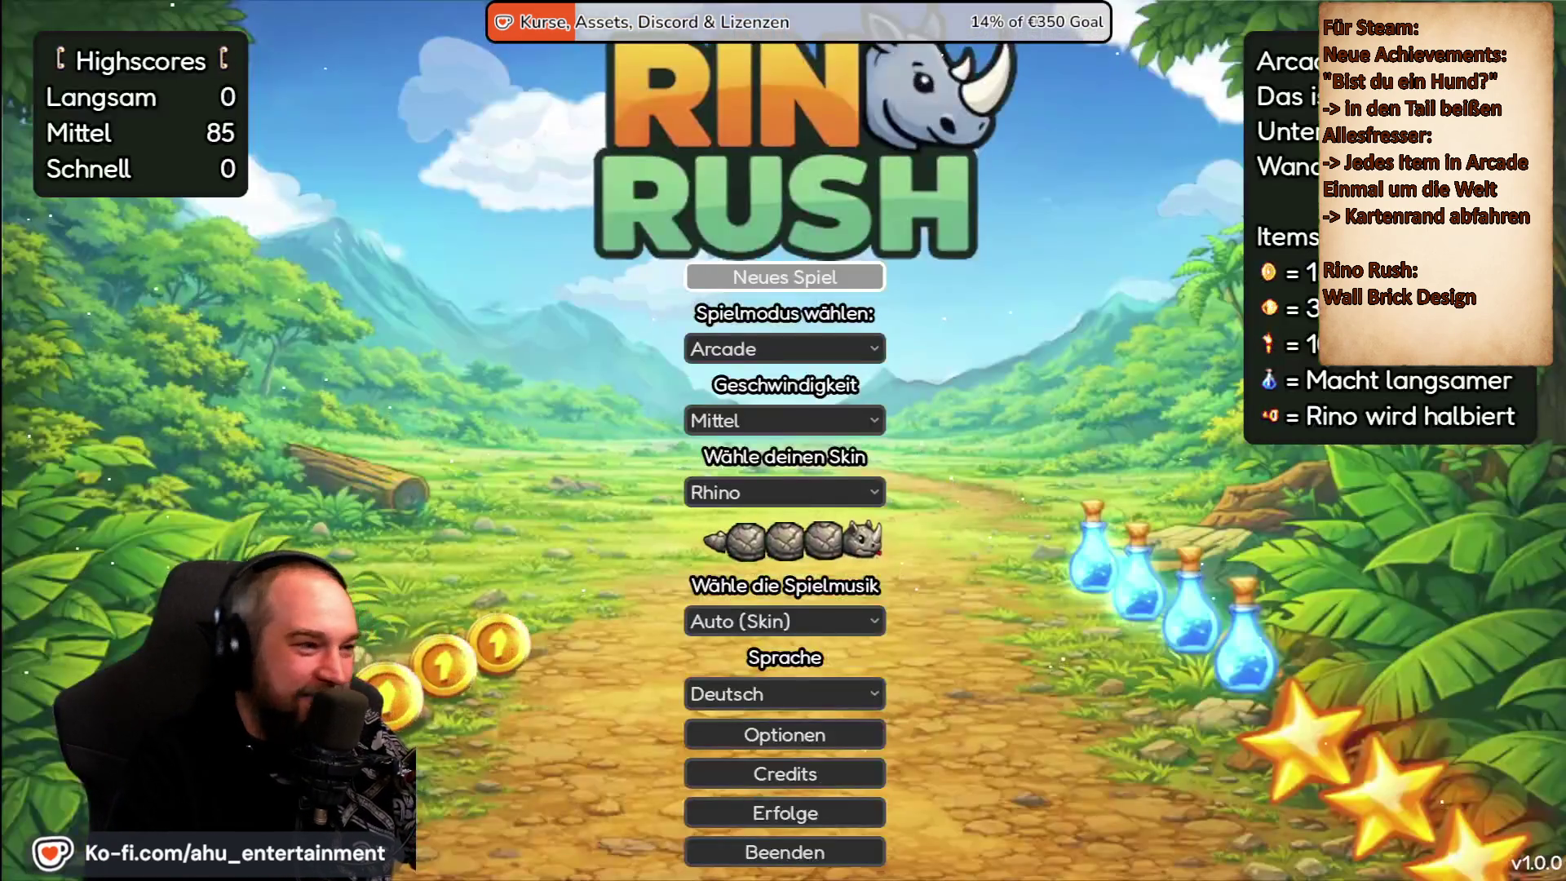
key("Down")
key("Return")
key("Up")
key("Return")
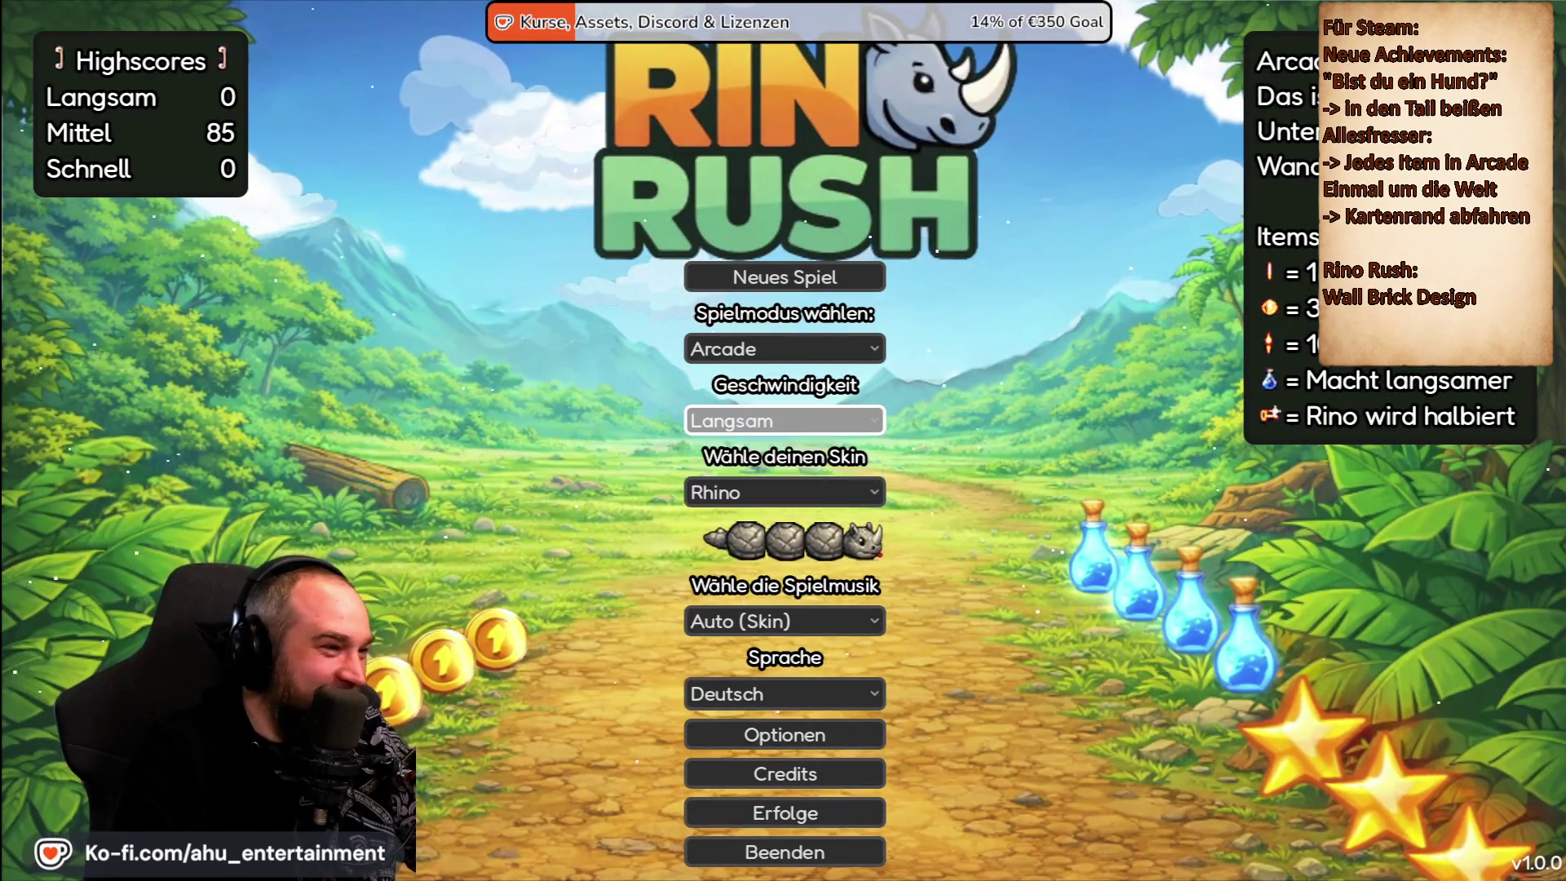
key("Up")
key("Up")
key("Return")
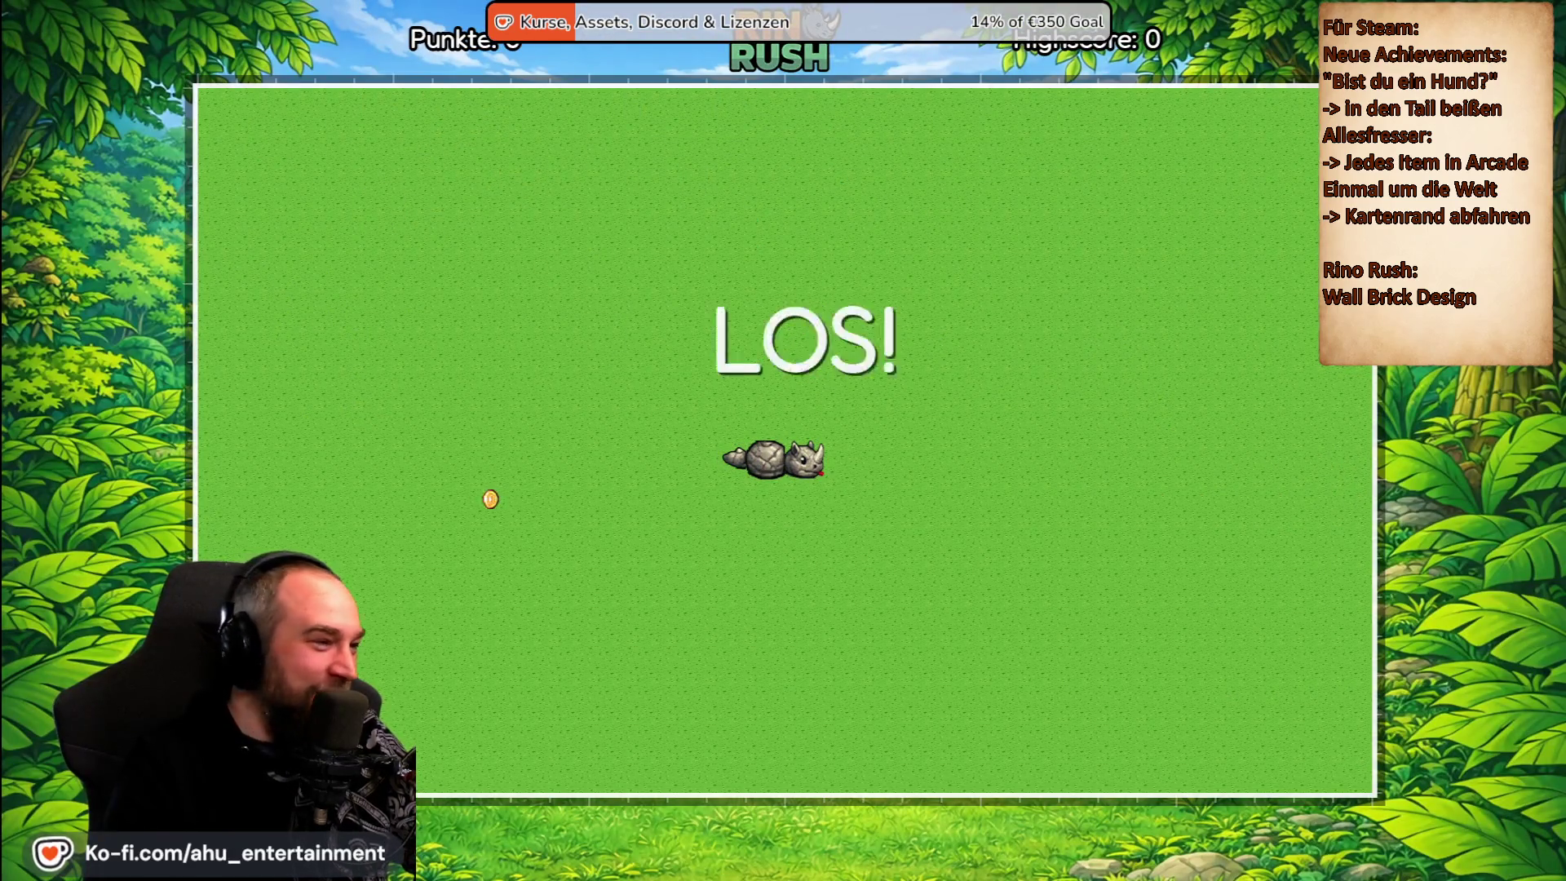
Steer the rhino onto coins until game over with a new highscore of 12.
key("Down")
key("Left")
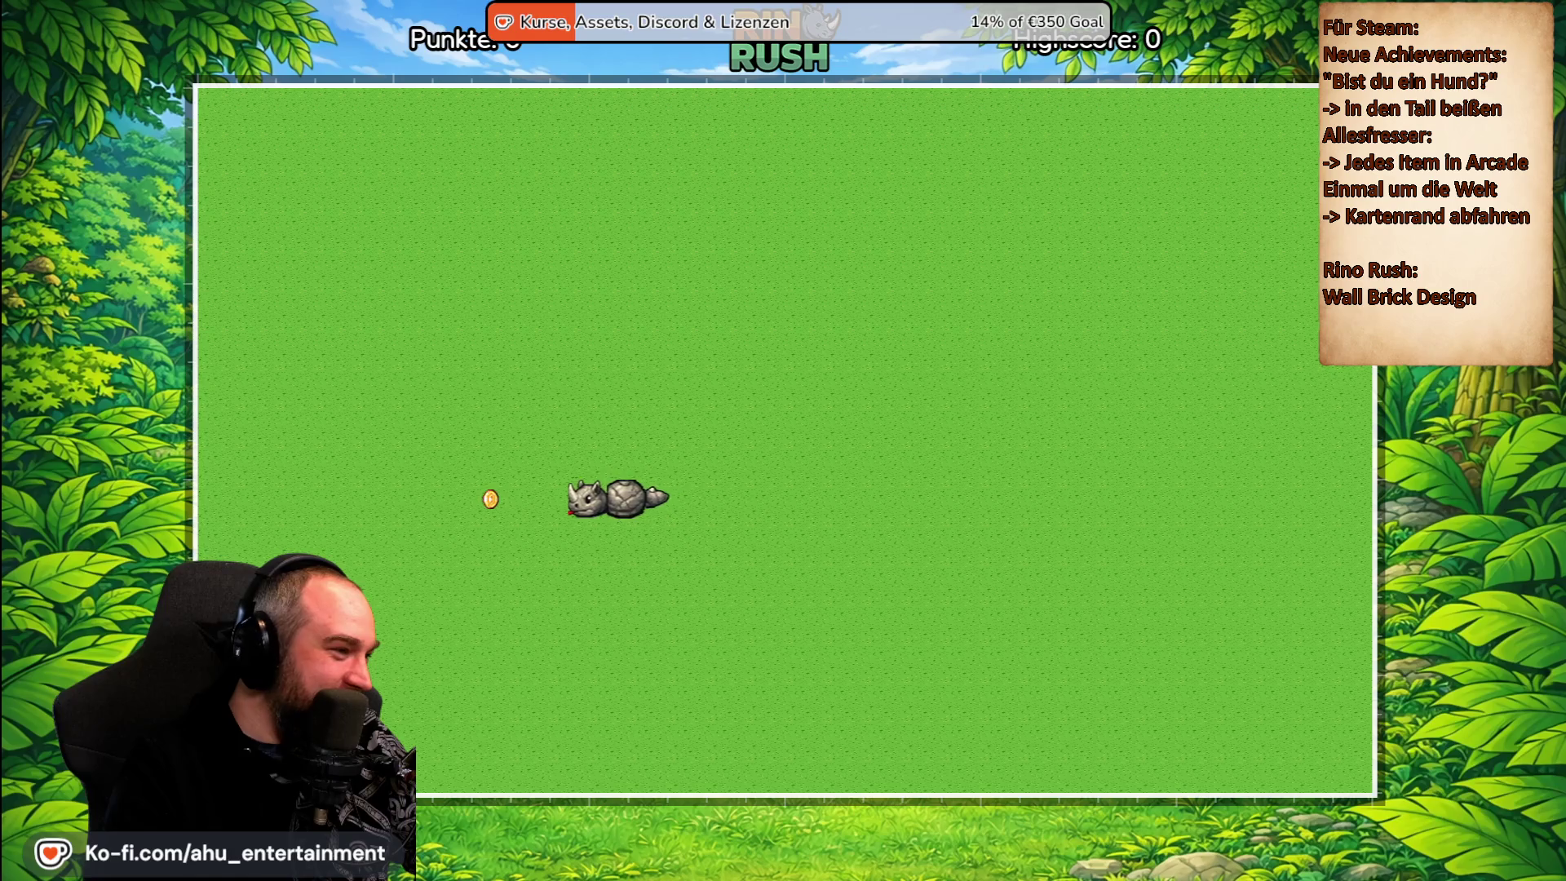
key("Right")
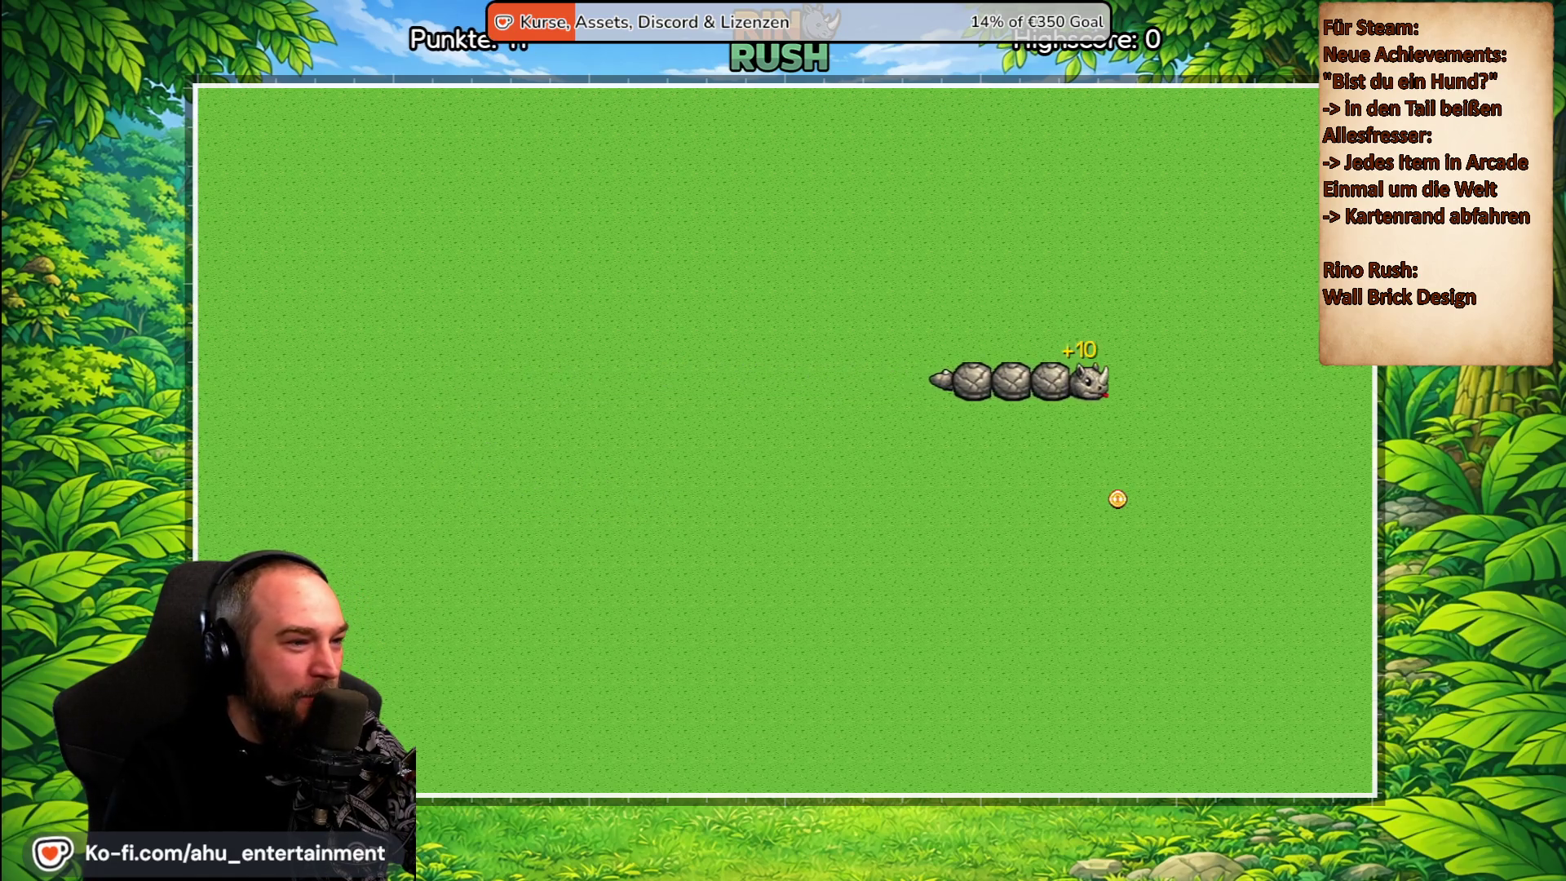
key("Down")
key("Left")
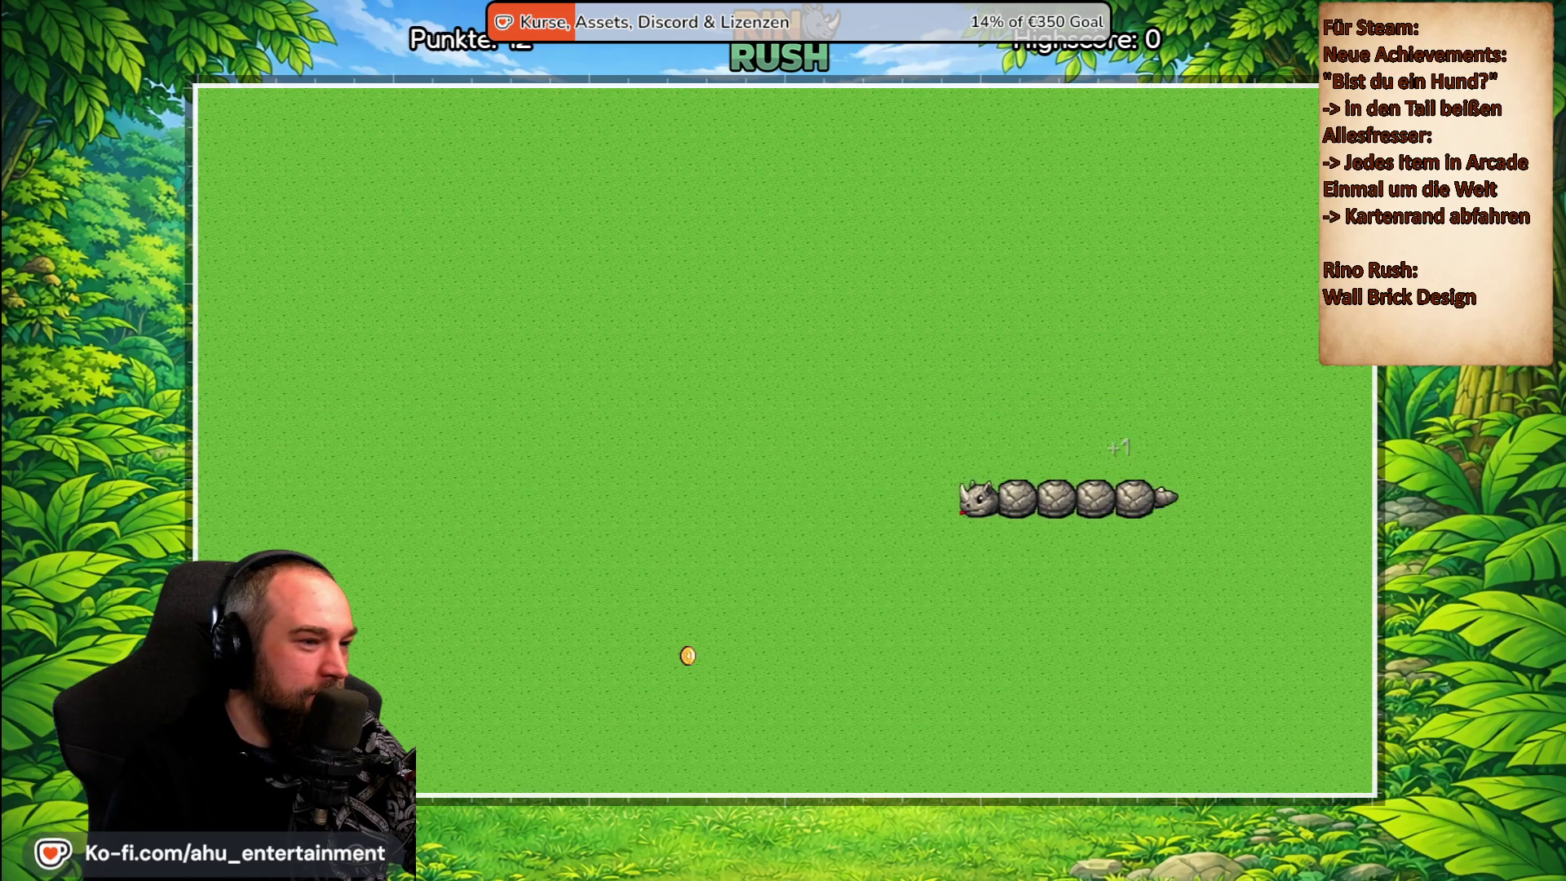
key("Up")
key("Right")
key("Down")
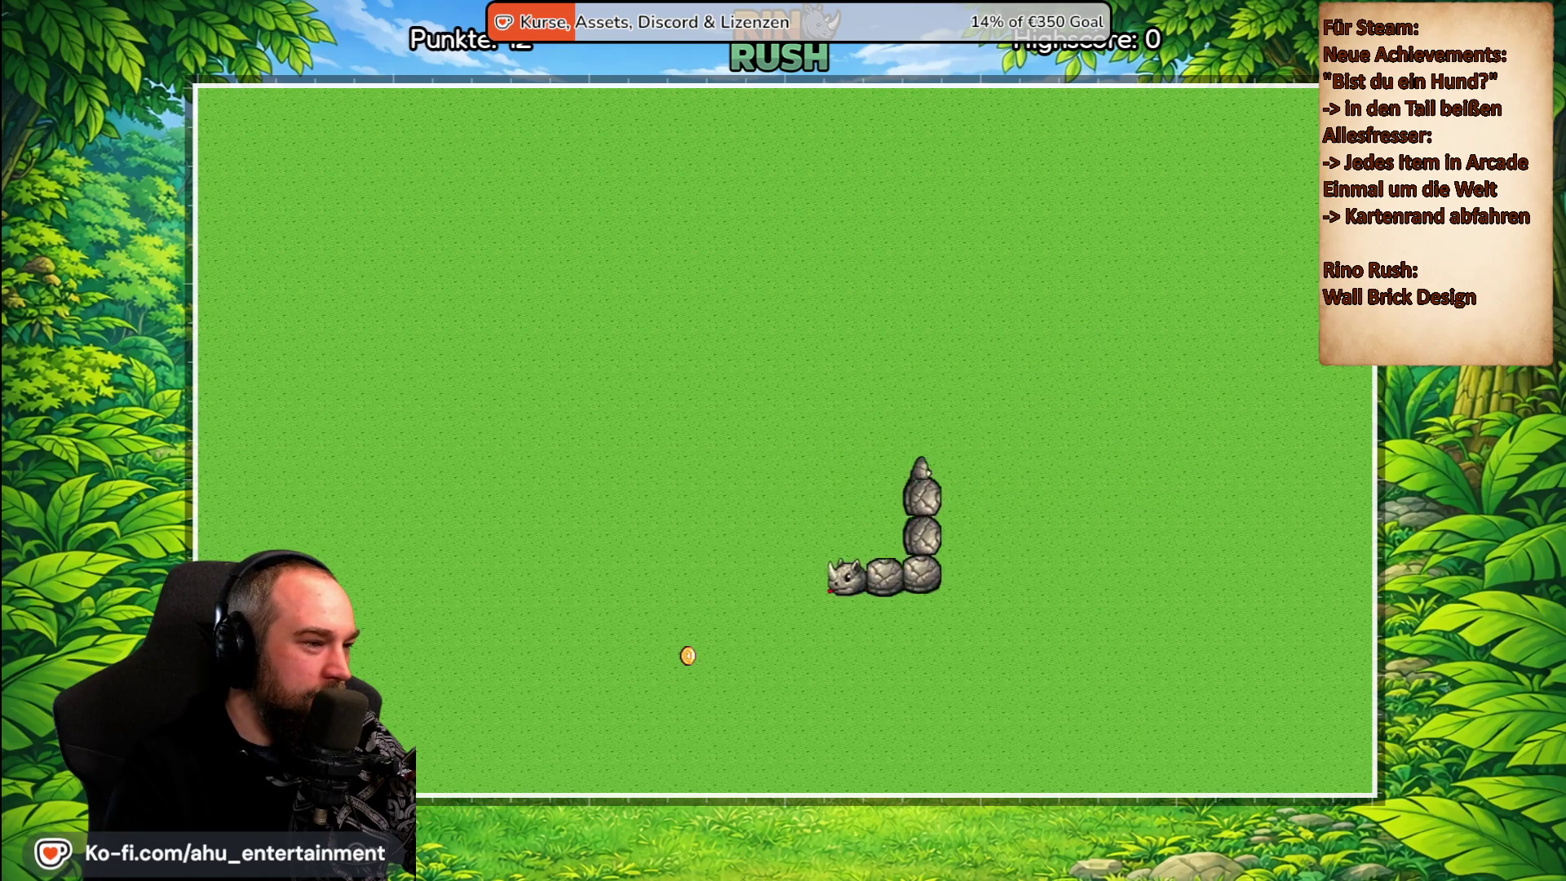
key("Right")
key("Down")
key("Left")
Start a fresh round and pause it.
key("Return")
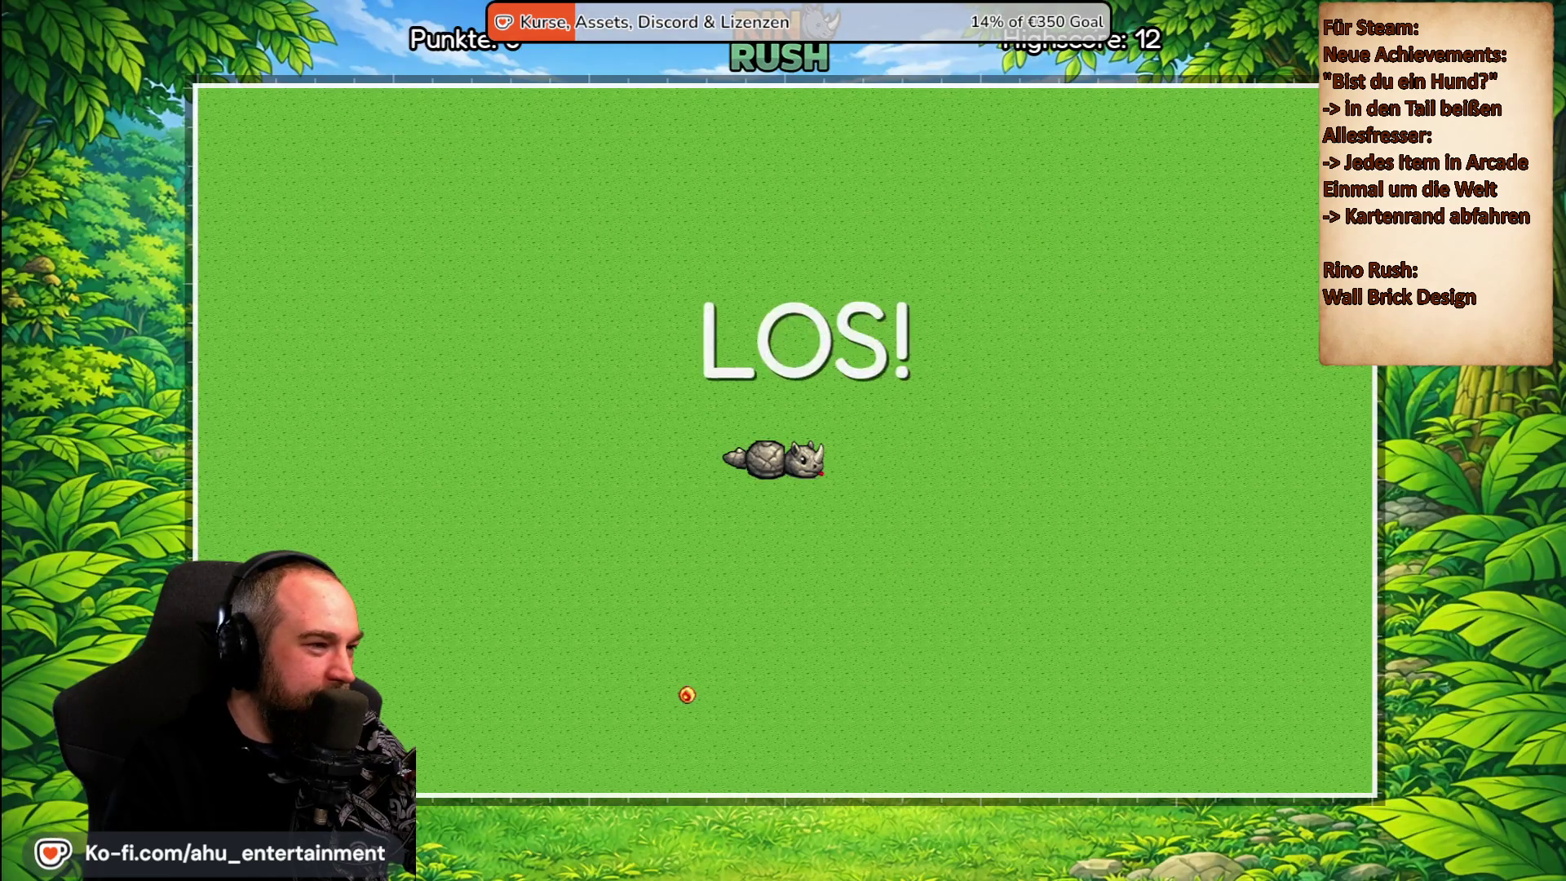
key("Down")
key("Escape")
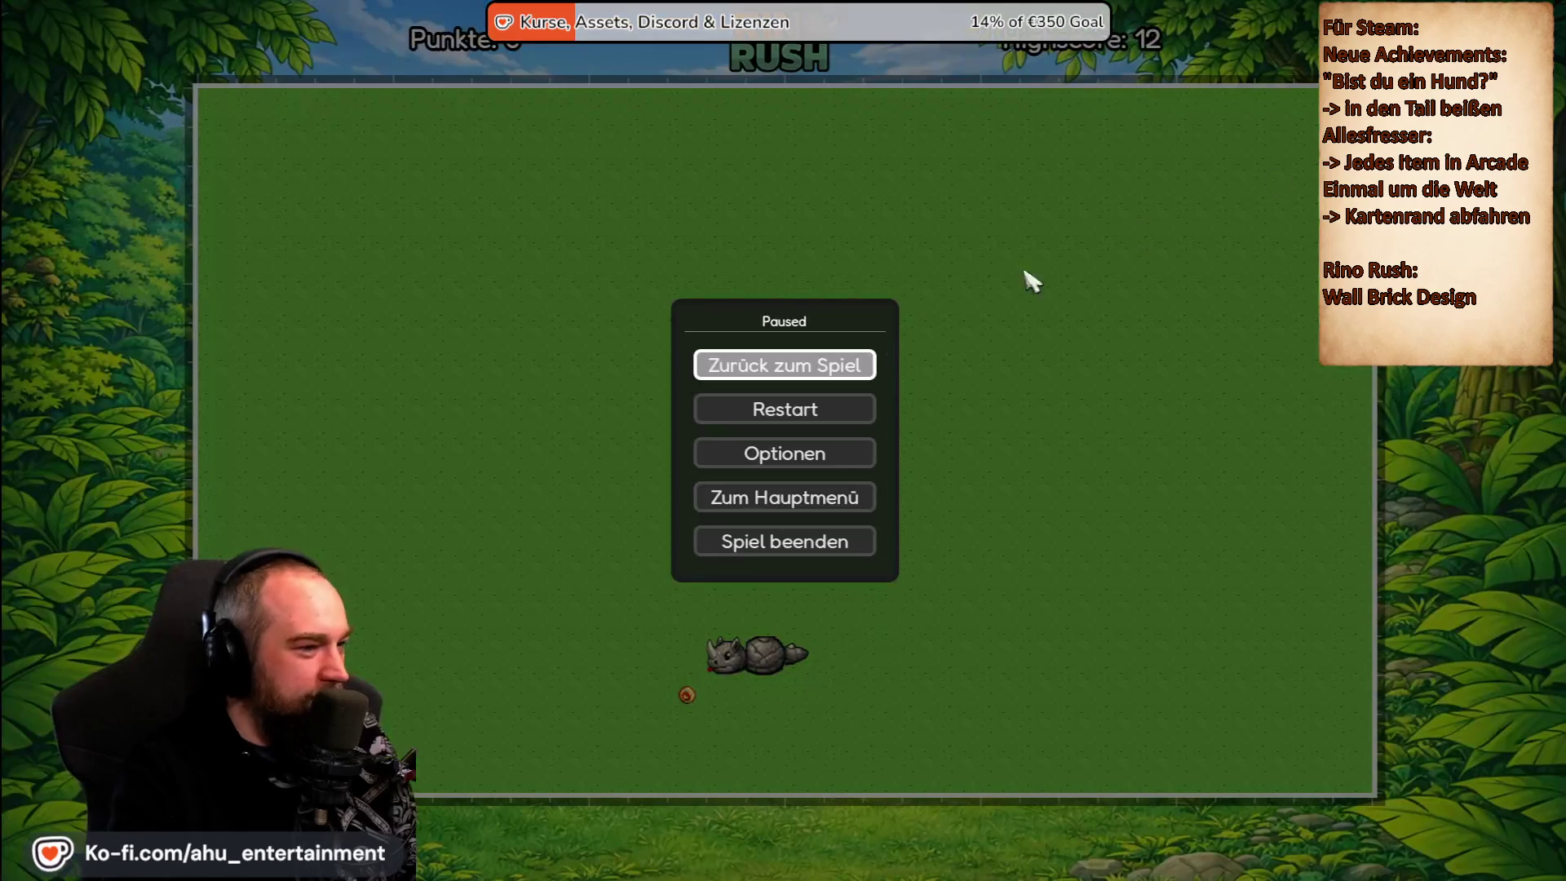
Switch off the countdown in Optionen, resume the round, and steer into game over at 4 points.
left_click(829, 471)
left_click(916, 42)
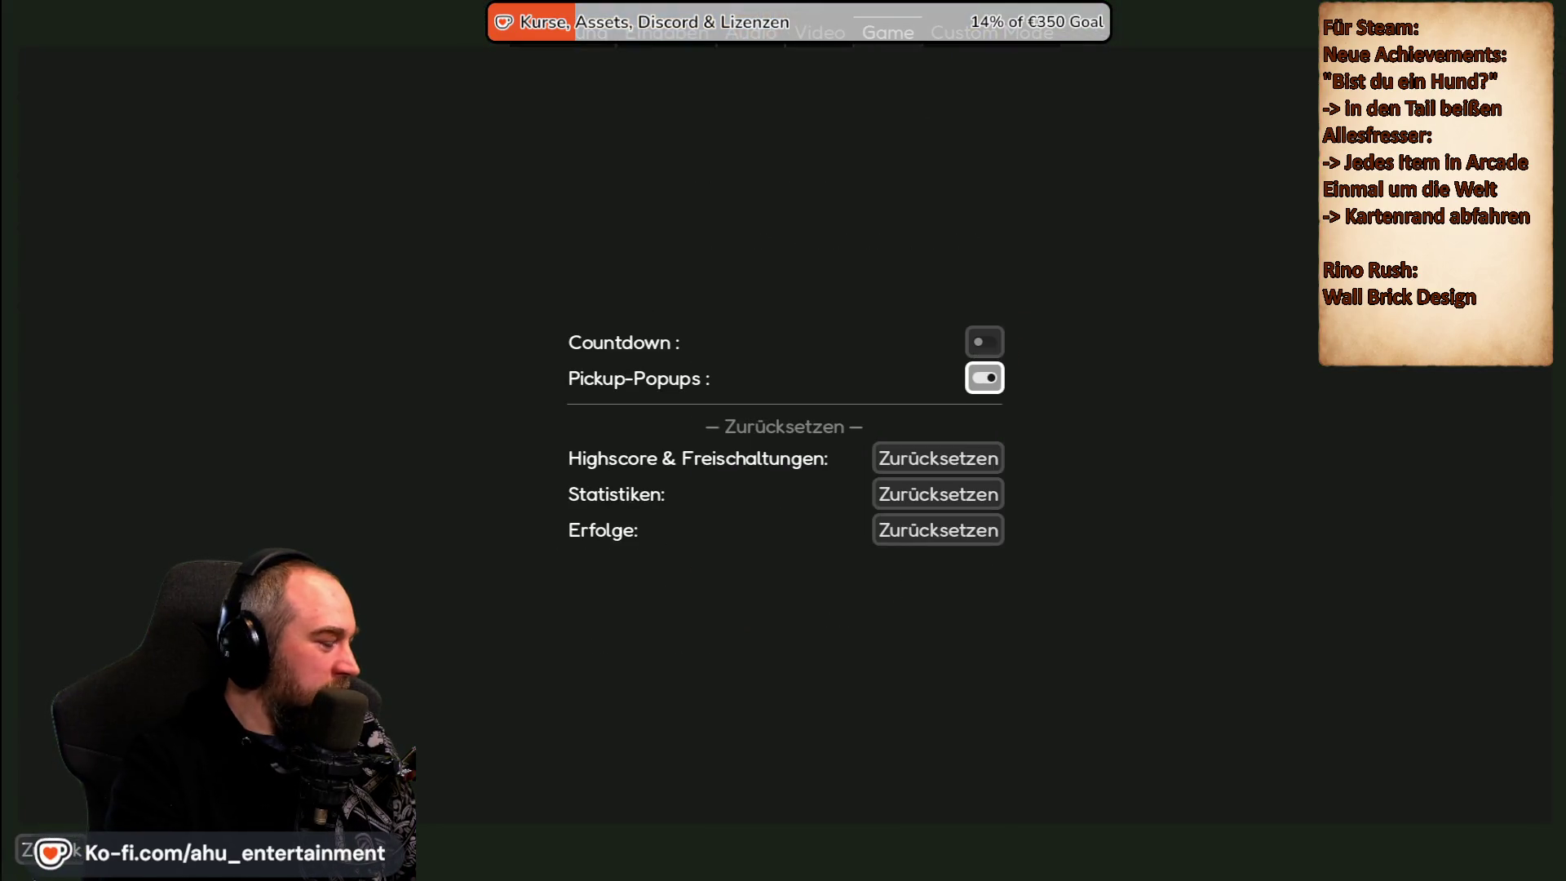
left_click(56, 868)
left_click(765, 369)
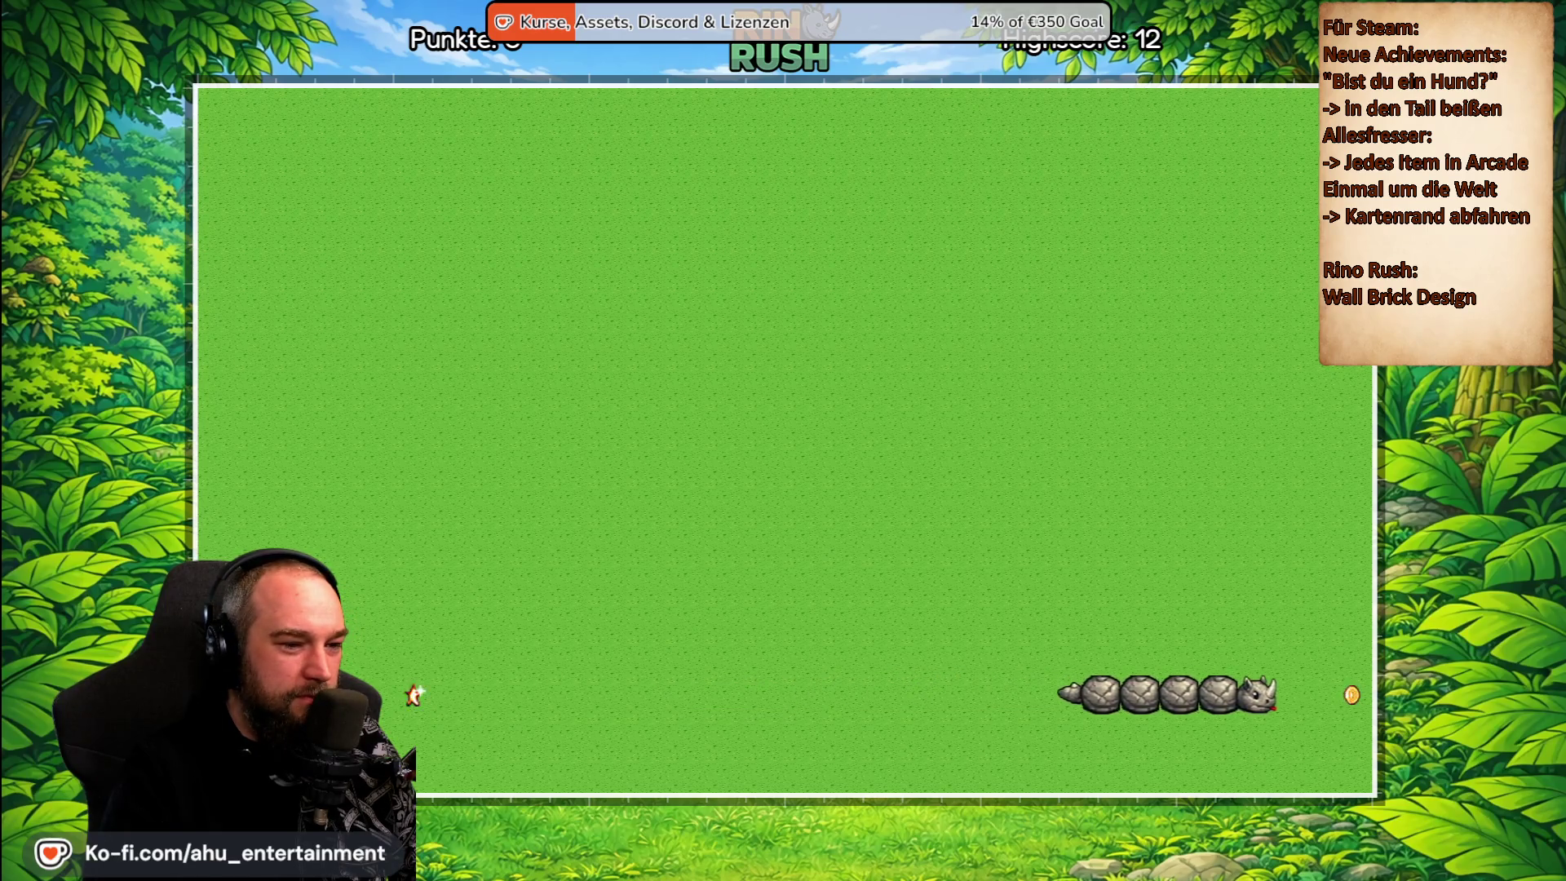
key("Up")
key("Left")
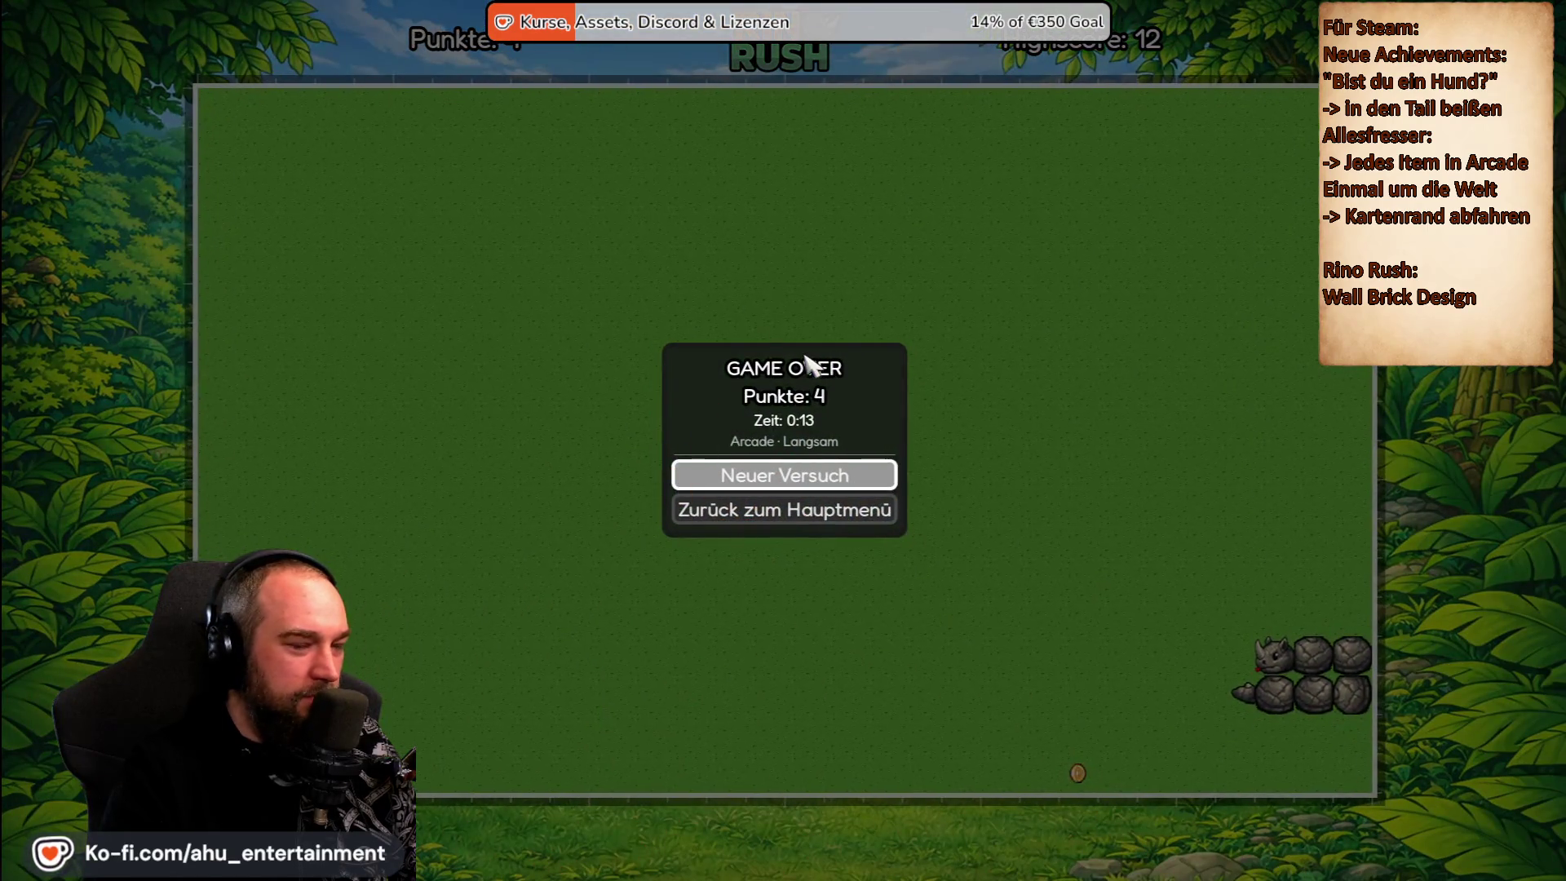
Start a new round after Game Over and steer the snake onto the +10 star.
key("Return")
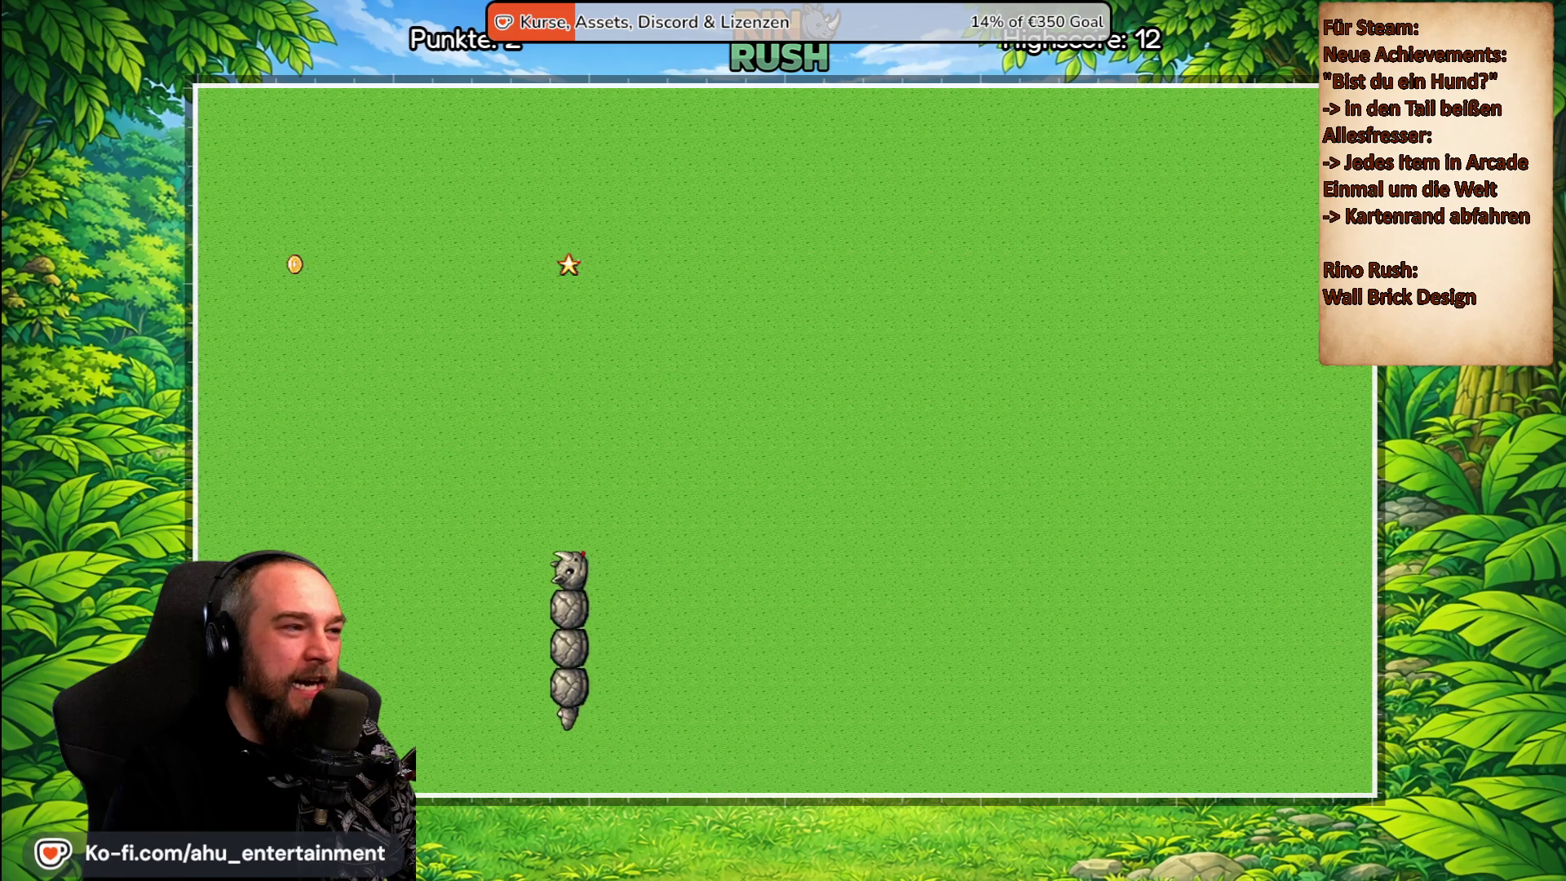
key("Left")
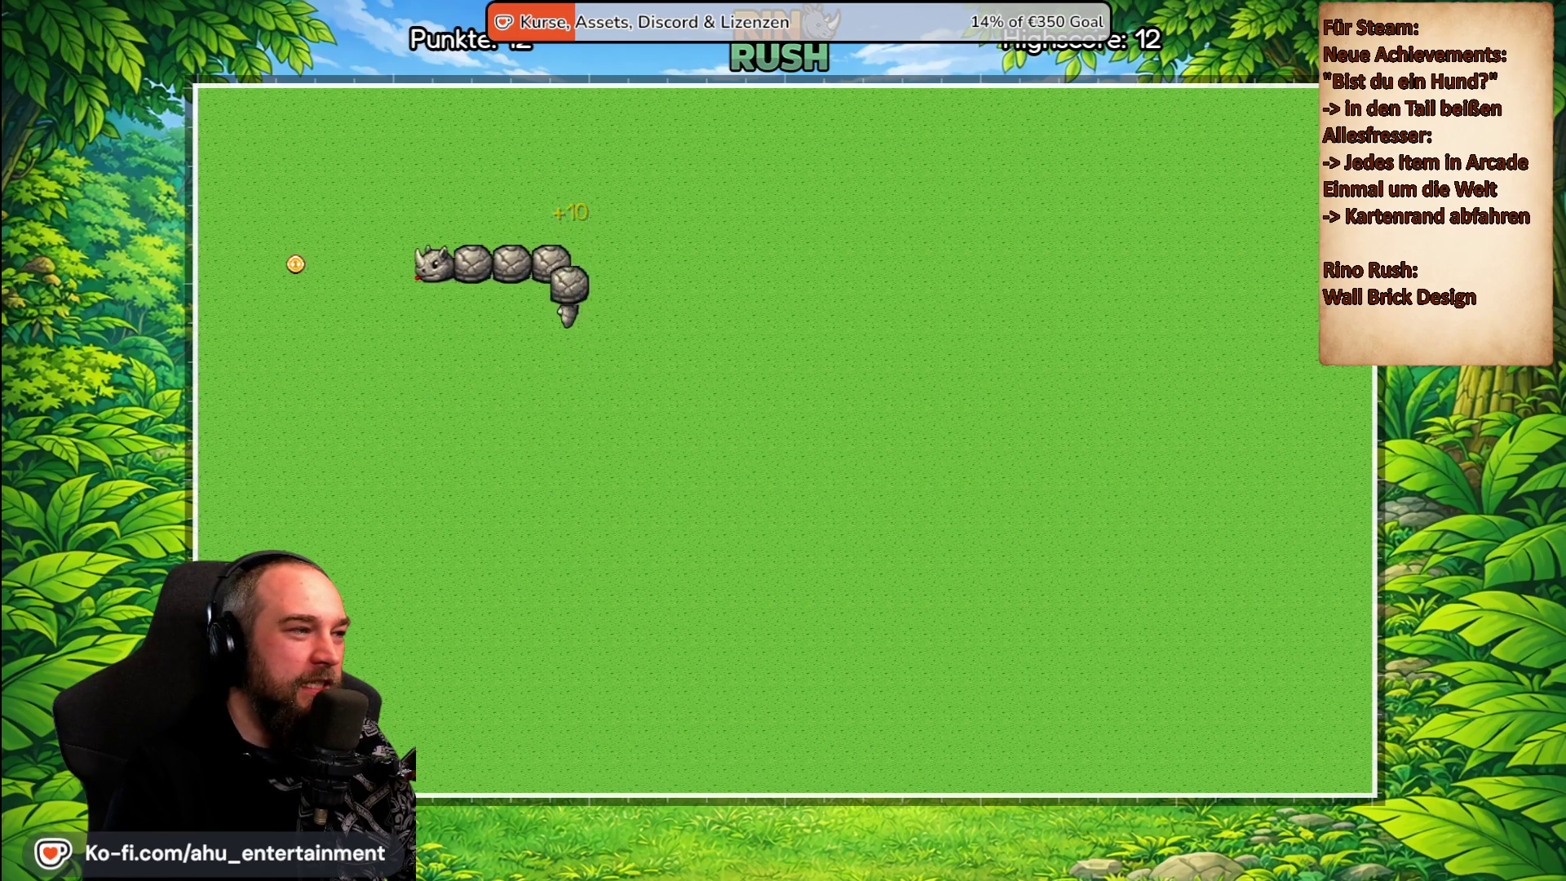
key("Down")
key("Left")
key("Up")
key("Right")
Steer around to collect more items, reaching 13 points, then pause the game.
key("Down")
key("Left")
key("Up")
key("Right")
key("Down")
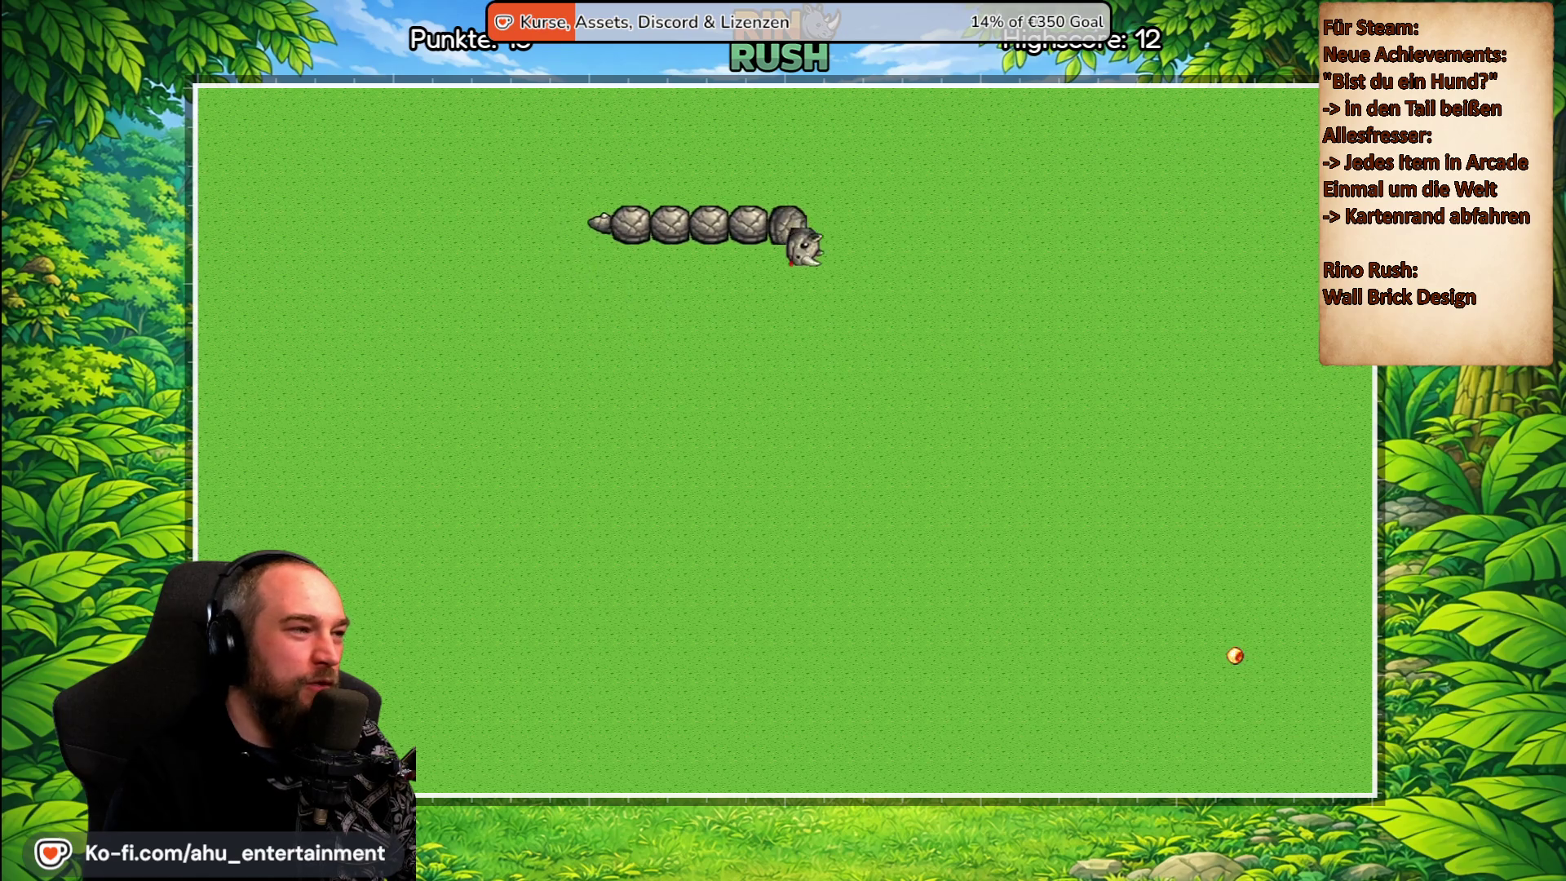
key("Right")
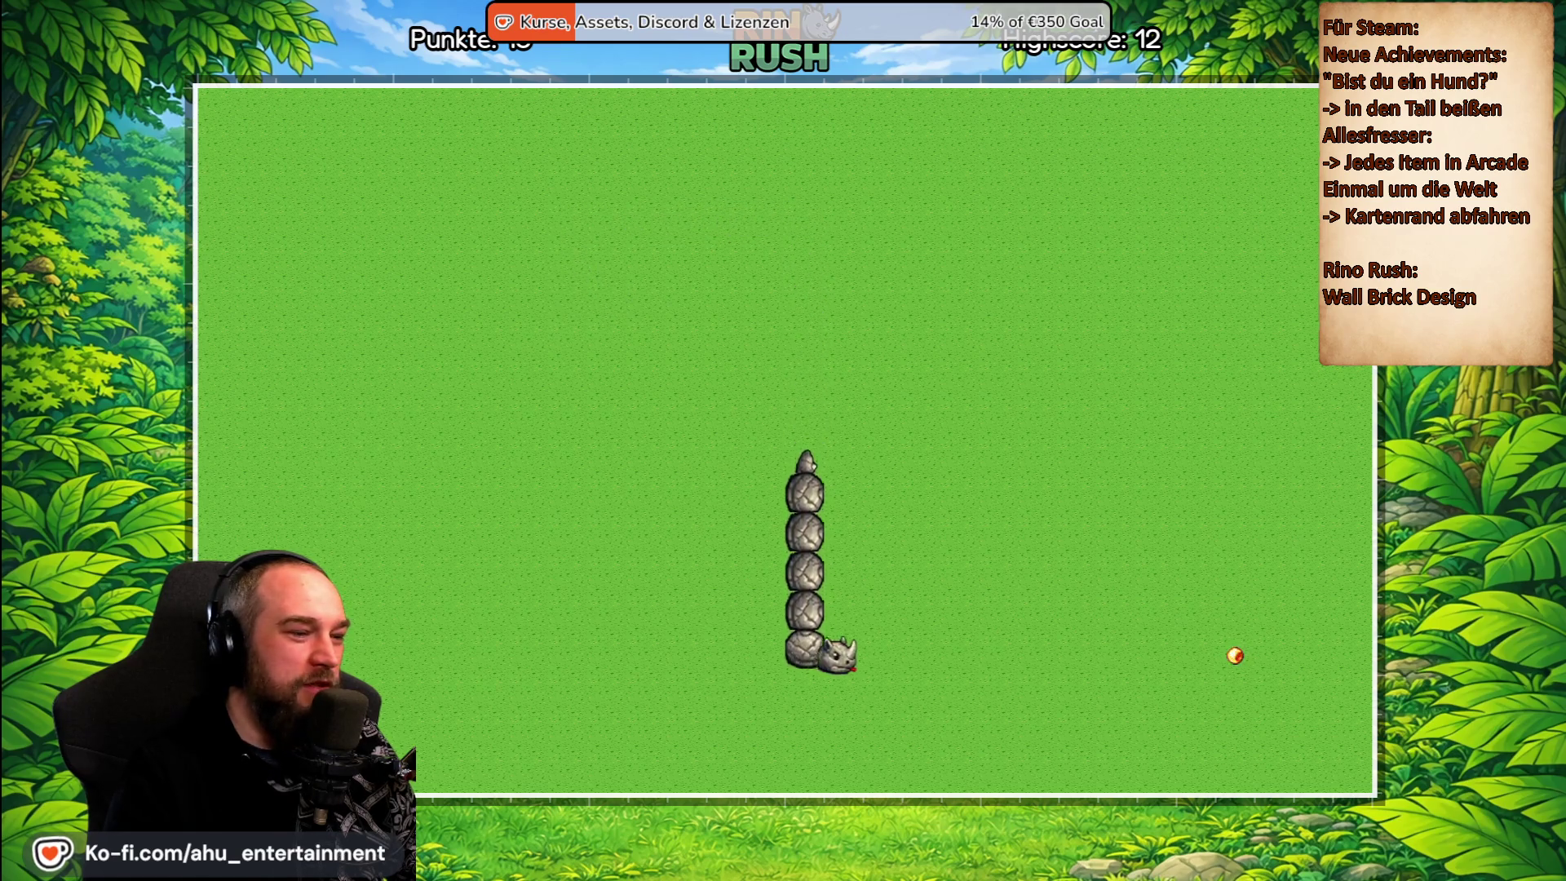
key("Escape")
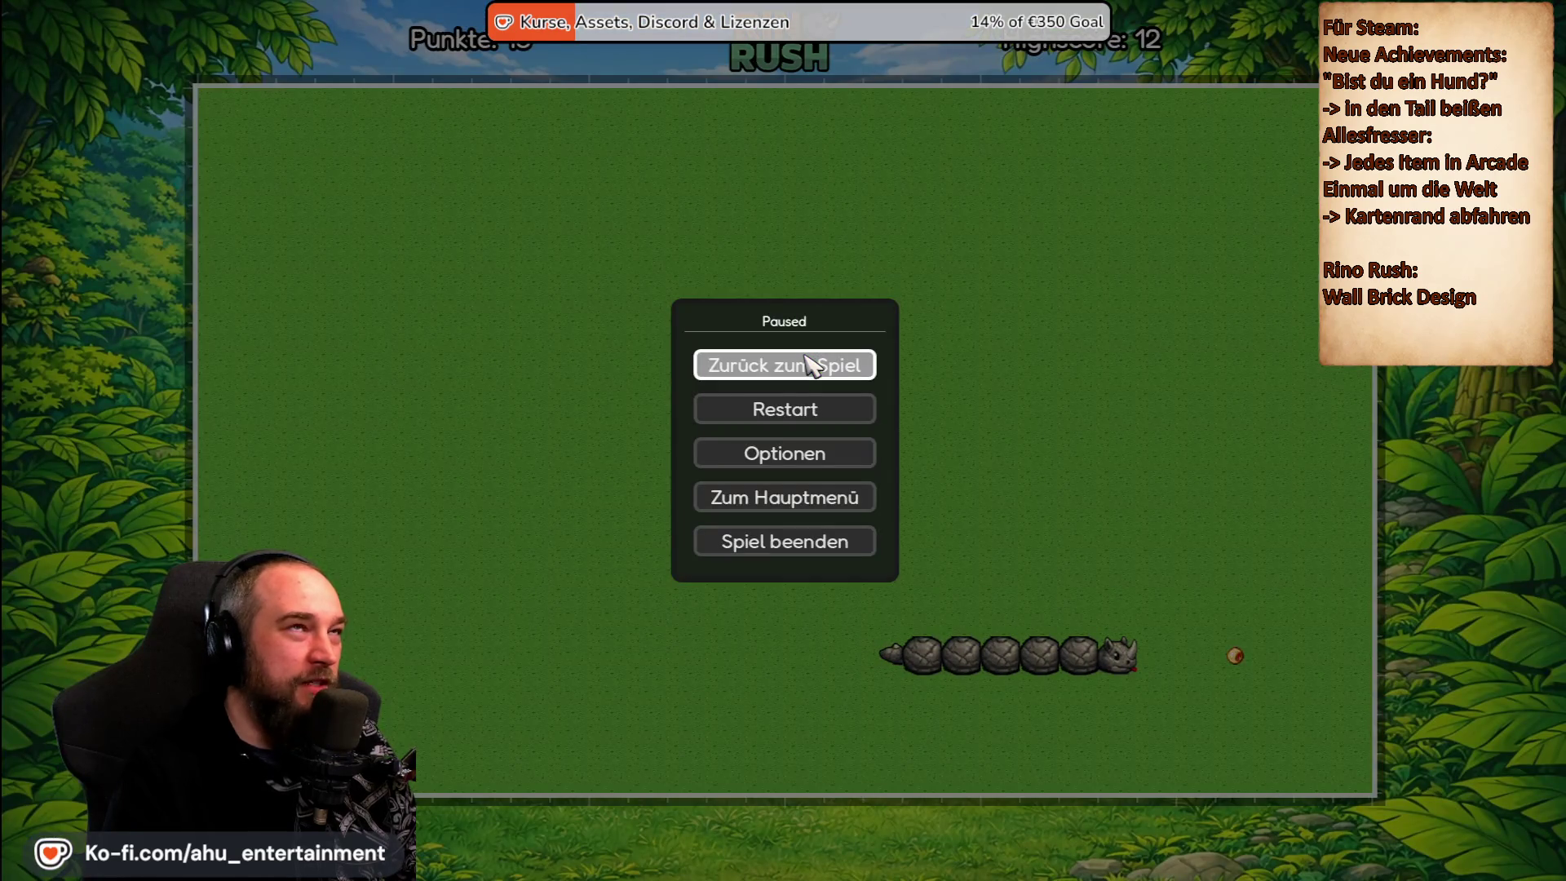
Resume the paused round, steer up and left, then pause again.
left_click(807, 364)
key("Up")
key("Left")
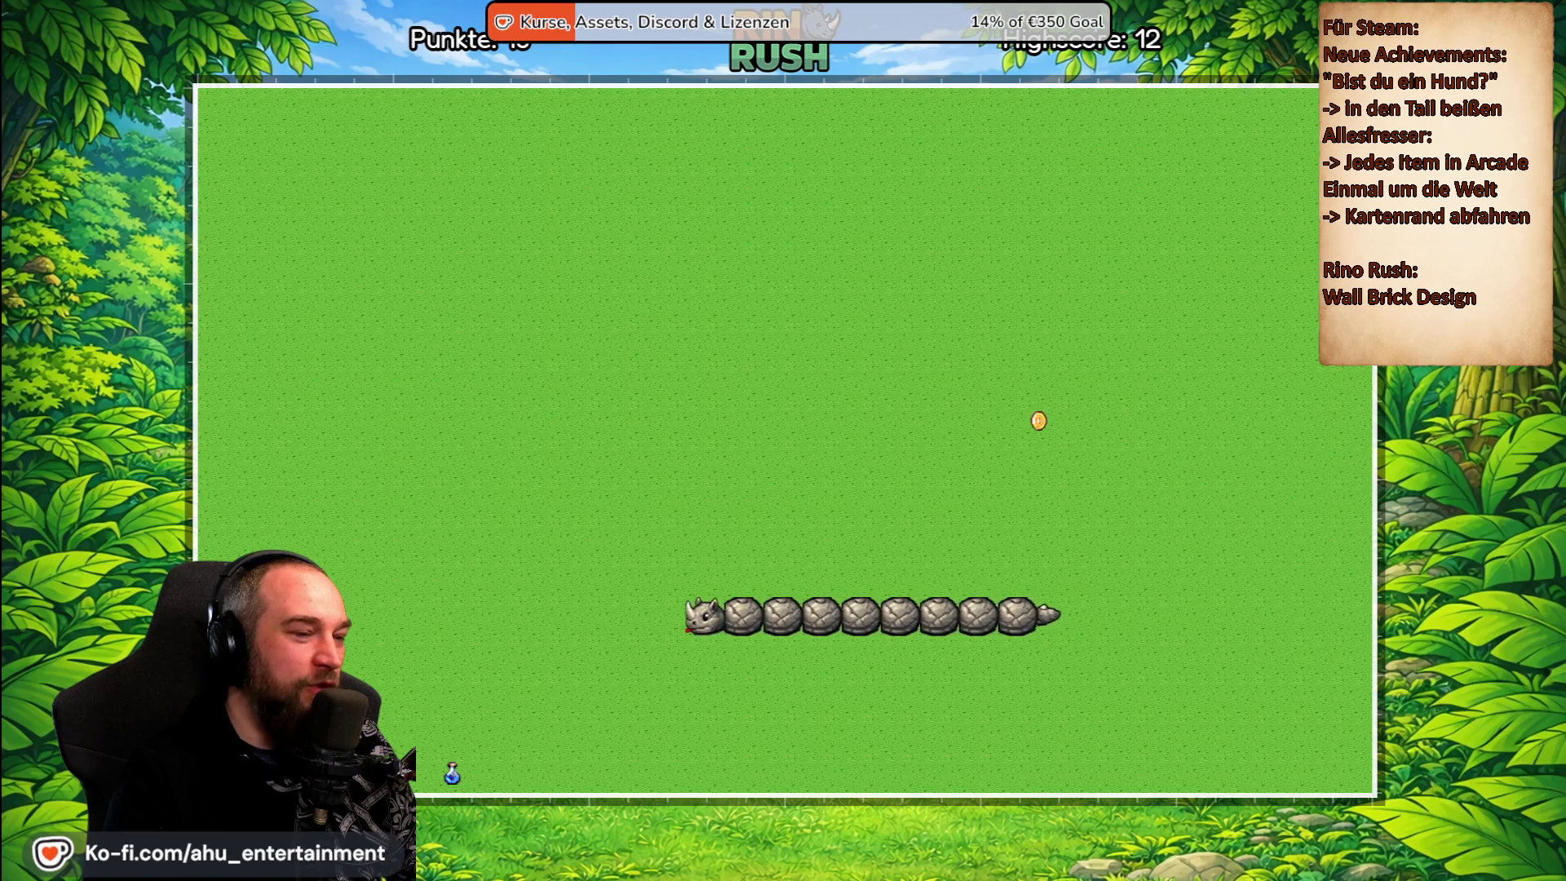
key("Escape")
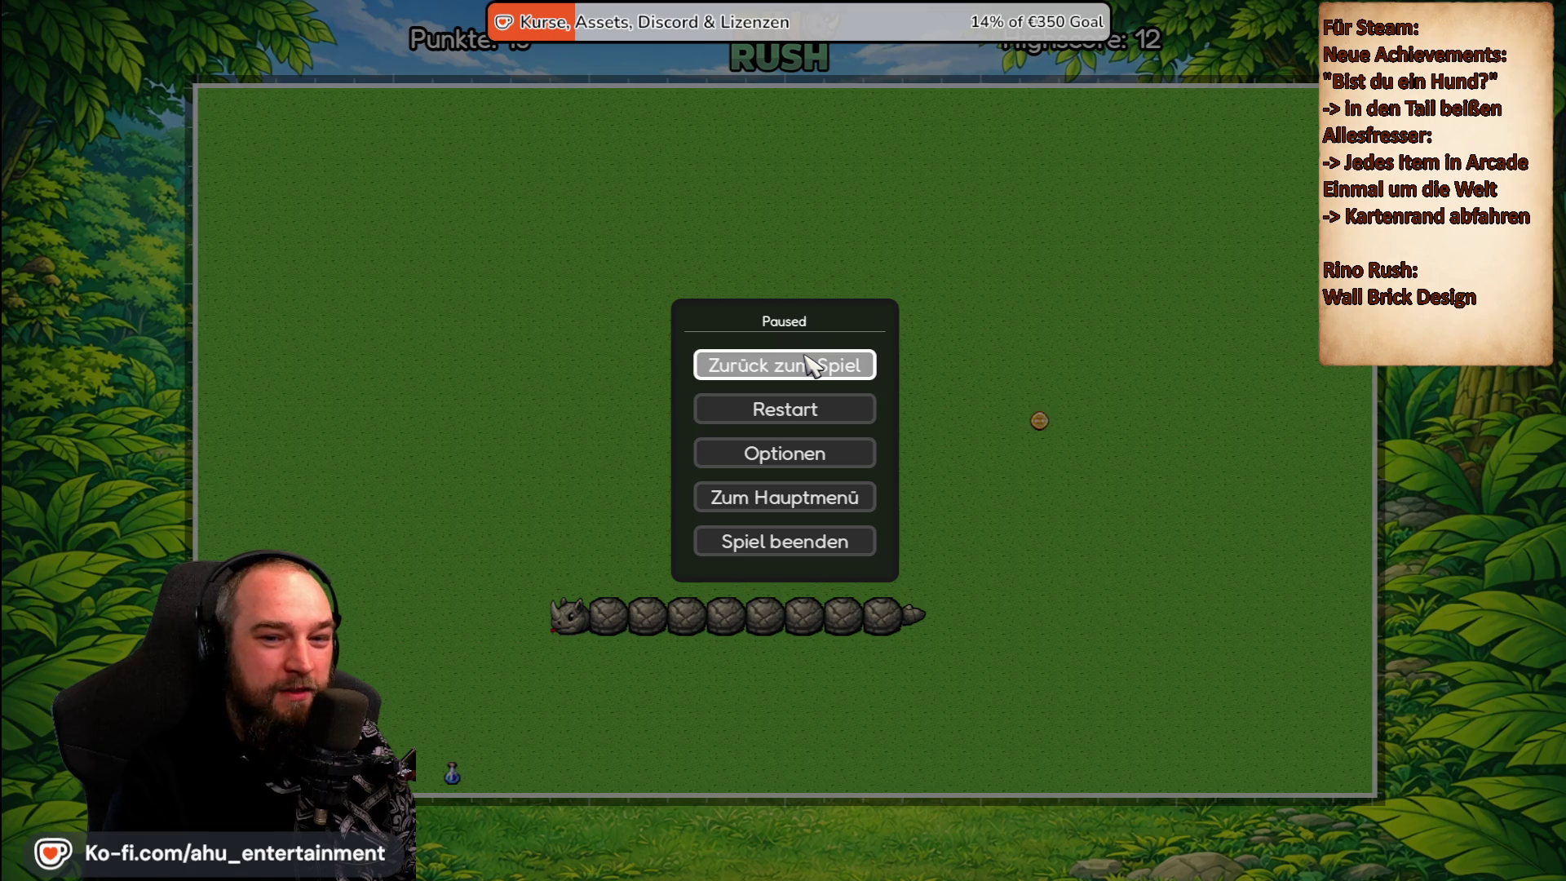
Resume and steer the snake through a tight loop near the top.
left_click(808, 364)
key("Down")
key("Right")
key("Up")
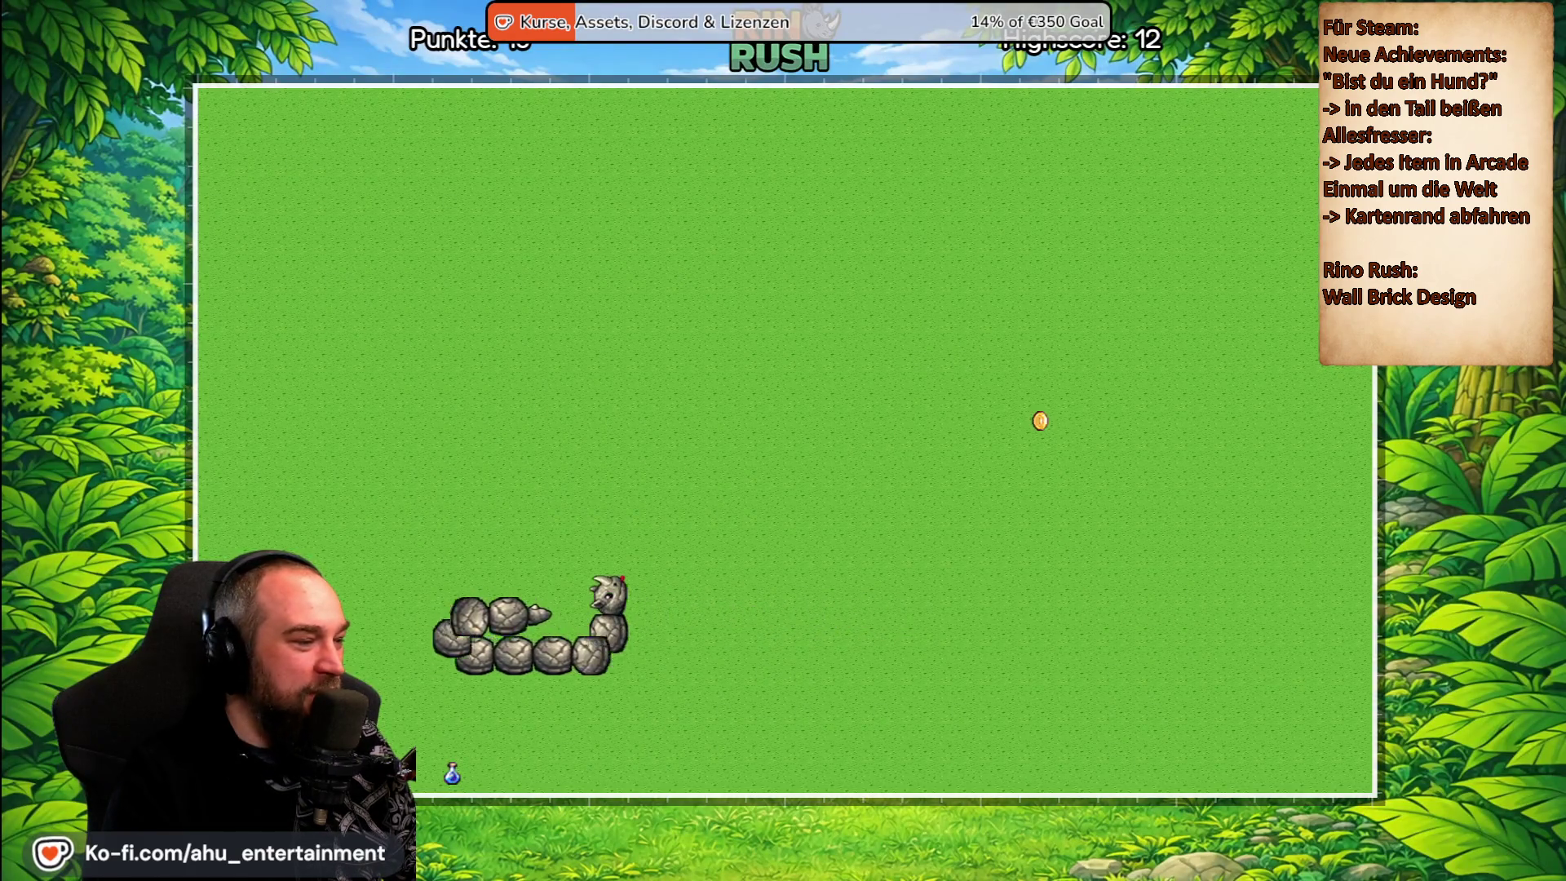
key("Left")
key("Down")
key("Right")
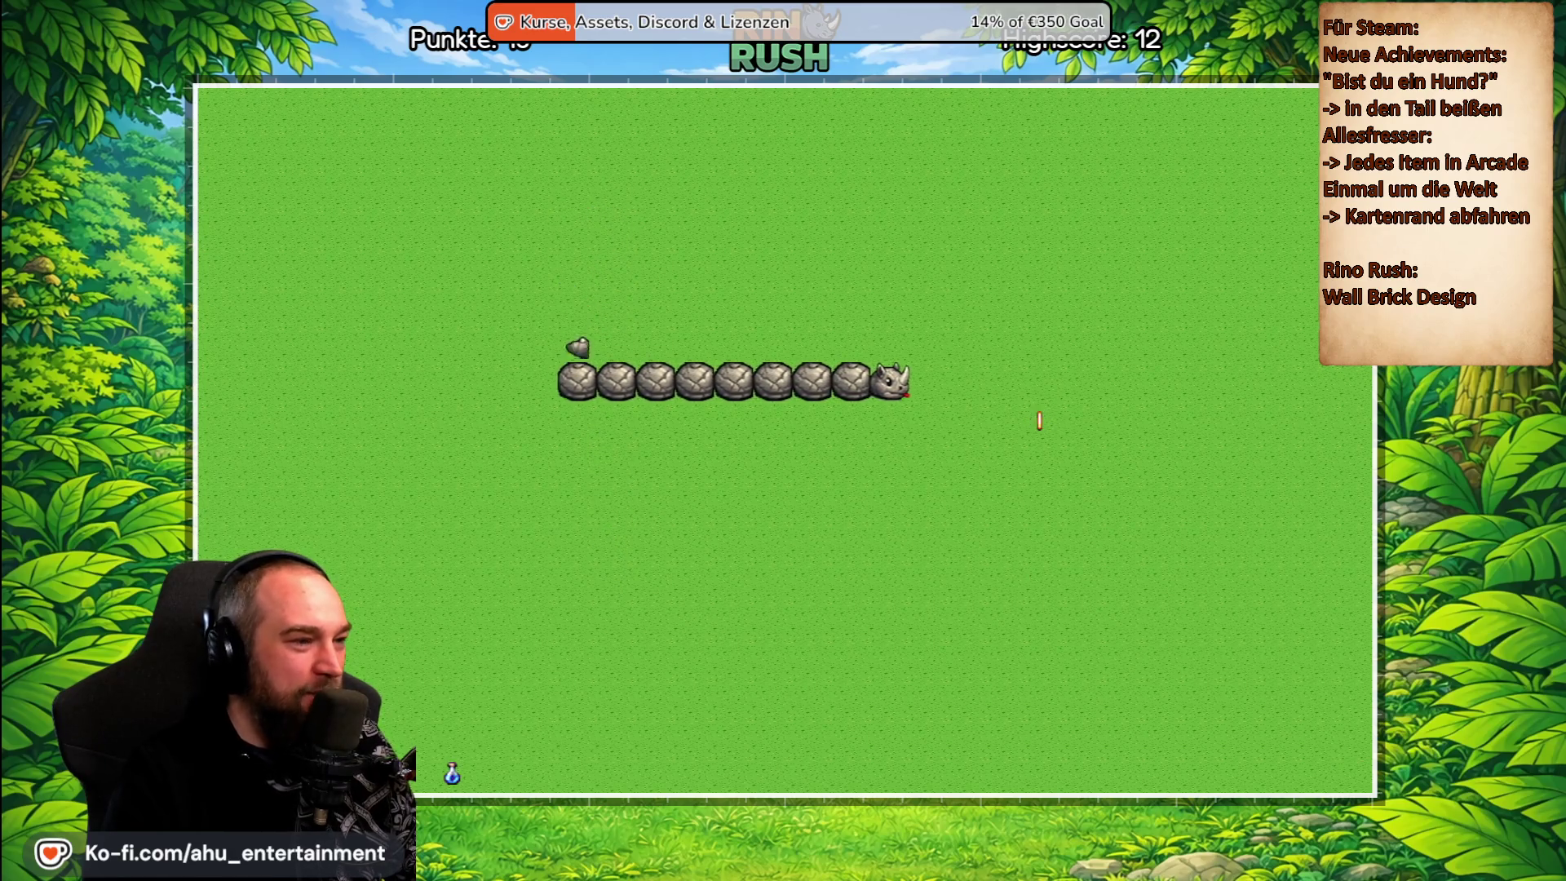
Eat the next item, then turn the snake into its own body to end the round.
key("Down")
key("Left")
key("Up")
key("Right")
key("Down")
key("Left")
key("Up")
Start the next round and steer the snake onto several coins.
key("Return")
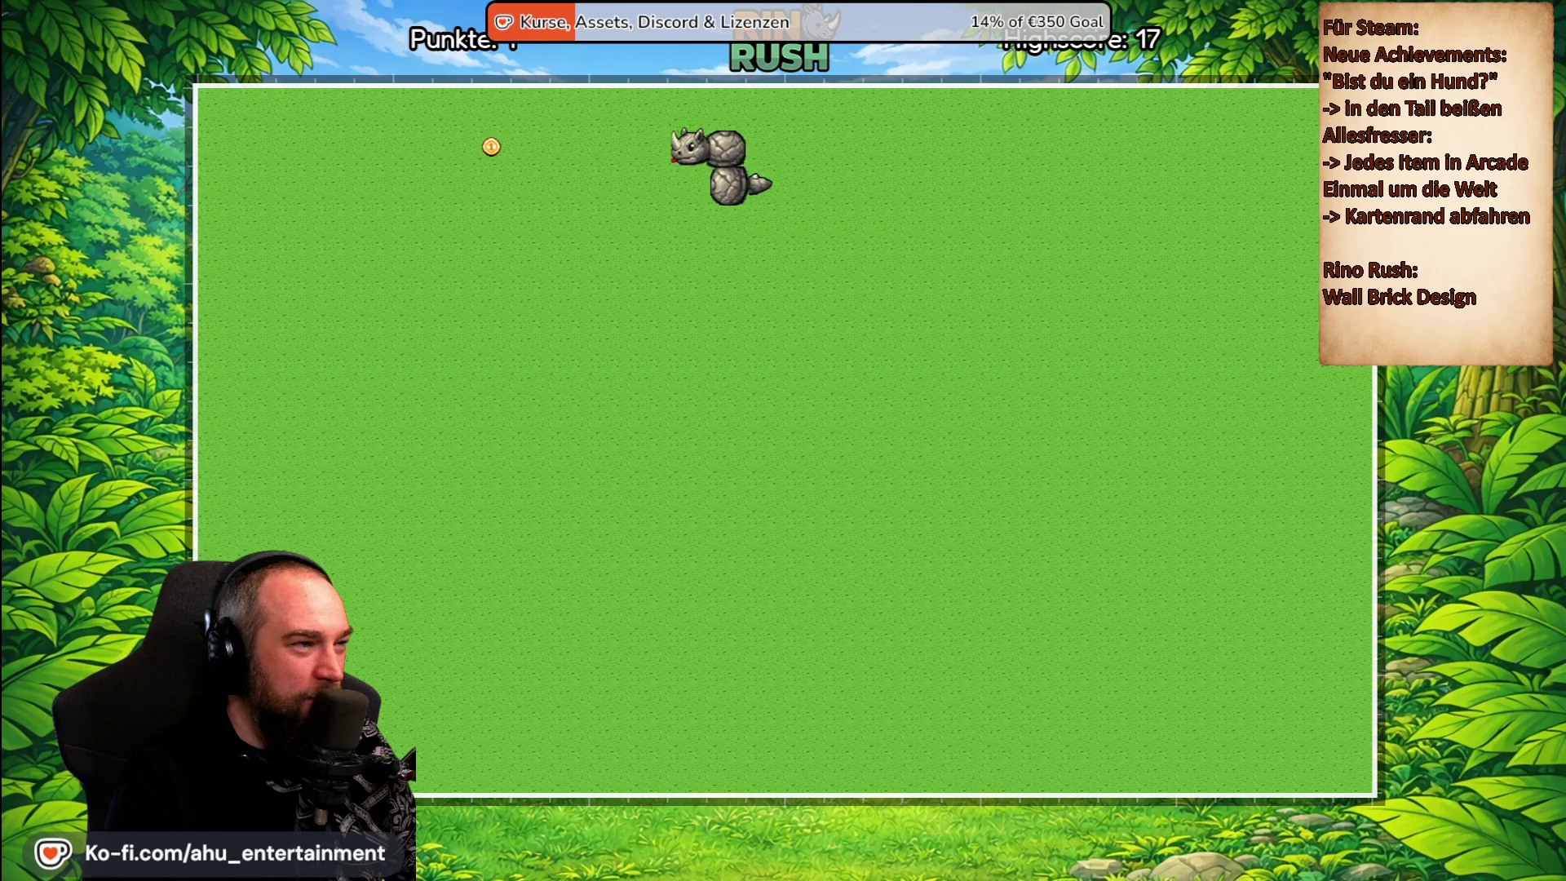
key("Down")
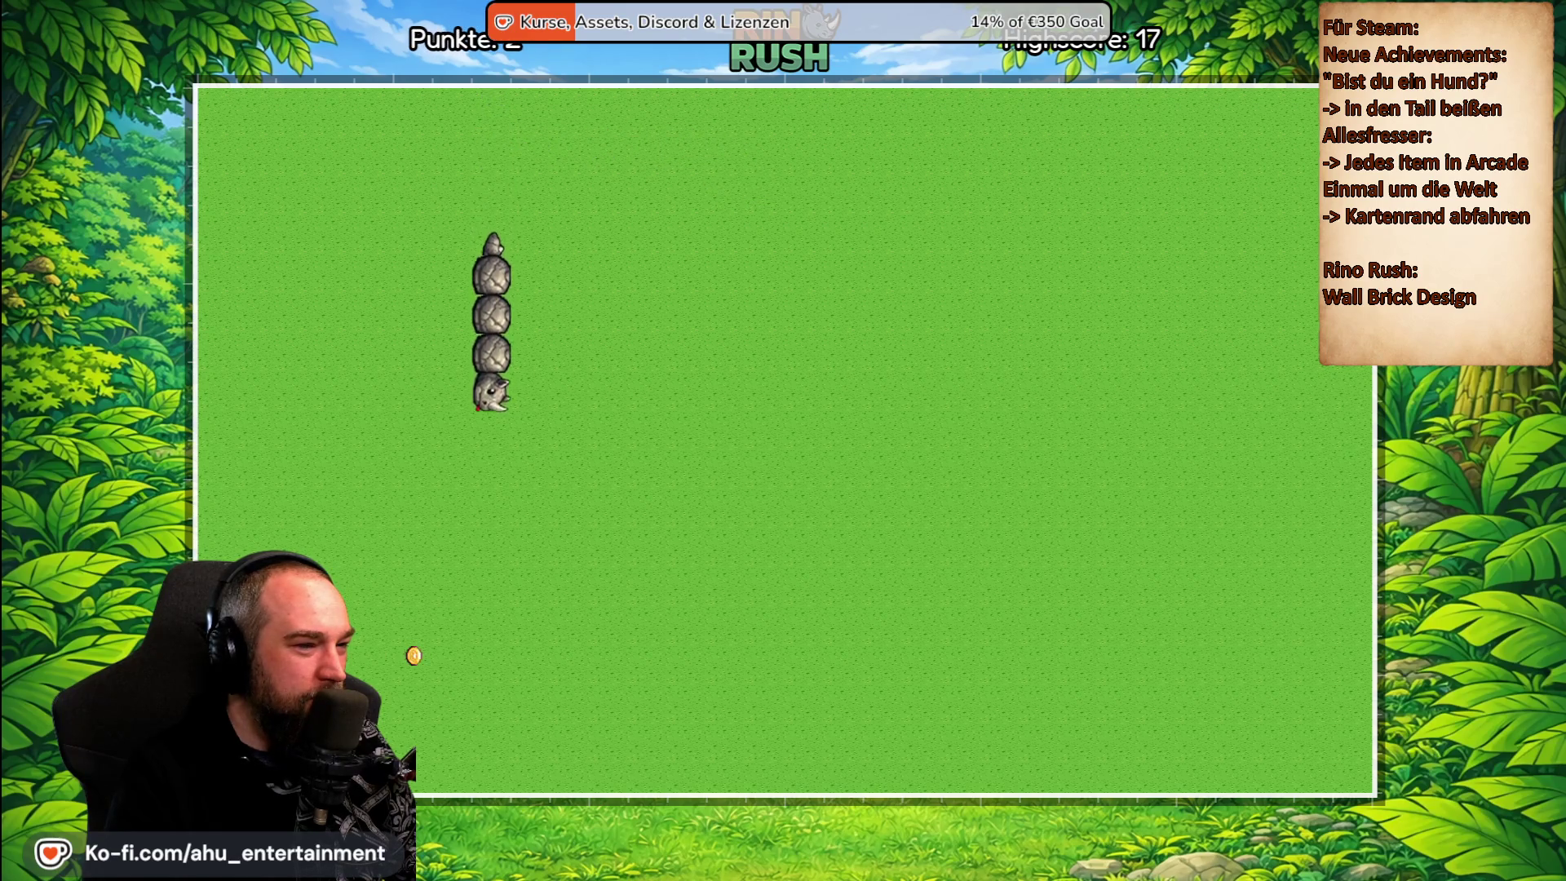
key("Left")
key("Up")
key("Right")
key("Up")
key("Right")
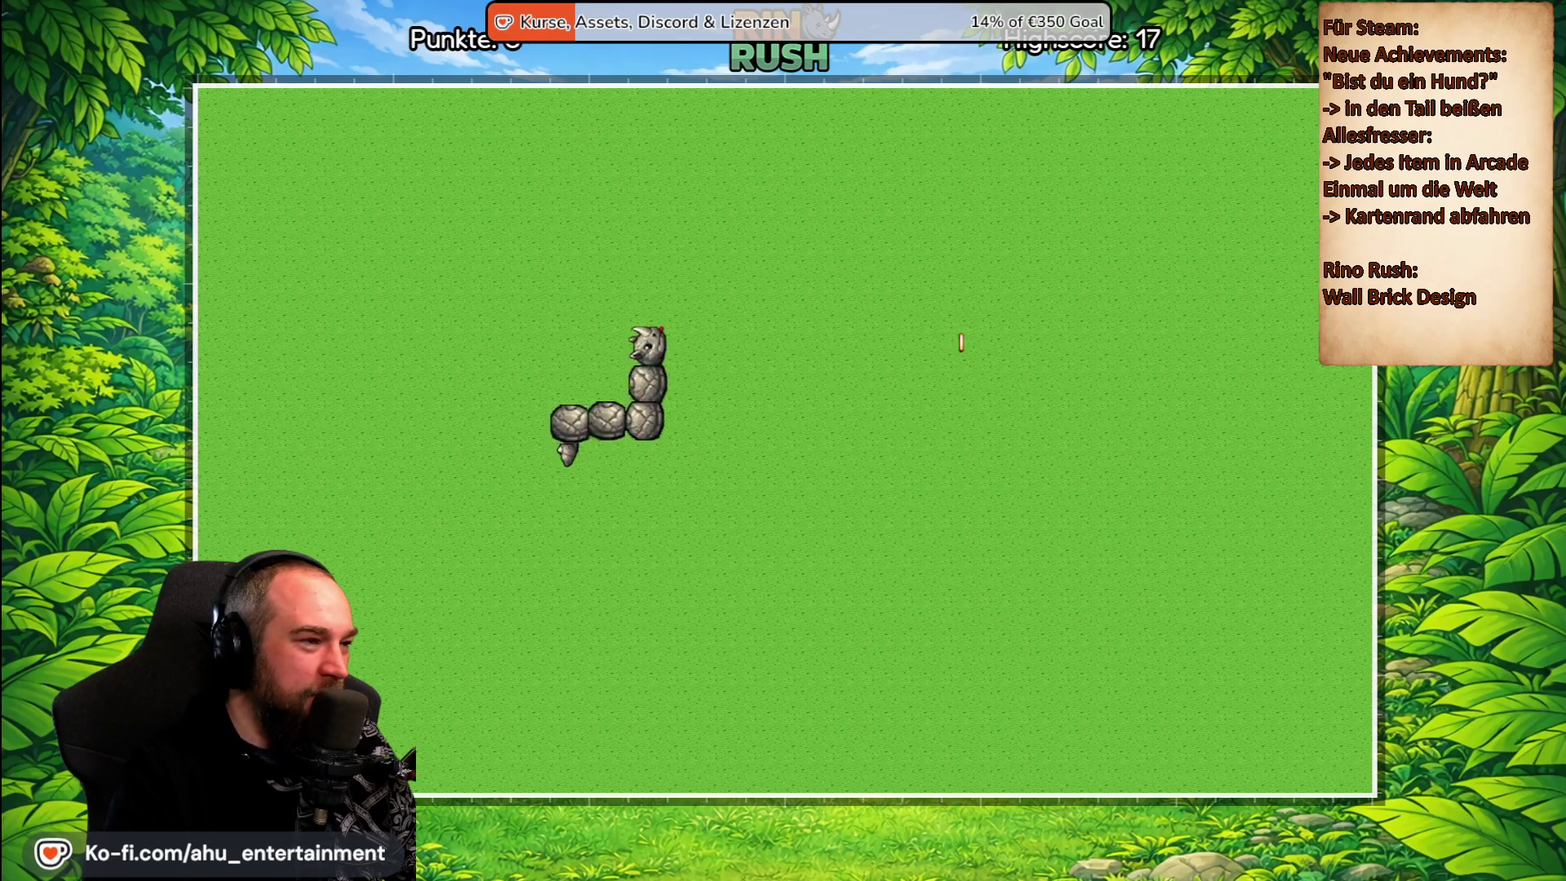
key("Down")
key("Left")
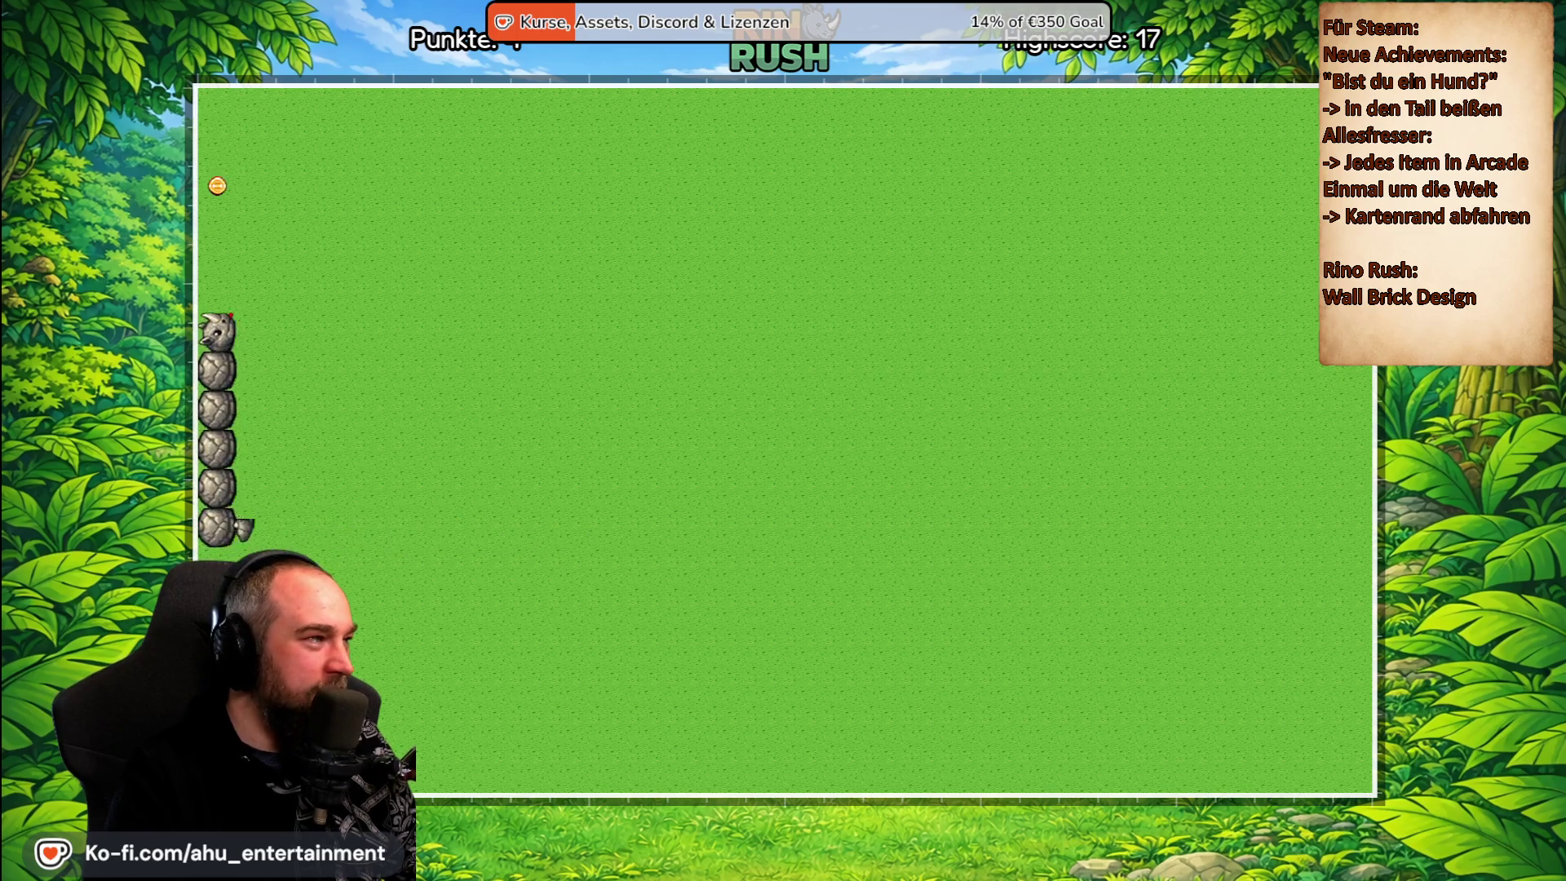
Collect more coins, then loop the snake around to bite its own tail.
key("Right")
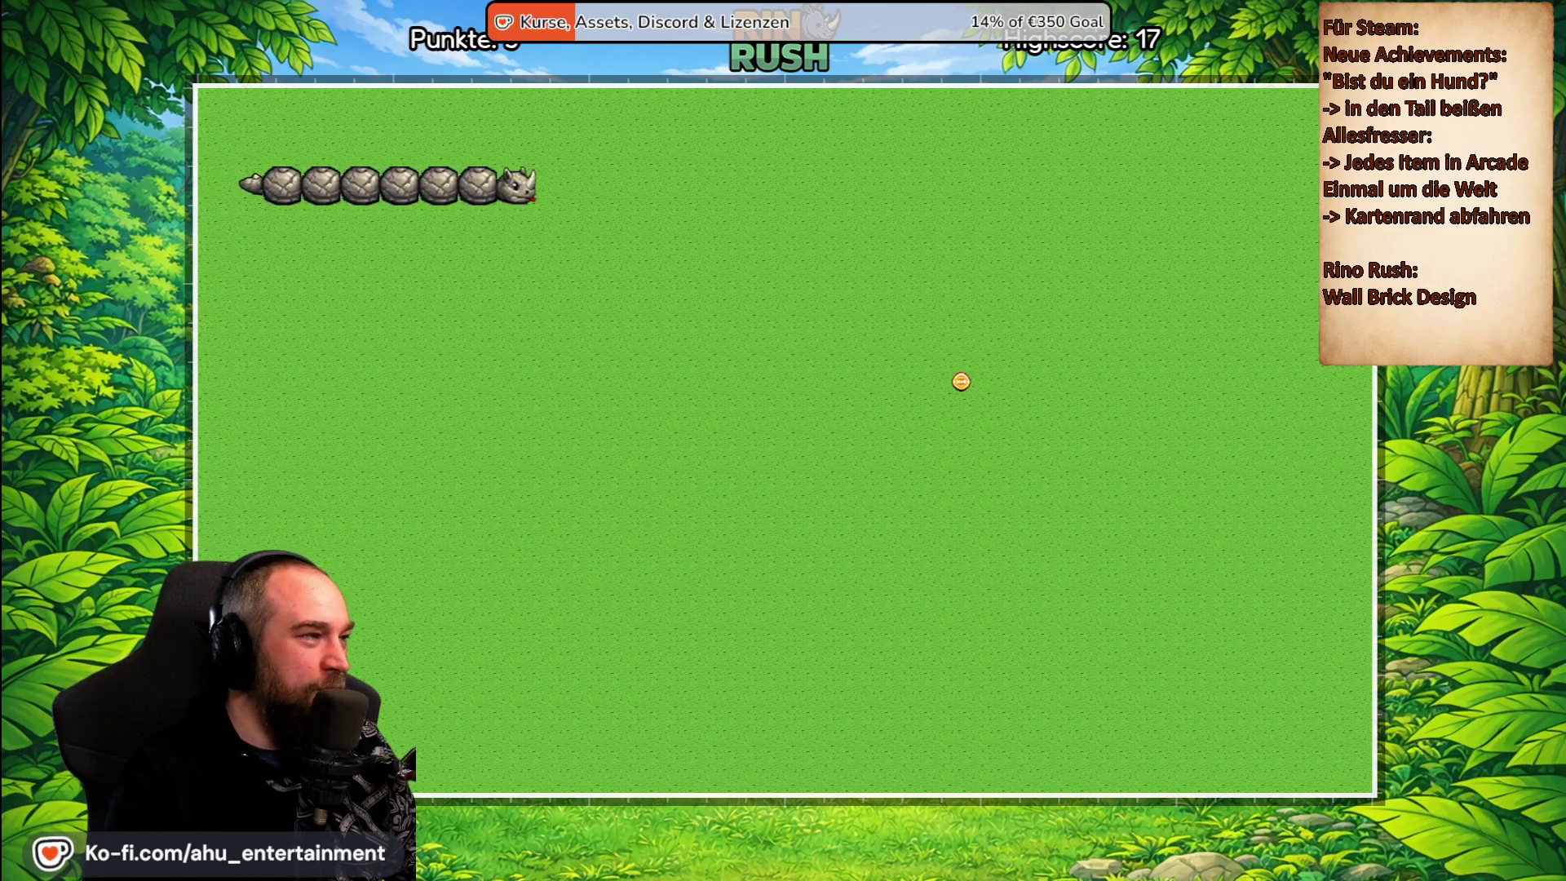
key("Down")
key("Left")
key("Up")
key("Right")
key("Down")
key("Left")
key("Up")
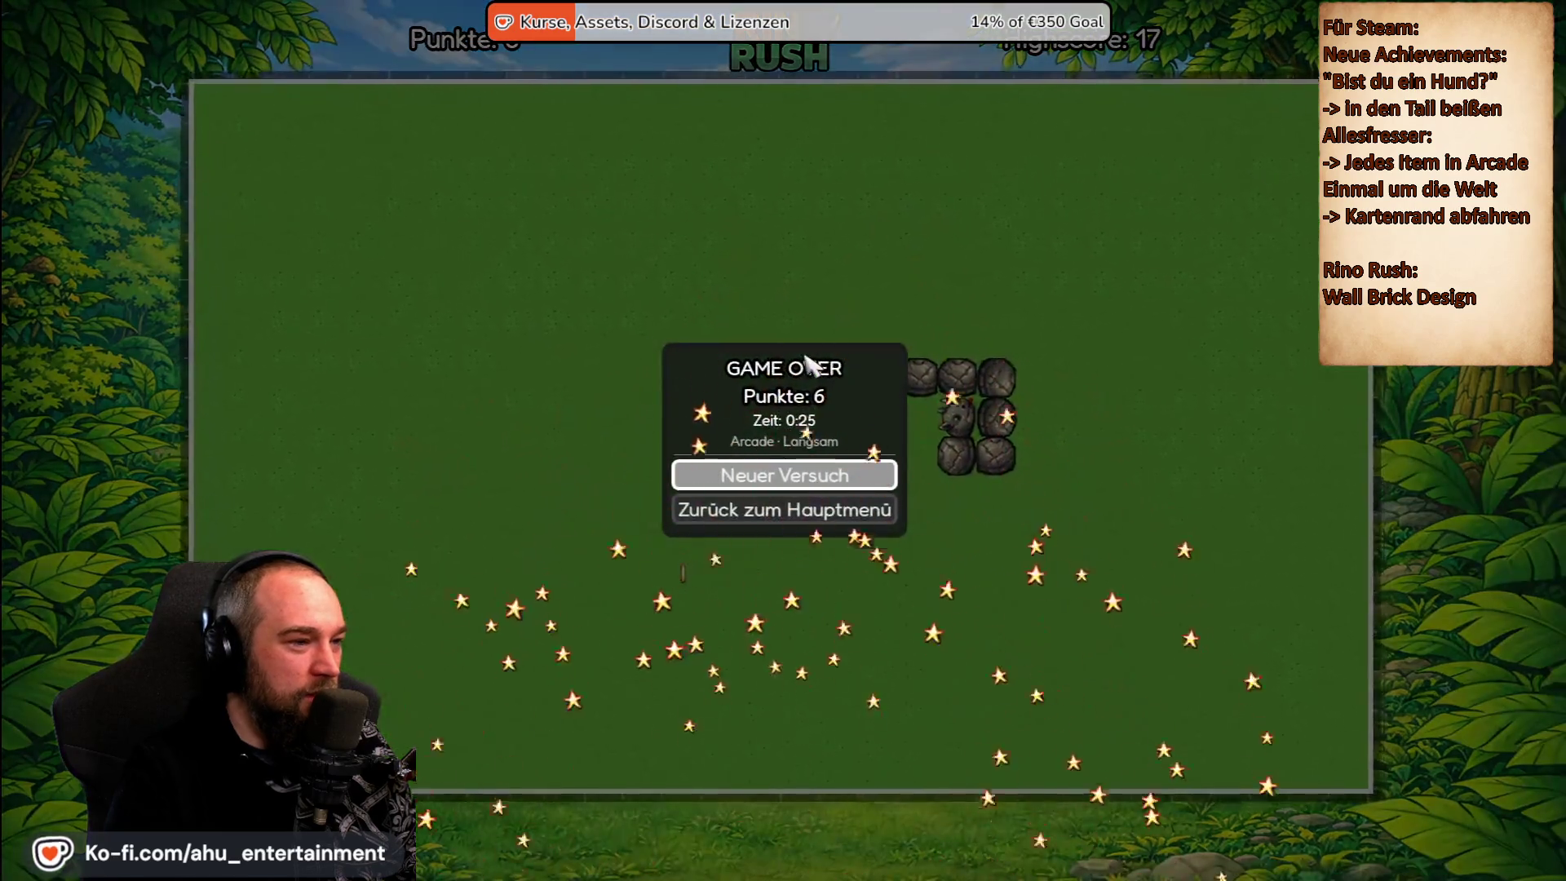
Start a new round and turn the snake straight into its own body.
key("Return")
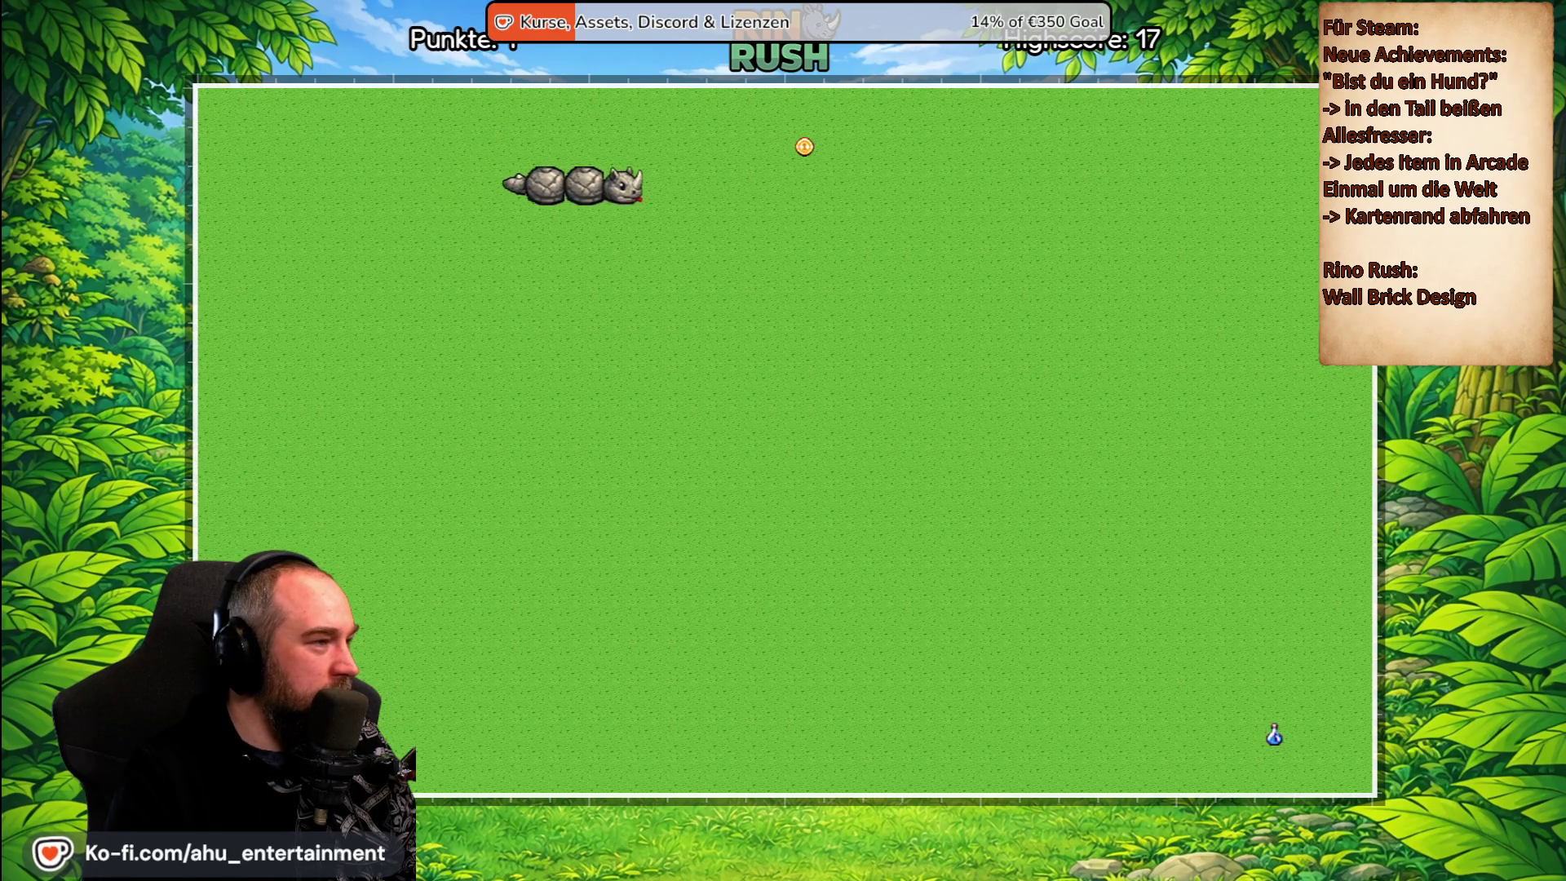
key("Down")
key("Left")
key("Up")
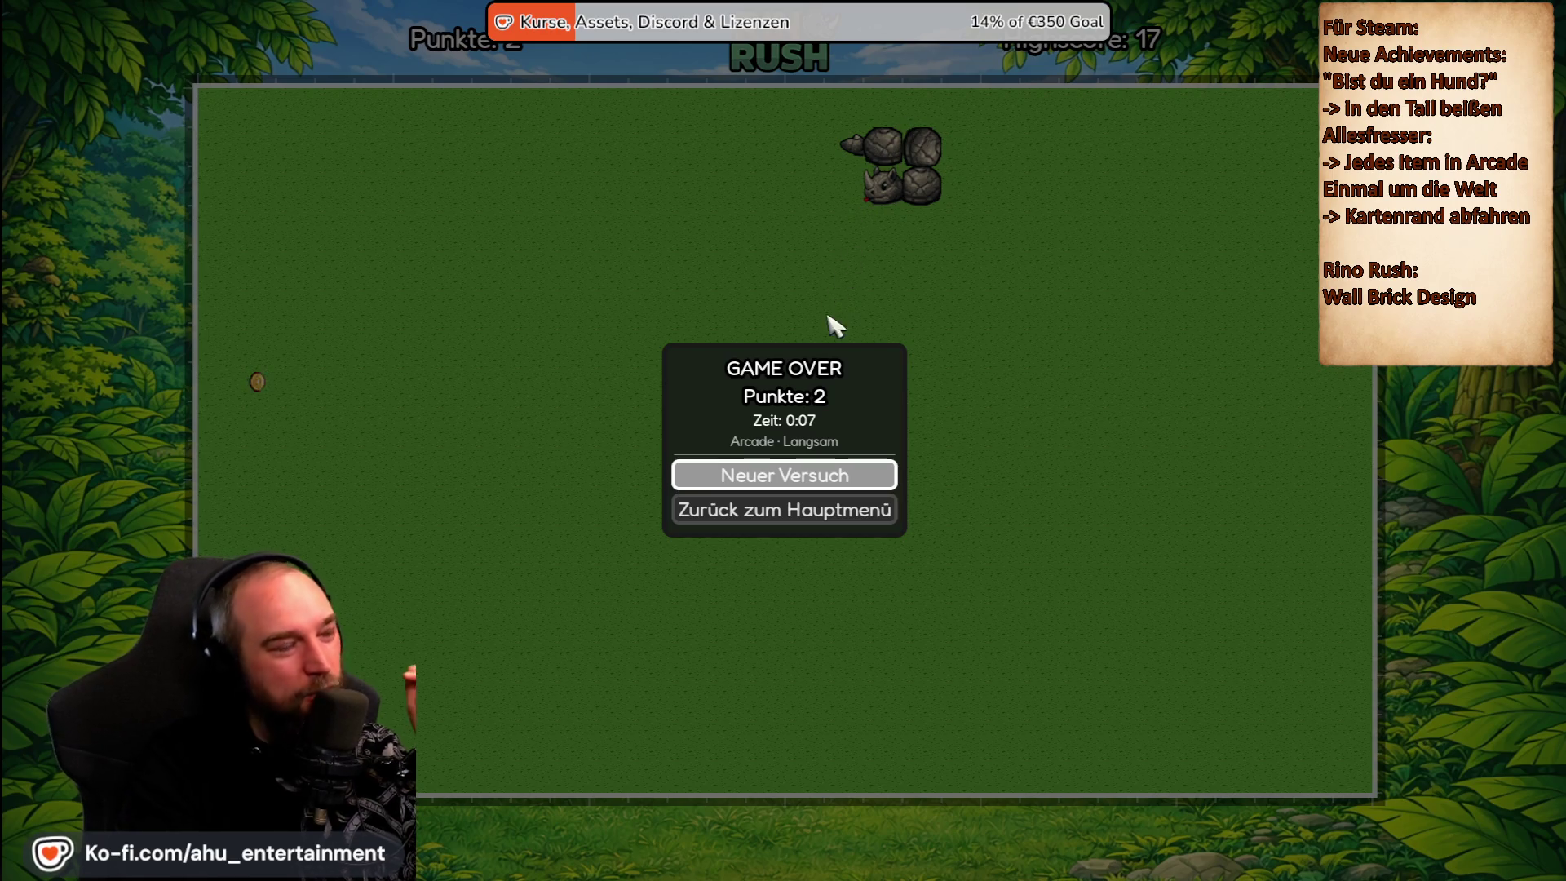
Choose Neuer Versuch on the Game Over screen to start a fresh round.
left_click(808, 475)
Steer the rhino onto the nearby coins, first left, then the lower one.
key("Up")
key("Left")
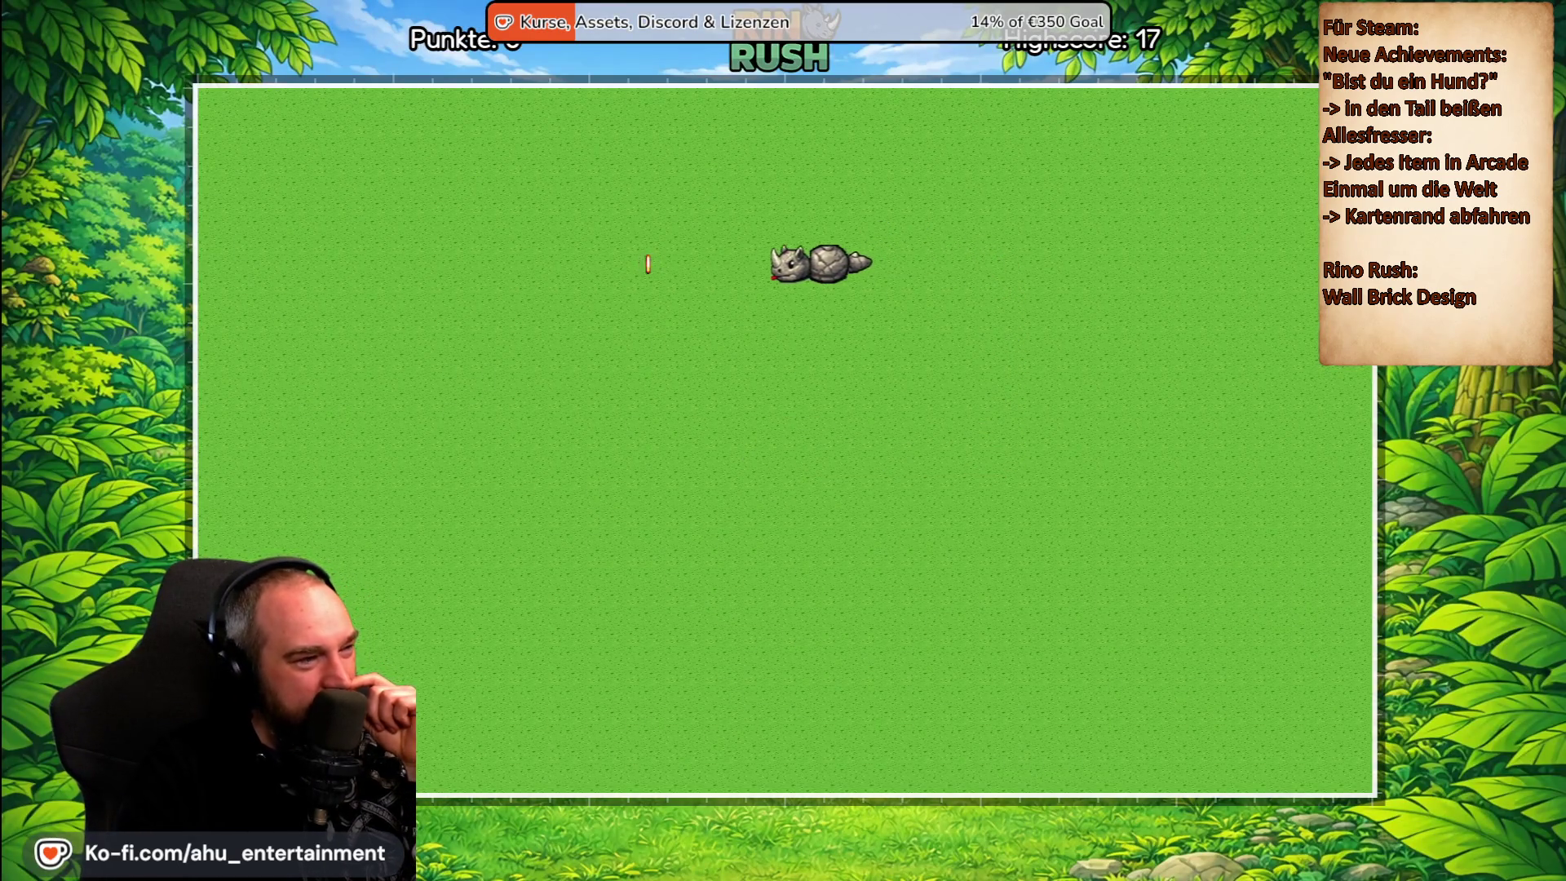
key("Down")
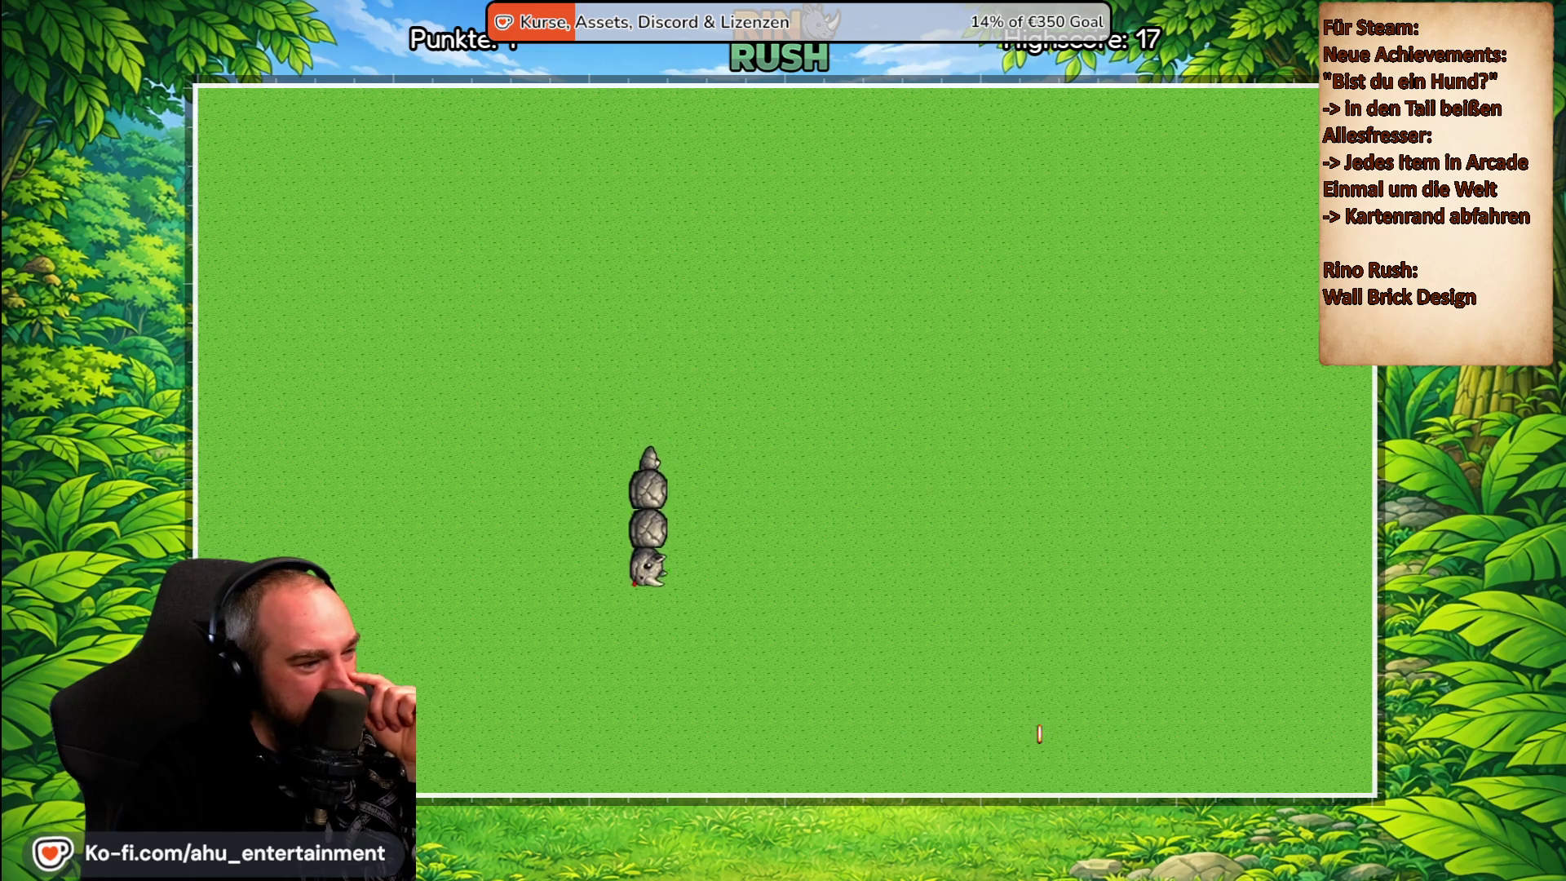
key("Right")
key("Down")
key("Right")
key("Up")
key("Right")
key("Down")
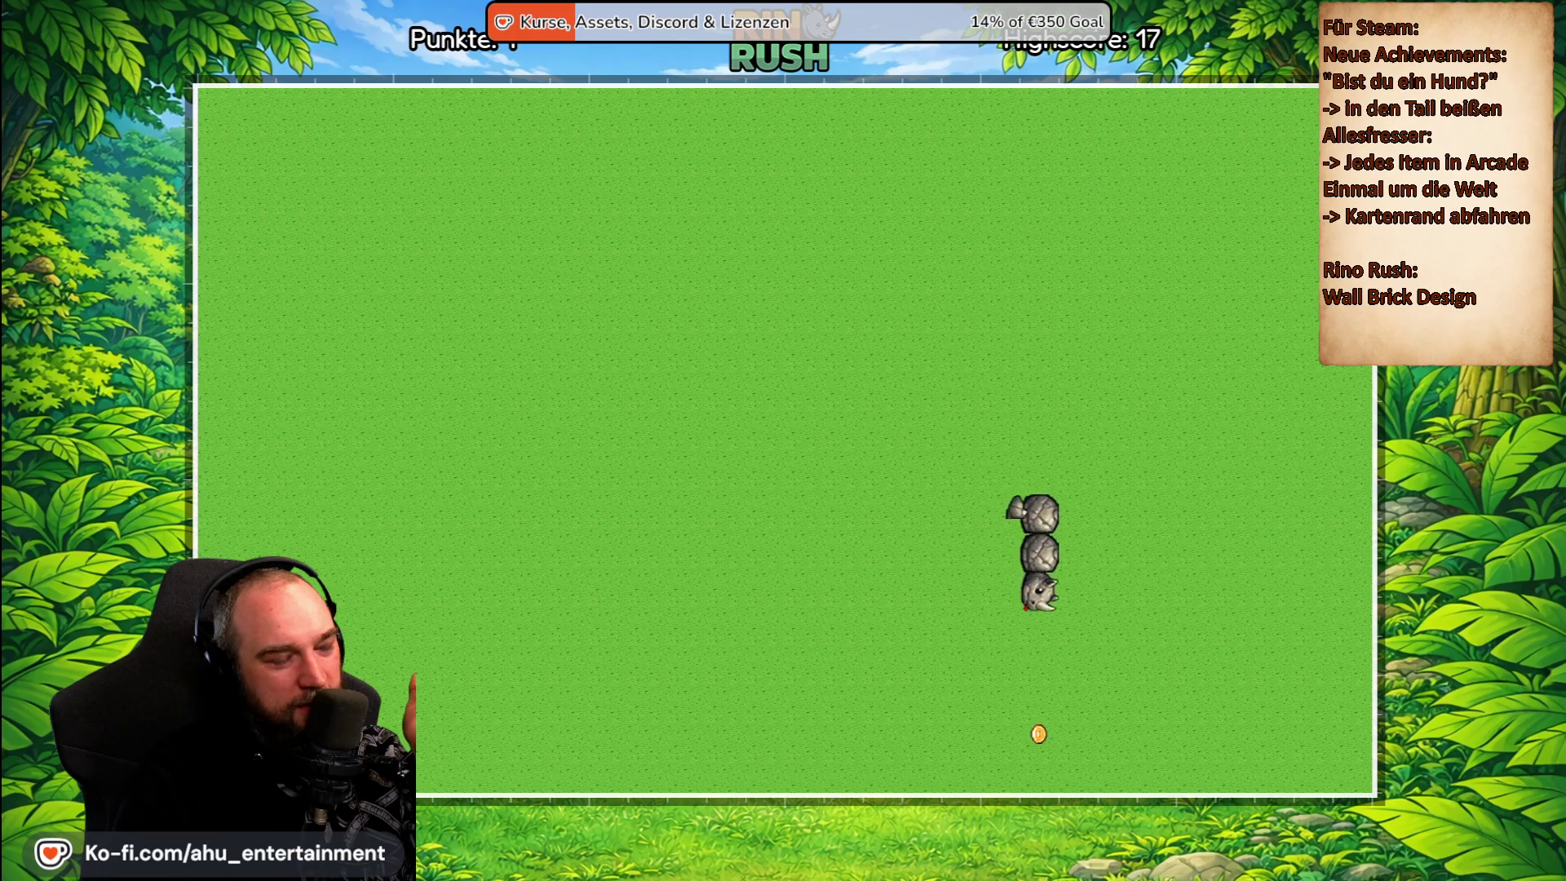
Steer the rhino onto the star and the next coin, avoiding the right wall.
key("Left")
key("Up")
key("Right")
key("Down")
key("Right")
key("Up")
key("Left")
key("Up")
key("Right")
key("Up")
key("Left")
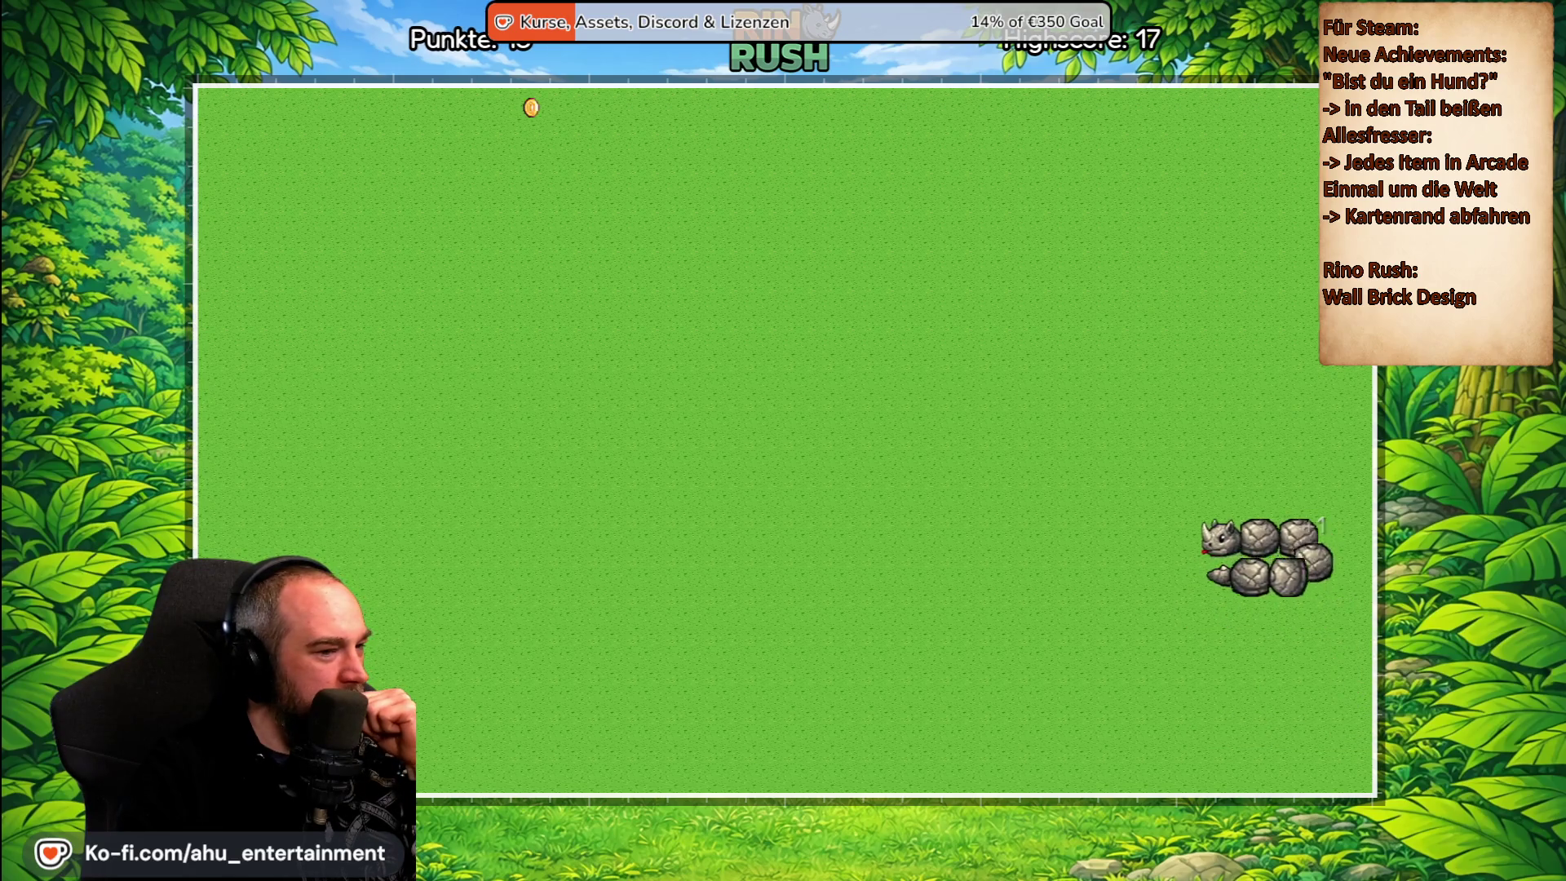
Loop the rhino up, left, down and right around the field.
key("Down")
key("Right")
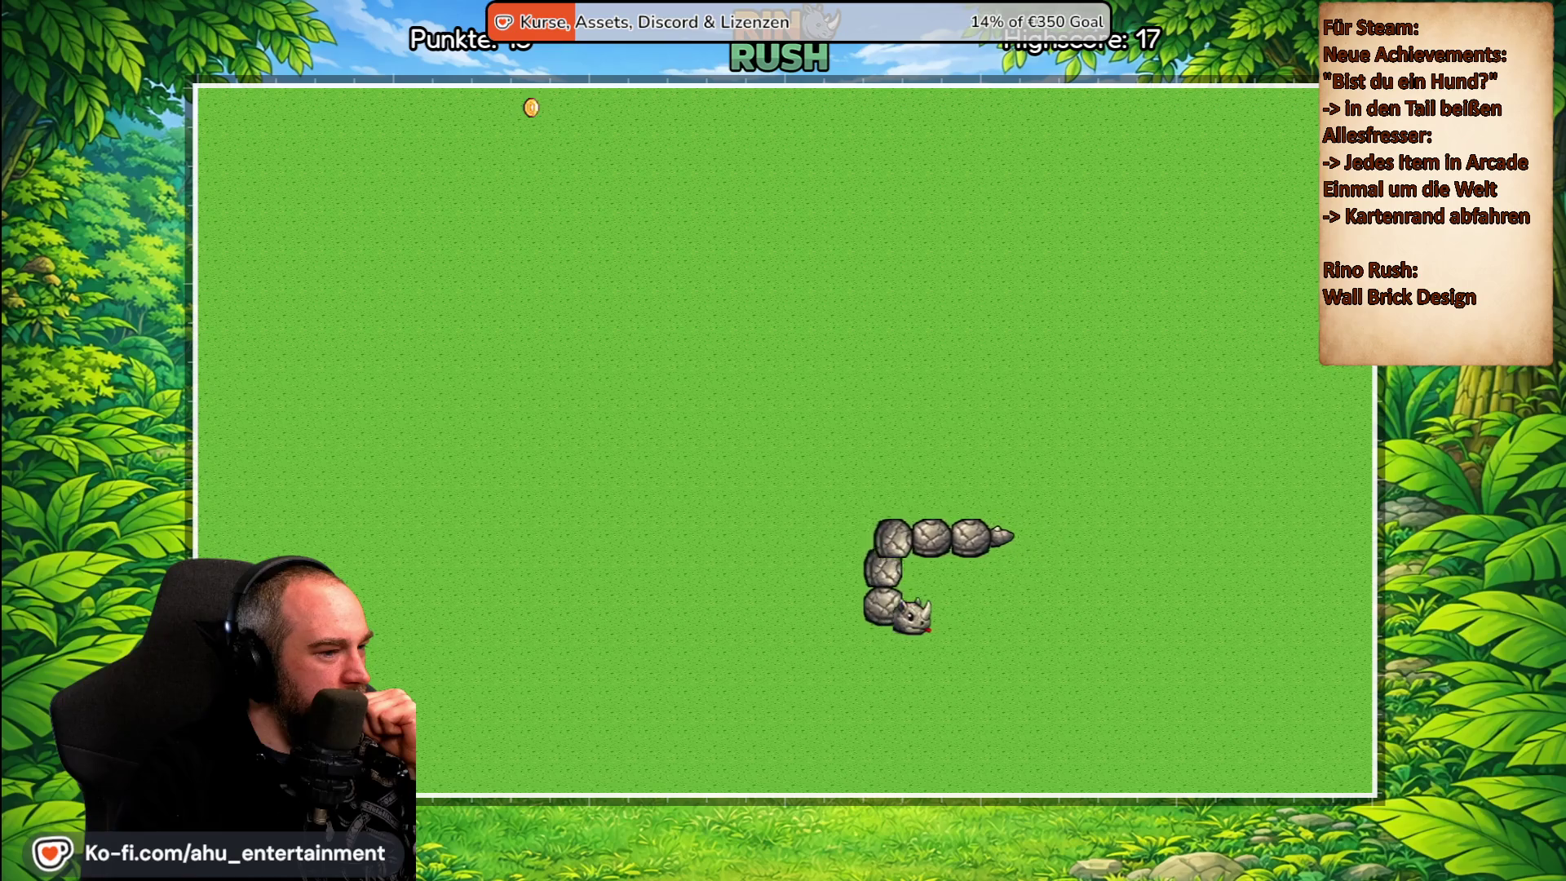
key("Up")
key("Left")
key("Down")
key("Right")
key("Up")
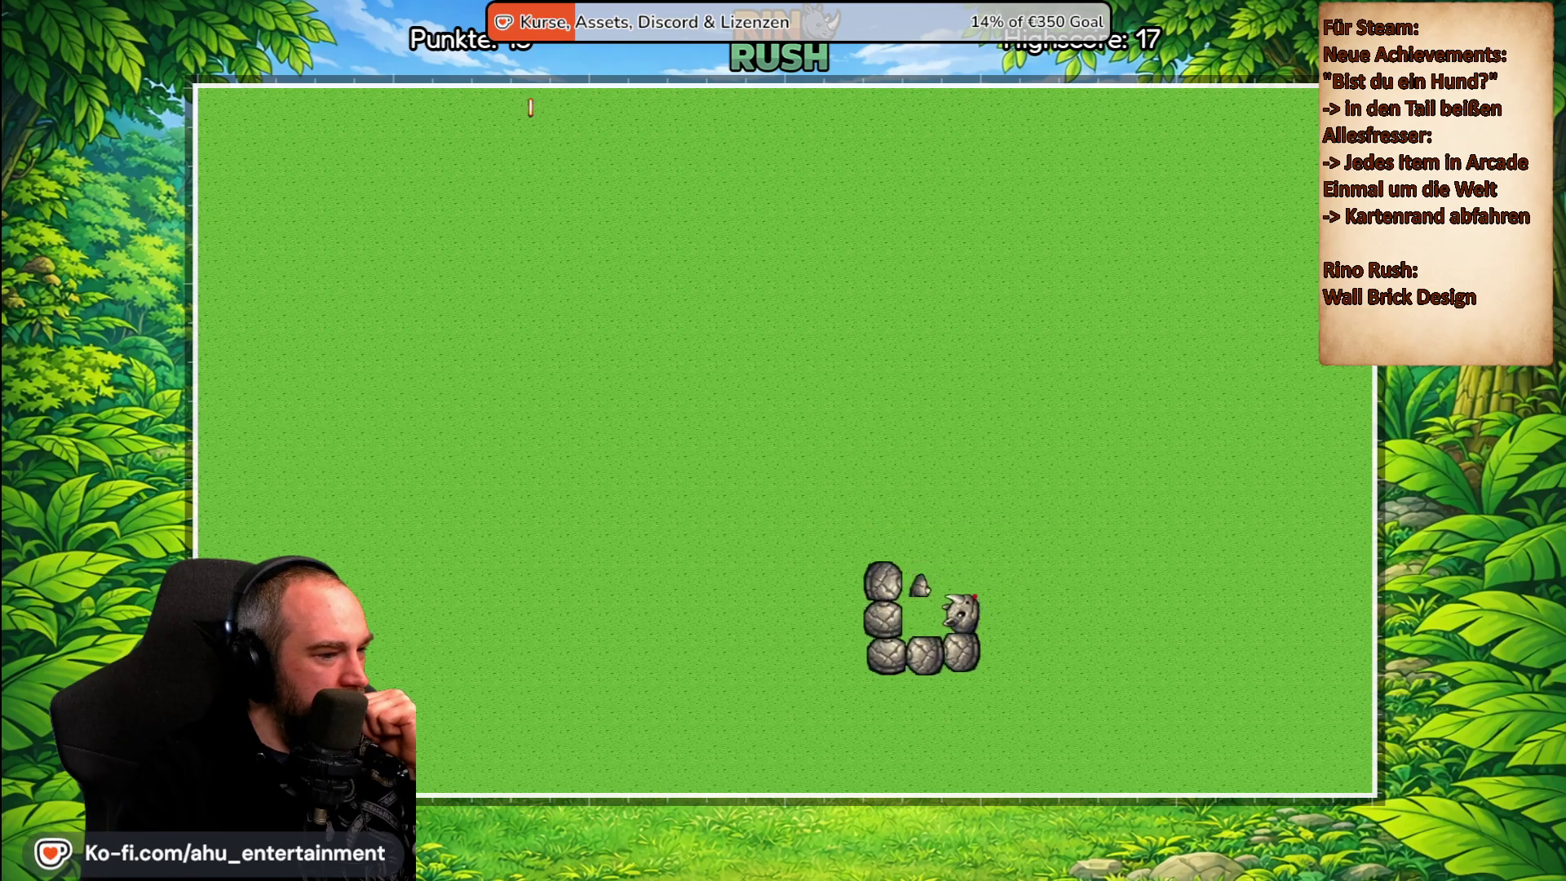
Circle the rhino until it bites its own tail, ending at 13 points in 0:22.
key("Left")
key("Down")
key("Right")
key("Up")
key("Left")
key("Down")
key("Right")
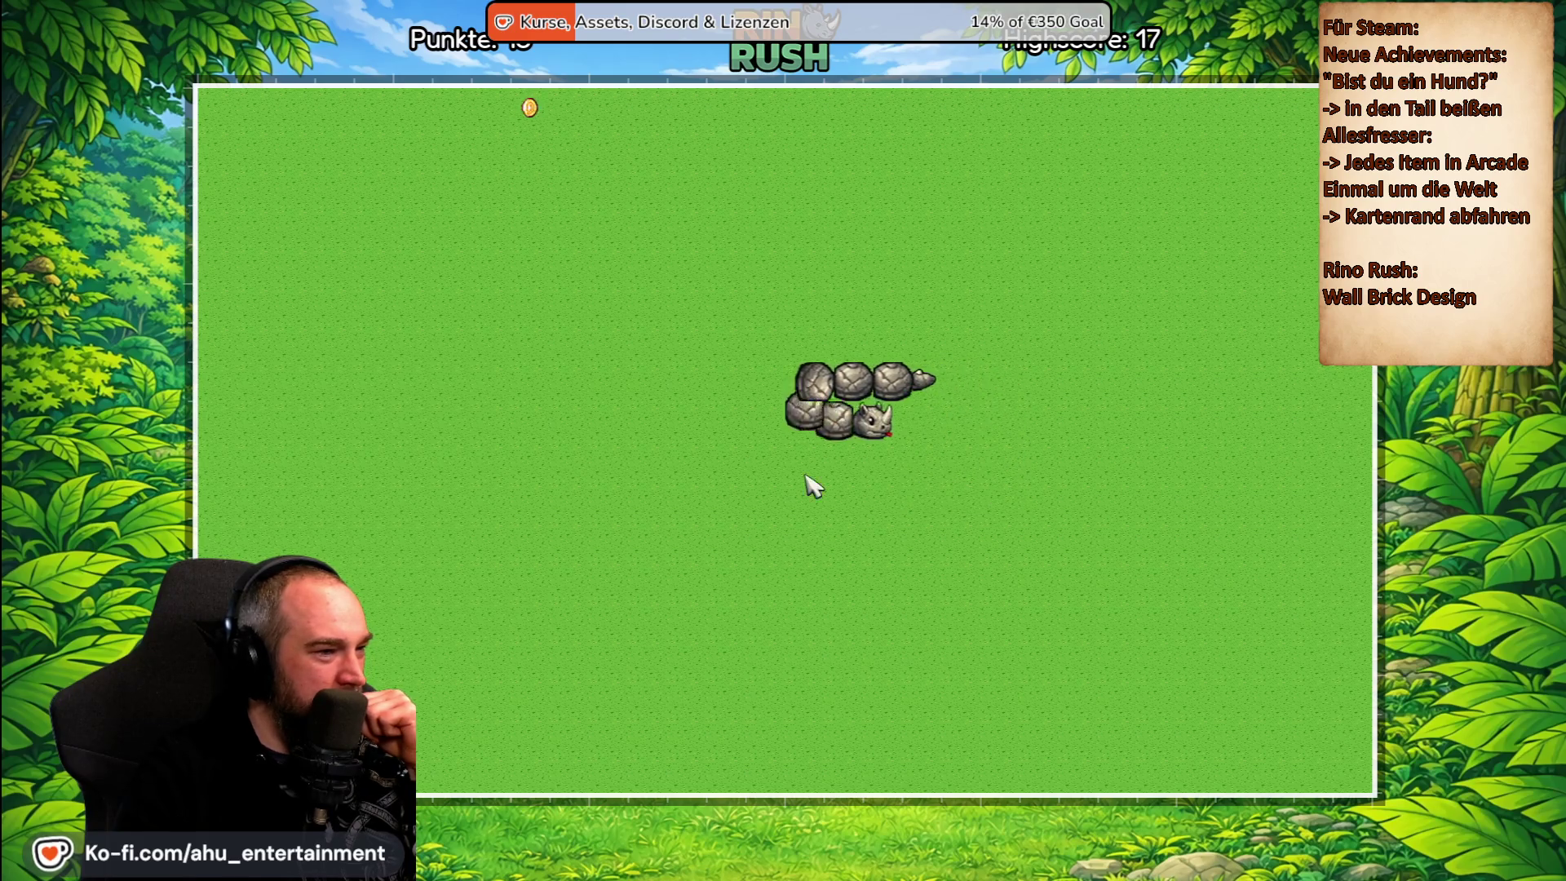
key("Up")
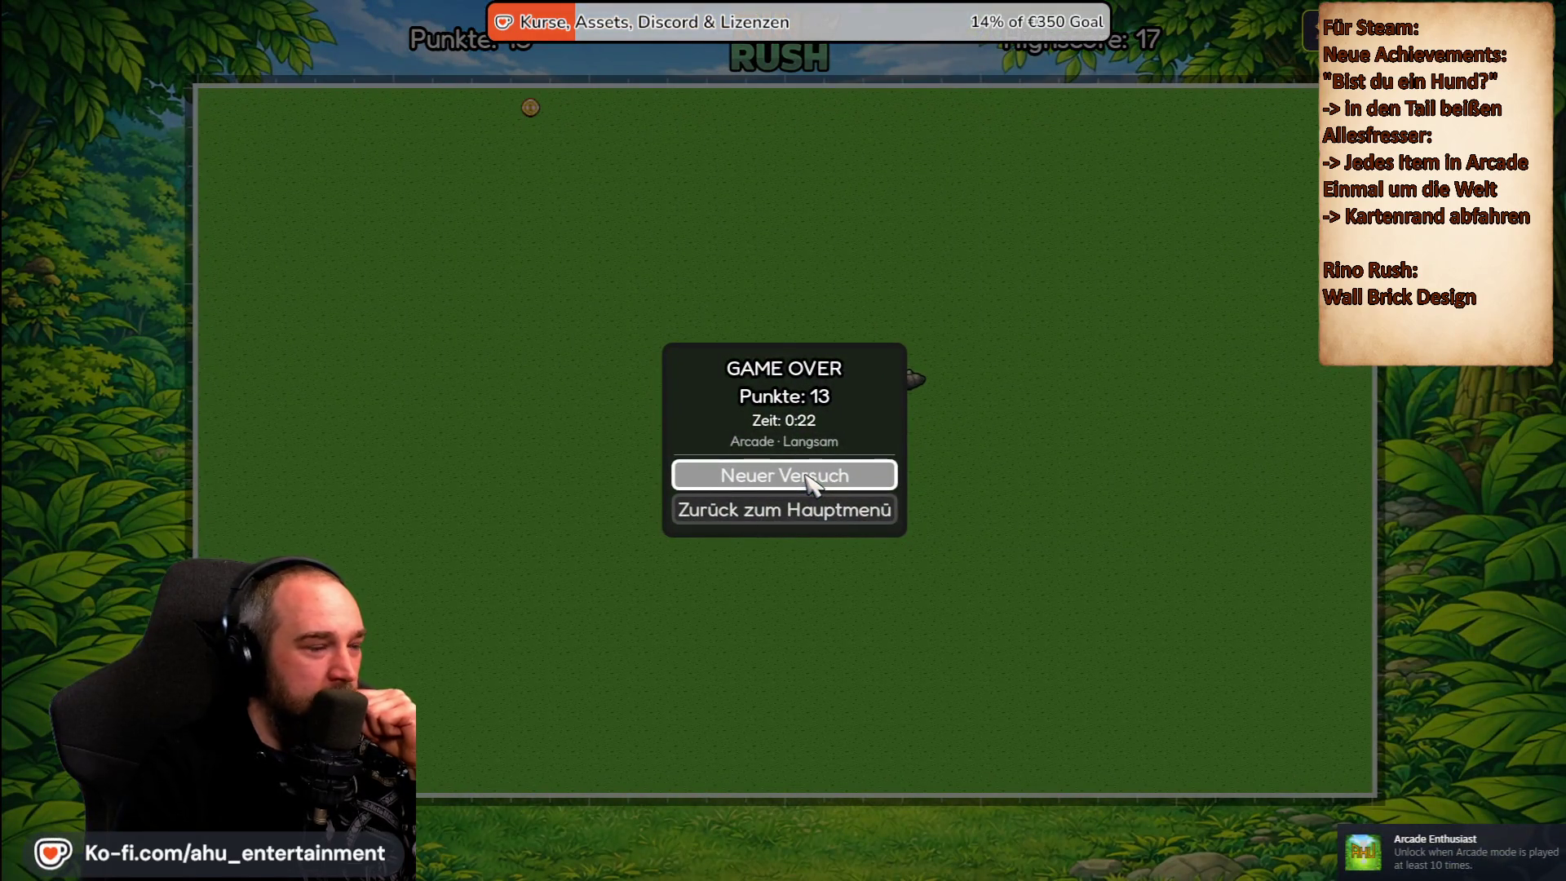
Start a new round with Neuer Versuch and steer the rhino onto the first coin.
left_click(808, 478)
key("Up")
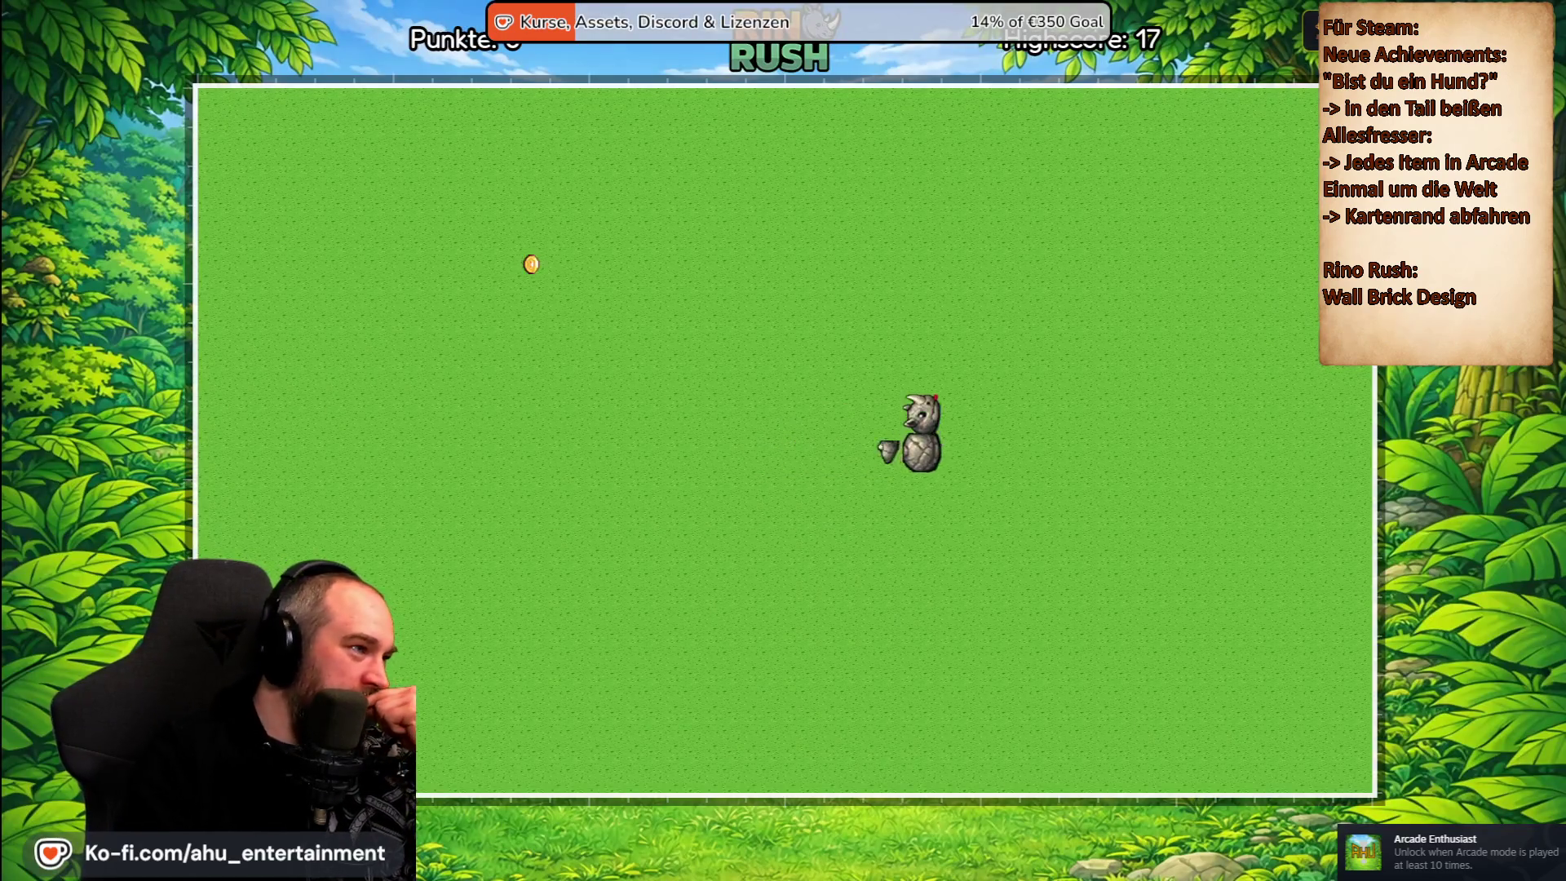
key("Left")
key("Up")
key("Left")
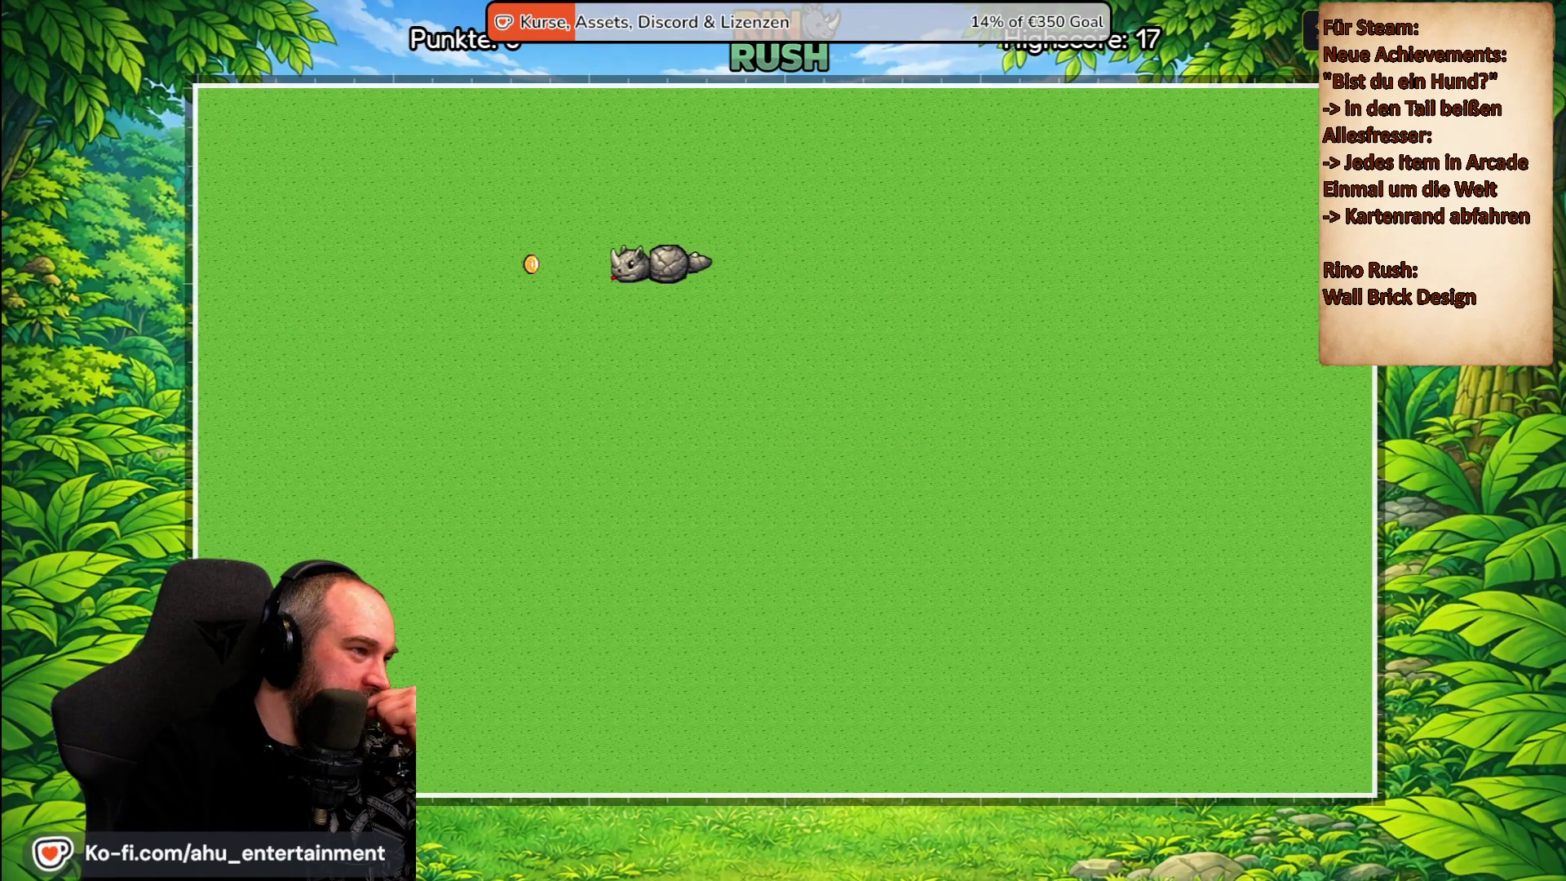
key("Down")
key("Right")
Run along the top row to eat the top coin, then head down the middle.
key("Up")
key("Right")
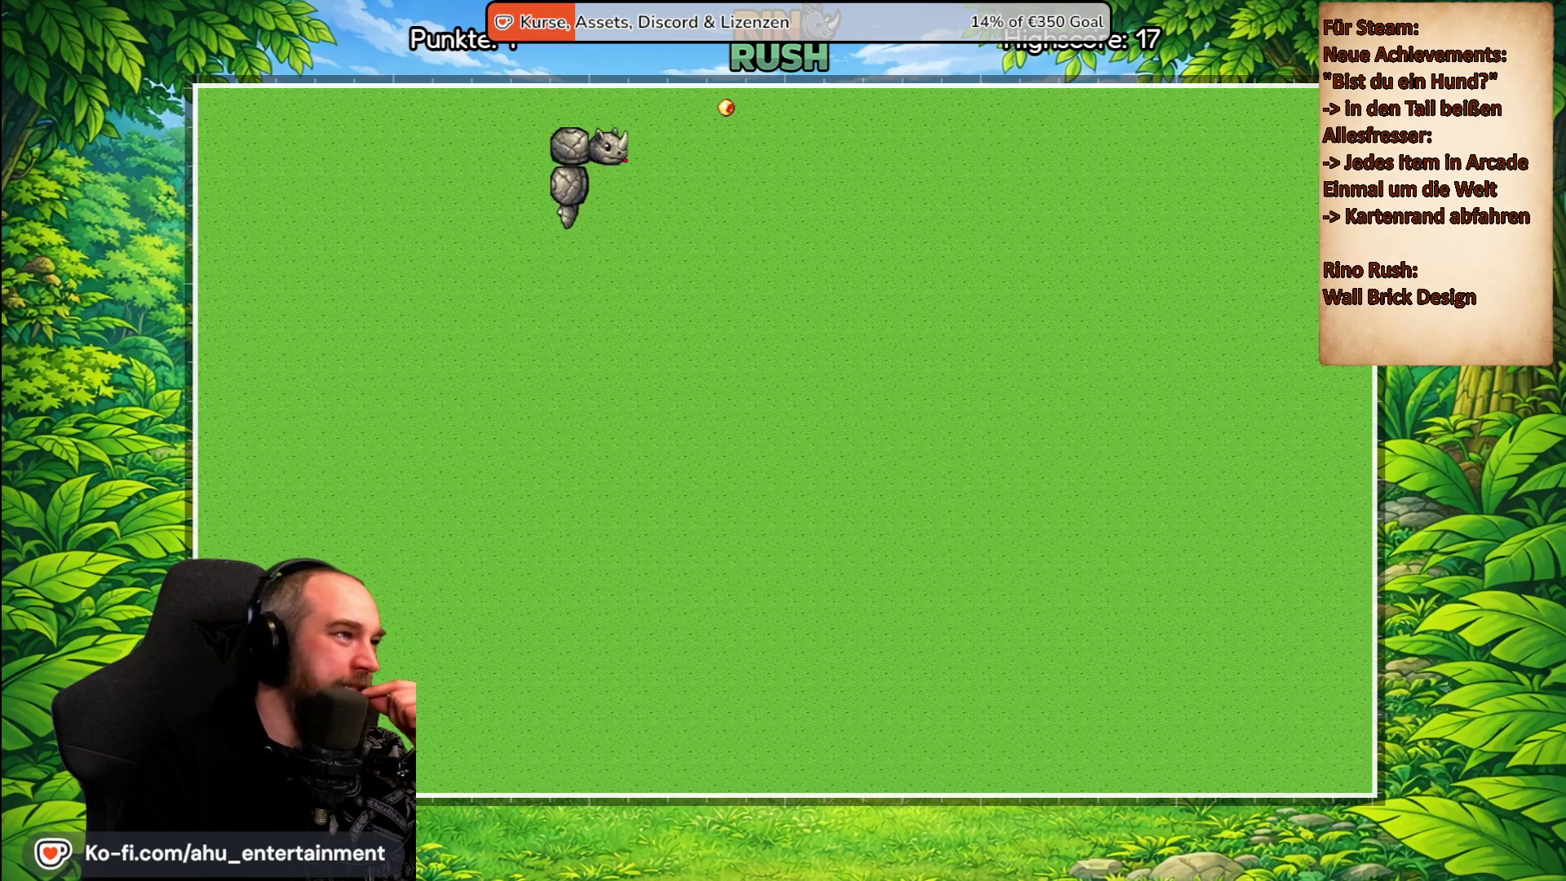
key("Down")
key("Right")
key("Up")
key("Left")
key("Down")
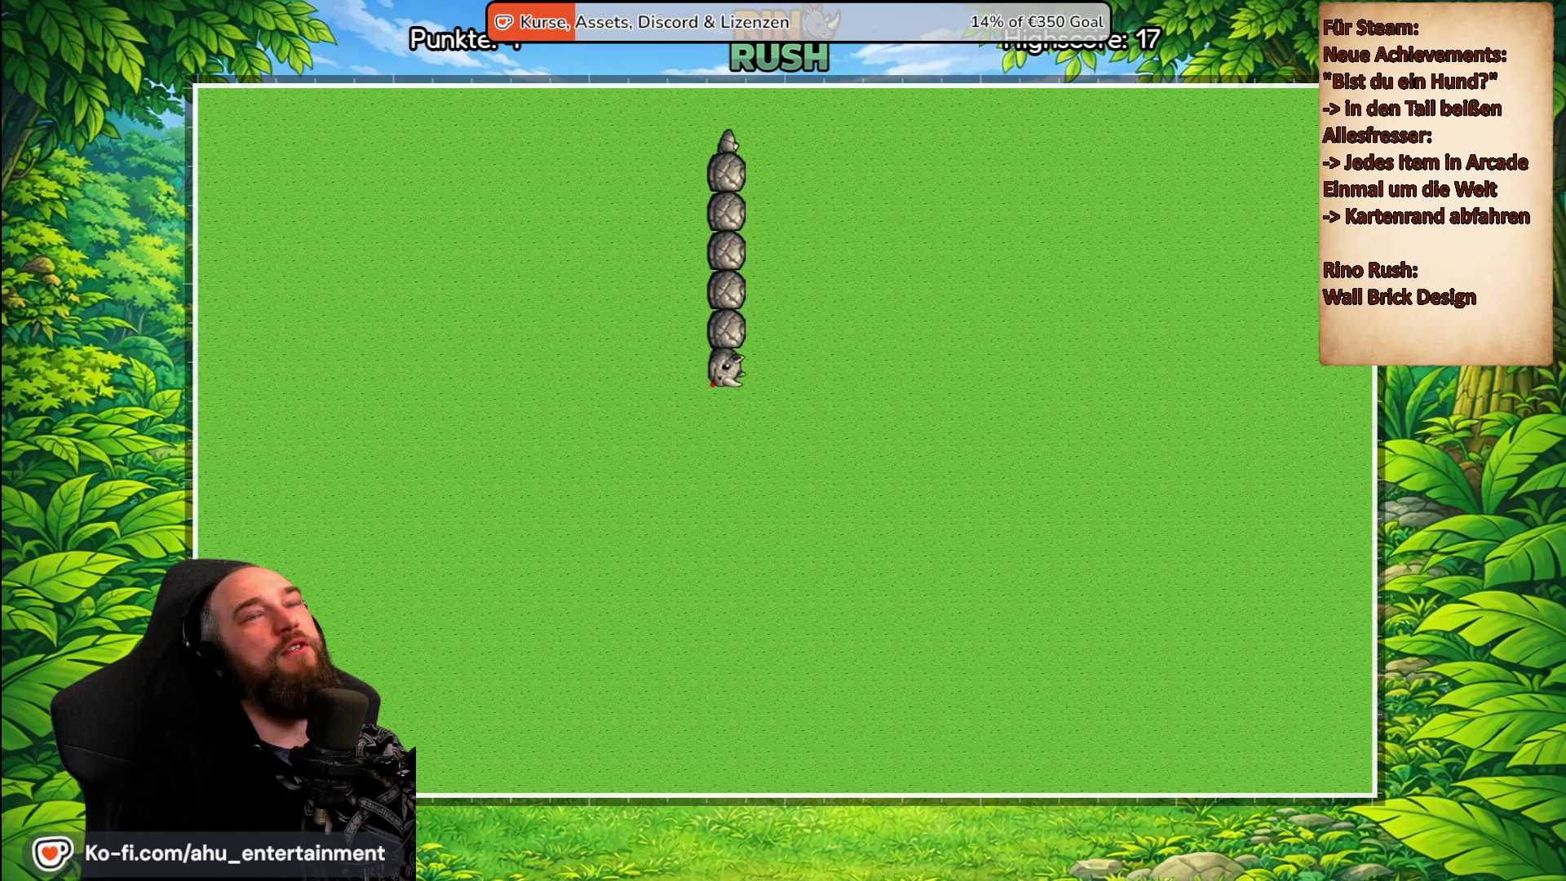
Sweep right, up the right edge and back left, eating another coin.
key("Right")
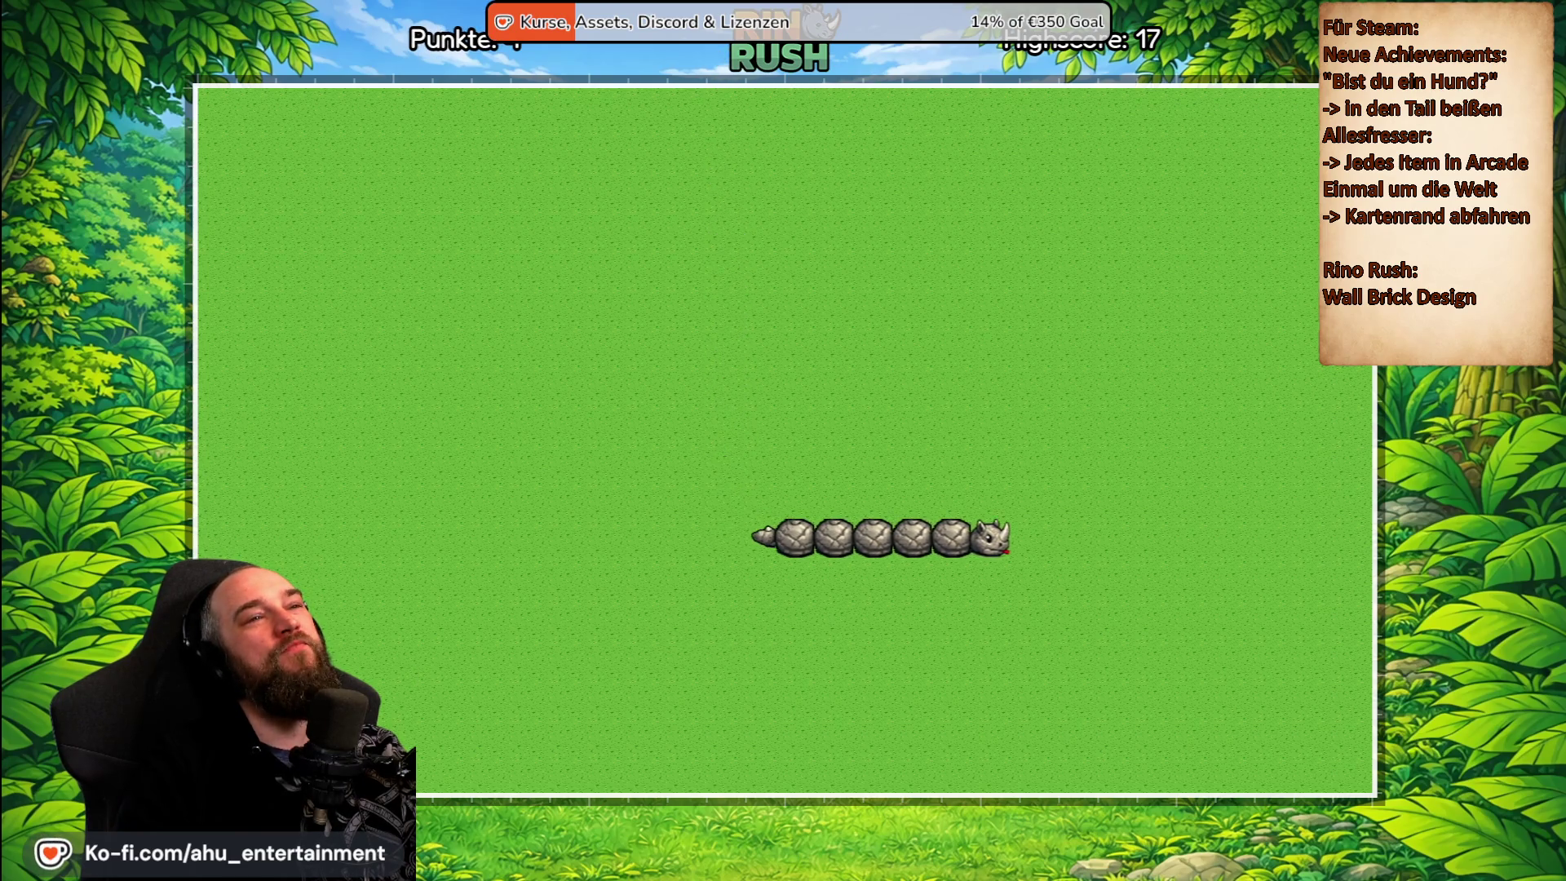
key("Up")
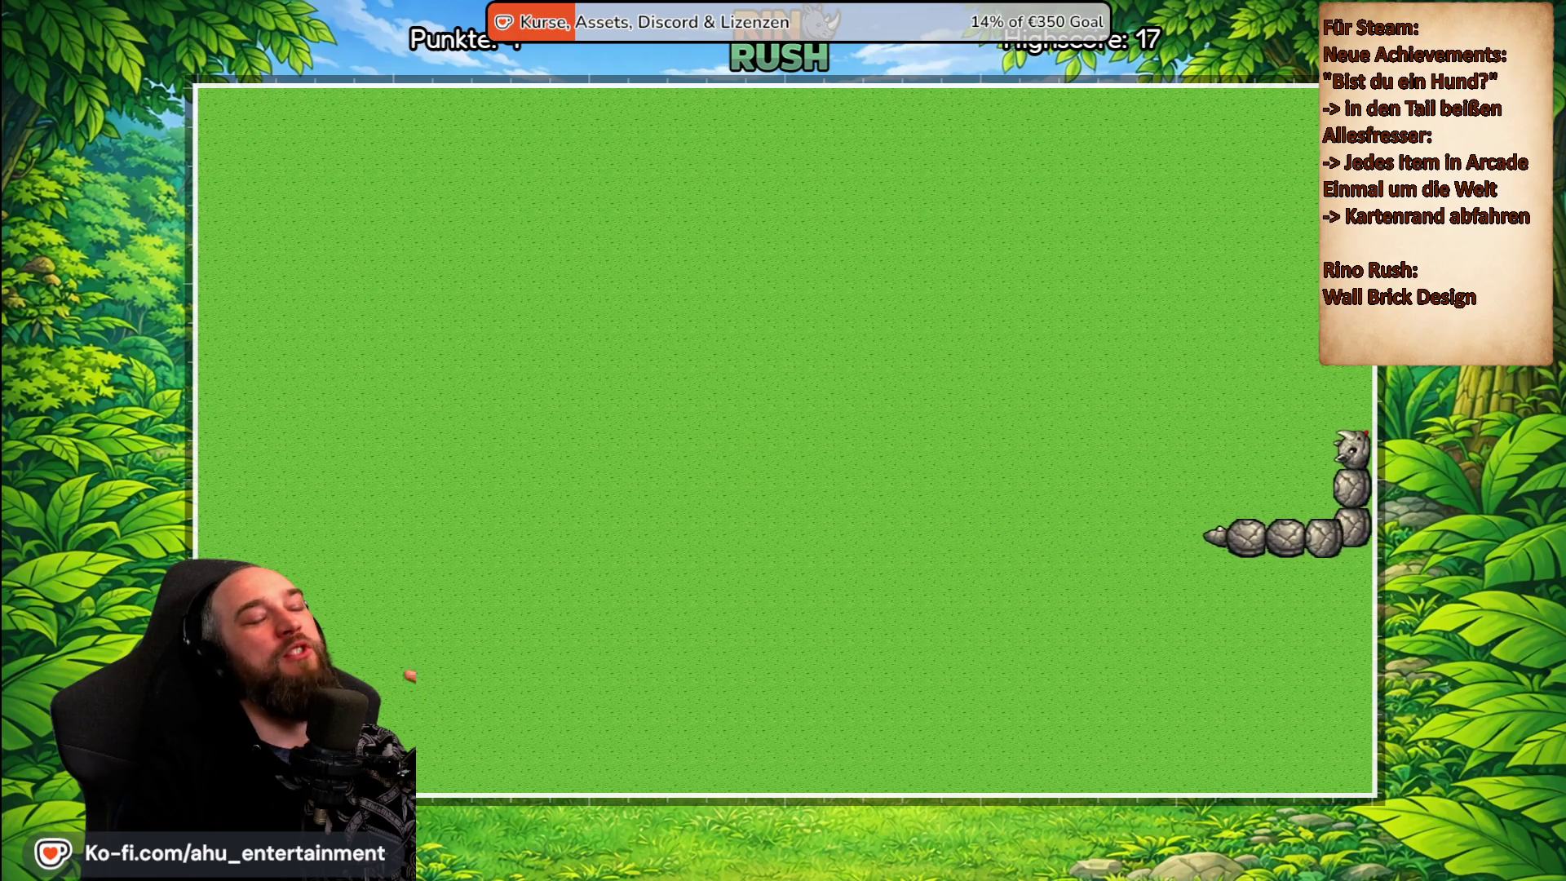
key("Left")
key("Down")
key("Right")
key("Up")
key("Left")
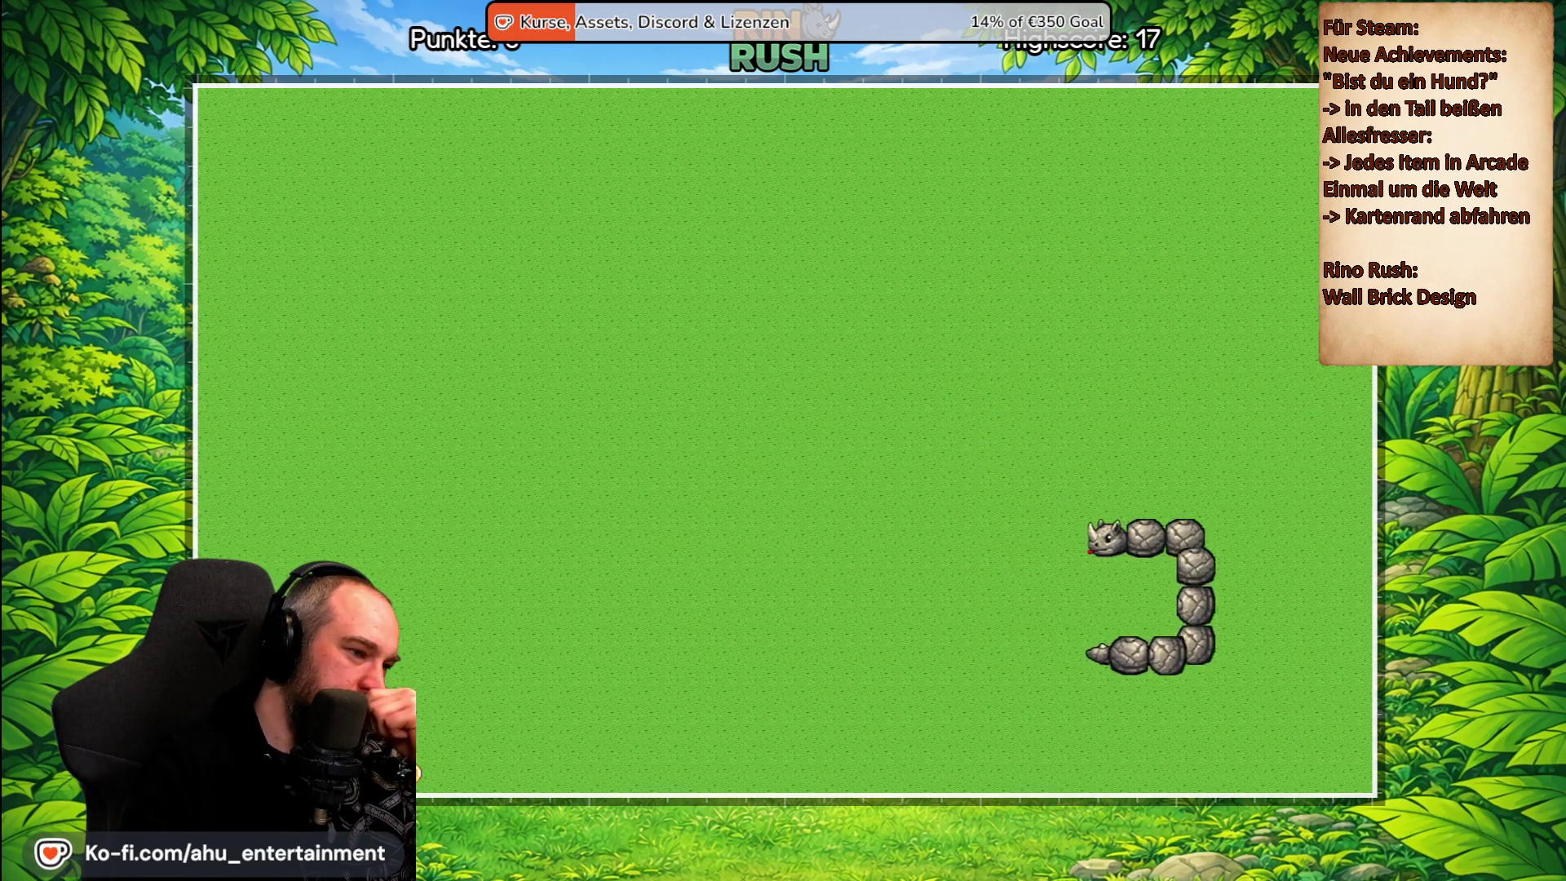
Zigzag along the bottom edge, eat the star, then turn the rhino into its body.
key("Down")
key("Left")
key("Up")
key("Right")
key("Down")
key("Left")
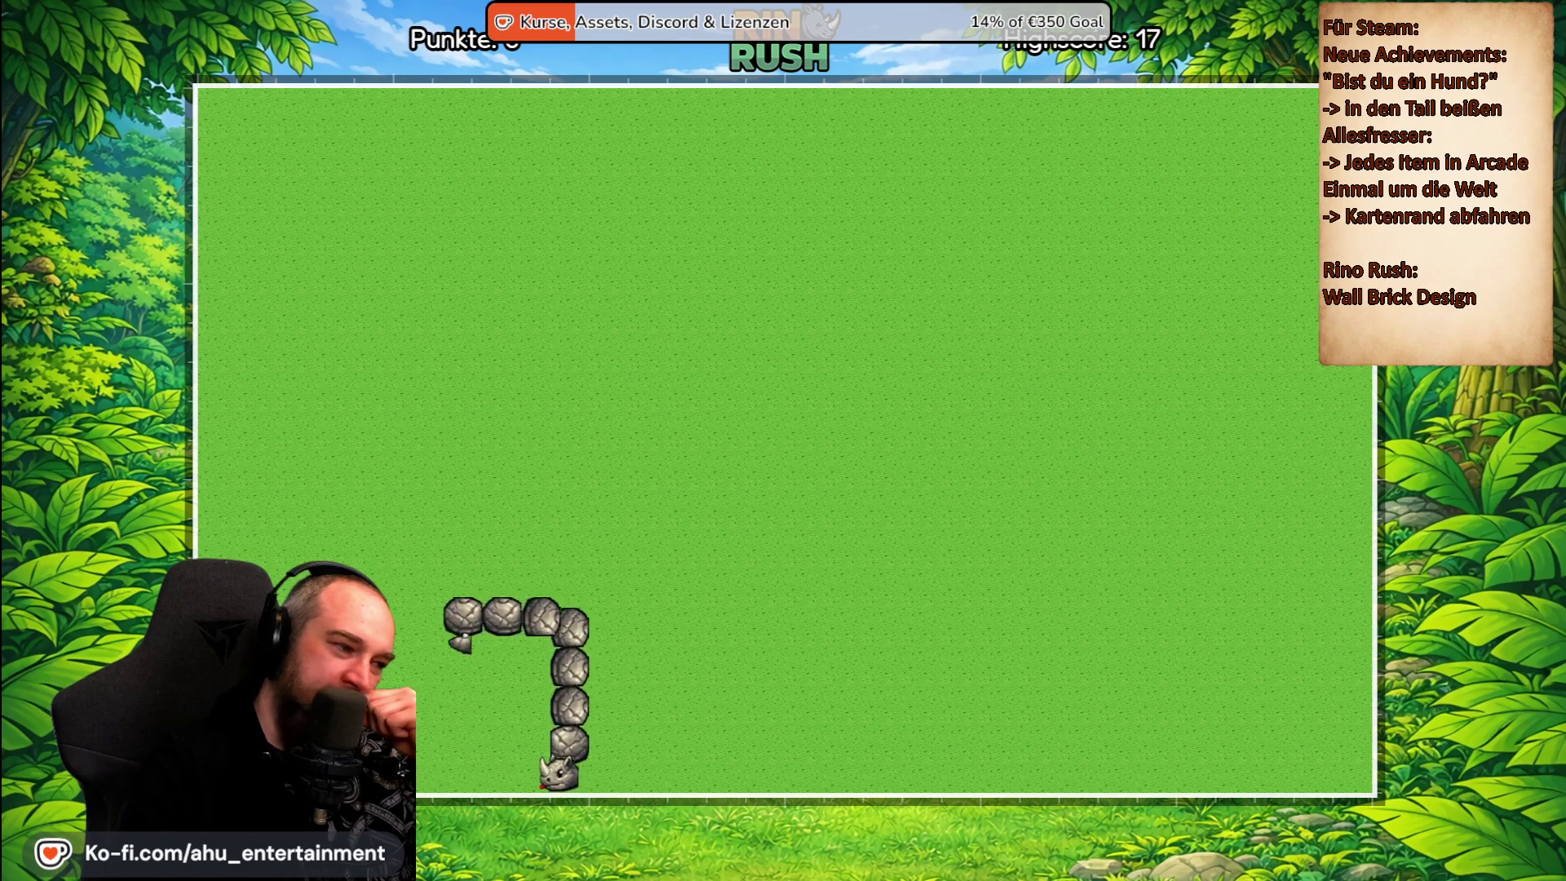
key("Up")
key("Right")
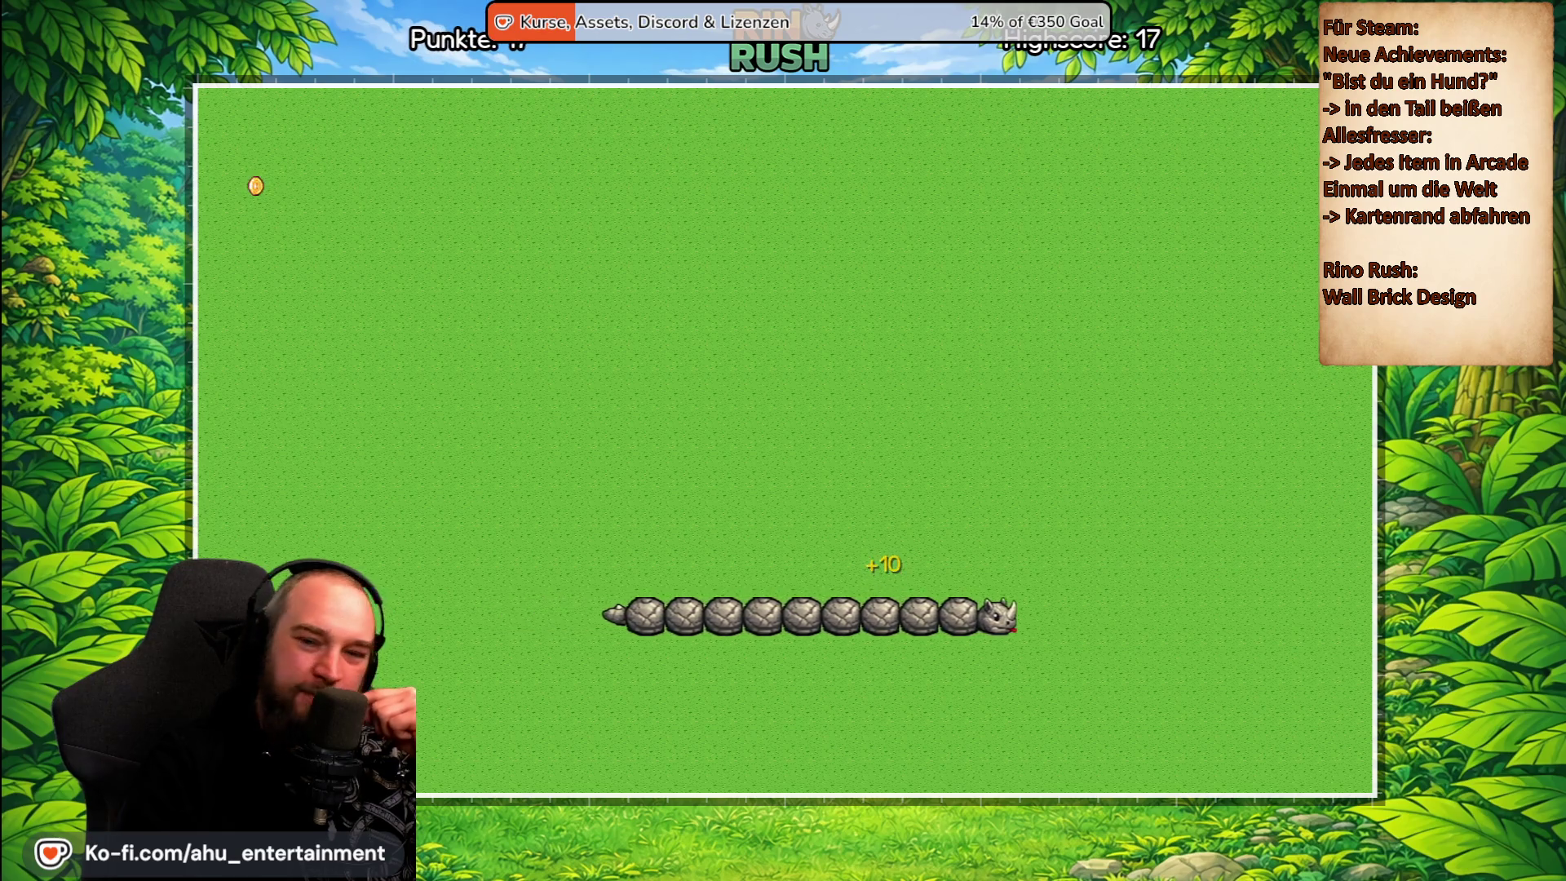
key("Up")
key("Left")
key("Down")
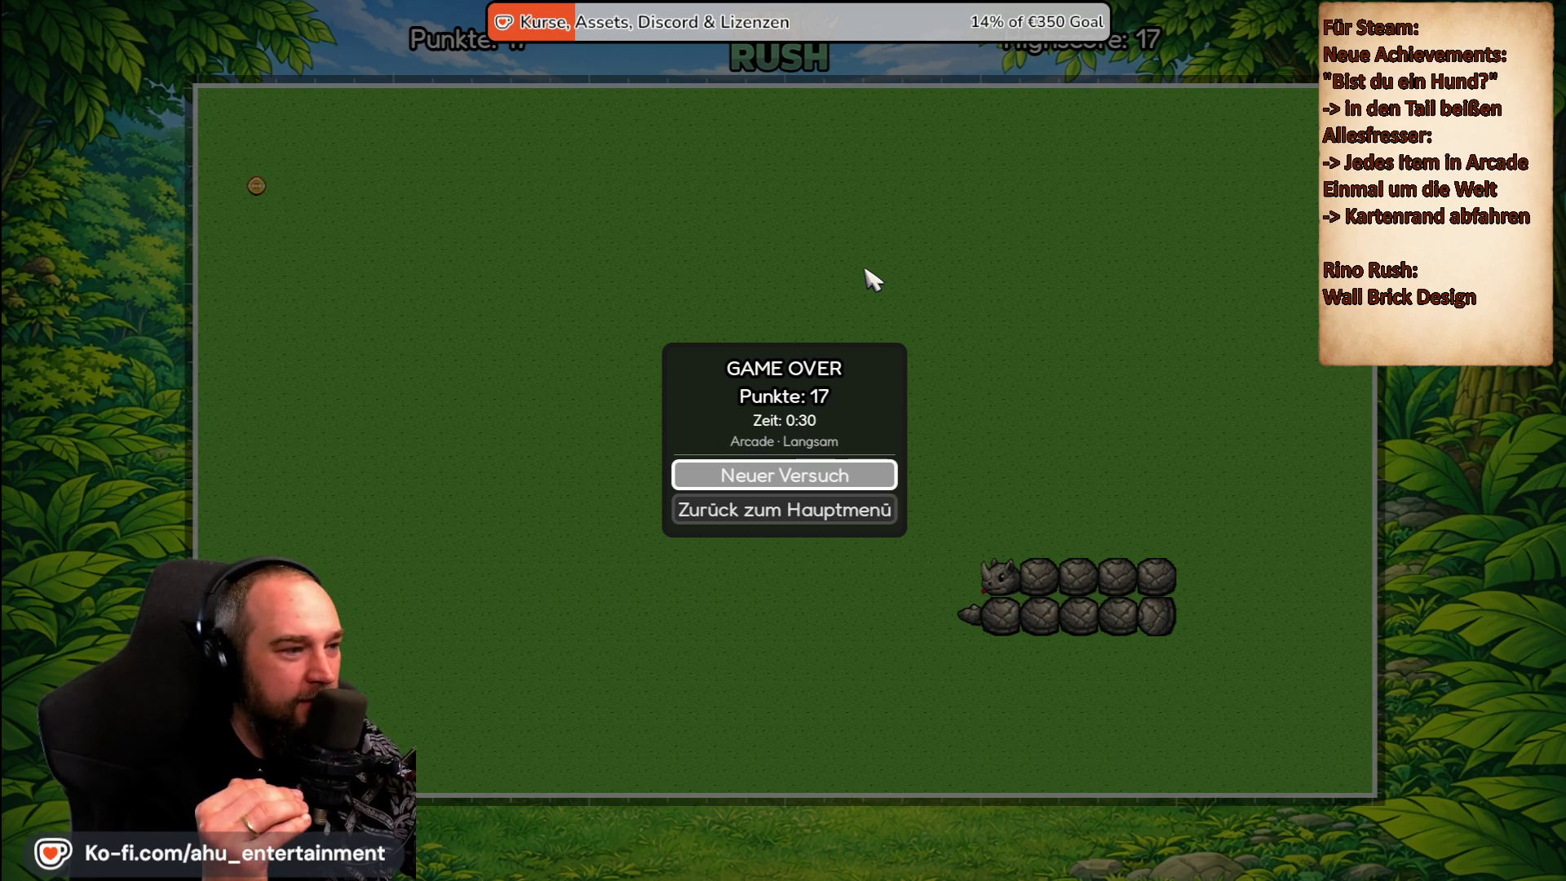
Press Enter on the Game Over panel to start a new round.
key("Return")
Run the rhino along the bottom edge to a coin, then onto the star.
key("Down")
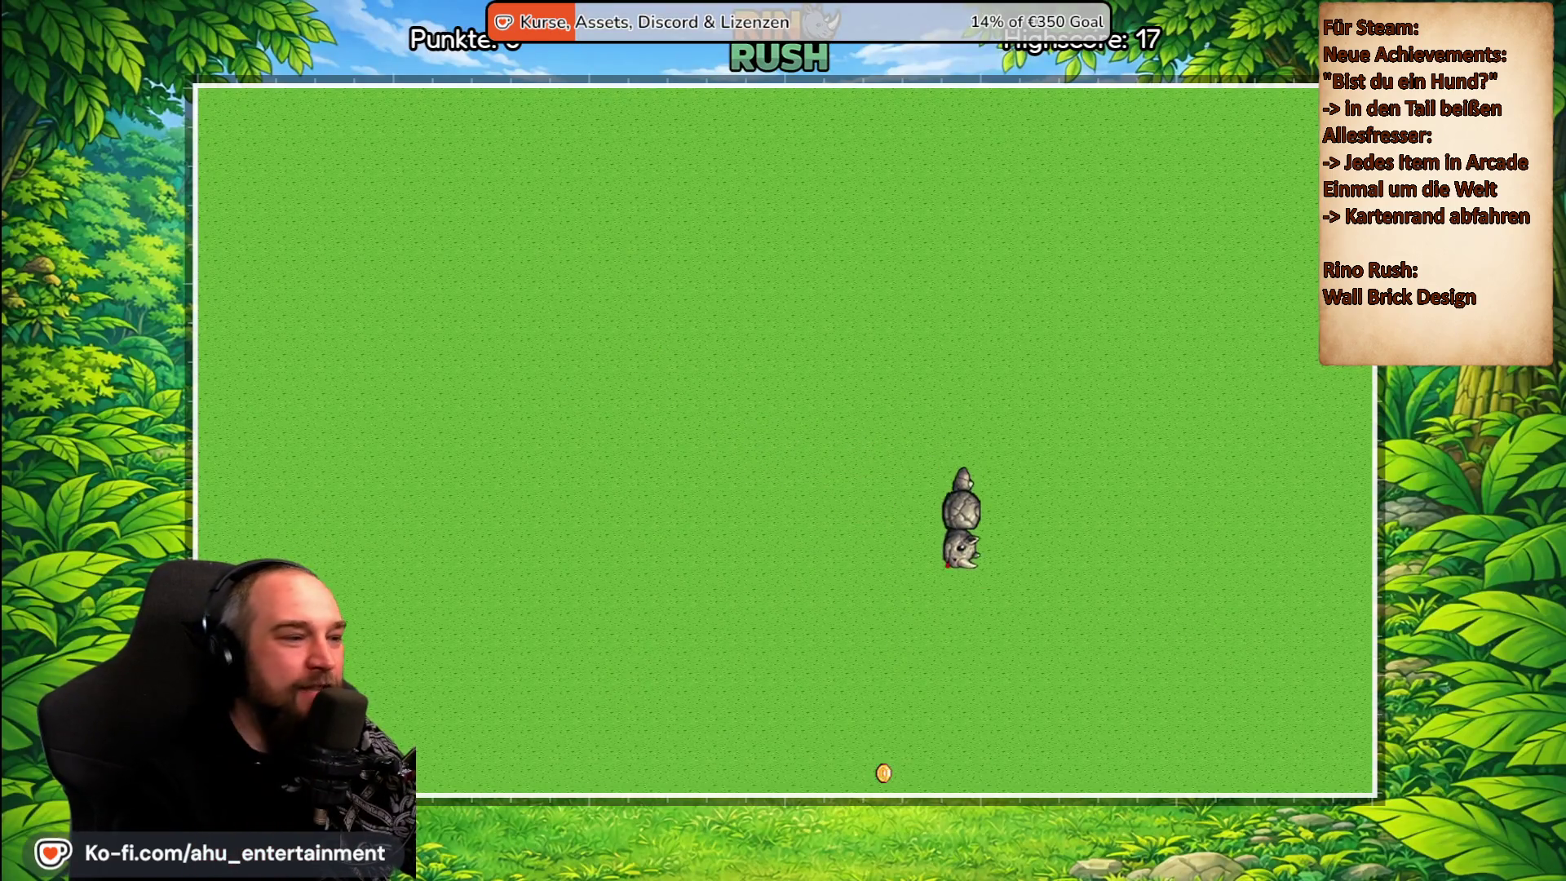
key("Left")
key("Down")
key("Right")
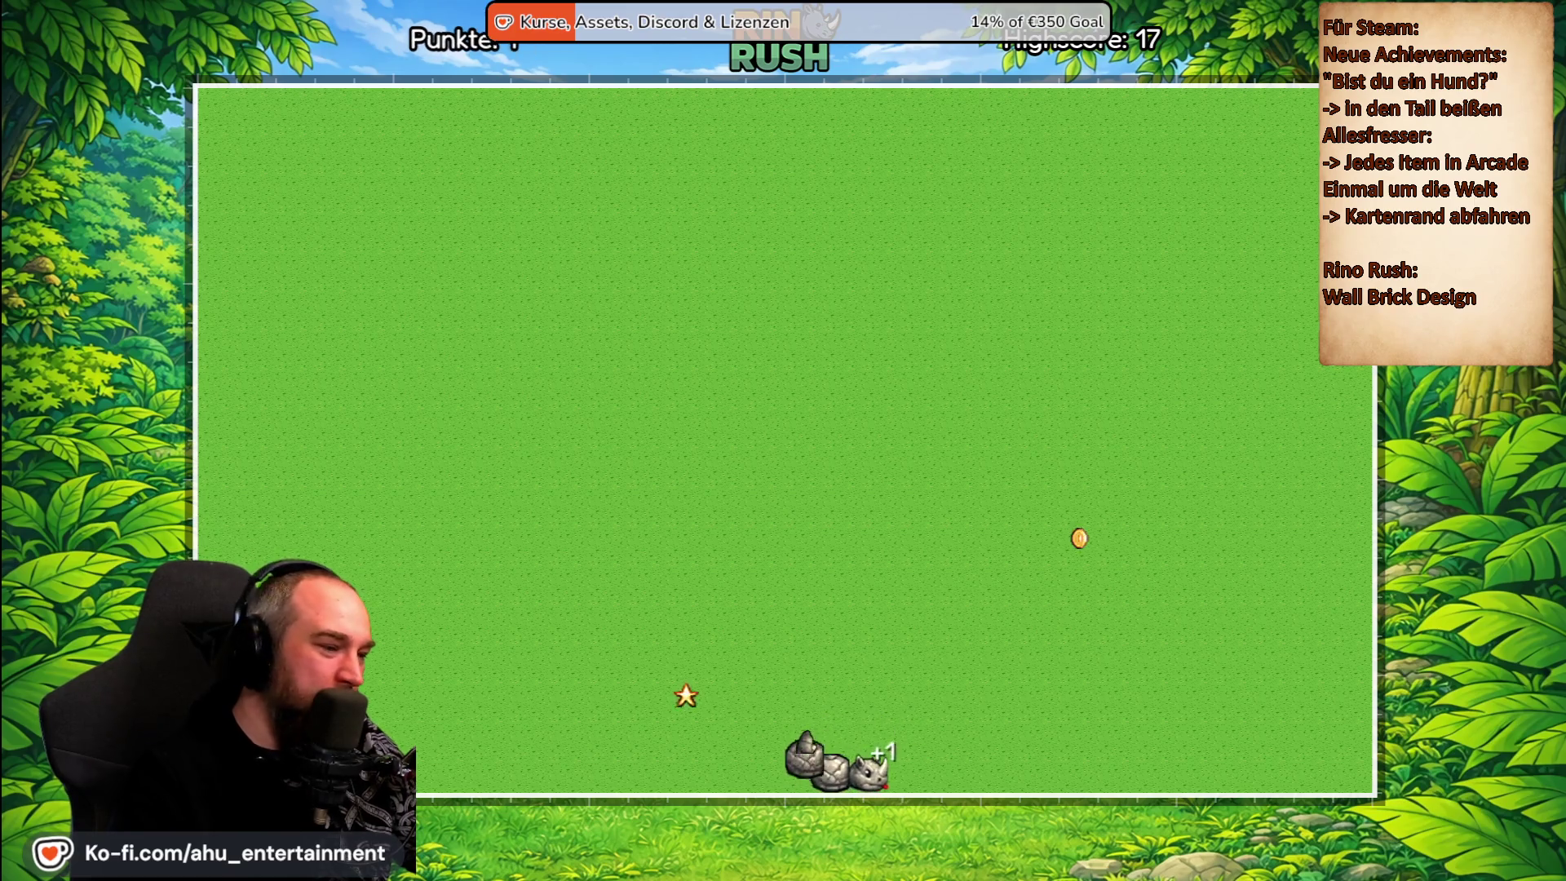
key("Up")
key("Left")
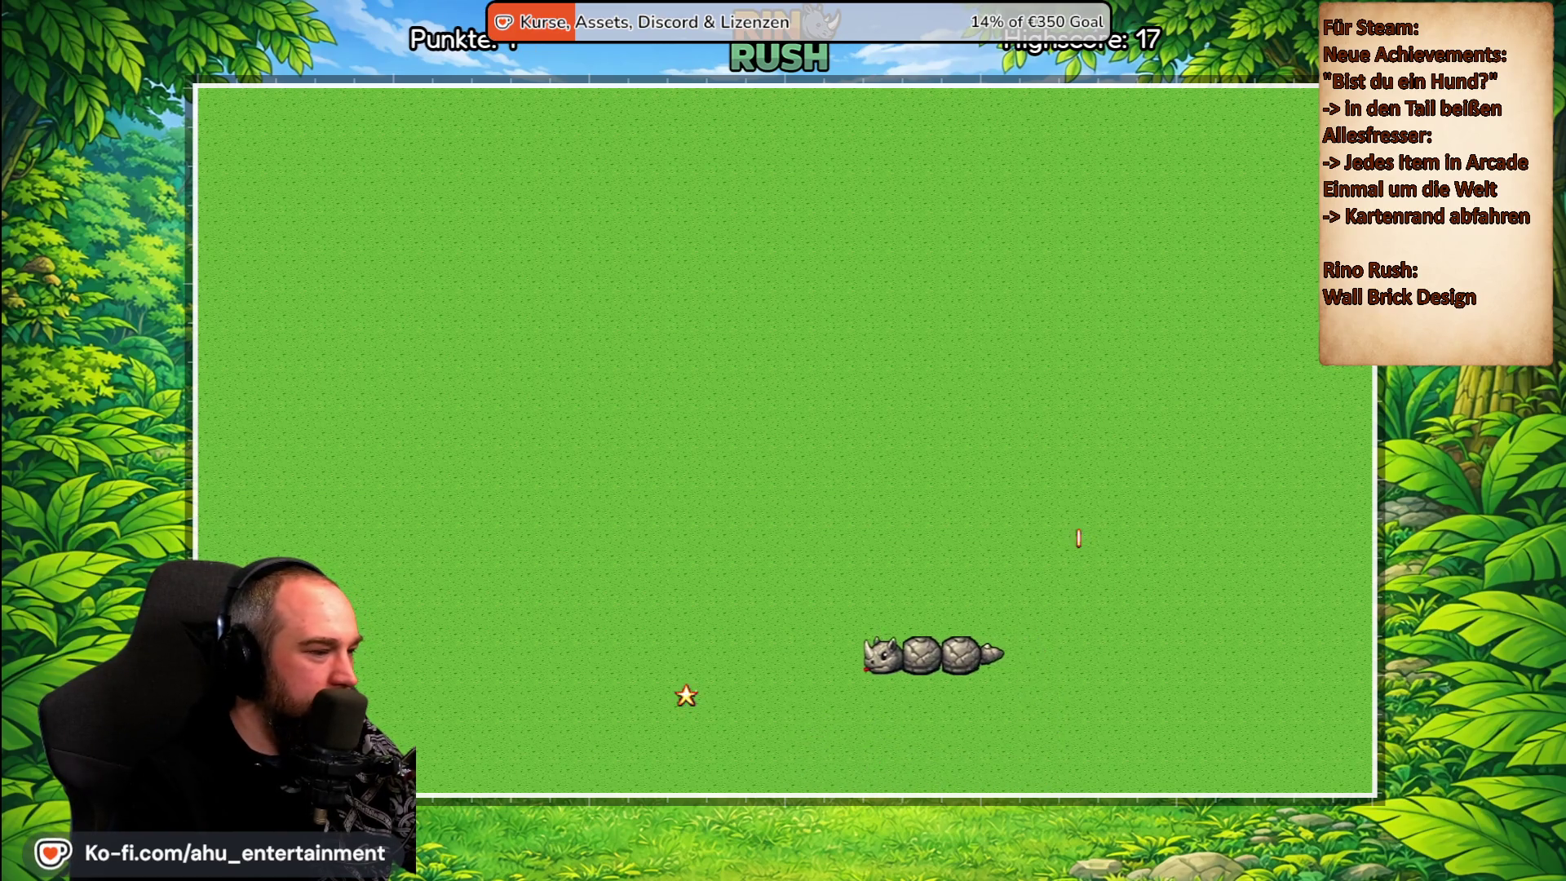
key("Down")
key("Right")
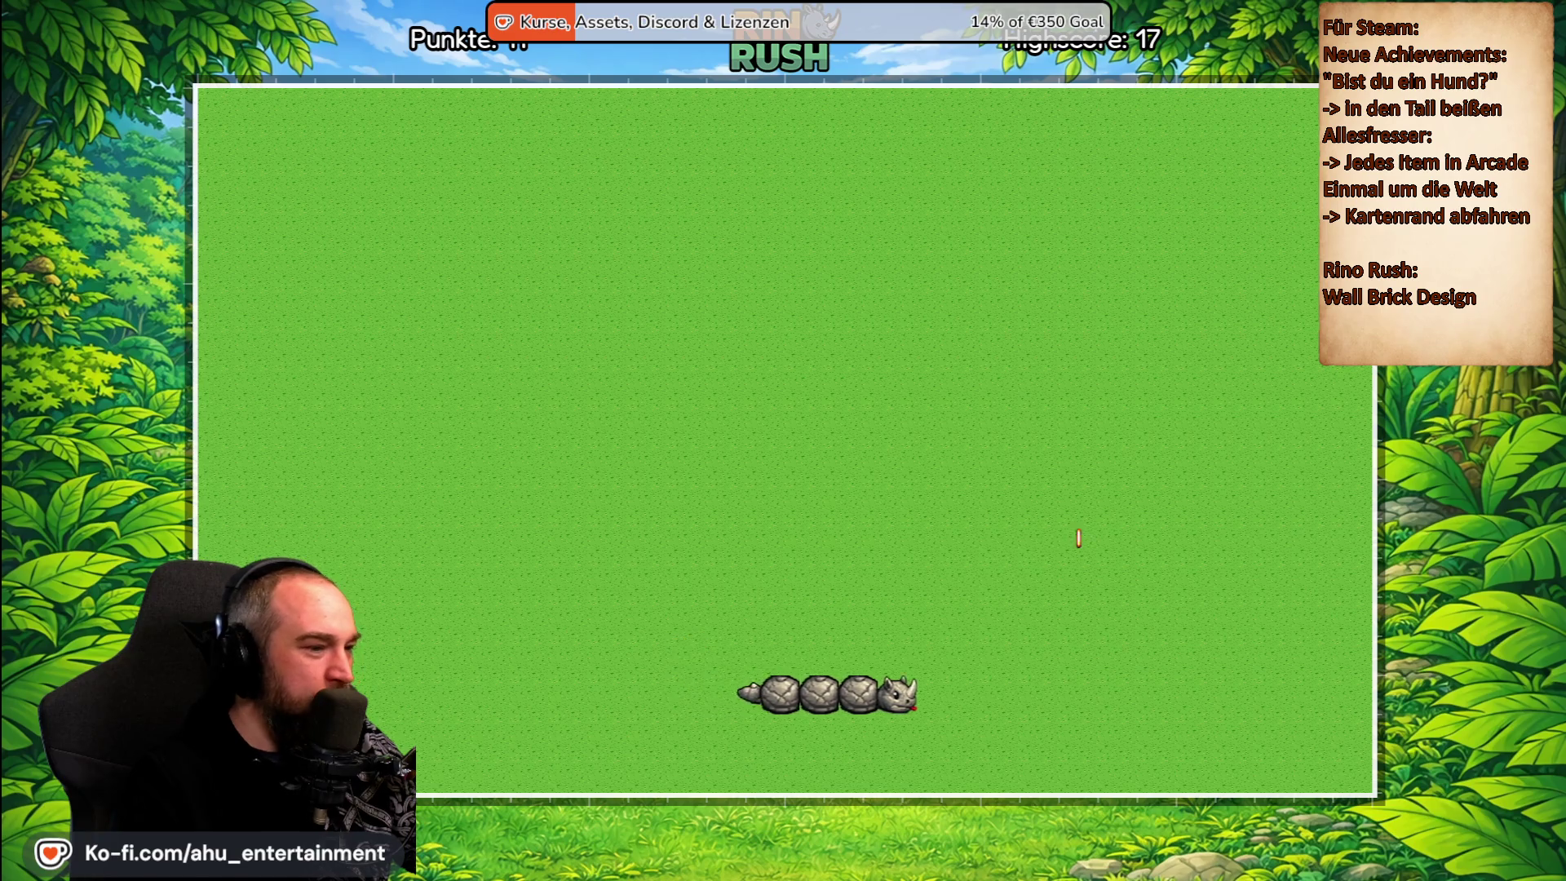
Collect another item and a coin, climbing to about 13 points.
key("Up")
key("Left")
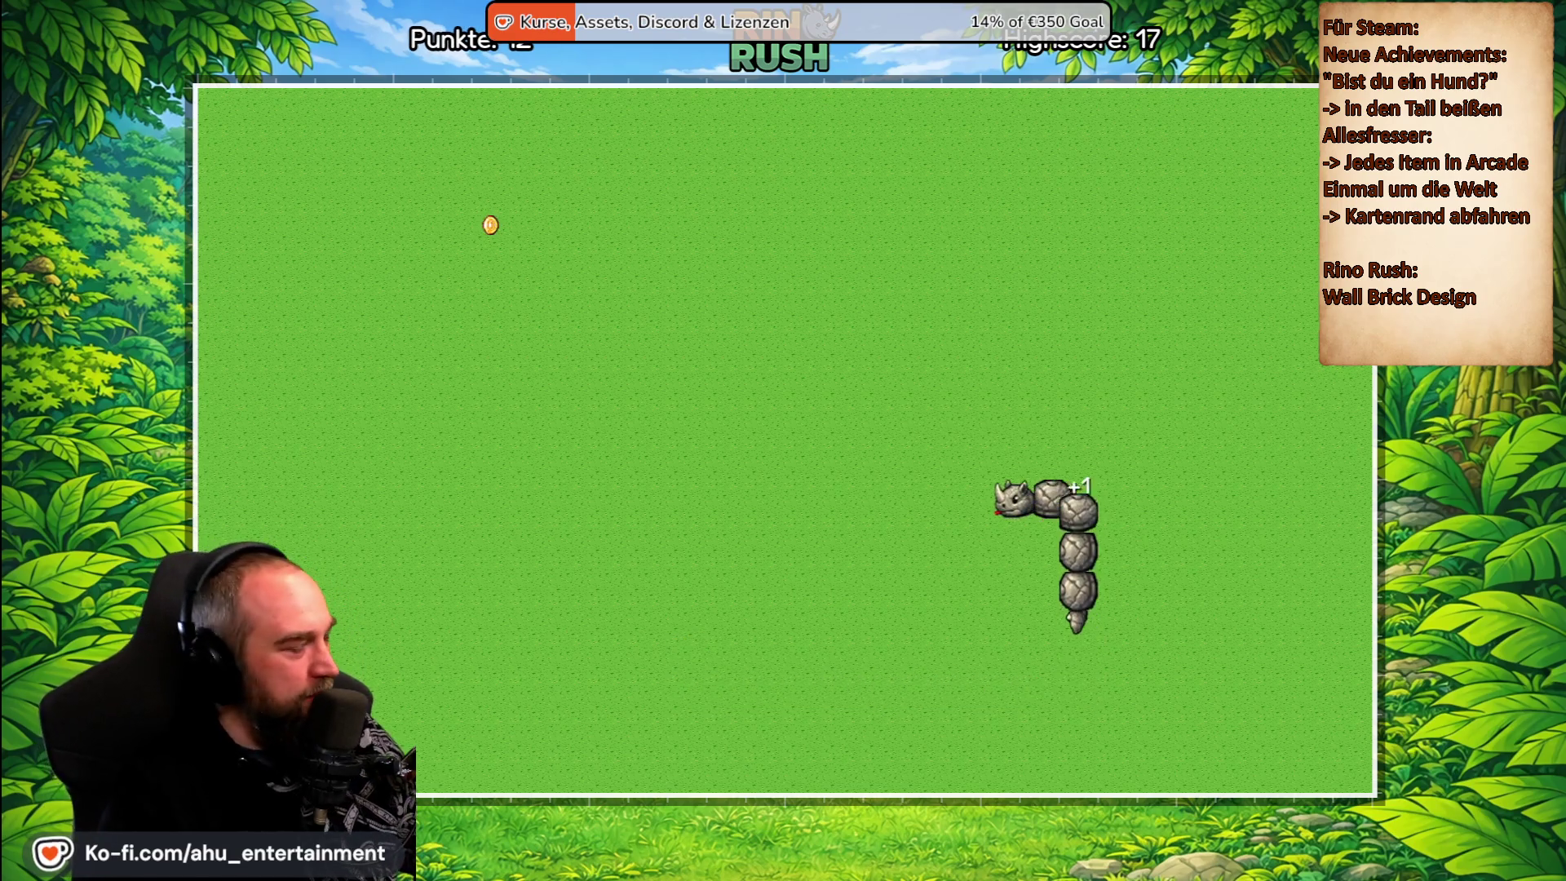
key("Up")
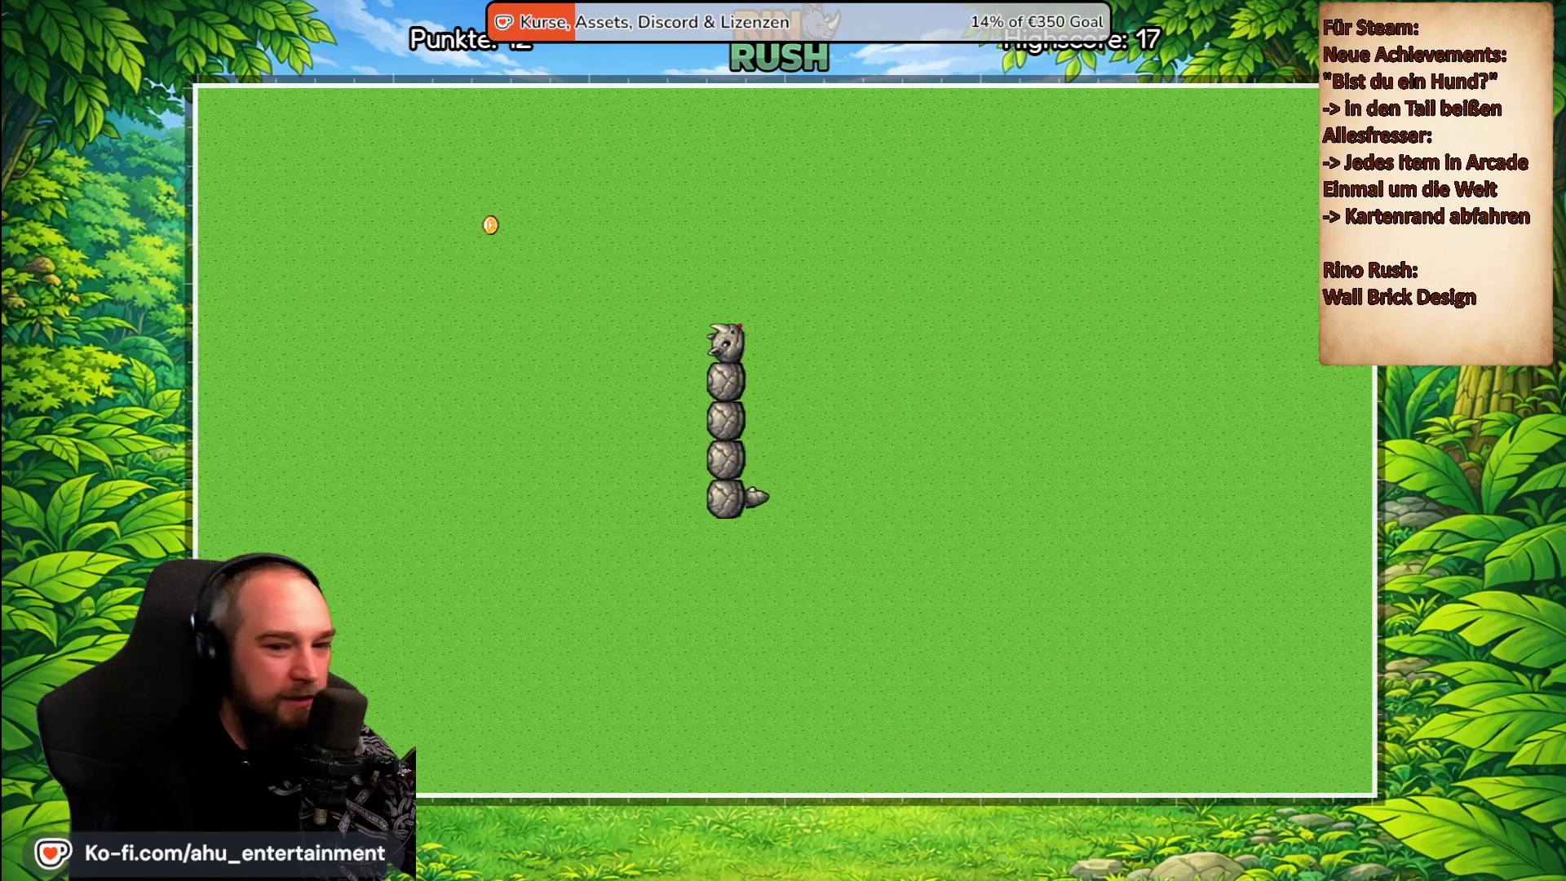
key("Left")
key("Down")
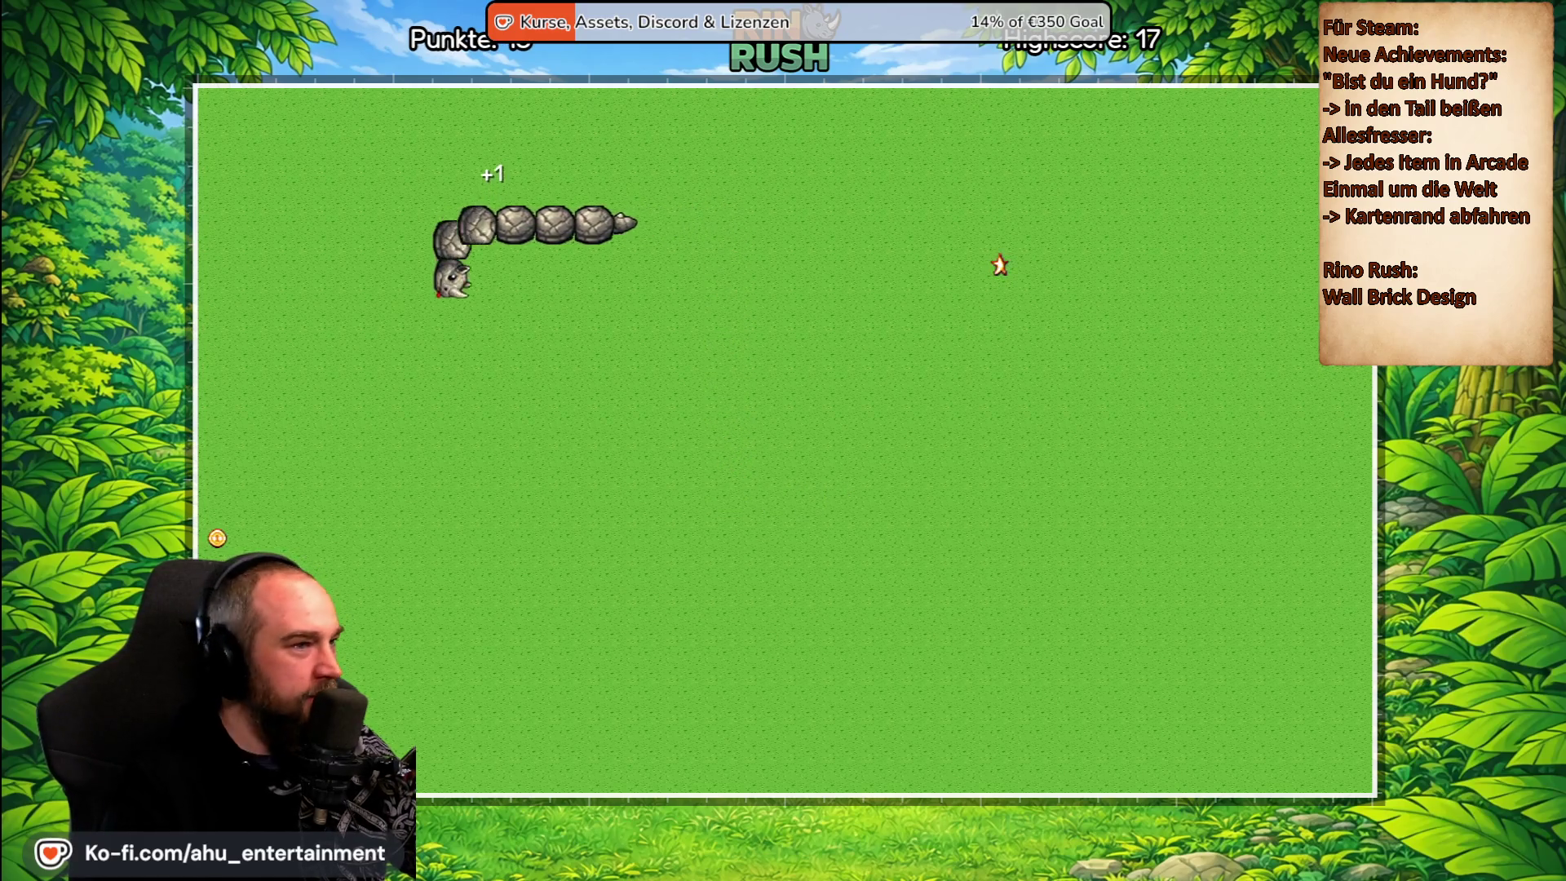